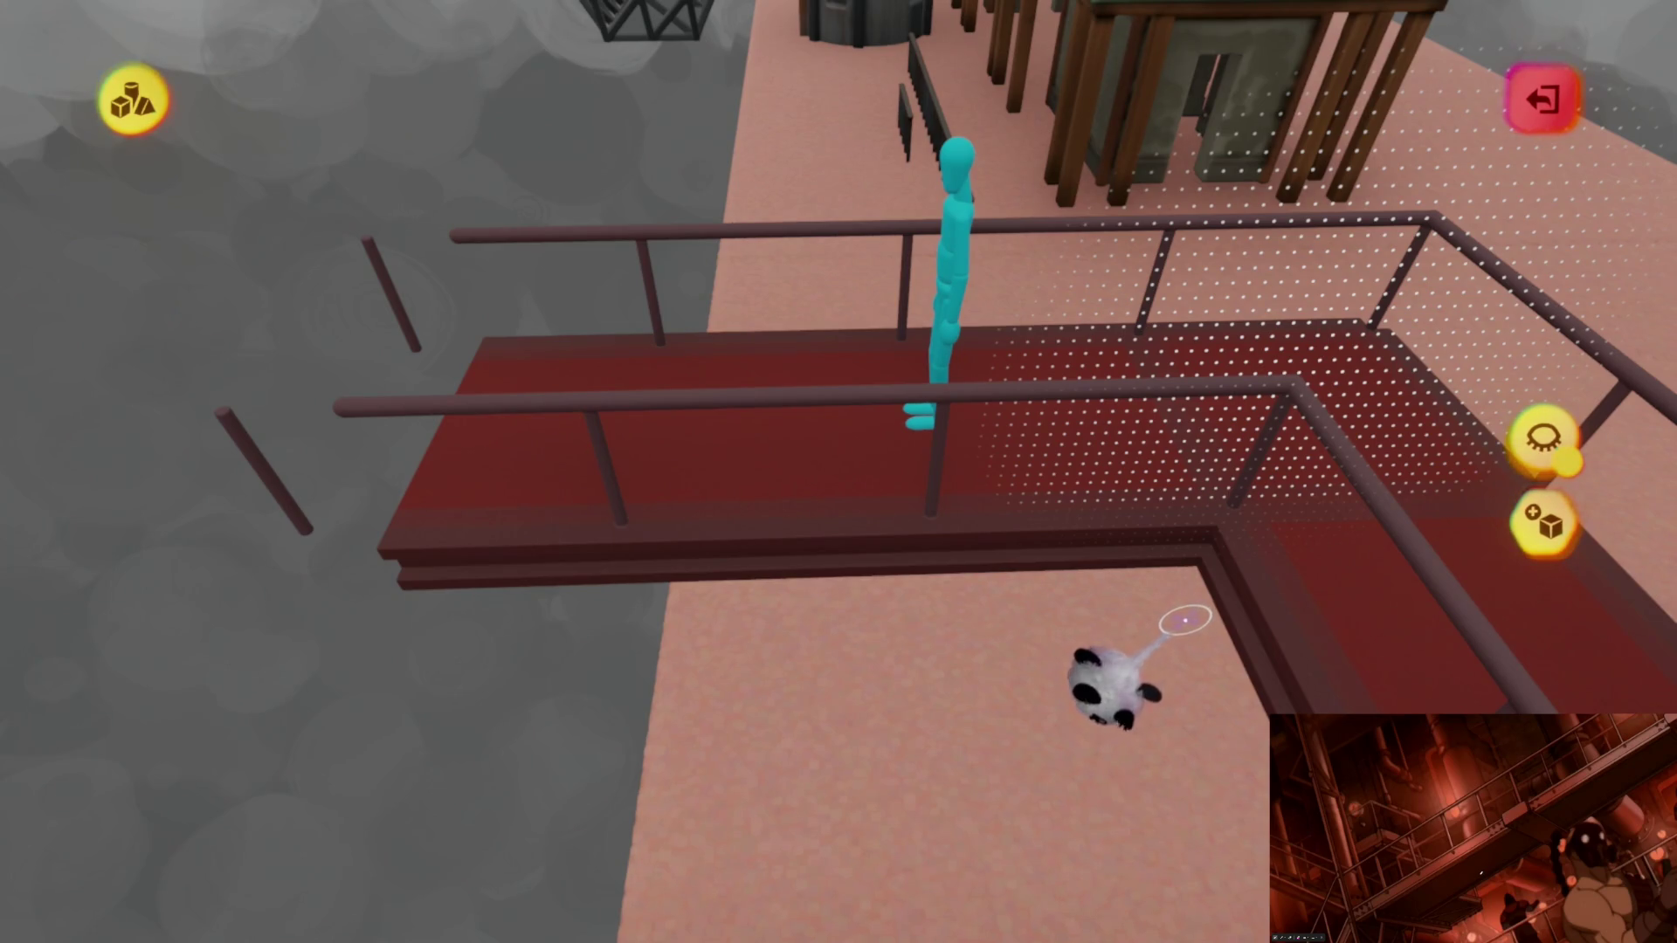
# Step: Delete the stray thin post beside the red catwalk and leave sculpt mode
pyautogui.press('w')
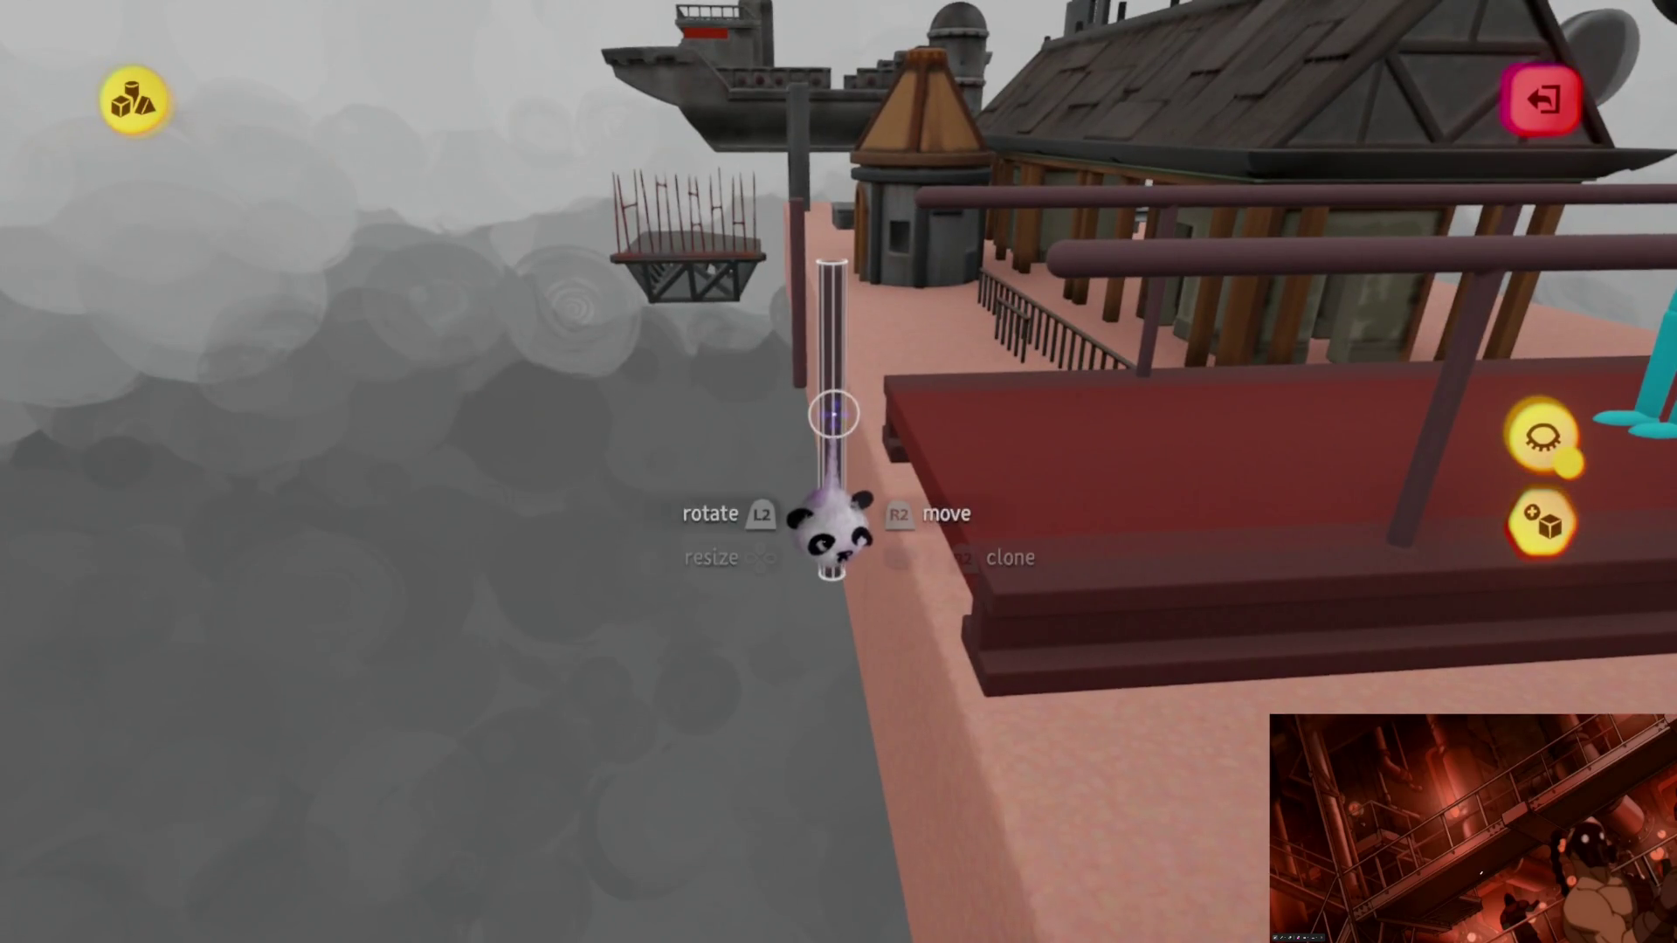
pyautogui.press('Delete')
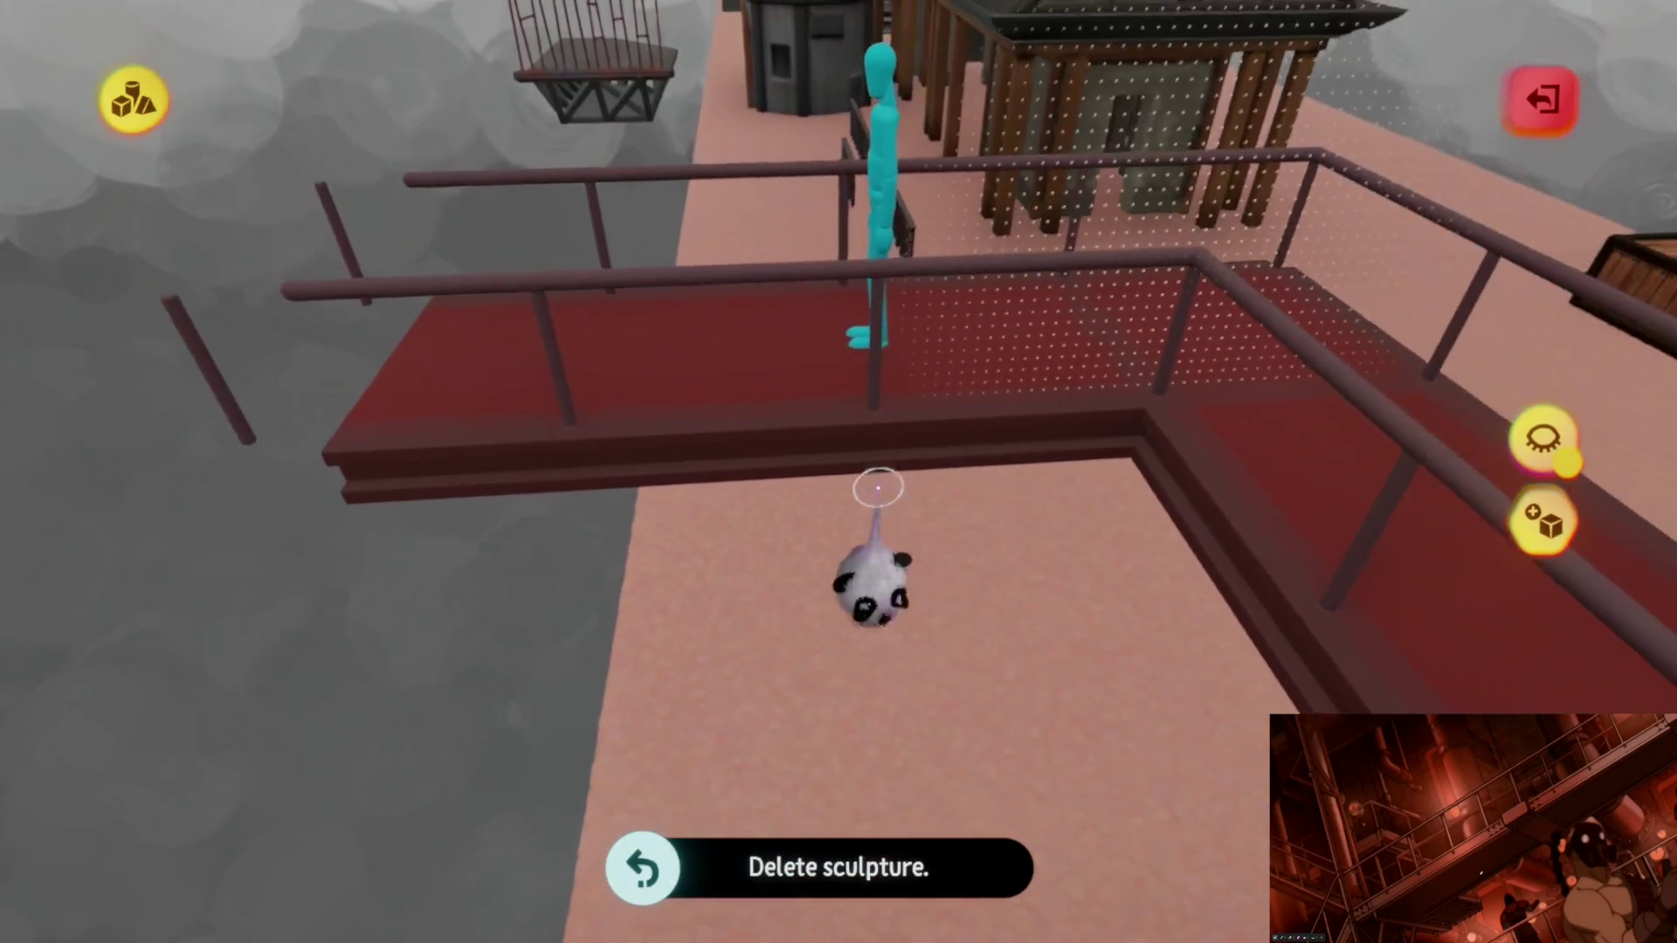
pyautogui.press('Escape')
# Step: Shift the catwalk piece to a new position along the platform
pyautogui.moveTo(852, 380)
pyautogui.mouseDown()
pyautogui.moveTo(879, 521)
pyautogui.moveTo(825, 249)
pyautogui.mouseUp()
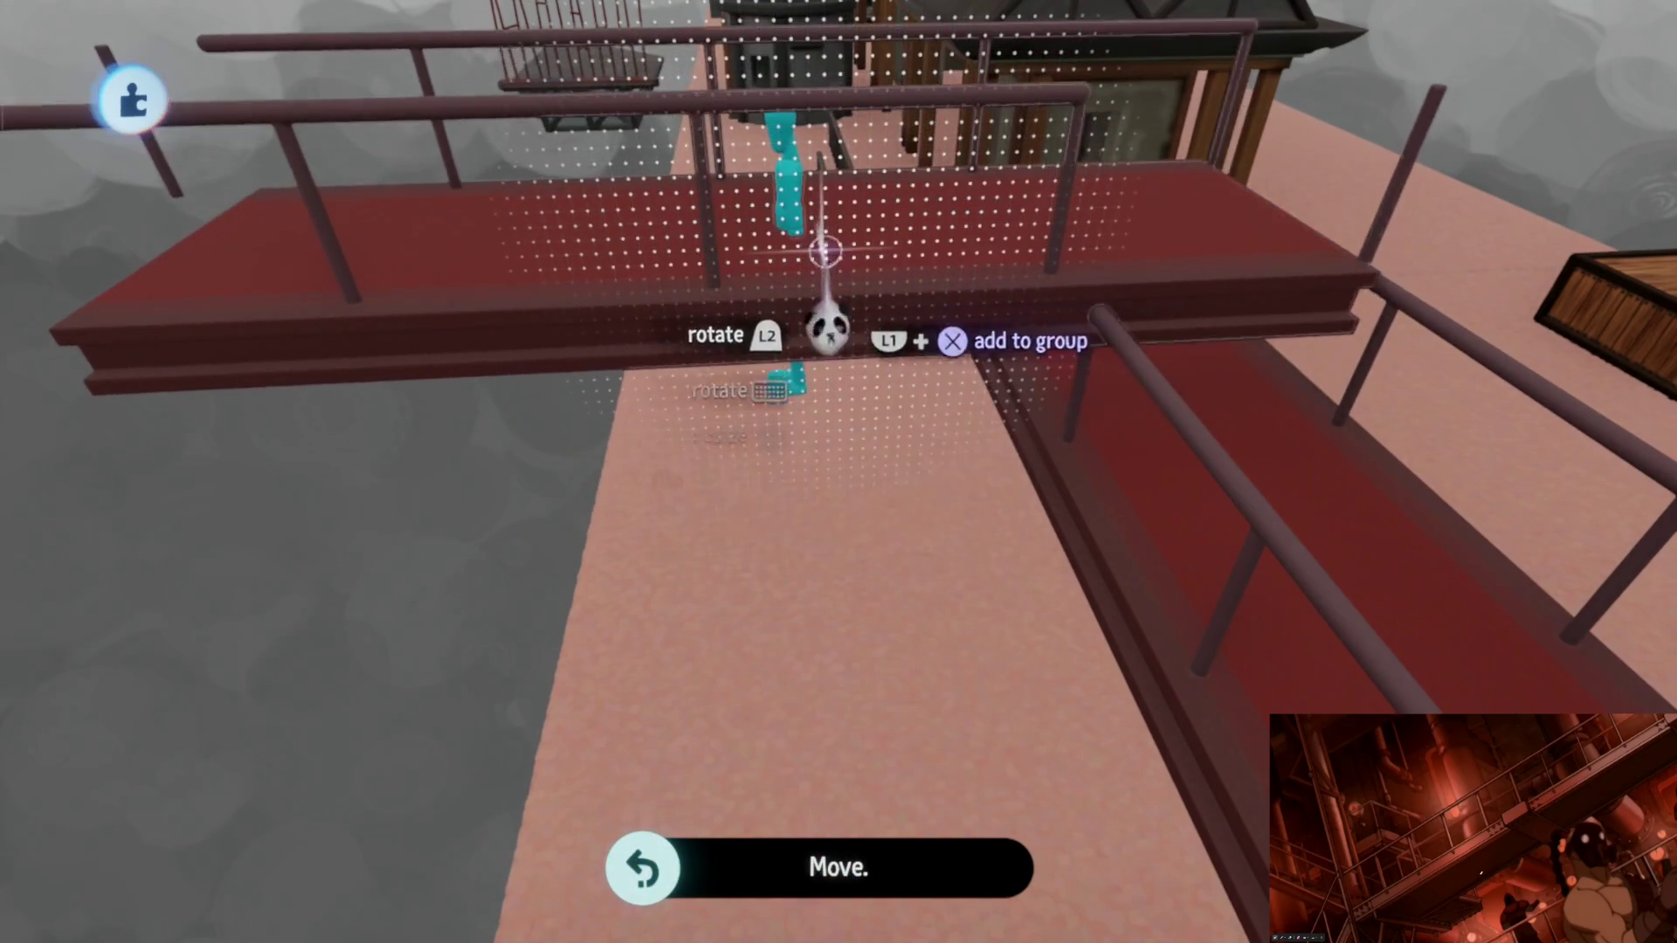
pyautogui.moveTo(865, 616)
pyautogui.mouseDown()
pyautogui.moveTo(858, 546)
pyautogui.moveTo(877, 536)
pyautogui.moveTo(856, 591)
pyautogui.moveTo(871, 603)
pyautogui.moveTo(822, 579)
pyautogui.mouseUp()
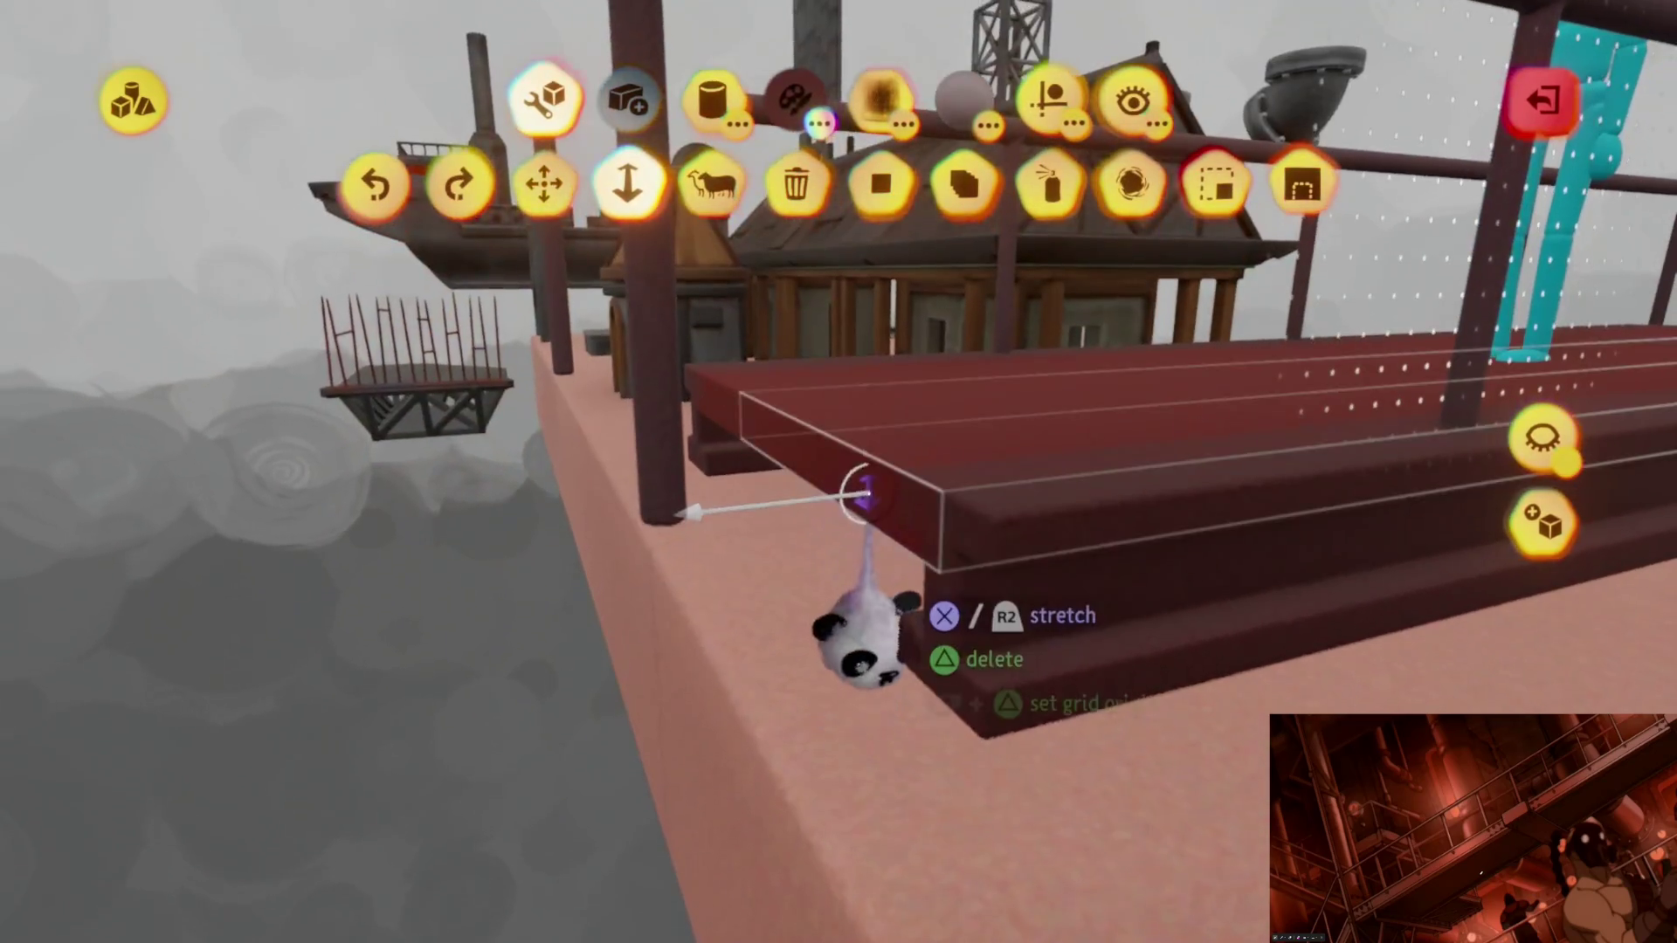
# Step: Stretch the red catwalk deck longer
pyautogui.moveTo(861, 667)
pyautogui.mouseDown()
pyautogui.moveTo(722, 656)
pyautogui.moveTo(933, 767)
pyautogui.mouseUp()
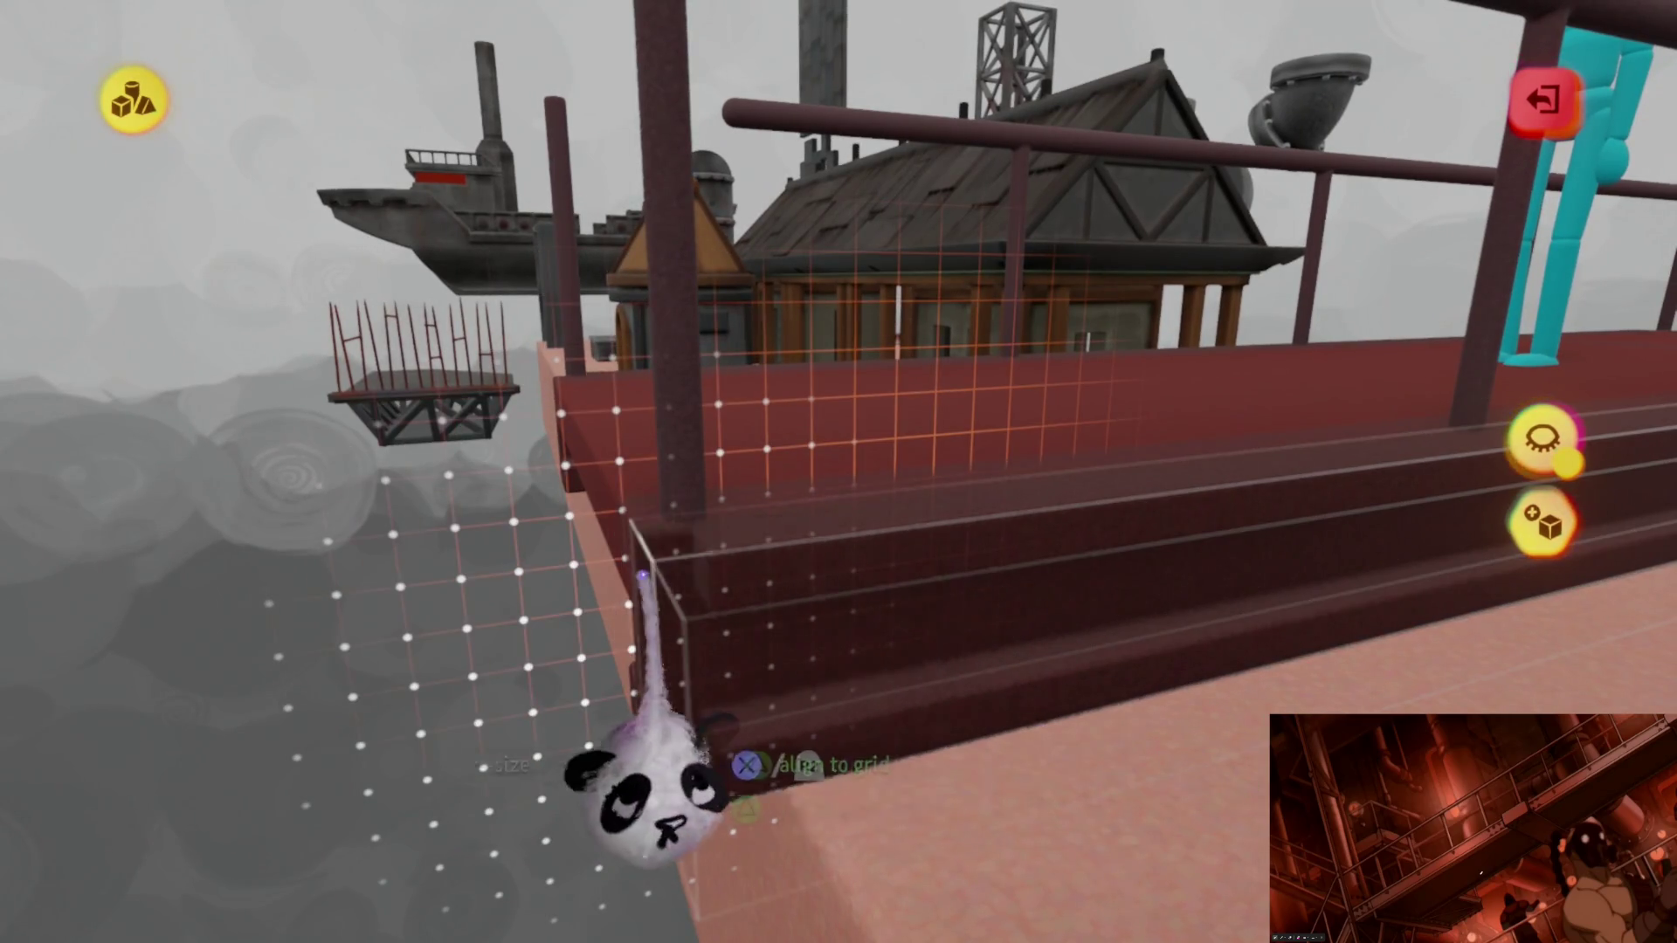
pyautogui.moveTo(668, 773); pyautogui.dragTo(890, 562)
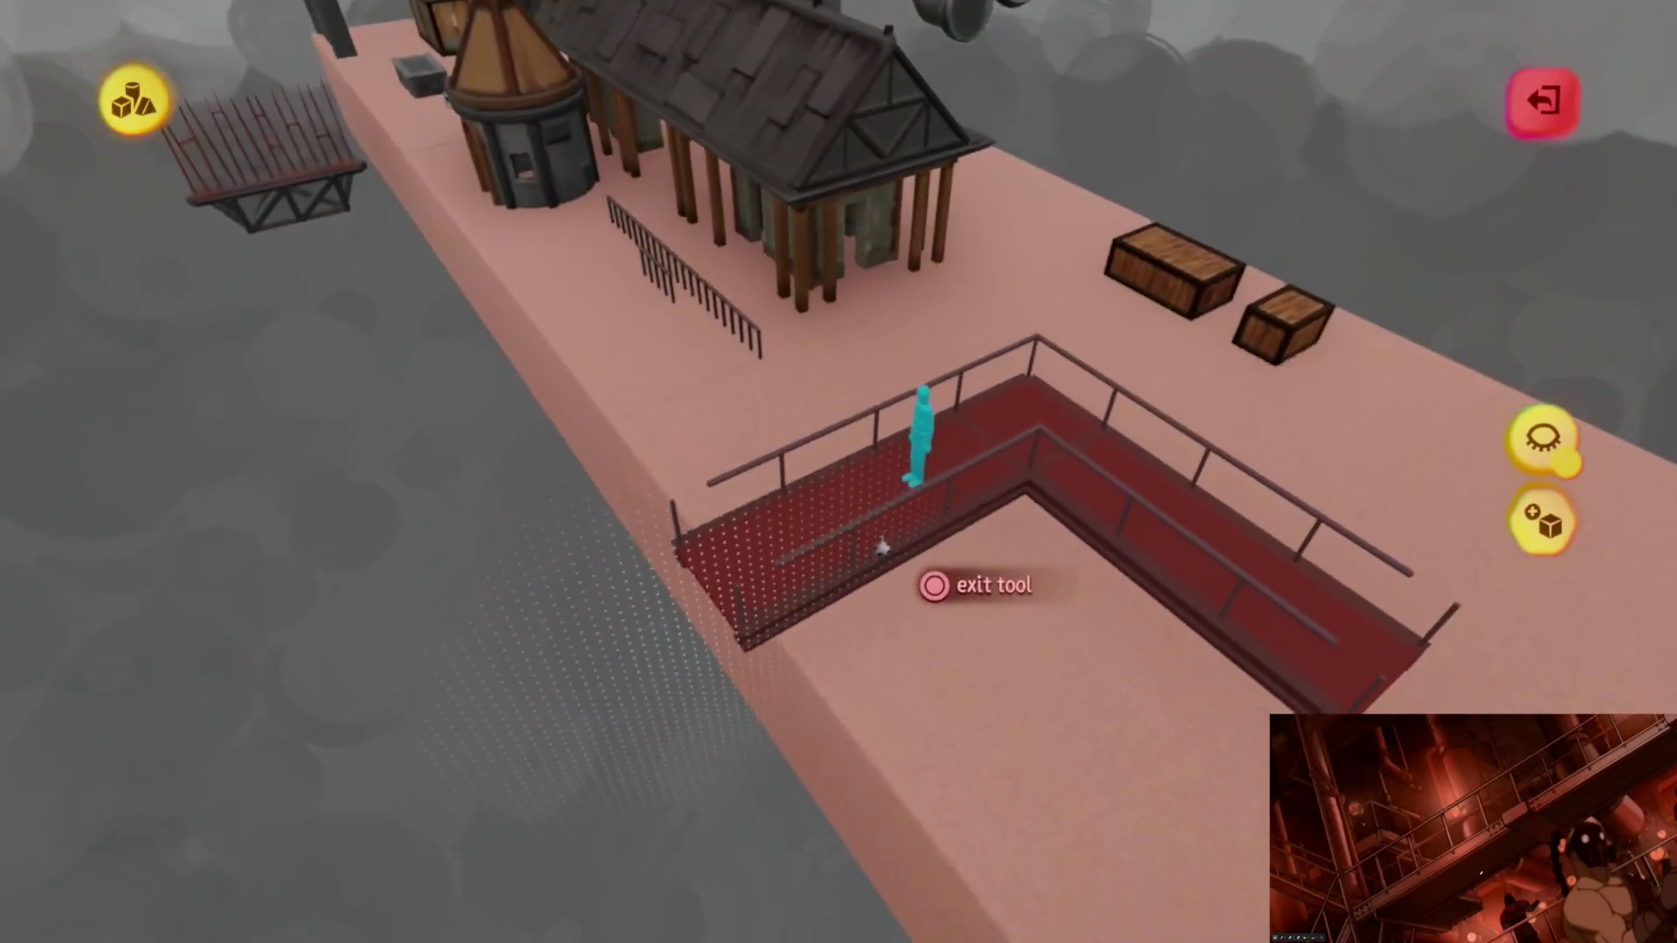
pyautogui.press('Escape')
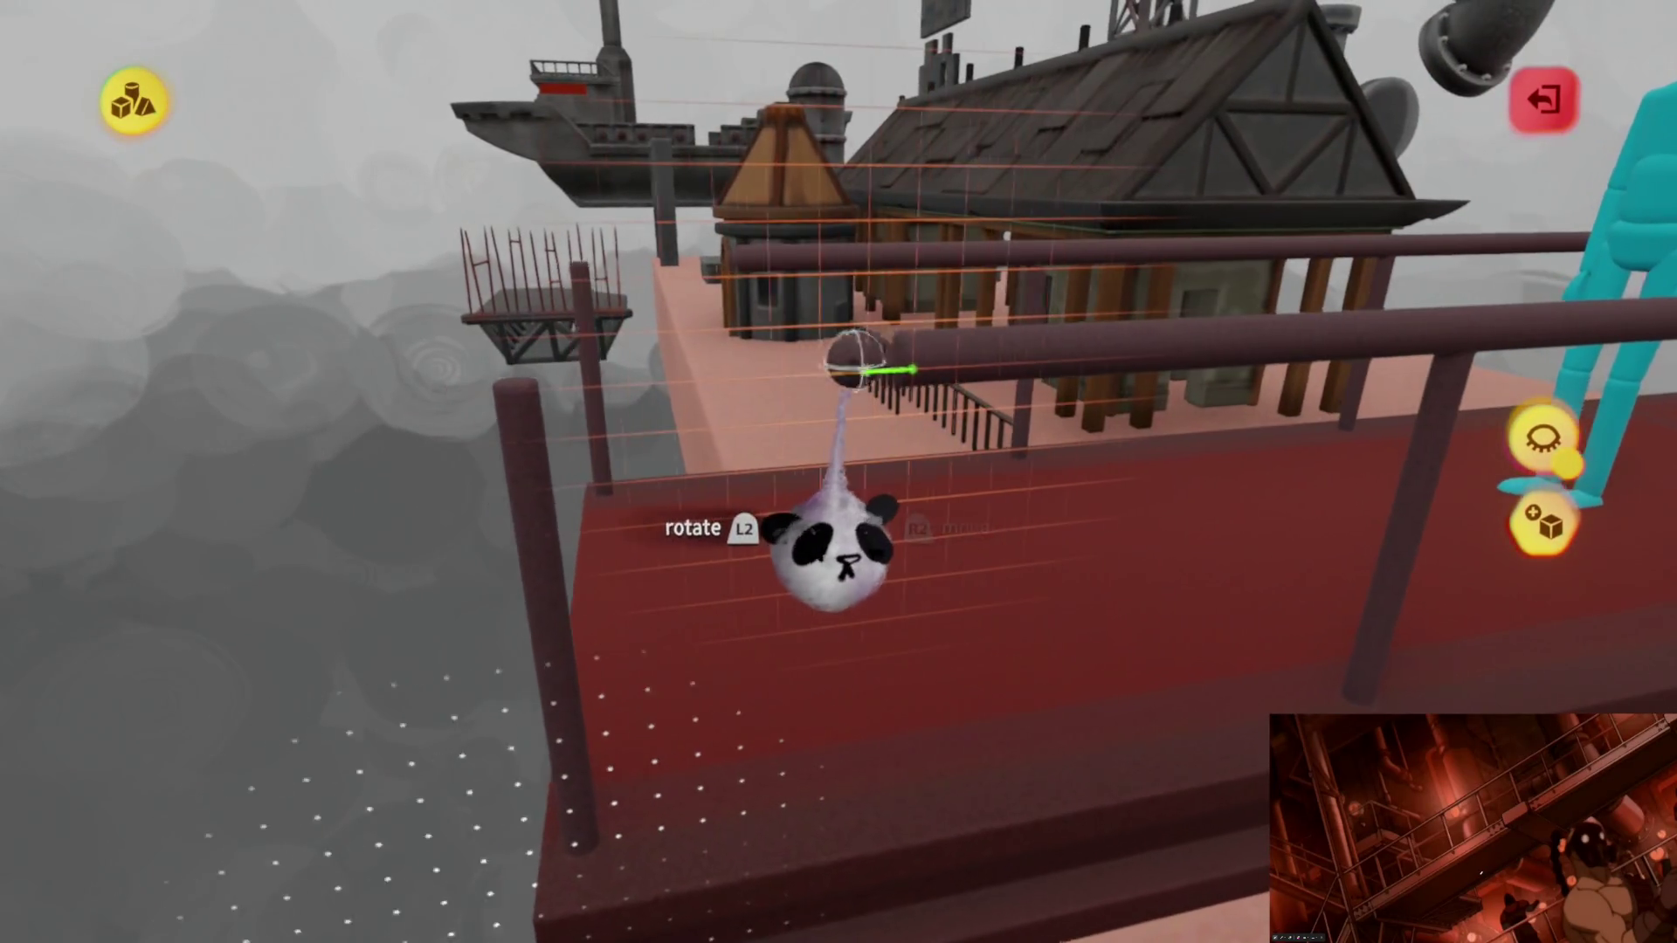
# Step: Add a vertical cylinder post against the rail on the deck and confirm it
pyautogui.click(832, 550)
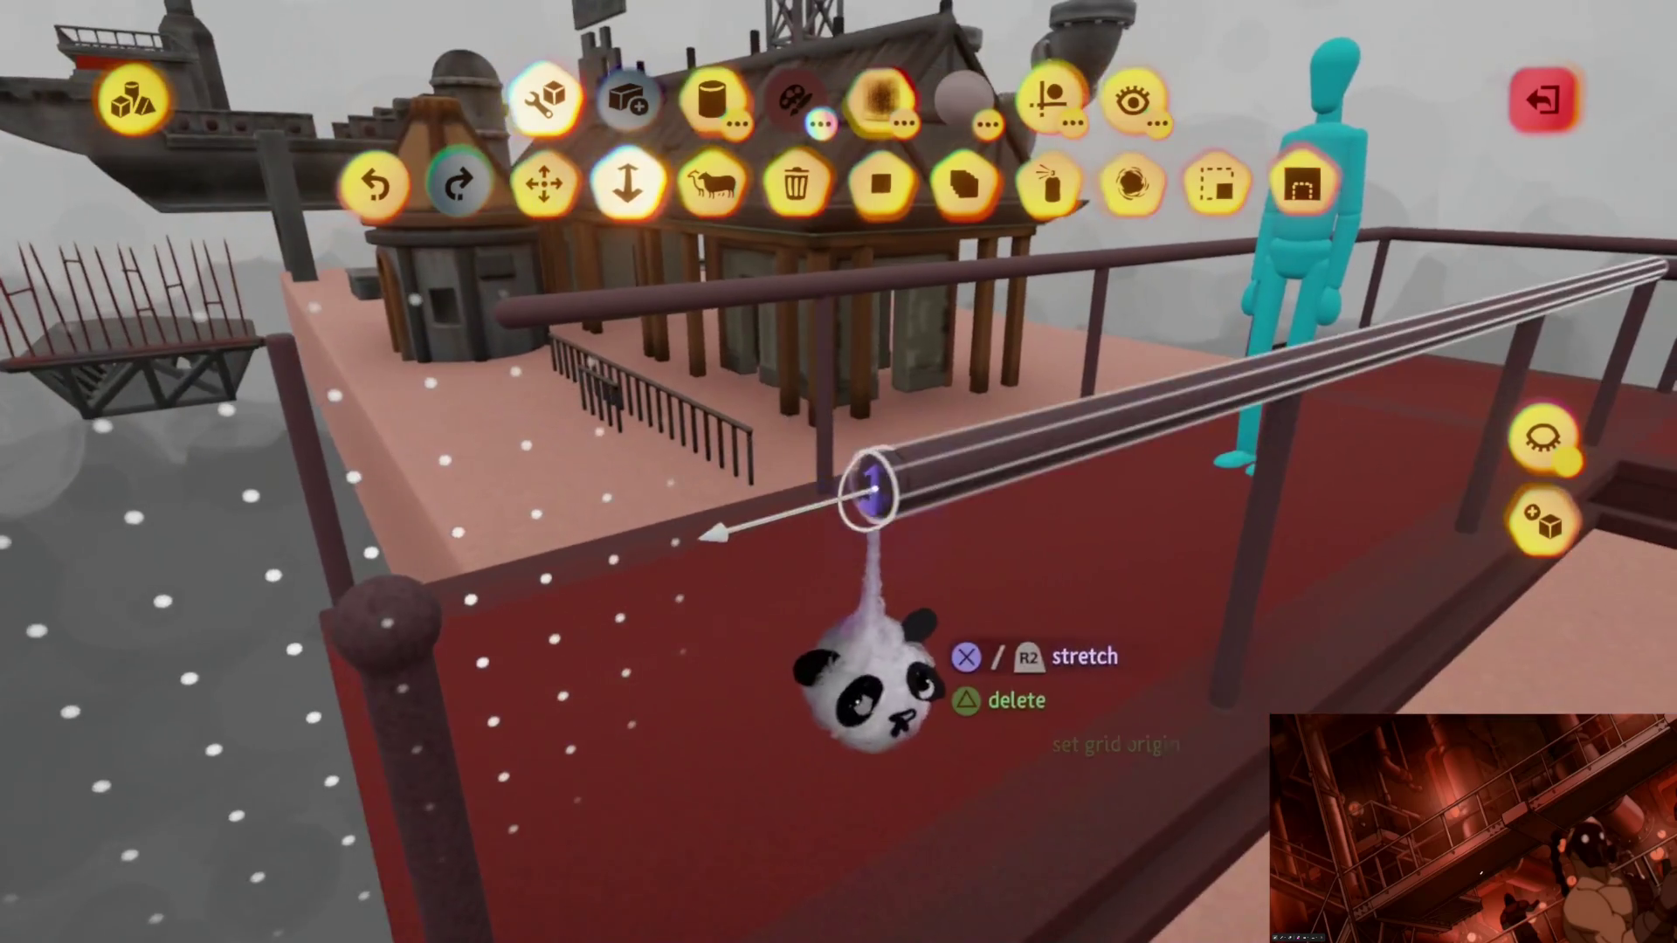
pyautogui.moveTo(770, 340); pyautogui.dragTo(791, 505)
pyautogui.click(675, 741)
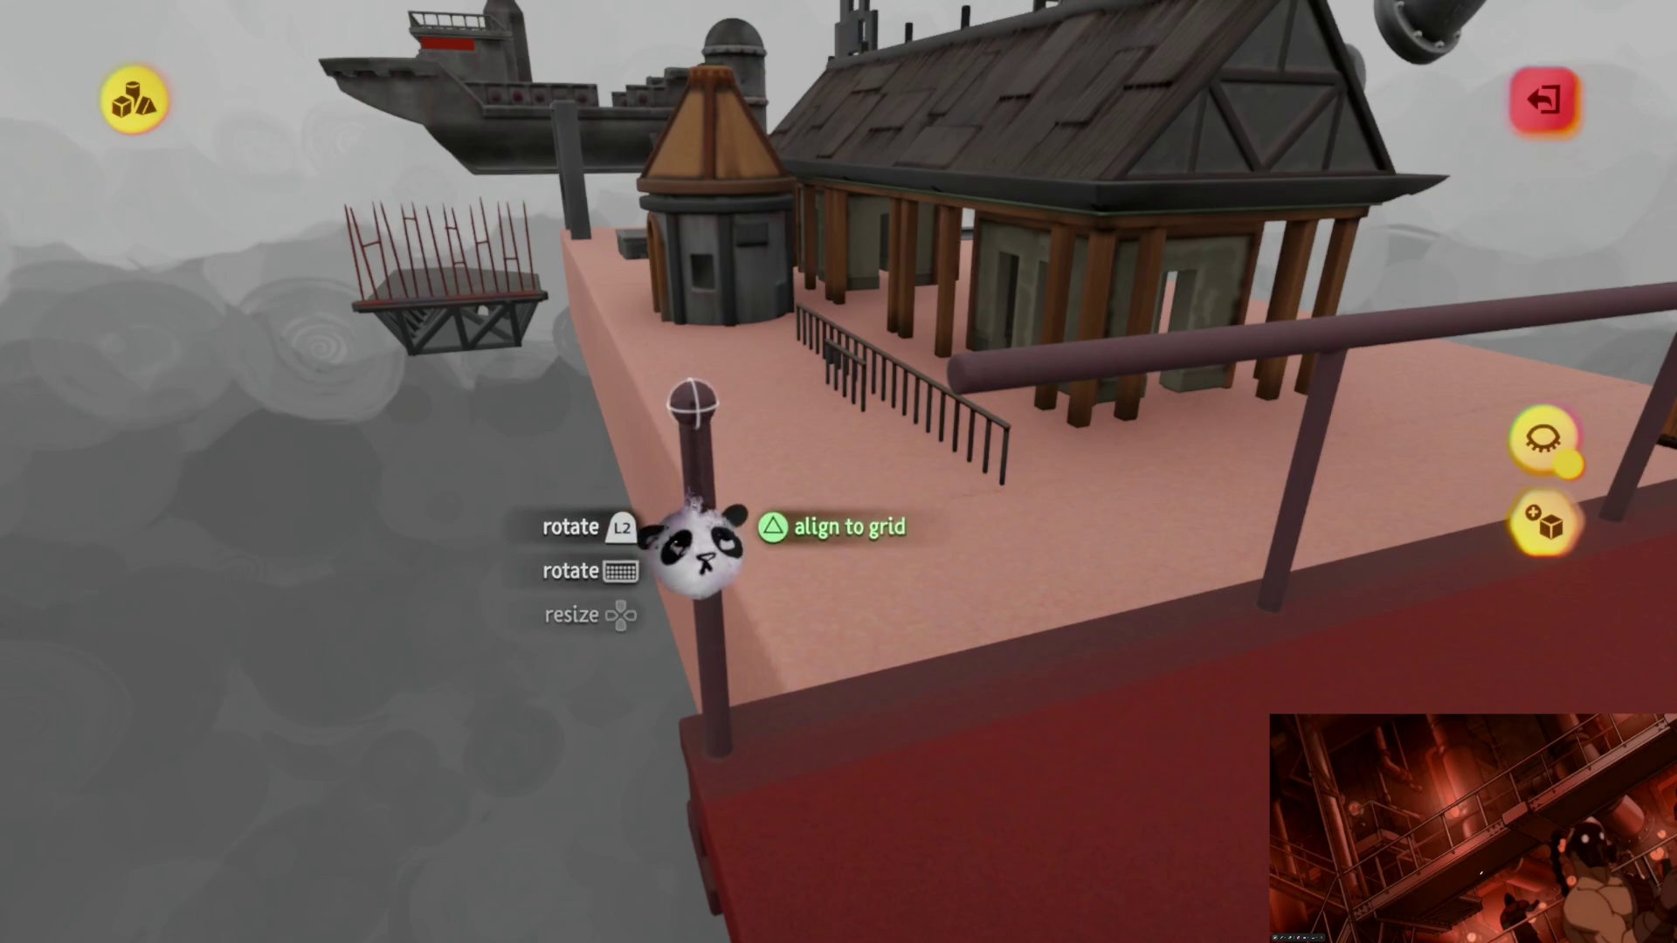
pyautogui.click(947, 405)
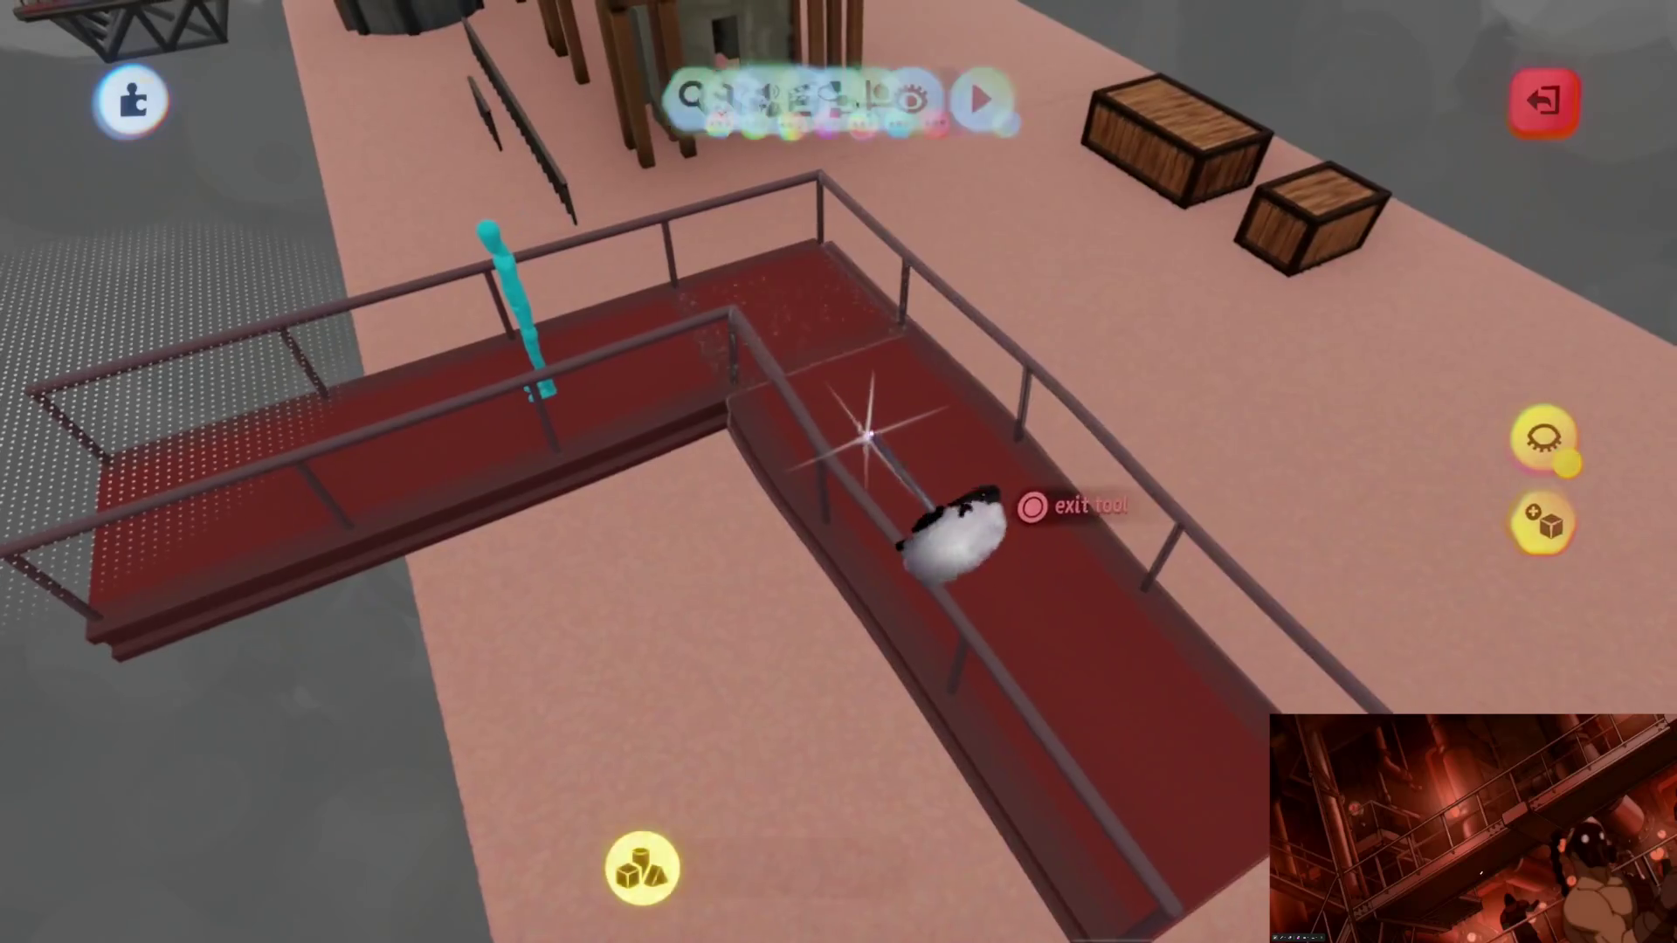
# Step: Rotate a walkway section into line and slide it to join the other beam
pyautogui.press('Escape')
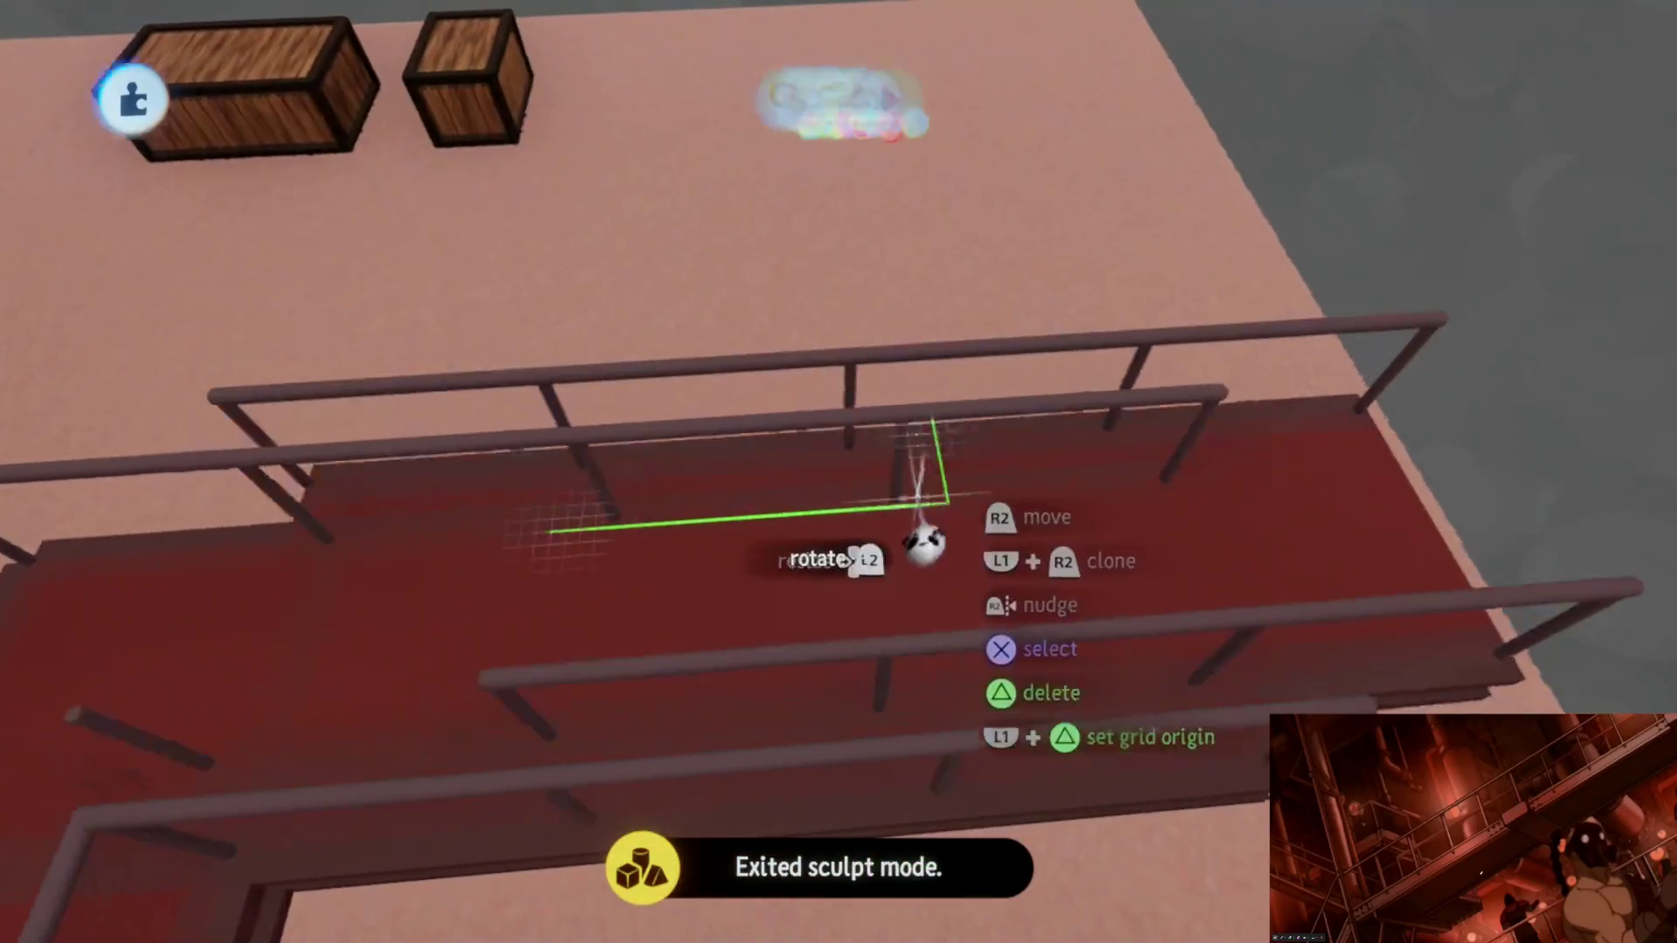
pyautogui.moveTo(925, 555)
pyautogui.mouseDown()
pyautogui.moveTo(934, 583)
pyautogui.moveTo(1098, 576)
pyautogui.mouseUp()
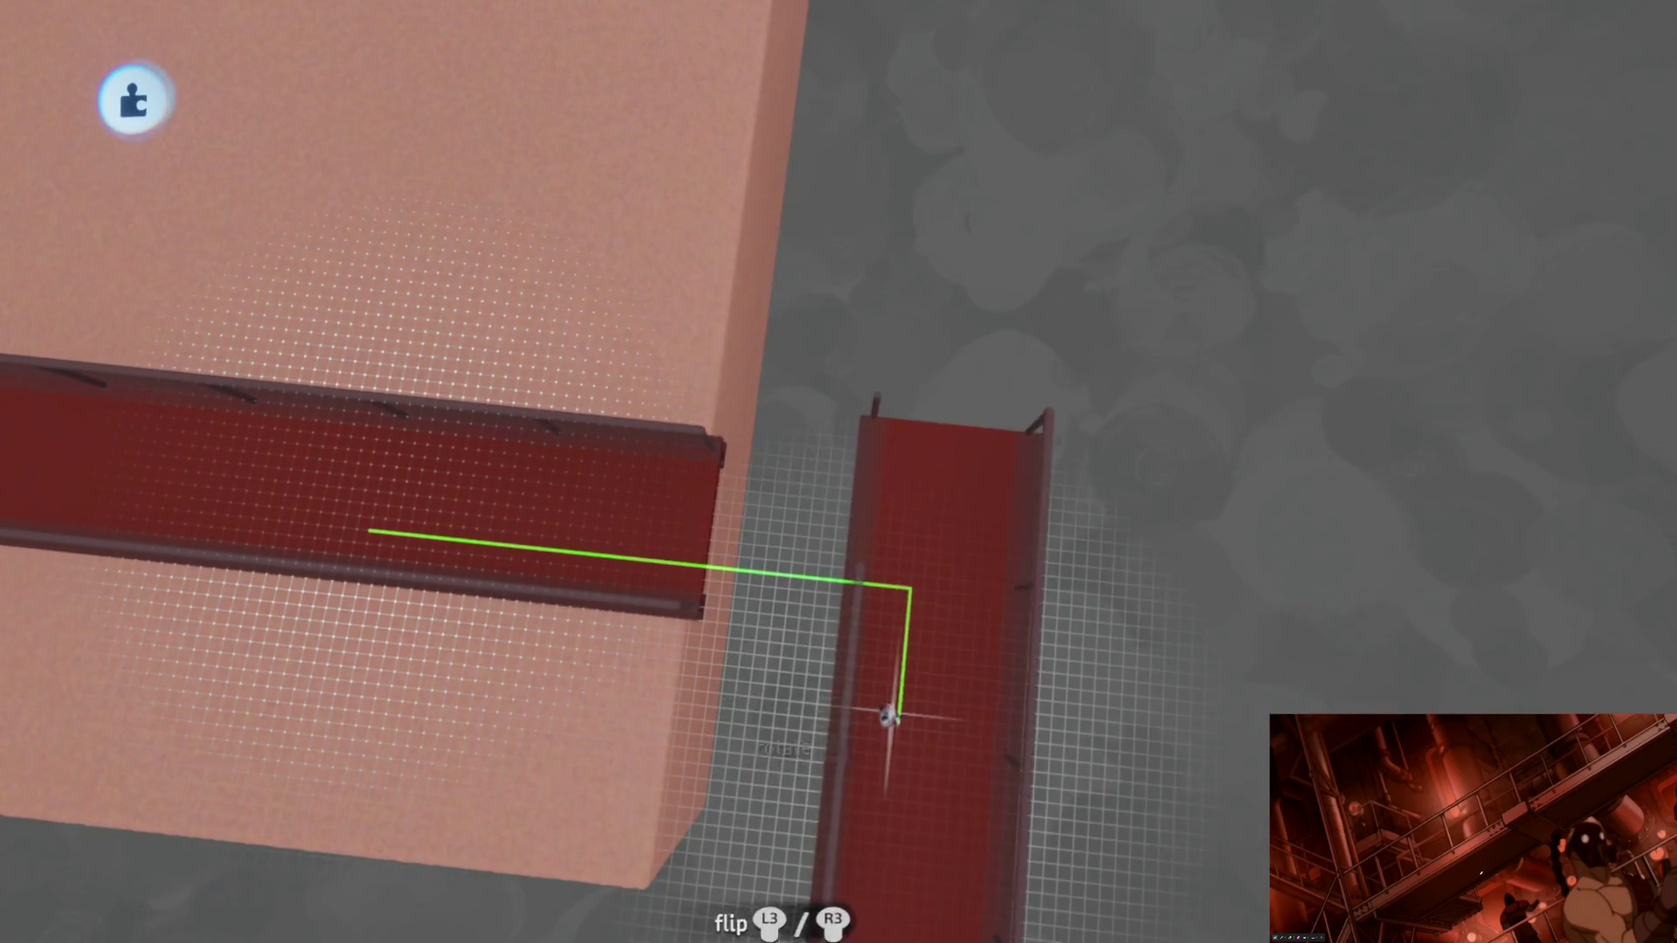
pyautogui.moveTo(853, 596); pyautogui.dragTo(866, 508)
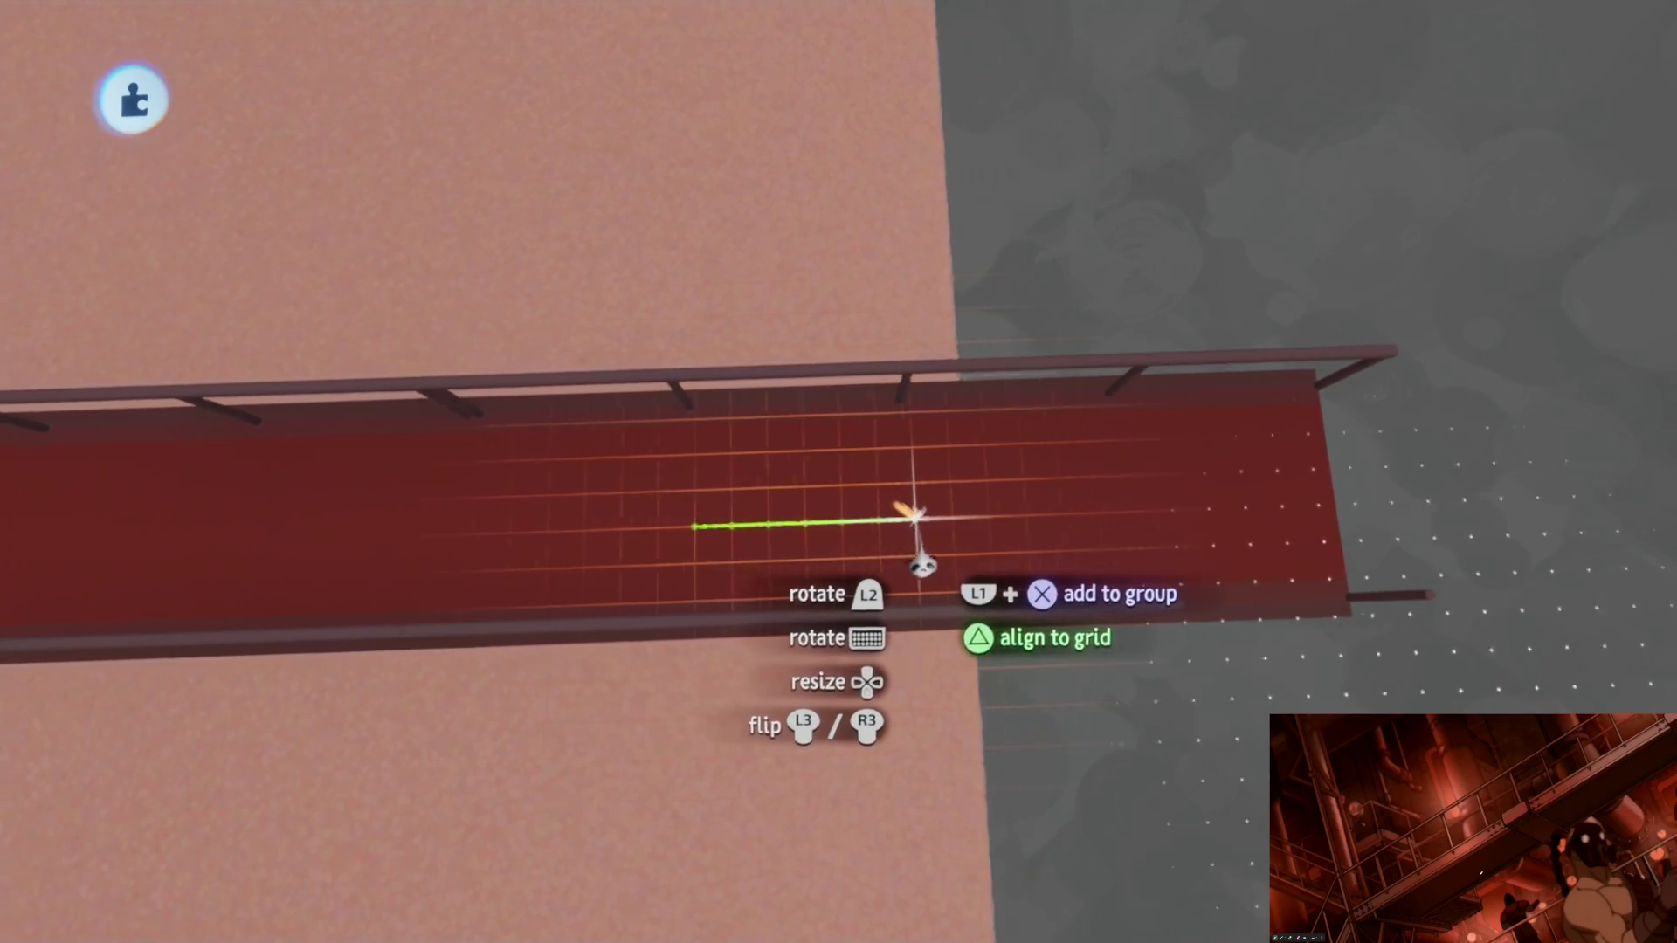
pyautogui.moveTo(922, 516); pyautogui.dragTo(883, 530)
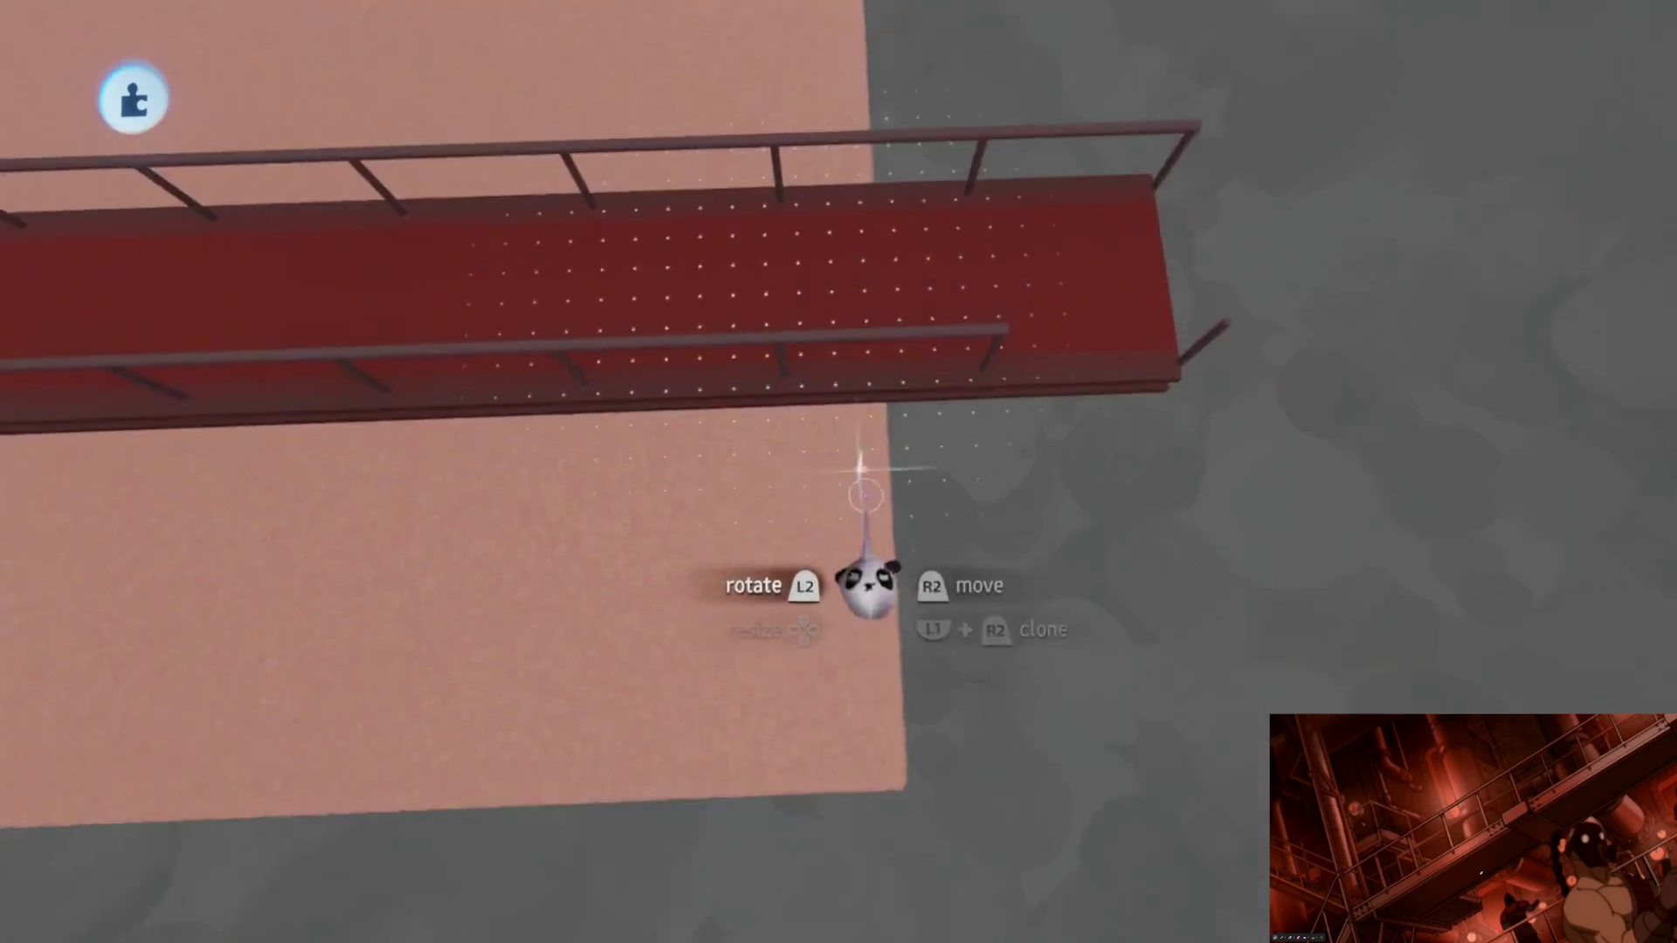
# Step: Place a walkway copy below to complete a Z-shaped connected walkway
pyautogui.moveTo(824, 331)
pyautogui.mouseDown()
pyautogui.moveTo(864, 671)
pyautogui.moveTo(977, 624)
pyautogui.mouseUp()
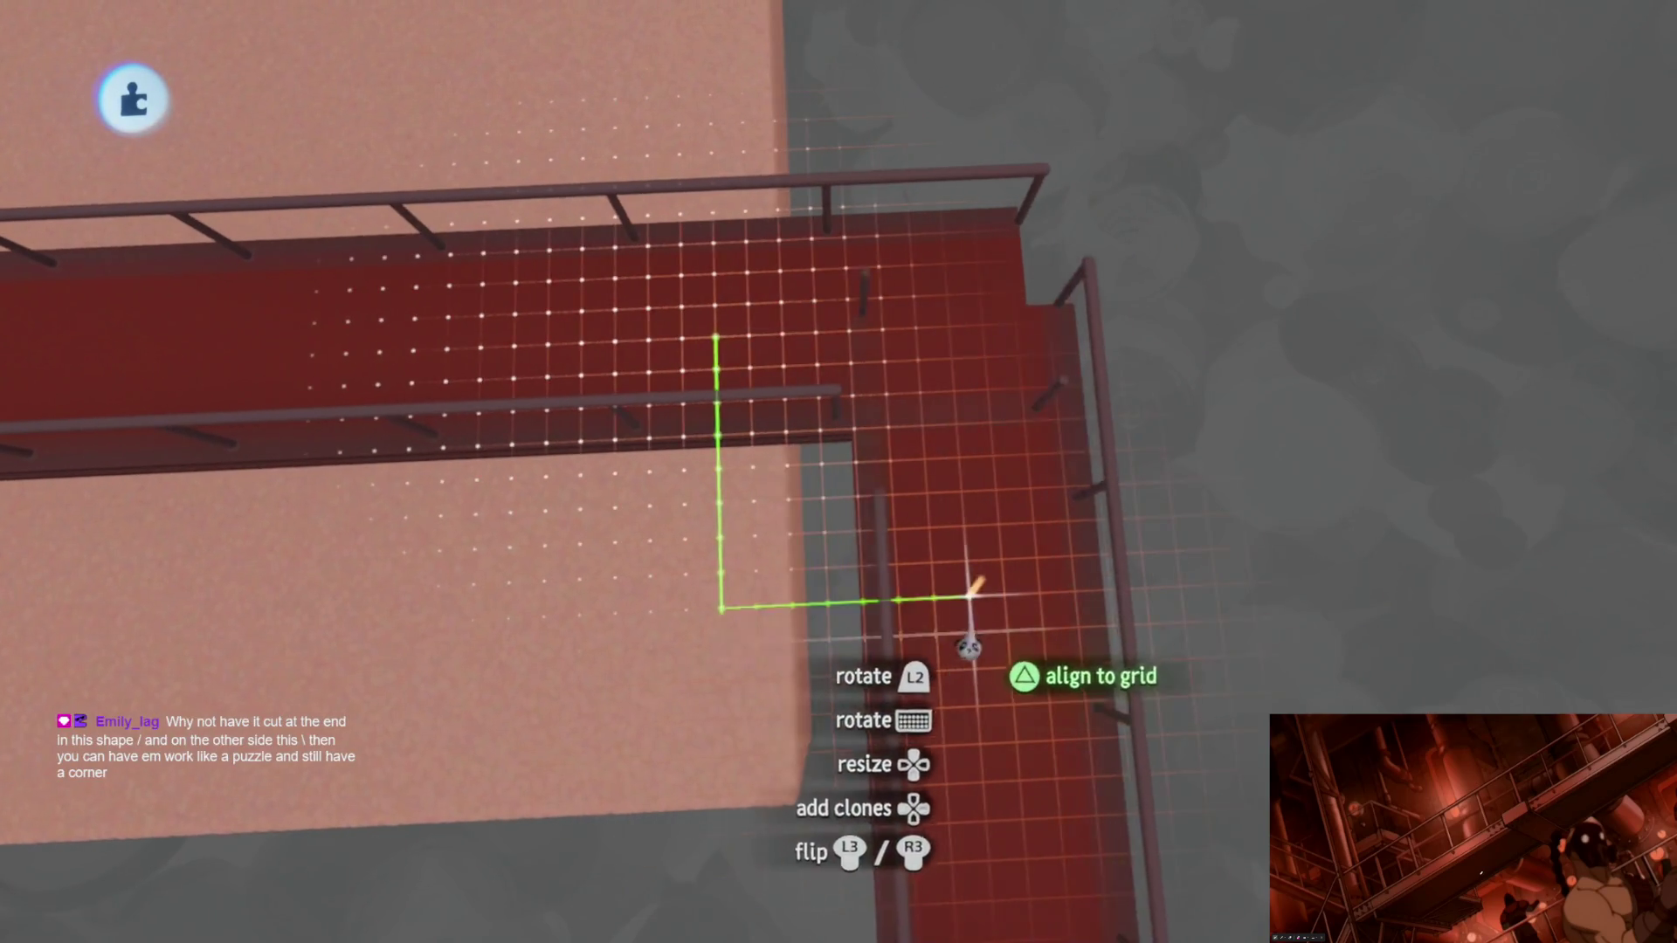
pyautogui.moveTo(939, 552); pyautogui.dragTo(928, 527)
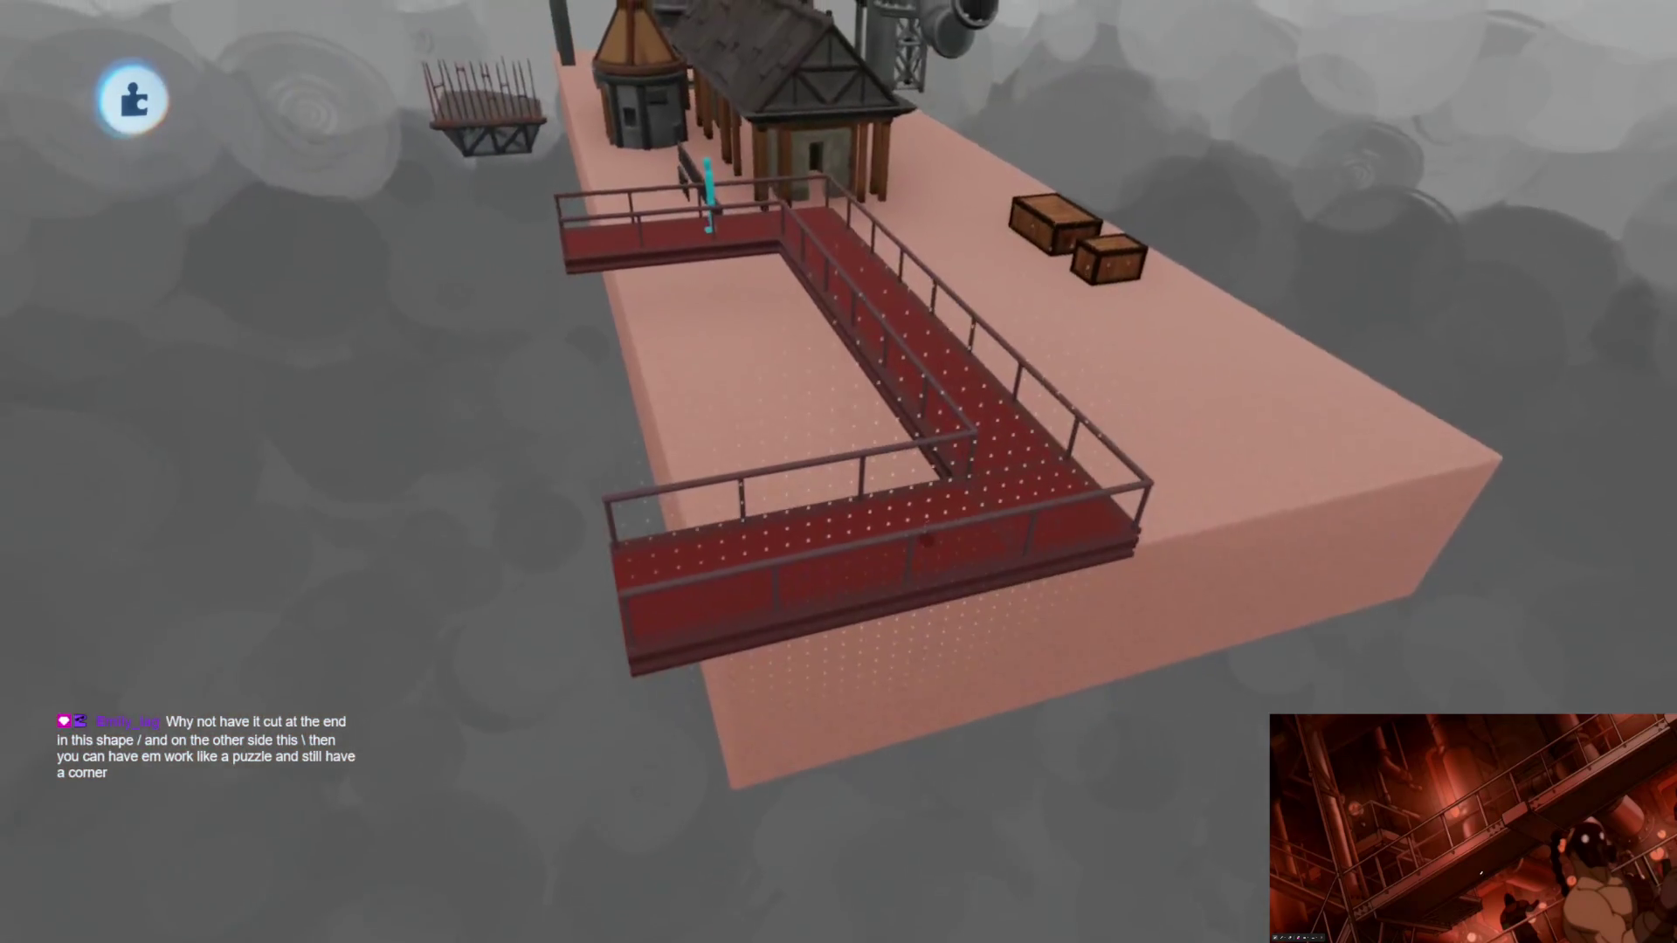
pyautogui.scroll(5, 925, 536)
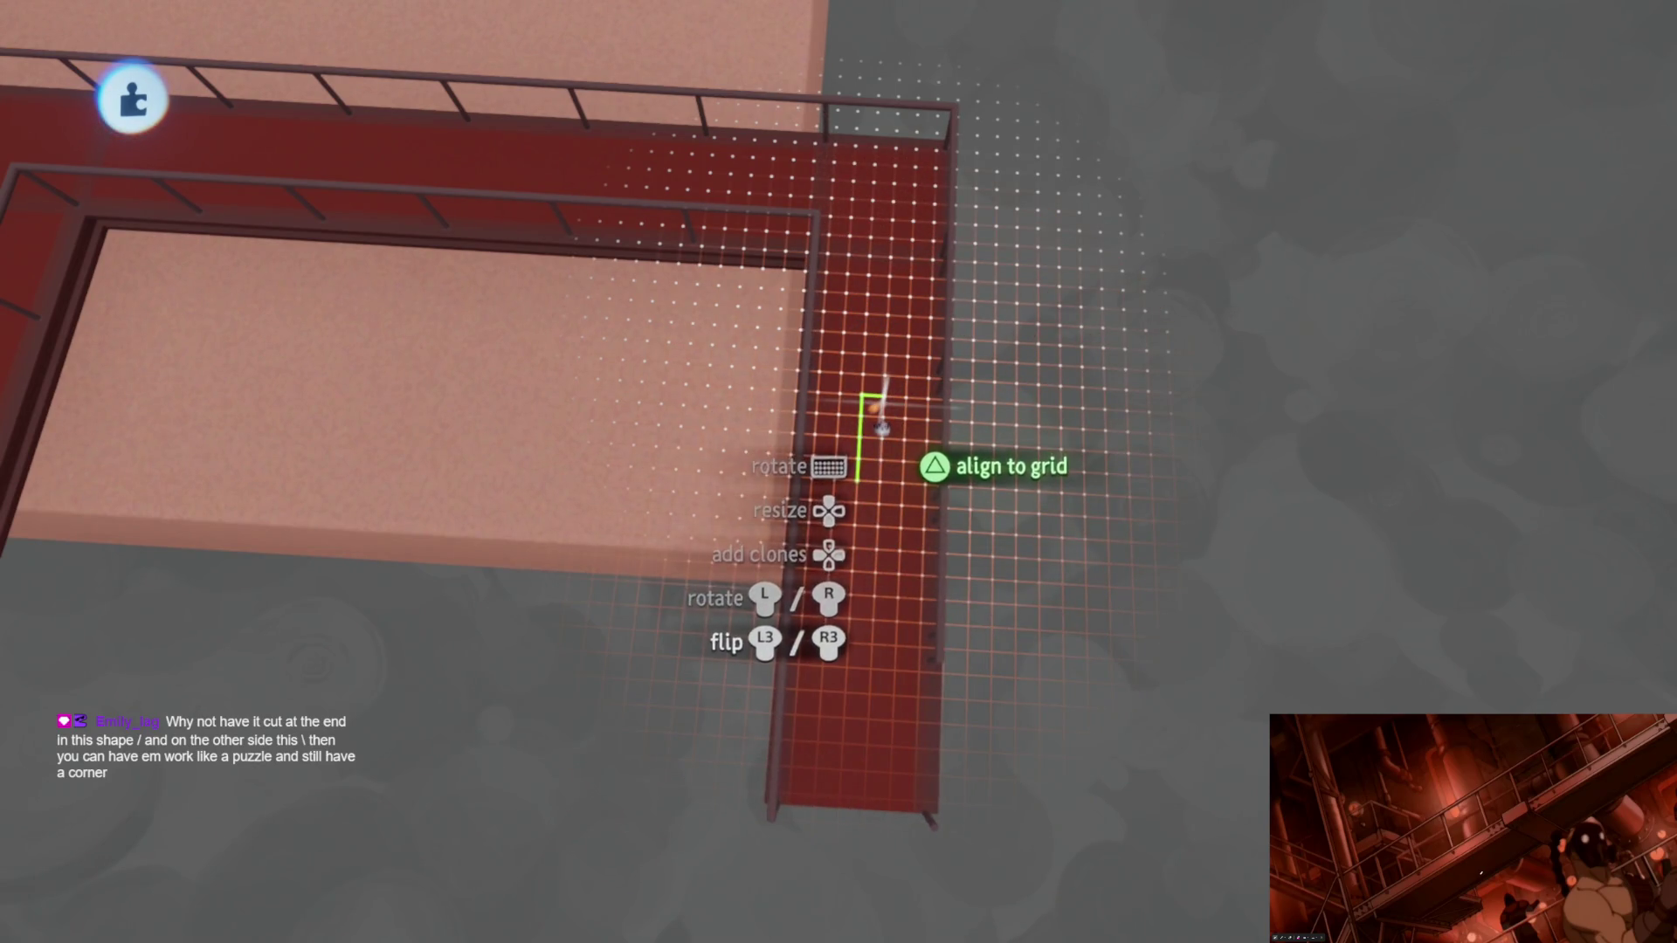
pyautogui.scroll(-5, 875, 389)
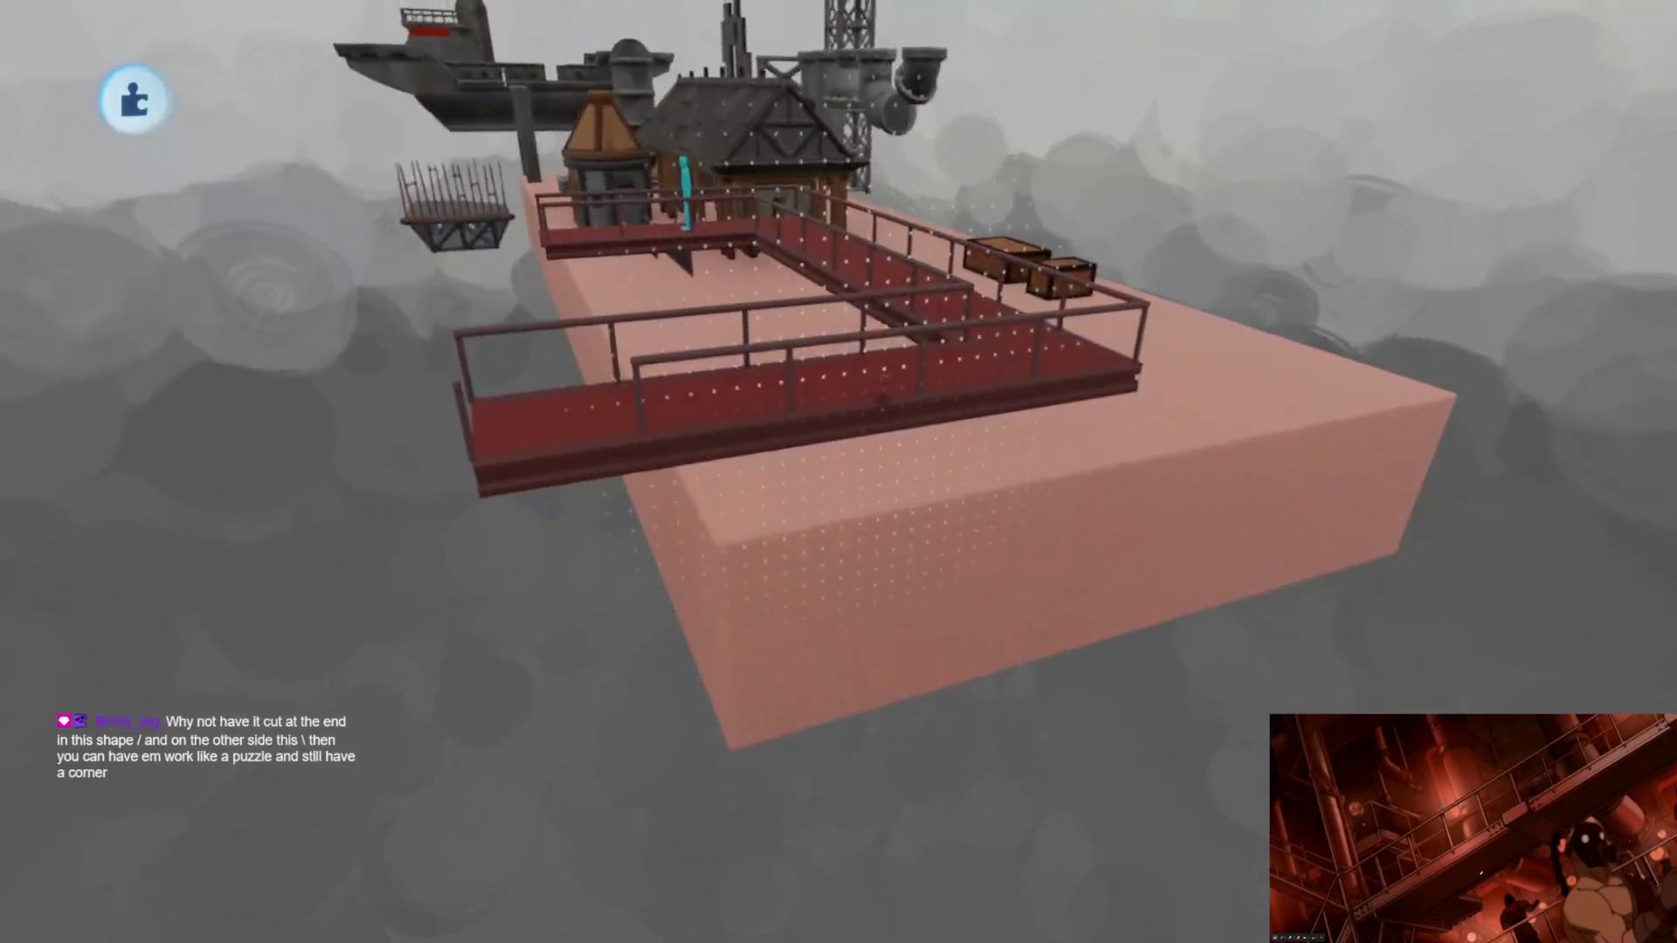
pyautogui.scroll(5, 668, 377)
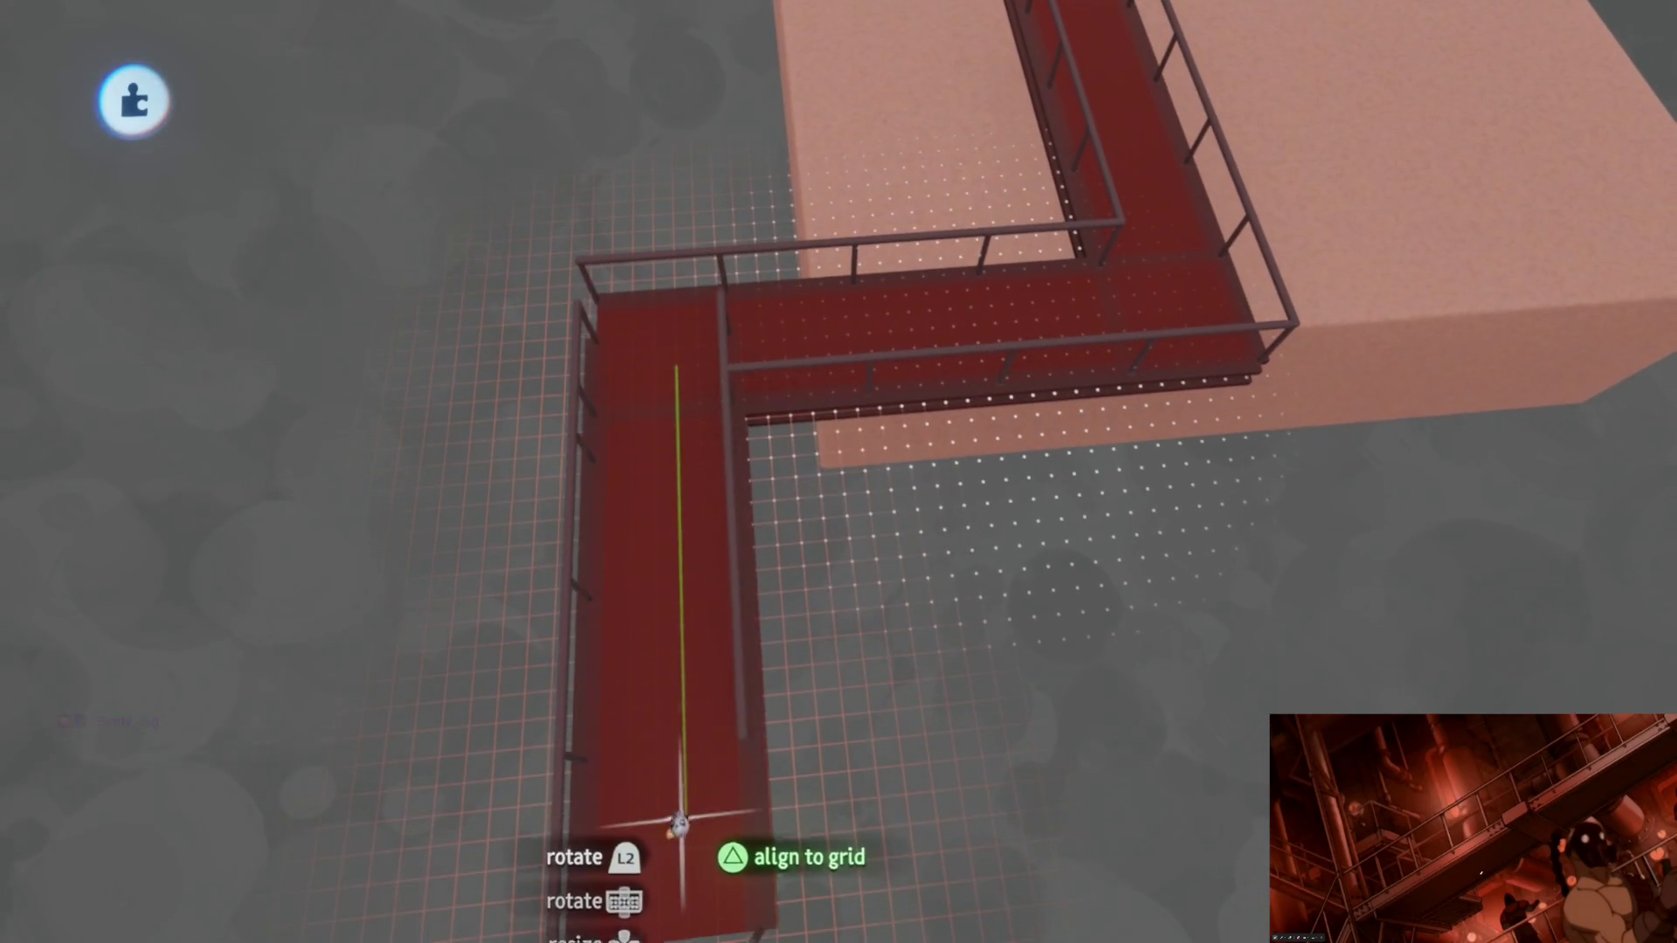
pyautogui.moveTo(733, 393)
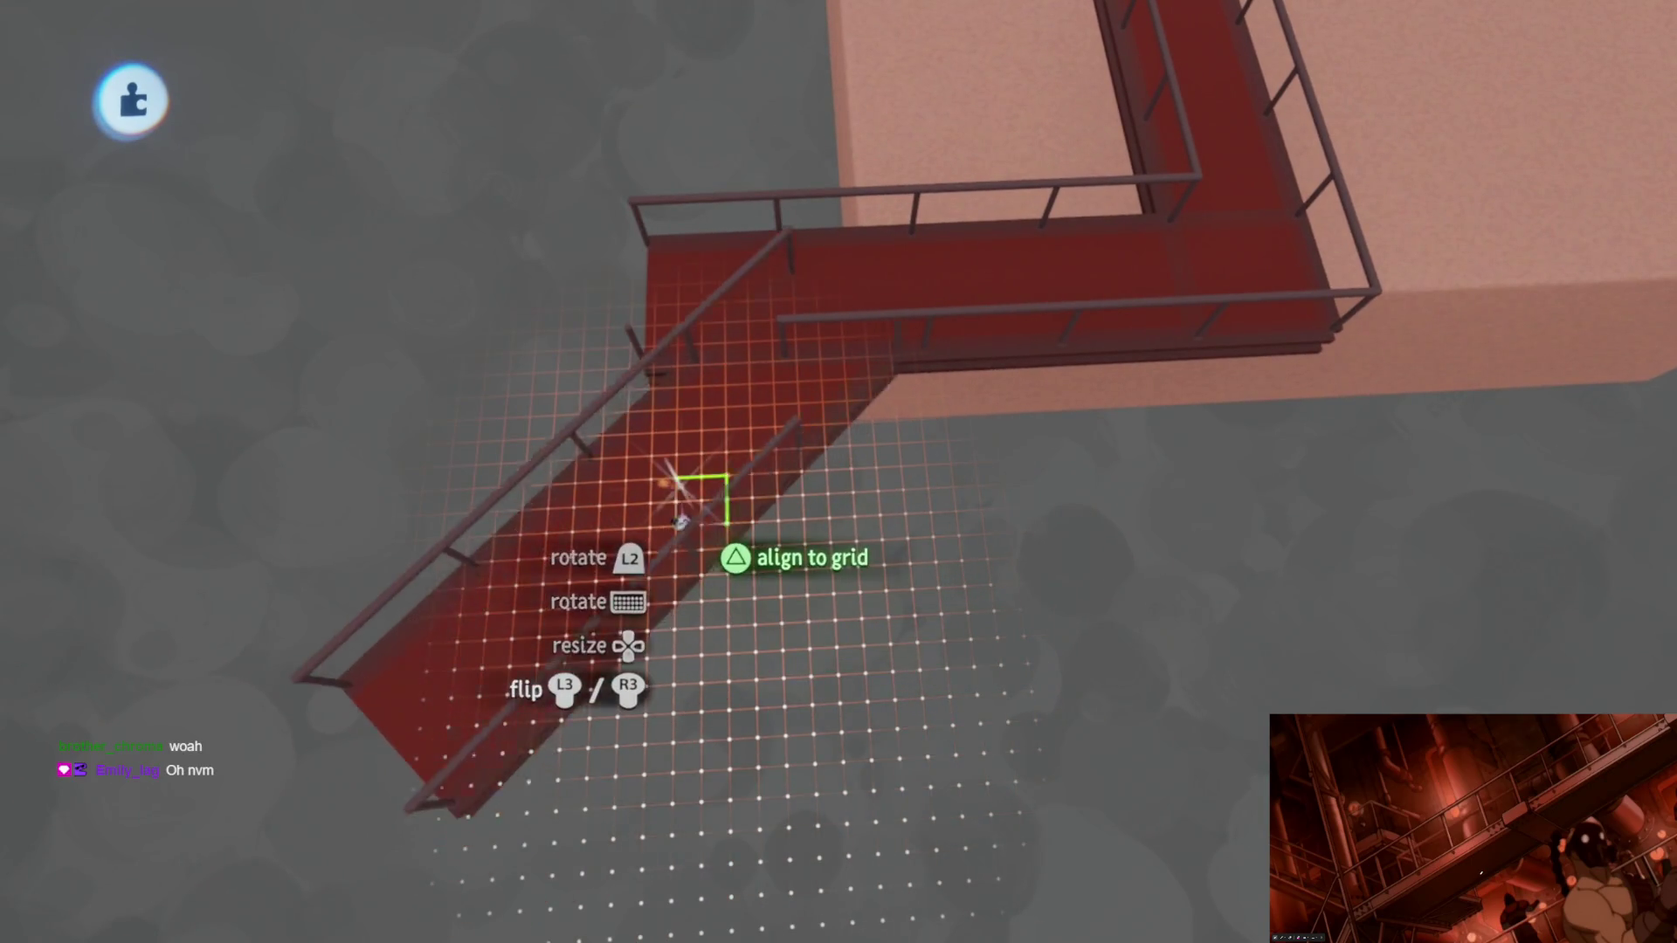
pyautogui.scroll(-5, 724, 466)
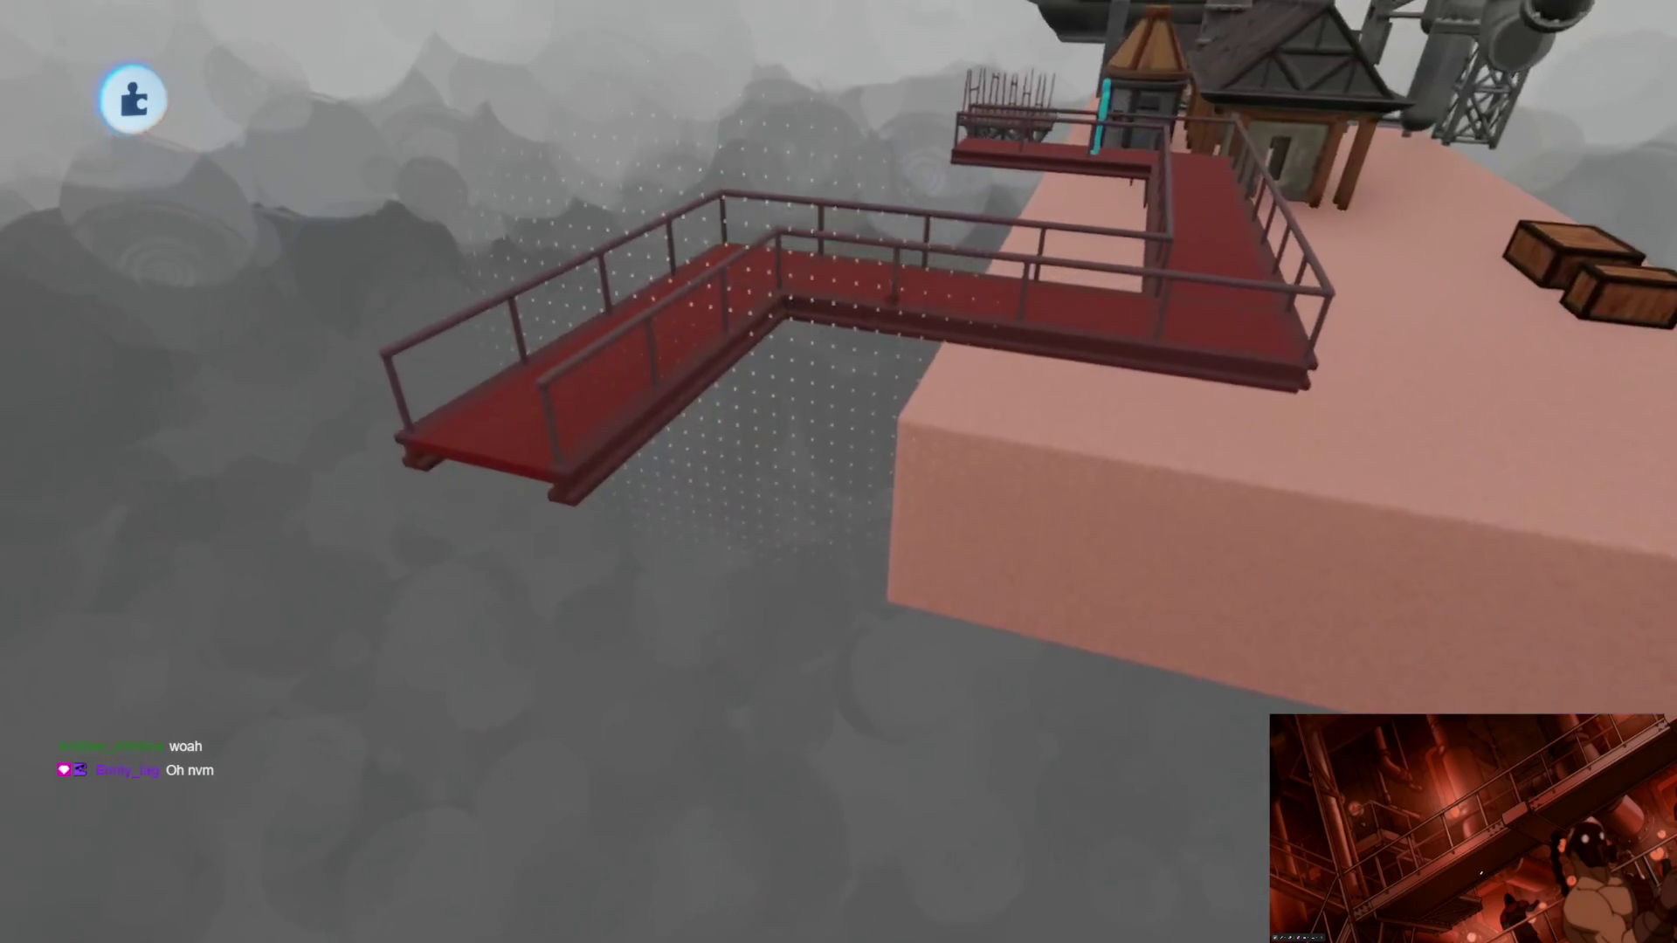
pyautogui.scroll(2, 586, 760)
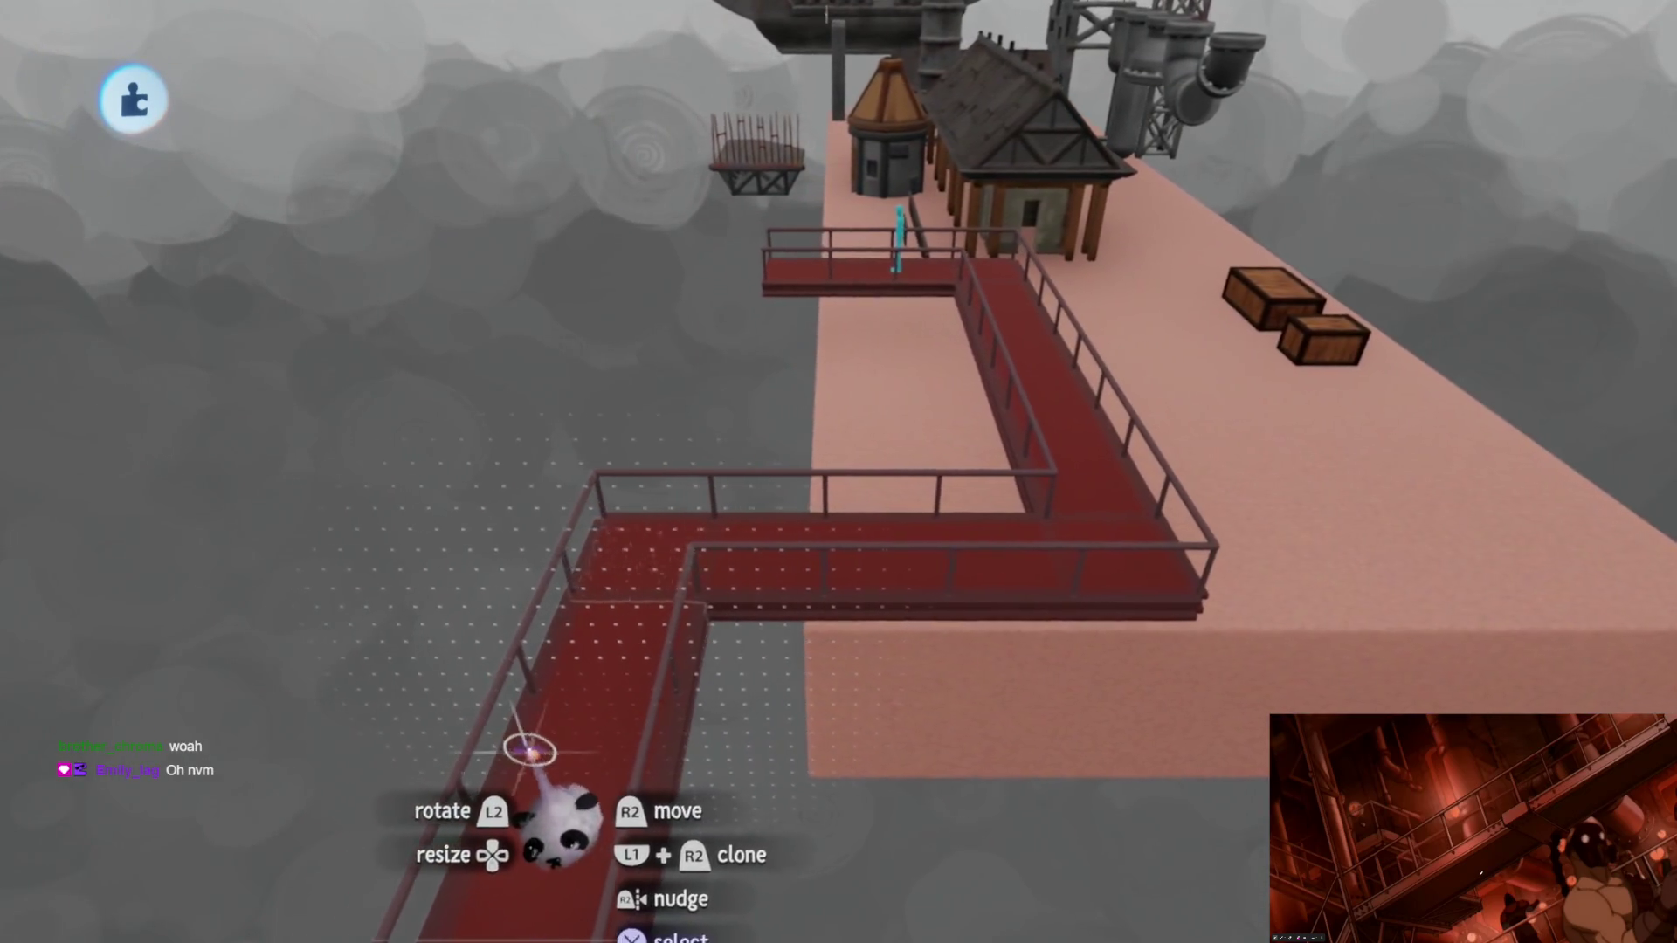
pyautogui.scroll(3, 577, 741)
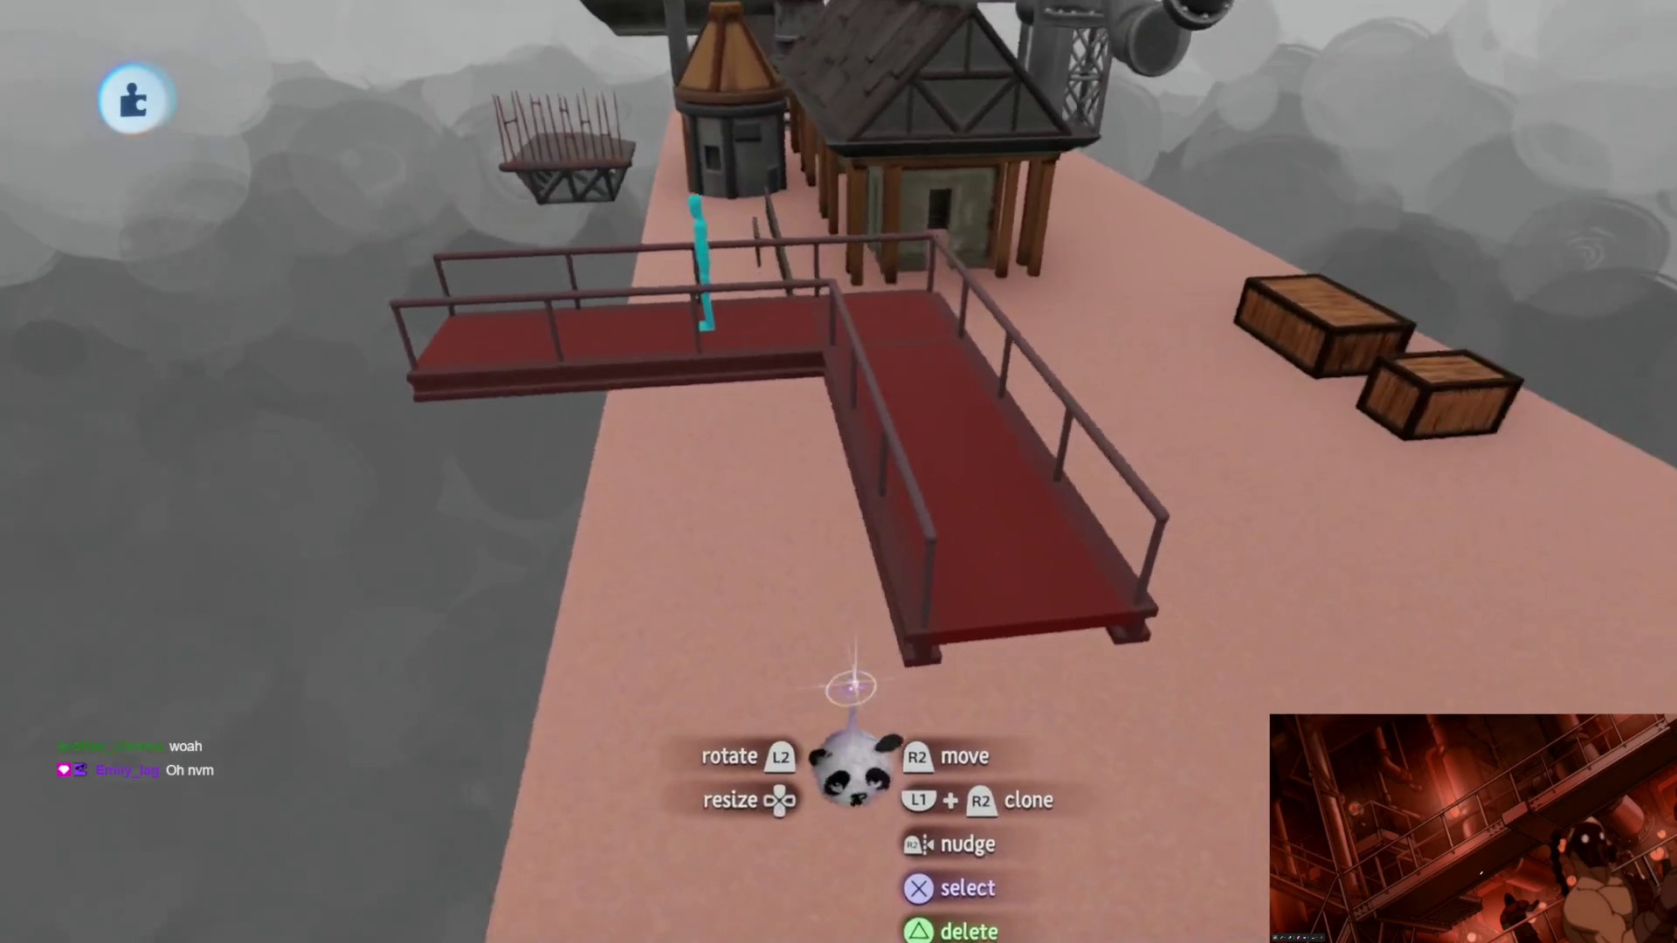
pyautogui.scroll(3, 1022, 705)
pyautogui.scroll(4, 773, 387)
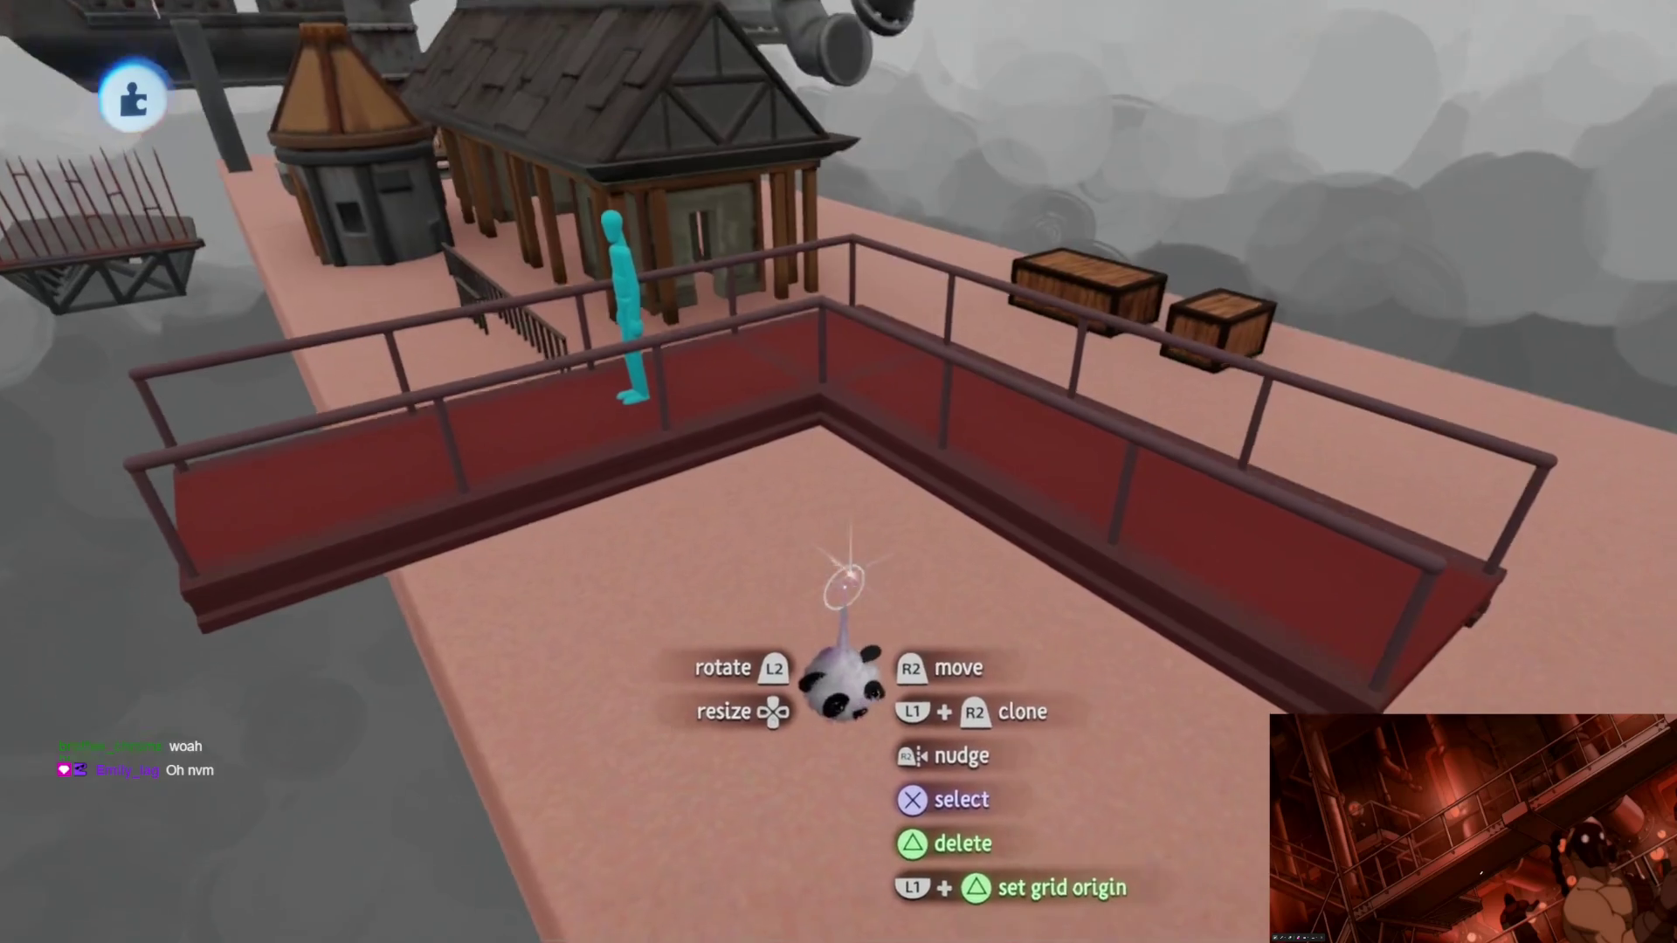
pyautogui.scroll(5, 835, 567)
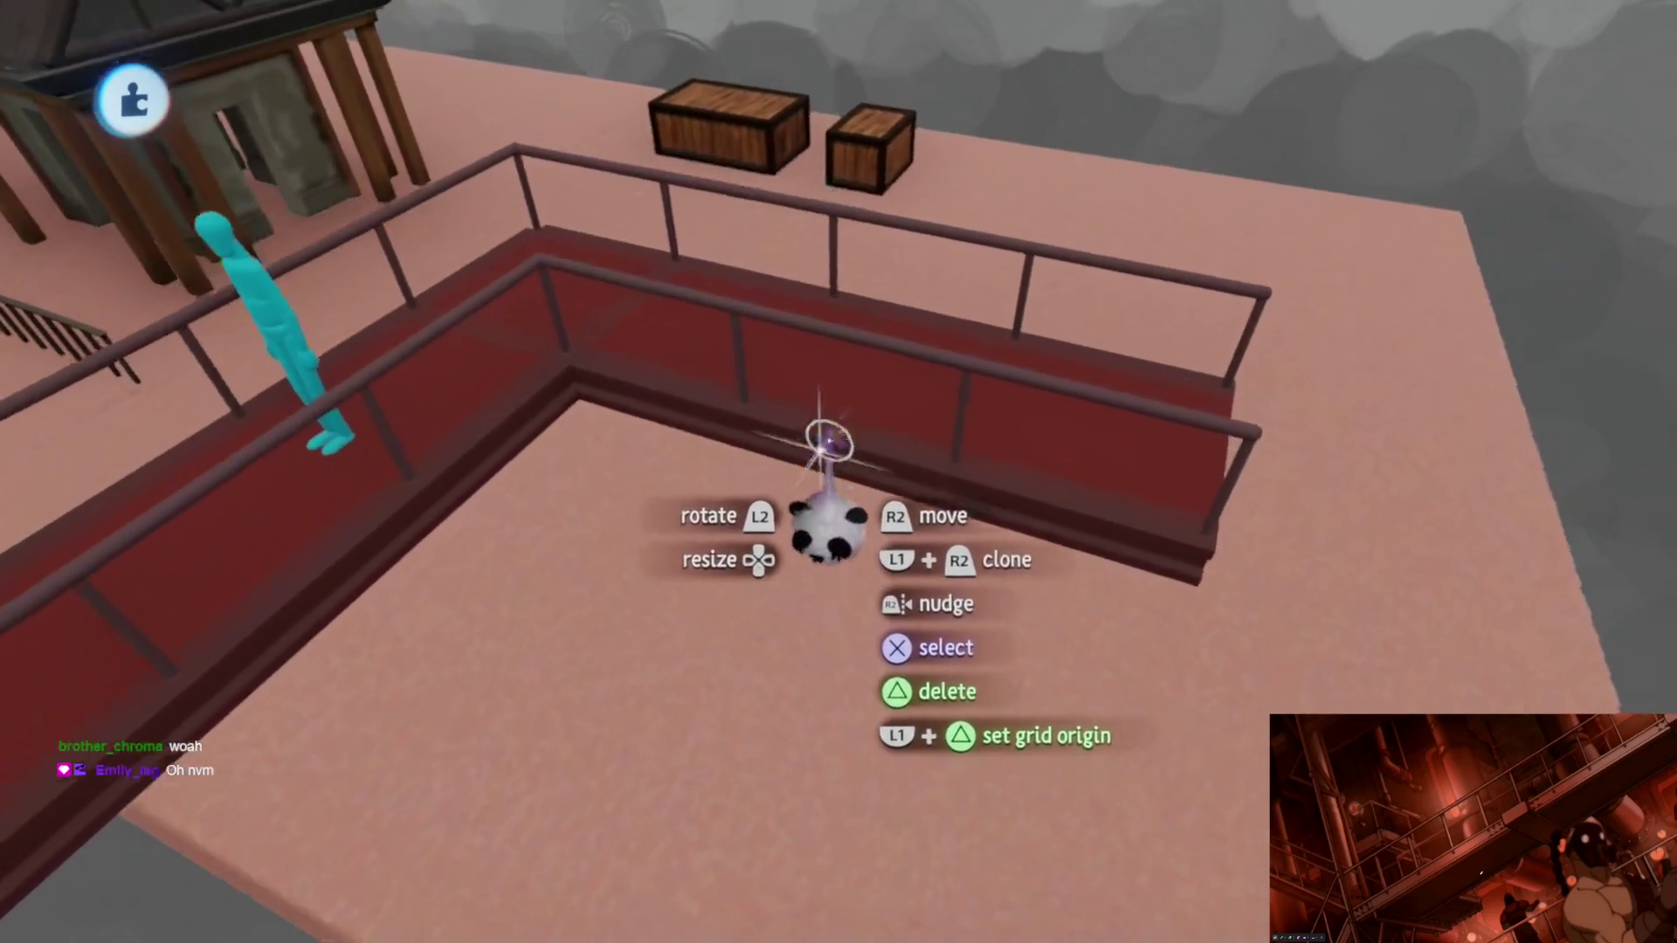
pyautogui.scroll(-2, 745, 262)
pyautogui.press('Tab')
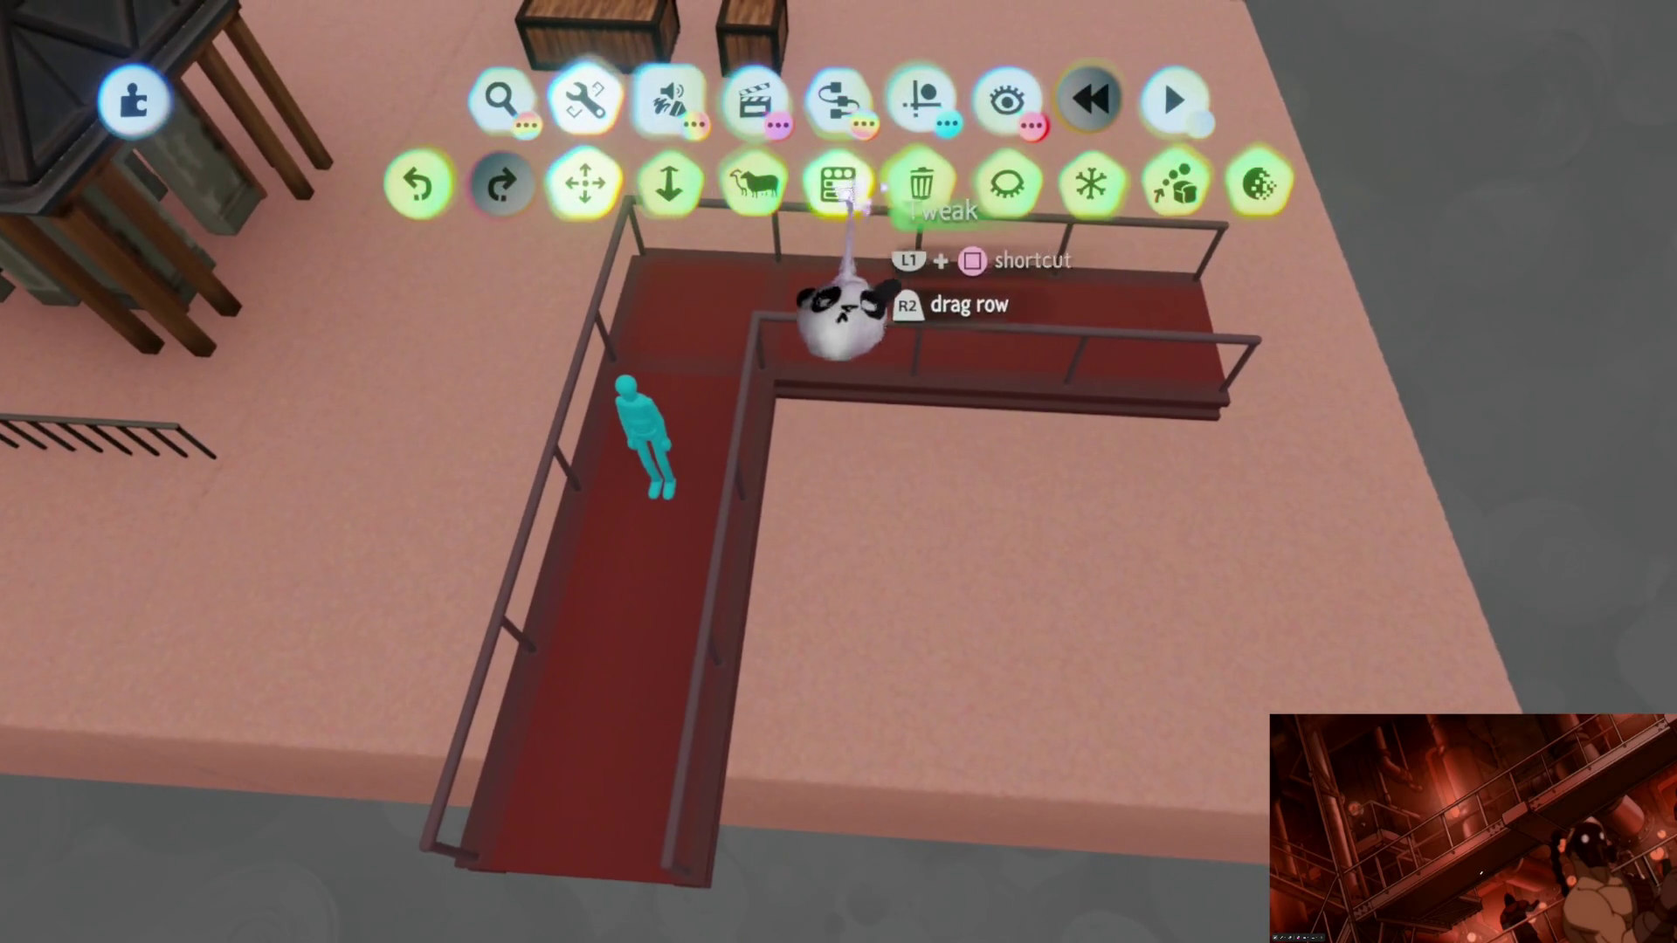
# Step: Move a second walkway section away from the corner and set it alongside the walkway
pyautogui.click(842, 318)
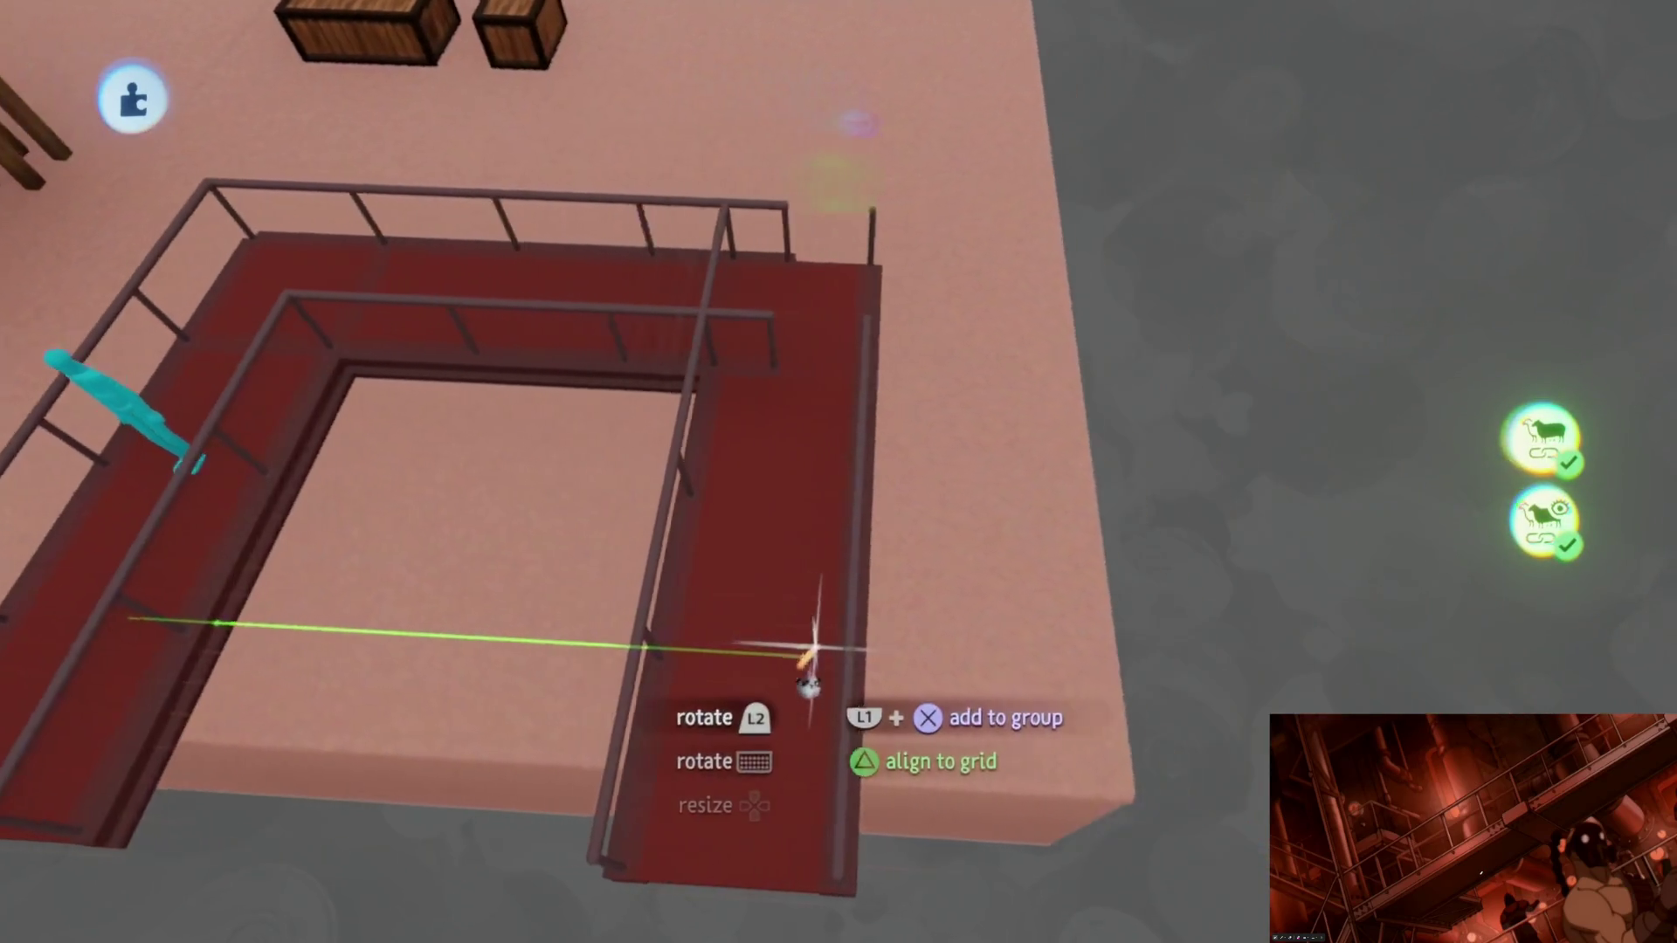
pyautogui.moveTo(809, 681); pyautogui.dragTo(812, 691)
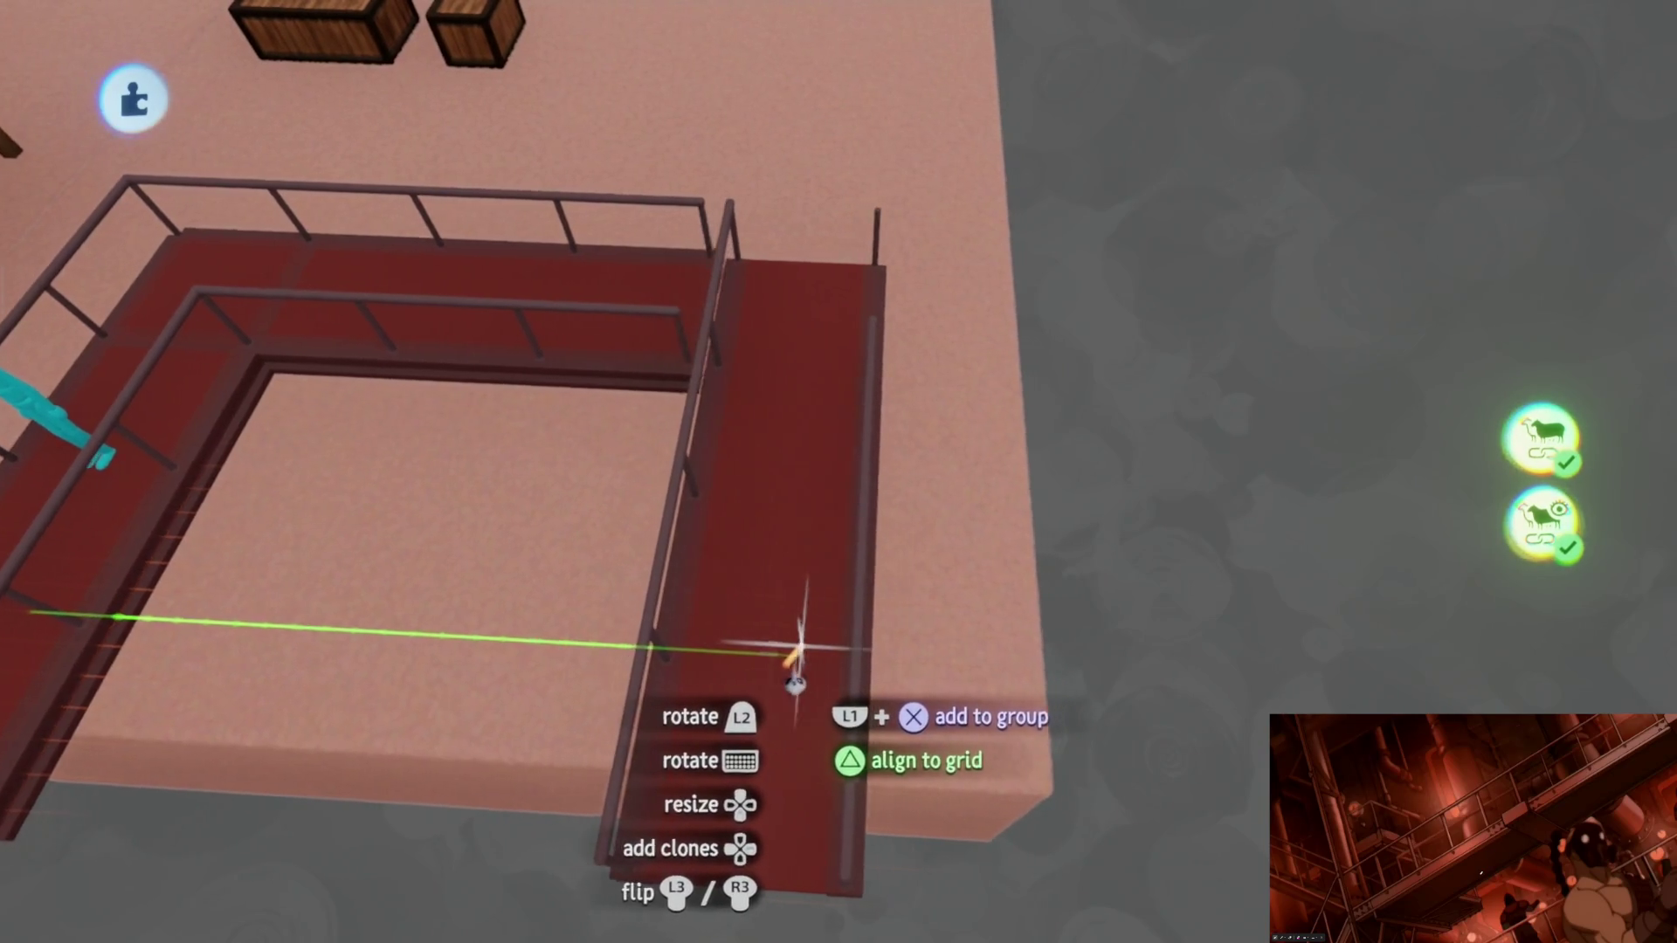
pyautogui.moveTo(803, 679); pyautogui.dragTo(806, 675)
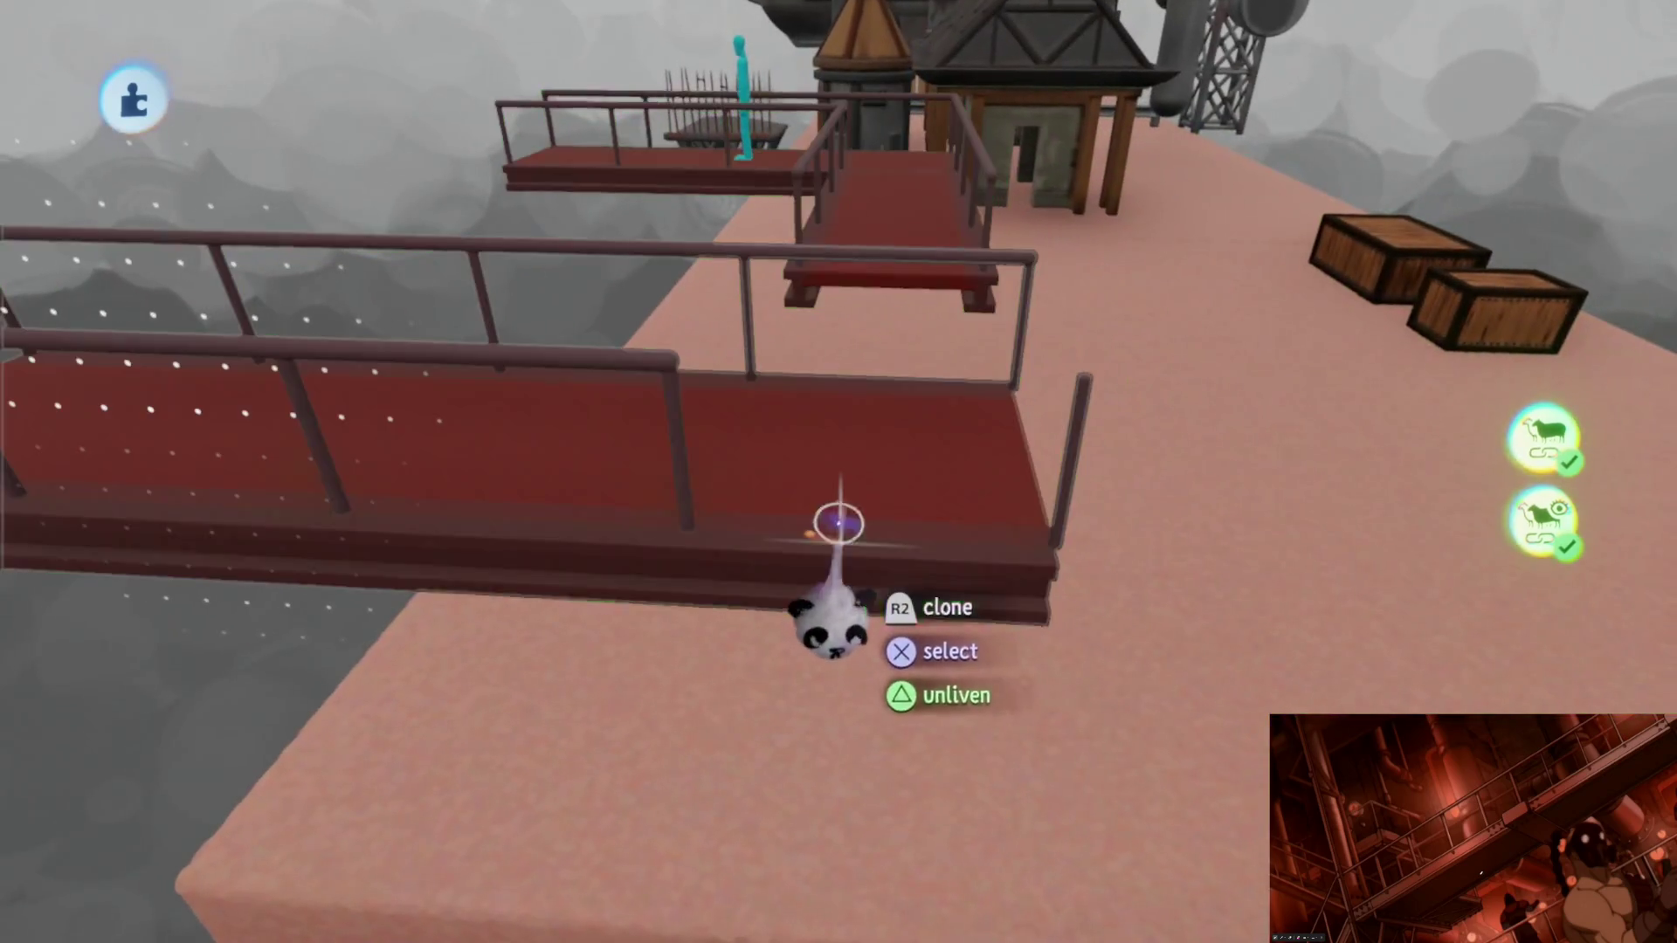
pyautogui.moveTo(839, 525)
pyautogui.mouseDown()
pyautogui.moveTo(843, 727)
pyautogui.moveTo(853, 380)
pyautogui.mouseUp()
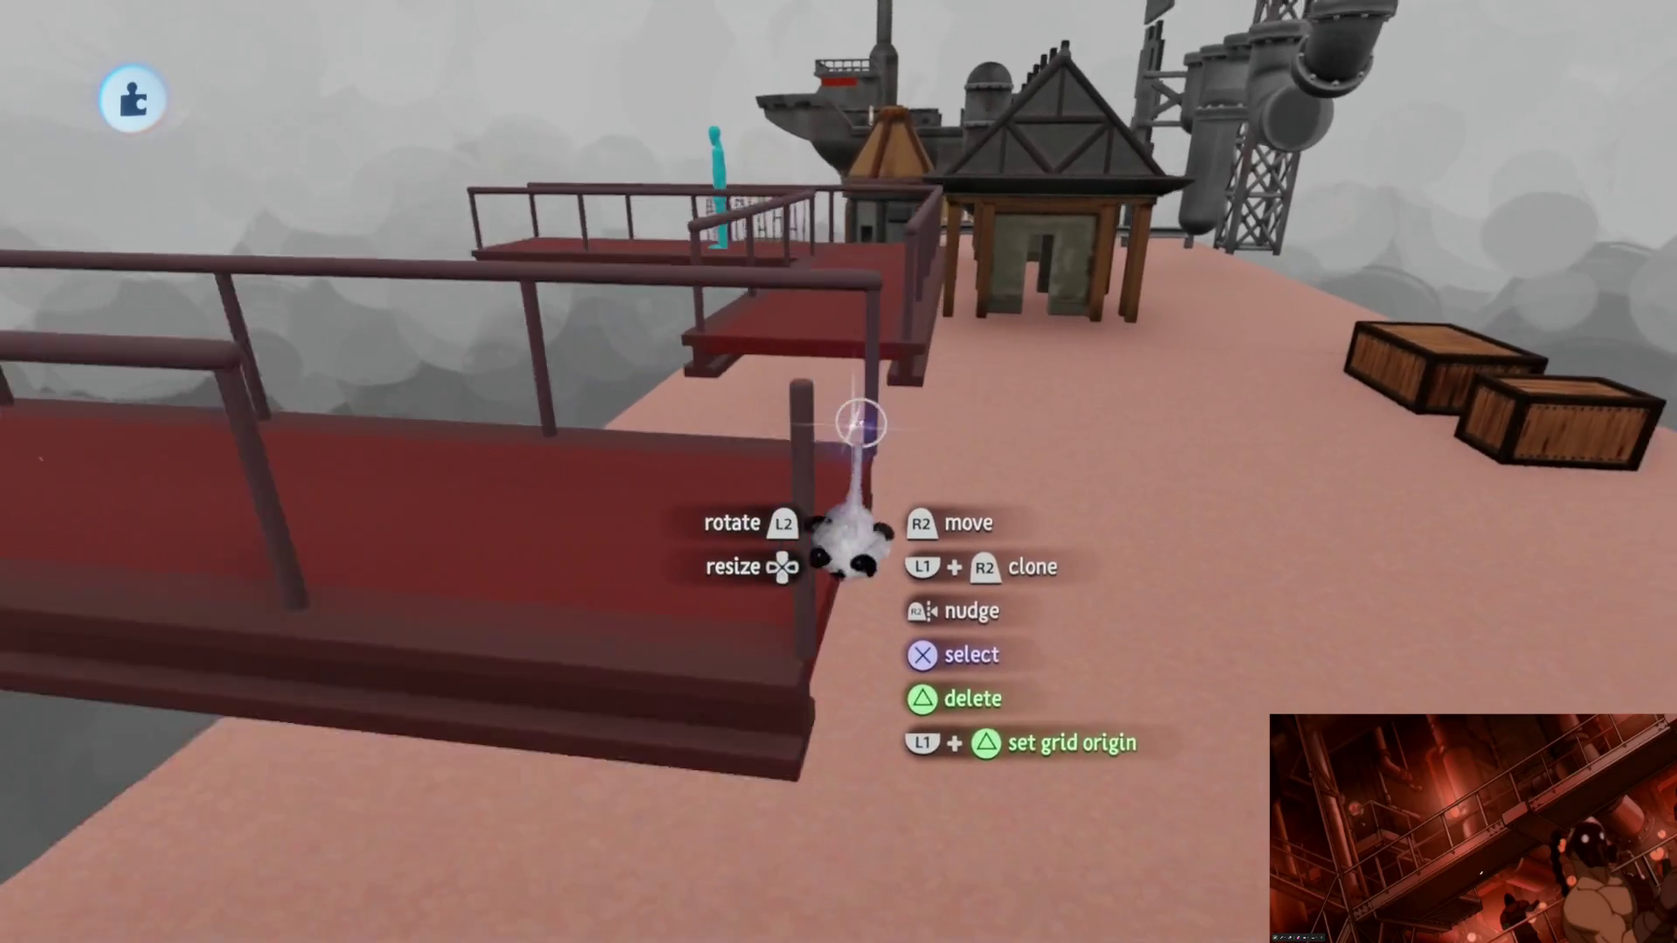
pyautogui.moveTo(860, 422)
pyautogui.mouseDown(button='middle')
pyautogui.moveTo(821, 391)
pyautogui.moveTo(808, 479)
pyautogui.moveTo(812, 456)
pyautogui.moveTo(778, 496)
pyautogui.moveTo(868, 712)
pyautogui.moveTo(899, 667)
pyautogui.moveTo(965, 655)
pyautogui.moveTo(819, 621)
pyautogui.moveTo(918, 599)
pyautogui.moveTo(805, 693)
pyautogui.moveTo(865, 905)
pyautogui.moveTo(846, 638)
pyautogui.moveTo(879, 374)
pyautogui.mouseUp(button='middle')
pyautogui.press('Tab')
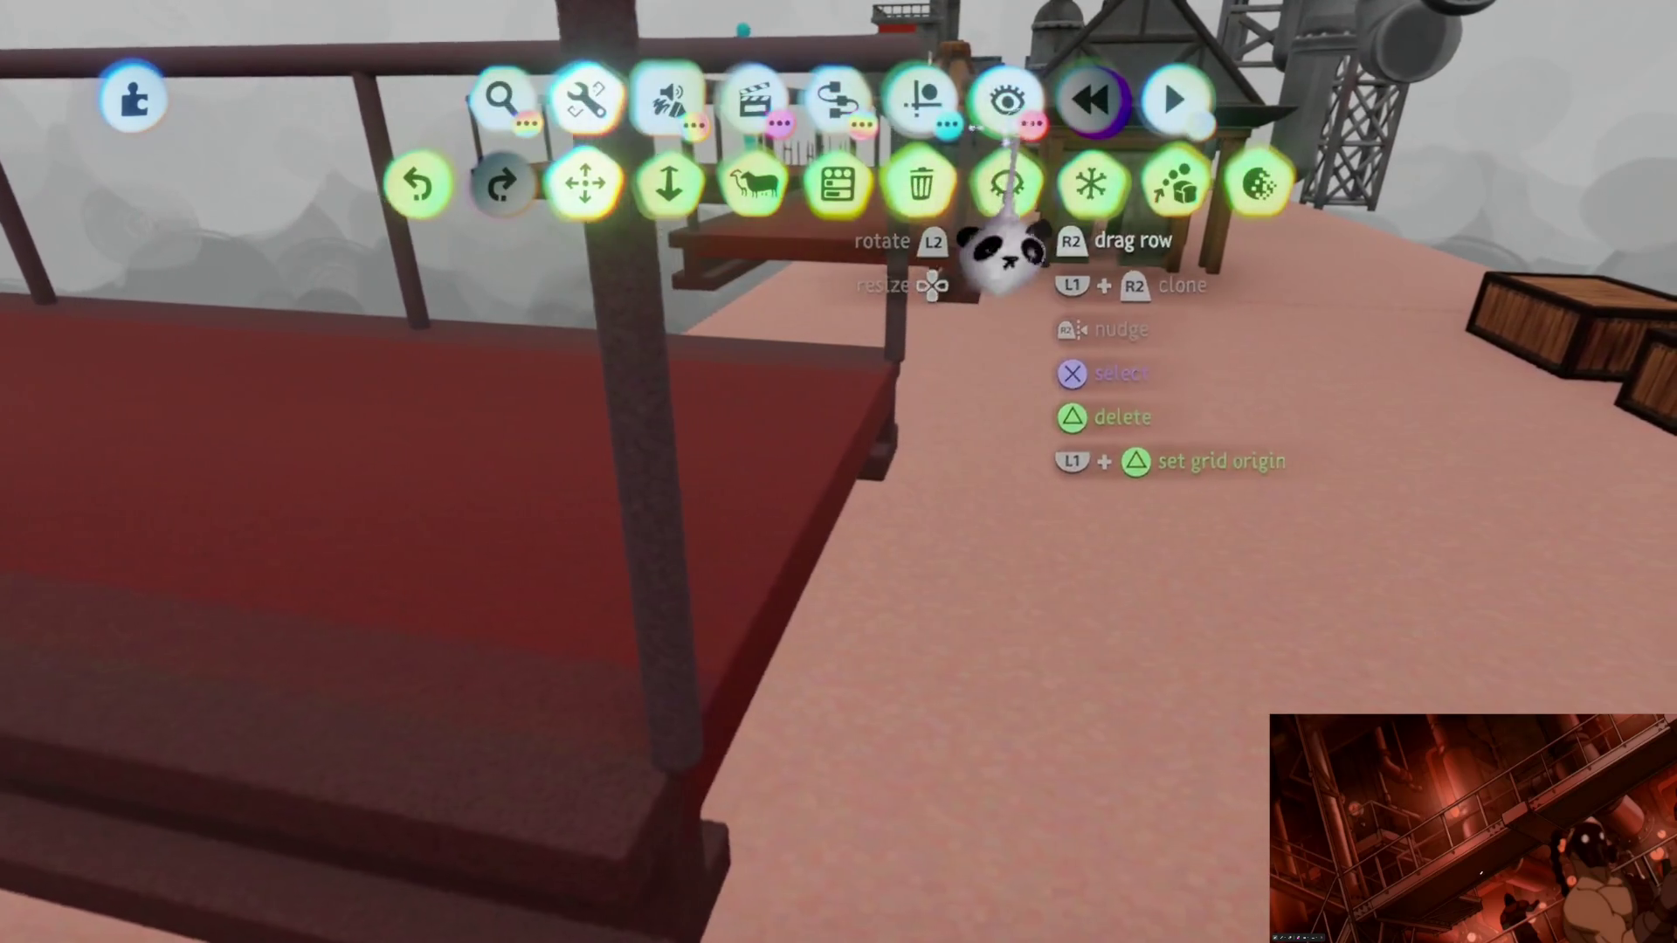
# Step: Resize the beam face under the walkway edge and stop sculpting it
pyautogui.moveTo(936, 224); pyautogui.dragTo(708, 393, button='middle')
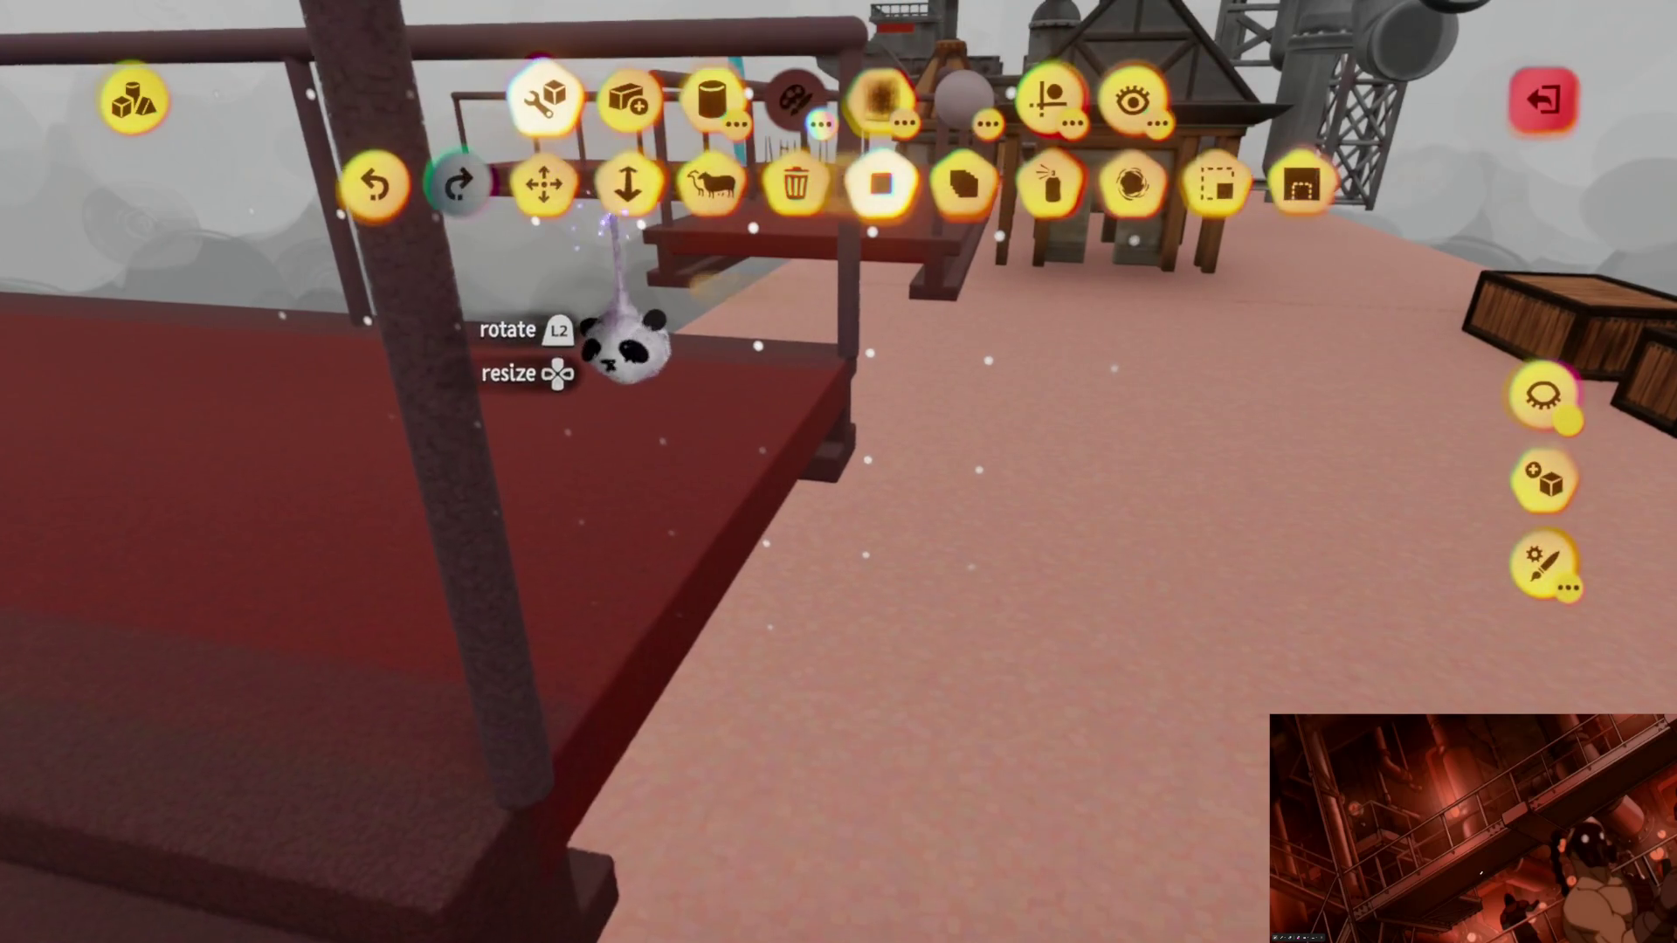
pyautogui.moveTo(849, 471)
pyautogui.mouseDown(button='middle')
pyautogui.moveTo(839, 355)
pyautogui.moveTo(804, 319)
pyautogui.moveTo(826, 427)
pyautogui.moveTo(918, 616)
pyautogui.moveTo(853, 432)
pyautogui.moveTo(853, 543)
pyautogui.moveTo(913, 615)
pyautogui.moveTo(852, 270)
pyautogui.mouseUp(button='middle')
pyautogui.moveTo(853, 270); pyautogui.dragTo(809, 304)
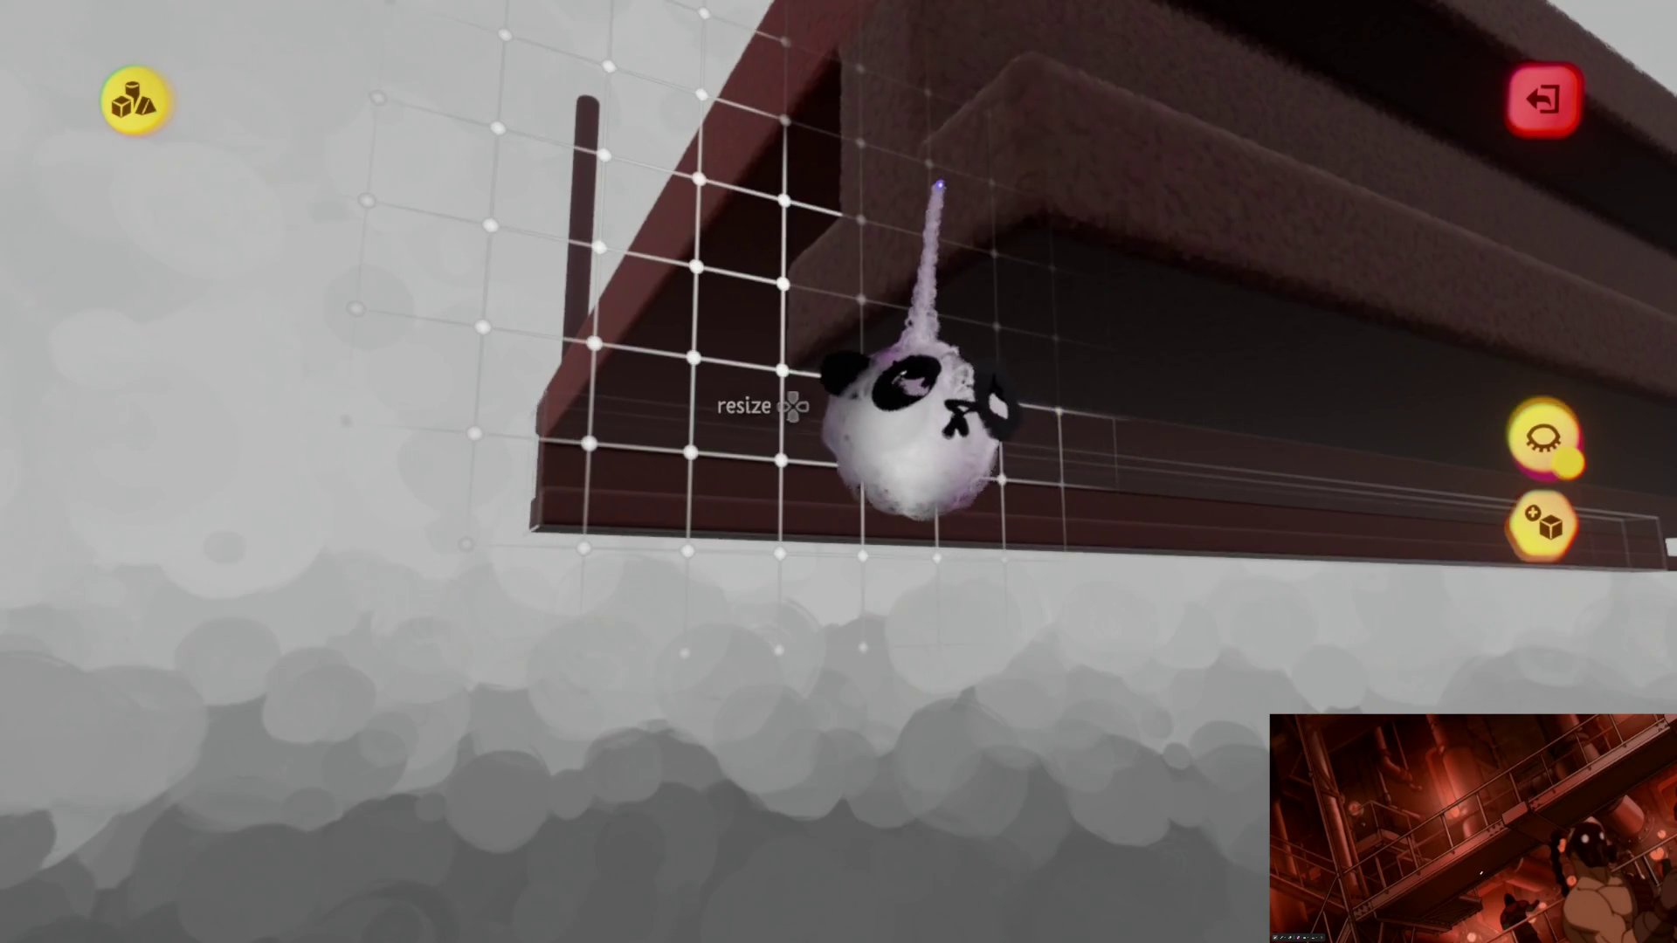
pyautogui.moveTo(918, 432)
pyautogui.mouseDown(button='middle')
pyautogui.moveTo(873, 543)
pyautogui.moveTo(966, 412)
pyautogui.moveTo(961, 499)
pyautogui.moveTo(936, 449)
pyautogui.moveTo(943, 486)
pyautogui.moveTo(915, 518)
pyautogui.moveTo(910, 375)
pyautogui.moveTo(910, 412)
pyautogui.moveTo(823, 399)
pyautogui.mouseUp(button='middle')
pyautogui.press('Escape')
# Step: Edit the walkway section, then begin sculpting a new shape beside the railed catwalk
pyautogui.click(823, 400)
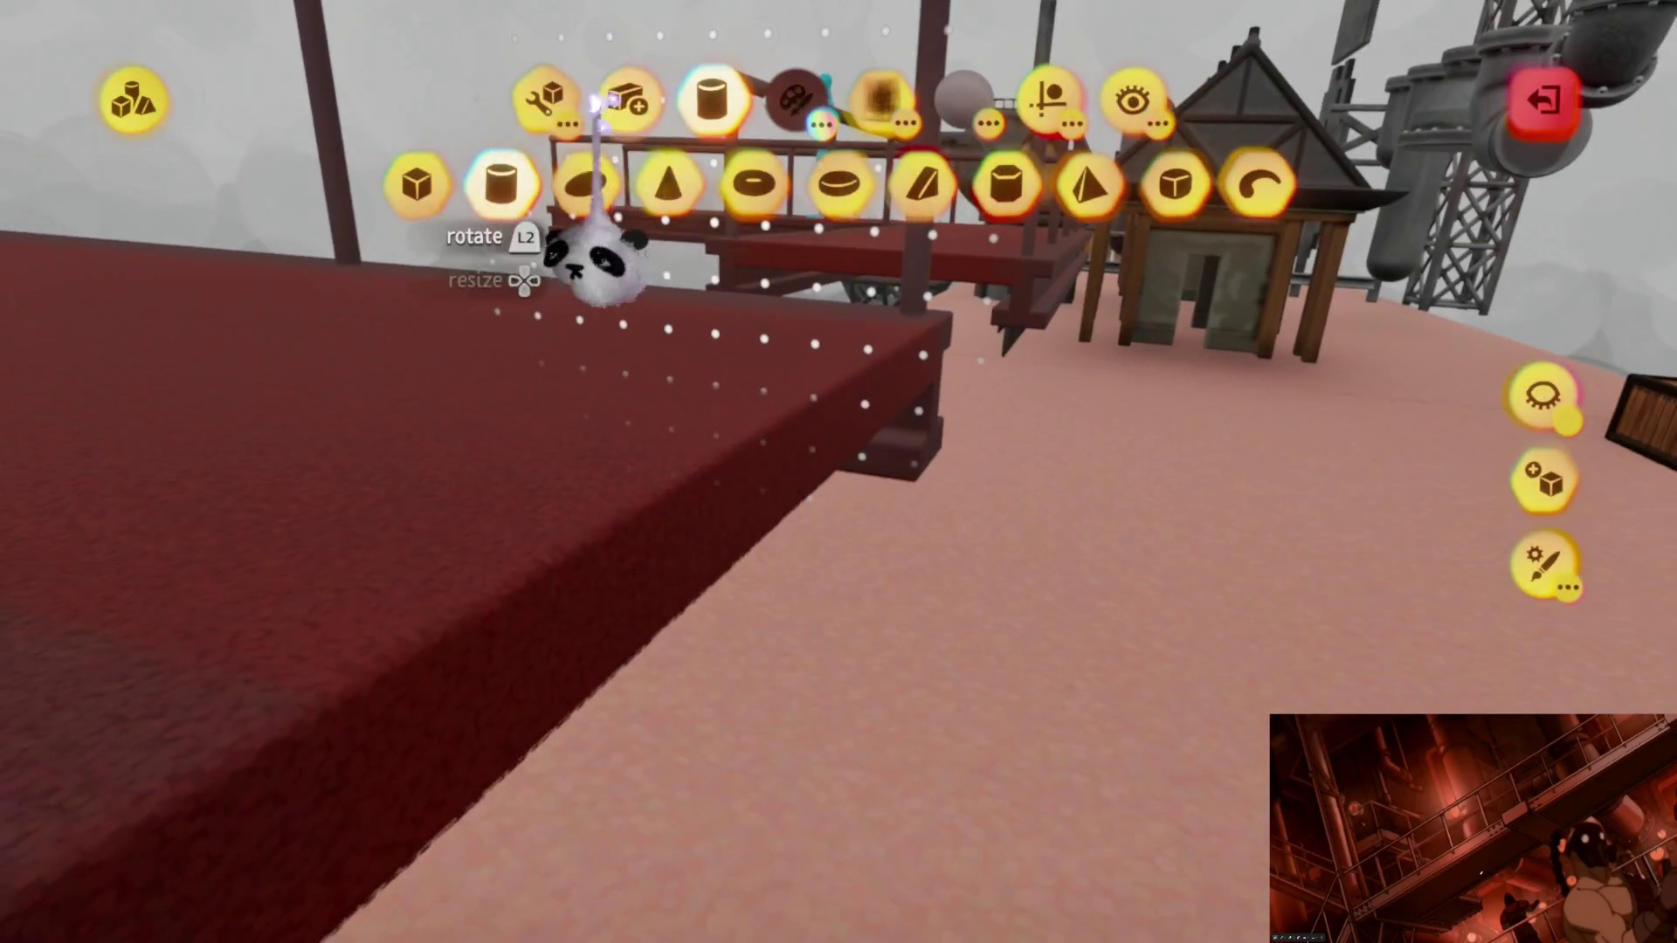
pyautogui.moveTo(819, 571)
pyautogui.mouseDown(button='middle')
pyautogui.moveTo(798, 561)
pyautogui.moveTo(823, 555)
pyautogui.moveTo(873, 637)
pyautogui.mouseUp(button='middle')
pyautogui.press('Escape')
pyautogui.moveTo(869, 535)
pyautogui.mouseDown(button='middle')
pyautogui.moveTo(900, 375)
pyautogui.moveTo(861, 374)
pyautogui.moveTo(912, 481)
pyautogui.moveTo(869, 486)
pyautogui.moveTo(868, 562)
pyautogui.moveTo(742, 629)
pyautogui.moveTo(715, 767)
pyautogui.moveTo(805, 693)
pyautogui.moveTo(824, 749)
pyautogui.moveTo(815, 644)
pyautogui.moveTo(853, 655)
pyautogui.moveTo(863, 613)
pyautogui.moveTo(824, 498)
pyautogui.moveTo(825, 385)
pyautogui.moveTo(781, 576)
pyautogui.moveTo(817, 374)
pyautogui.moveTo(944, 472)
pyautogui.moveTo(737, 490)
pyautogui.mouseUp(button='middle')
pyautogui.press('s')
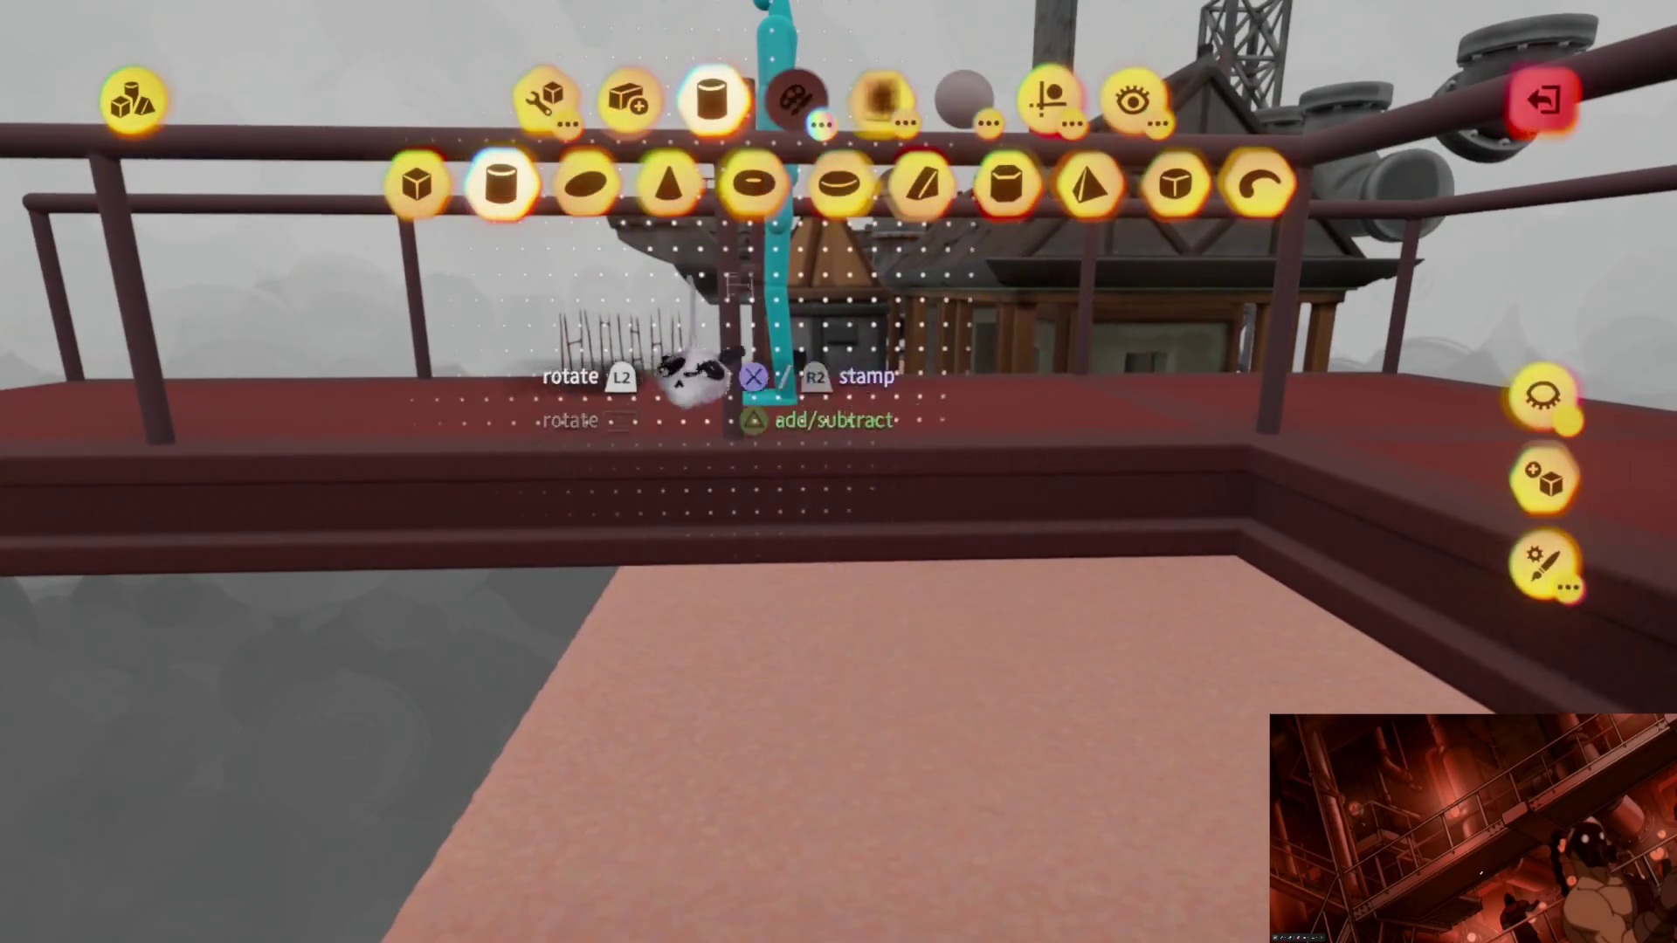
# Step: Stamp a cube below the railing and enlarge it
pyautogui.moveTo(720, 373); pyautogui.dragTo(611, 495, button='middle')
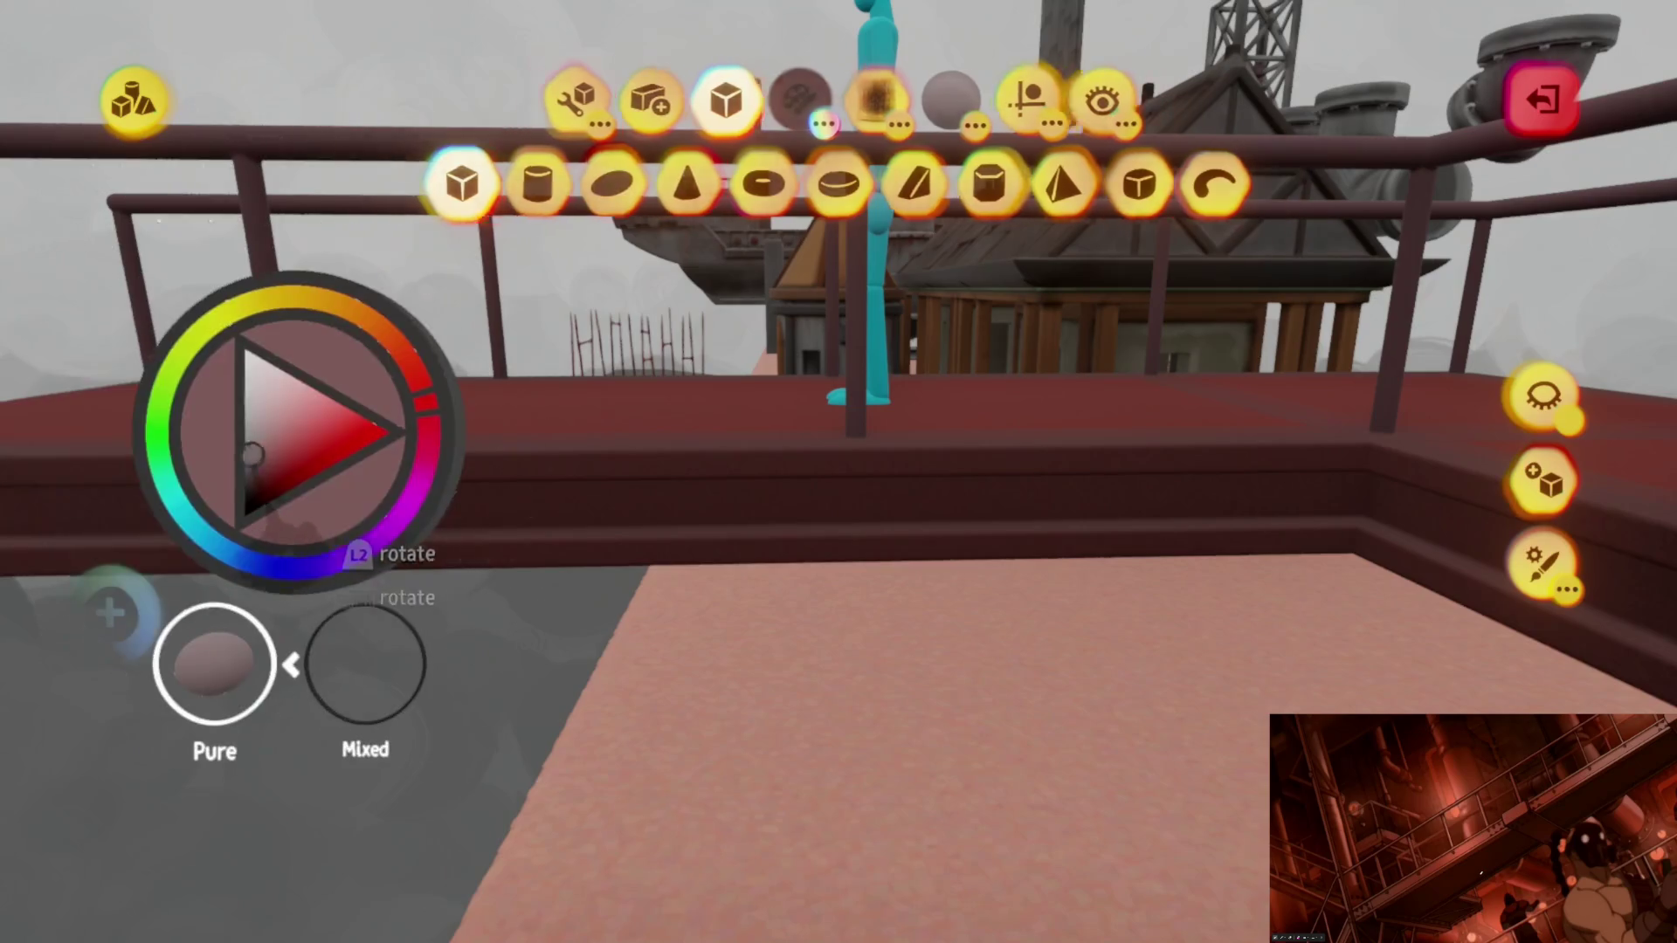
pyautogui.moveTo(866, 590); pyautogui.dragTo(826, 662, button='middle')
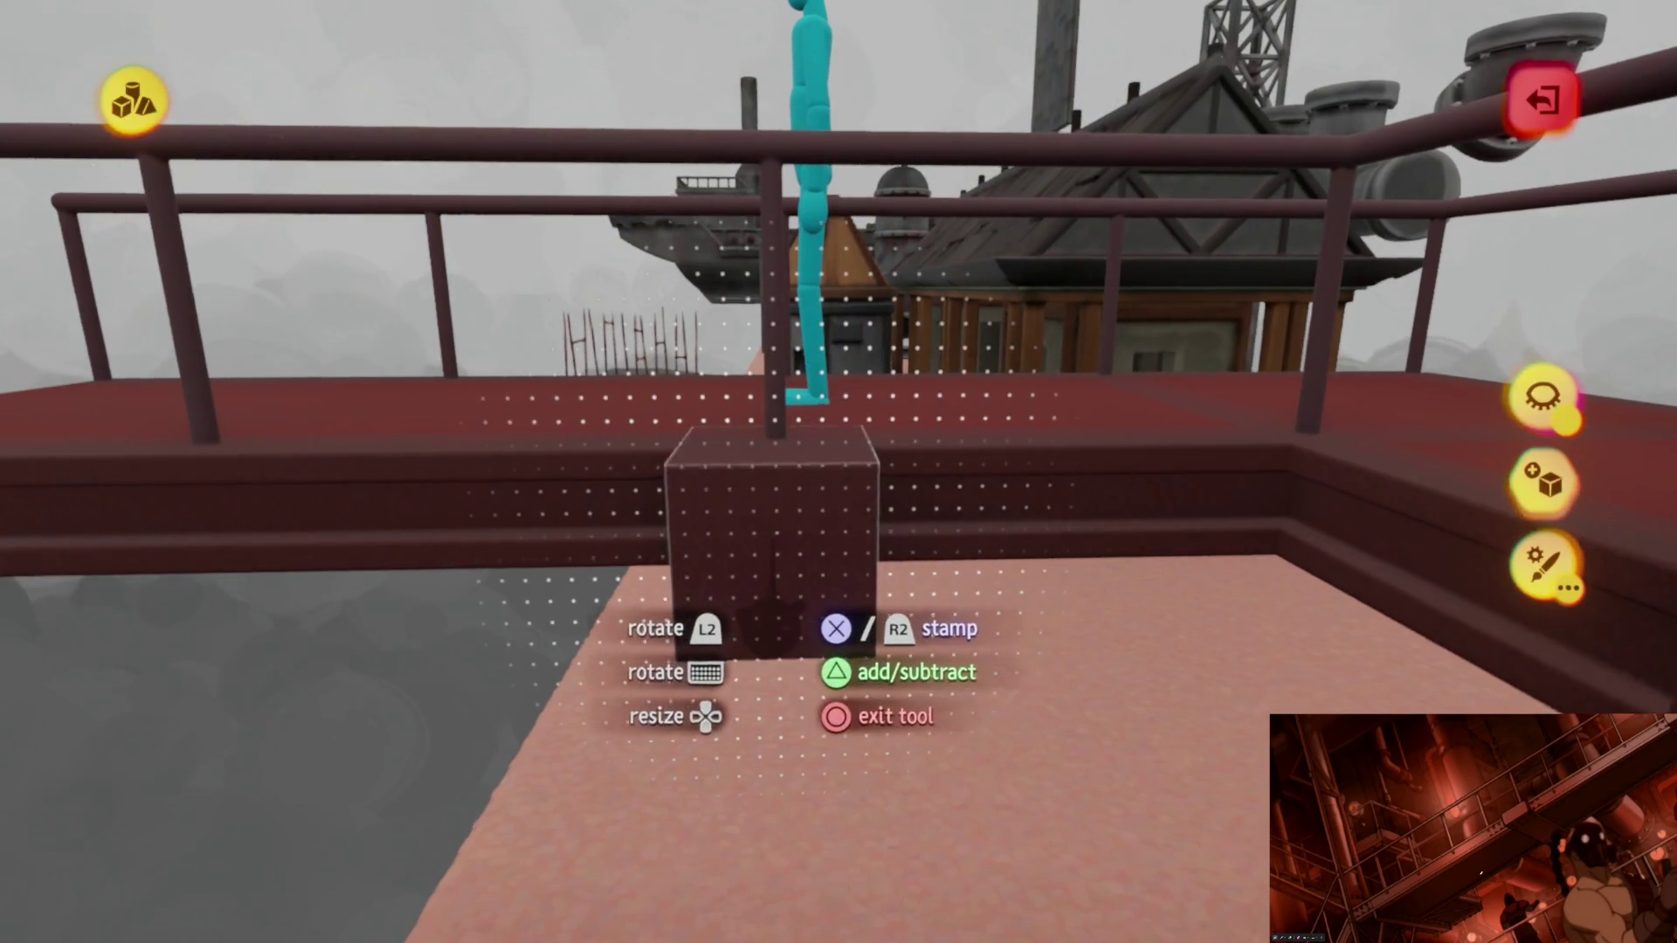
pyautogui.moveTo(773, 544); pyautogui.dragTo(773, 557, button='middle')
pyautogui.moveTo(764, 704); pyautogui.dragTo(773, 703, button='middle')
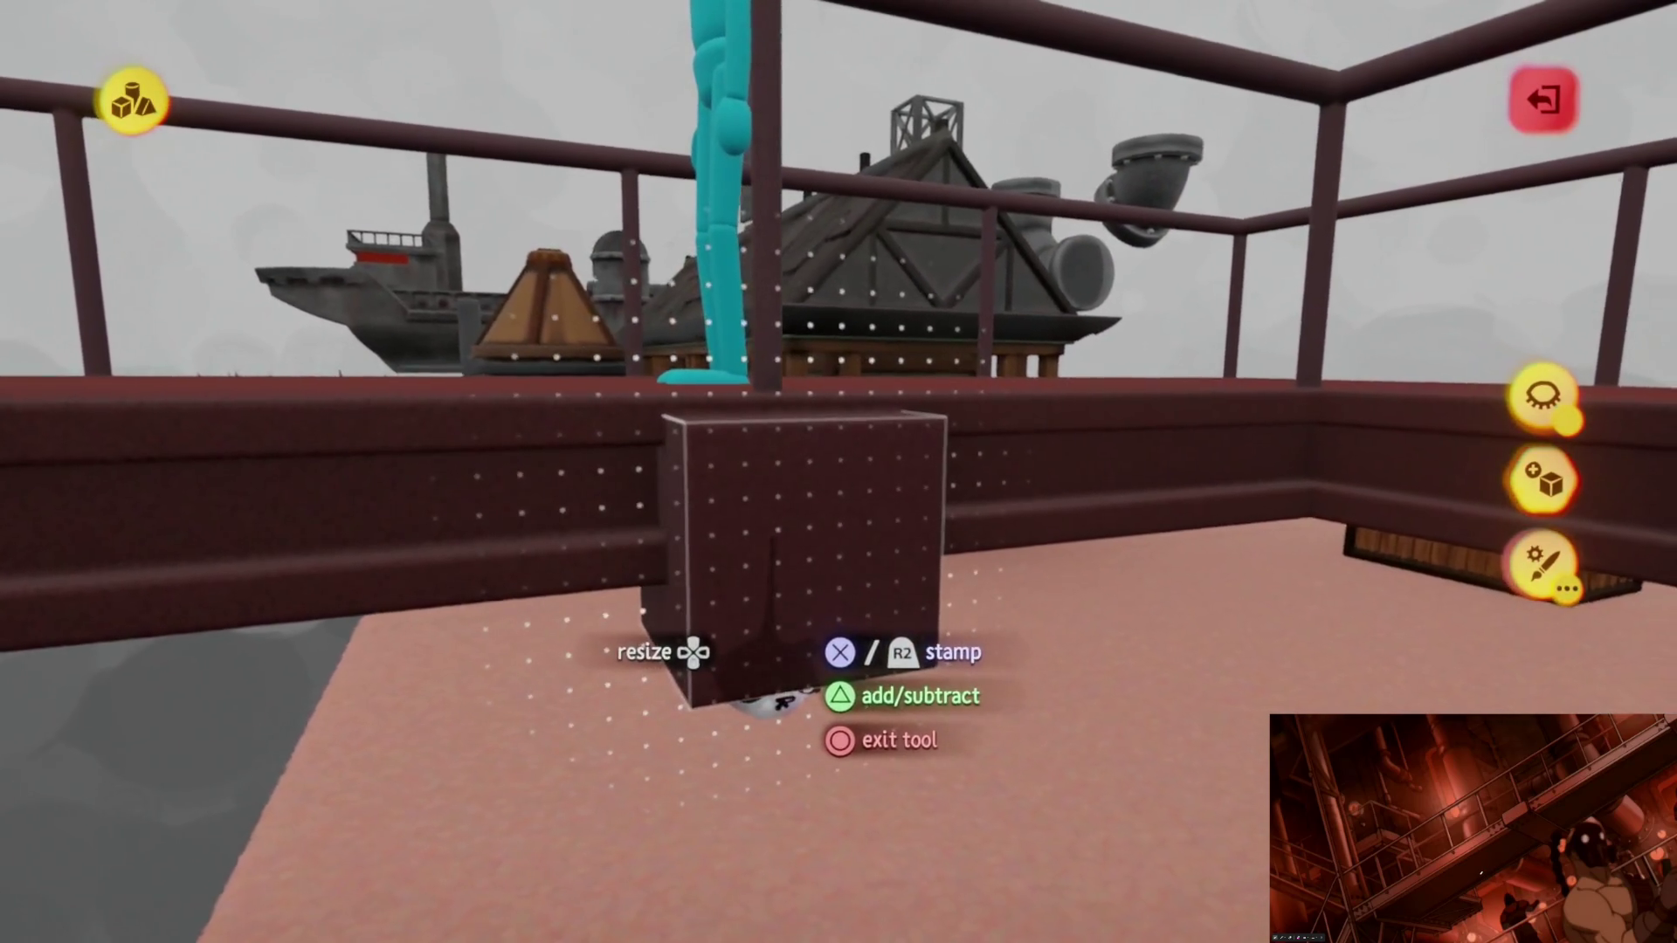
pyautogui.moveTo(799, 564)
pyautogui.mouseDown(button='middle')
pyautogui.moveTo(891, 498)
pyautogui.moveTo(840, 512)
pyautogui.moveTo(838, 563)
pyautogui.mouseUp(button='middle')
pyautogui.moveTo(711, 389)
pyautogui.mouseDown(button='middle')
pyautogui.moveTo(753, 374)
pyautogui.moveTo(817, 480)
pyautogui.moveTo(785, 308)
pyautogui.mouseUp(button='middle')
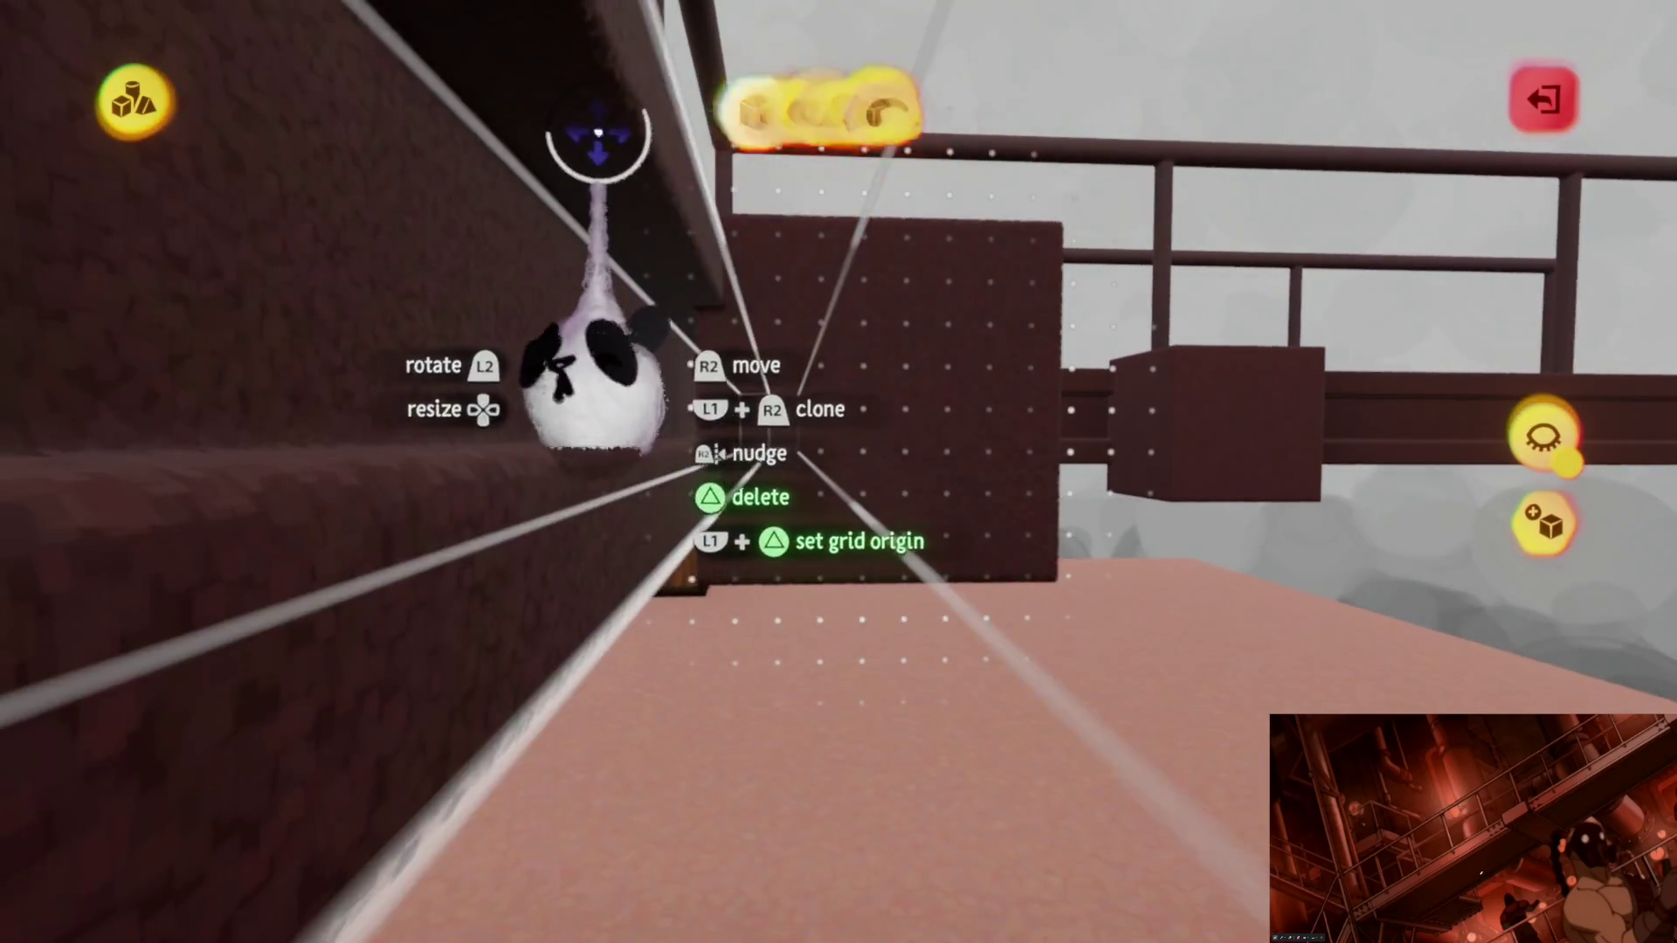
# Step: Pick up the box and line it up with the grid beneath the walkway
pyautogui.click(629, 174)
pyautogui.moveTo(748, 401)
pyautogui.mouseDown(button='middle')
pyautogui.moveTo(694, 338)
pyautogui.moveTo(779, 439)
pyautogui.moveTo(779, 487)
pyautogui.moveTo(798, 456)
pyautogui.moveTo(848, 452)
pyautogui.mouseUp(button='middle')
pyautogui.press('Escape')
pyautogui.moveTo(839, 357); pyautogui.dragTo(760, 452)
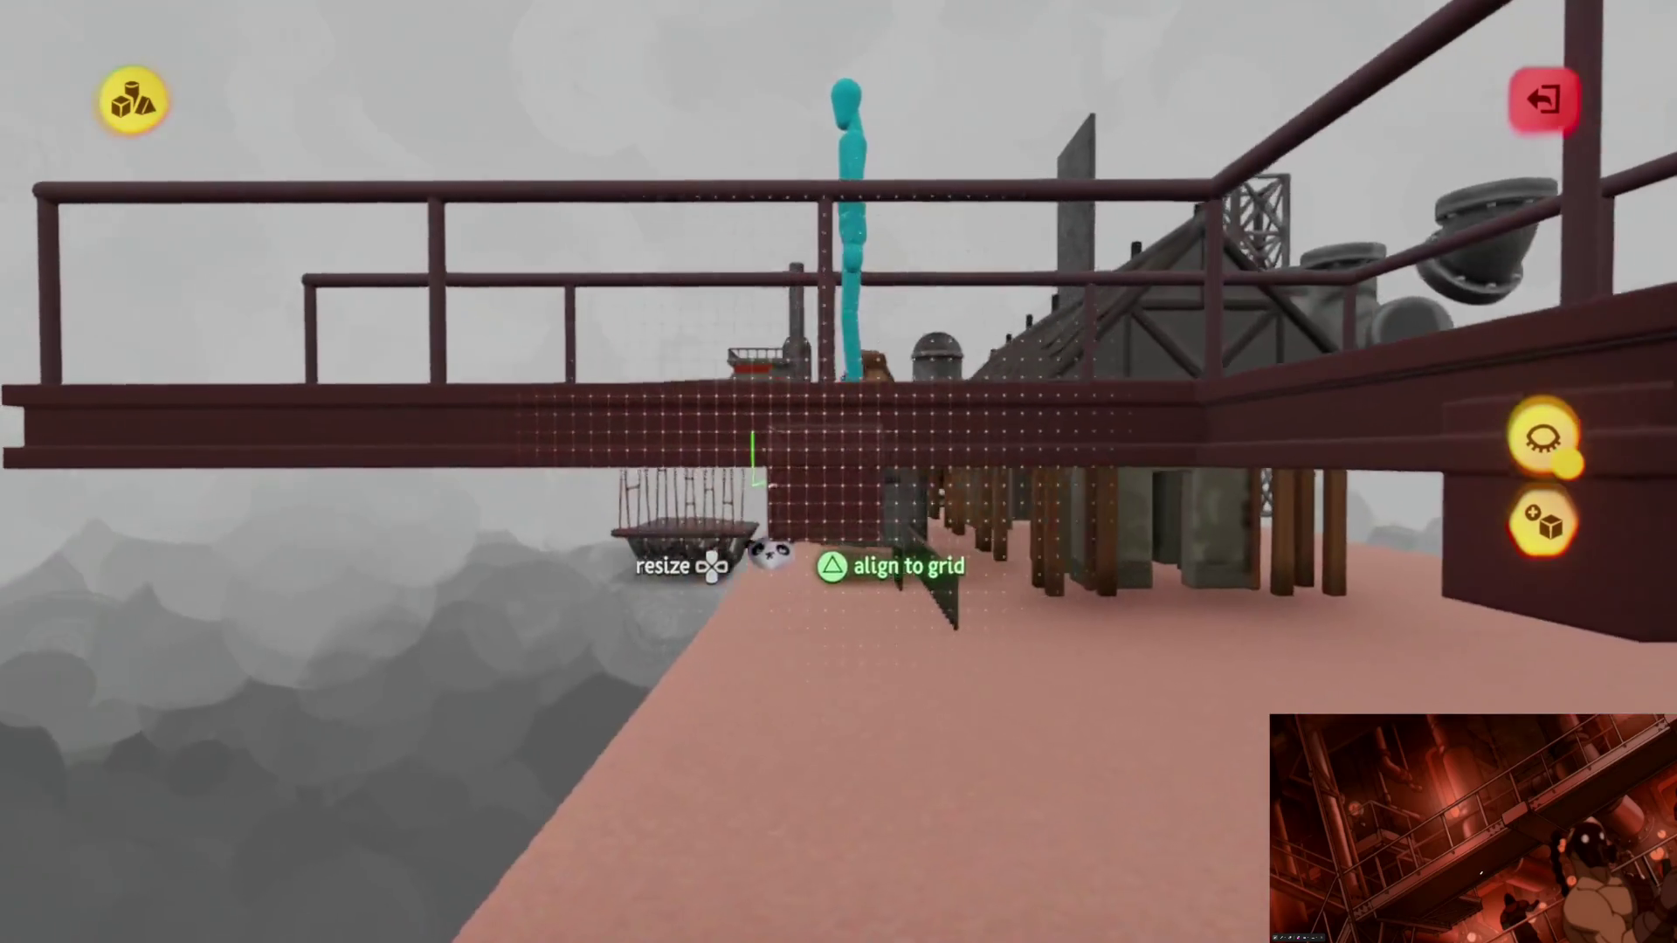
pyautogui.moveTo(770, 556); pyautogui.dragTo(768, 563, button='middle')
pyautogui.press('Escape')
pyautogui.moveTo(675, 374)
pyautogui.mouseDown(button='middle')
pyautogui.moveTo(610, 291)
pyautogui.moveTo(842, 561)
pyautogui.moveTo(909, 598)
pyautogui.moveTo(853, 692)
pyautogui.moveTo(840, 388)
pyautogui.mouseUp(button='middle')
pyautogui.press('Escape')
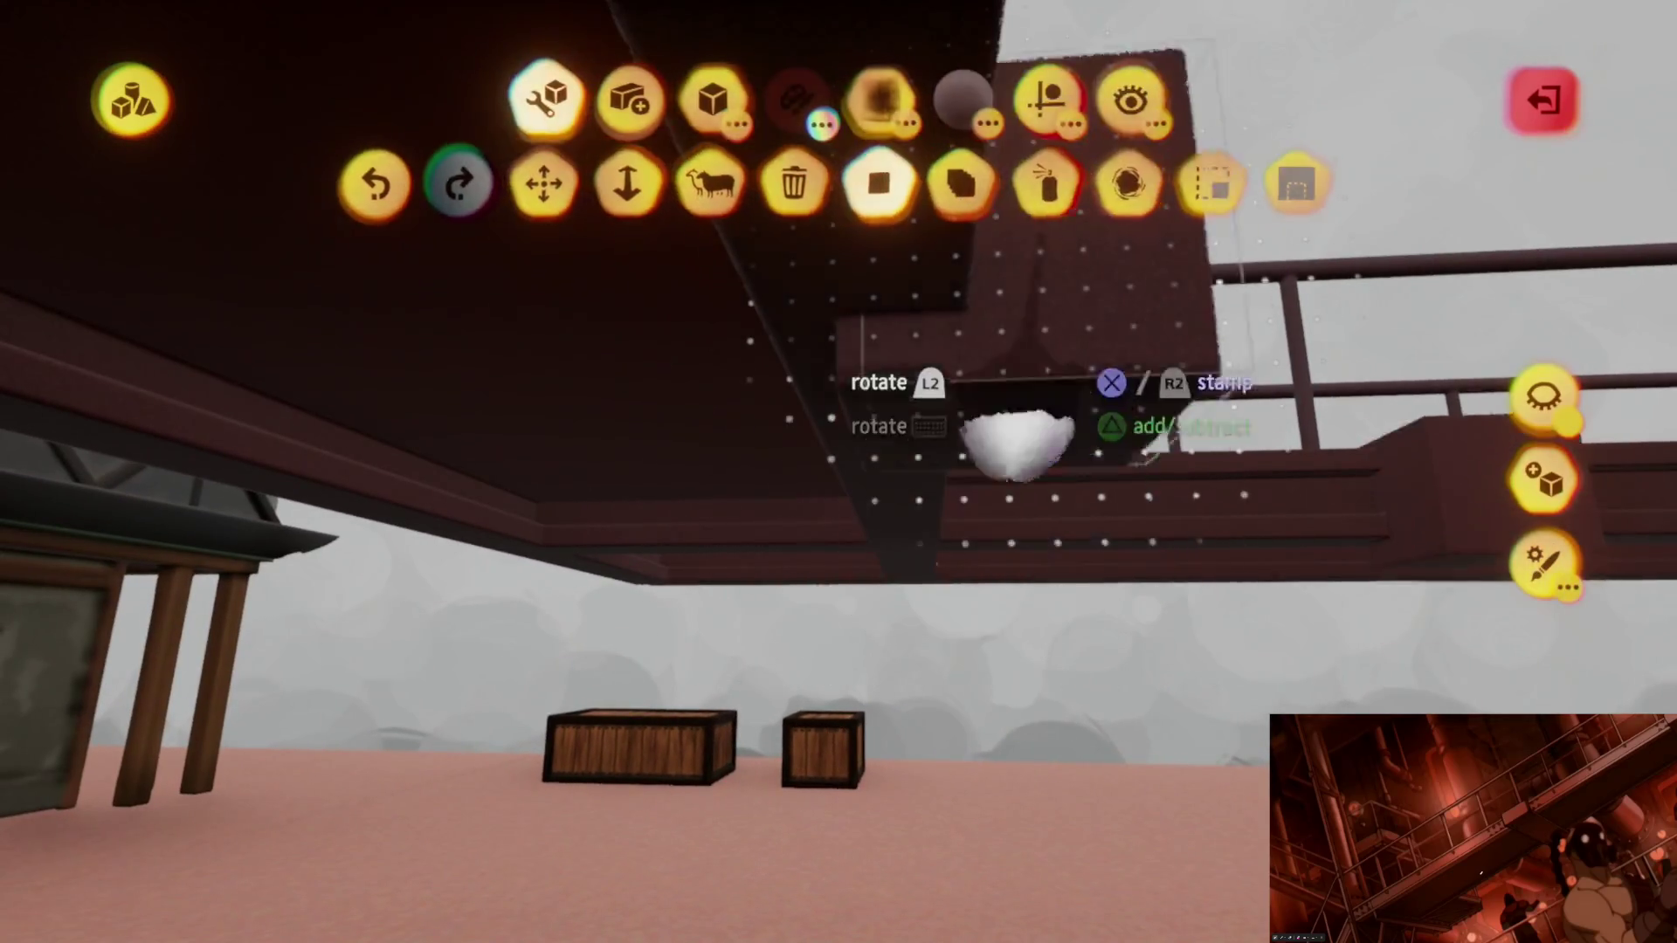
pyautogui.press('Escape')
# Step: Bring the cube under the walkway and stretch it into a long support beam
pyautogui.moveTo(931, 701)
pyautogui.mouseDown(button='middle')
pyautogui.moveTo(853, 550)
pyautogui.moveTo(832, 590)
pyautogui.moveTo(845, 551)
pyautogui.mouseUp(button='middle')
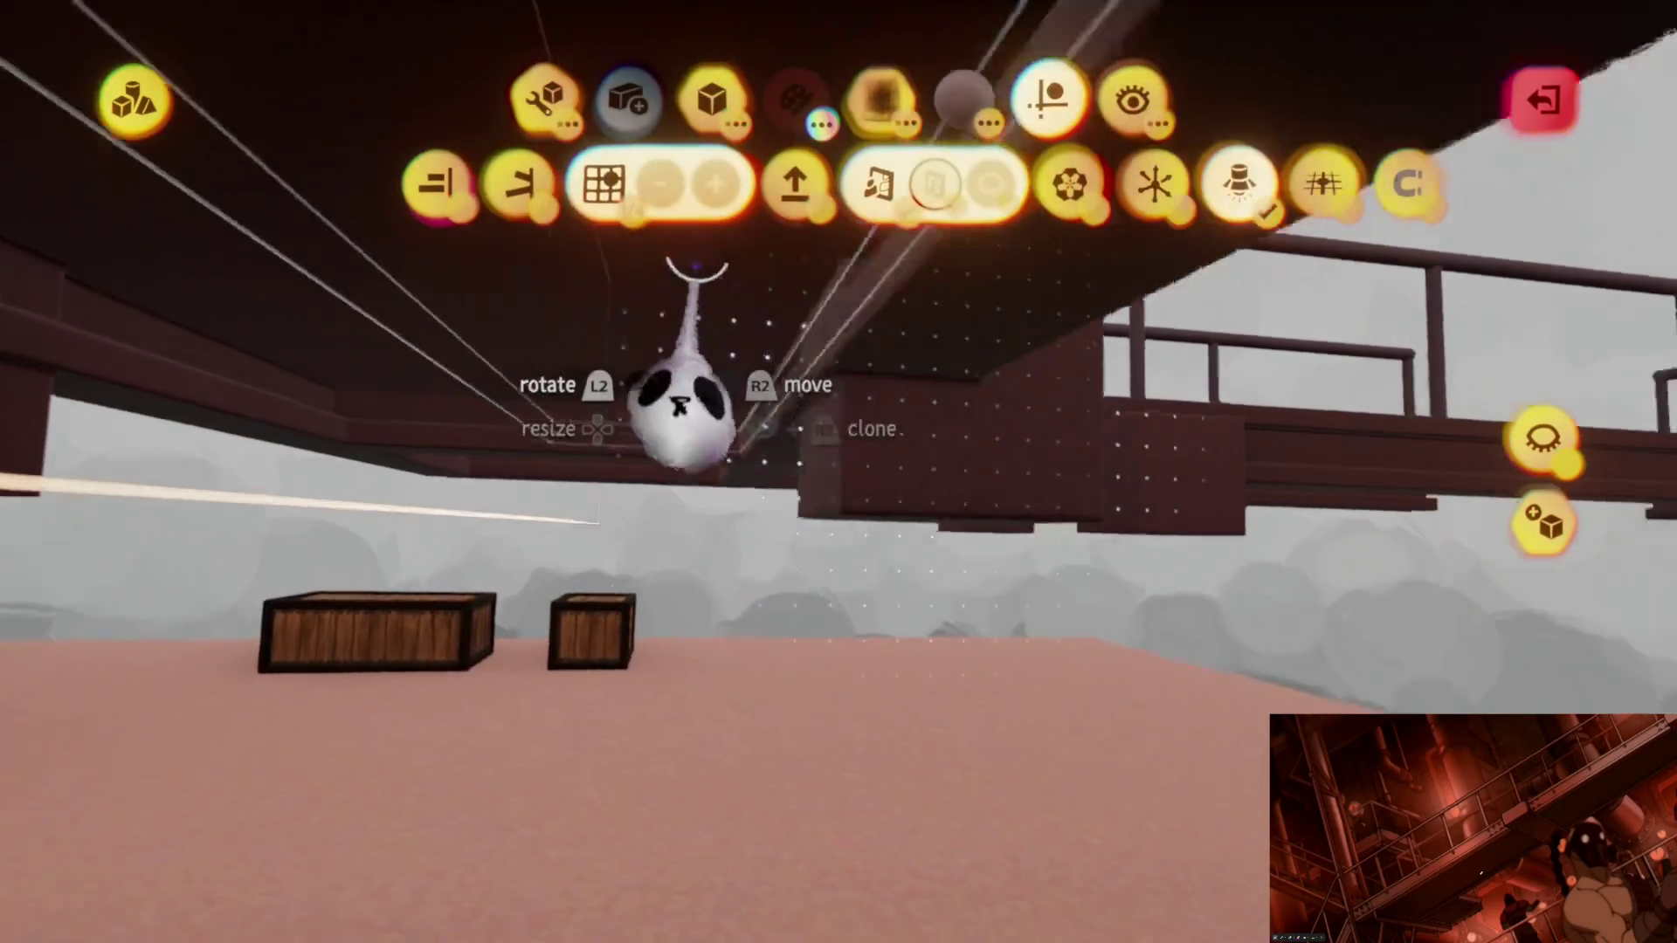
pyautogui.moveTo(682, 407); pyautogui.dragTo(517, 198, button='middle')
pyautogui.moveTo(852, 550)
pyautogui.mouseDown(button='middle')
pyautogui.moveTo(734, 569)
pyautogui.moveTo(760, 643)
pyautogui.moveTo(824, 695)
pyautogui.moveTo(823, 636)
pyautogui.mouseUp(button='middle')
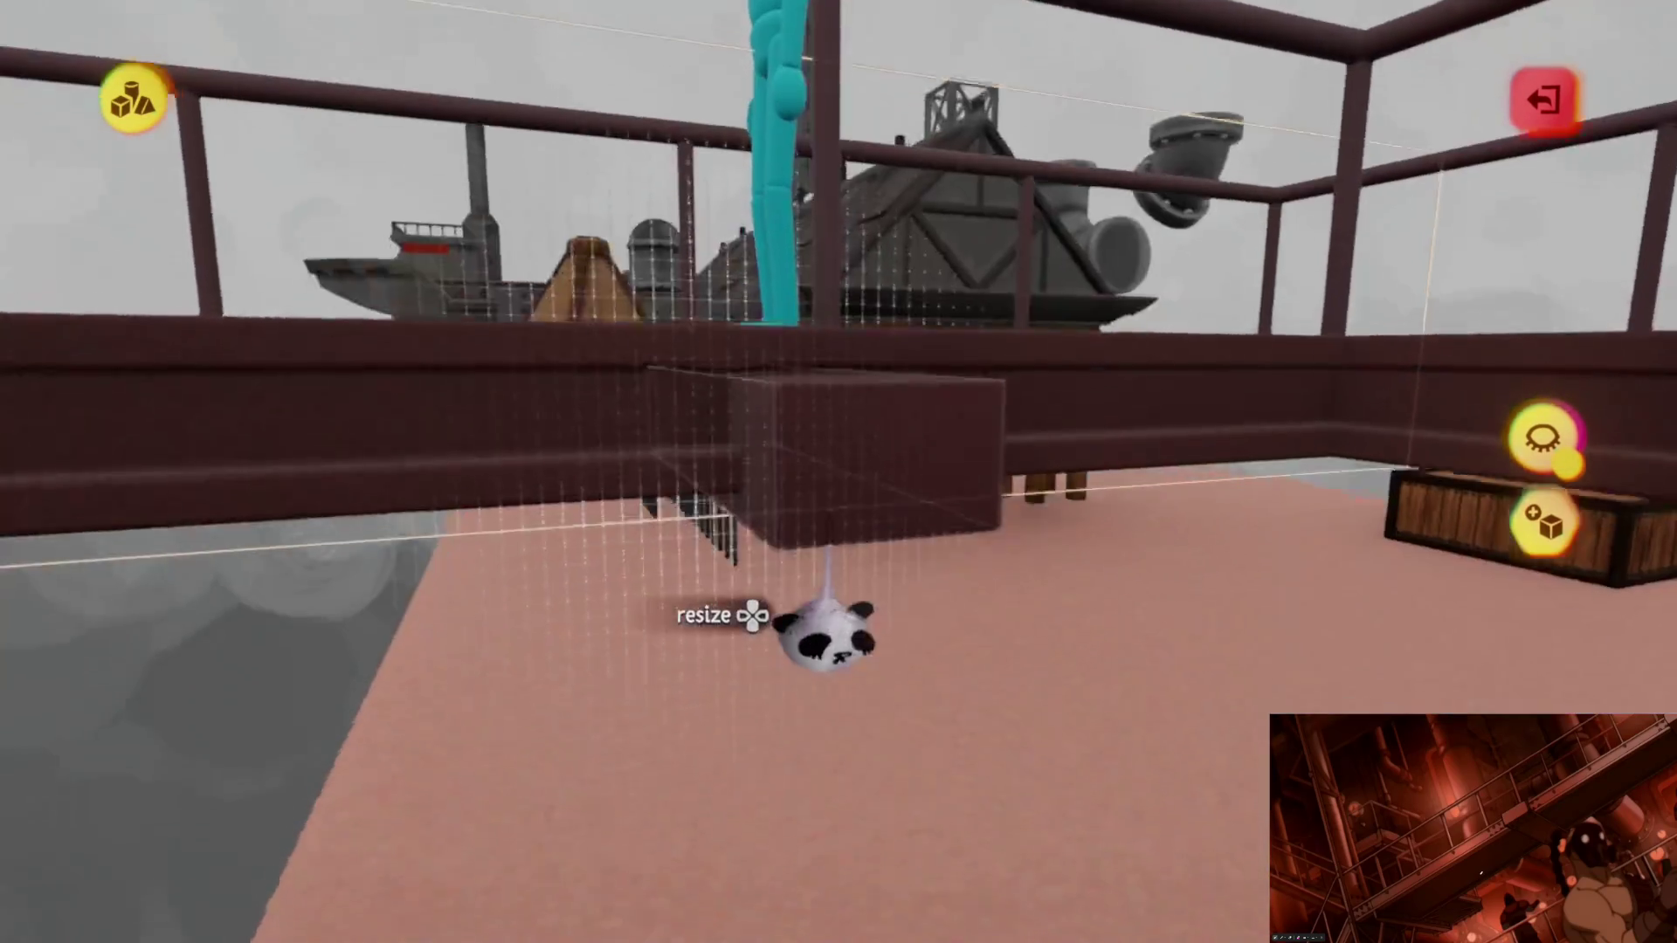
pyautogui.moveTo(822, 616)
pyautogui.mouseDown()
pyautogui.moveTo(835, 629)
pyautogui.moveTo(748, 610)
pyautogui.mouseUp()
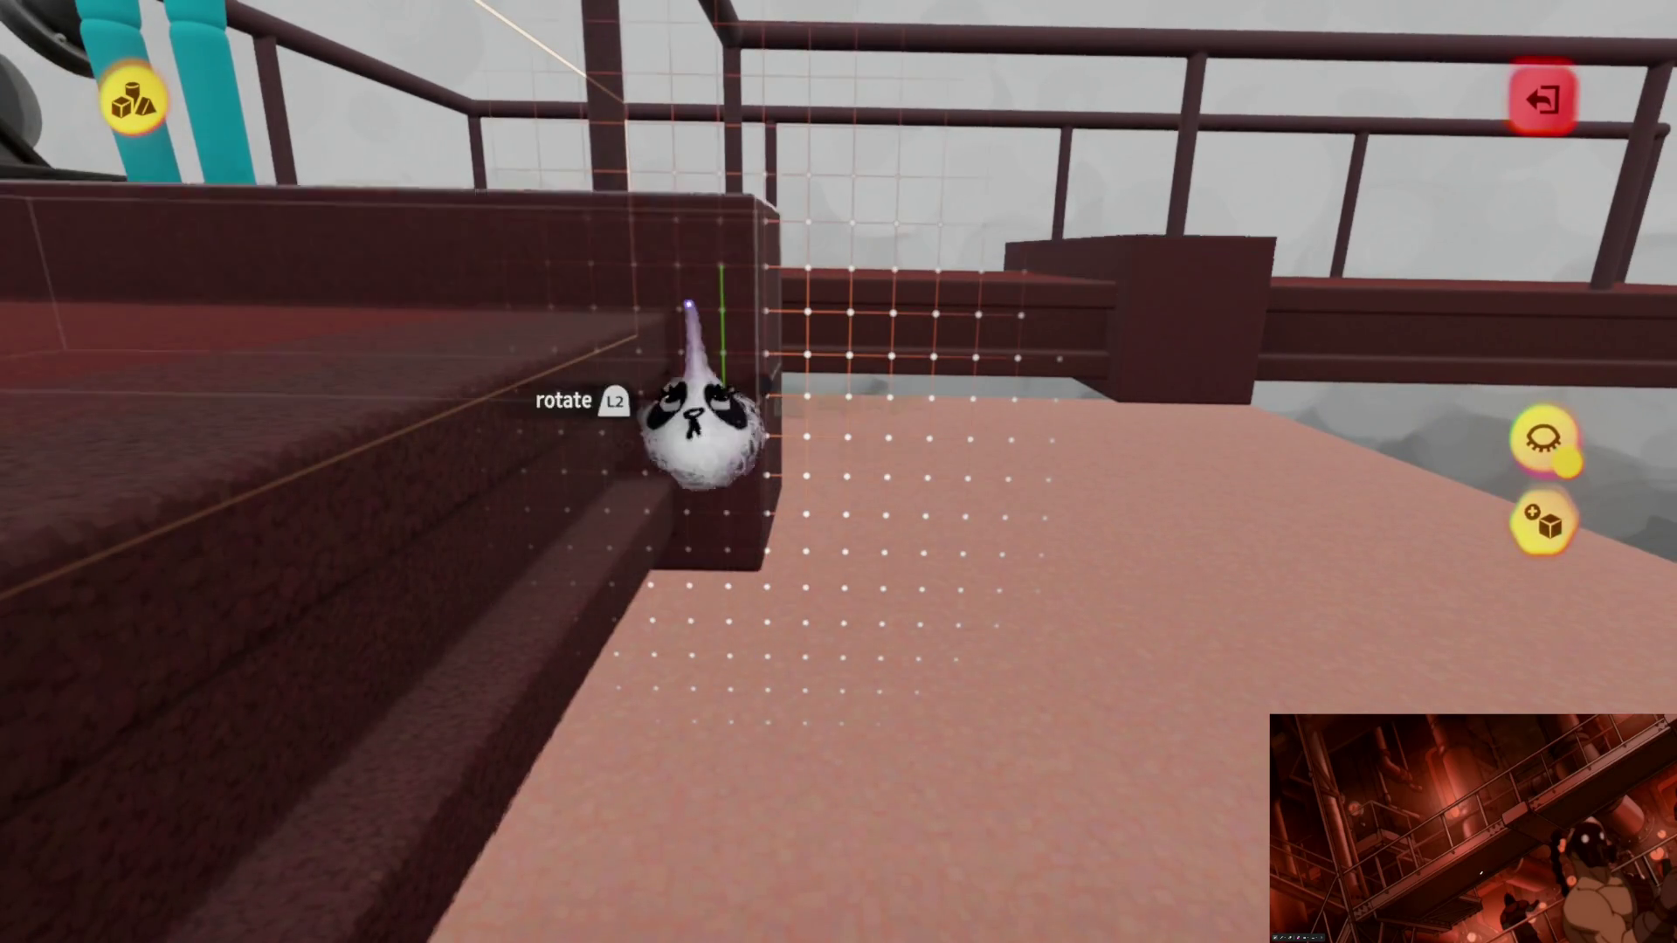
pyautogui.moveTo(689, 308)
pyautogui.mouseDown()
pyautogui.moveTo(701, 349)
pyautogui.moveTo(766, 409)
pyautogui.mouseUp()
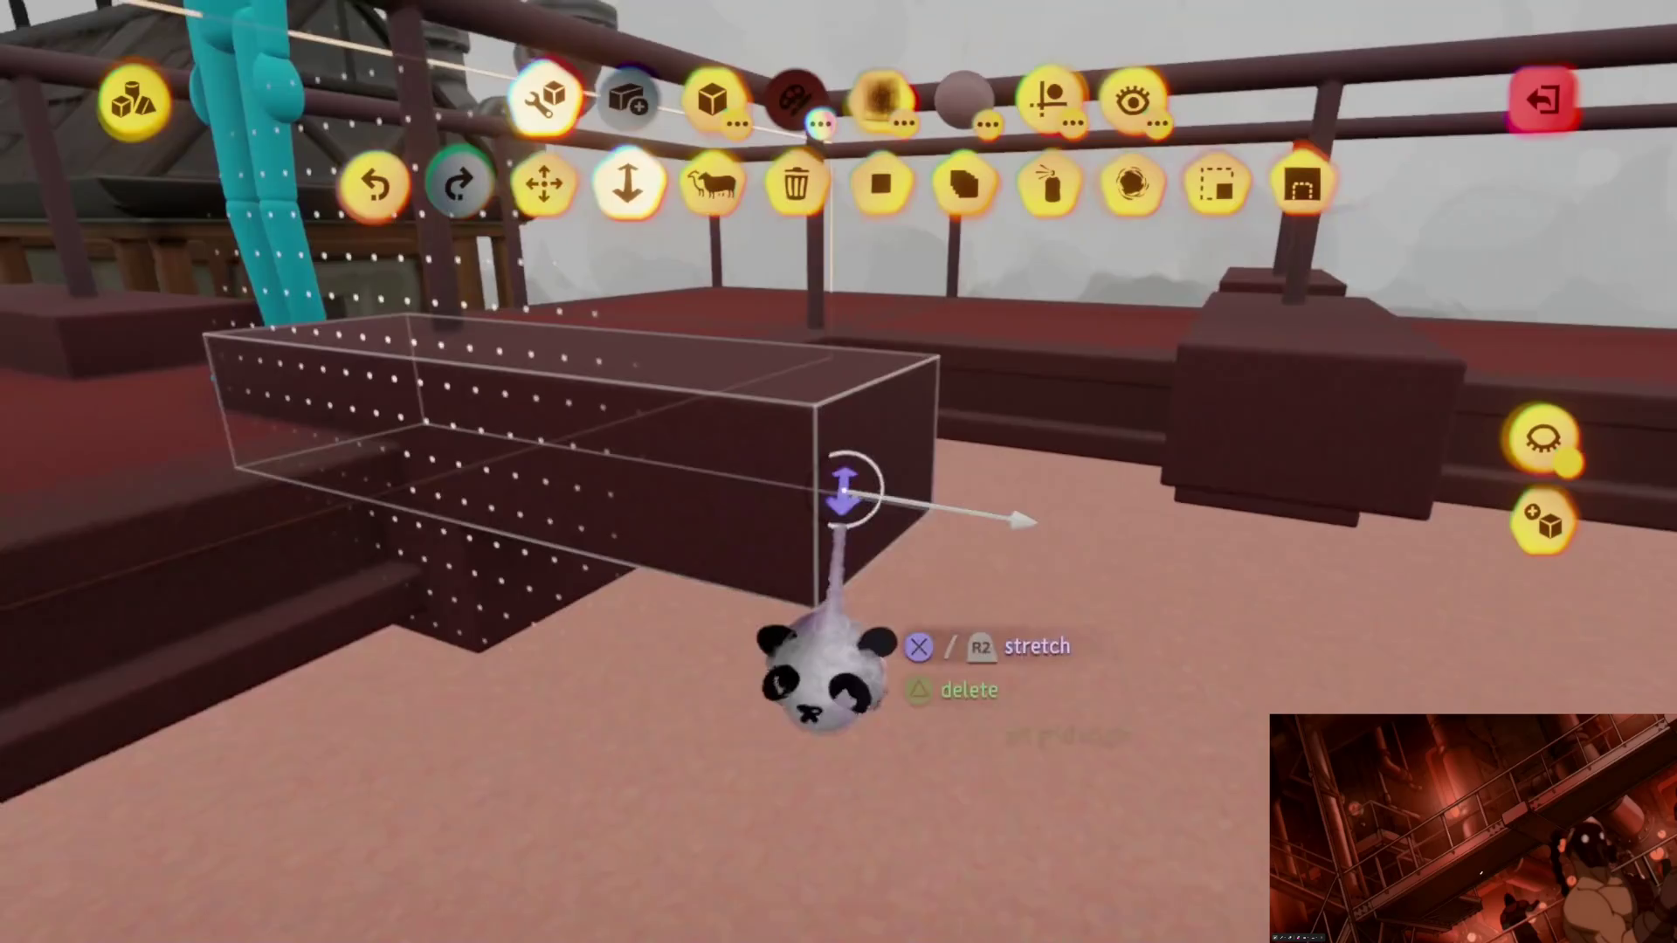
# Step: Resize the support block's faces to fit the grid under the inner rail and leave sculpting
pyautogui.moveTo(846, 486); pyautogui.dragTo(783, 489)
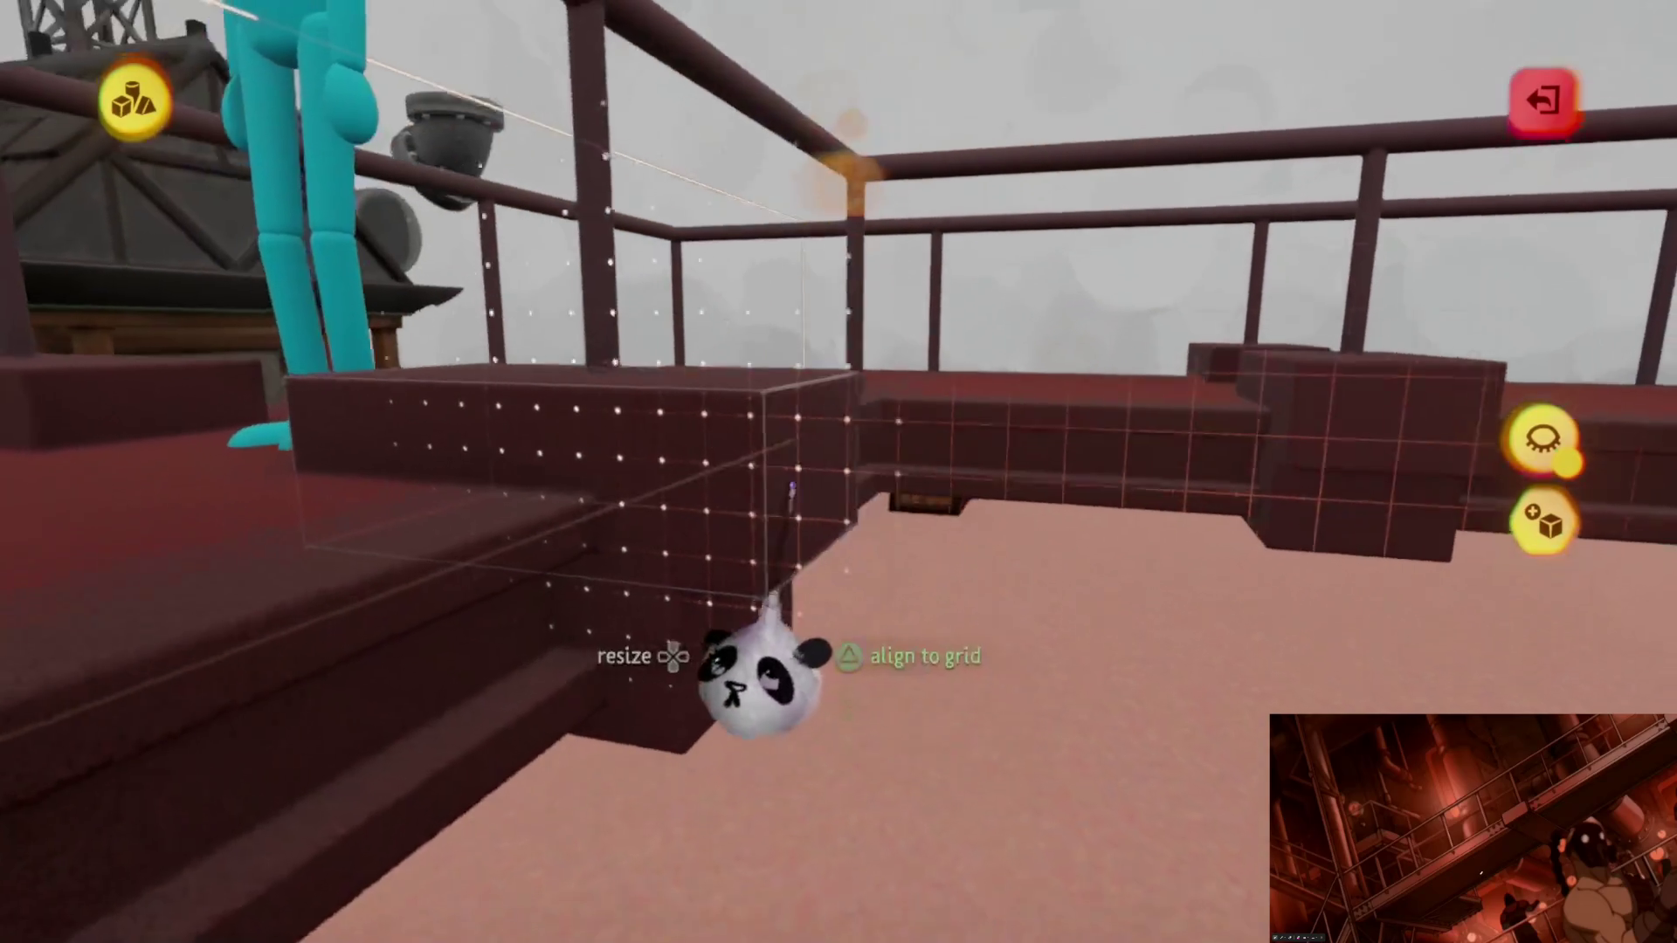
pyautogui.moveTo(730, 635); pyautogui.dragTo(708, 658)
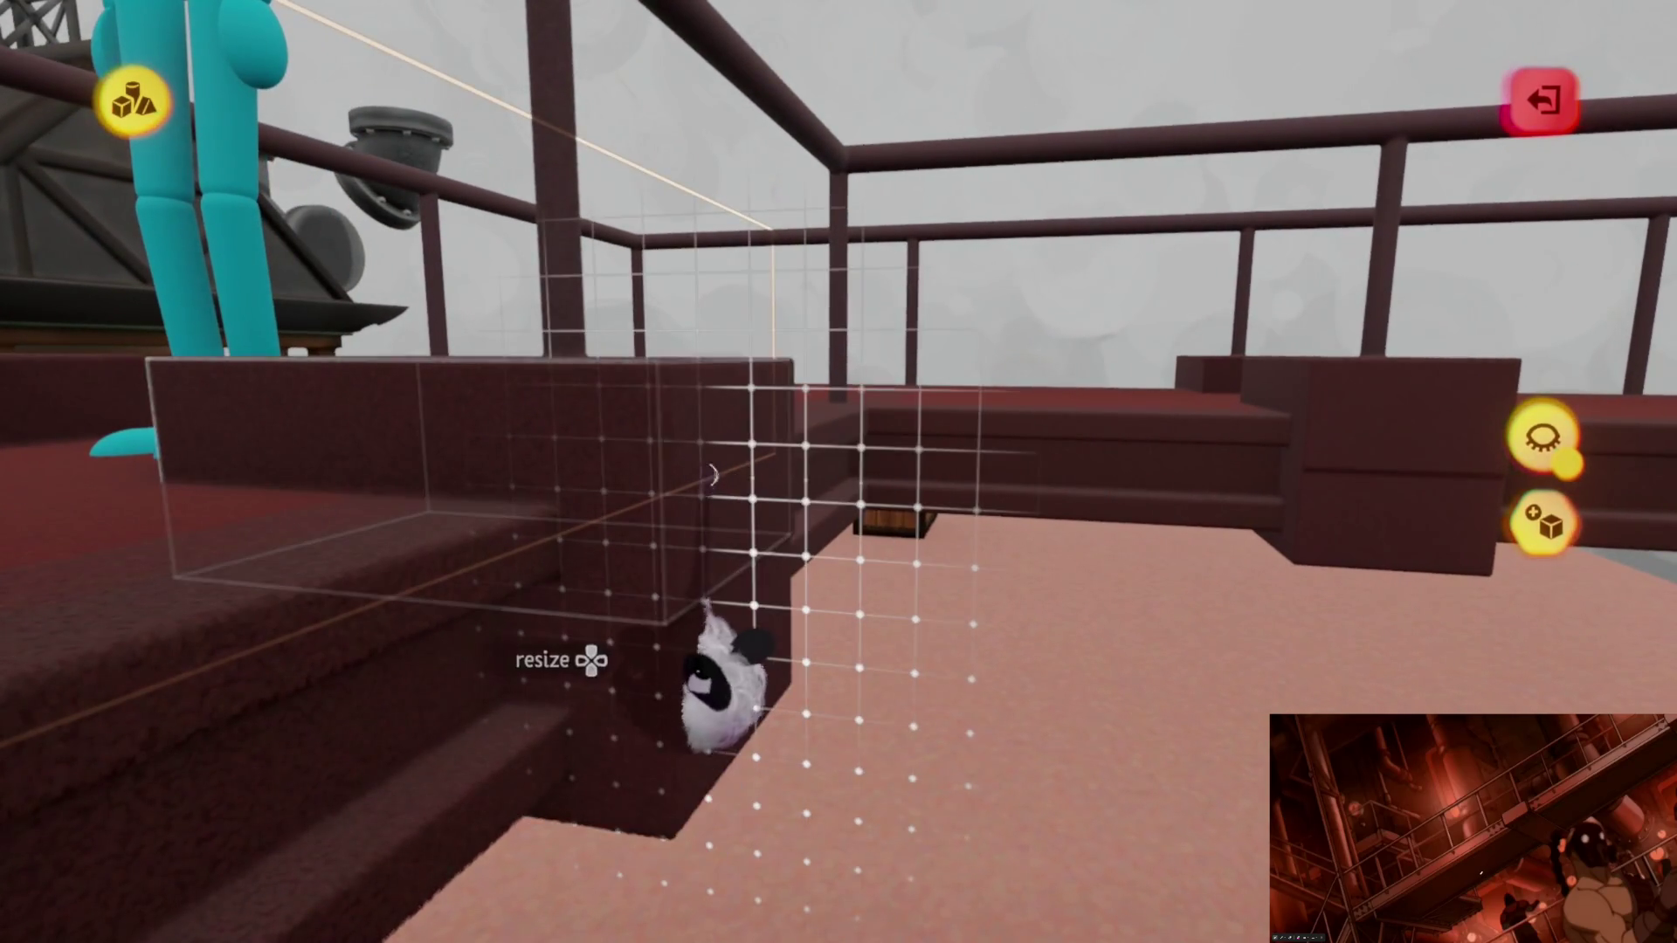
pyautogui.moveTo(713, 475); pyautogui.dragTo(691, 505)
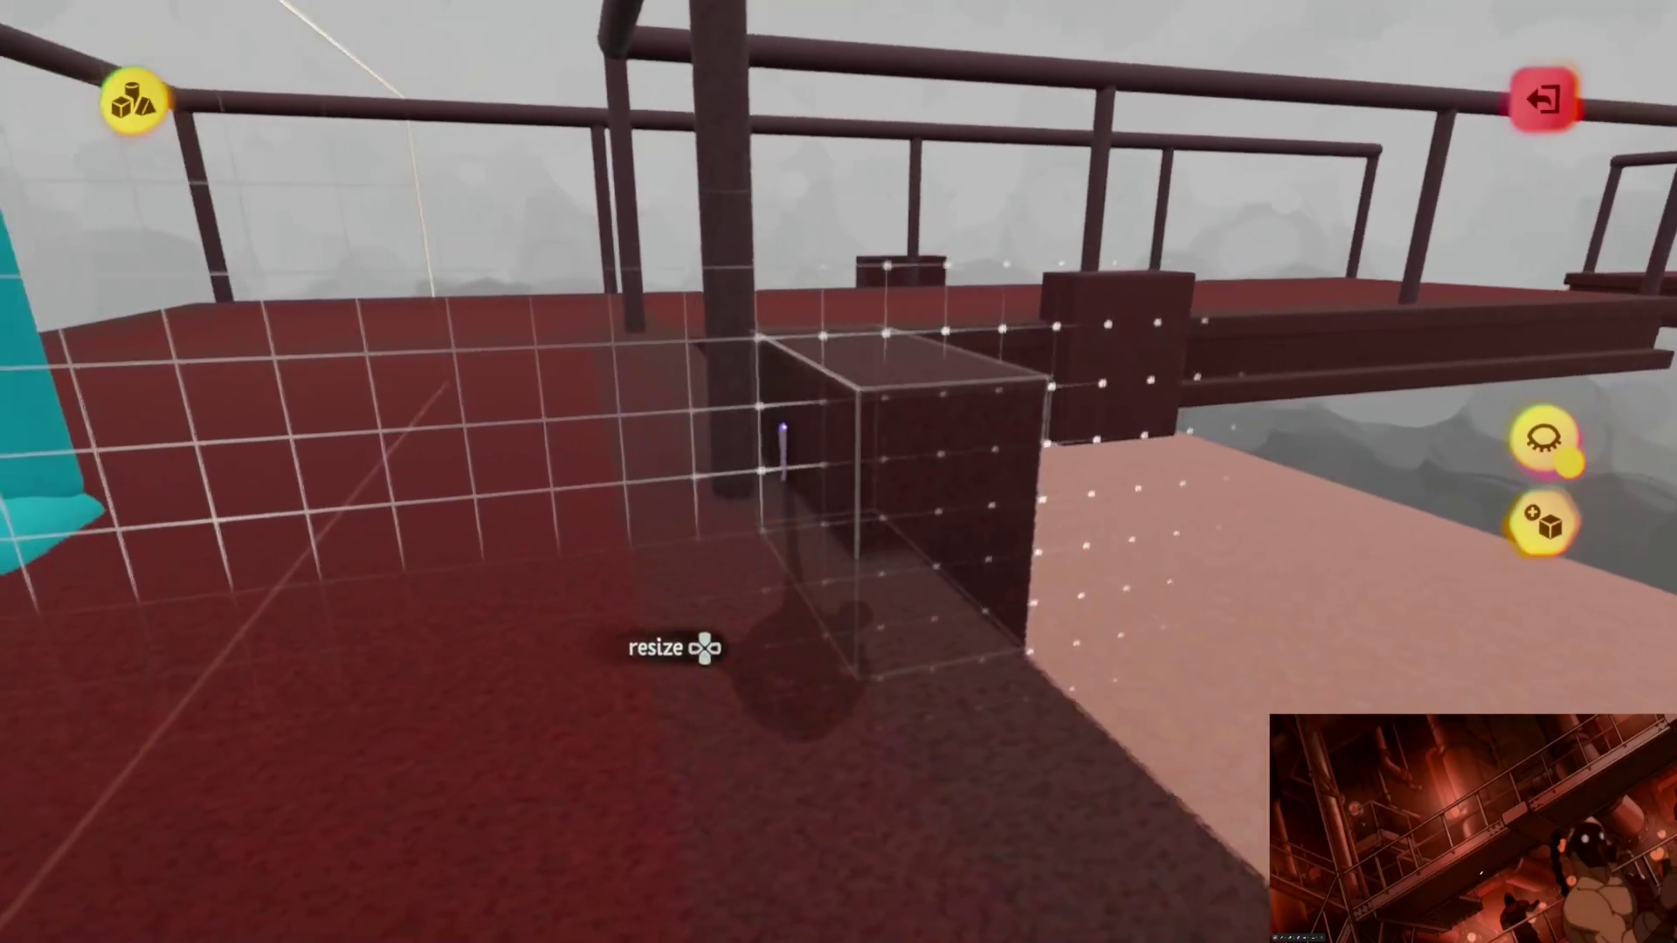
pyautogui.moveTo(686, 549); pyautogui.dragTo(811, 366)
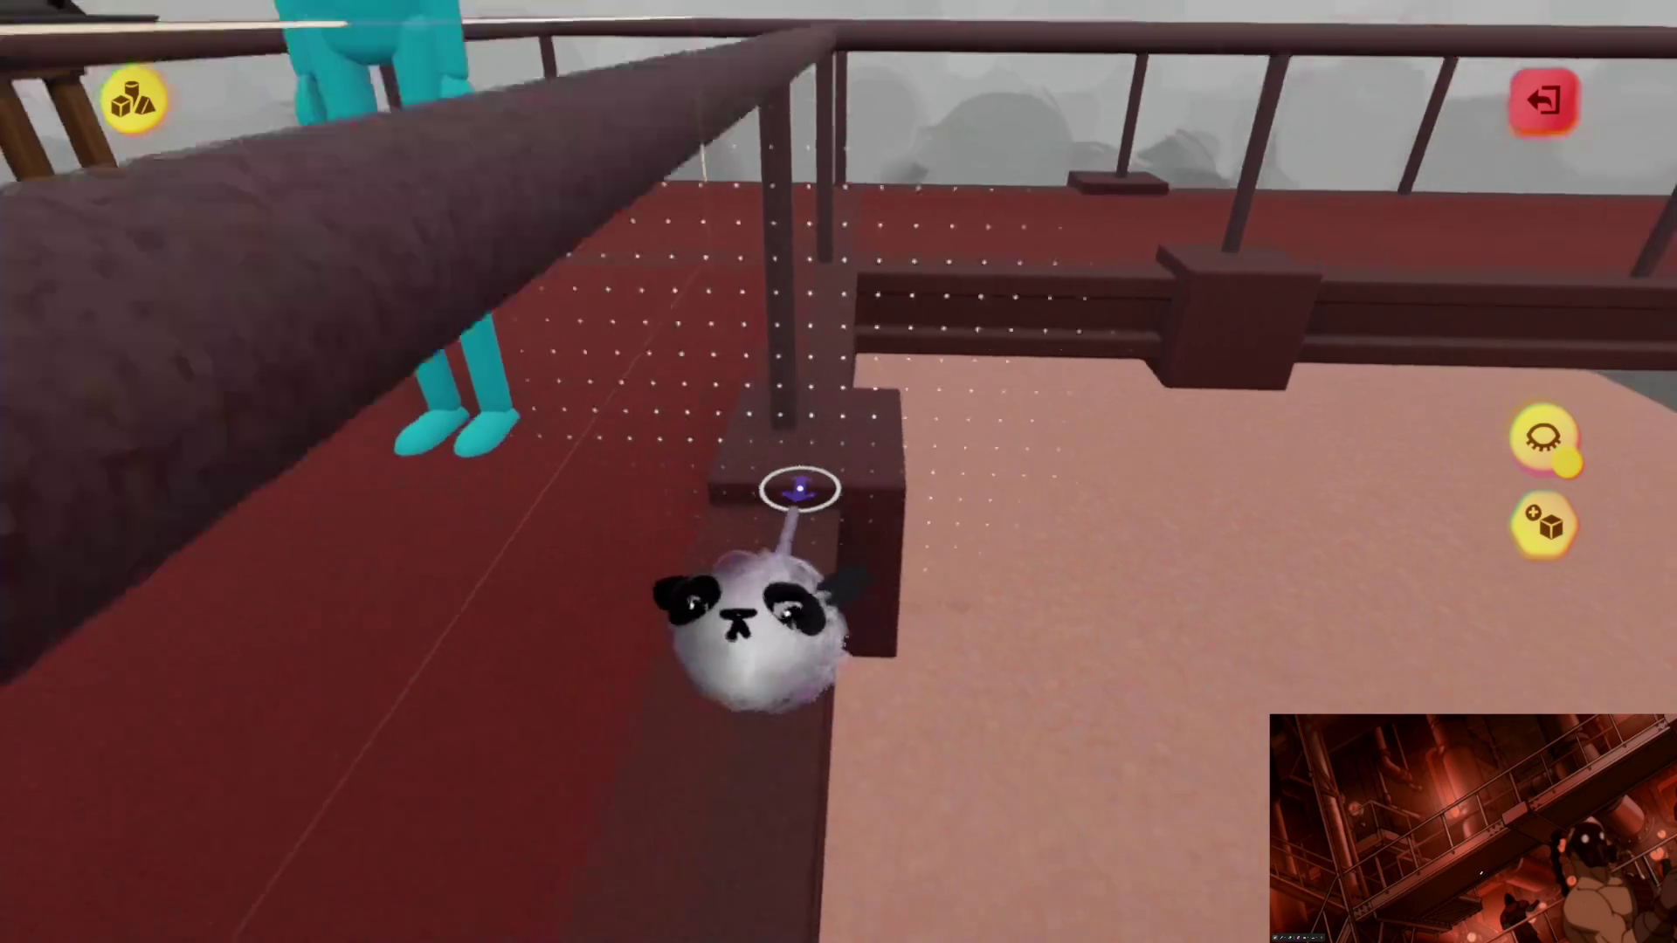
pyautogui.scroll(-5, 799, 489)
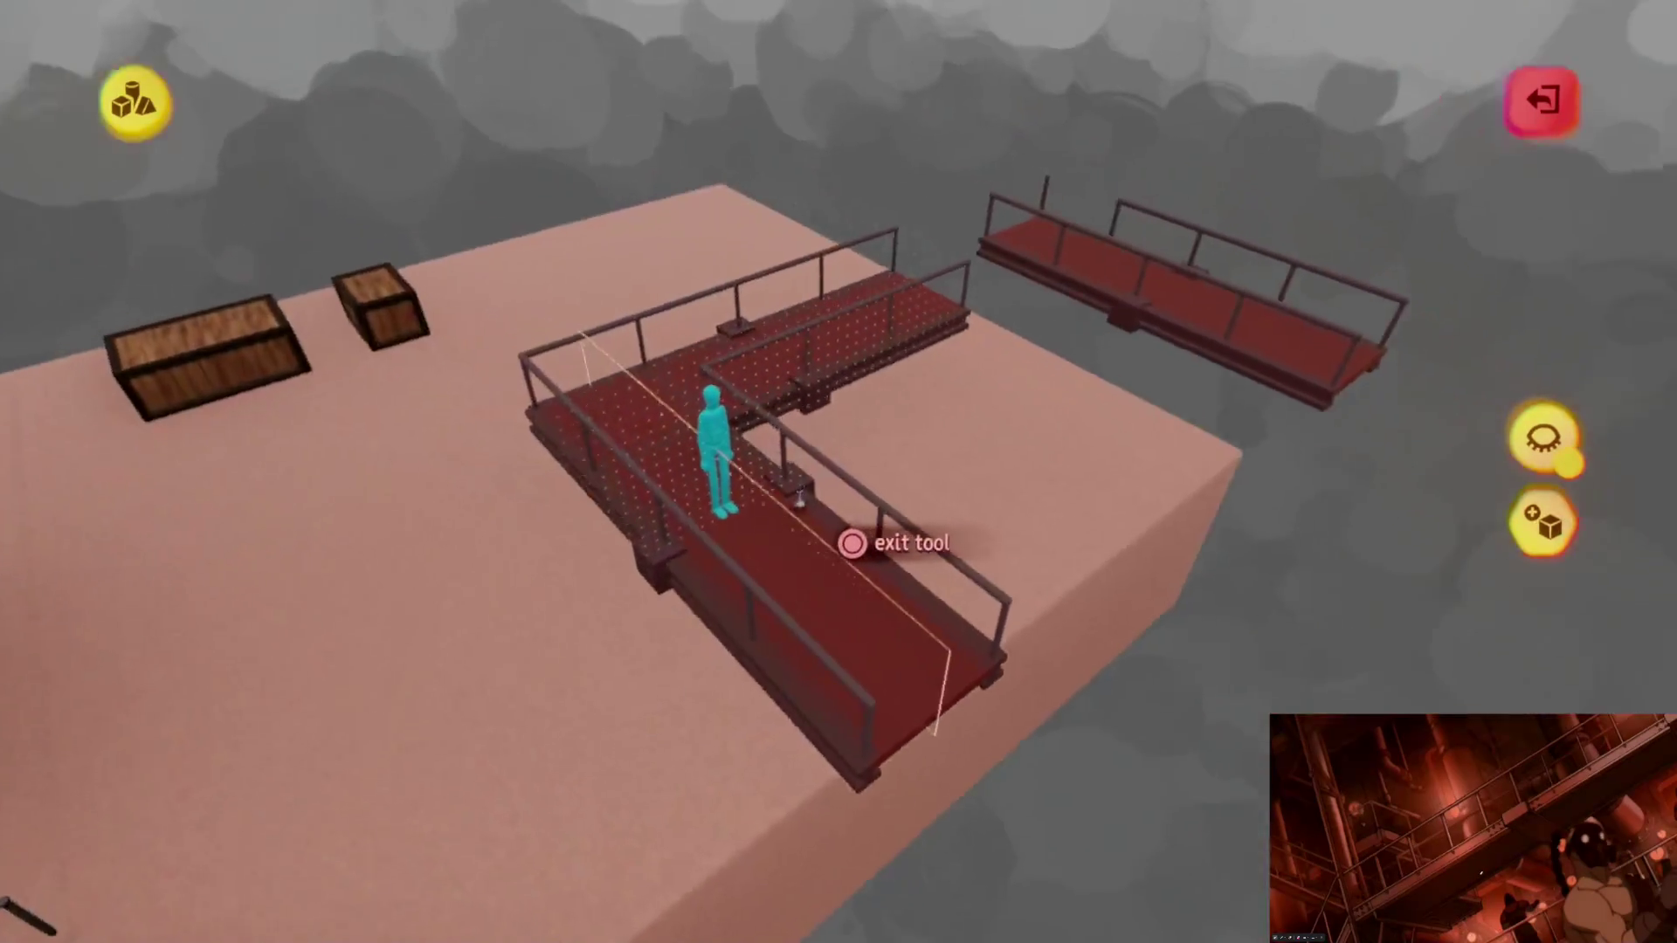
pyautogui.moveTo(852, 542)
pyautogui.mouseDown()
pyautogui.moveTo(826, 536)
pyautogui.moveTo(831, 452)
pyautogui.mouseUp()
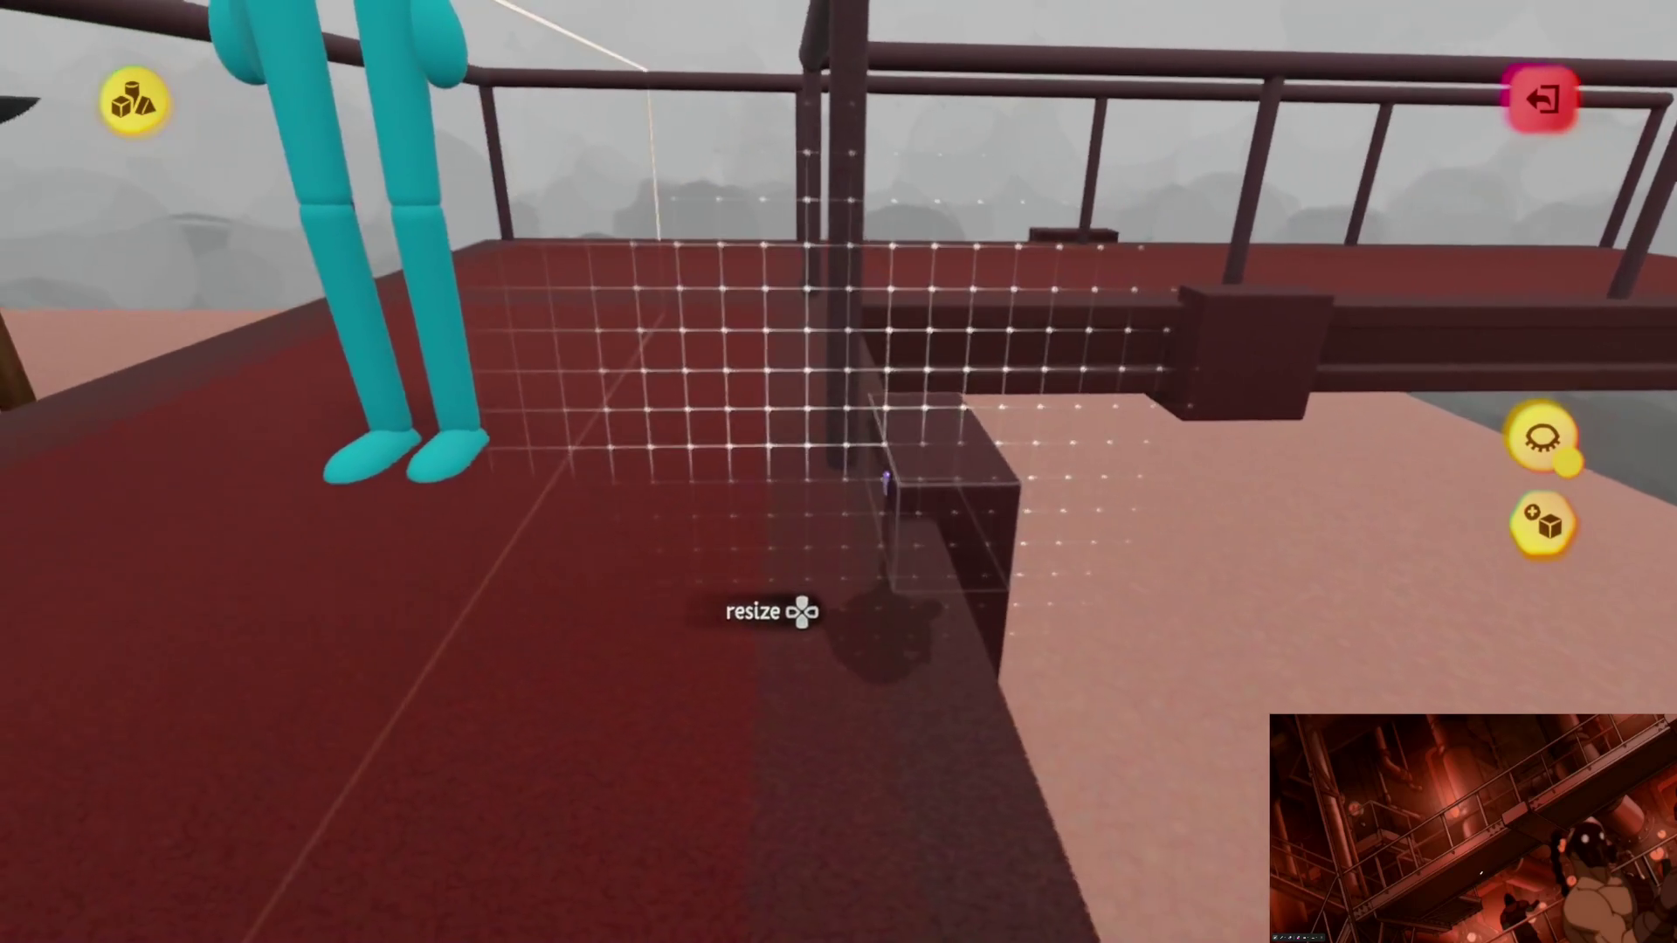
pyautogui.moveTo(887, 479)
pyautogui.mouseDown()
pyautogui.moveTo(841, 481)
pyautogui.moveTo(862, 423)
pyautogui.mouseUp()
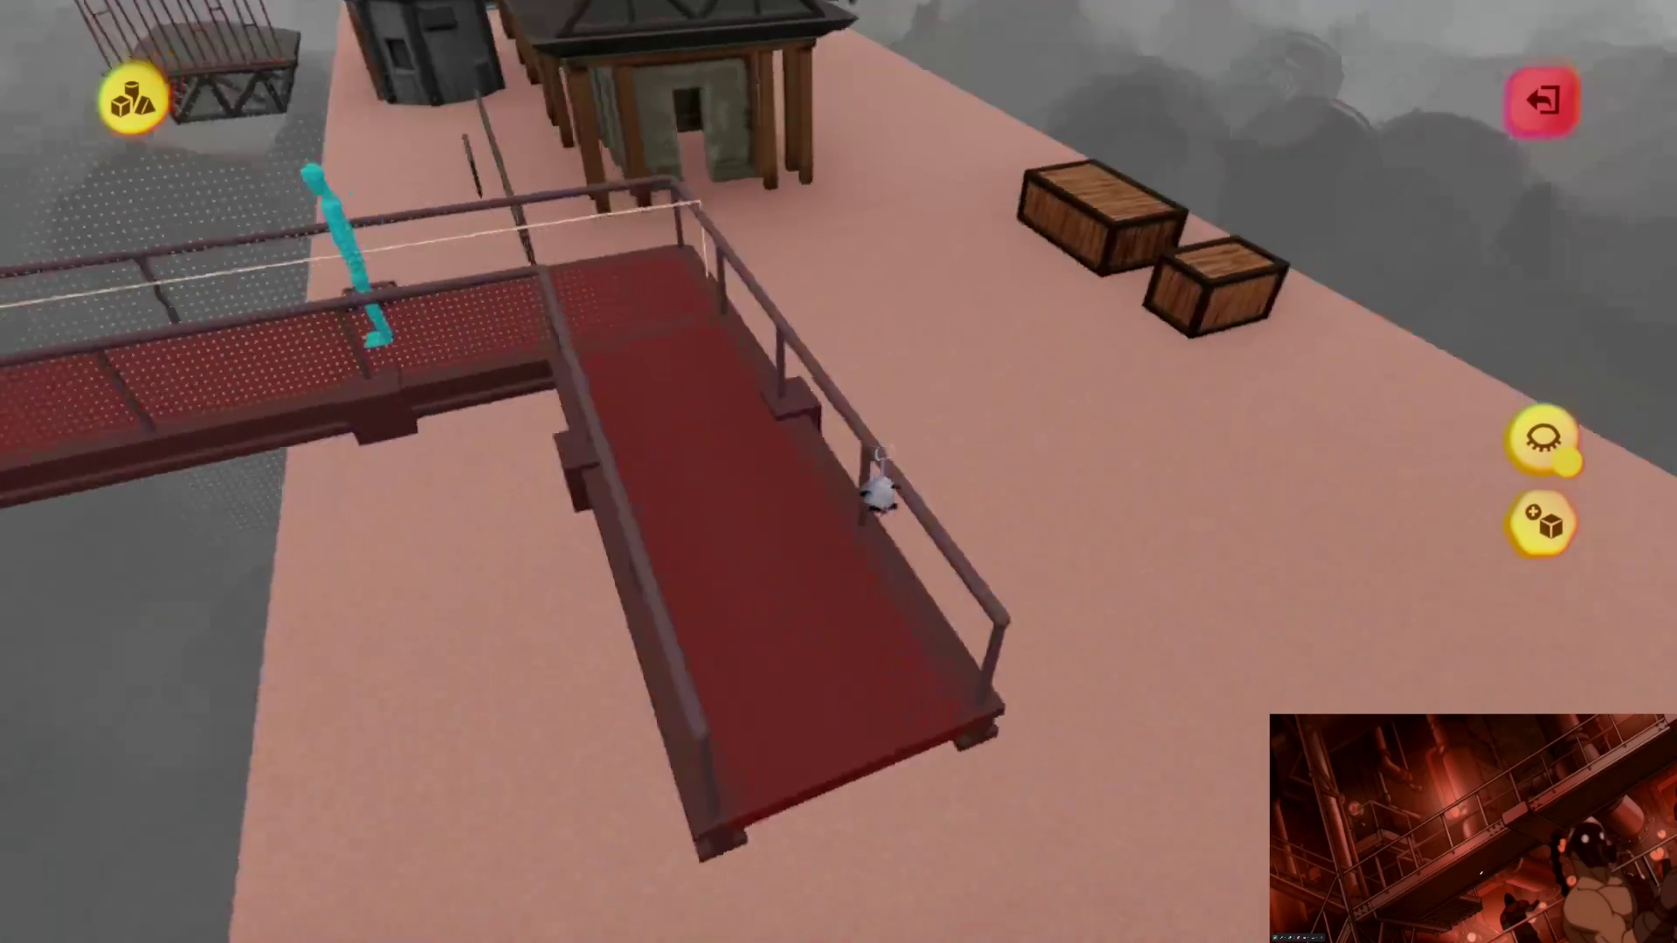
pyautogui.moveTo(861, 423)
pyautogui.mouseDown()
pyautogui.moveTo(861, 531)
pyautogui.moveTo(861, 417)
pyautogui.moveTo(894, 422)
pyautogui.mouseUp()
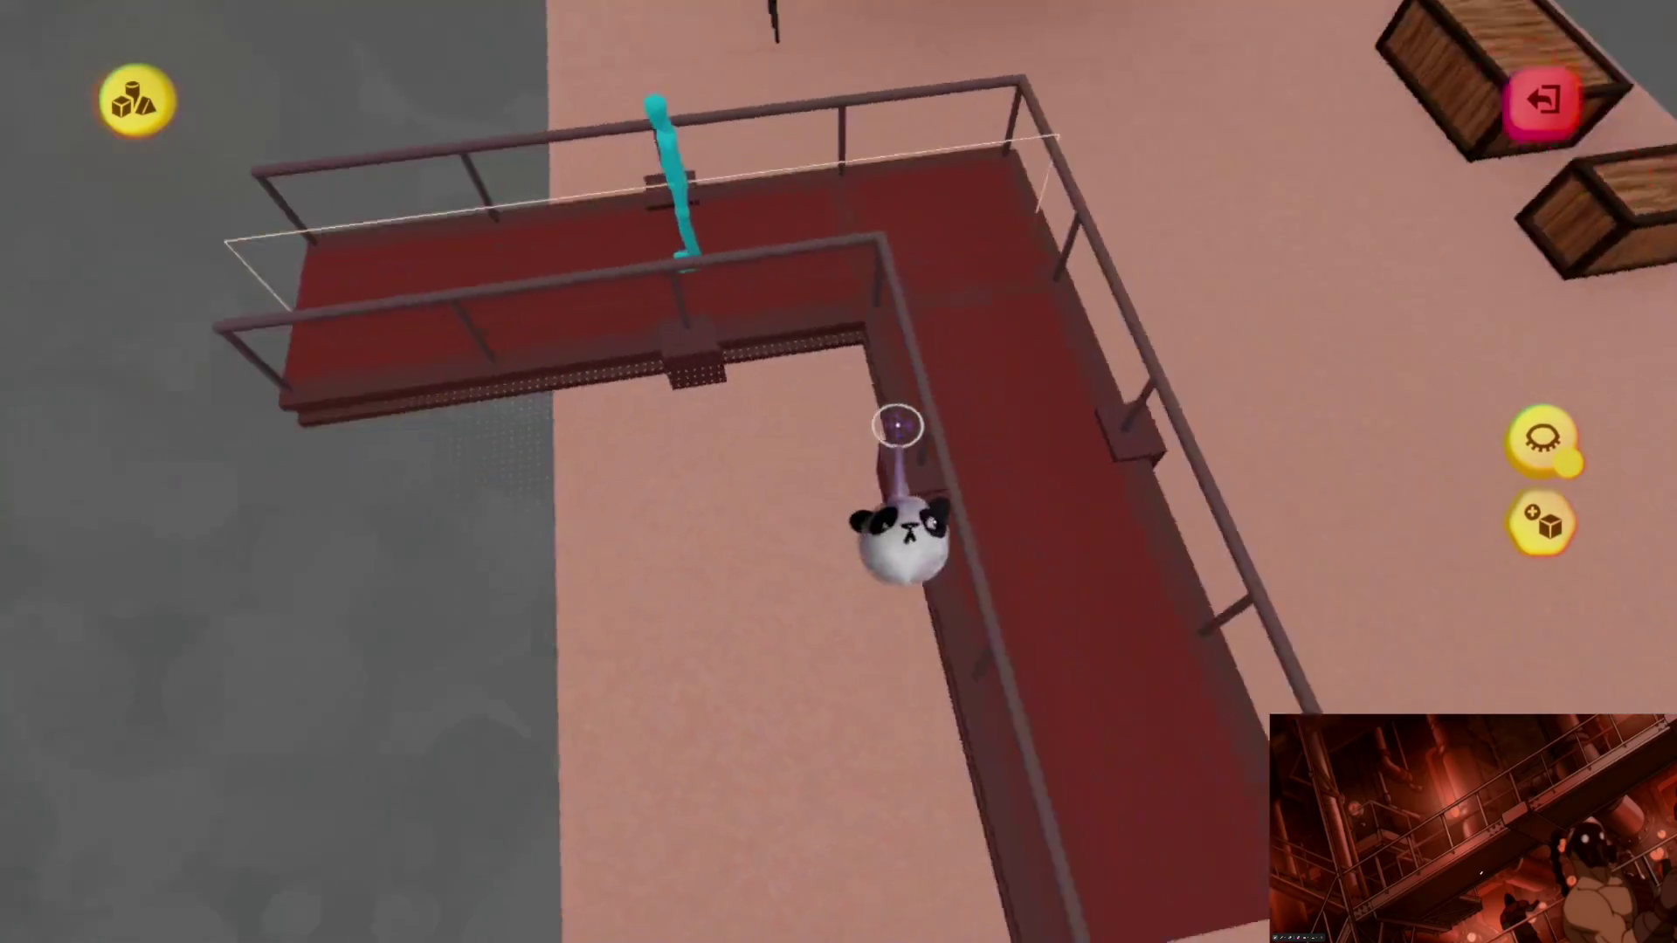
pyautogui.press('Escape')
# Step: Slide the long catwalk section right, away from the corner piece, and view it from above
pyautogui.moveTo(859, 498); pyautogui.dragTo(800, 564)
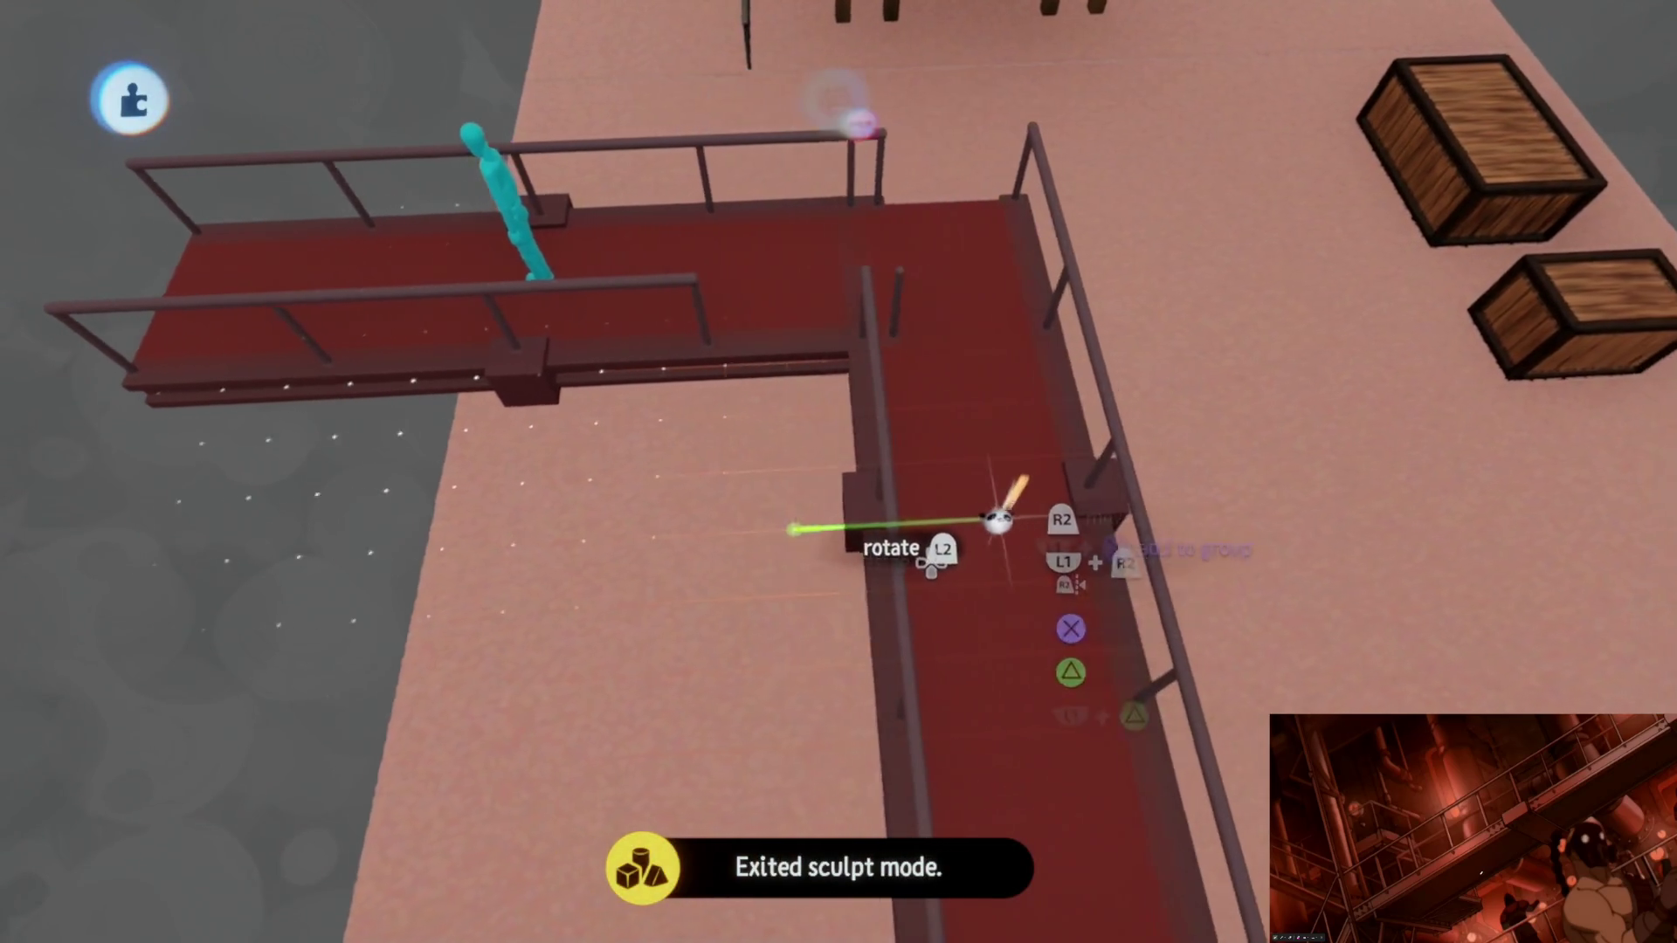
pyautogui.moveTo(972, 566); pyautogui.dragTo(1061, 553)
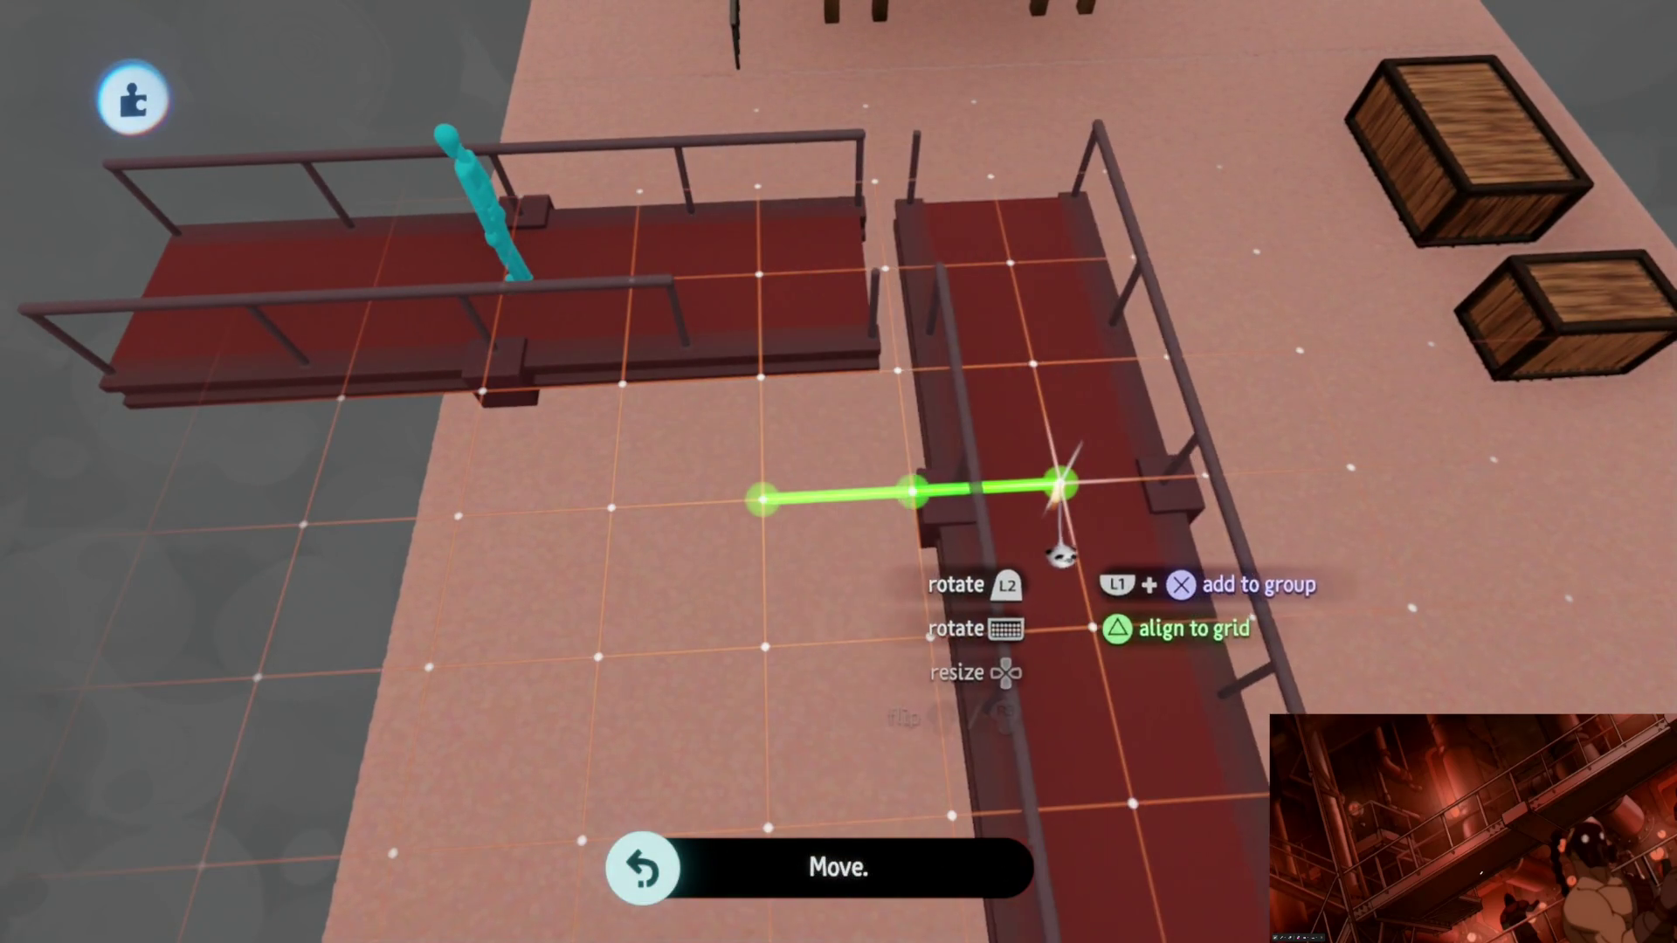
pyautogui.moveTo(815, 555)
pyautogui.mouseDown()
pyautogui.moveTo(853, 573)
pyautogui.moveTo(851, 524)
pyautogui.mouseUp()
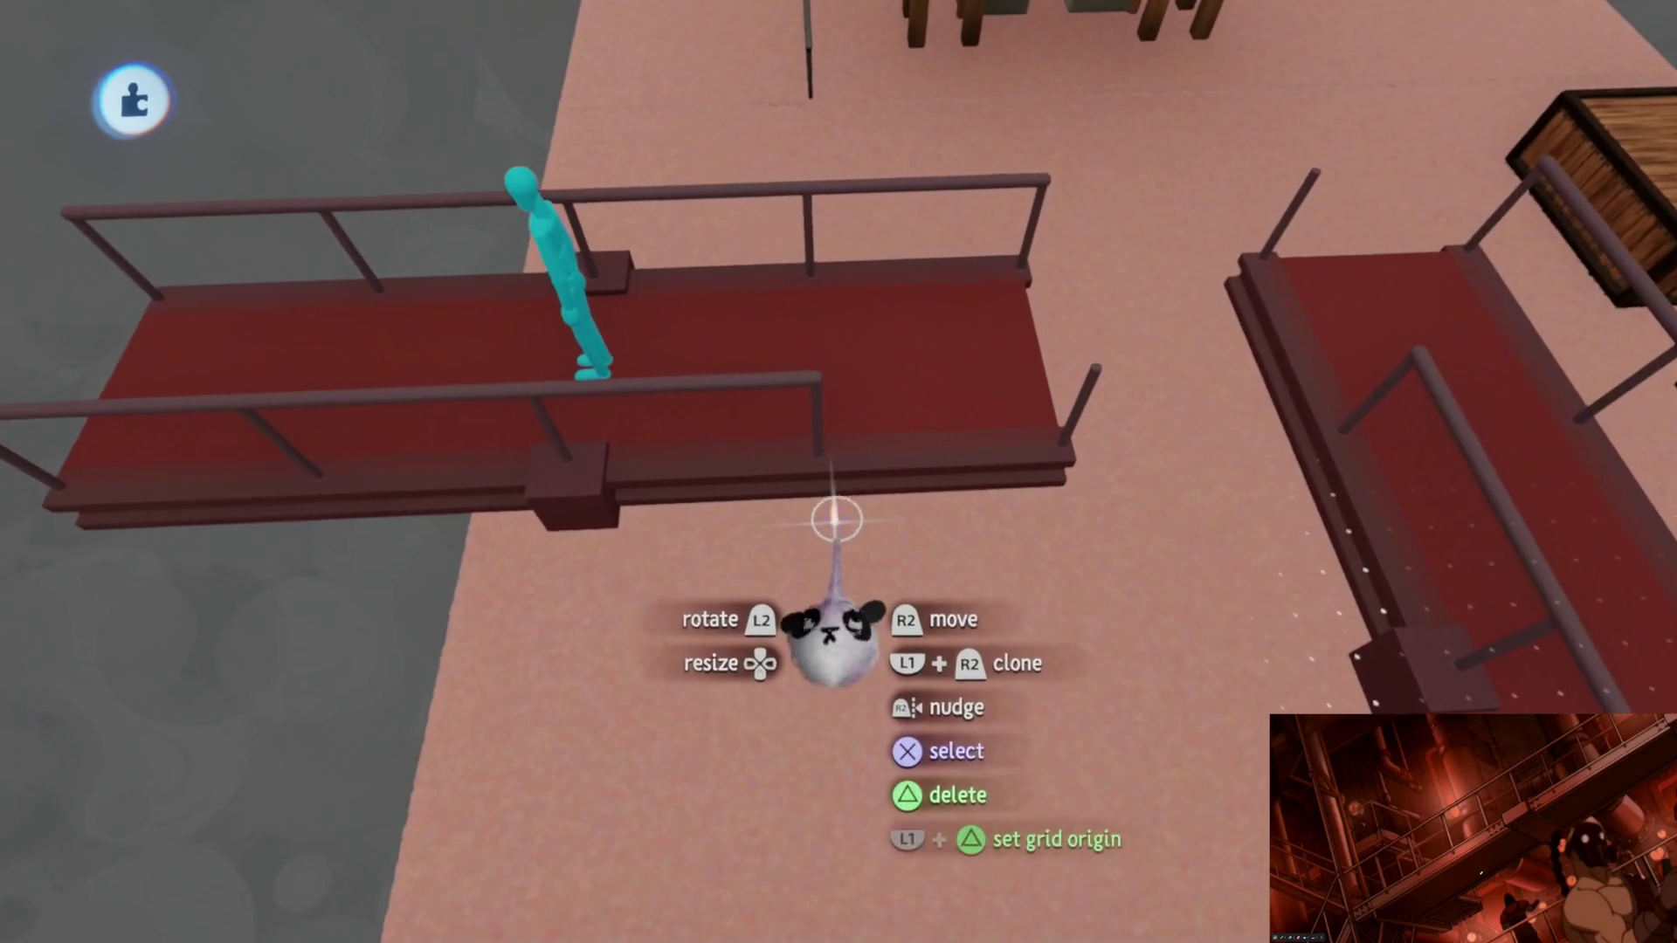
pyautogui.moveTo(836, 520)
pyautogui.mouseDown(button='middle')
pyautogui.moveTo(891, 555)
pyautogui.moveTo(891, 510)
pyautogui.moveTo(865, 609)
pyautogui.moveTo(854, 550)
pyautogui.moveTo(869, 551)
pyautogui.moveTo(905, 397)
pyautogui.moveTo(892, 449)
pyautogui.moveTo(868, 447)
pyautogui.moveTo(869, 543)
pyautogui.moveTo(854, 533)
pyautogui.moveTo(925, 498)
pyautogui.moveTo(921, 155)
pyautogui.moveTo(853, 541)
pyautogui.mouseUp(button='middle')
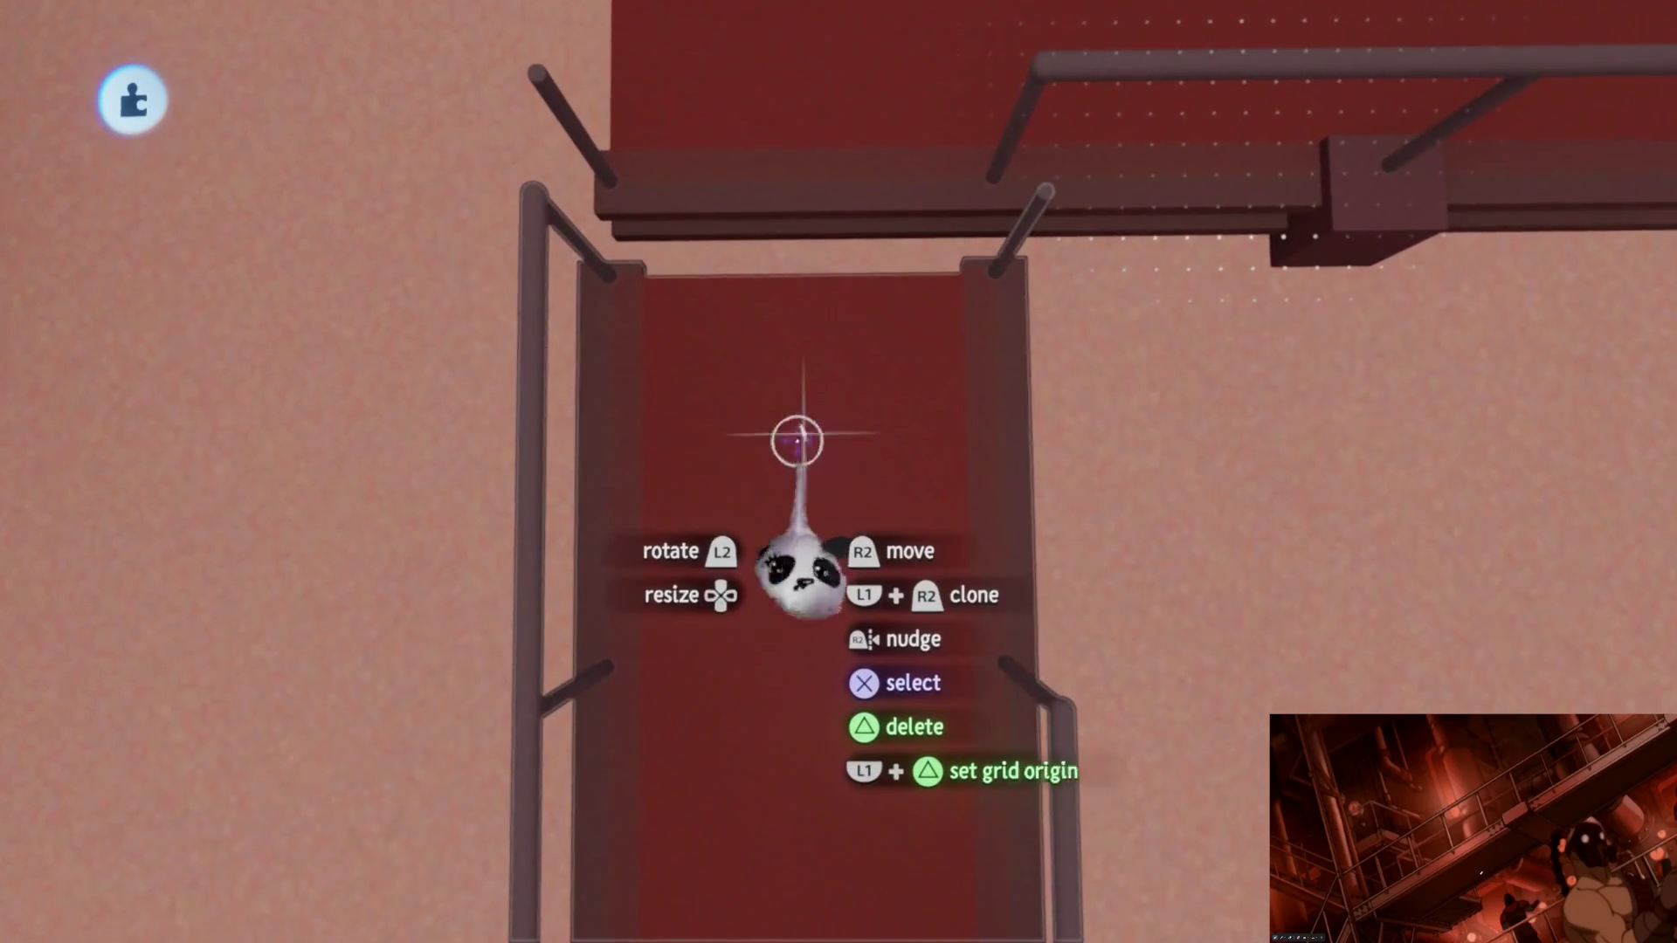
pyautogui.moveTo(809, 451); pyautogui.dragTo(821, 488, button='middle')
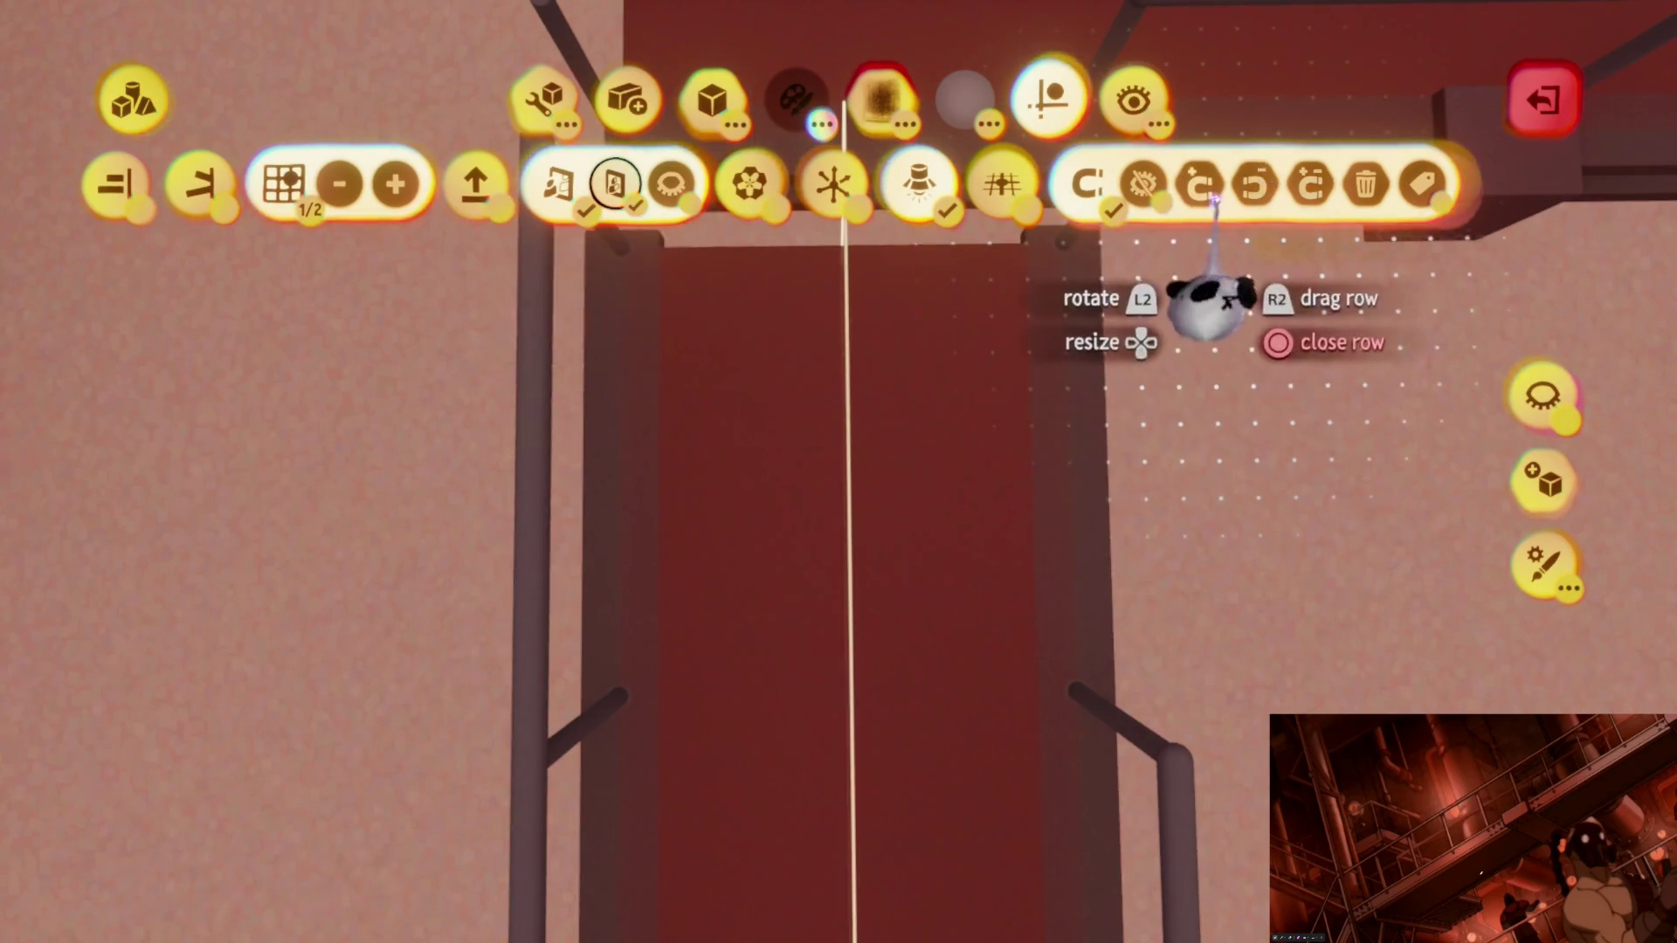
# Step: Add a neutral snap point to the first walkway section, undoing an accidental clone
pyautogui.click(1310, 184)
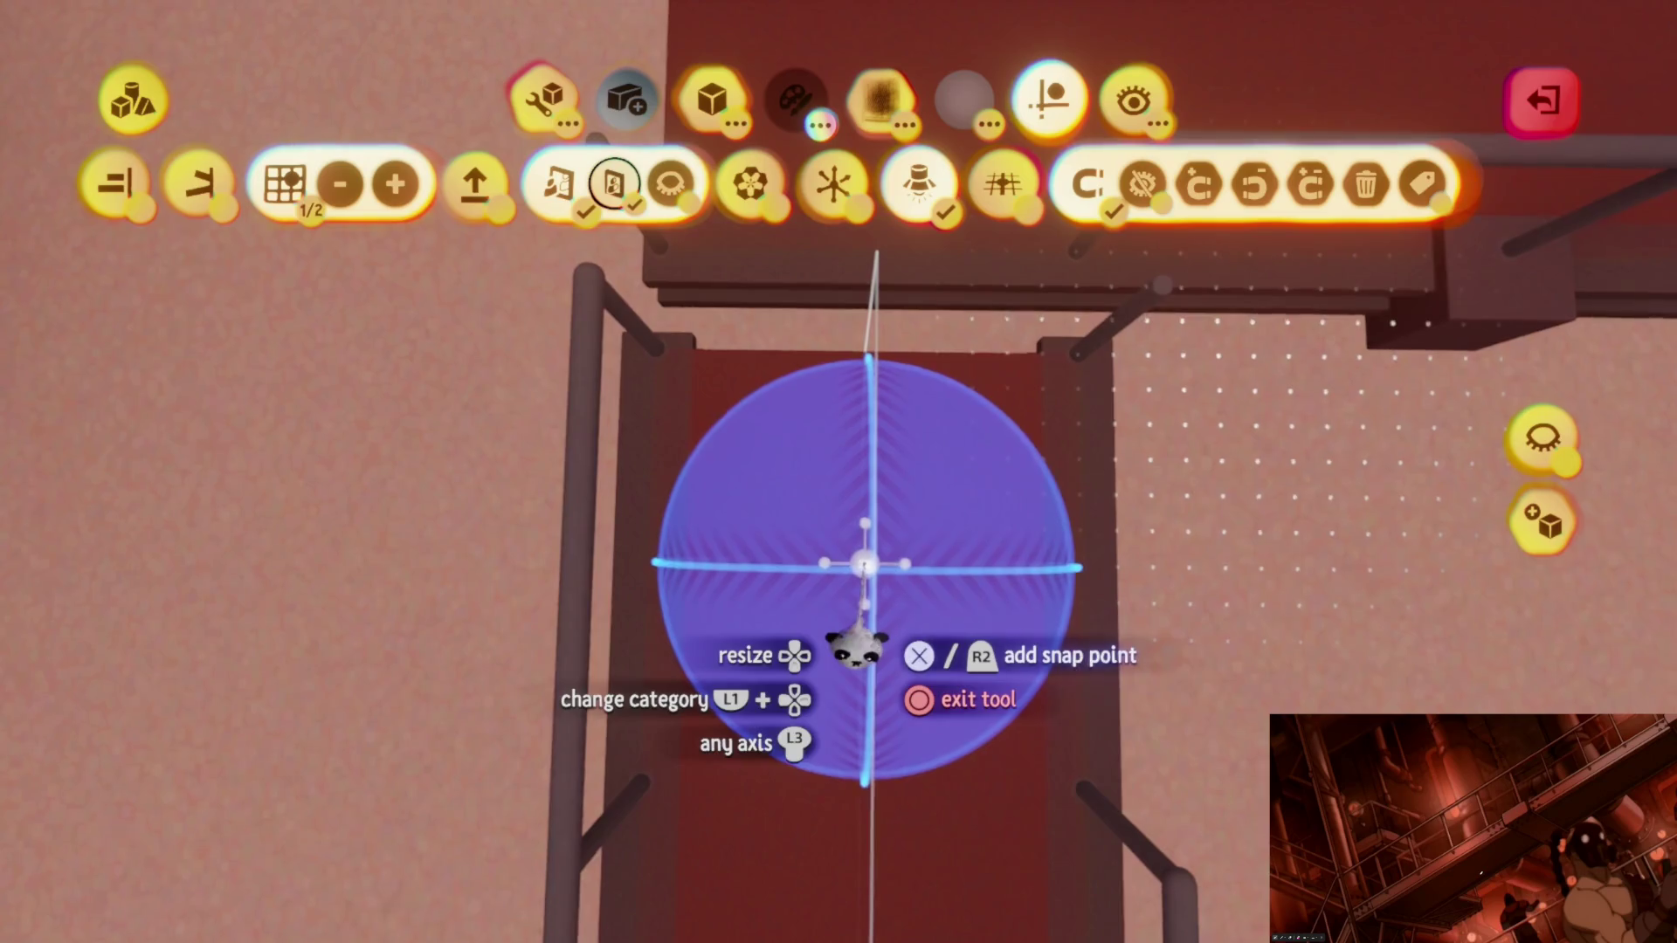
pyautogui.press('Escape')
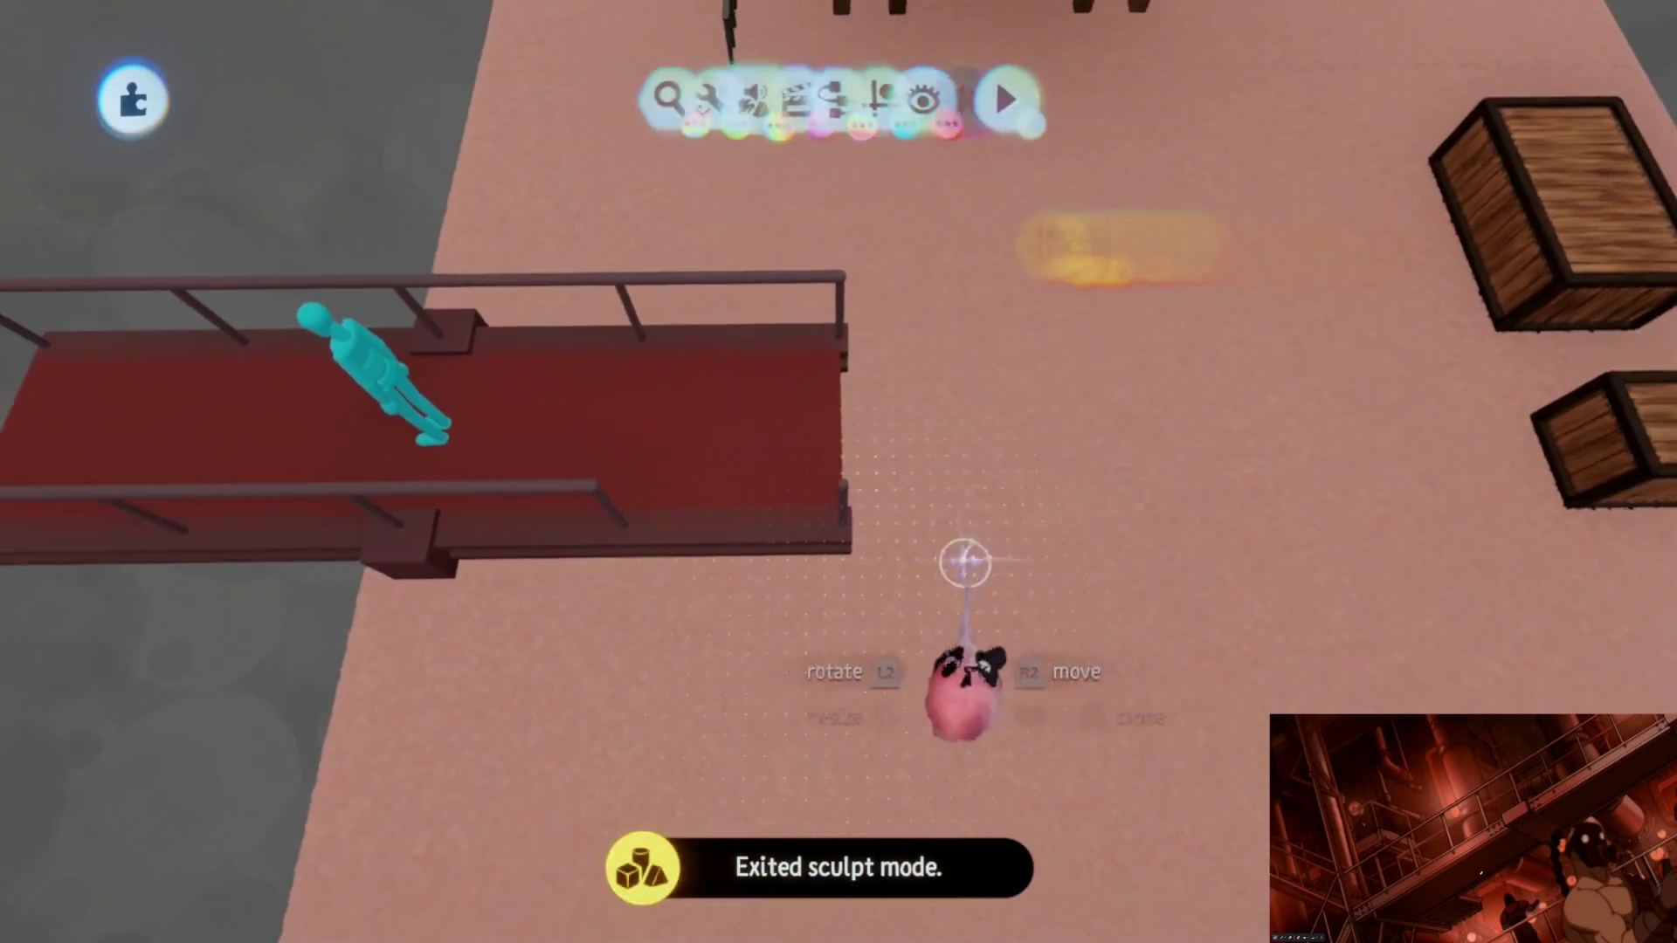
pyautogui.moveTo(731, 438); pyautogui.dragTo(917, 571)
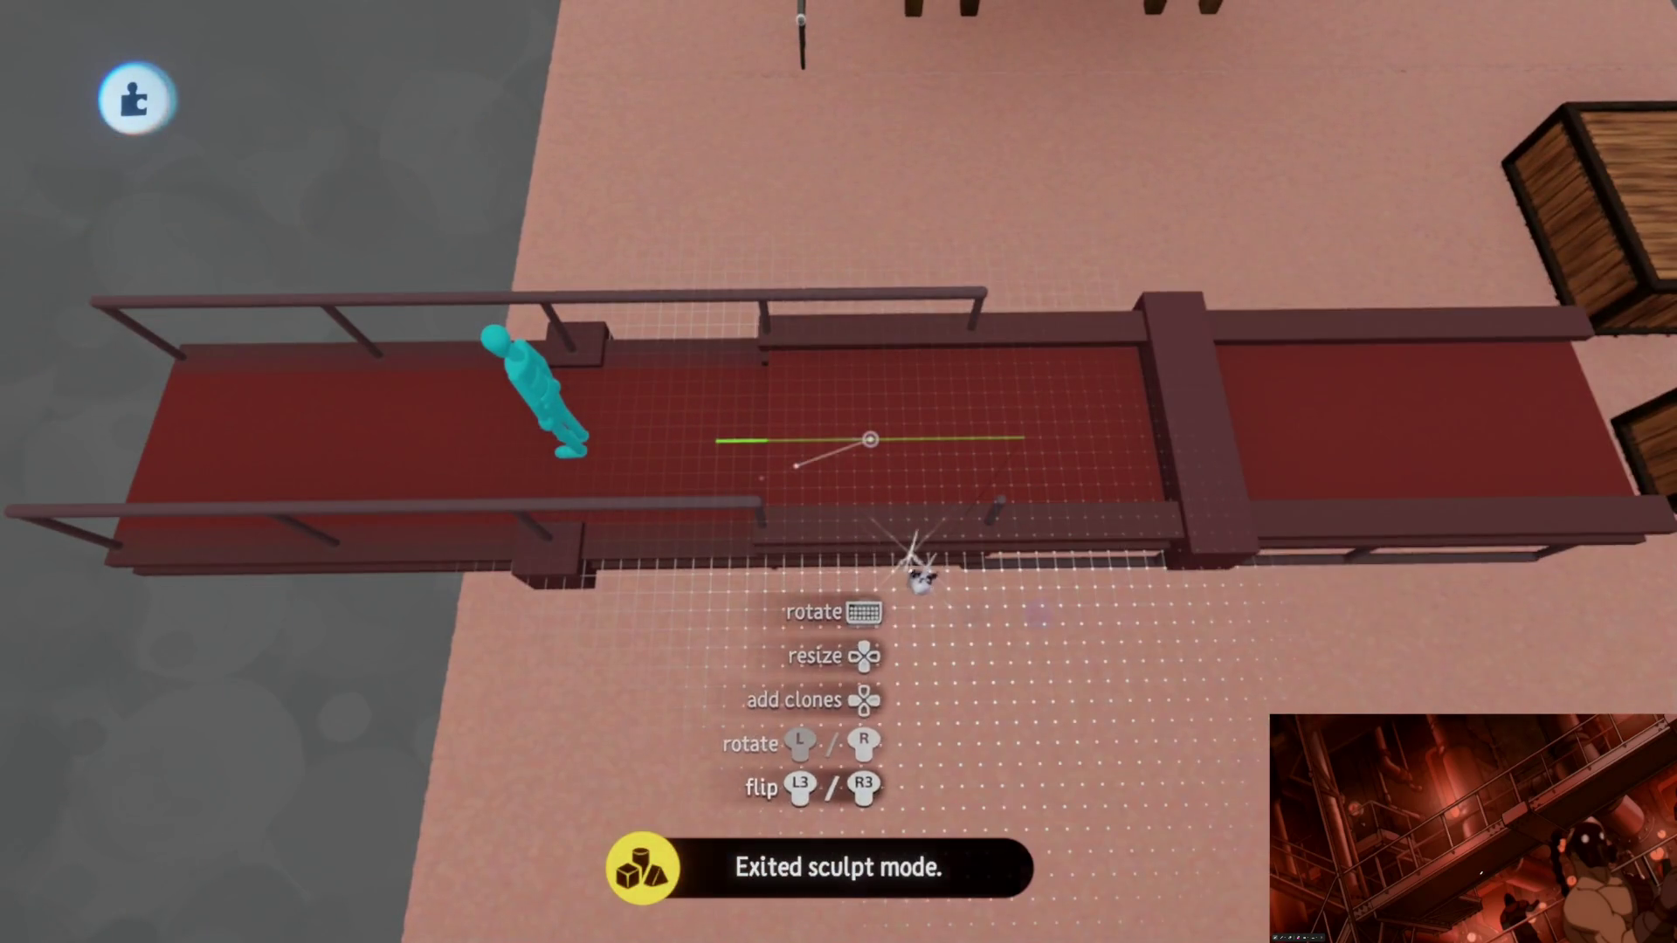
pyautogui.hotkey('ctrl', 'z')
# Step: Edit the other walkway section and place a neutral snap point at its end
pyautogui.doubleClick(858, 462)
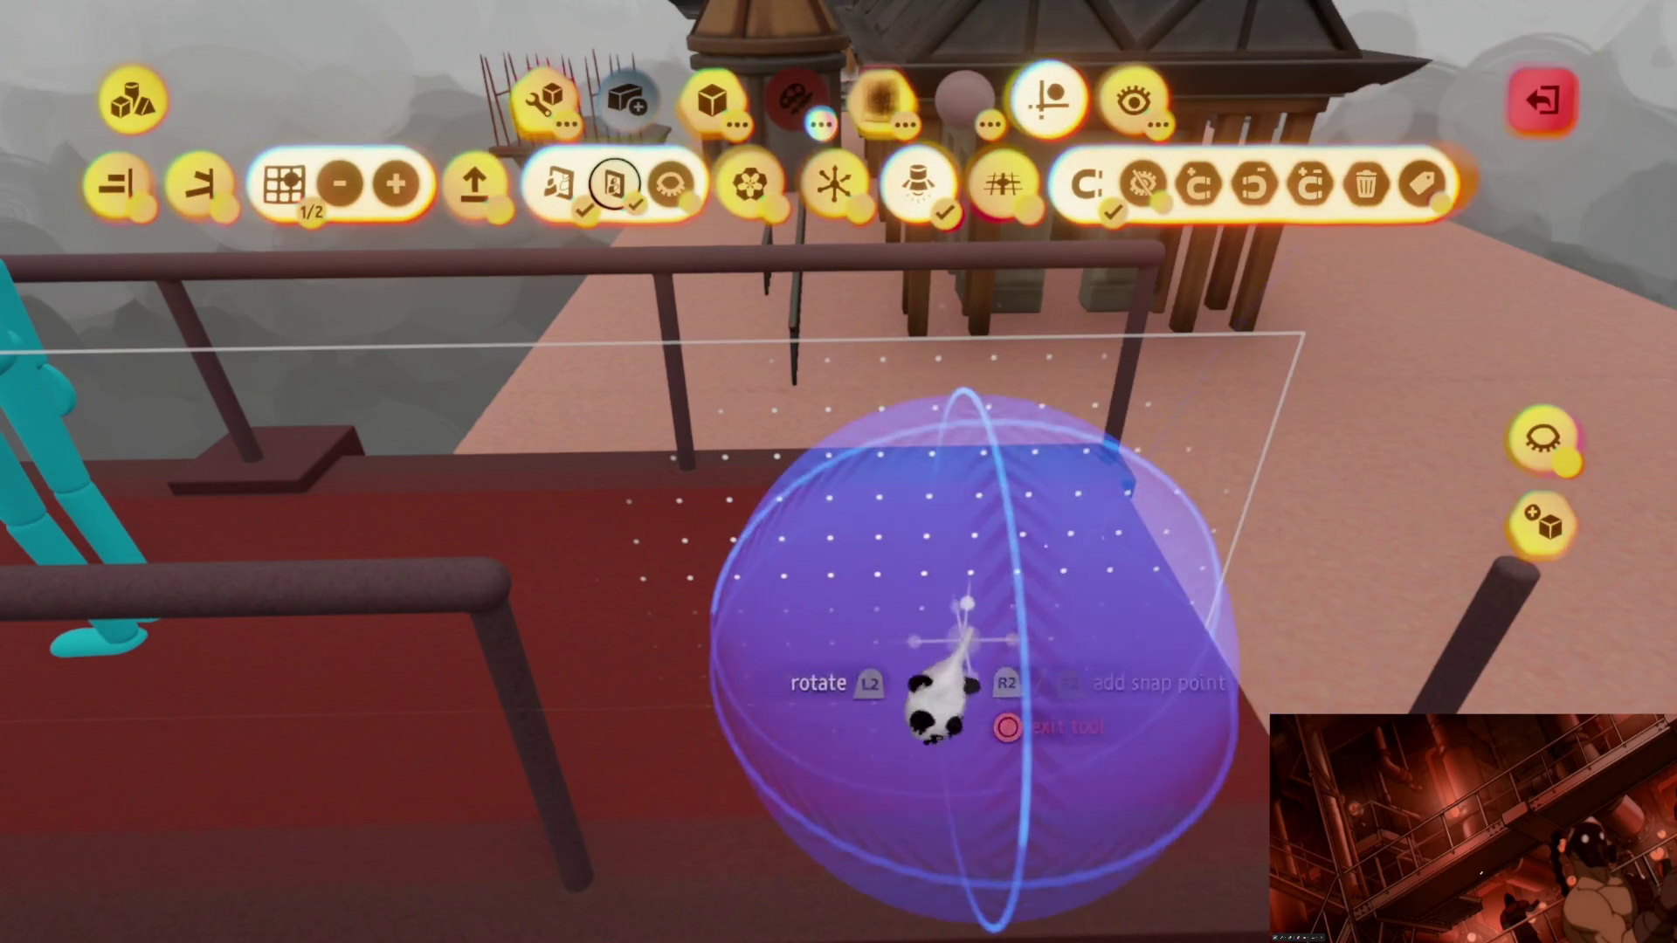
pyautogui.moveTo(941, 694); pyautogui.dragTo(910, 675, button='middle')
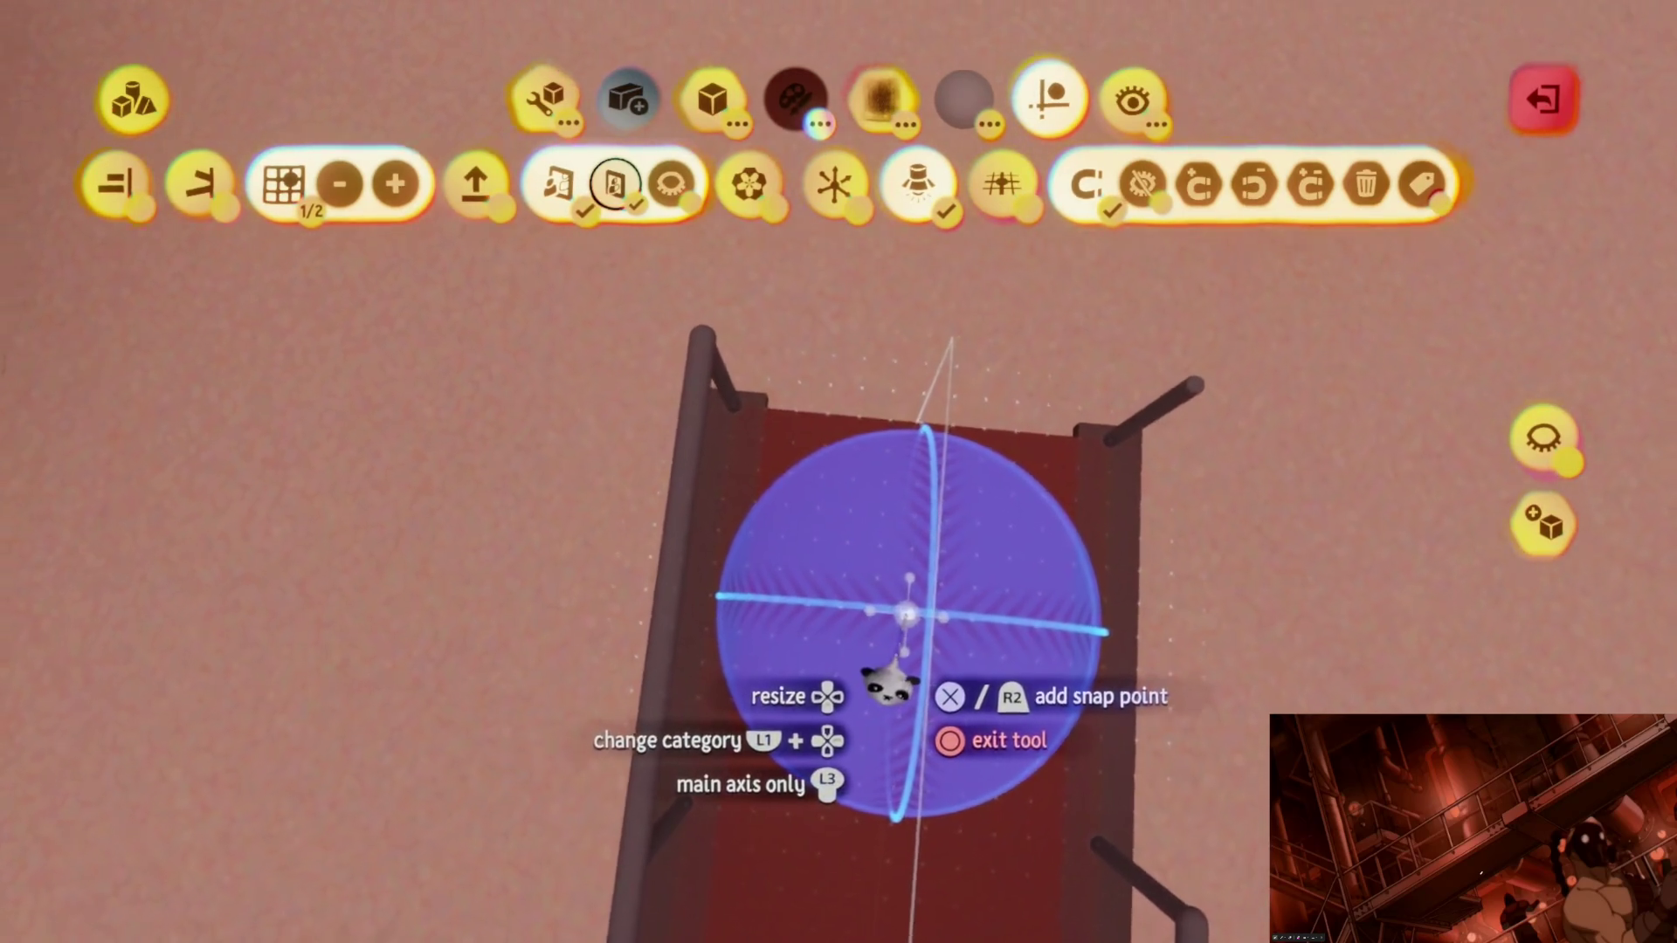
pyautogui.moveTo(888, 679); pyautogui.dragTo(900, 613, button='middle')
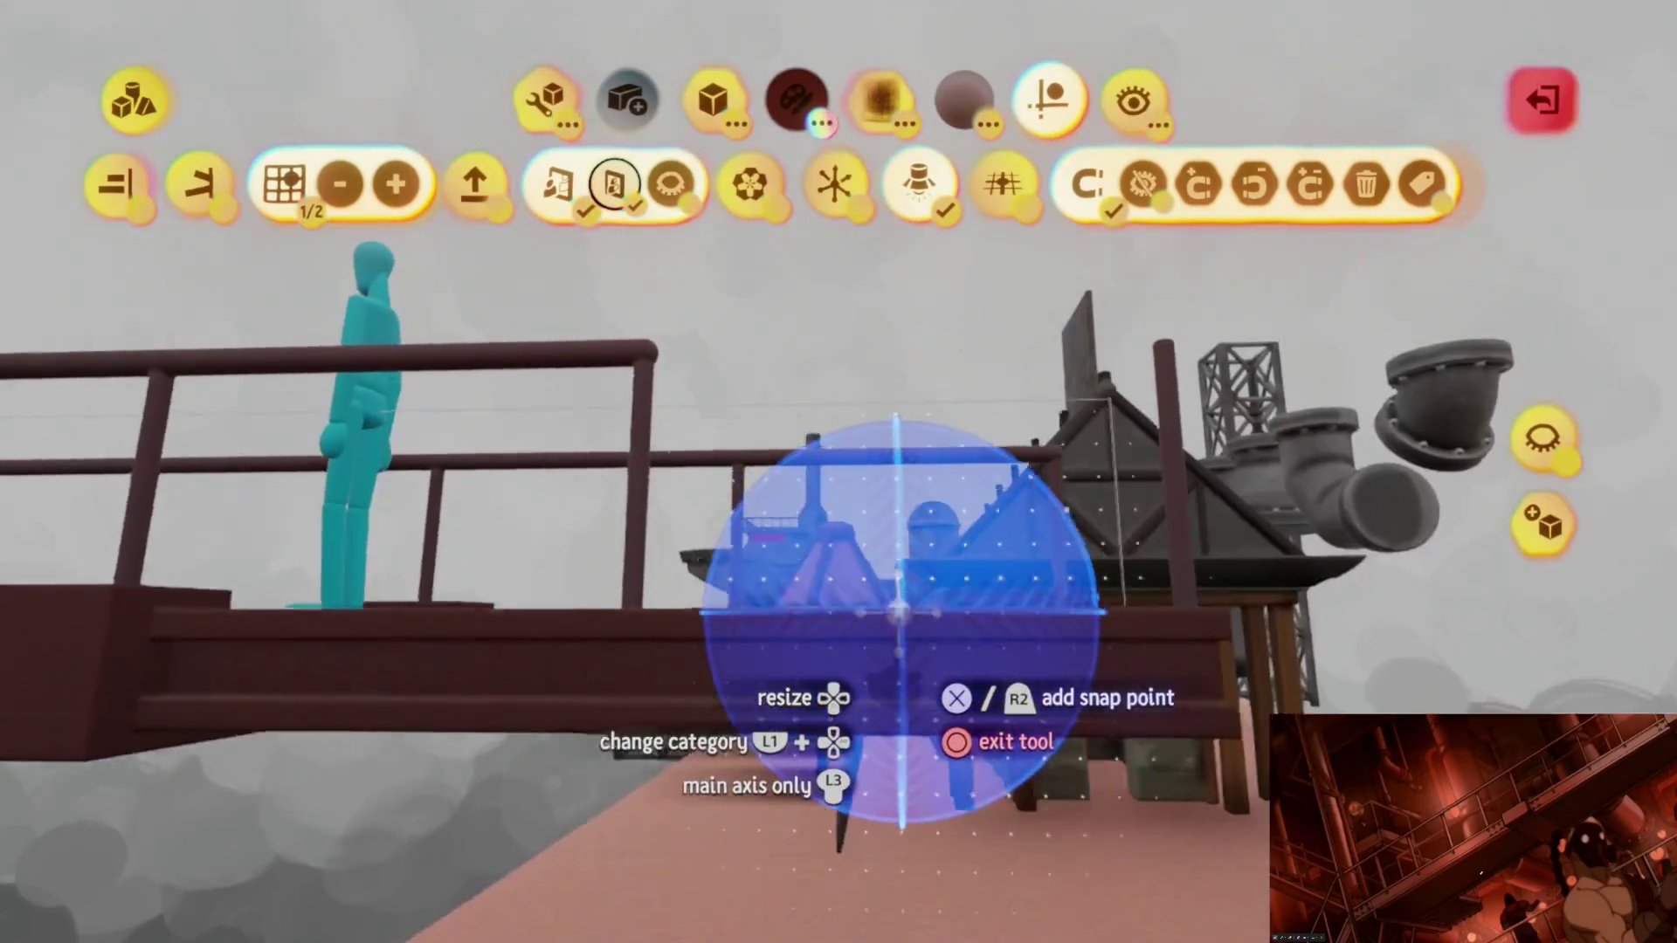
pyautogui.press('Escape')
pyautogui.moveTo(899, 613)
pyautogui.mouseDown(button='middle')
pyautogui.moveTo(842, 506)
pyautogui.moveTo(843, 644)
pyautogui.mouseUp(button='middle')
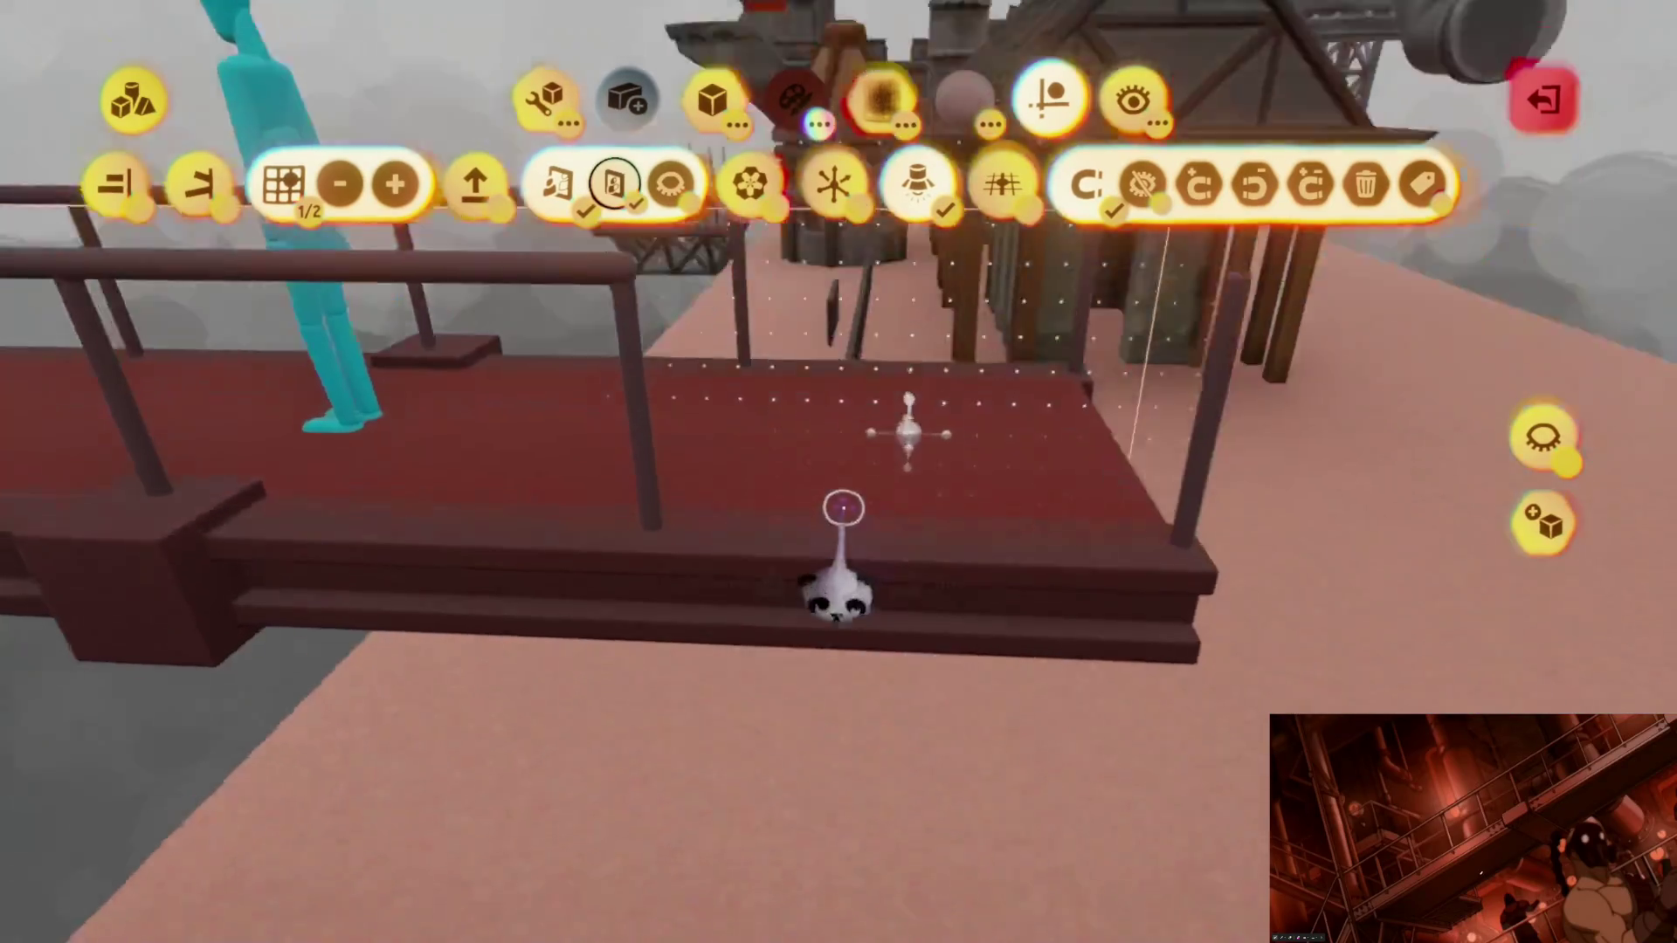
pyautogui.press('Escape')
pyautogui.moveTo(1131, 554); pyautogui.dragTo(831, 569)
# Step: Straighten the first walkway piece into line with the other
pyautogui.moveTo(866, 569)
pyautogui.mouseDown(button='middle')
pyautogui.moveTo(910, 402)
pyautogui.moveTo(899, 442)
pyautogui.mouseUp(button='middle')
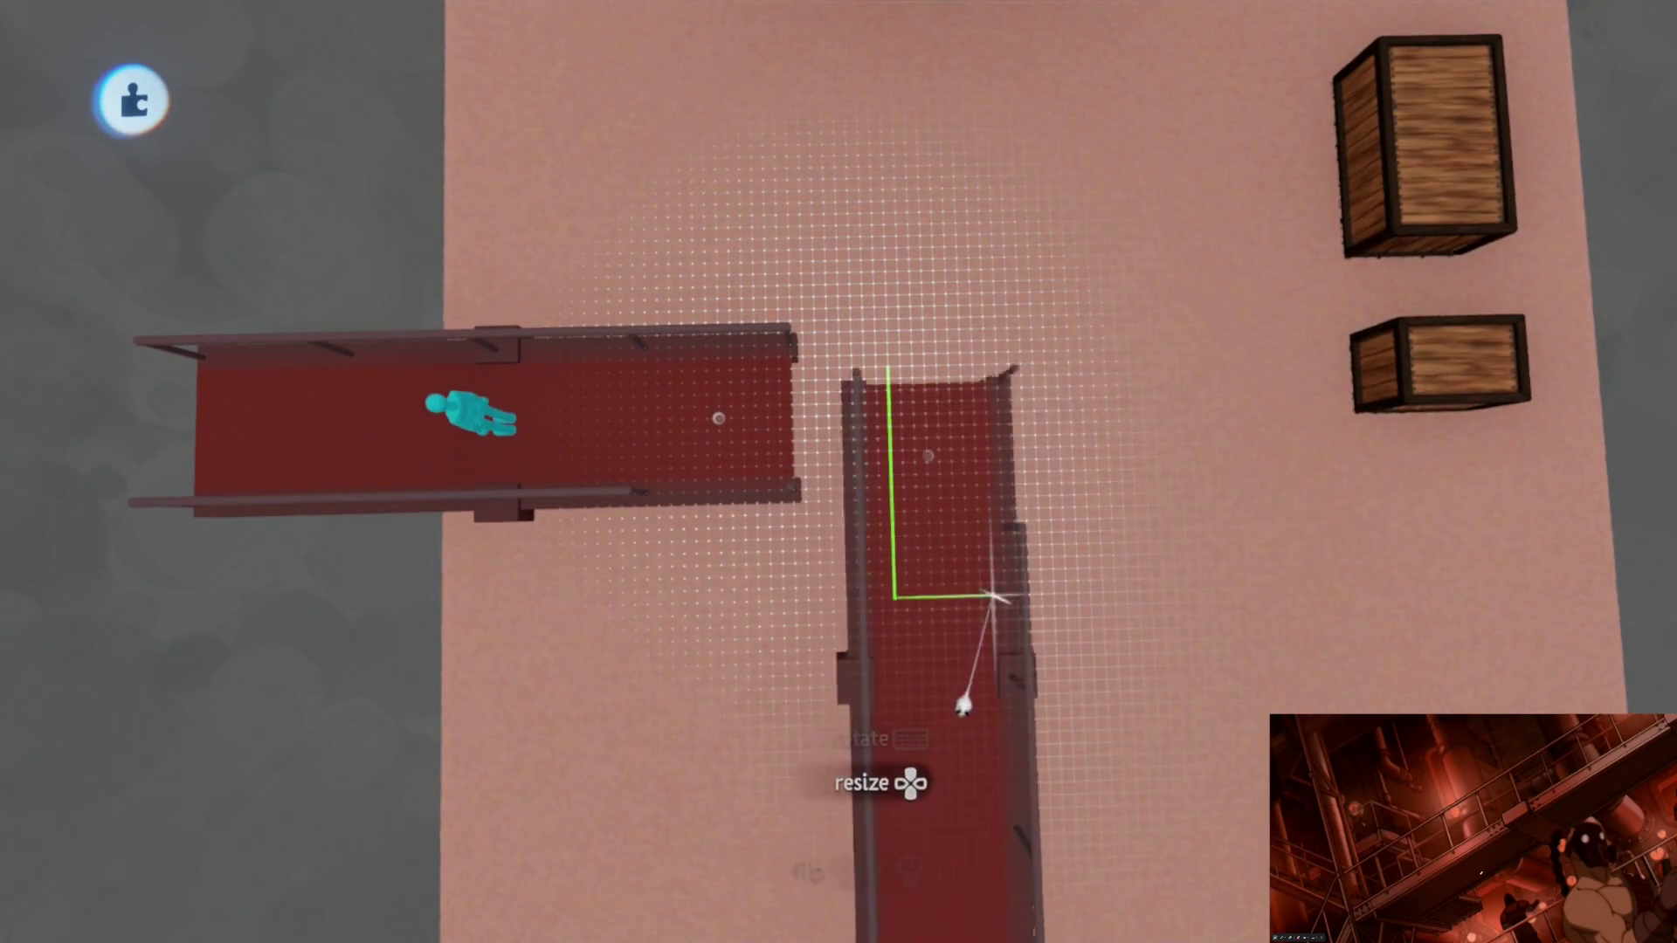
pyautogui.moveTo(671, 576)
pyautogui.mouseDown(button='middle')
pyautogui.moveTo(806, 644)
pyautogui.moveTo(843, 707)
pyautogui.moveTo(1004, 747)
pyautogui.moveTo(853, 644)
pyautogui.moveTo(869, 598)
pyautogui.moveTo(780, 472)
pyautogui.mouseUp(button='middle')
pyautogui.moveTo(780, 472)
pyautogui.mouseDown()
pyautogui.moveTo(1113, 592)
pyautogui.moveTo(1172, 667)
pyautogui.moveTo(1113, 486)
pyautogui.moveTo(1098, 518)
pyautogui.moveTo(860, 486)
pyautogui.mouseUp()
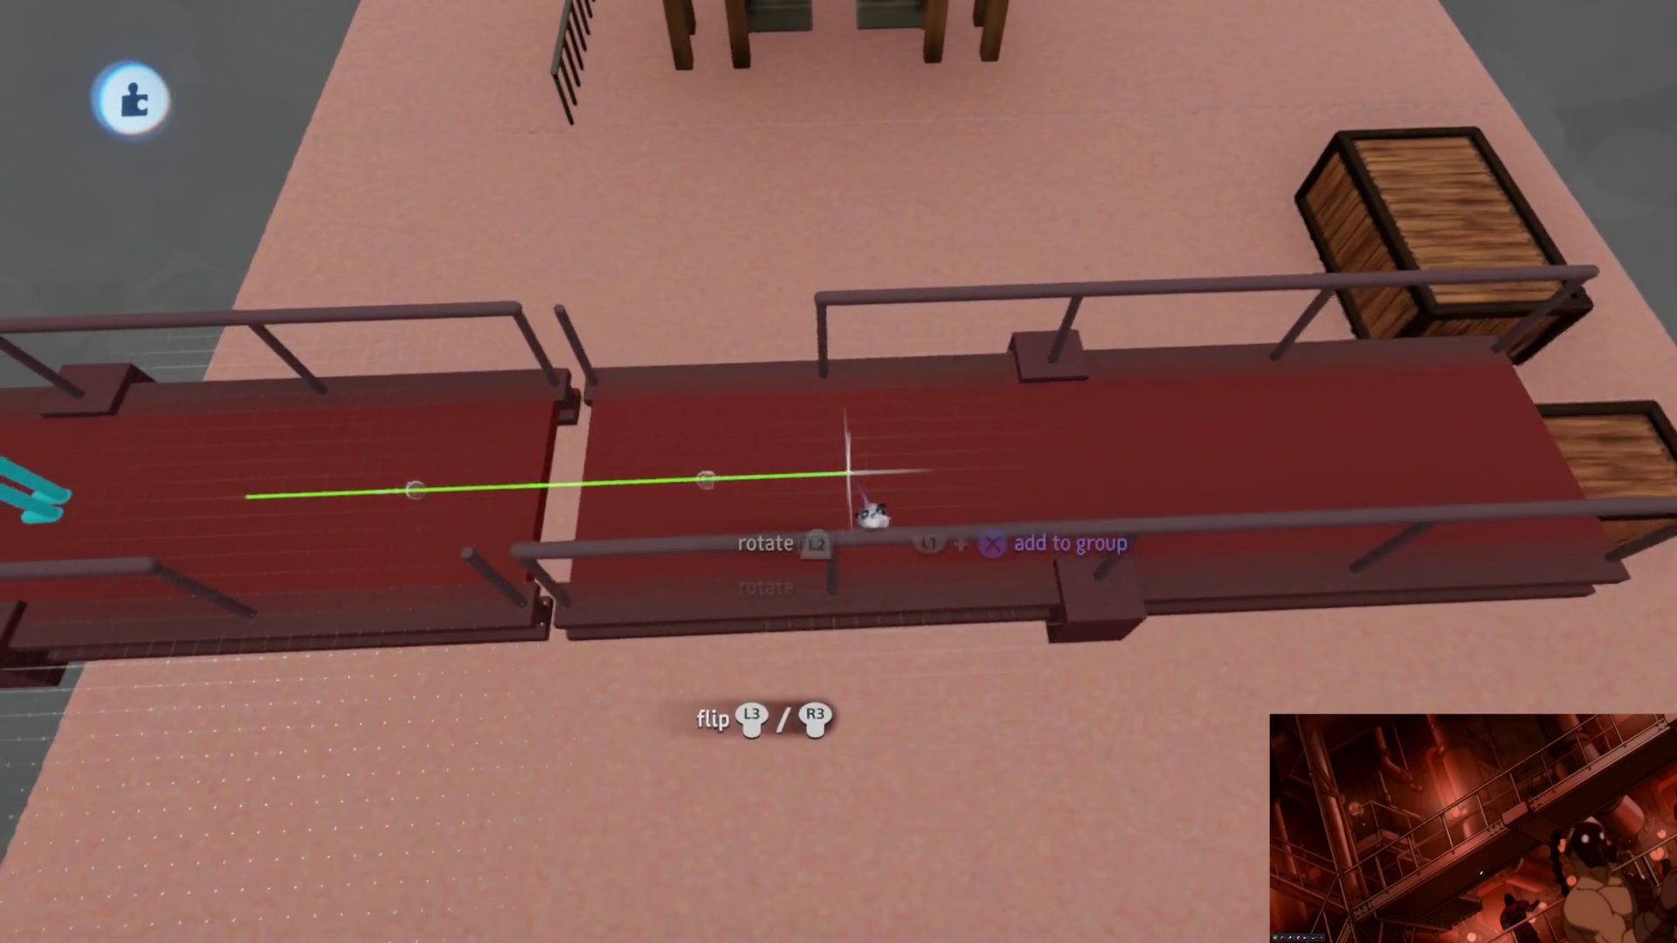
# Step: Snap the walkway pieces end to end into one straight railed catwalk
pyautogui.moveTo(860, 487)
pyautogui.mouseDown(button='middle')
pyautogui.moveTo(955, 543)
pyautogui.moveTo(473, 510)
pyautogui.mouseUp(button='middle')
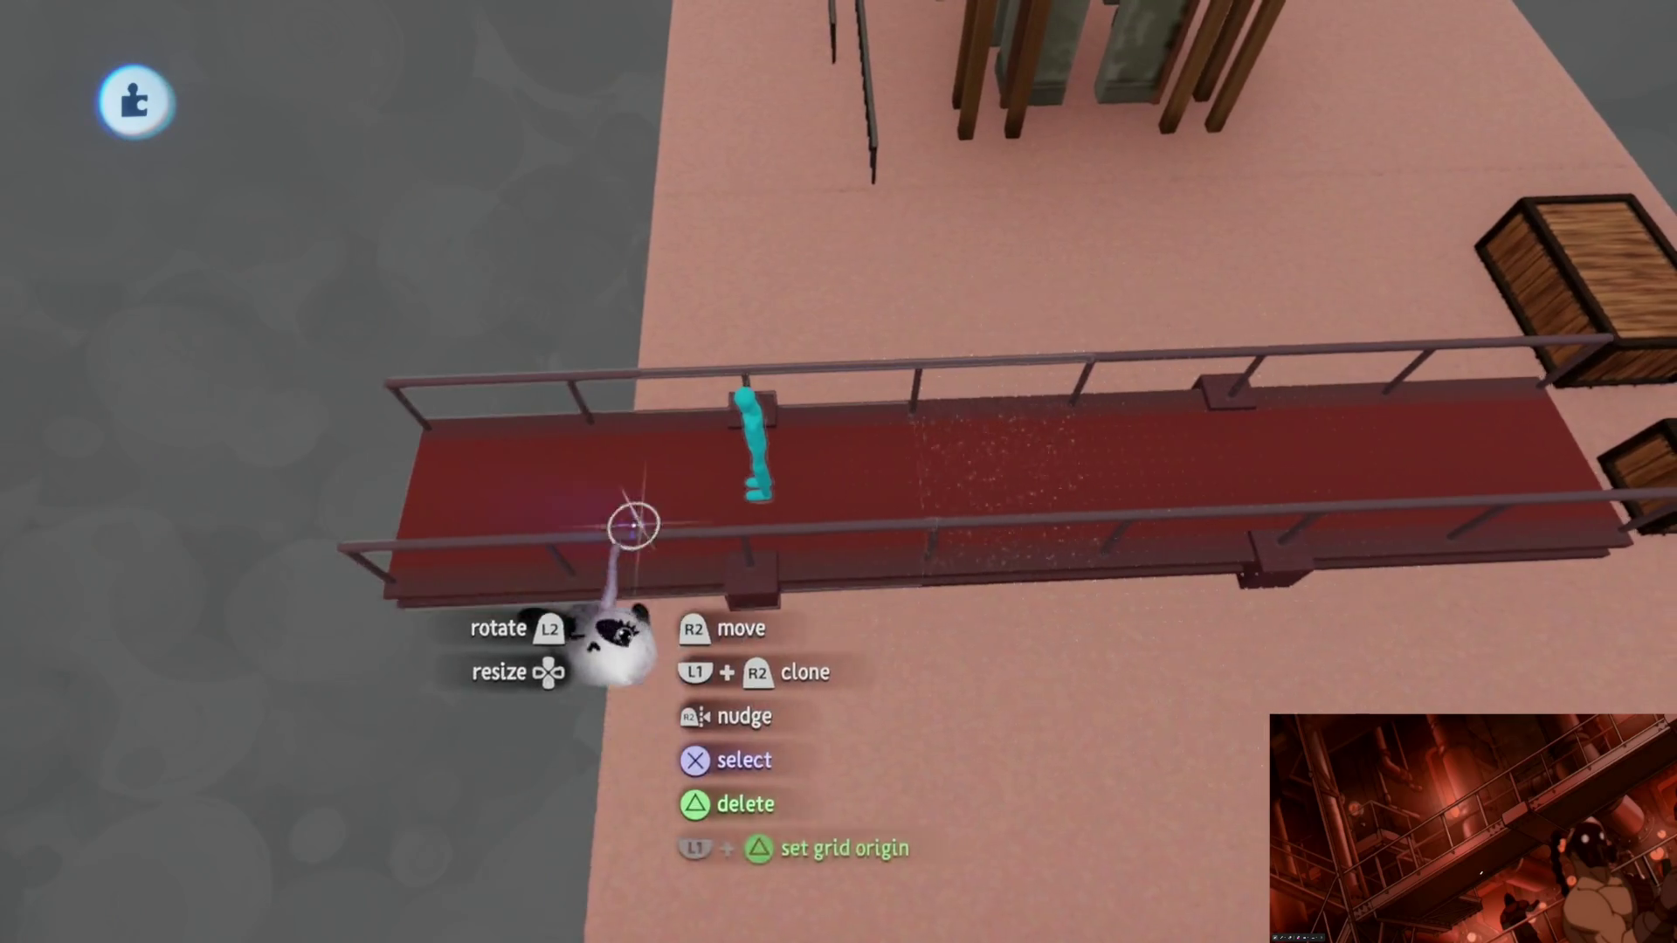
pyautogui.moveTo(596, 518); pyautogui.dragTo(1000, 458, button='middle')
pyautogui.moveTo(999, 457)
pyautogui.mouseDown()
pyautogui.moveTo(1191, 580)
pyautogui.moveTo(1061, 485)
pyautogui.mouseUp()
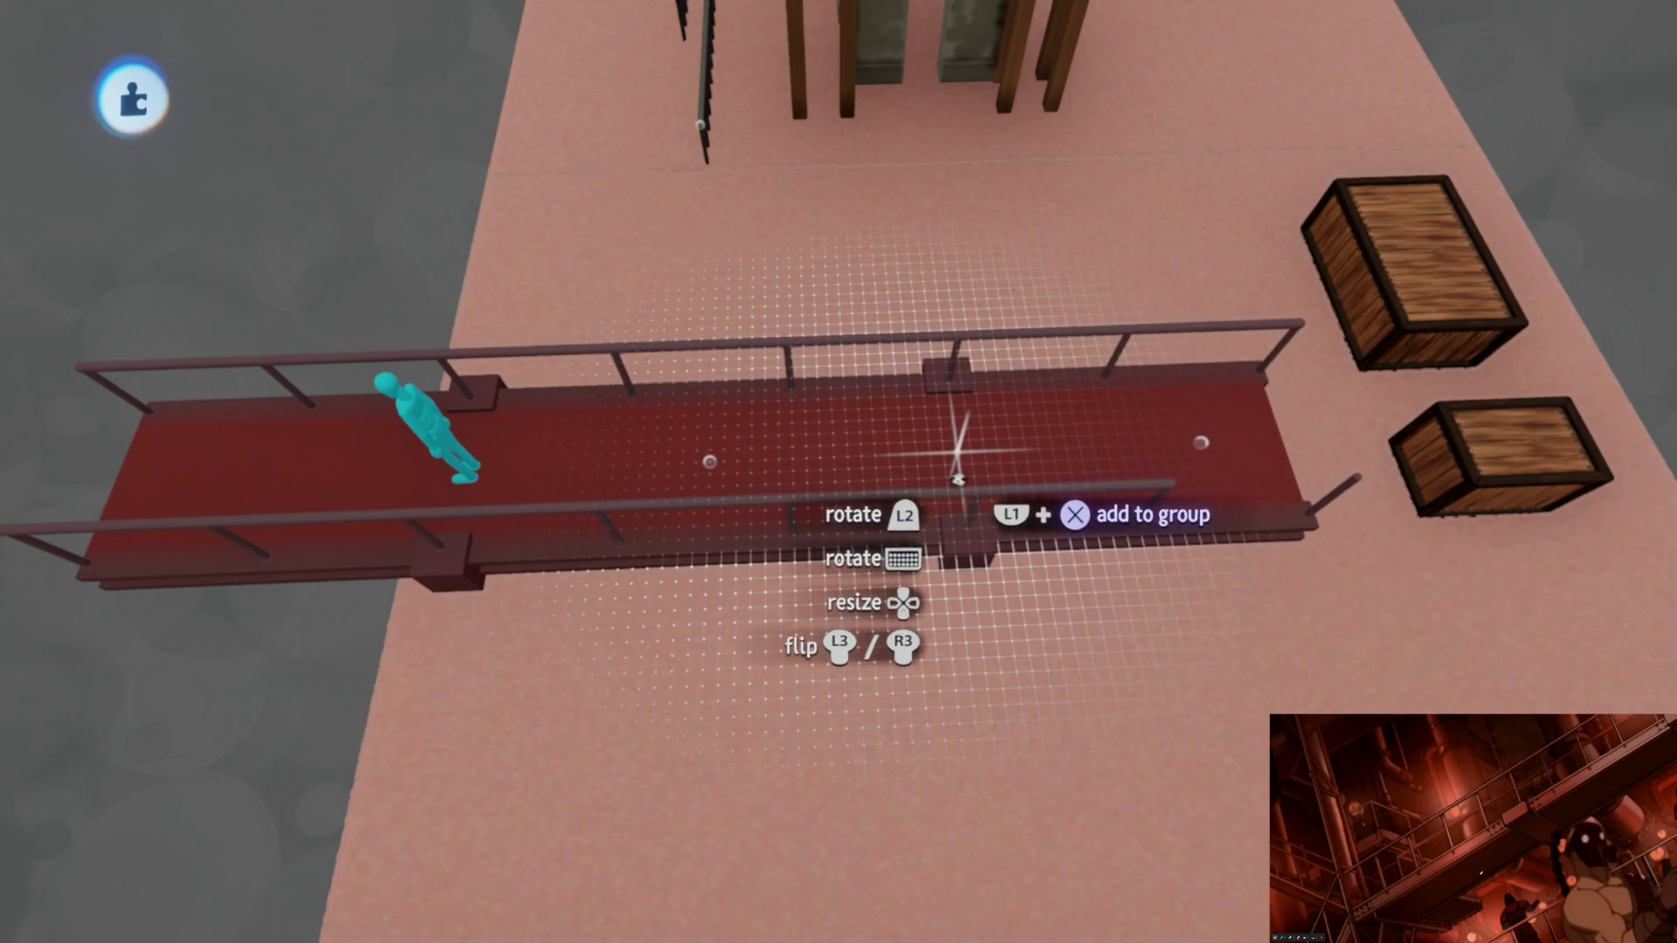
pyautogui.moveTo(970, 511)
pyautogui.mouseDown(button='middle')
pyautogui.moveTo(906, 712)
pyautogui.moveTo(854, 666)
pyautogui.moveTo(768, 693)
pyautogui.mouseUp(button='middle')
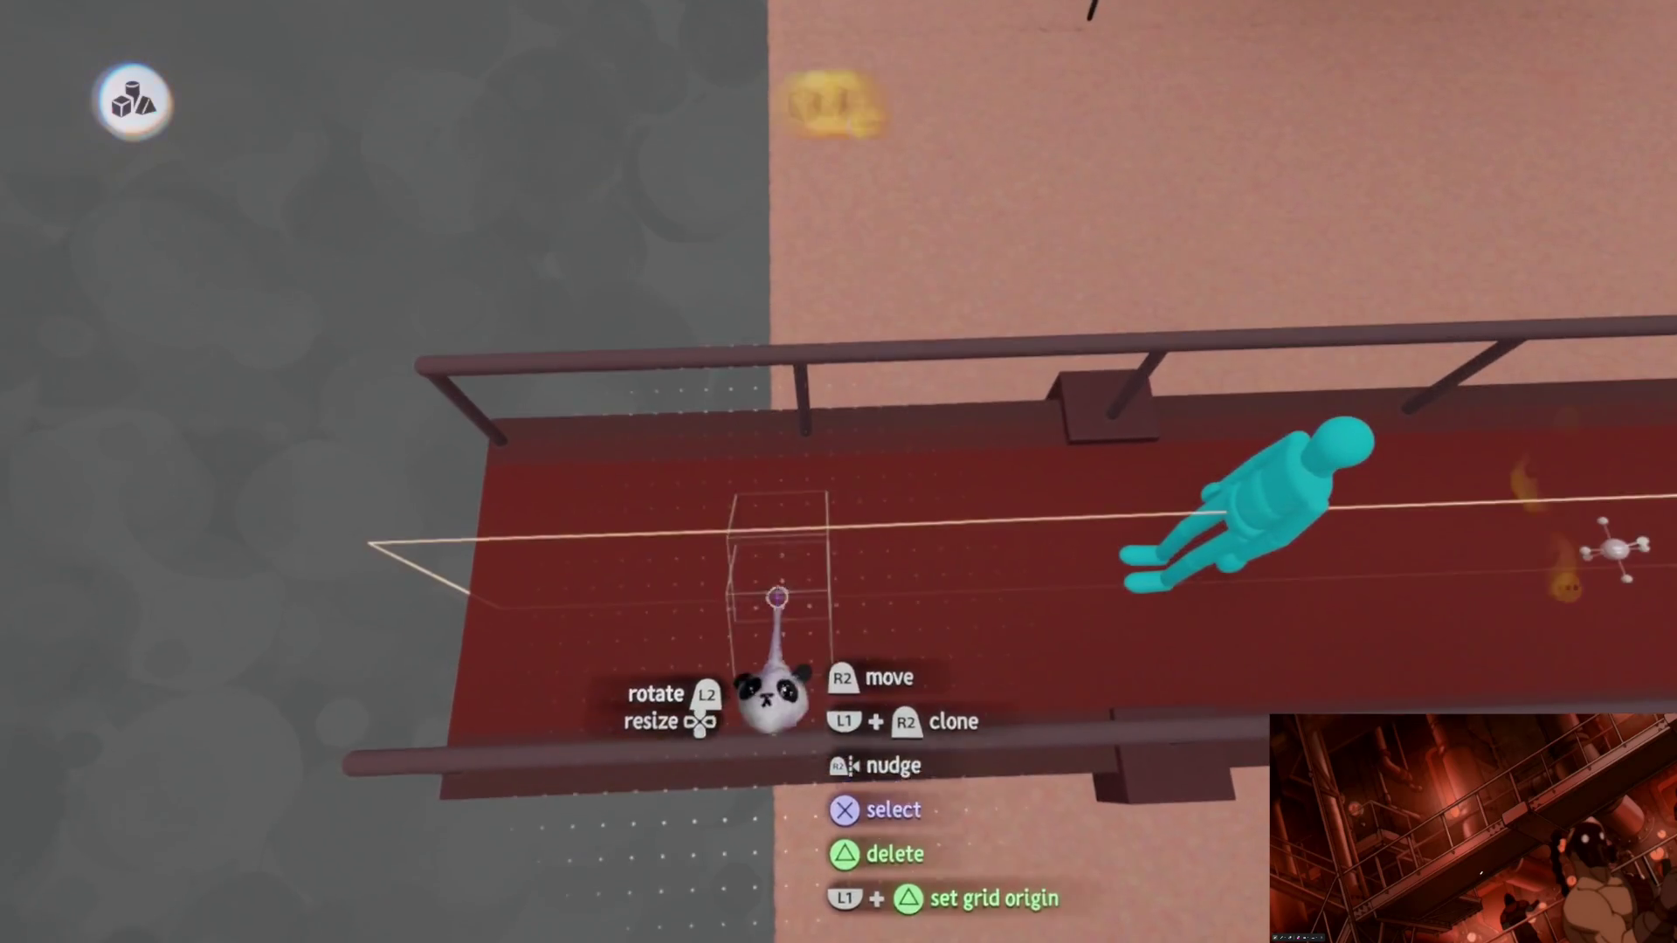
pyautogui.press('Tab')
# Step: Check the guide and snap point options, then leave sculpt editing of the walkway
pyautogui.click(1082, 122)
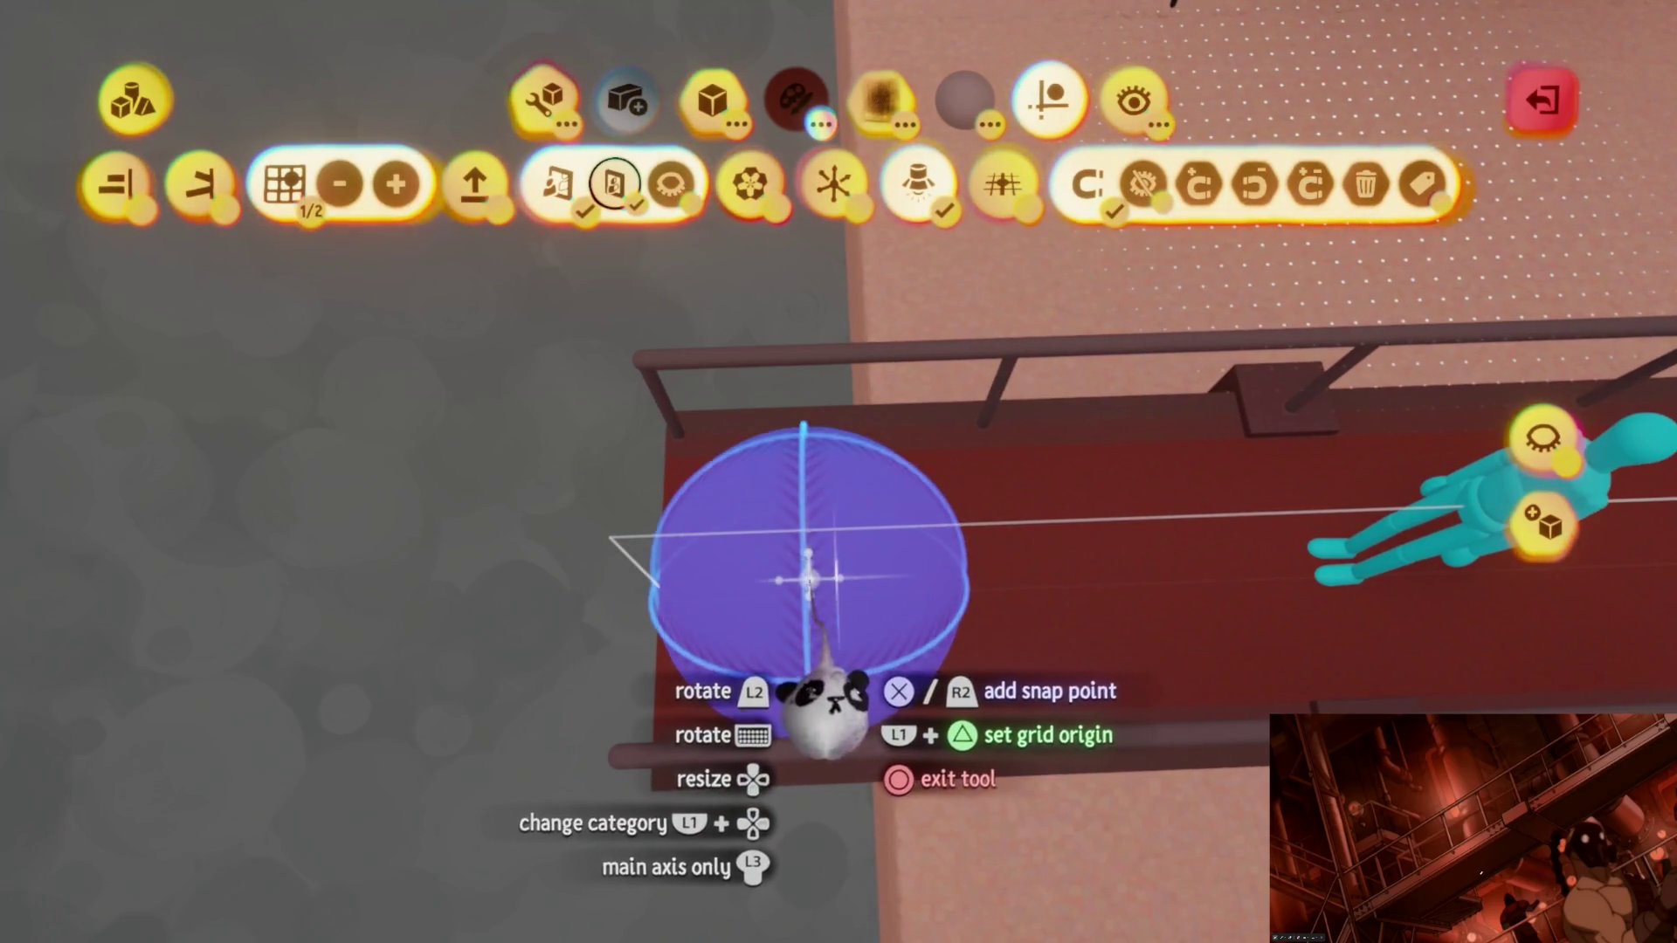
pyautogui.moveTo(835, 701)
pyautogui.mouseDown(button='middle')
pyautogui.moveTo(853, 617)
pyautogui.moveTo(804, 598)
pyautogui.moveTo(843, 618)
pyautogui.moveTo(835, 671)
pyautogui.moveTo(854, 643)
pyautogui.moveTo(834, 629)
pyautogui.mouseUp(button='middle')
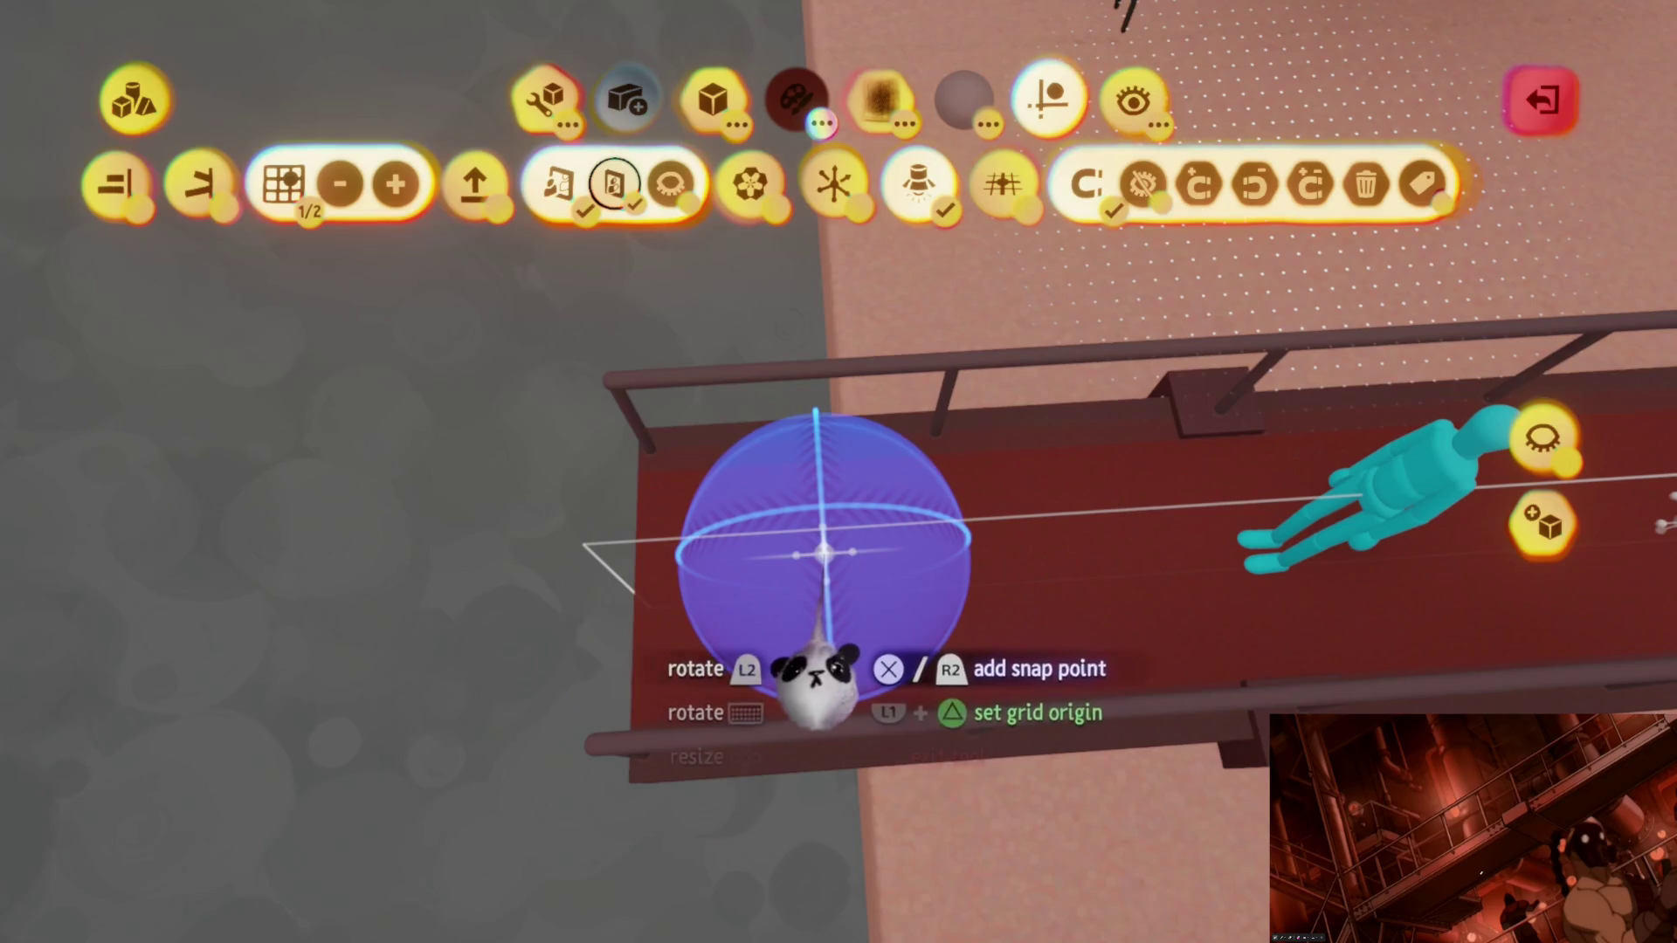
pyautogui.scroll(-5, 803, 576)
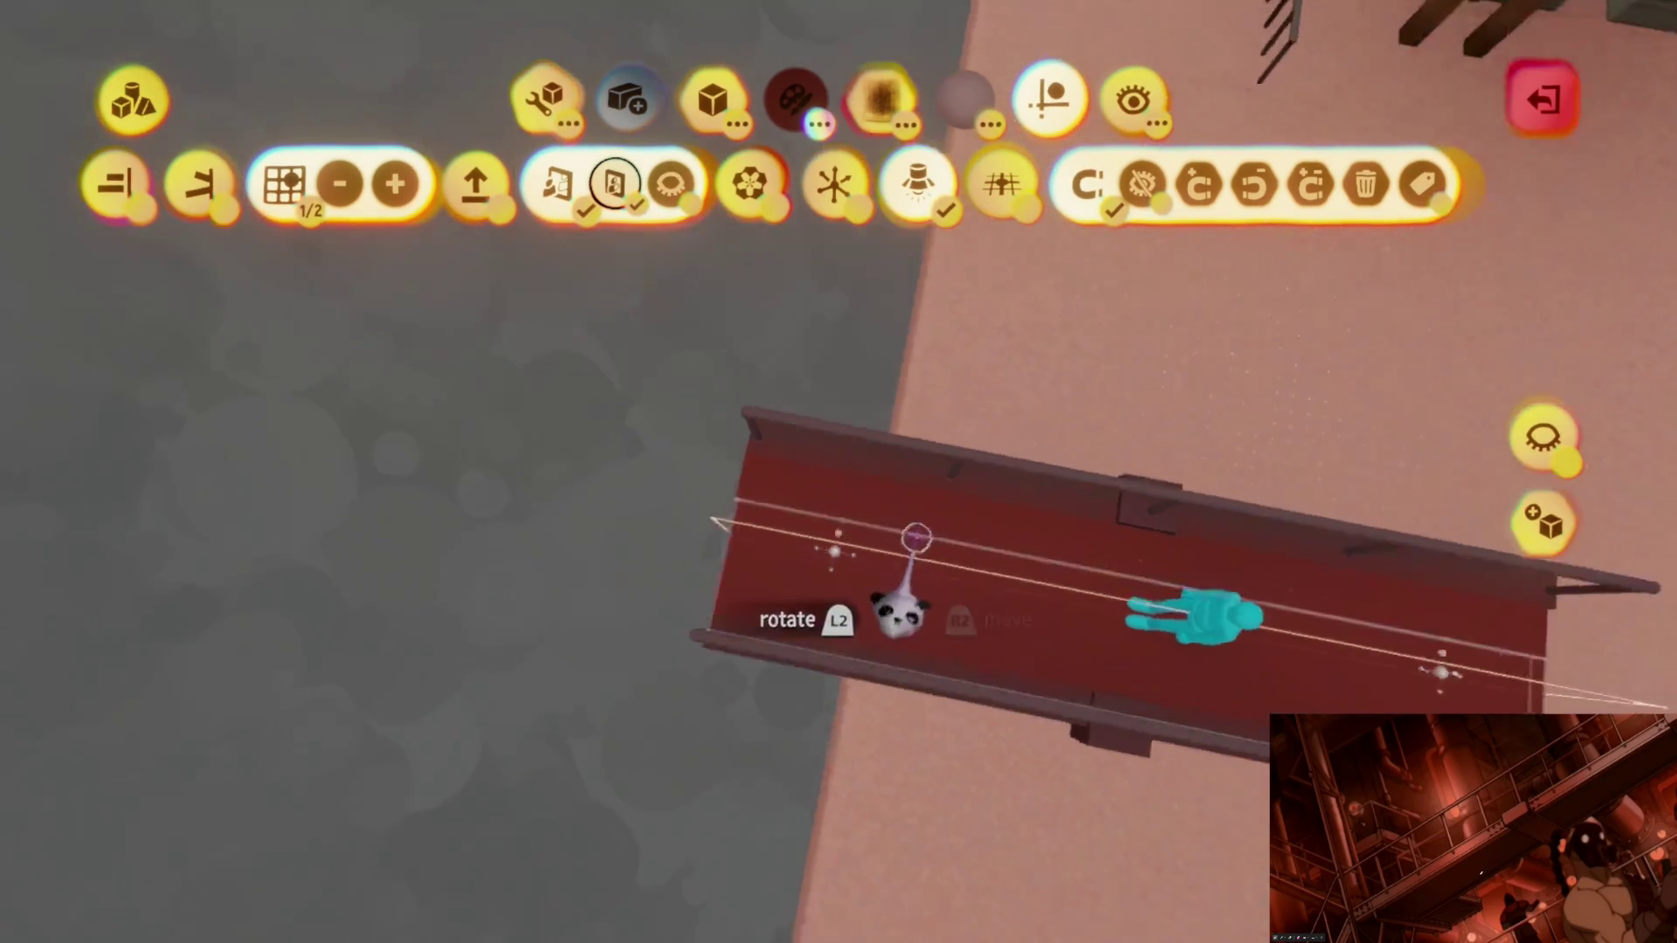
pyautogui.press('Escape')
pyautogui.scroll(3, 879, 548)
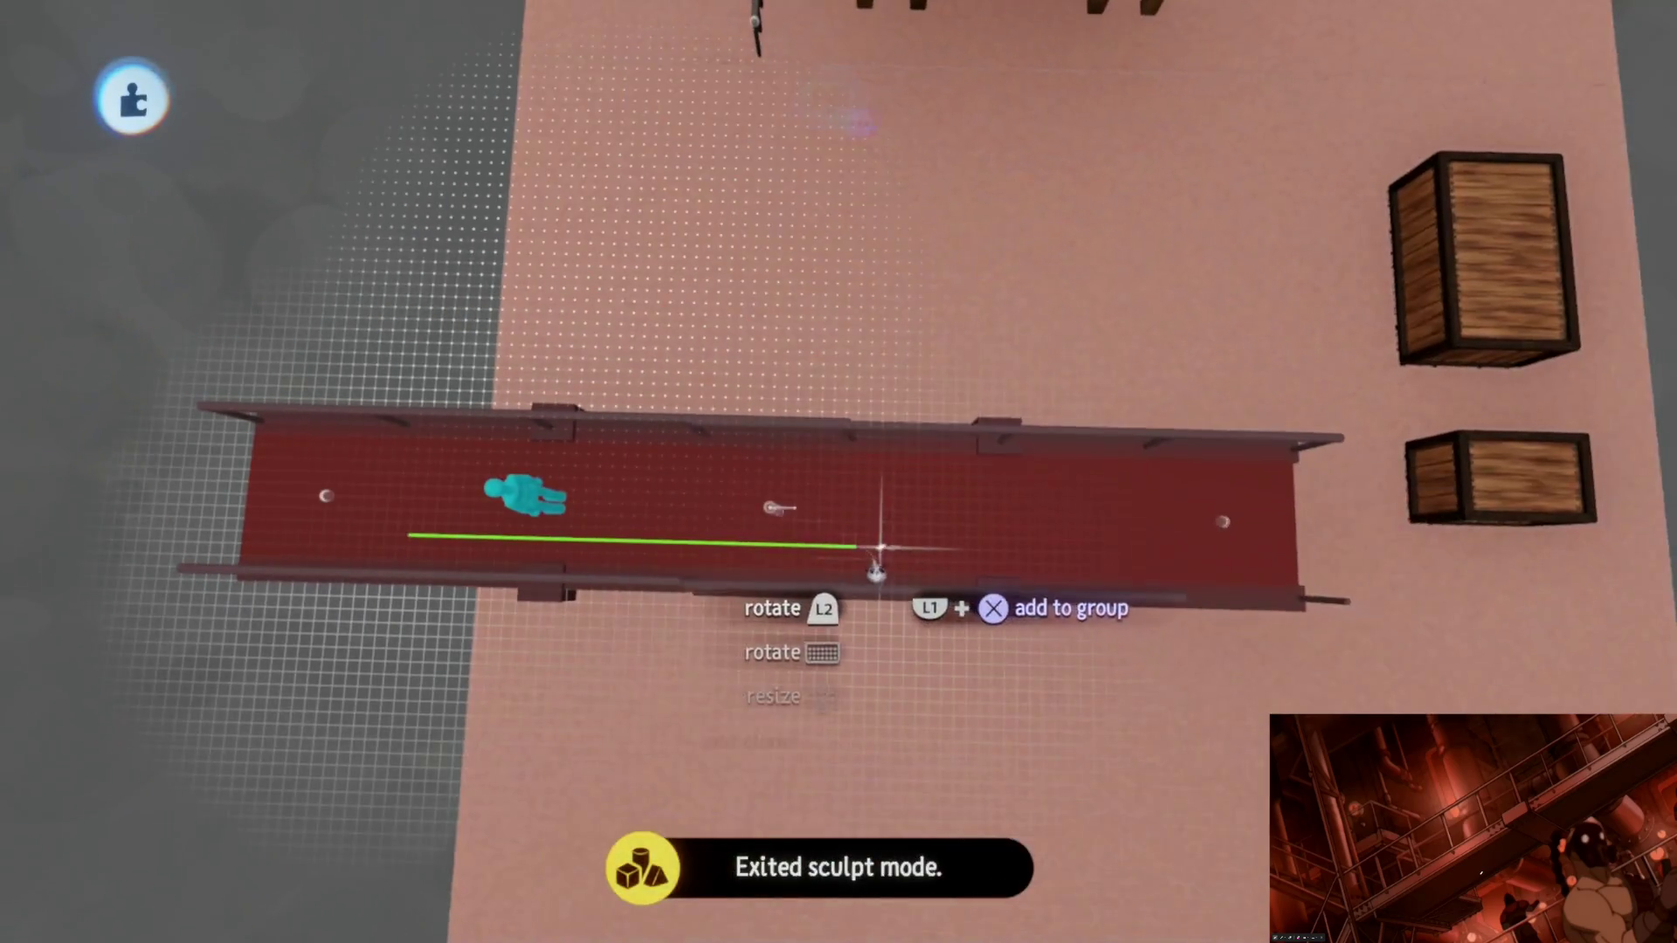
pyautogui.moveTo(879, 548)
pyautogui.mouseDown(button='middle')
pyautogui.moveTo(900, 562)
pyautogui.moveTo(899, 597)
pyautogui.moveTo(768, 310)
pyautogui.moveTo(831, 711)
pyautogui.moveTo(853, 704)
pyautogui.mouseUp(button='middle')
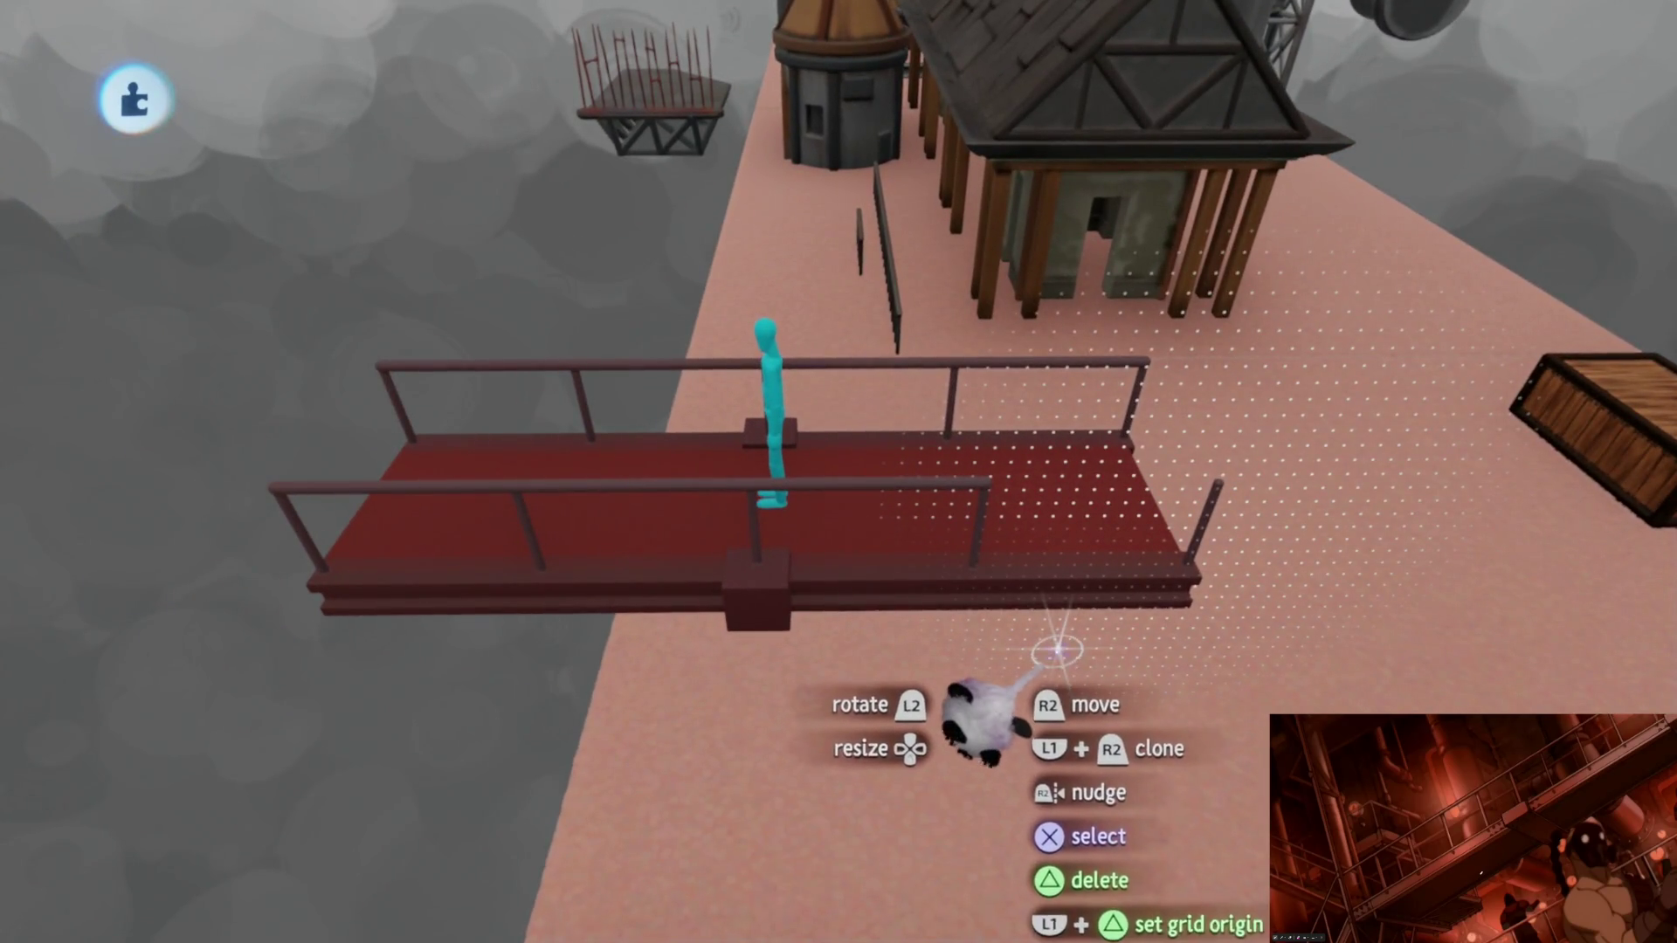
# Step: Clone the red walkway platform with grab-and-copy and drop the copy in line with the bridge
pyautogui.moveTo(1062, 599)
pyautogui.mouseDown(button='middle')
pyautogui.moveTo(861, 580)
pyautogui.moveTo(843, 617)
pyautogui.moveTo(853, 675)
pyautogui.mouseUp(button='middle')
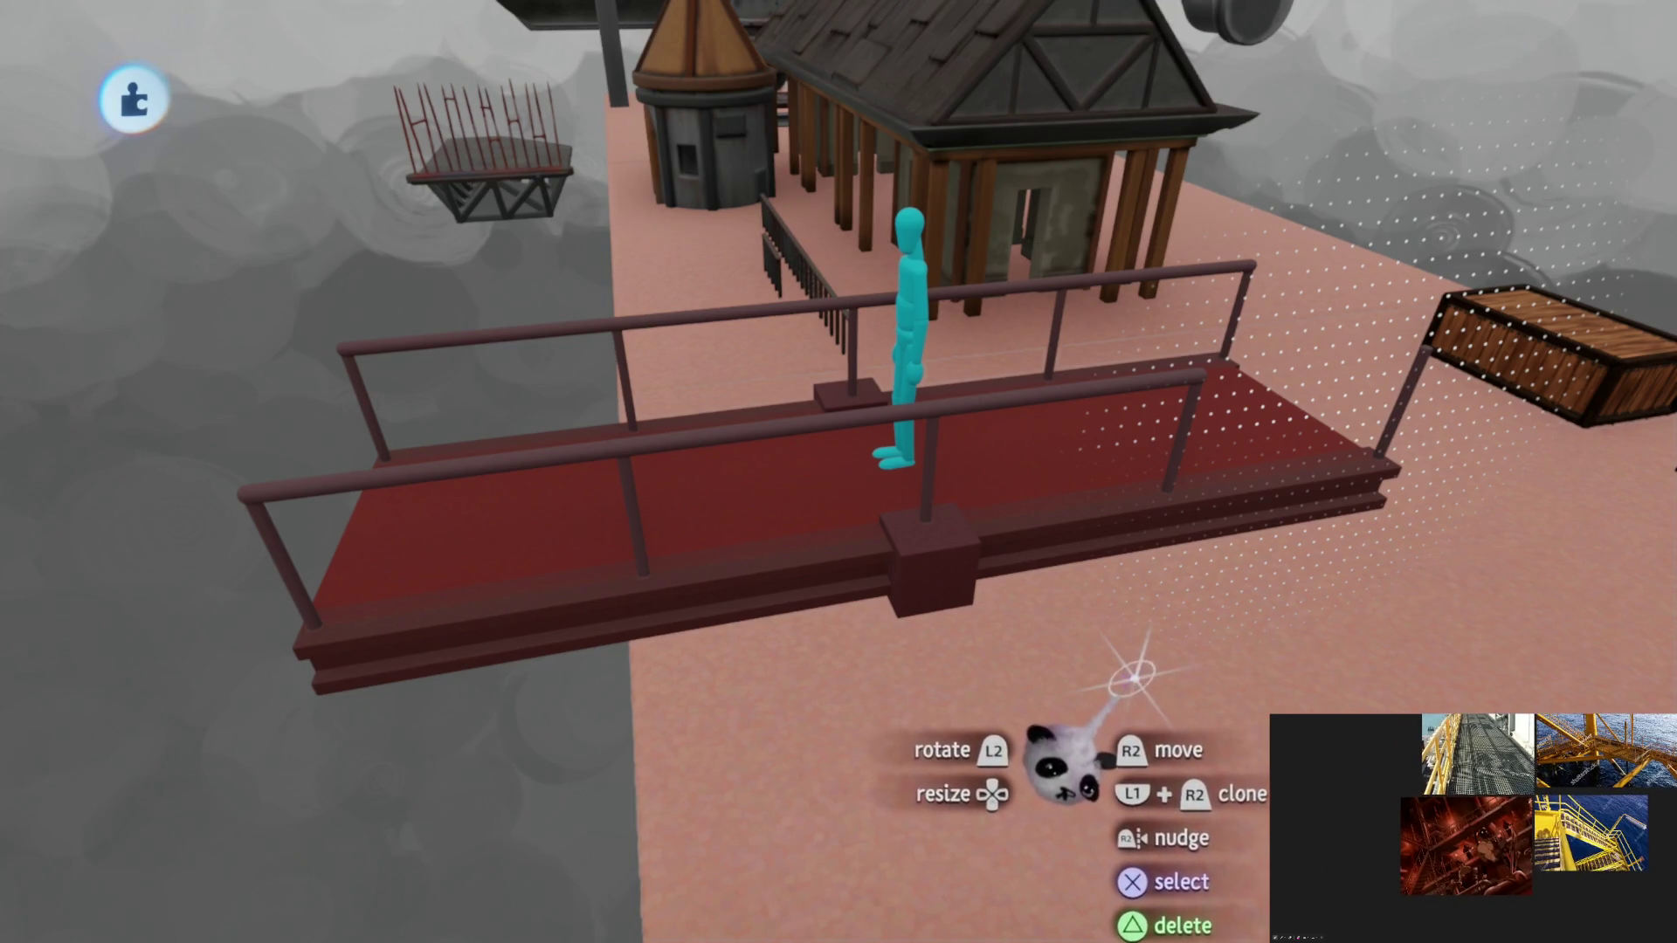
pyautogui.moveTo(1135, 681)
pyautogui.mouseDown(button='middle')
pyautogui.moveTo(1079, 569)
pyautogui.moveTo(857, 637)
pyautogui.moveTo(786, 611)
pyautogui.moveTo(811, 539)
pyautogui.mouseUp(button='middle')
pyautogui.scroll(5, 812, 540)
pyautogui.moveTo(812, 393)
pyautogui.mouseDown()
pyautogui.moveTo(852, 495)
pyautogui.moveTo(859, 636)
pyautogui.moveTo(858, 599)
pyautogui.moveTo(992, 626)
pyautogui.moveTo(1023, 561)
pyautogui.moveTo(913, 549)
pyautogui.mouseUp()
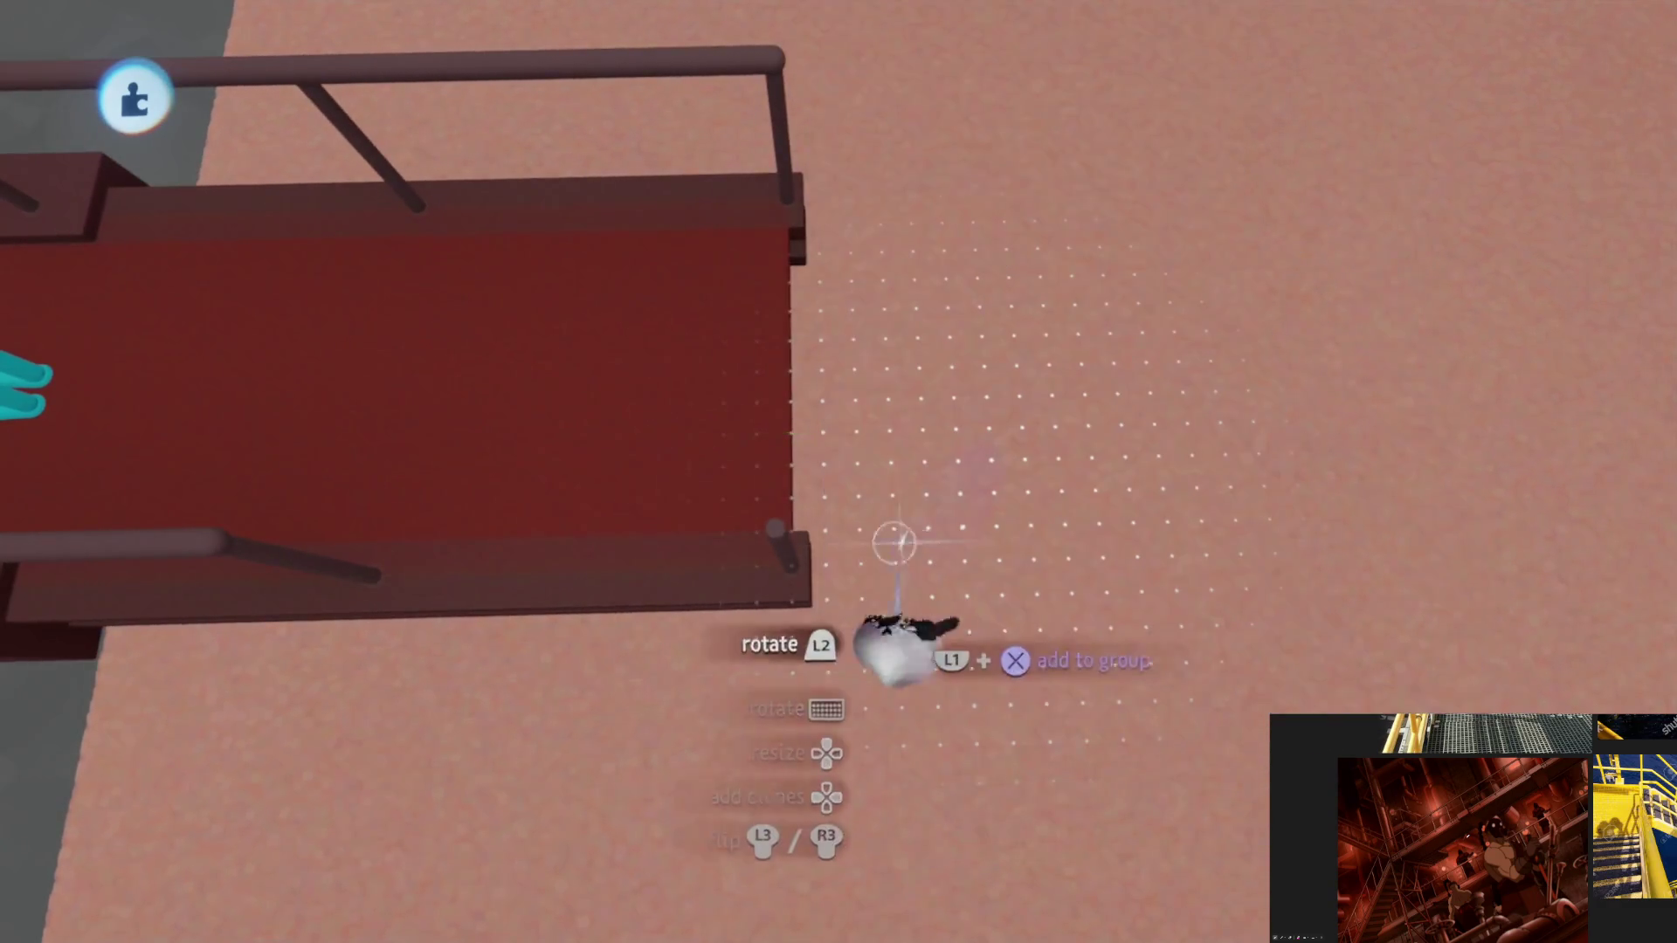
pyautogui.keyDown('shift'); pyautogui.click(914, 548); pyautogui.keyUp('shift')
pyautogui.moveTo(914, 549)
pyautogui.mouseDown(button='middle')
pyautogui.moveTo(854, 554)
pyautogui.moveTo(883, 588)
pyautogui.moveTo(883, 485)
pyautogui.moveTo(966, 506)
pyautogui.moveTo(881, 215)
pyautogui.moveTo(831, 262)
pyautogui.moveTo(869, 292)
pyautogui.moveTo(748, 217)
pyautogui.mouseUp(button='middle')
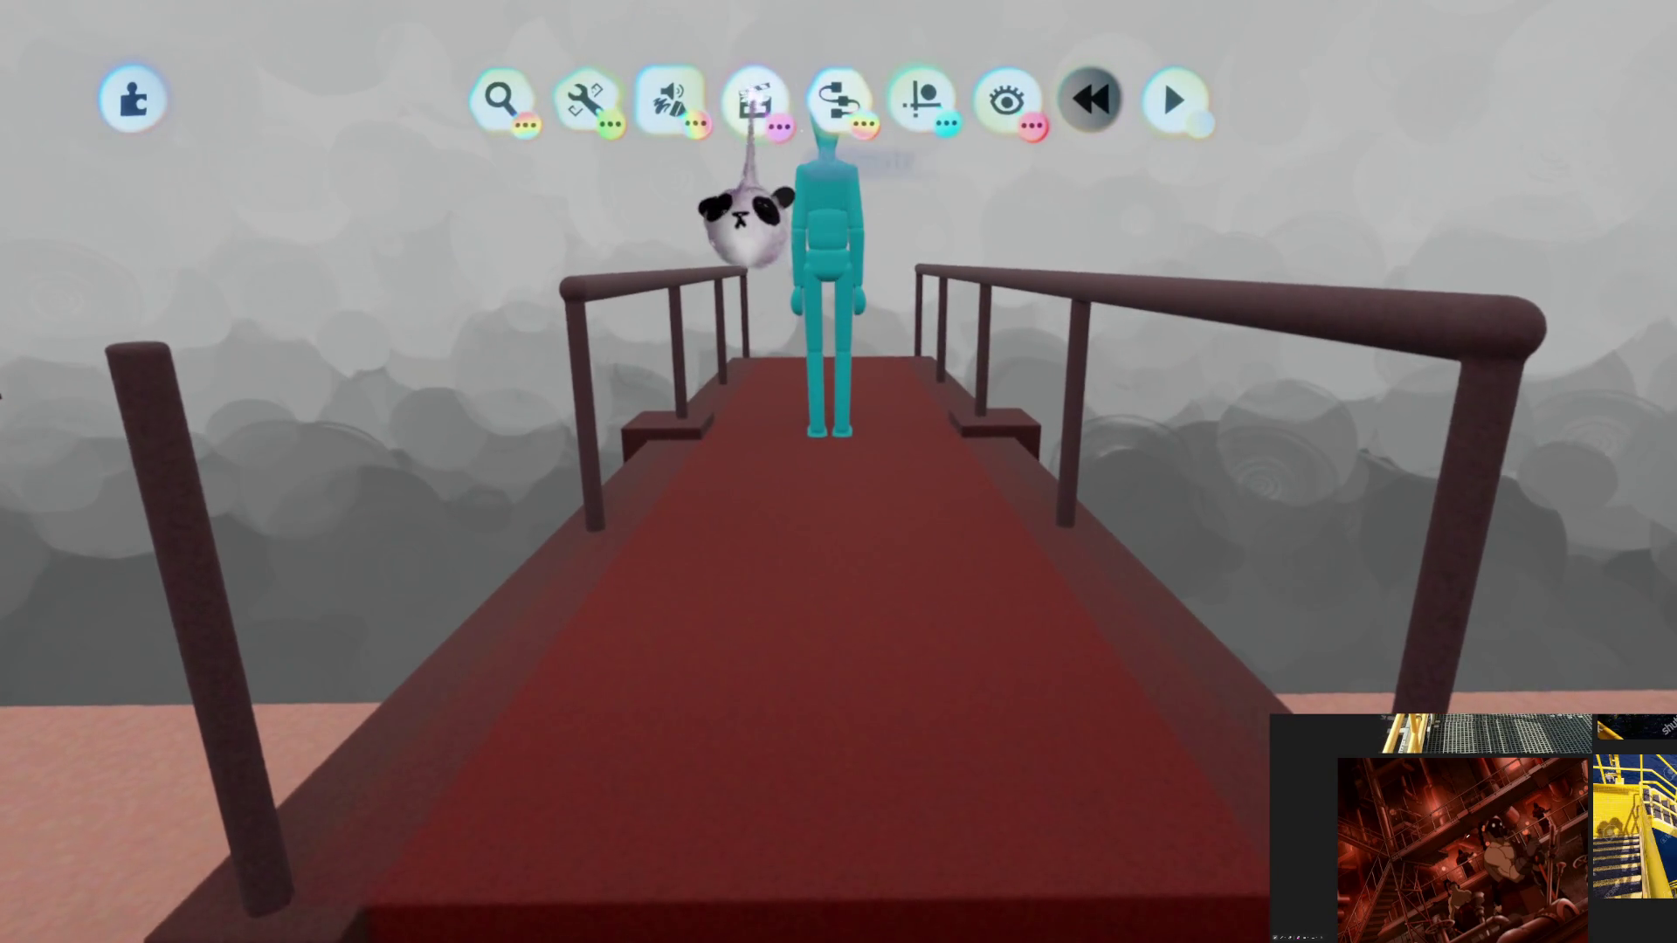
pyautogui.click(668, 99)
pyautogui.moveTo(861, 328)
pyautogui.mouseDown(button='middle')
pyautogui.moveTo(649, 242)
pyautogui.moveTo(832, 518)
pyautogui.moveTo(1030, 555)
pyautogui.moveTo(1087, 711)
pyautogui.moveTo(879, 375)
pyautogui.moveTo(830, 544)
pyautogui.moveTo(853, 637)
pyautogui.moveTo(1168, 524)
pyautogui.moveTo(1089, 570)
pyautogui.moveTo(796, 588)
pyautogui.moveTo(1105, 431)
pyautogui.moveTo(1171, 354)
pyautogui.moveTo(674, 375)
pyautogui.moveTo(964, 233)
pyautogui.moveTo(860, 319)
pyautogui.moveTo(824, 441)
pyautogui.moveTo(742, 271)
pyautogui.moveTo(793, 572)
pyautogui.moveTo(813, 457)
pyautogui.moveTo(730, 374)
pyautogui.moveTo(712, 318)
pyautogui.moveTo(887, 338)
pyautogui.moveTo(786, 677)
pyautogui.moveTo(794, 589)
pyautogui.moveTo(747, 249)
pyautogui.mouseUp(button='middle')
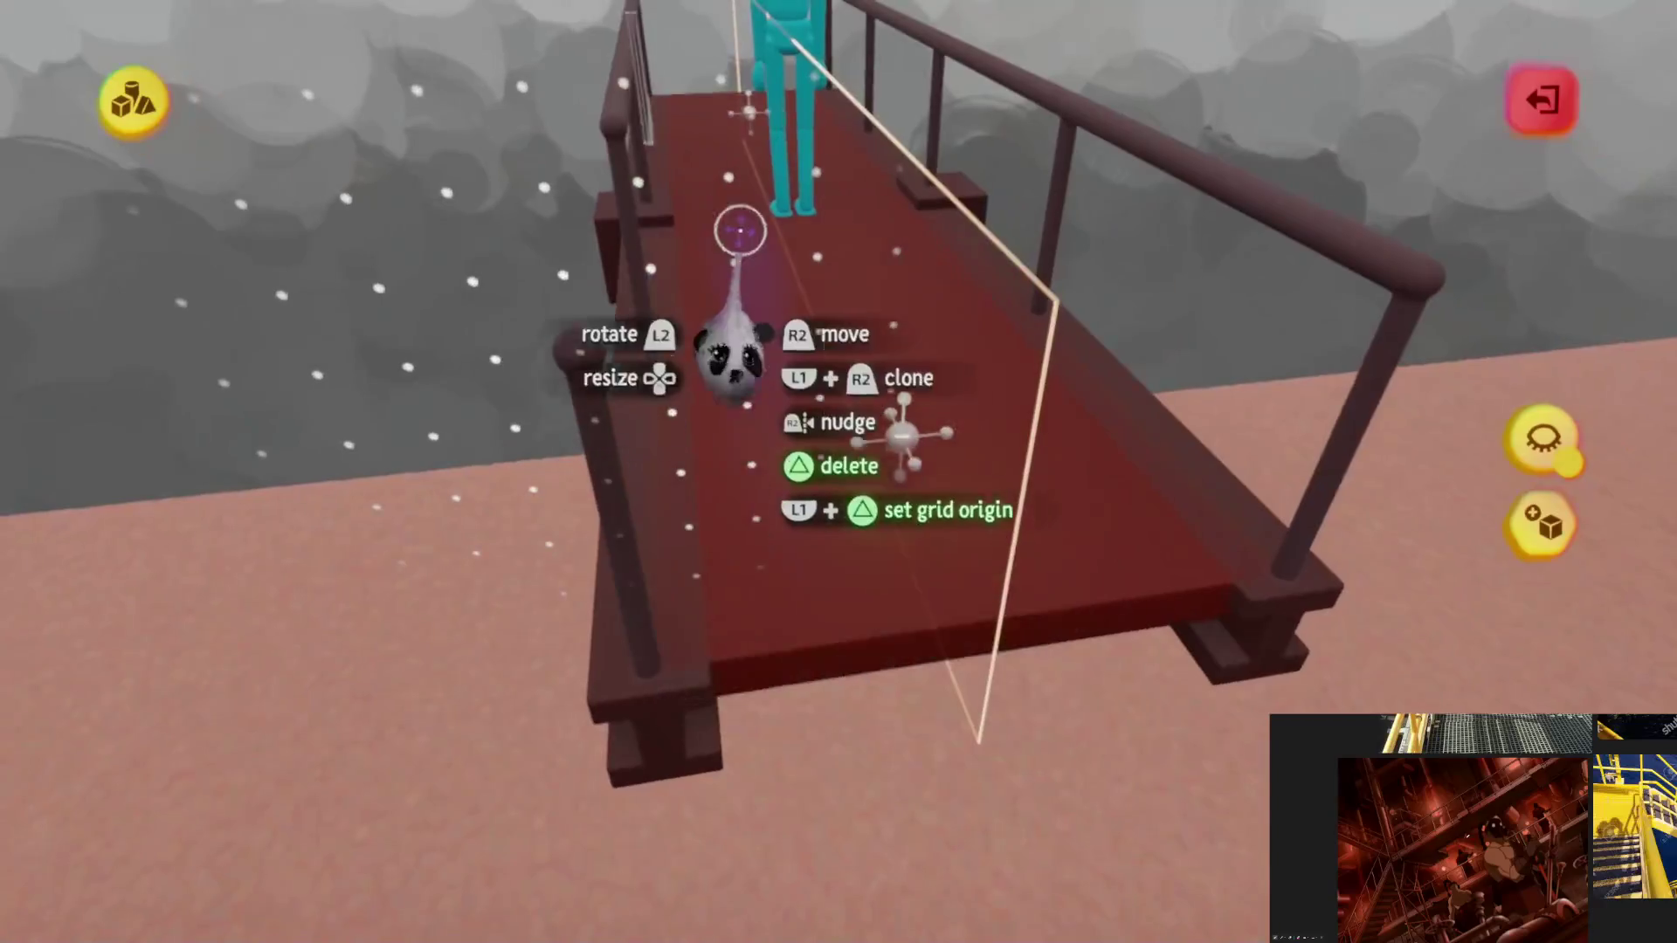
pyautogui.moveTo(825, 472)
pyautogui.mouseDown(button='middle')
pyautogui.moveTo(891, 588)
pyautogui.moveTo(861, 594)
pyautogui.mouseUp(button='middle')
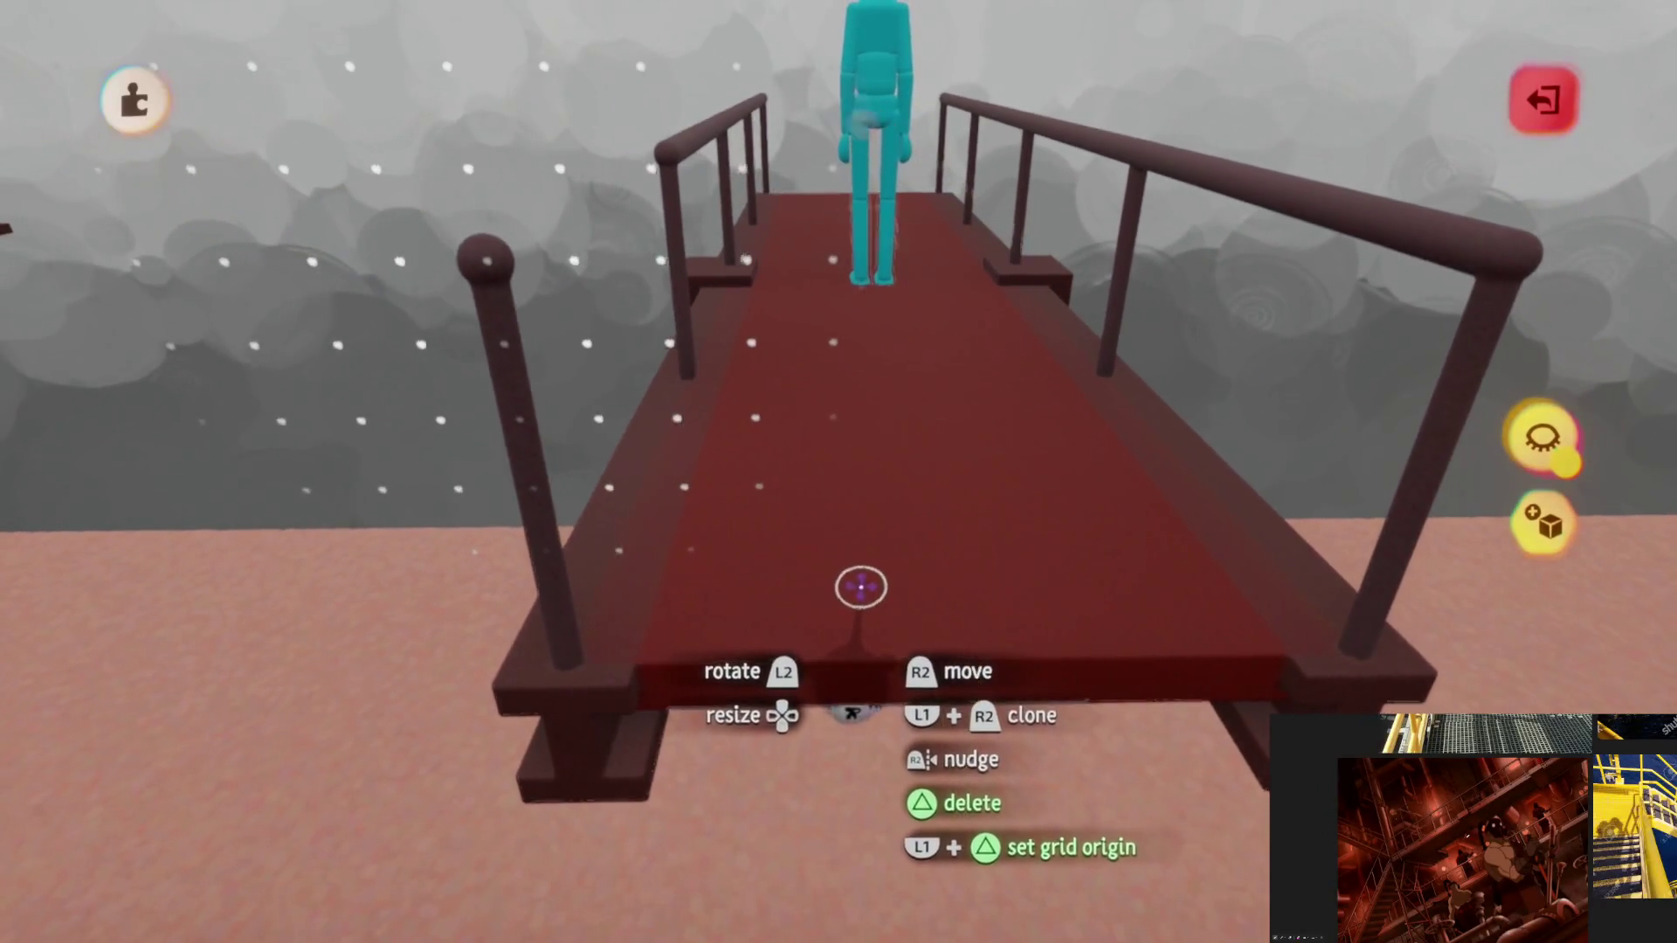
pyautogui.press('Escape')
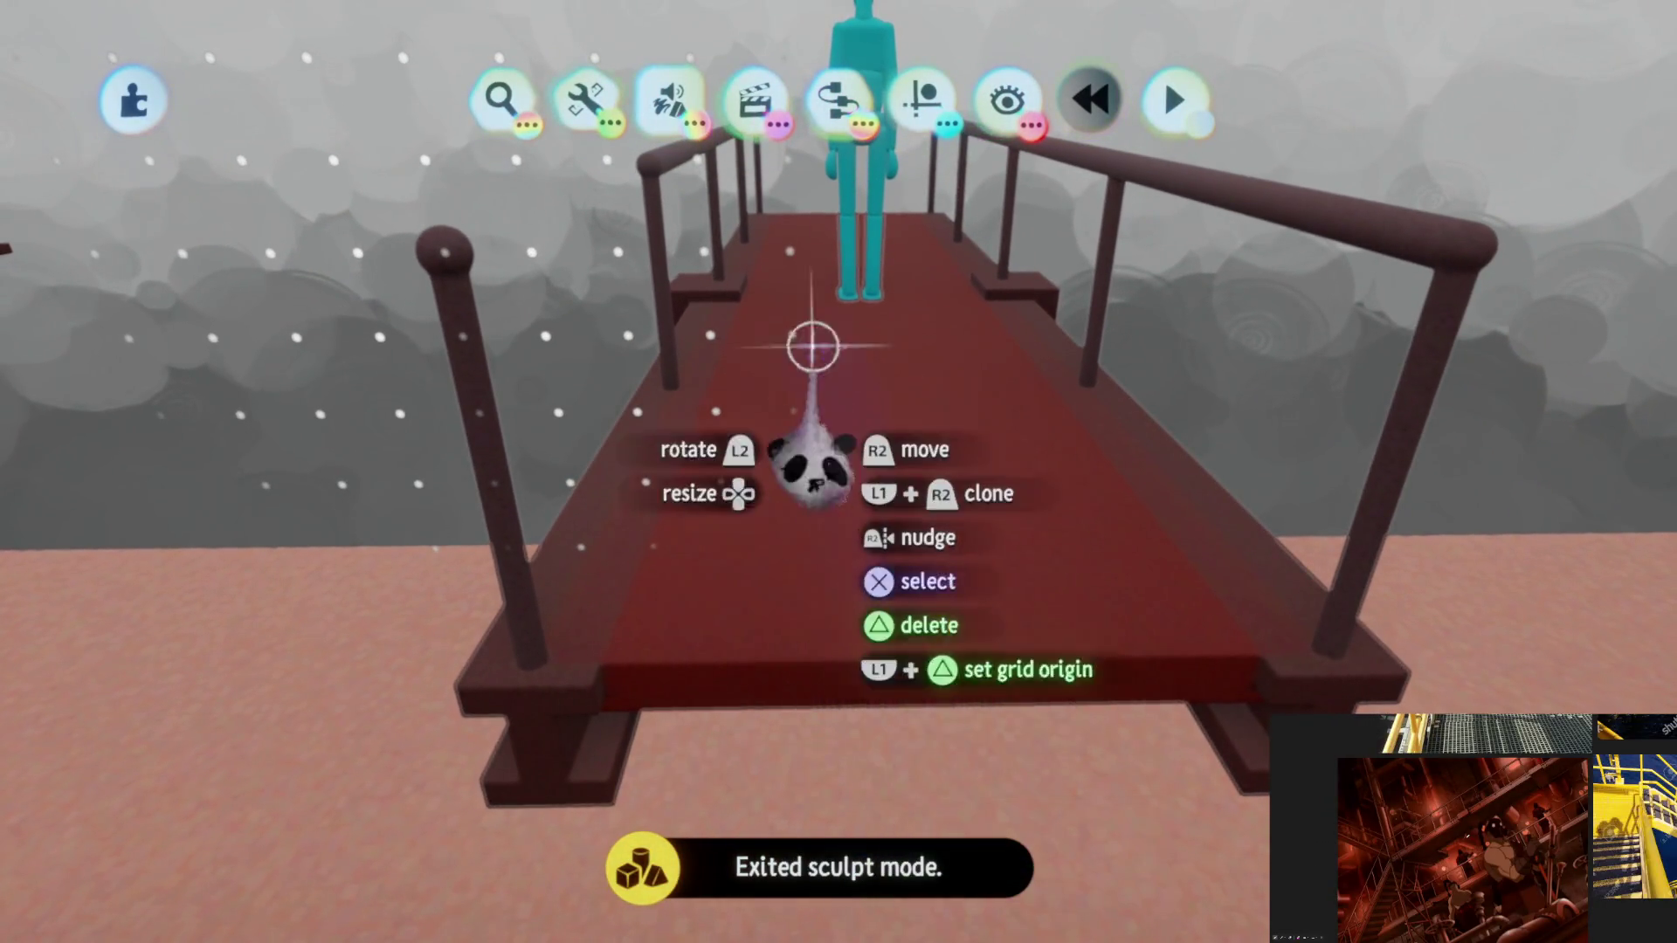
pyautogui.click(670, 99)
# Step: Start a new sculpture, choose its colour, stamp a cylinder and stretch it into a tall upright post
pyautogui.click(505, 183)
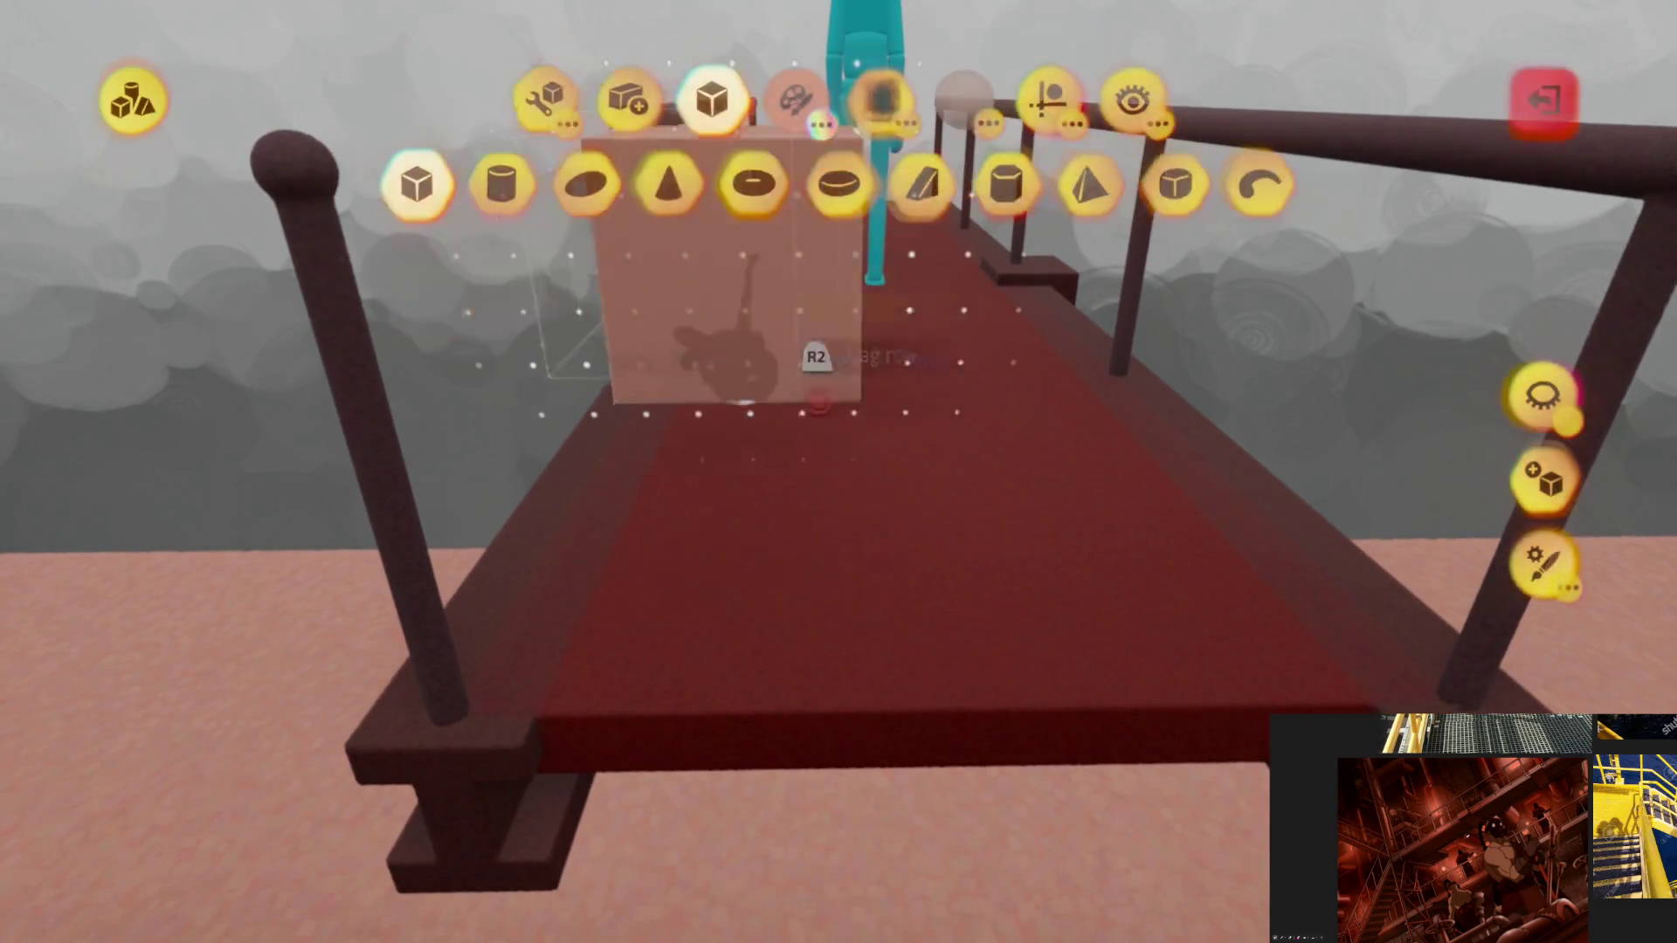
pyautogui.click(1540, 482)
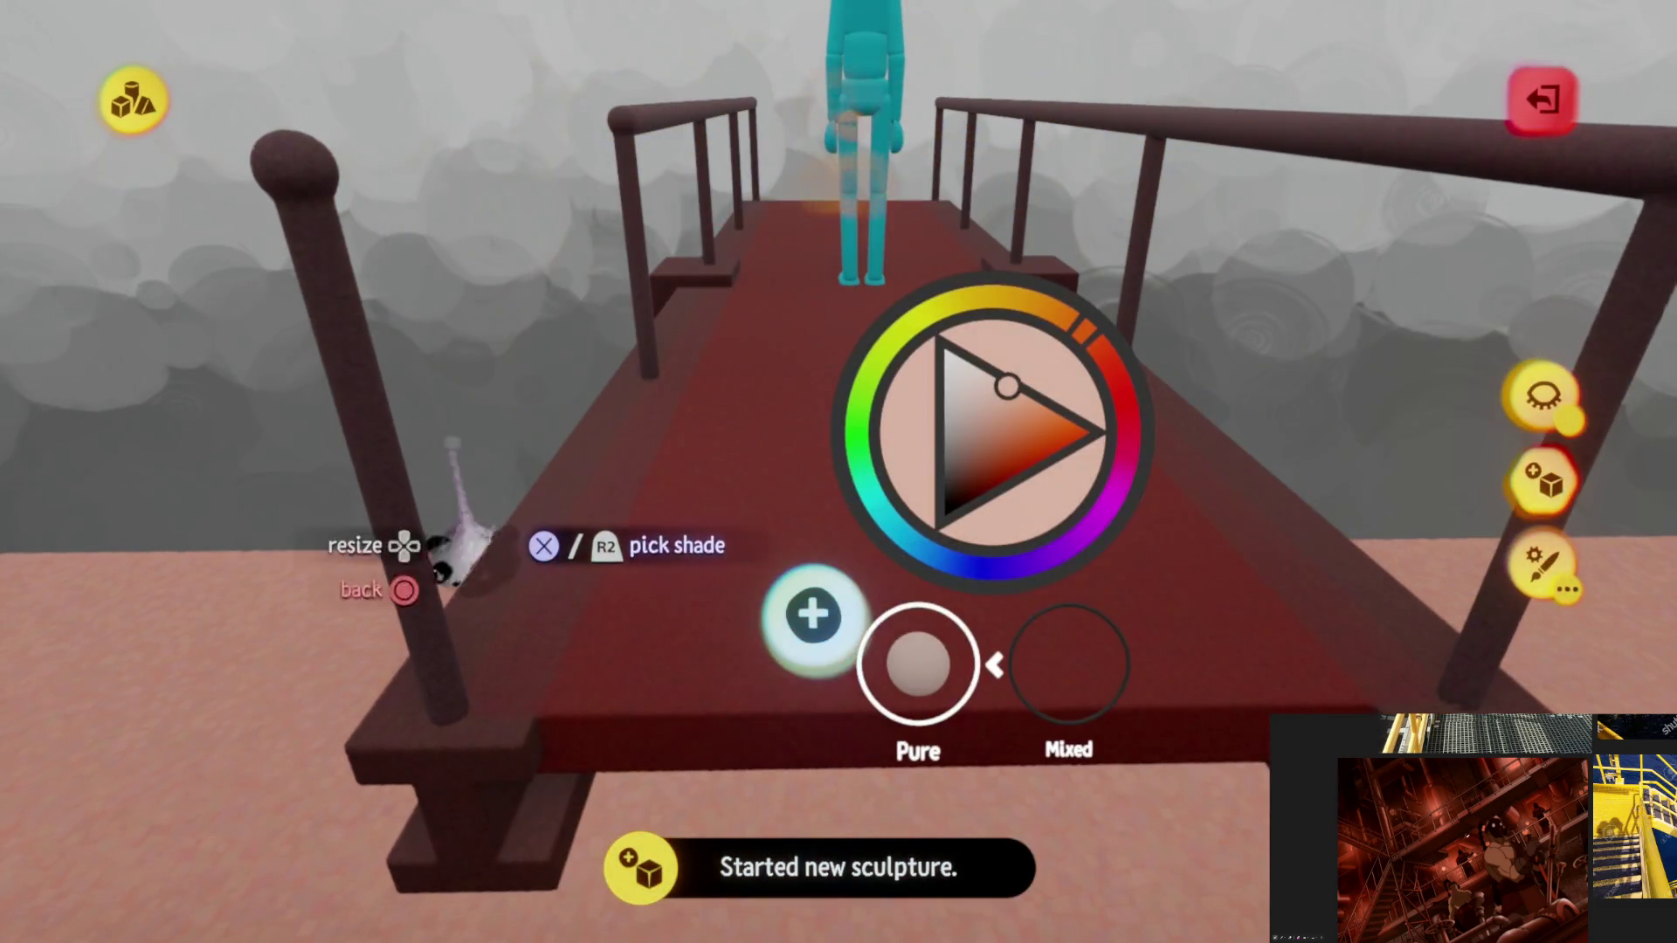
pyautogui.press('Escape')
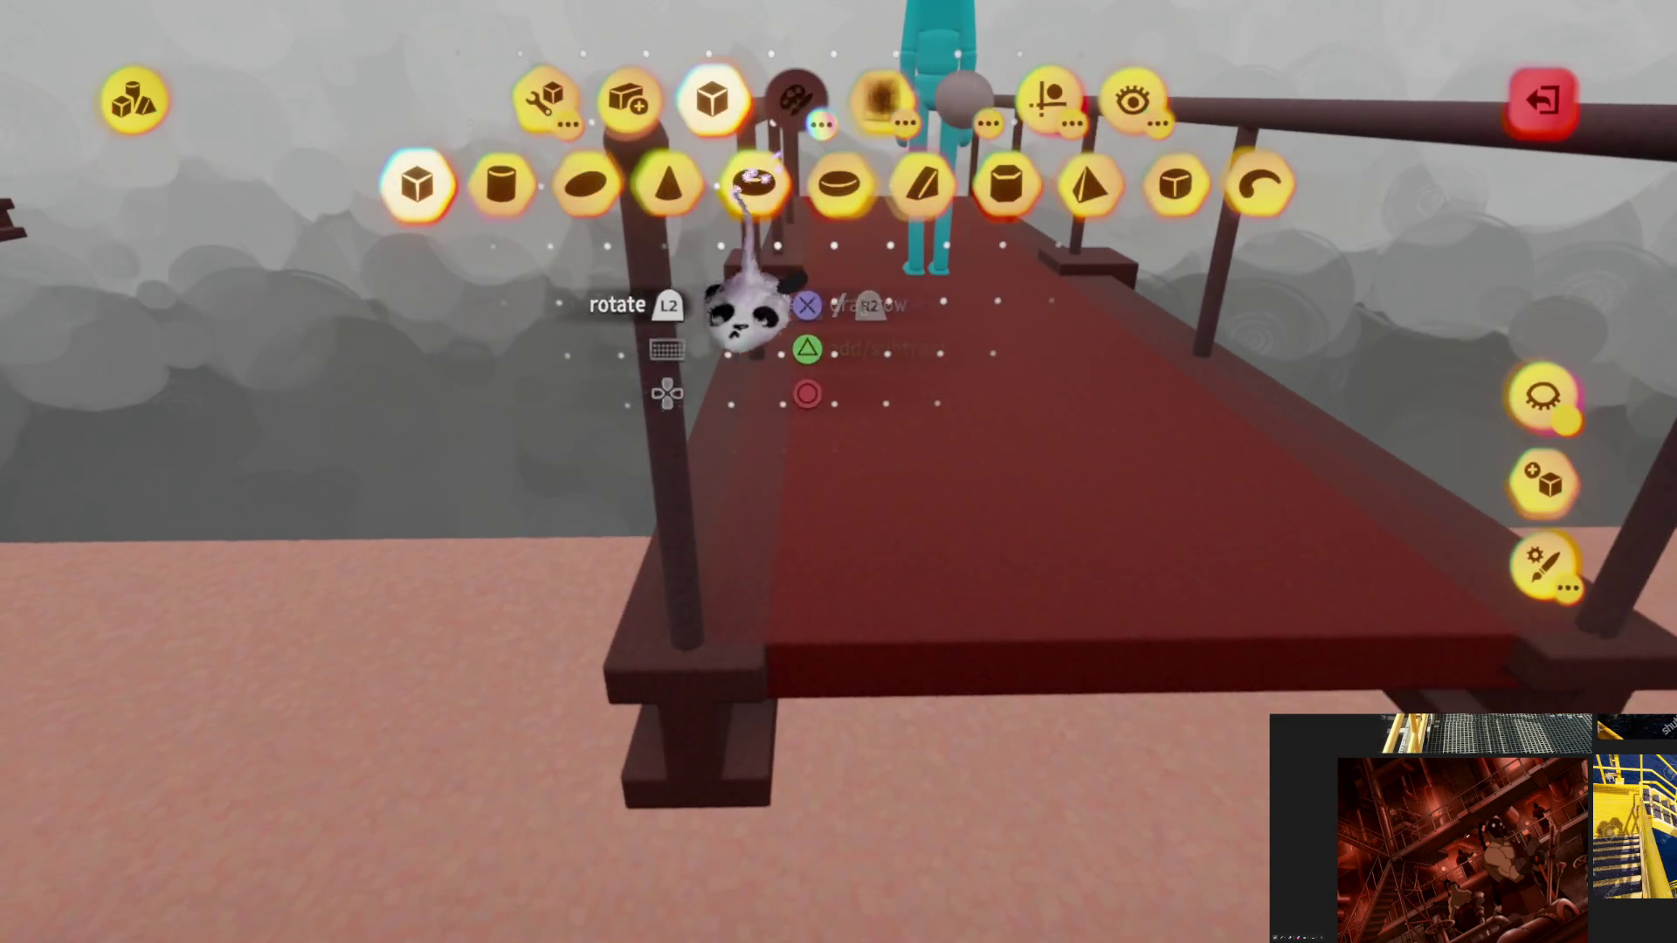
pyautogui.click(1048, 99)
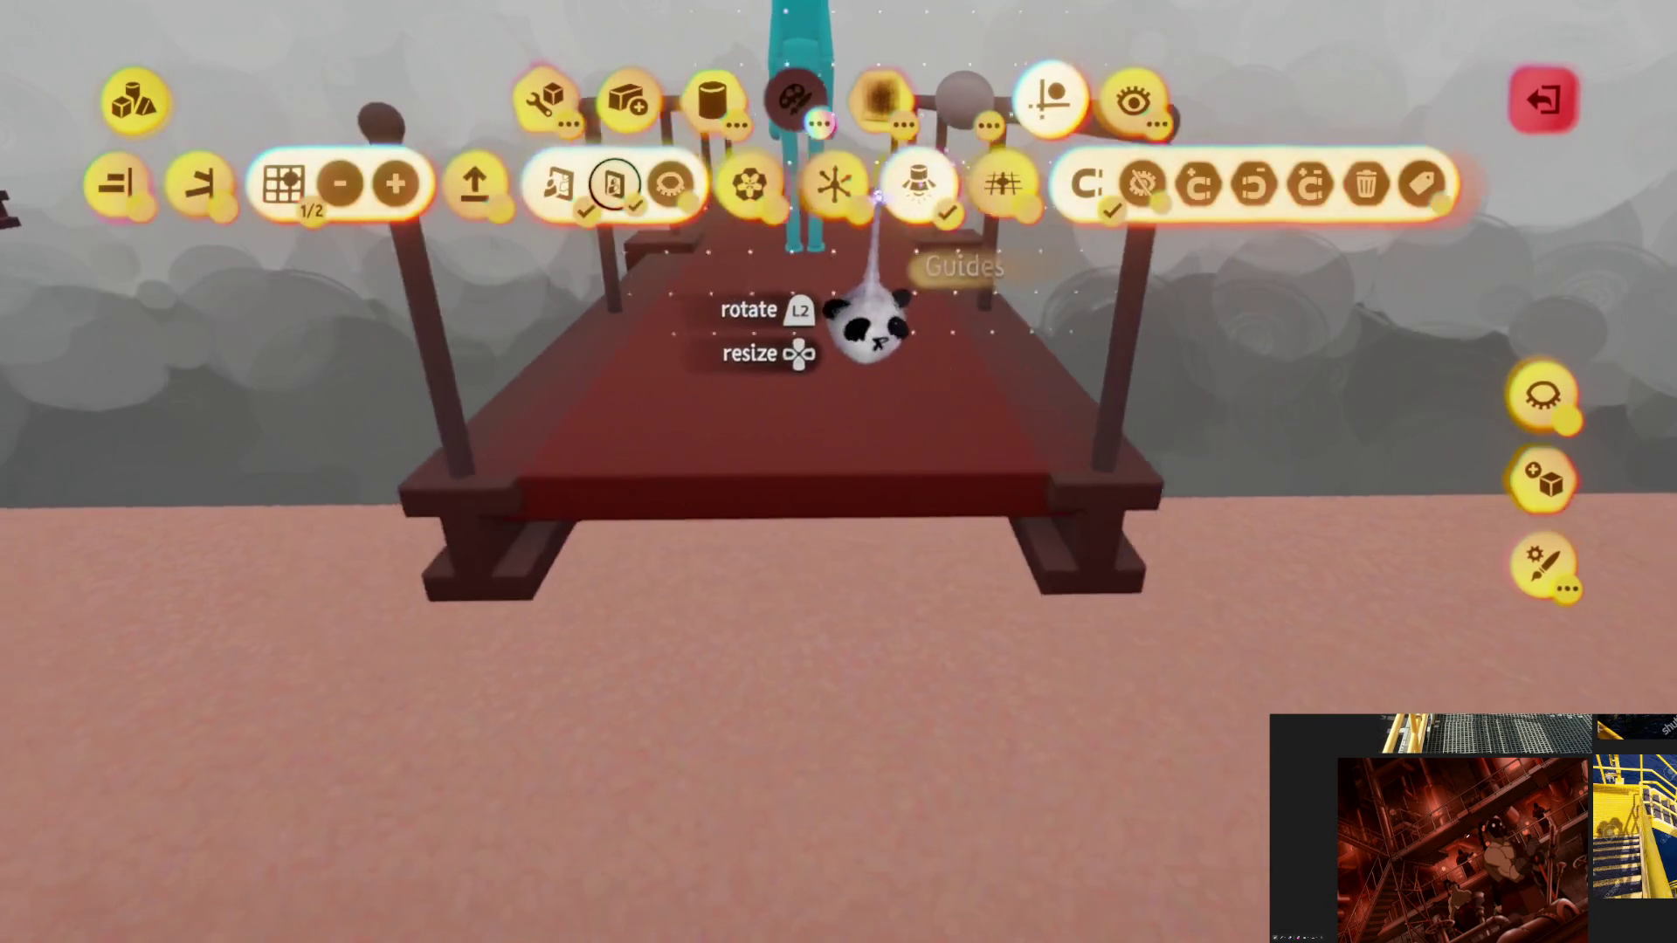
pyautogui.press('Escape')
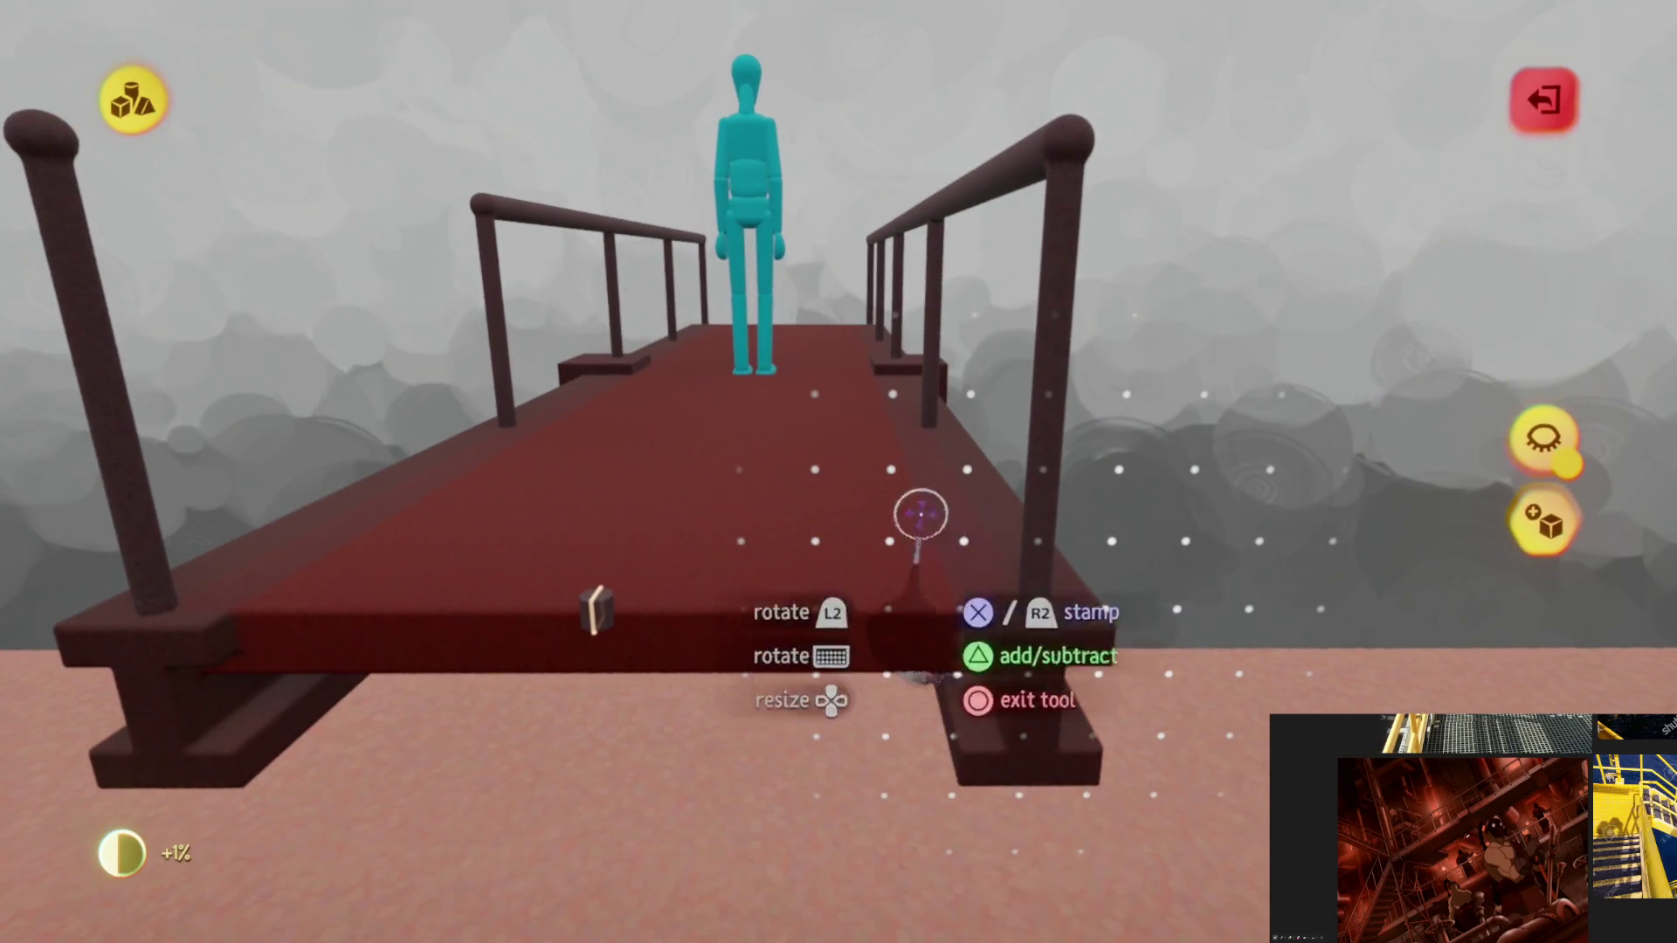
pyautogui.press('Escape')
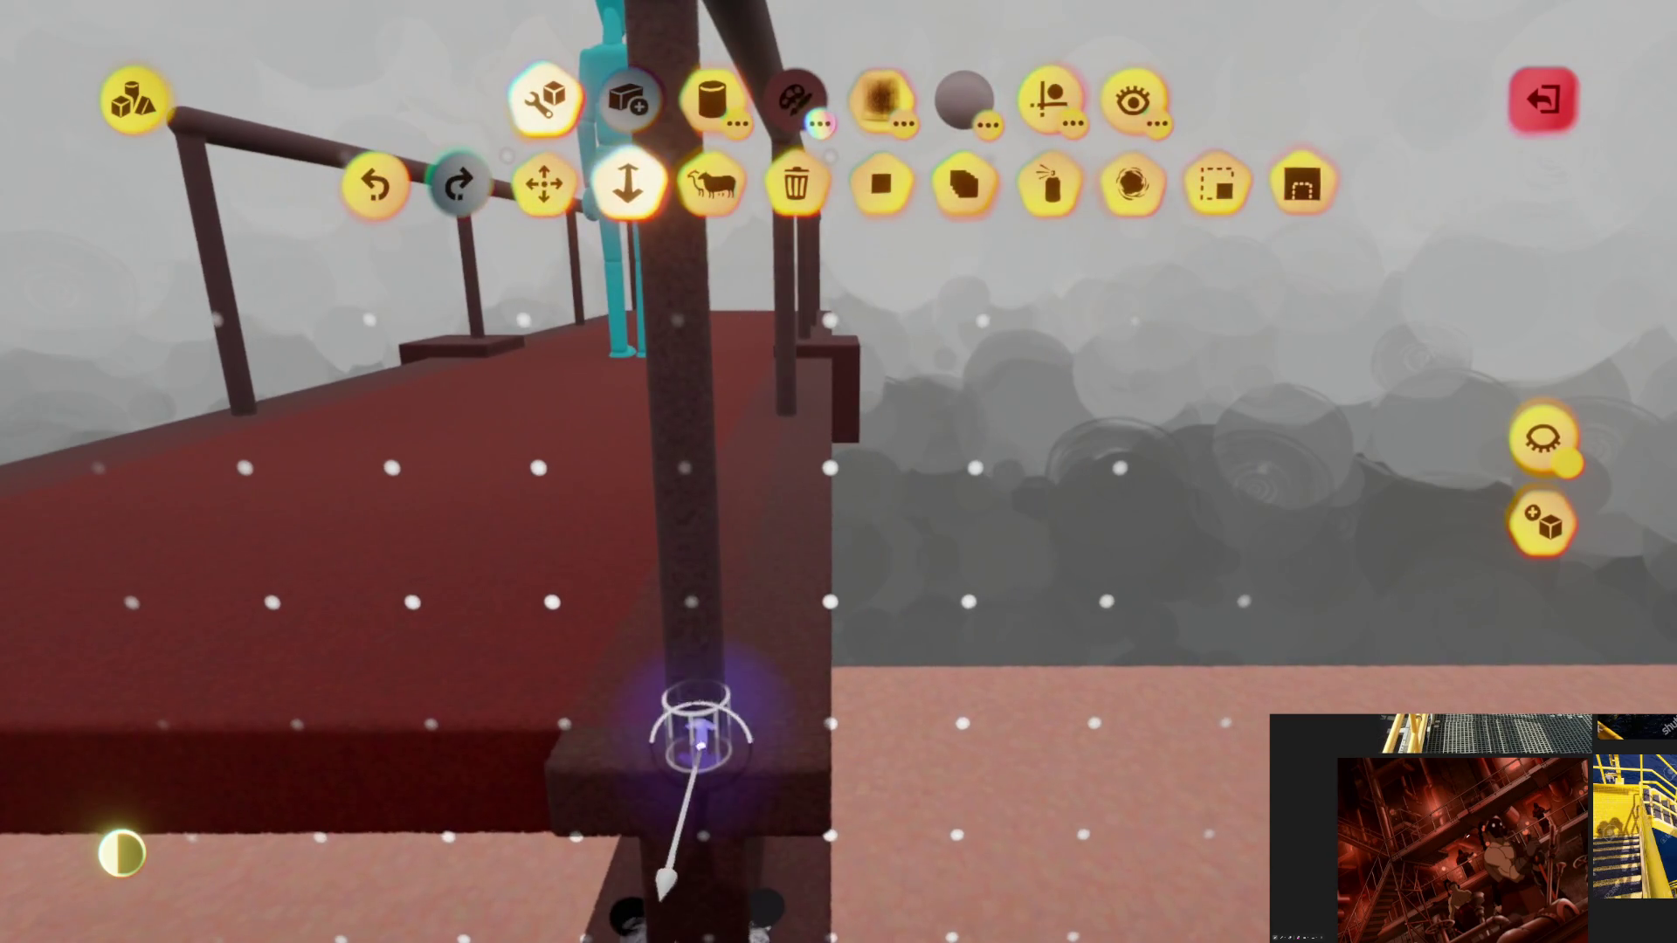
pyautogui.moveTo(695, 726)
pyautogui.mouseDown(button='middle')
pyautogui.moveTo(707, 538)
pyautogui.moveTo(738, 843)
pyautogui.mouseUp(button='middle')
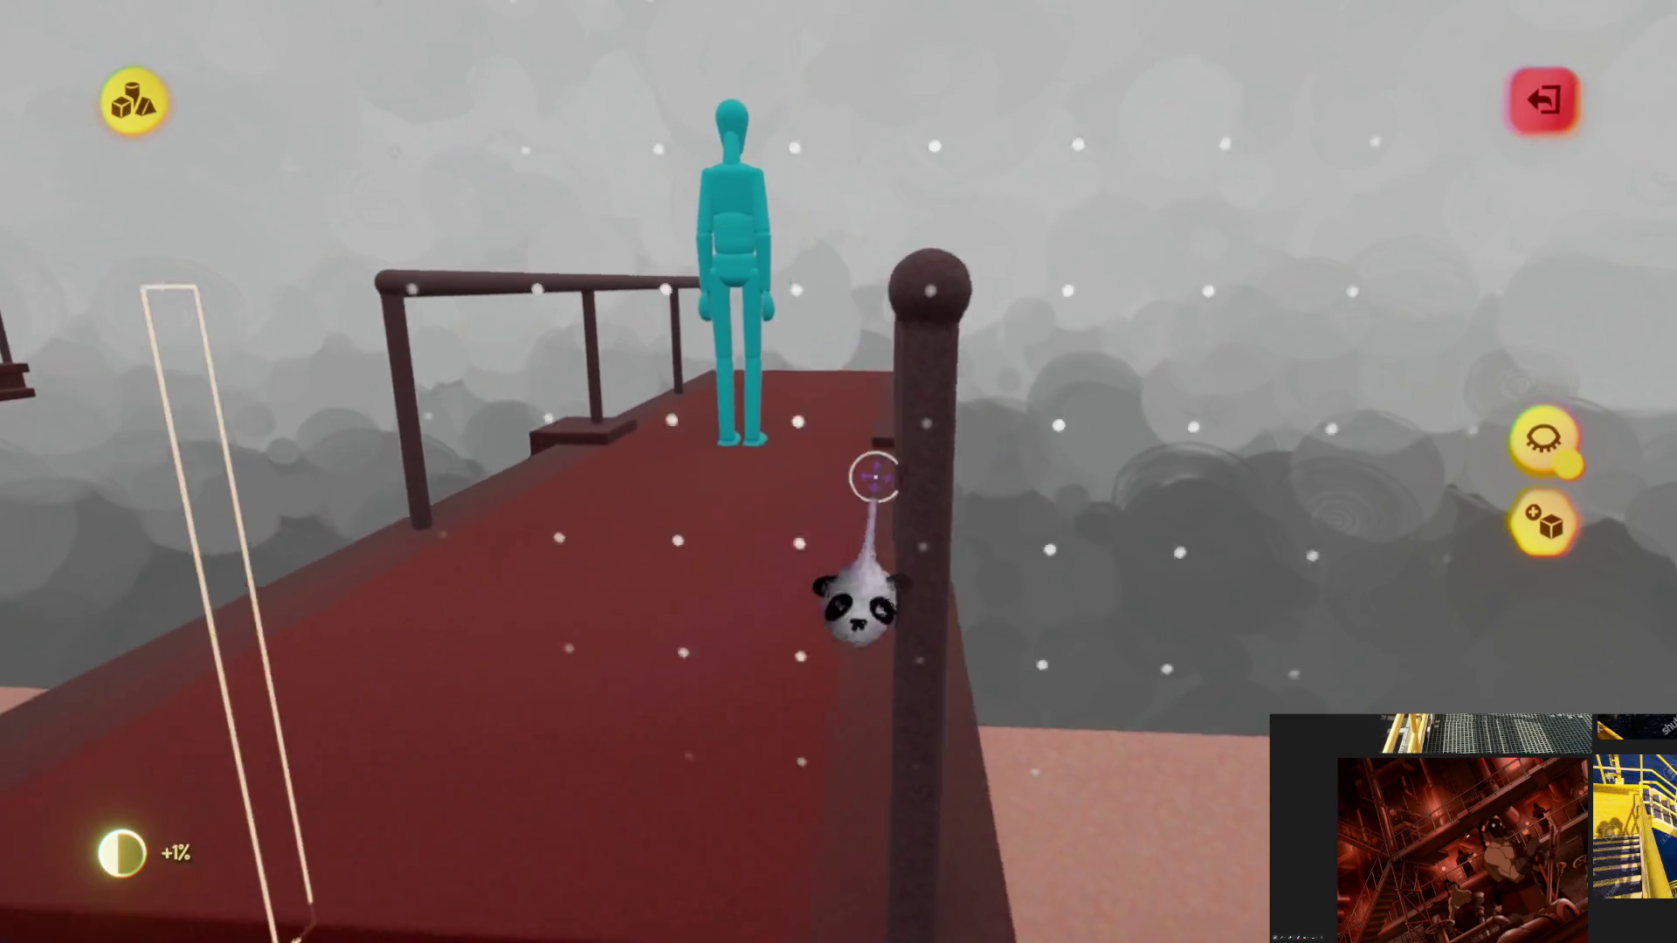
# Step: Add the horizontal rail with a sphere end knob, finish the sculpture and reopen it for editing
pyautogui.moveTo(874, 478); pyautogui.dragTo(871, 455, button='middle')
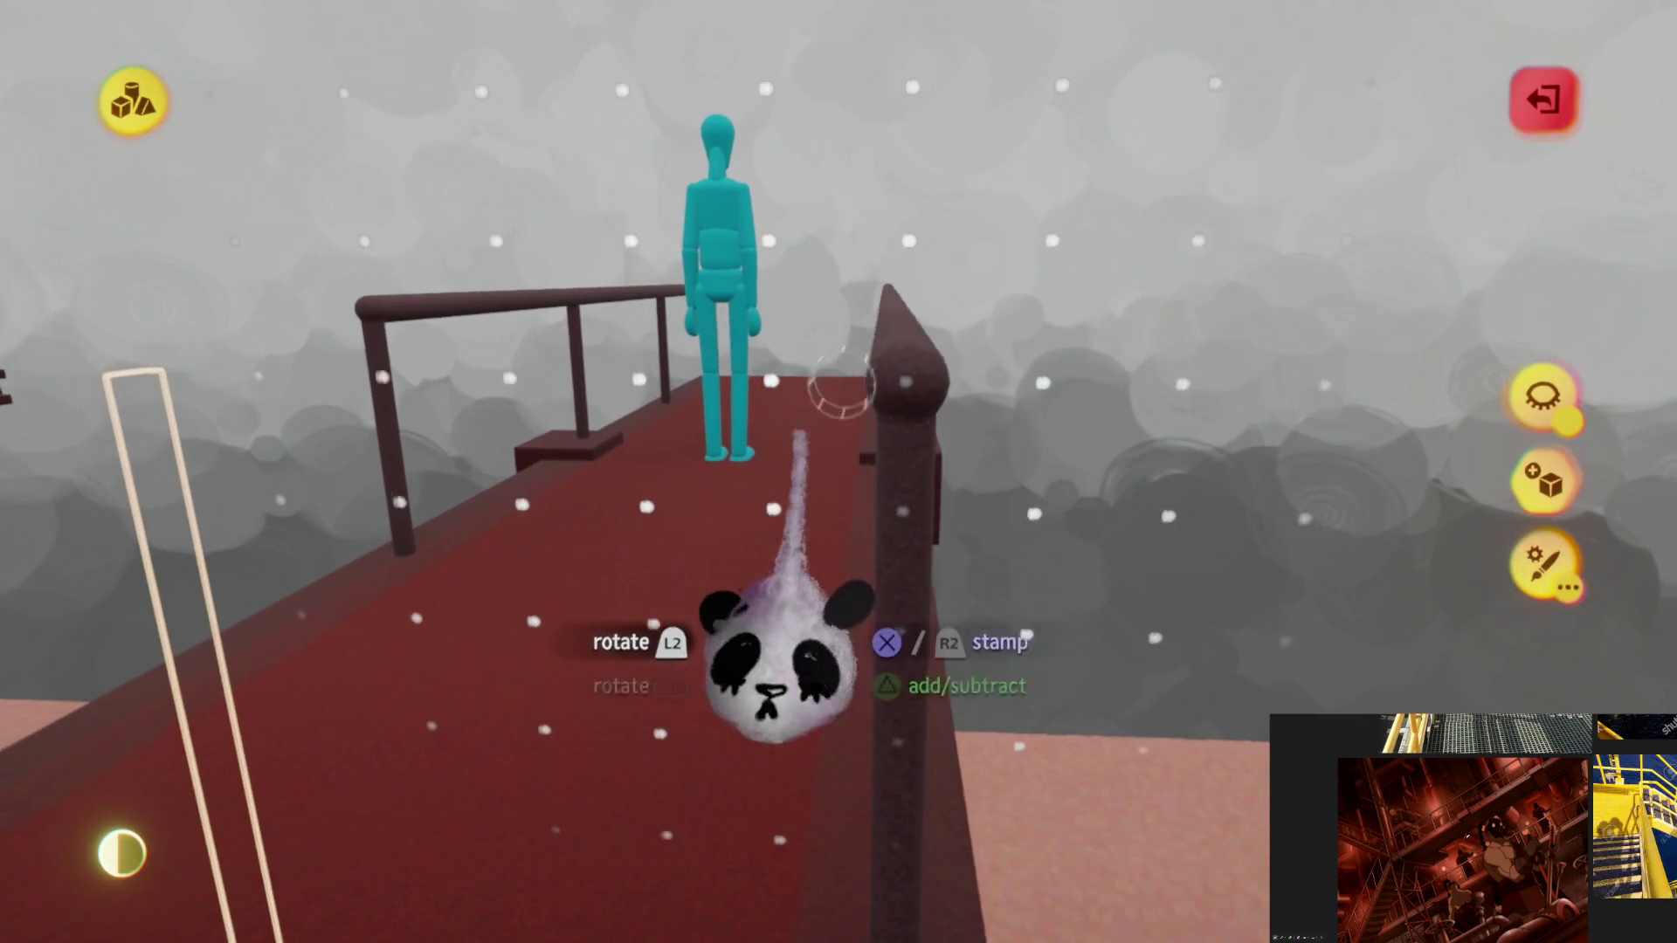
pyautogui.moveTo(879, 643); pyautogui.dragTo(885, 656, button='middle')
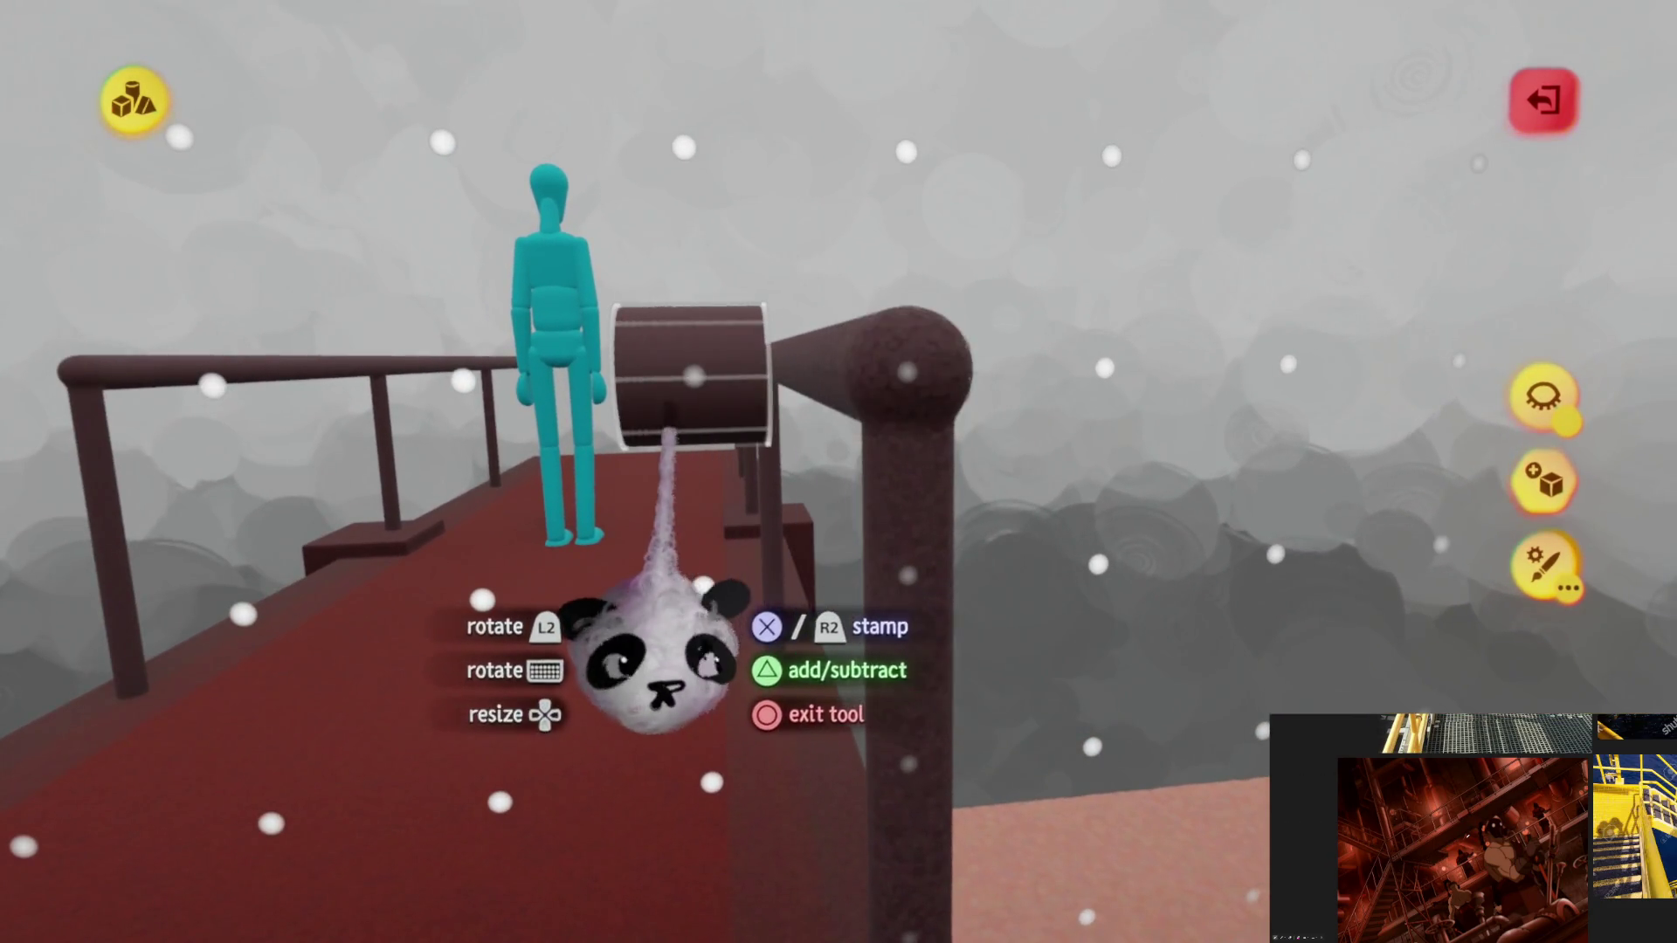
pyautogui.press('Escape')
pyautogui.moveTo(673, 598); pyautogui.dragTo(590, 282, button='middle')
pyautogui.moveTo(734, 394)
pyautogui.mouseDown(button='middle')
pyautogui.moveTo(728, 636)
pyautogui.moveTo(805, 603)
pyautogui.mouseUp(button='middle')
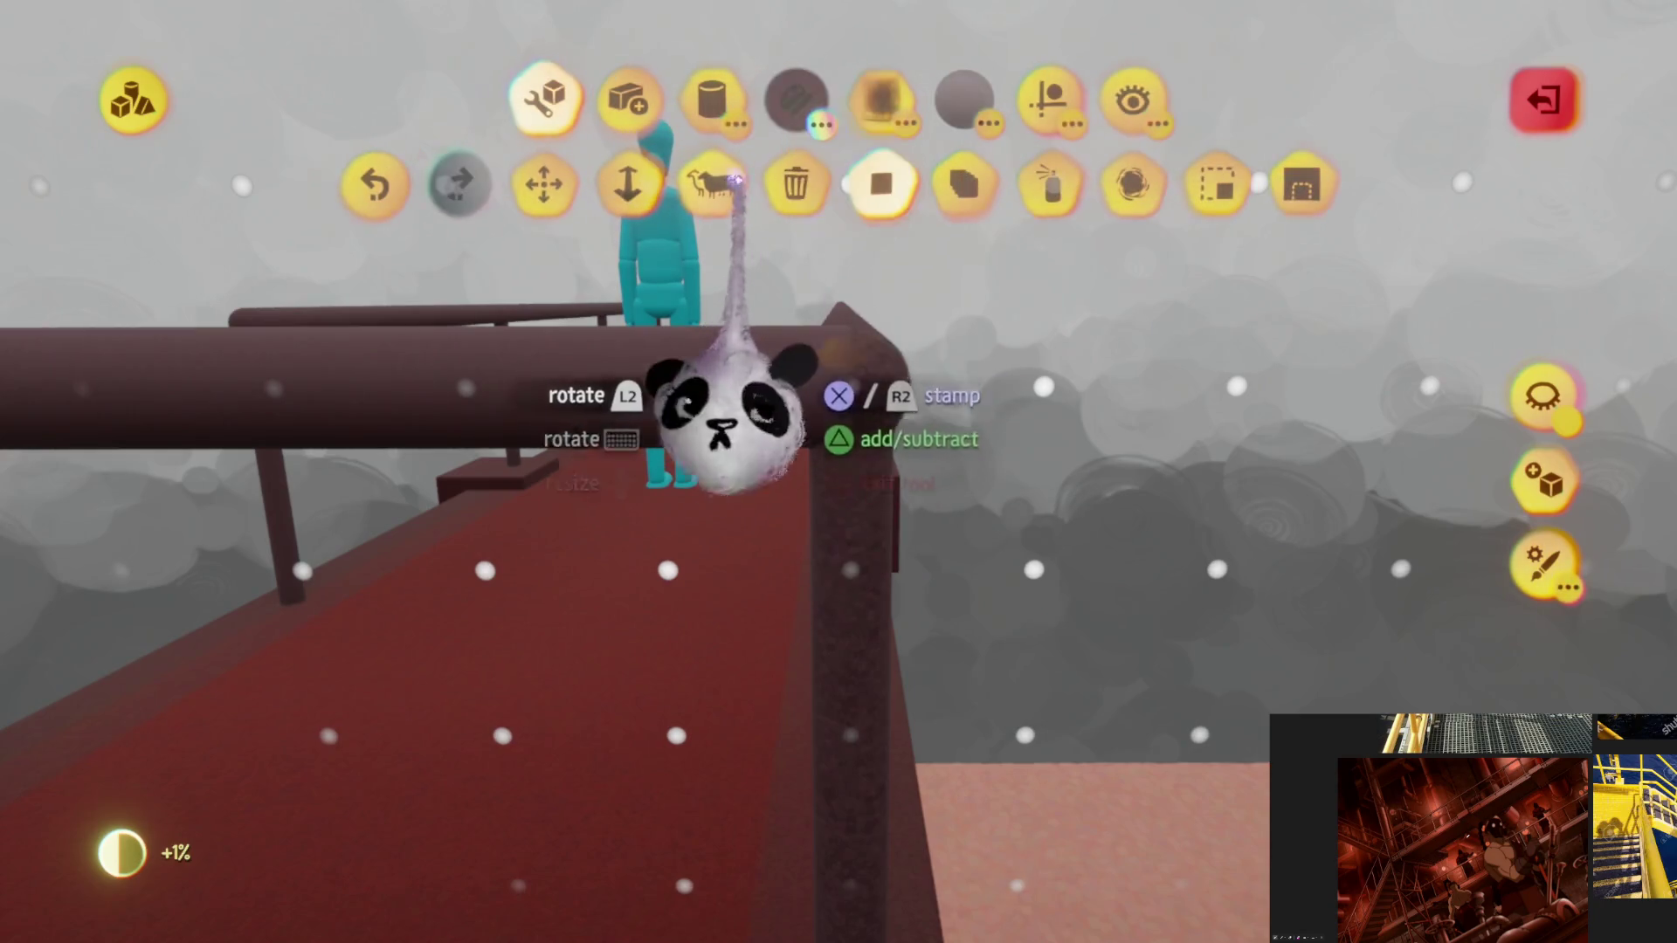
pyautogui.click(586, 184)
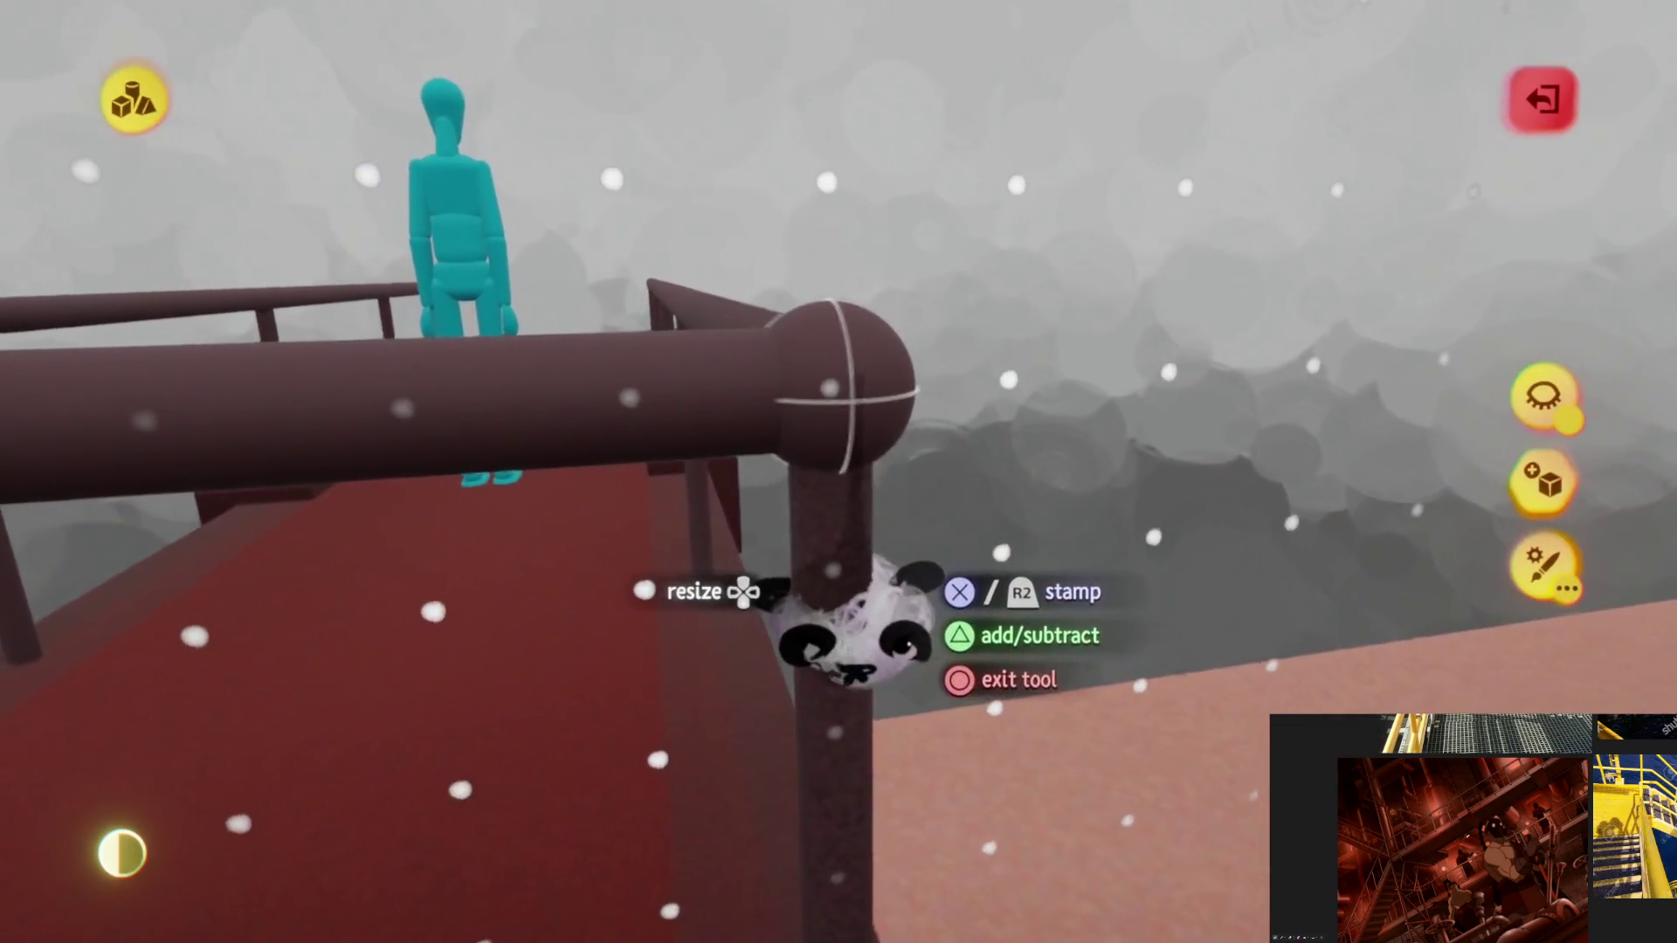
pyautogui.moveTo(853, 630)
pyautogui.mouseDown(button='middle')
pyautogui.moveTo(788, 451)
pyautogui.moveTo(817, 507)
pyautogui.moveTo(767, 485)
pyautogui.mouseUp(button='middle')
pyautogui.press('Escape')
pyautogui.click(944, 380)
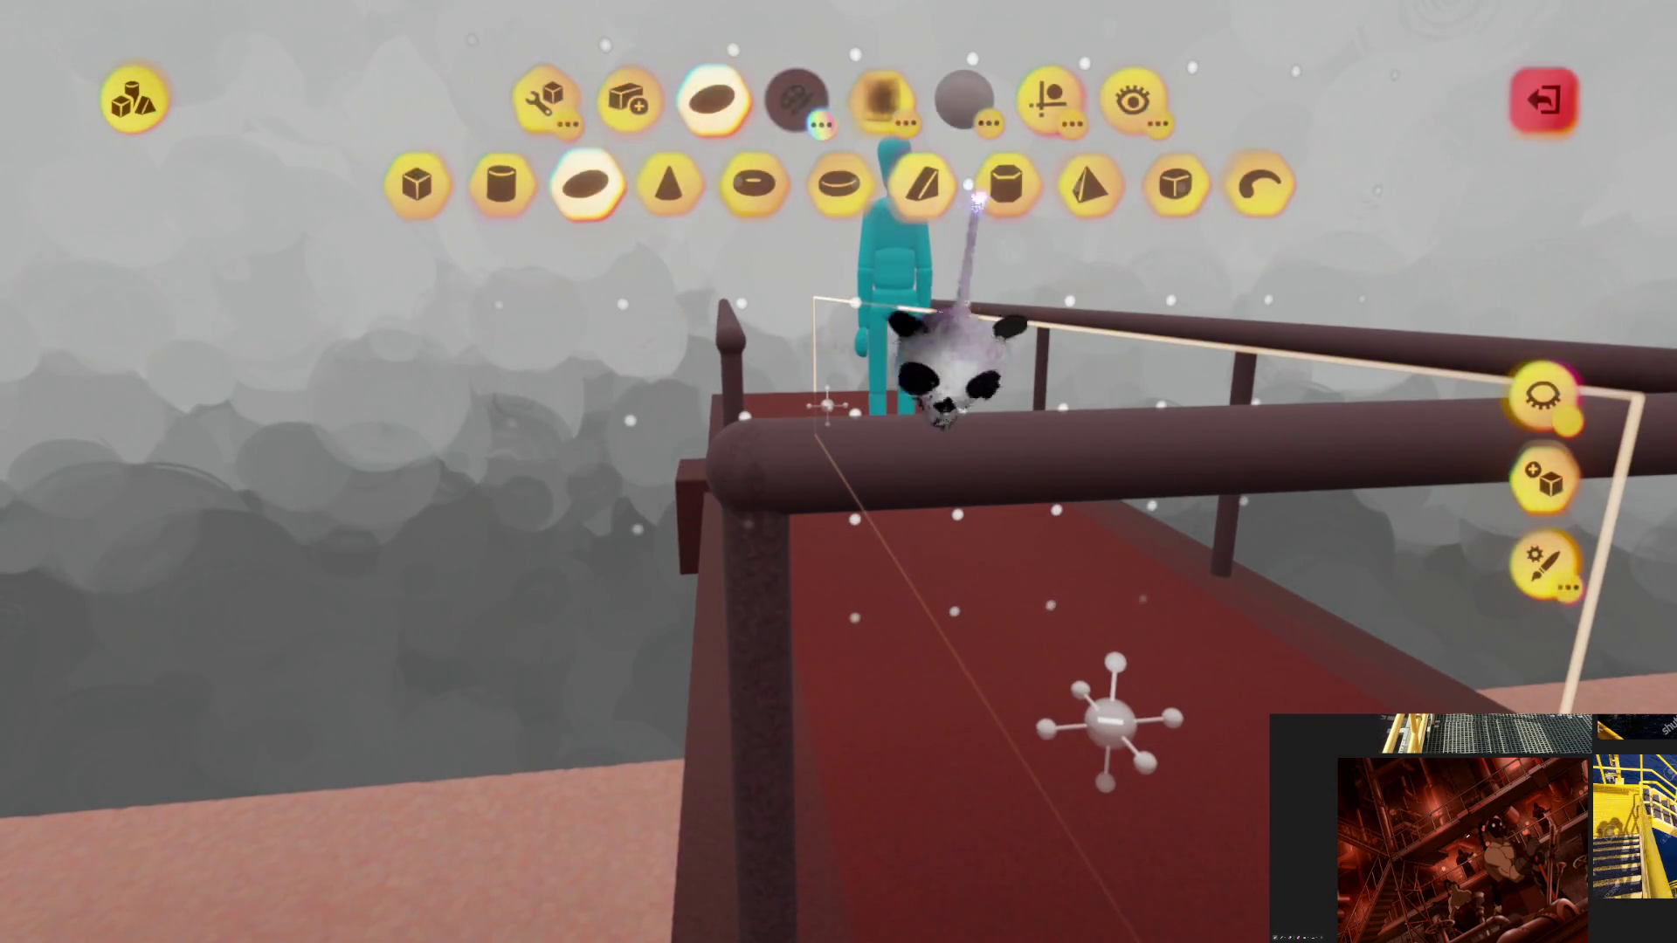
# Step: Place a neutral snap point at 25% size on the railing sculpt and exit sculpt mode
pyautogui.click(1043, 94)
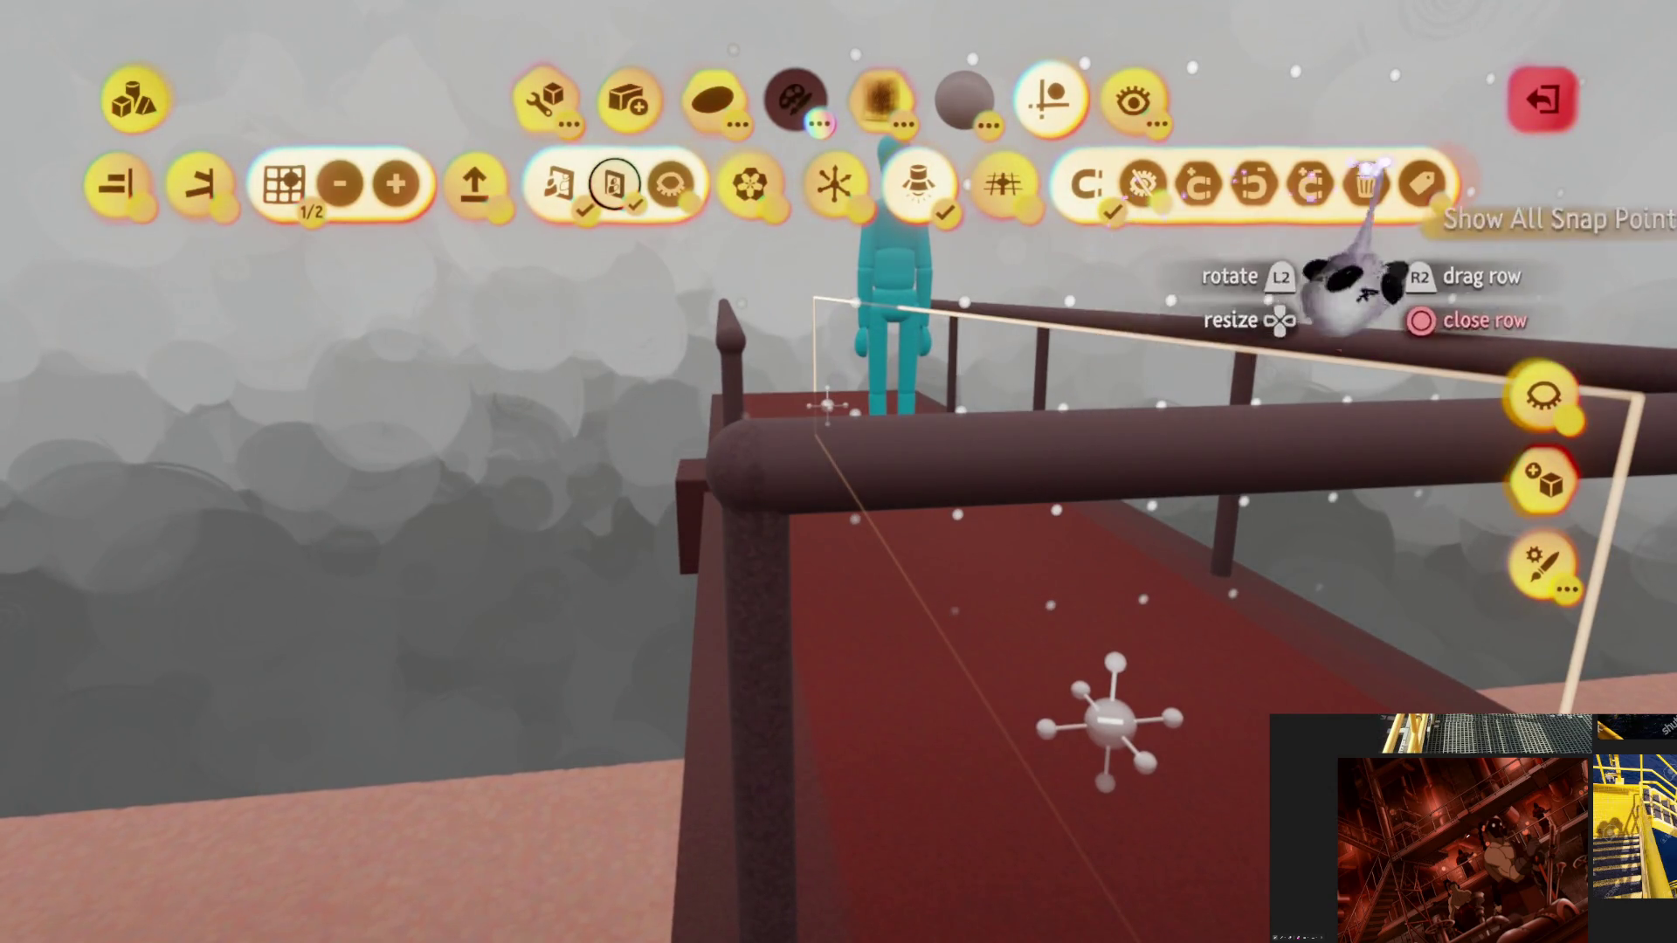
pyautogui.click(1363, 224)
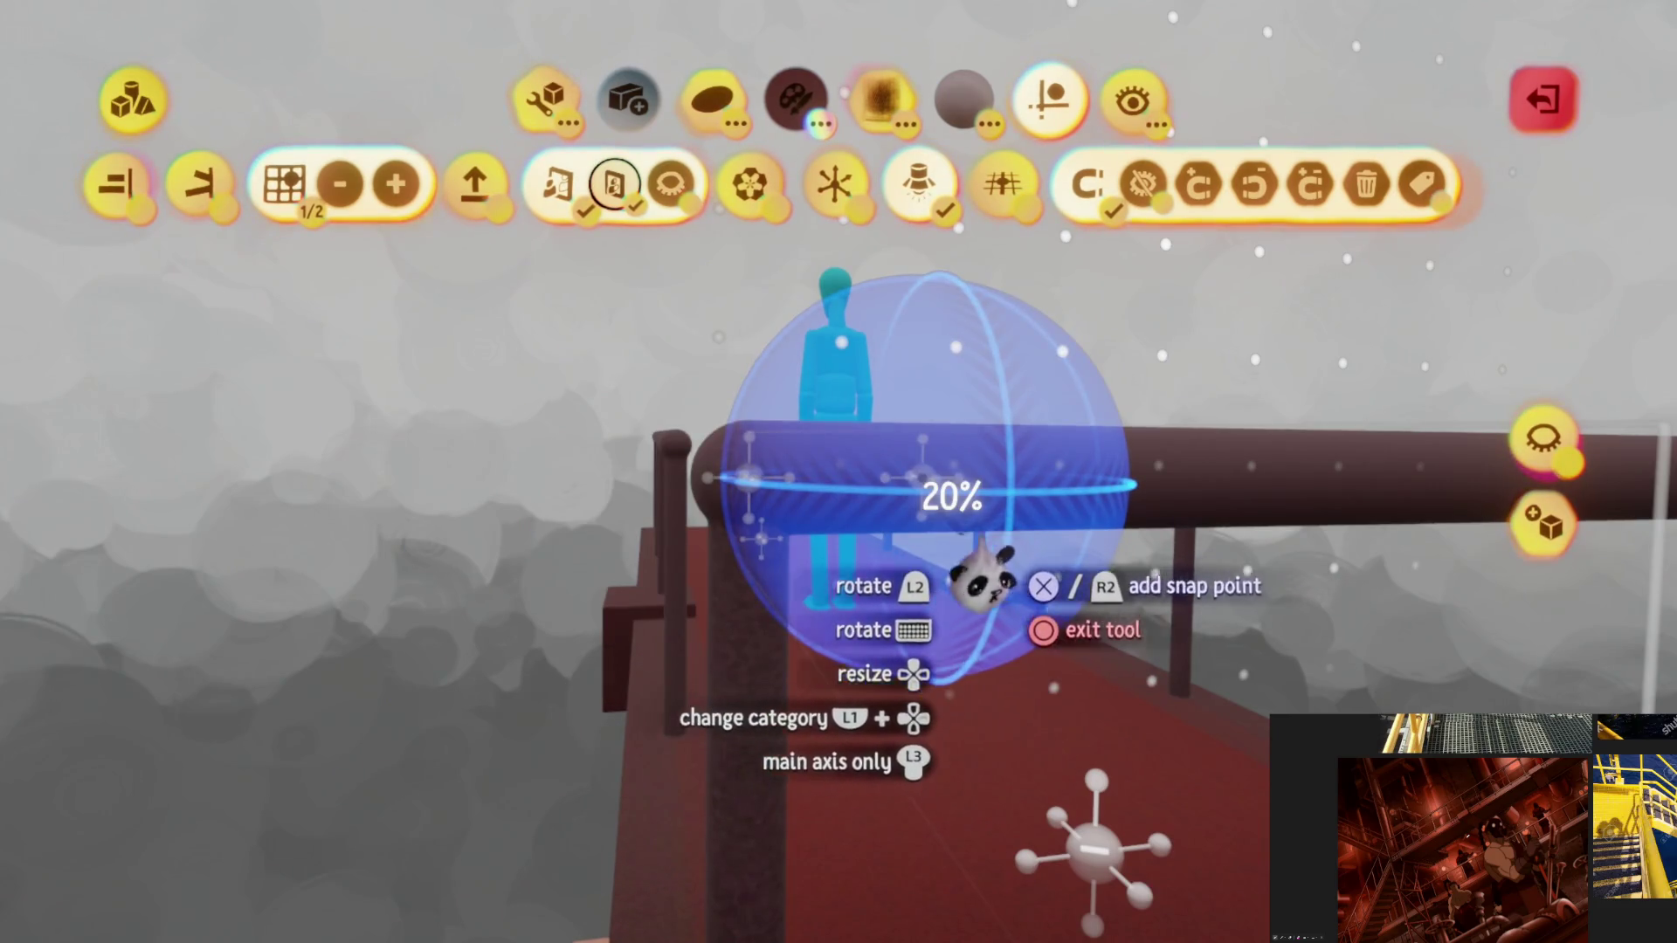
pyautogui.click(1311, 347)
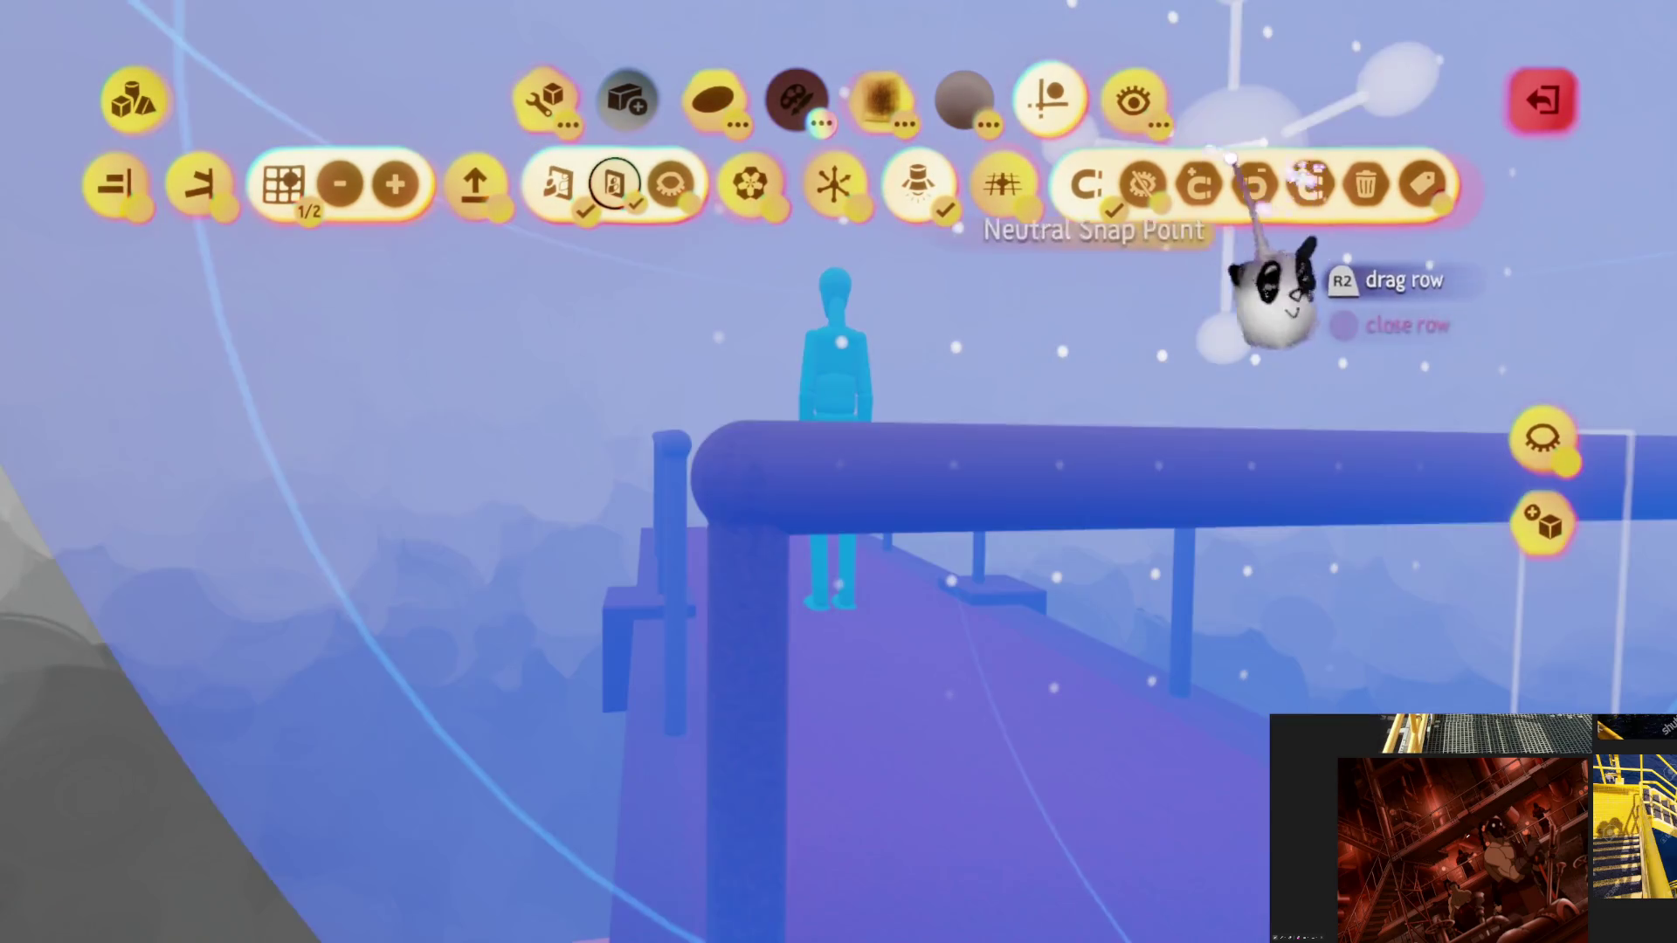
pyautogui.press('Down')
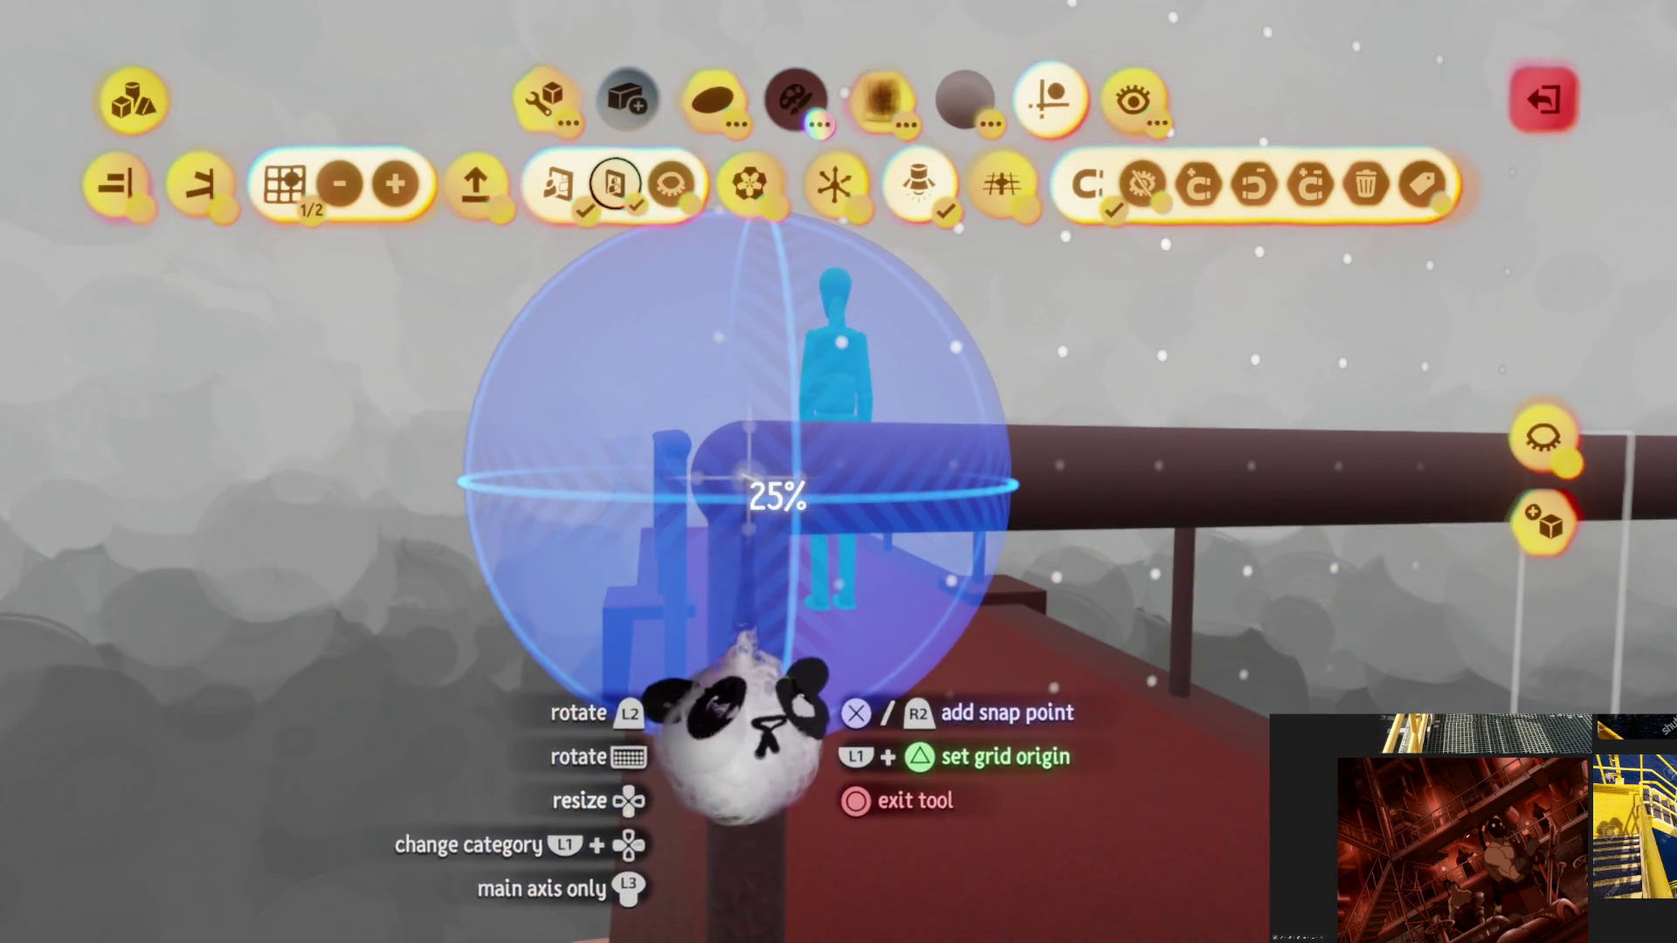
pyautogui.press('Escape')
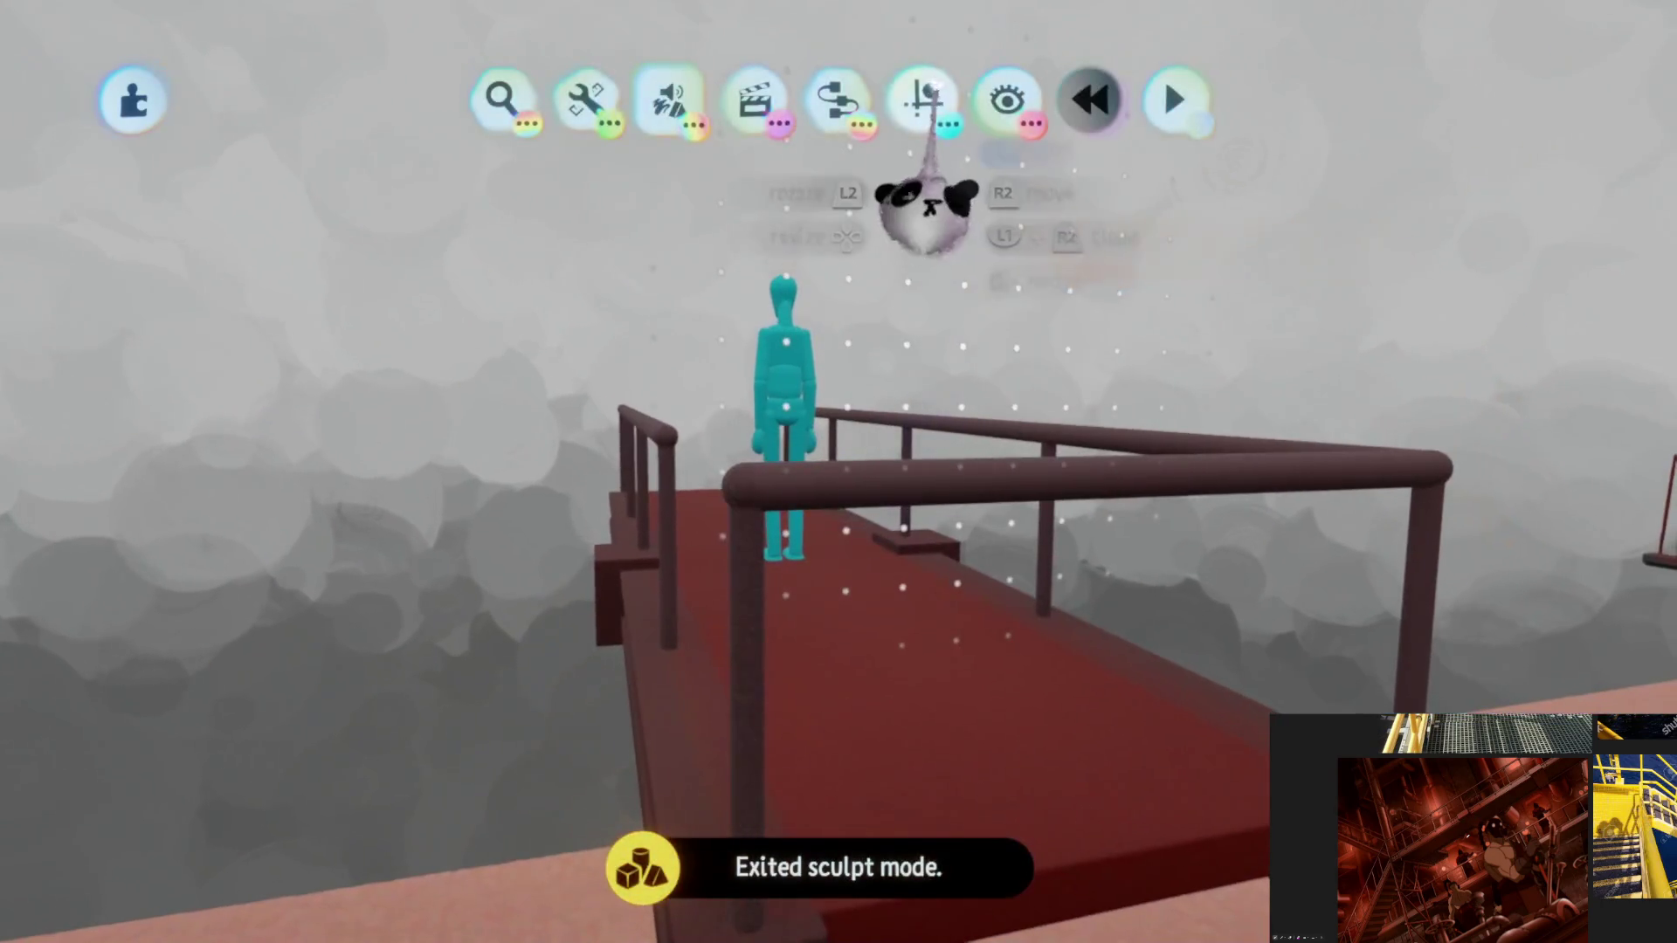
# Step: Look over the walkway, run a quick test play as the puppet, then return to editing
pyautogui.press('Escape')
pyautogui.moveTo(917, 432)
pyautogui.mouseDown(button='middle')
pyautogui.moveTo(976, 383)
pyautogui.moveTo(711, 581)
pyautogui.moveTo(887, 843)
pyautogui.moveTo(853, 599)
pyautogui.moveTo(806, 888)
pyautogui.moveTo(853, 624)
pyautogui.moveTo(853, 491)
pyautogui.mouseUp(button='middle')
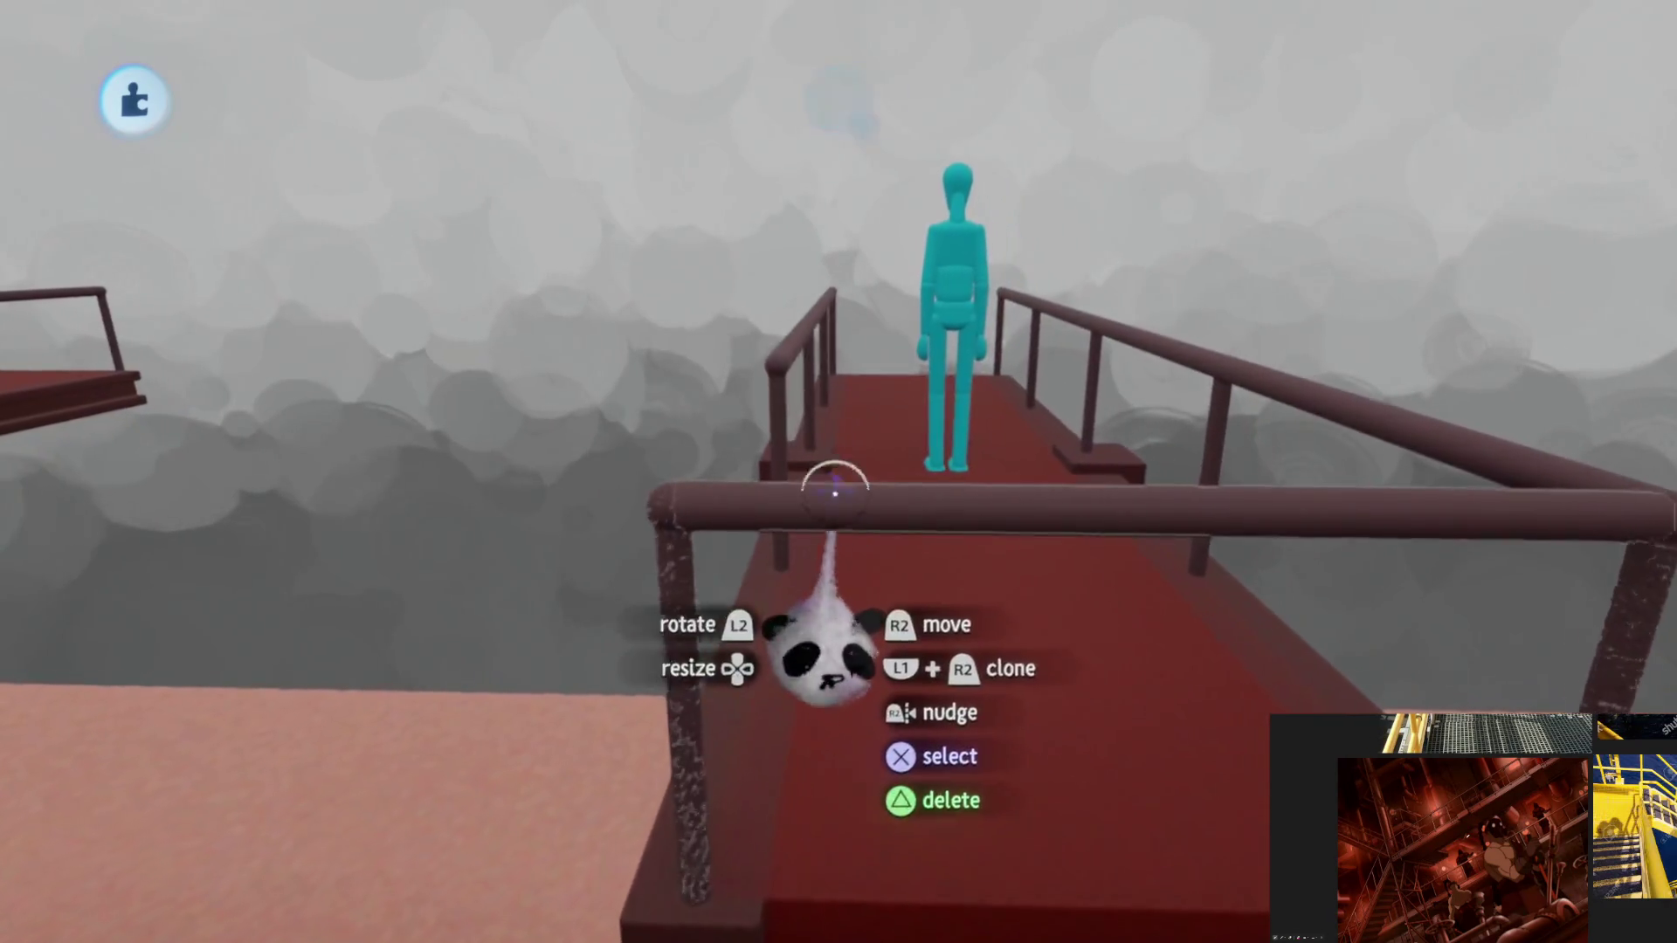
pyautogui.press('Escape')
pyautogui.press('space')
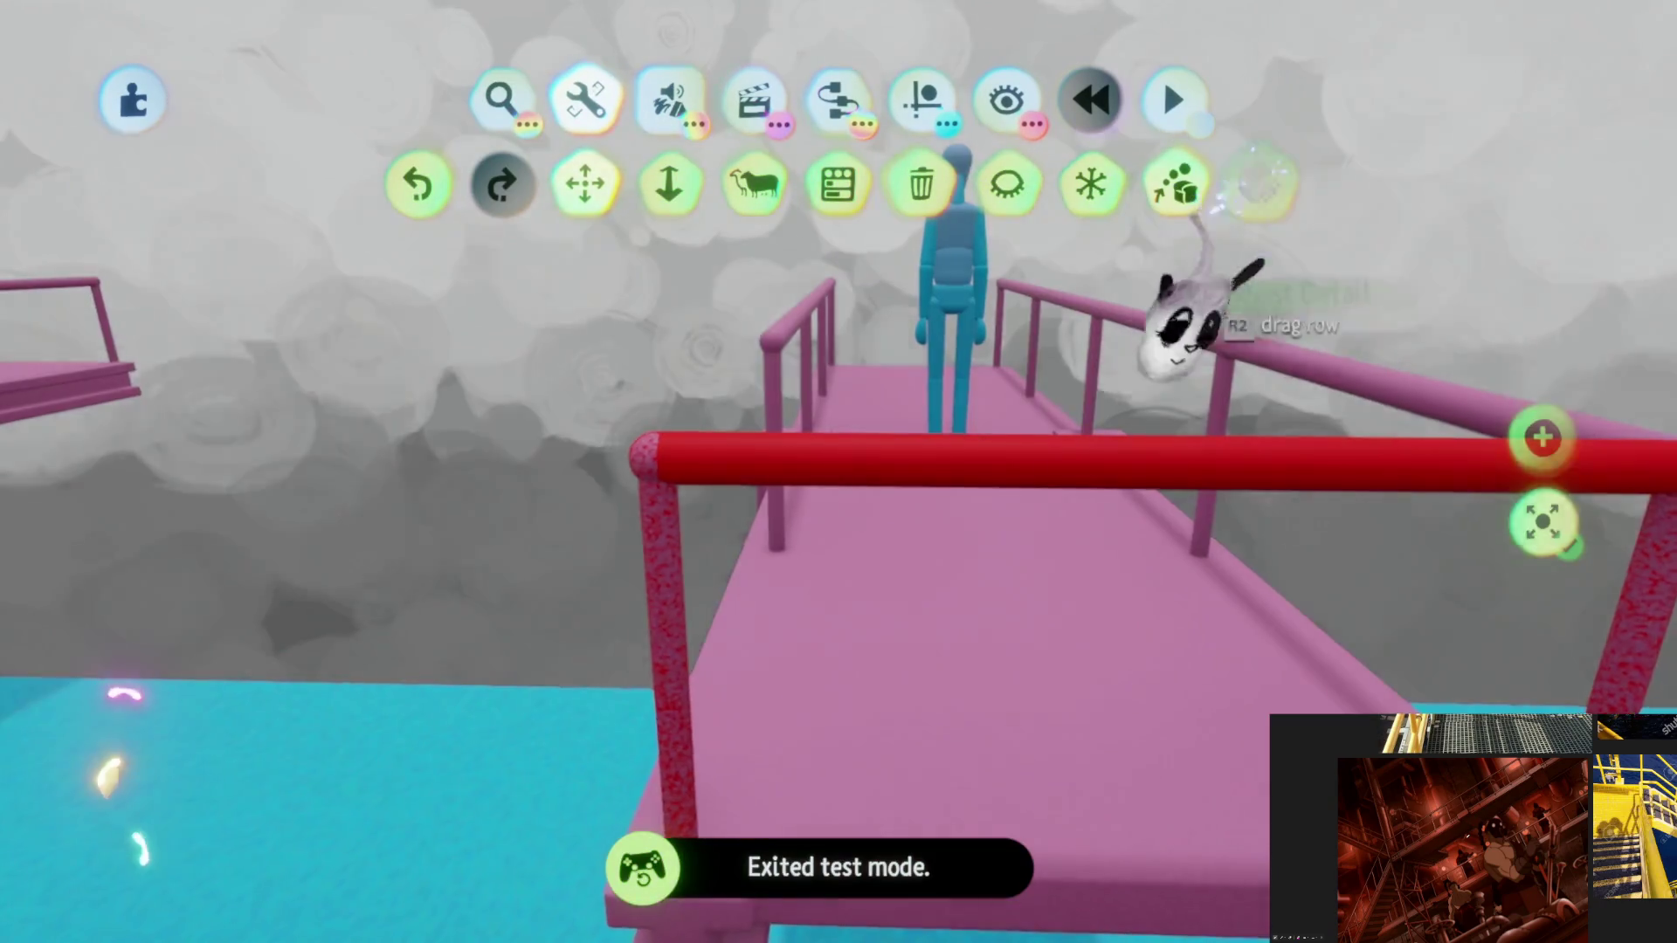
pyautogui.click(874, 452)
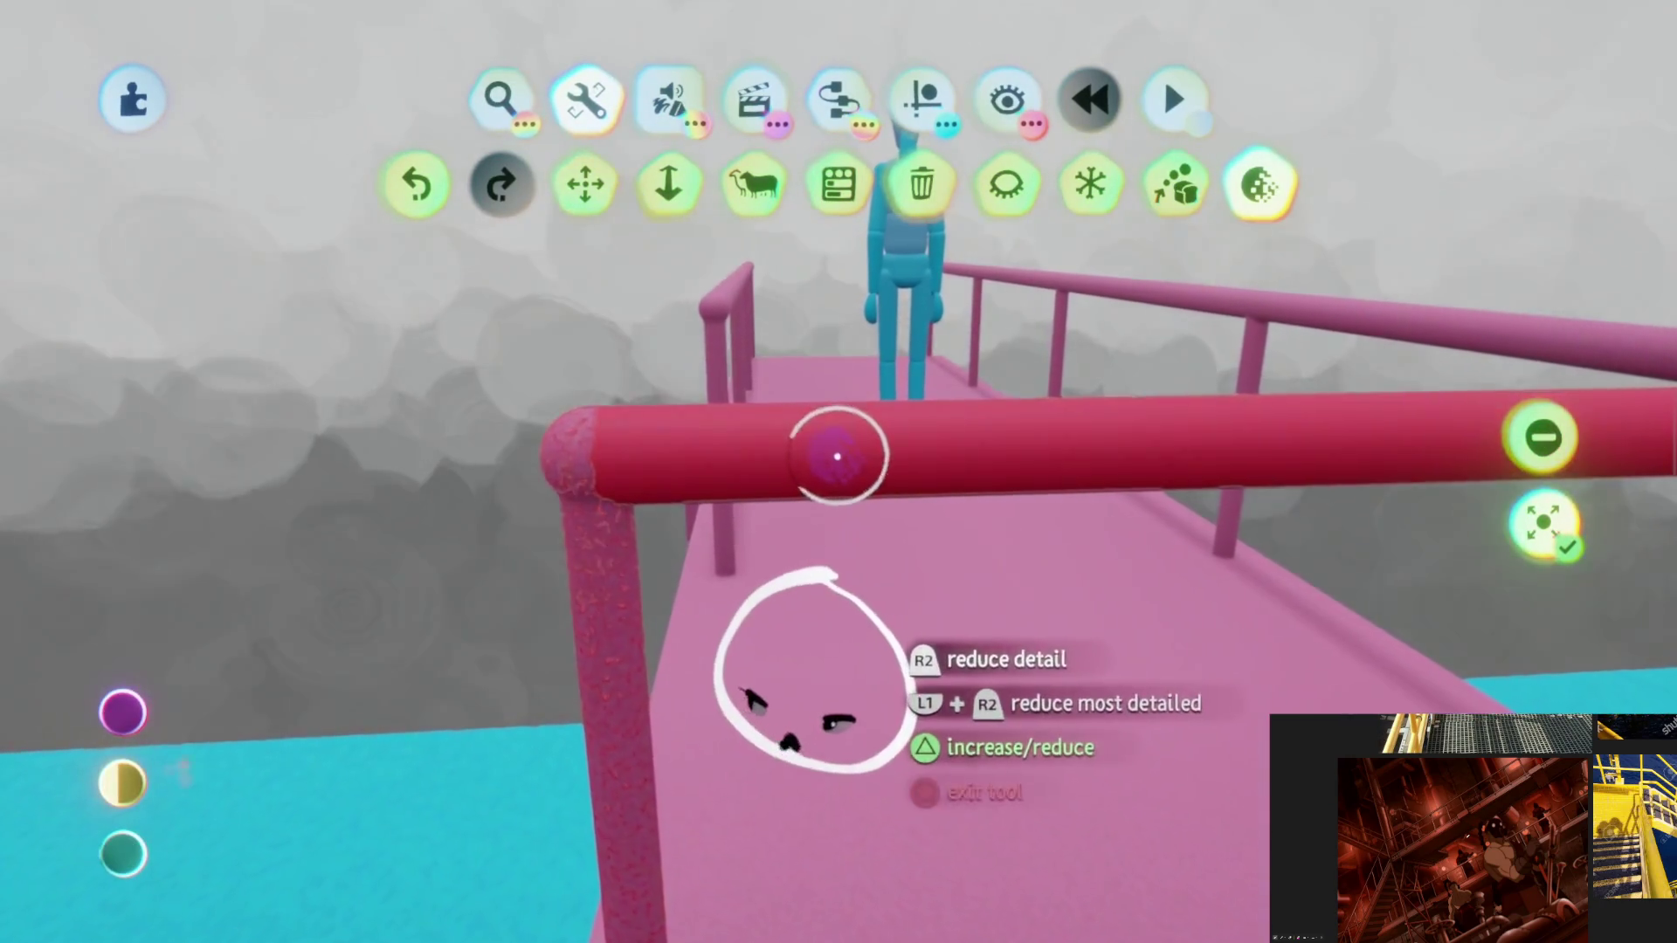
pyautogui.moveTo(843, 468)
pyautogui.mouseDown(button='middle')
pyautogui.moveTo(916, 727)
pyautogui.moveTo(787, 655)
pyautogui.moveTo(812, 638)
pyautogui.mouseUp(button='middle')
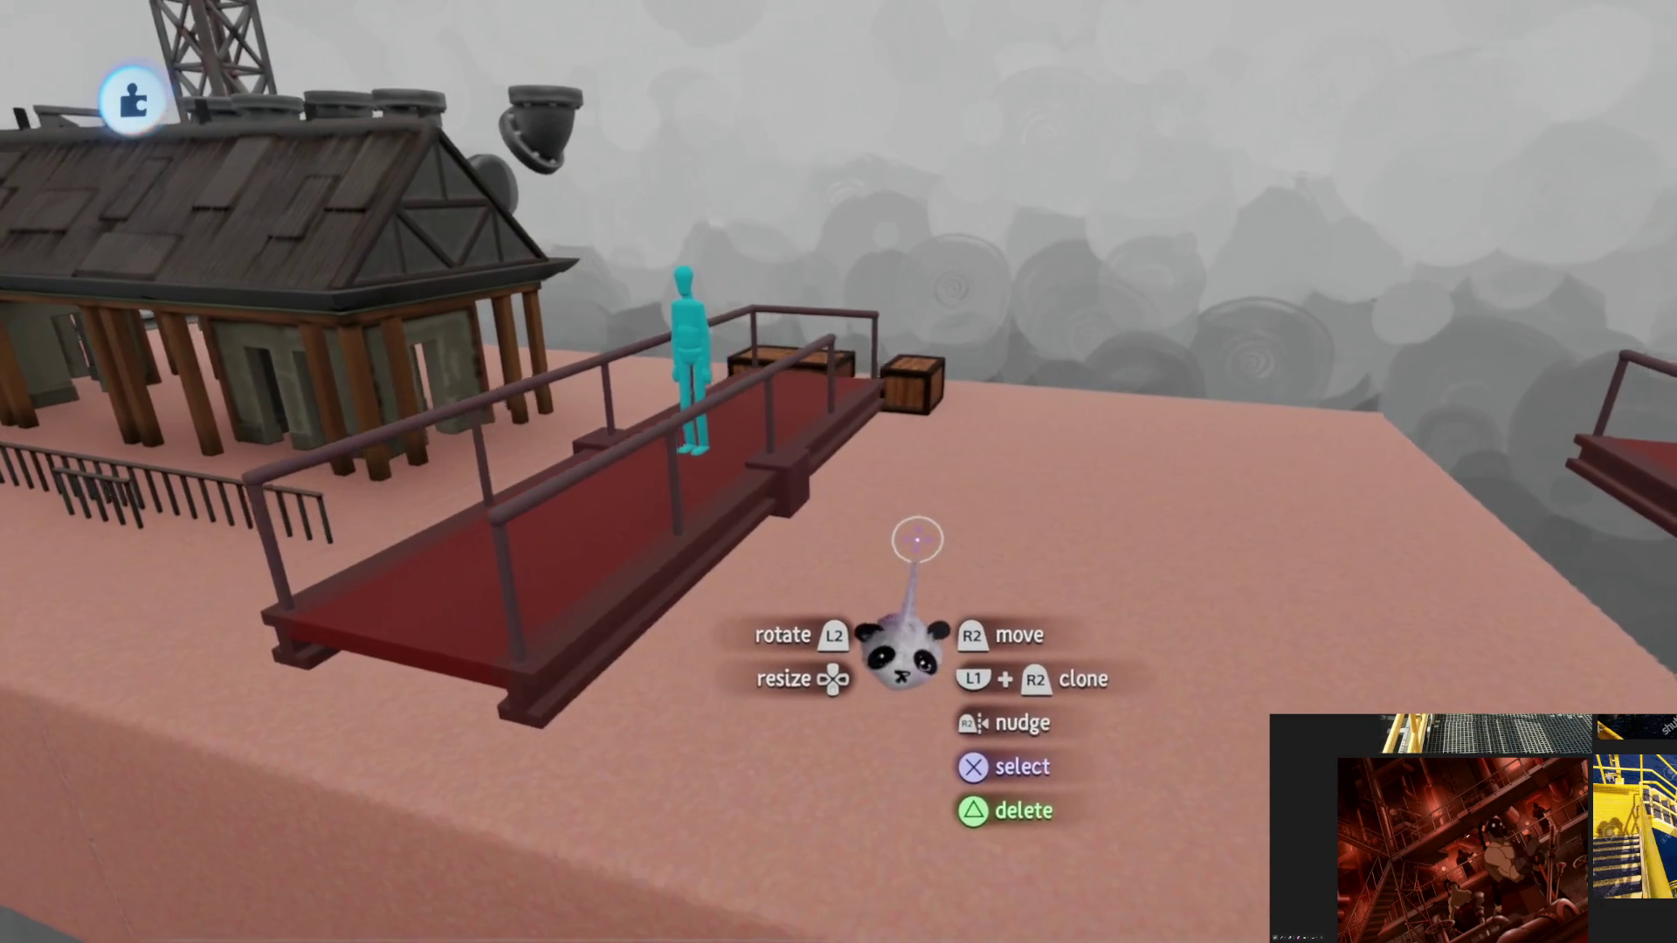
# Step: Enable Grid Snap in the Guides options while viewing the walkway
pyautogui.moveTo(918, 538)
pyautogui.mouseDown(button='middle')
pyautogui.moveTo(896, 490)
pyautogui.moveTo(913, 589)
pyautogui.moveTo(870, 584)
pyautogui.moveTo(878, 565)
pyautogui.moveTo(858, 588)
pyautogui.moveTo(800, 291)
pyautogui.mouseUp(button='middle')
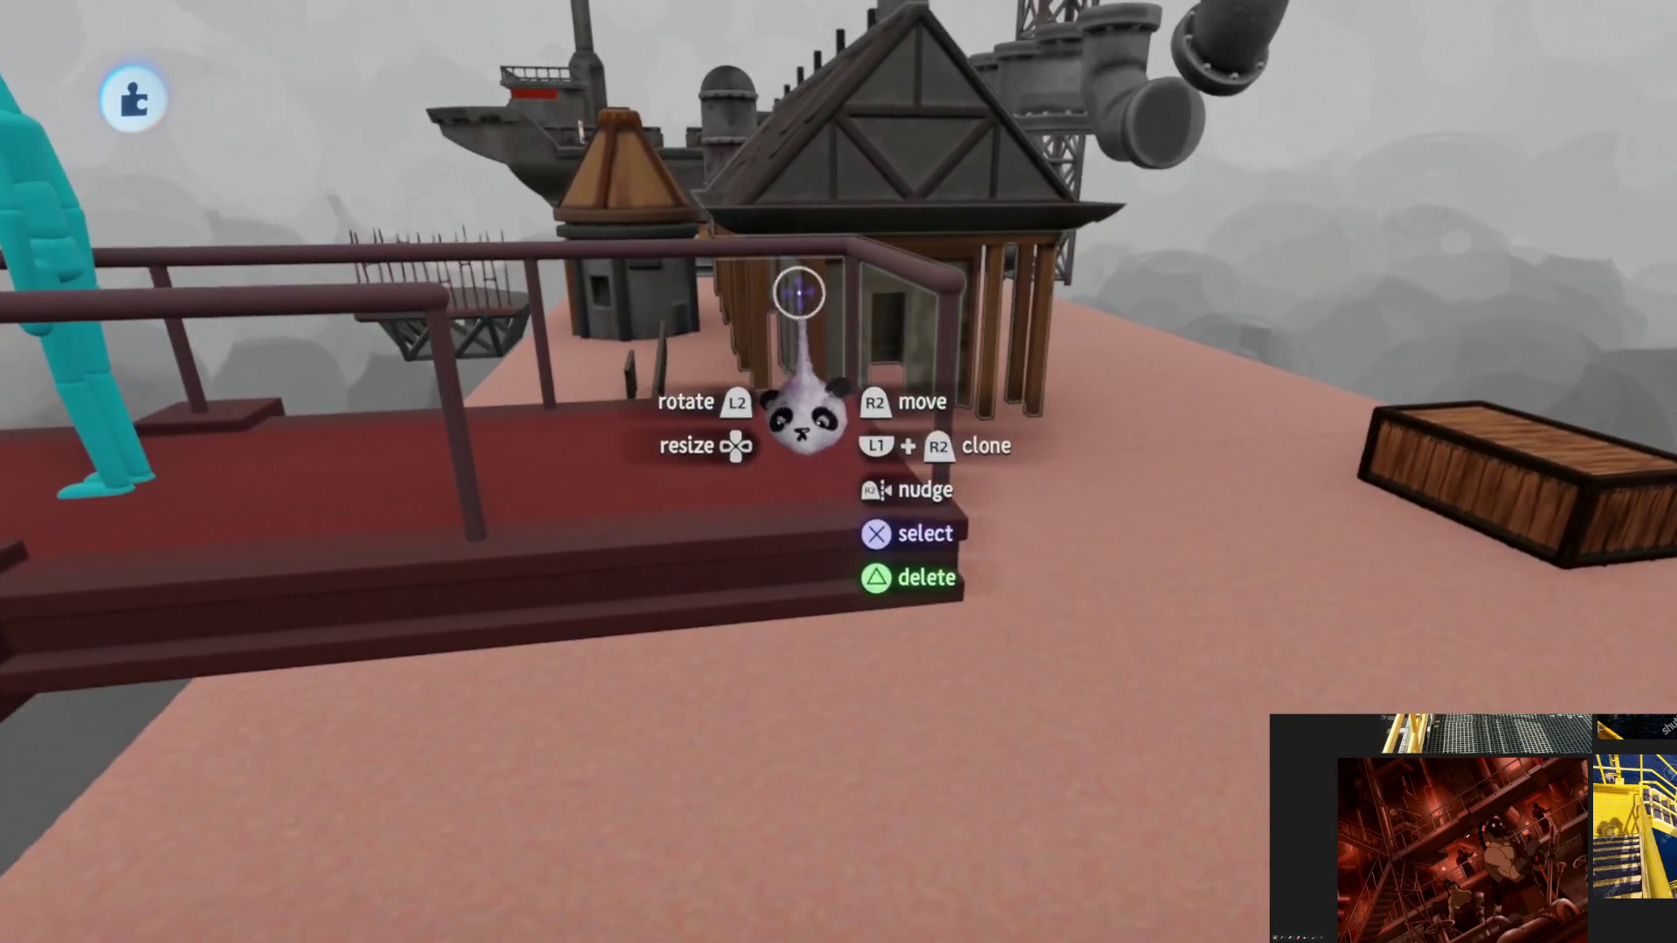
pyautogui.press('Tab')
pyautogui.moveTo(831, 642); pyautogui.dragTo(878, 242, button='middle')
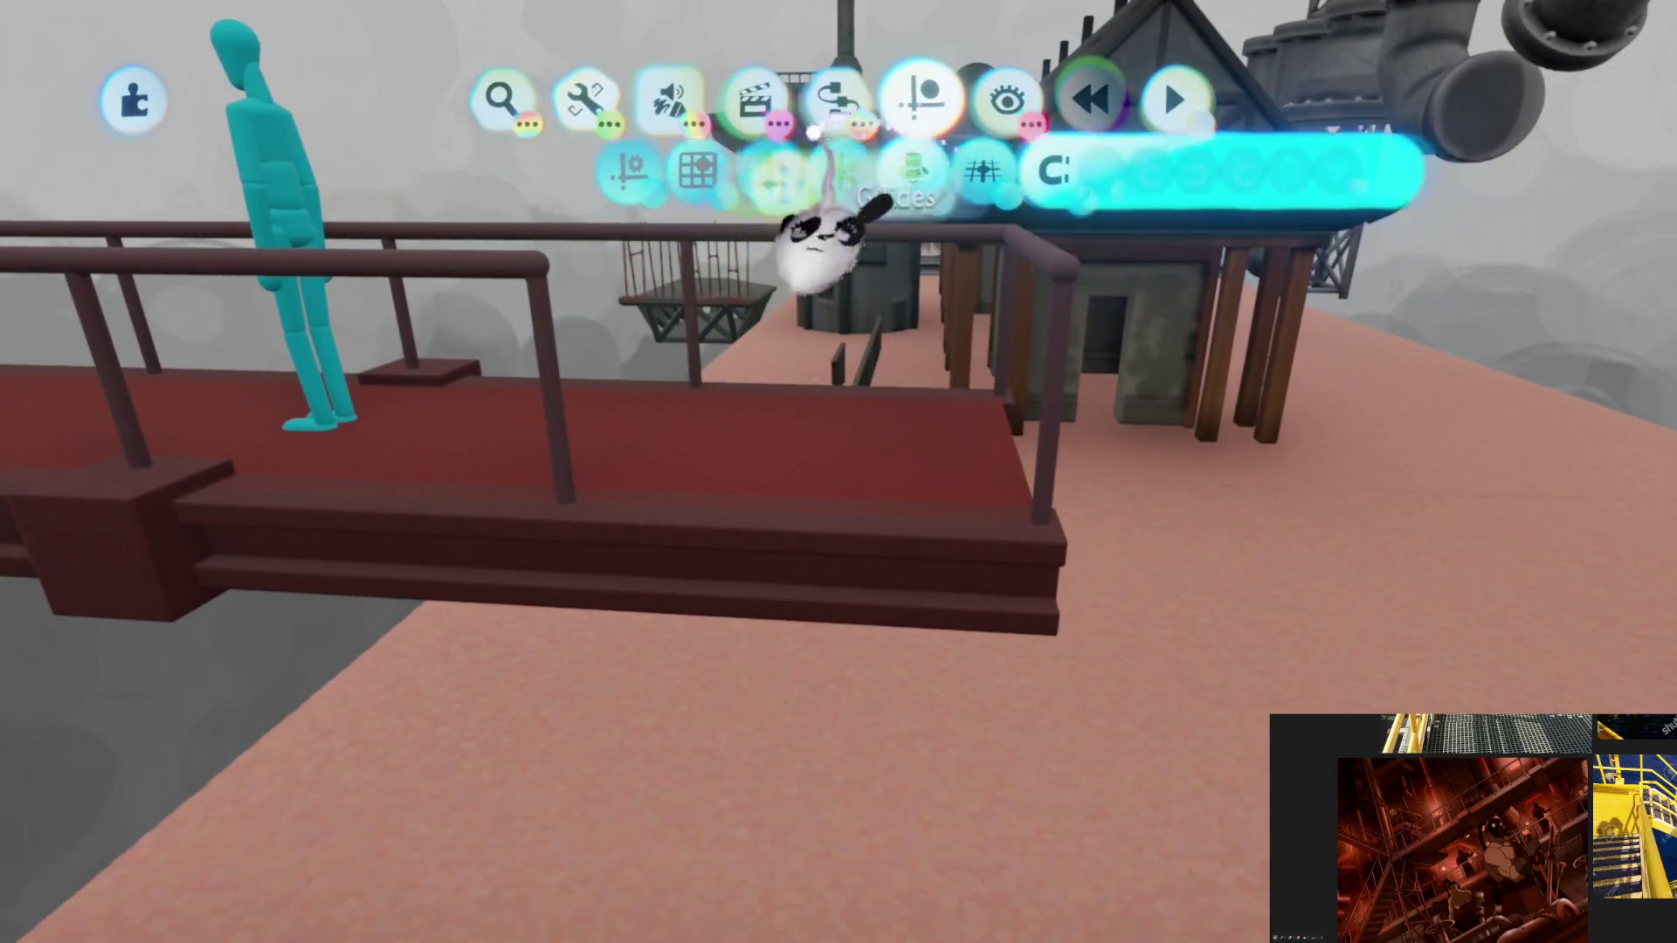
pyautogui.click(656, 180)
pyautogui.press('Tab')
pyautogui.moveTo(787, 695)
pyautogui.mouseDown(button='middle')
pyautogui.moveTo(839, 491)
pyautogui.moveTo(805, 546)
pyautogui.moveTo(838, 499)
pyautogui.mouseUp(button='middle')
# Step: Switch the editing mode to Sculpt with the Cube shape
pyautogui.press('Tab')
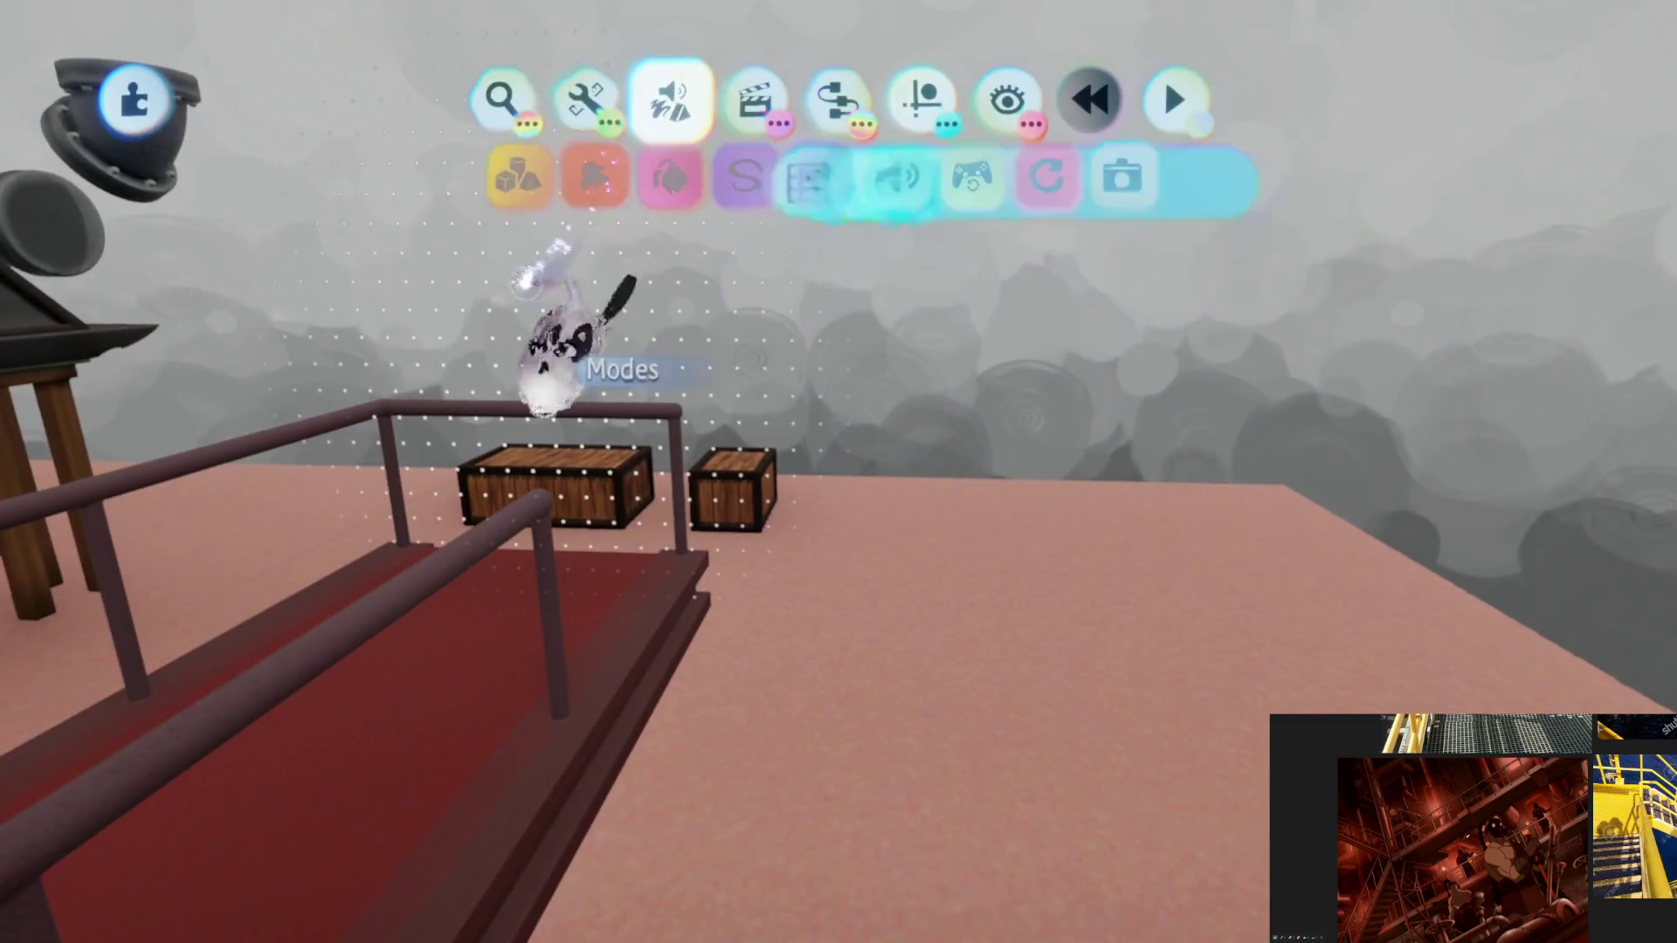
pyautogui.click(538, 301)
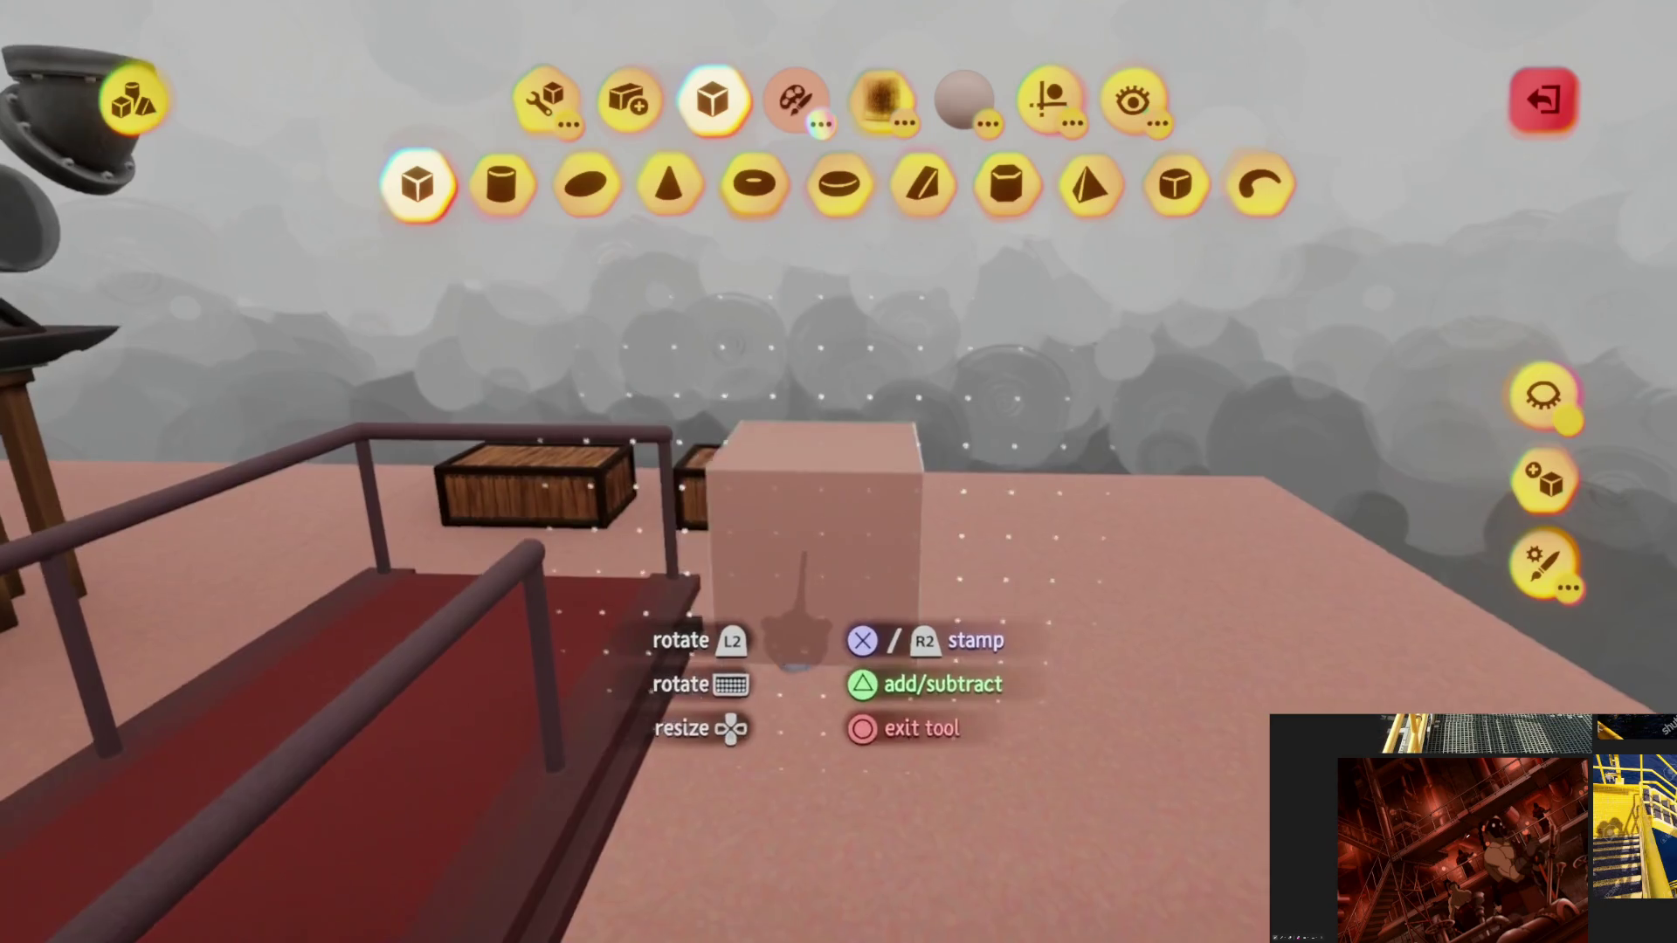
# Step: Stamp a cube, stretch it into a thin panel and tilt it into a long sloping staircase beam from the lower deck
pyautogui.moveTo(815, 524); pyautogui.dragTo(801, 498, button='middle')
pyautogui.moveTo(754, 642)
pyautogui.mouseDown(button='middle')
pyautogui.moveTo(768, 563)
pyautogui.moveTo(712, 485)
pyautogui.moveTo(773, 446)
pyautogui.mouseUp(button='middle')
pyautogui.click(767, 354)
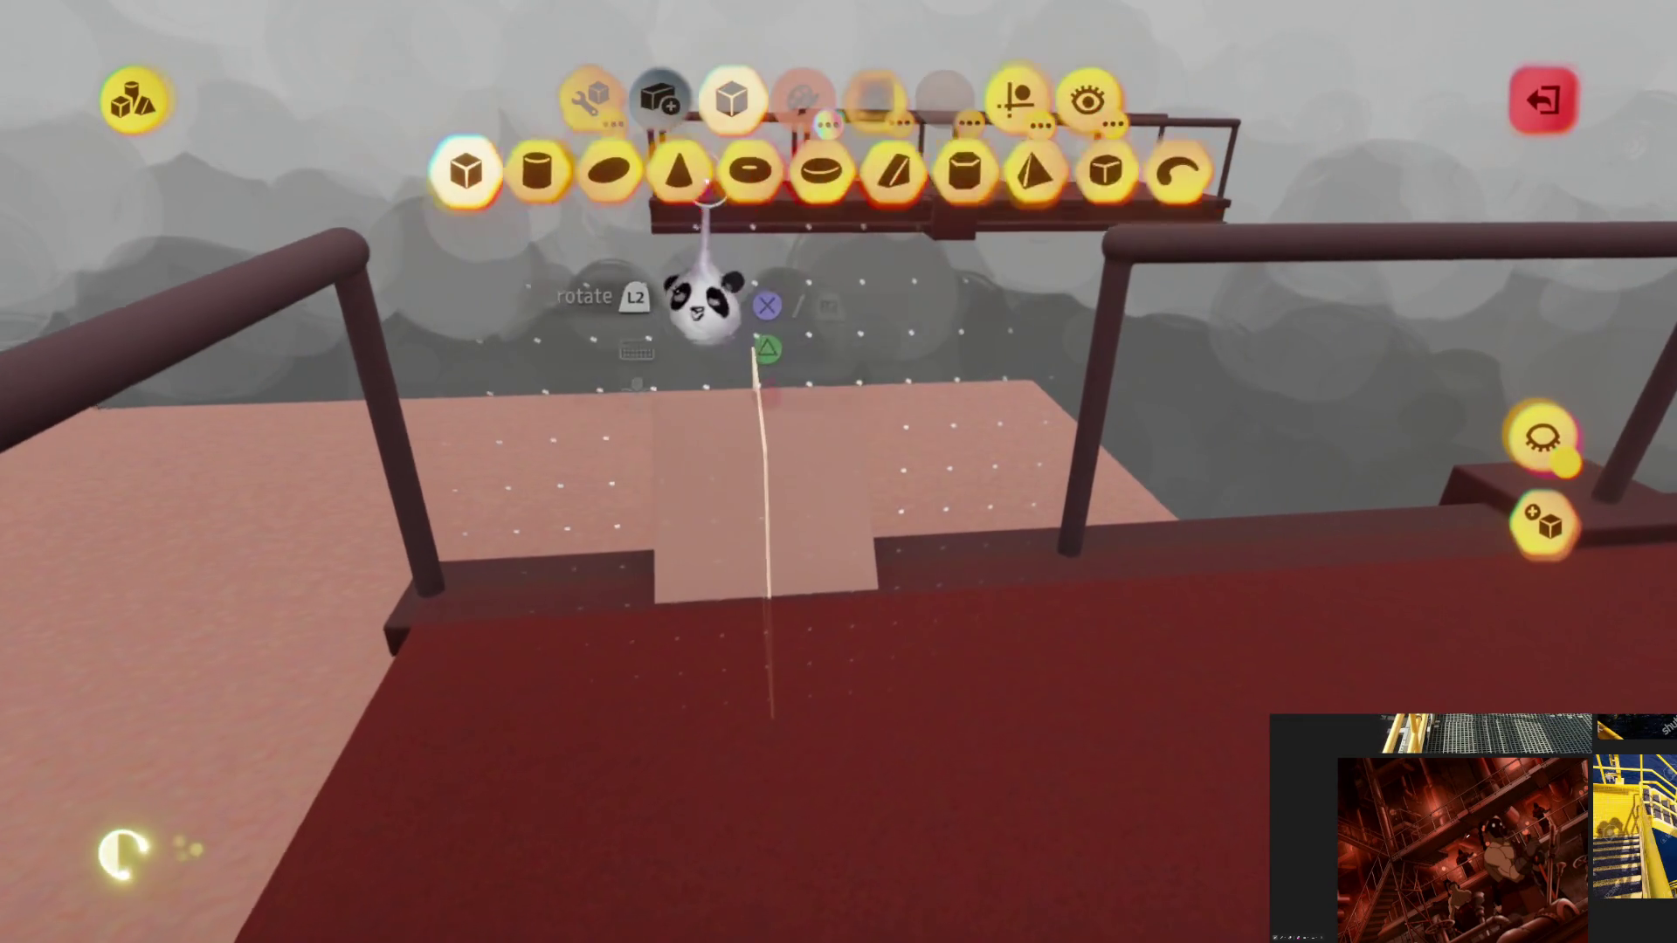
pyautogui.press('Escape')
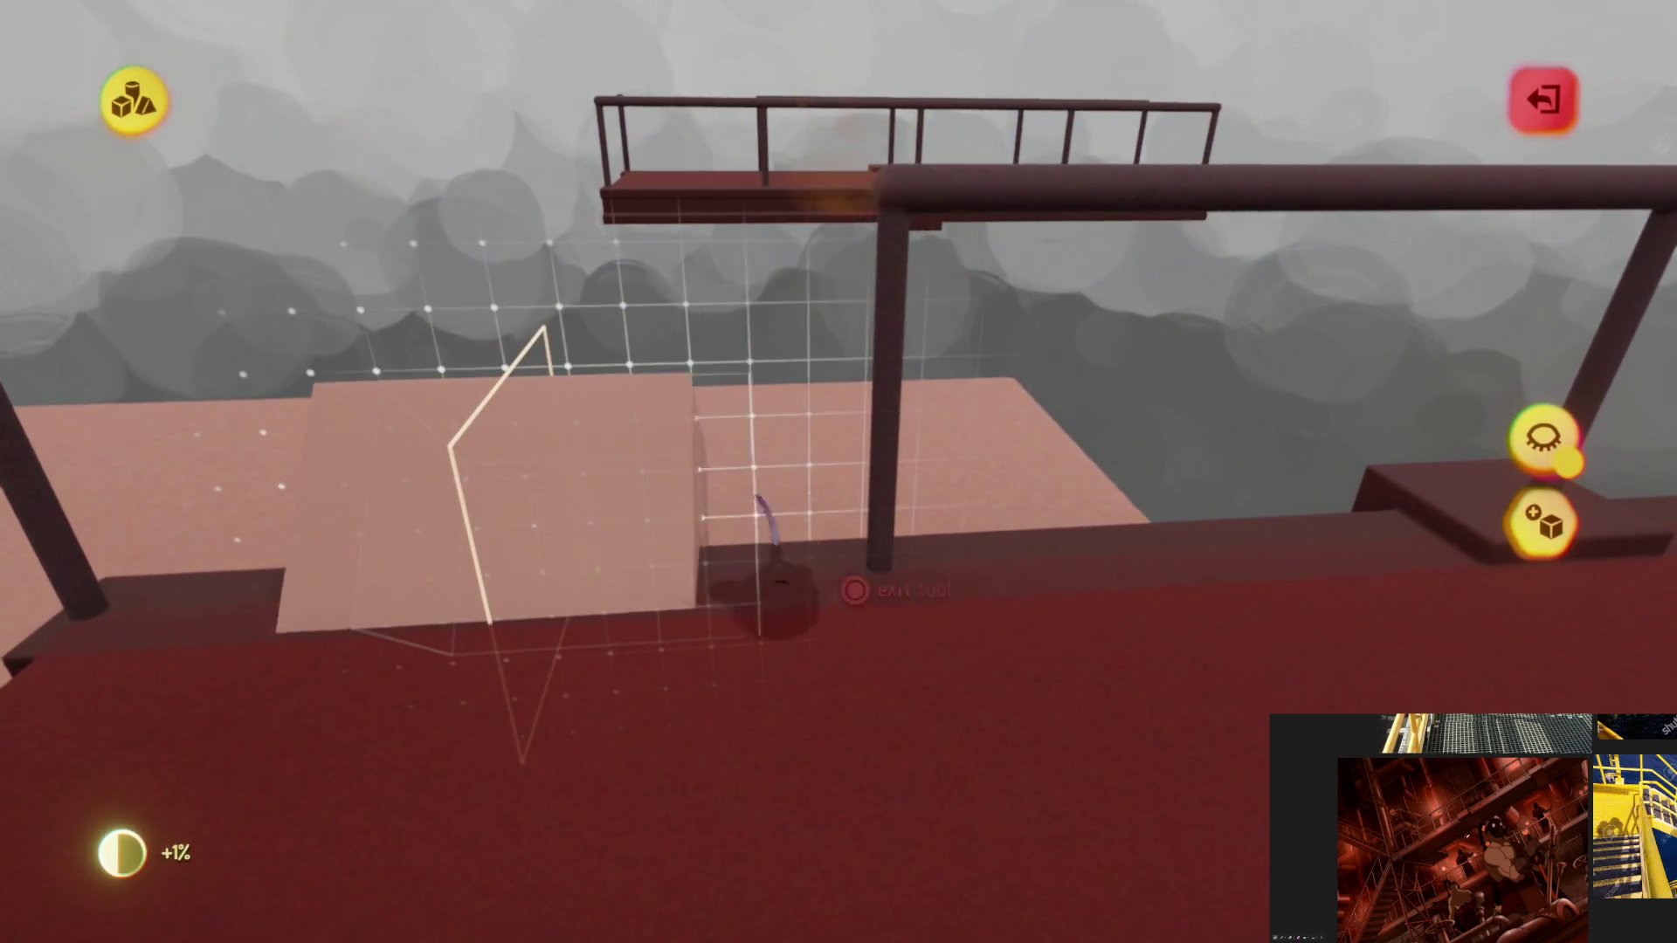
pyautogui.moveTo(774, 524)
pyautogui.mouseDown(button='middle')
pyautogui.moveTo(682, 524)
pyautogui.moveTo(751, 507)
pyautogui.mouseUp(button='middle')
pyautogui.moveTo(828, 380)
pyautogui.mouseDown(button='middle')
pyautogui.moveTo(1019, 192)
pyautogui.moveTo(902, 296)
pyautogui.mouseUp(button='middle')
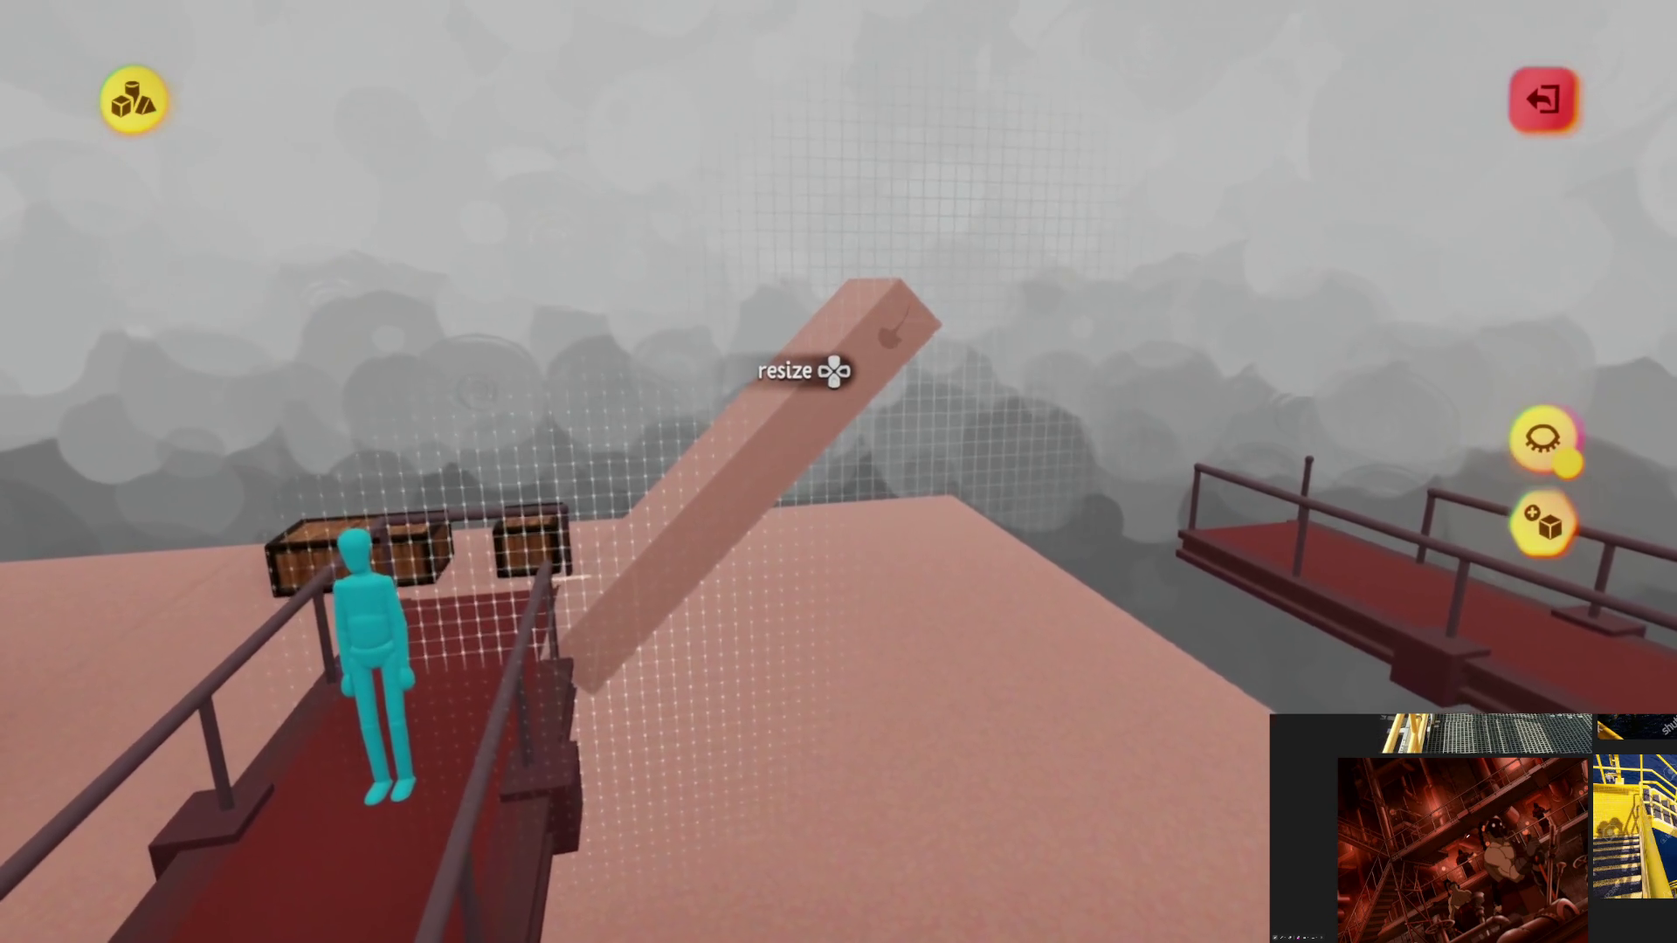
pyautogui.press('Escape')
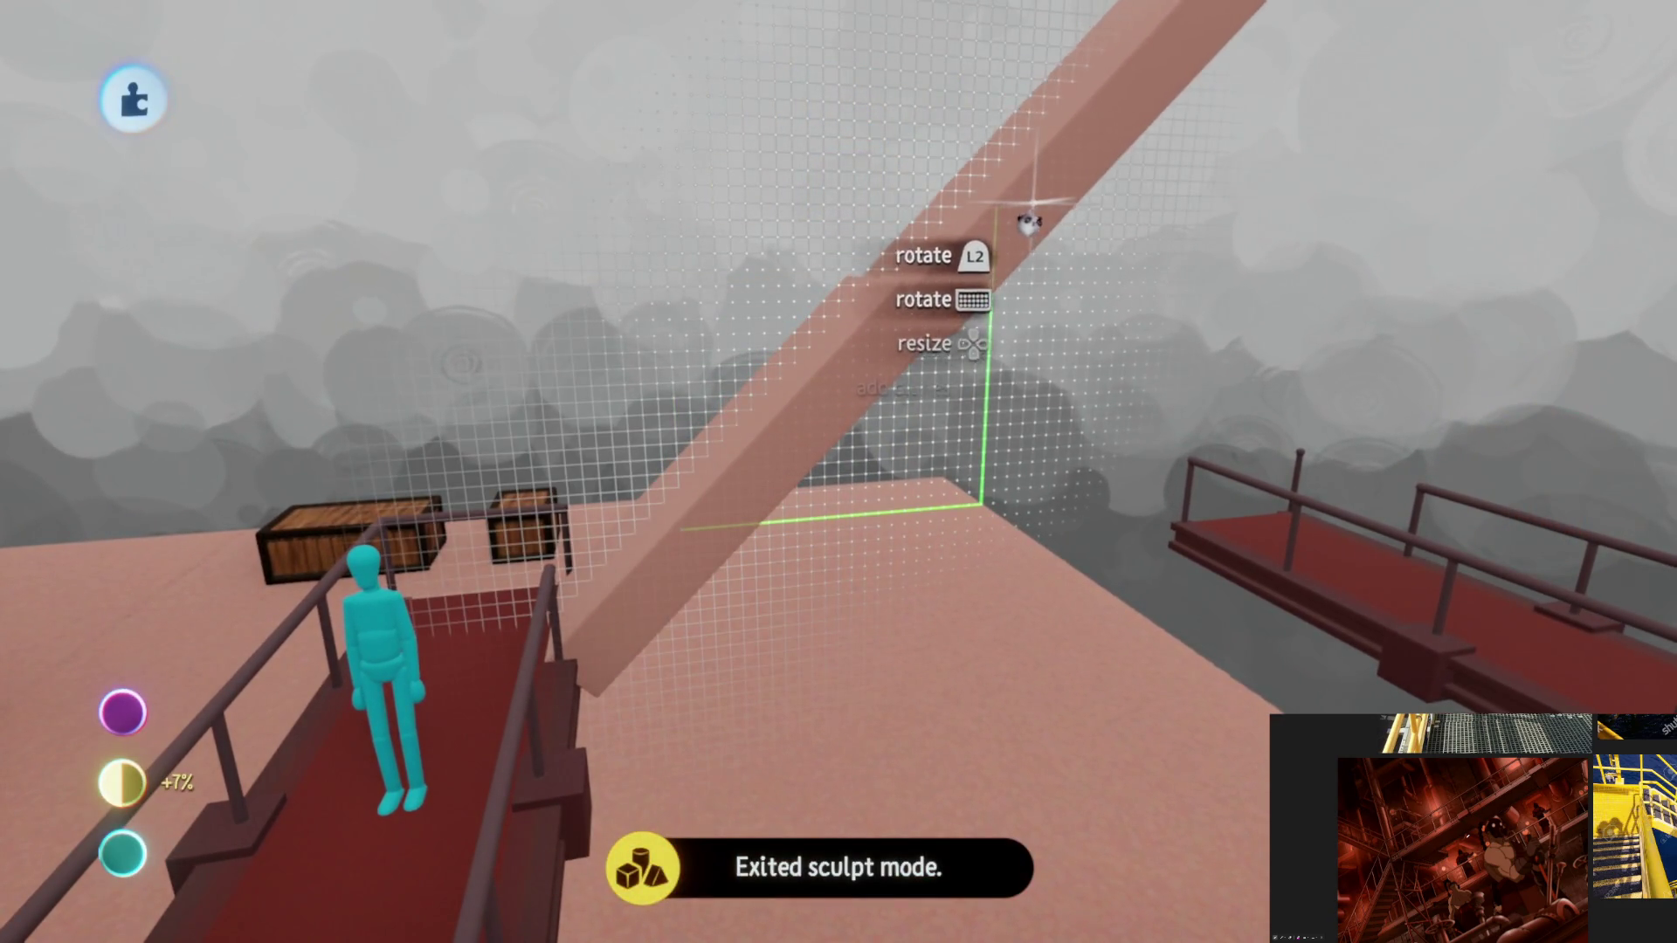
pyautogui.moveTo(1030, 223)
pyautogui.mouseDown(button='middle')
pyautogui.moveTo(888, 599)
pyautogui.moveTo(937, 375)
pyautogui.moveTo(823, 563)
pyautogui.moveTo(806, 450)
pyautogui.moveTo(804, 177)
pyautogui.mouseUp(button='middle')
pyautogui.moveTo(835, 479)
pyautogui.mouseDown(button='middle')
pyautogui.moveTo(804, 610)
pyautogui.moveTo(805, 769)
pyautogui.moveTo(843, 599)
pyautogui.moveTo(1030, 458)
pyautogui.moveTo(854, 693)
pyautogui.moveTo(862, 547)
pyautogui.moveTo(812, 542)
pyautogui.moveTo(850, 667)
pyautogui.moveTo(831, 551)
pyautogui.moveTo(839, 602)
pyautogui.moveTo(846, 550)
pyautogui.moveTo(816, 468)
pyautogui.moveTo(778, 506)
pyautogui.mouseUp(button='middle')
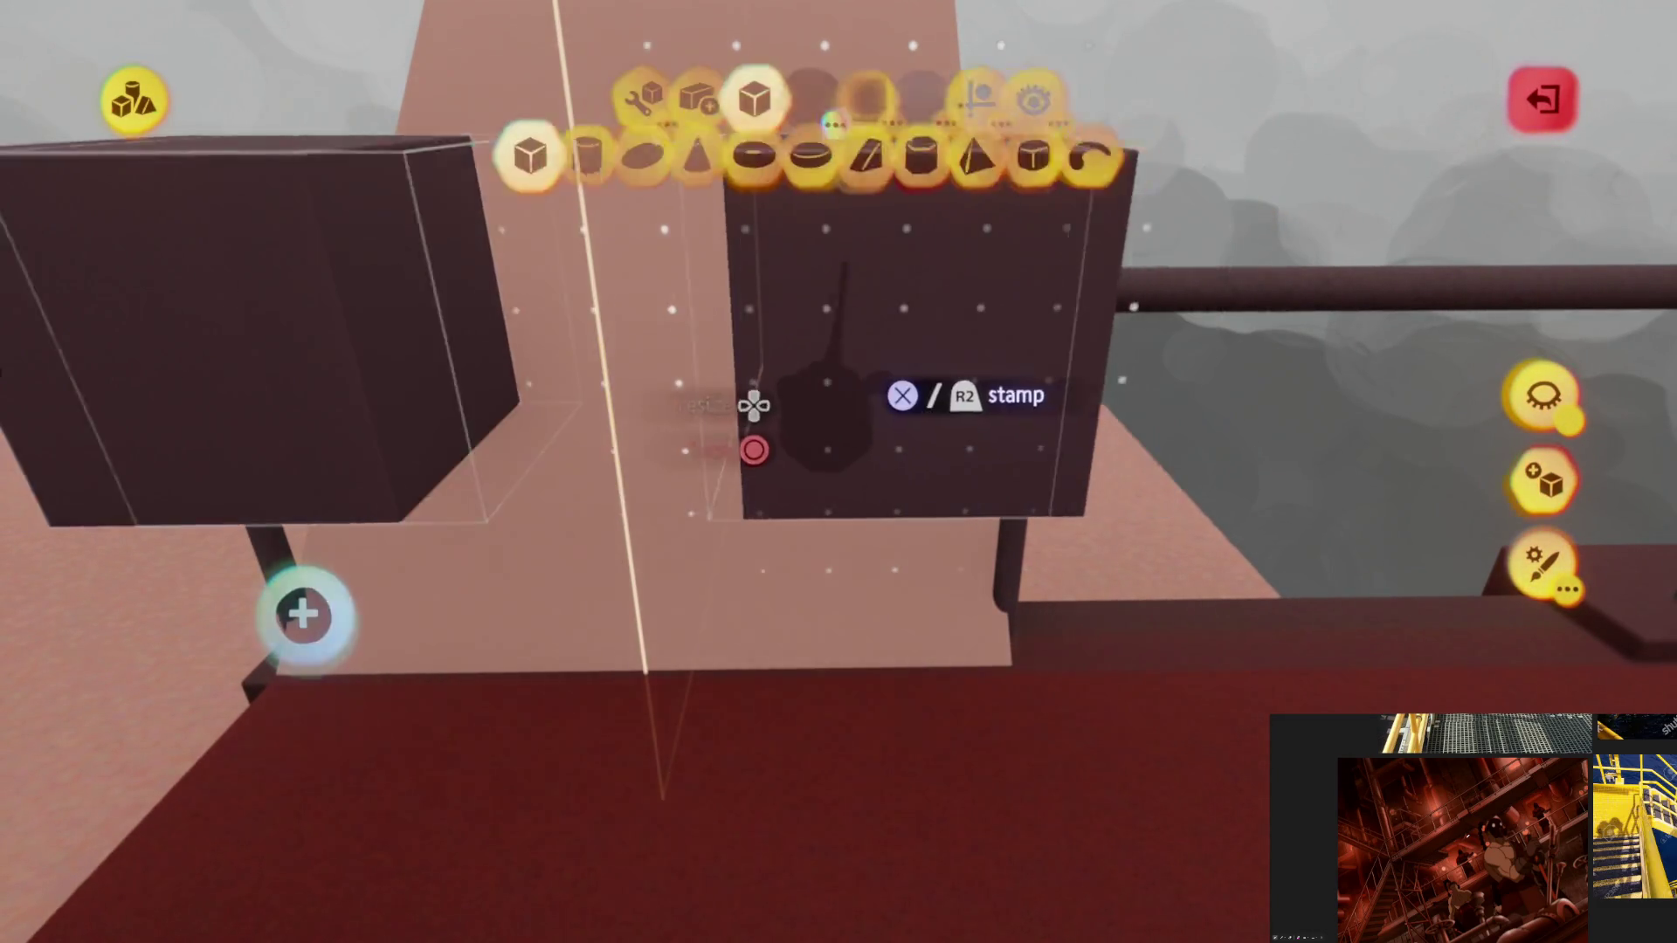
# Step: Shrink a cylinder shape to the pipe size, then stretch the vertical railing post to a new length
pyautogui.click(525, 184)
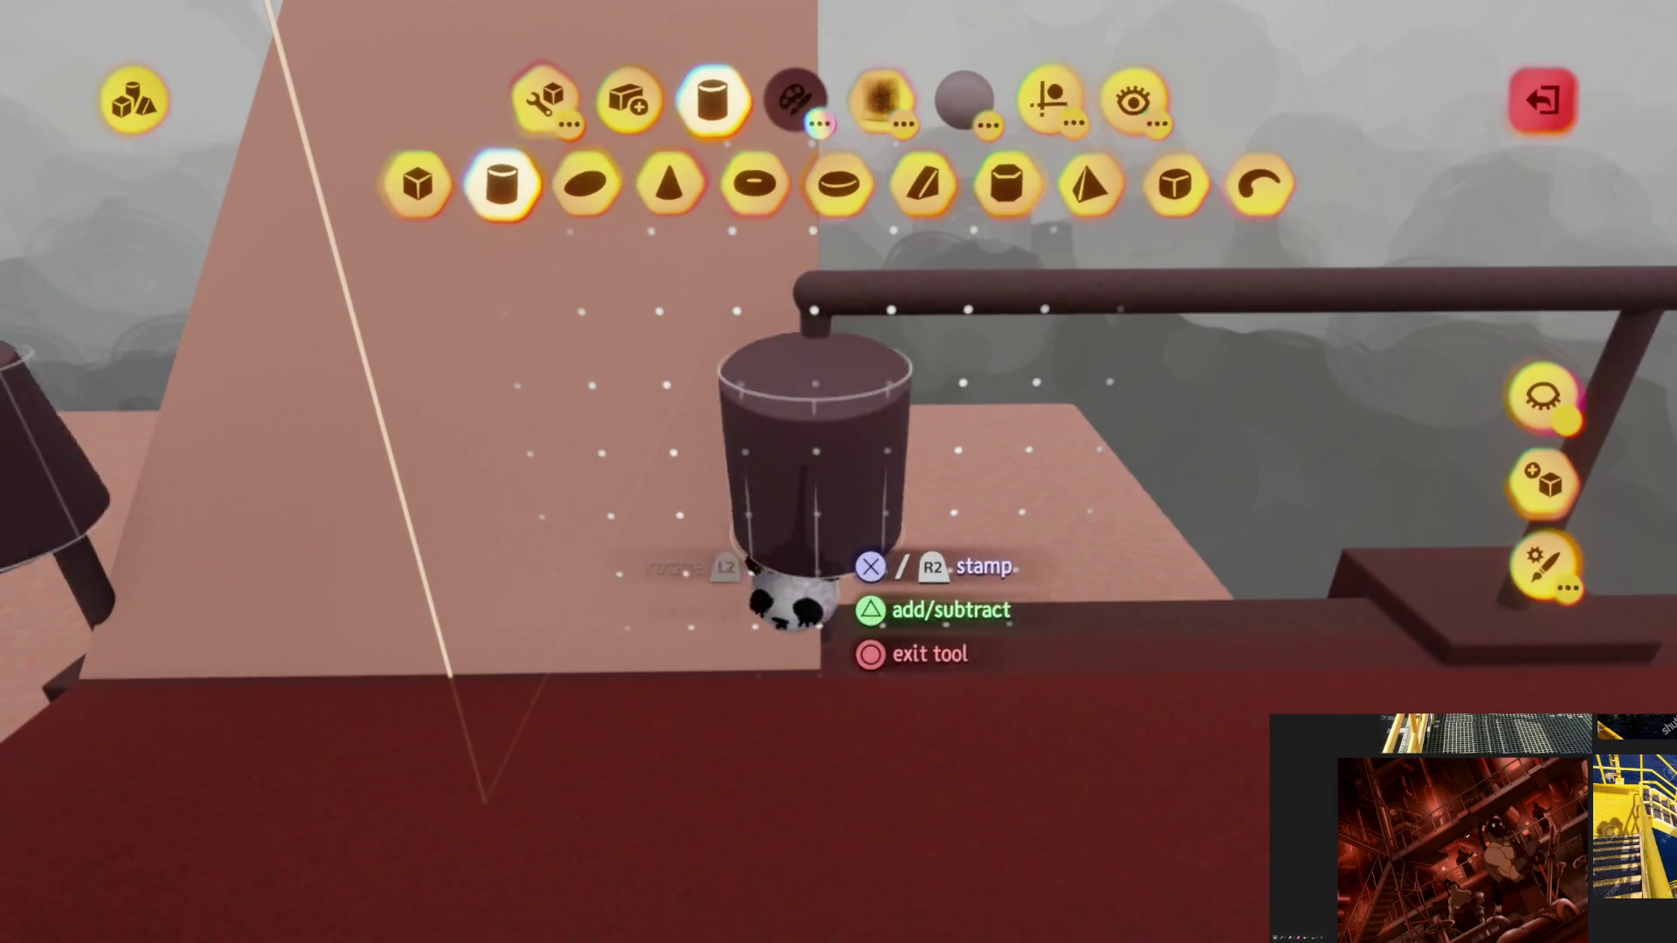
pyautogui.press('Down')
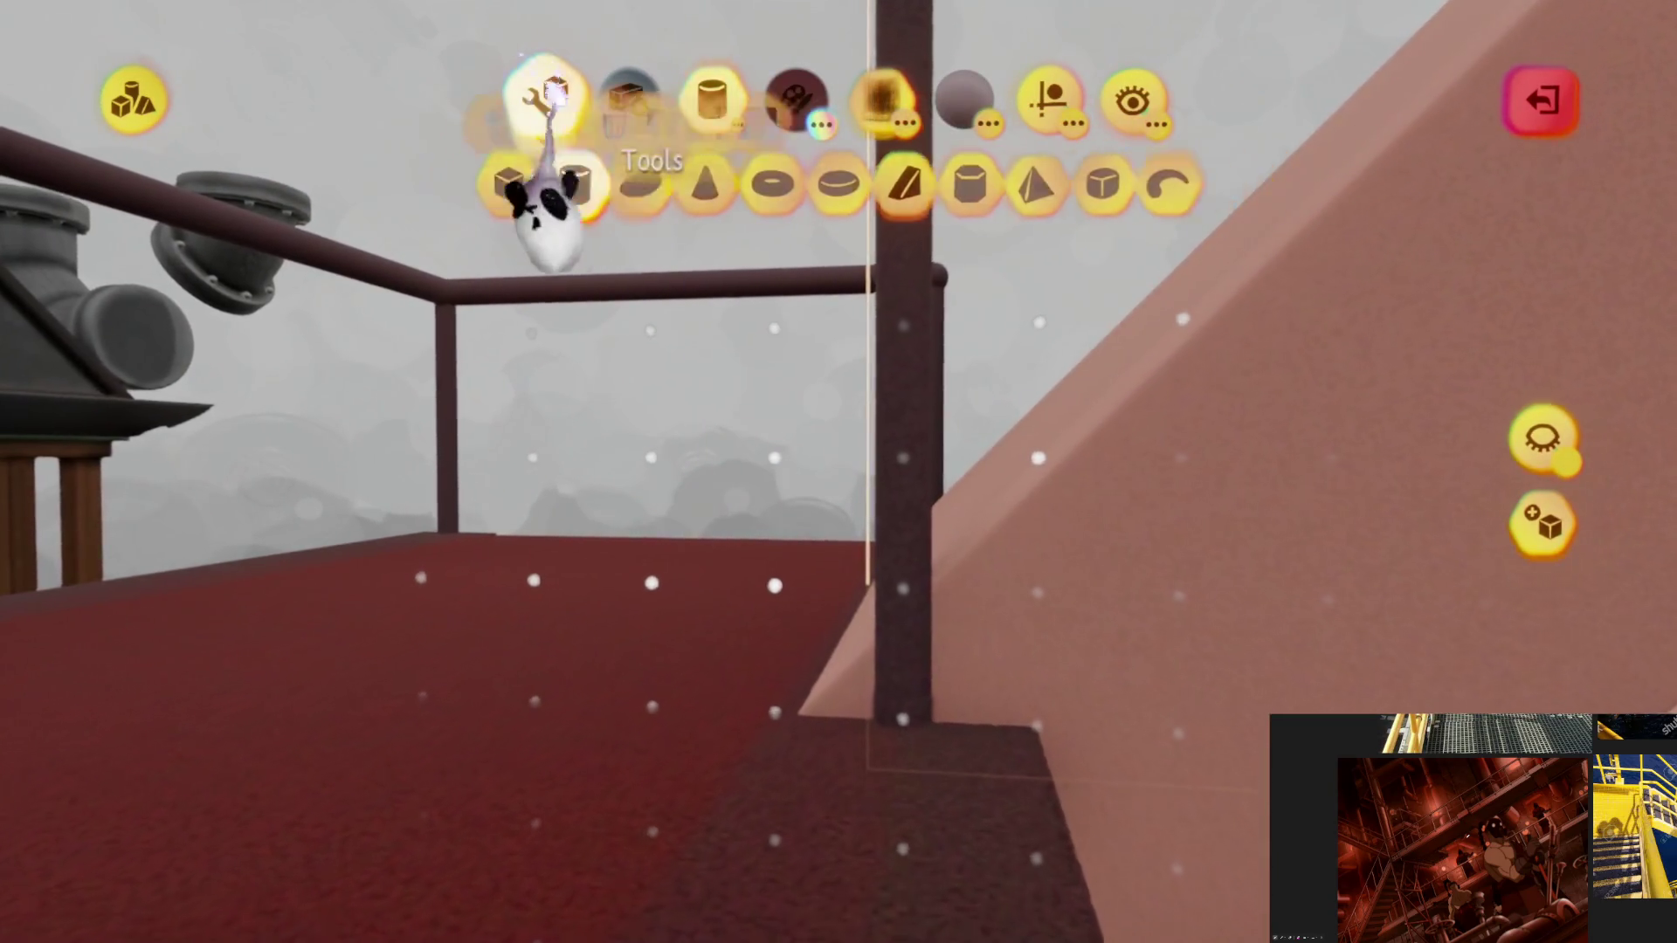
pyautogui.click(544, 103)
pyautogui.moveTo(691, 753)
pyautogui.mouseDown()
pyautogui.moveTo(774, 643)
pyautogui.moveTo(773, 760)
pyautogui.mouseUp()
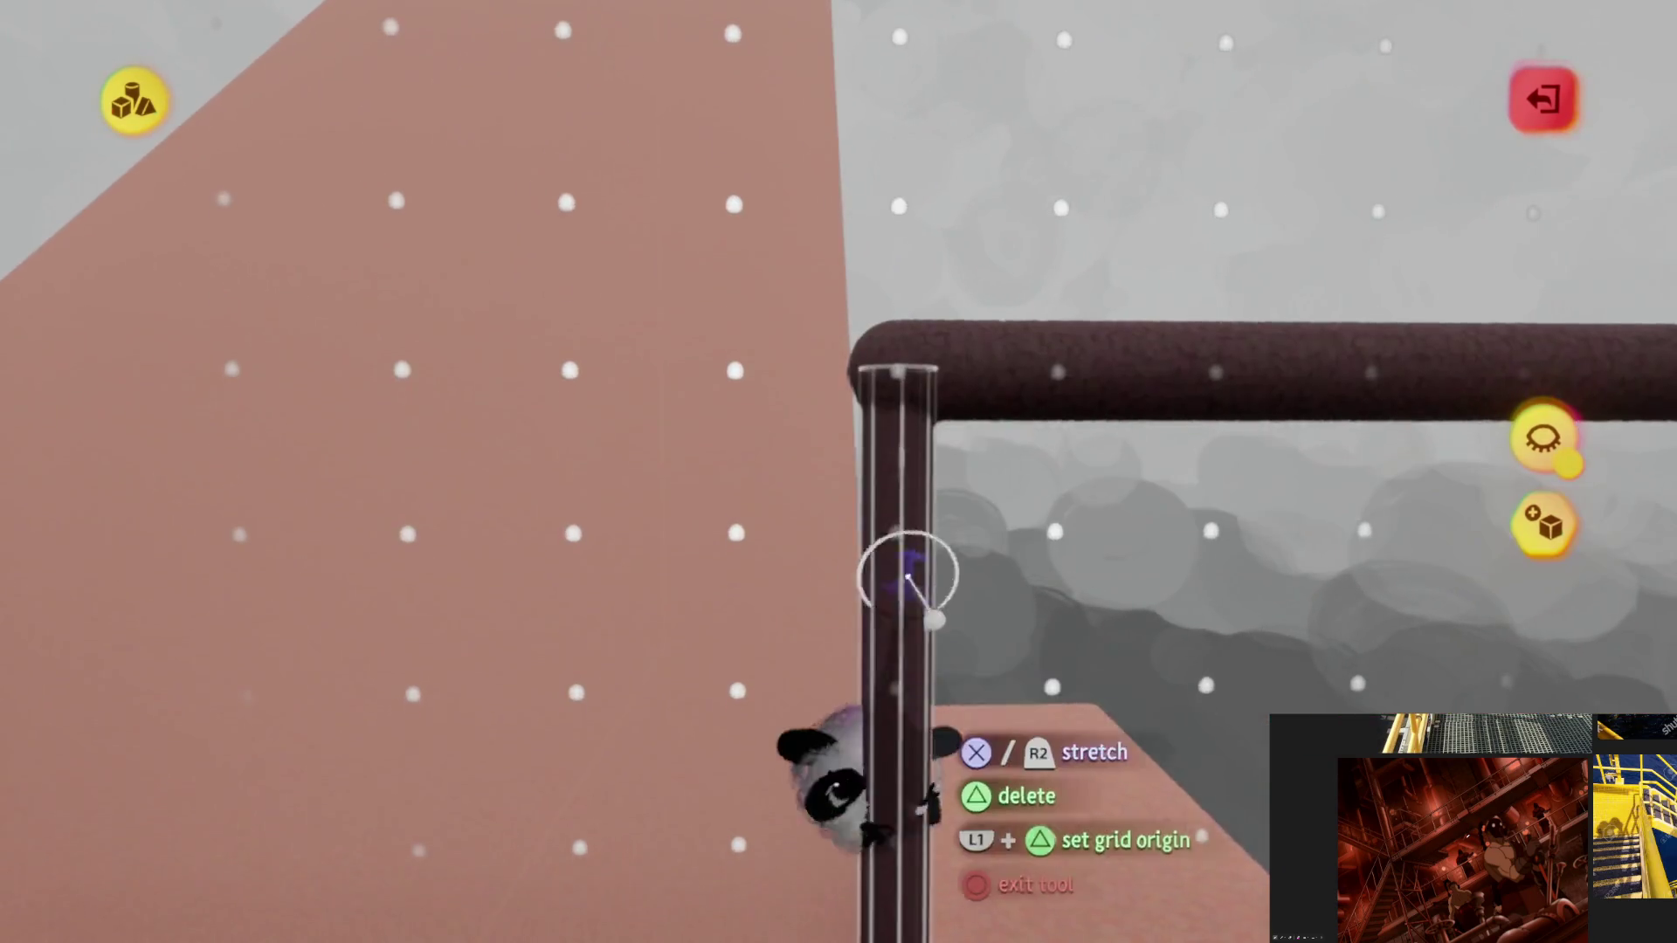
pyautogui.press('Escape')
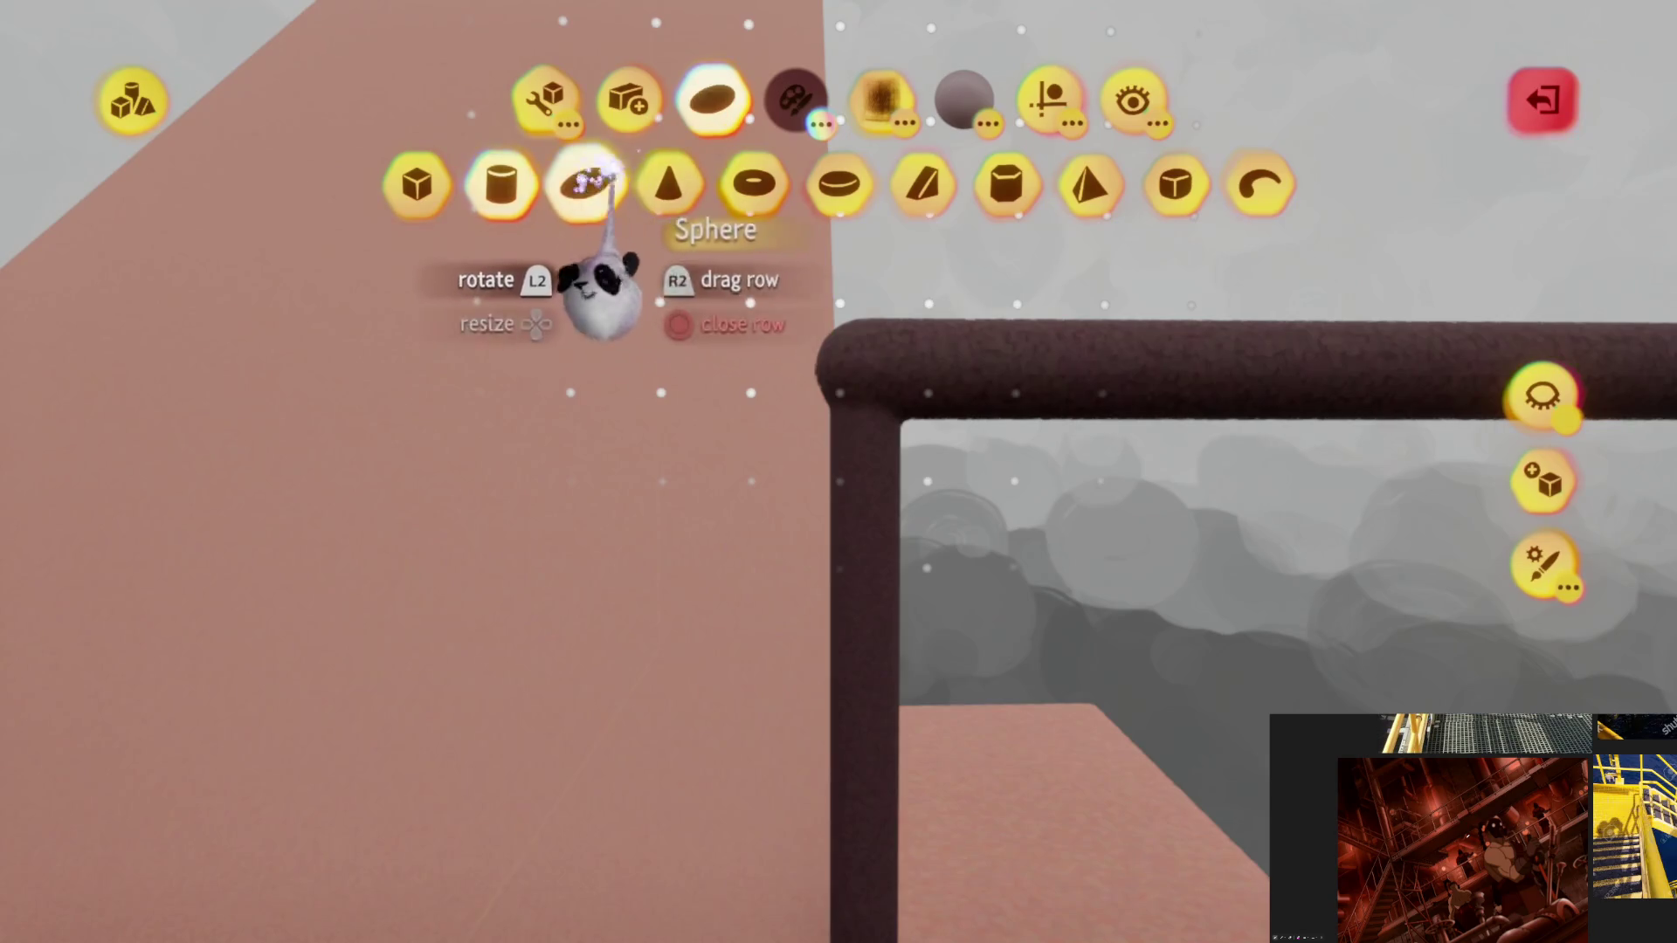
# Step: Choose the cylinder shape again and shrink its preview to fit around the horizontal rail
pyautogui.moveTo(814, 564)
pyautogui.mouseDown(button='middle')
pyautogui.moveTo(876, 570)
pyautogui.moveTo(931, 643)
pyautogui.mouseUp(button='middle')
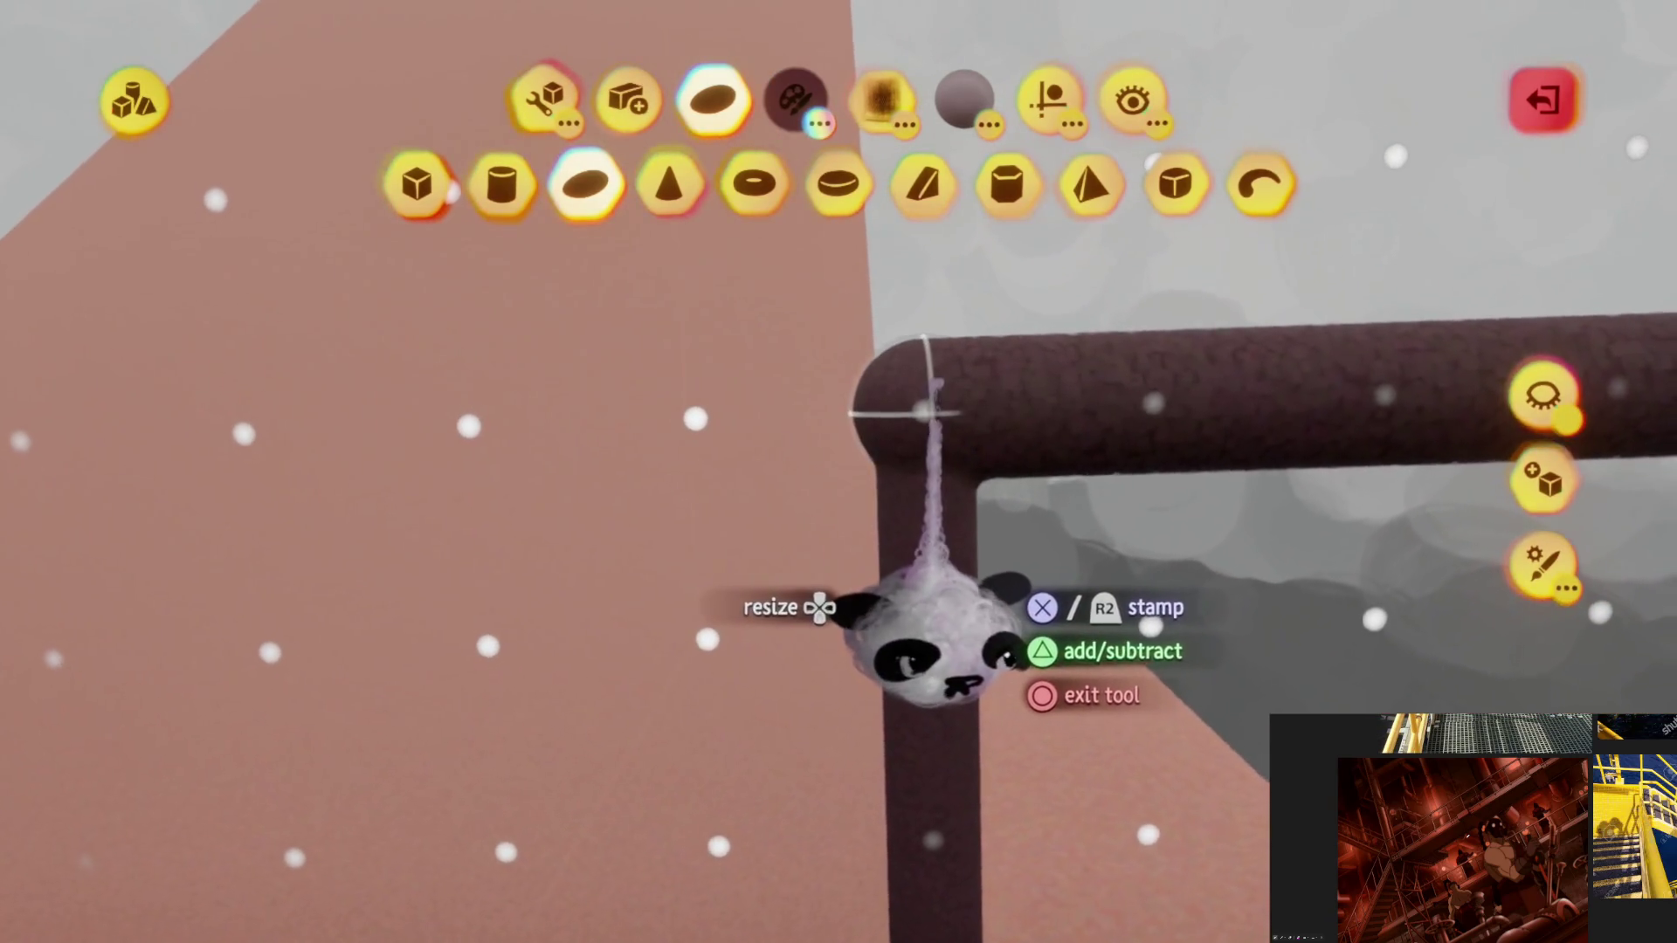
pyautogui.moveTo(925, 635); pyautogui.dragTo(773, 609, button='middle')
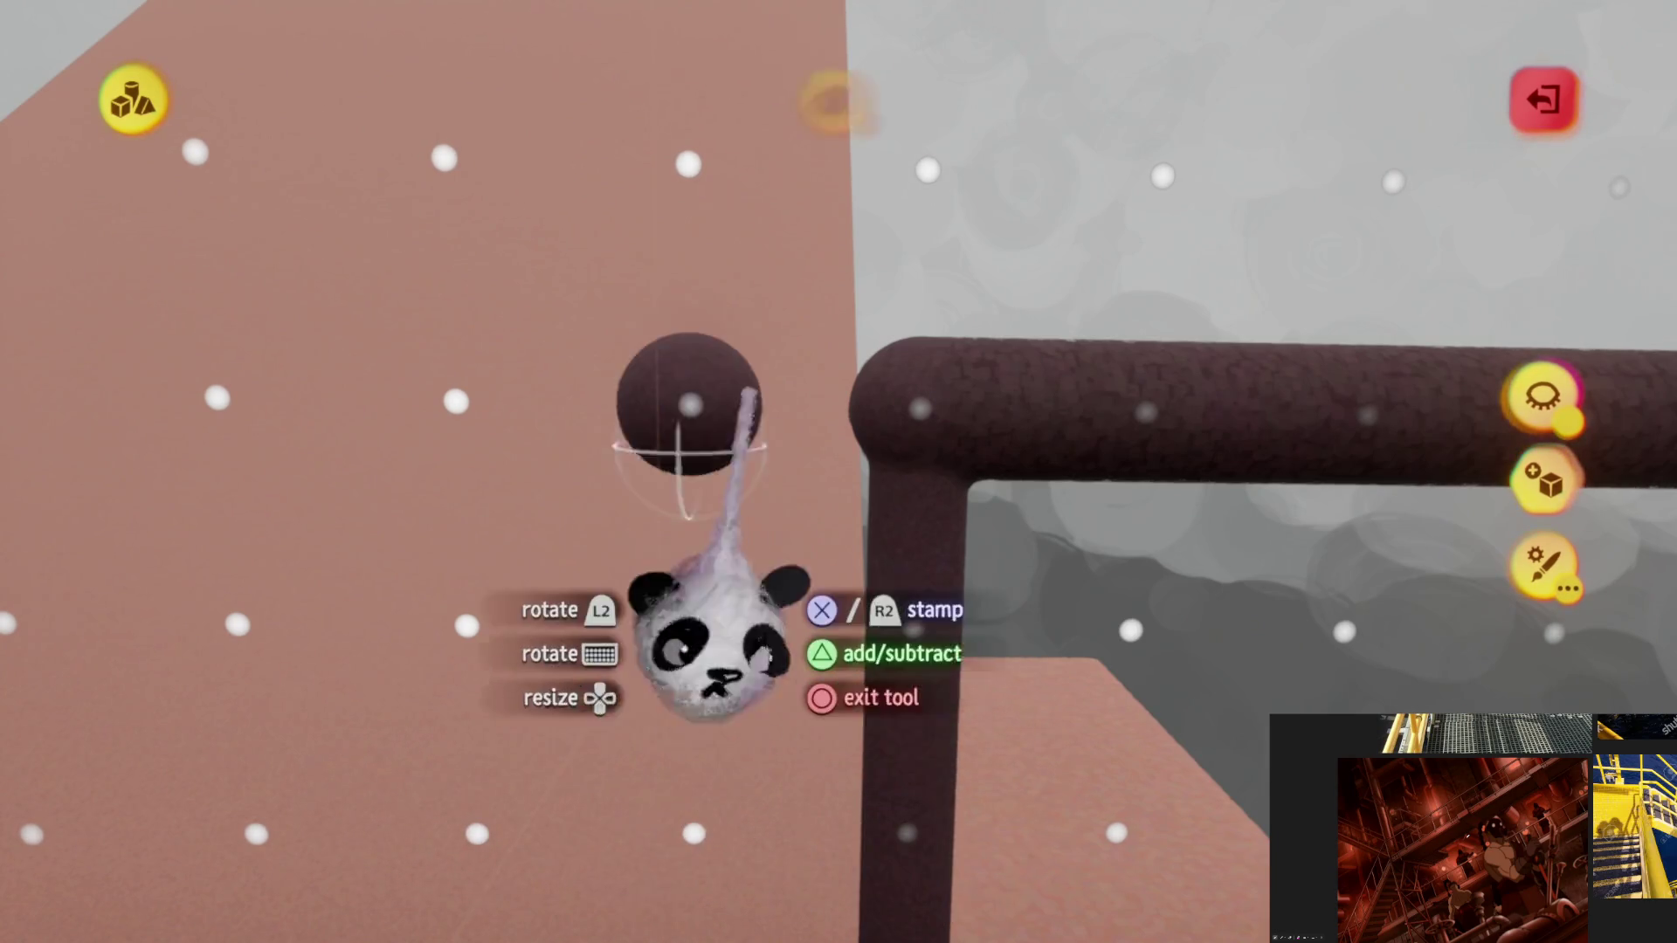
pyautogui.press('Tab')
pyautogui.click(550, 197)
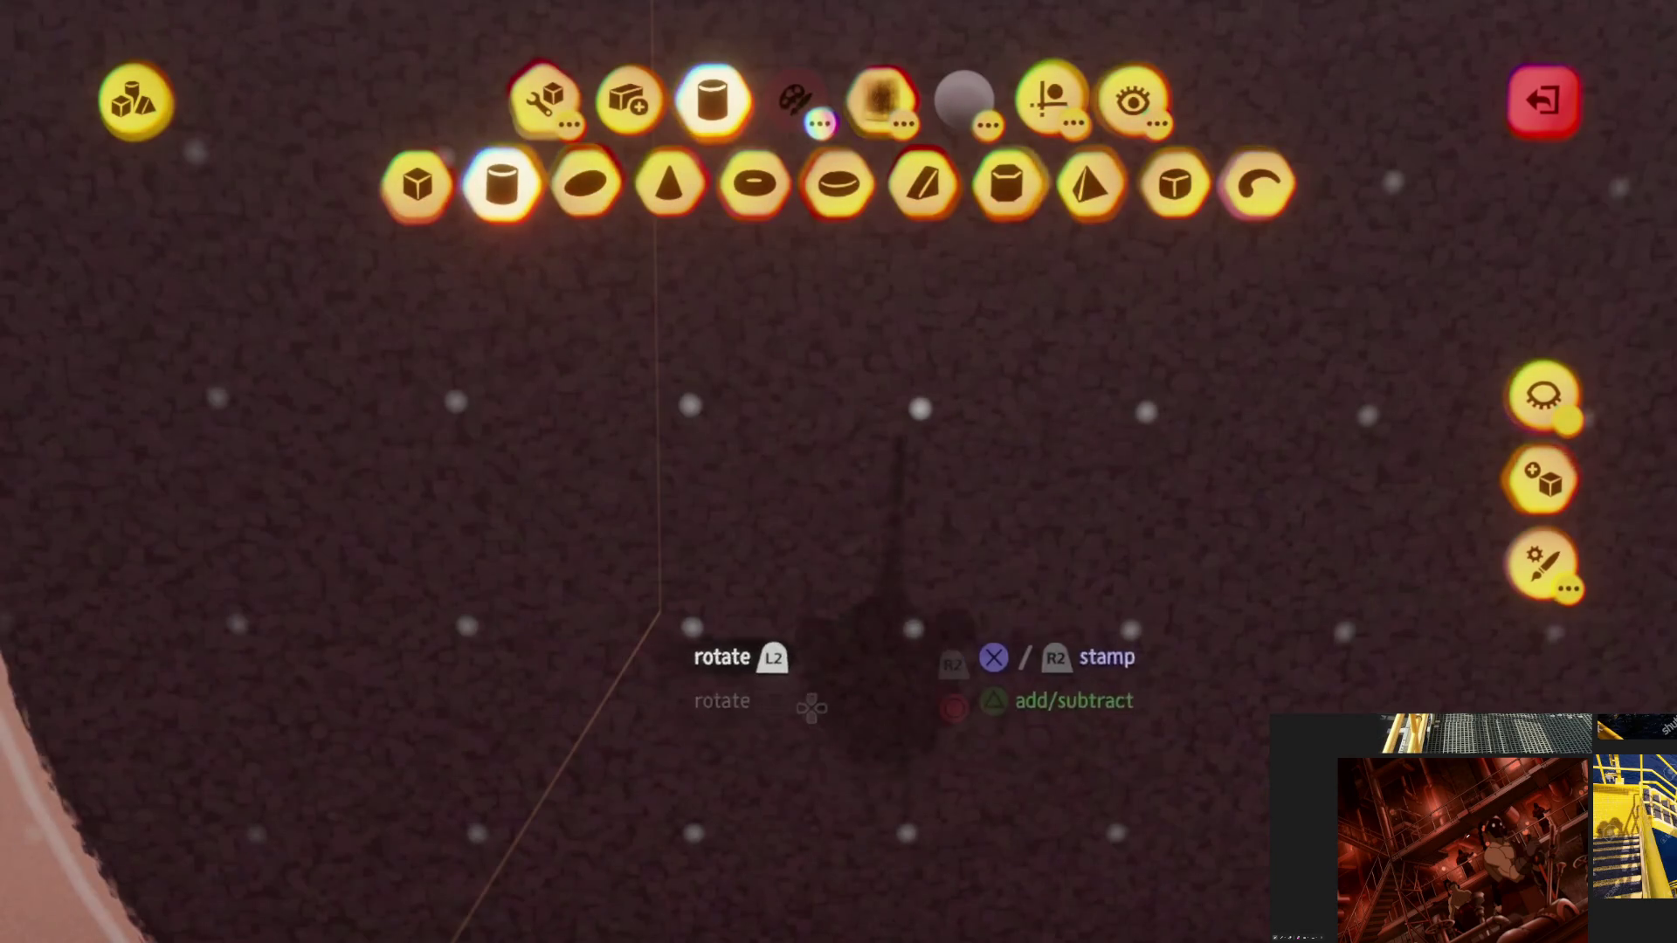
pyautogui.press('Down')
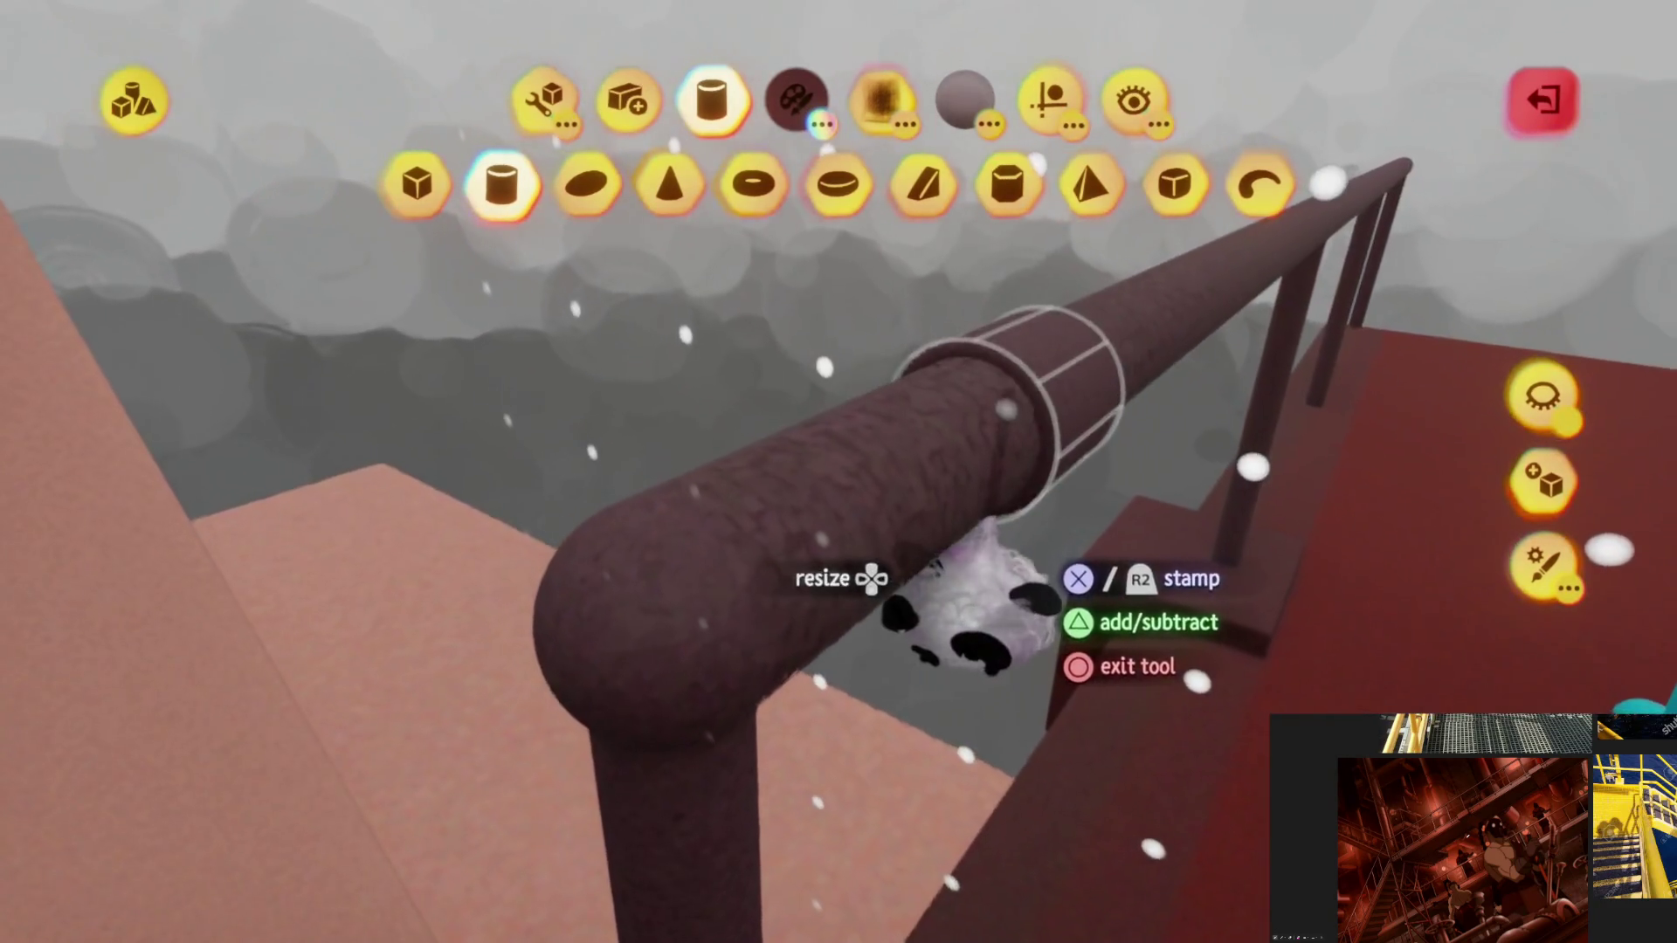
pyautogui.moveTo(967, 609)
pyautogui.mouseDown(button='middle')
pyautogui.moveTo(843, 599)
pyautogui.moveTo(787, 681)
pyautogui.mouseUp(button='middle')
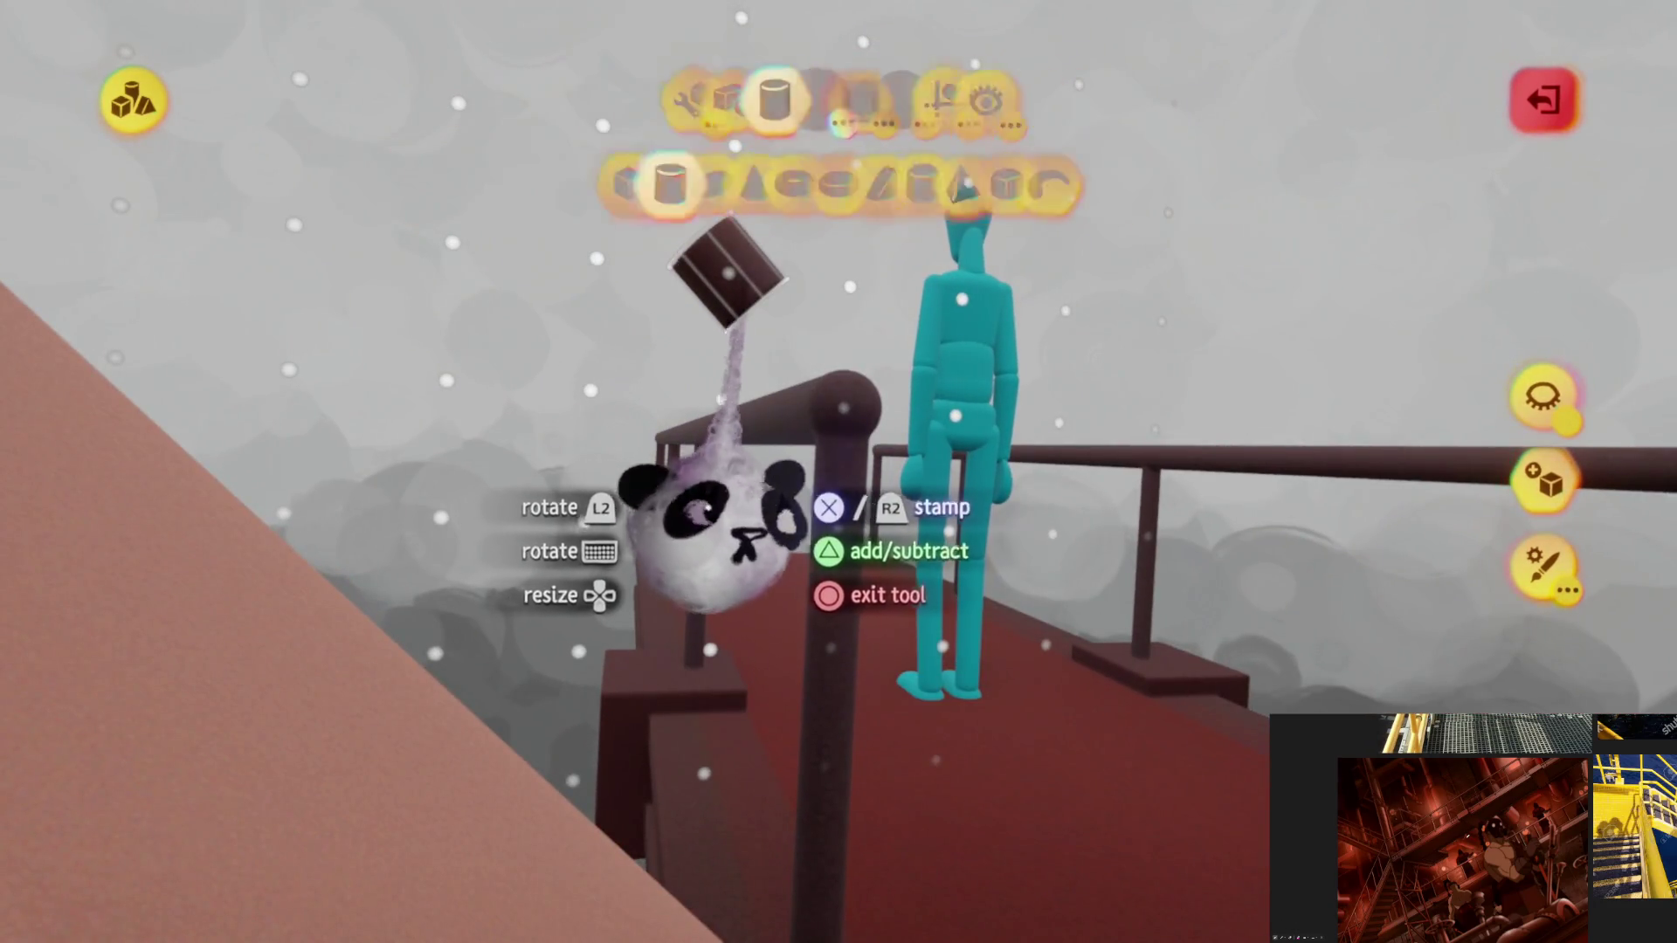
# Step: Slide the cylinder up along the rail, place it onto the railing and exit sculpt mode
pyautogui.moveTo(643, 420); pyautogui.dragTo(564, 223, button='middle')
pyautogui.moveTo(597, 290)
pyautogui.mouseDown()
pyautogui.moveTo(656, 394)
pyautogui.moveTo(872, 459)
pyautogui.moveTo(904, 452)
pyautogui.mouseUp()
pyautogui.moveTo(904, 452); pyautogui.dragTo(1064, 651, button='middle')
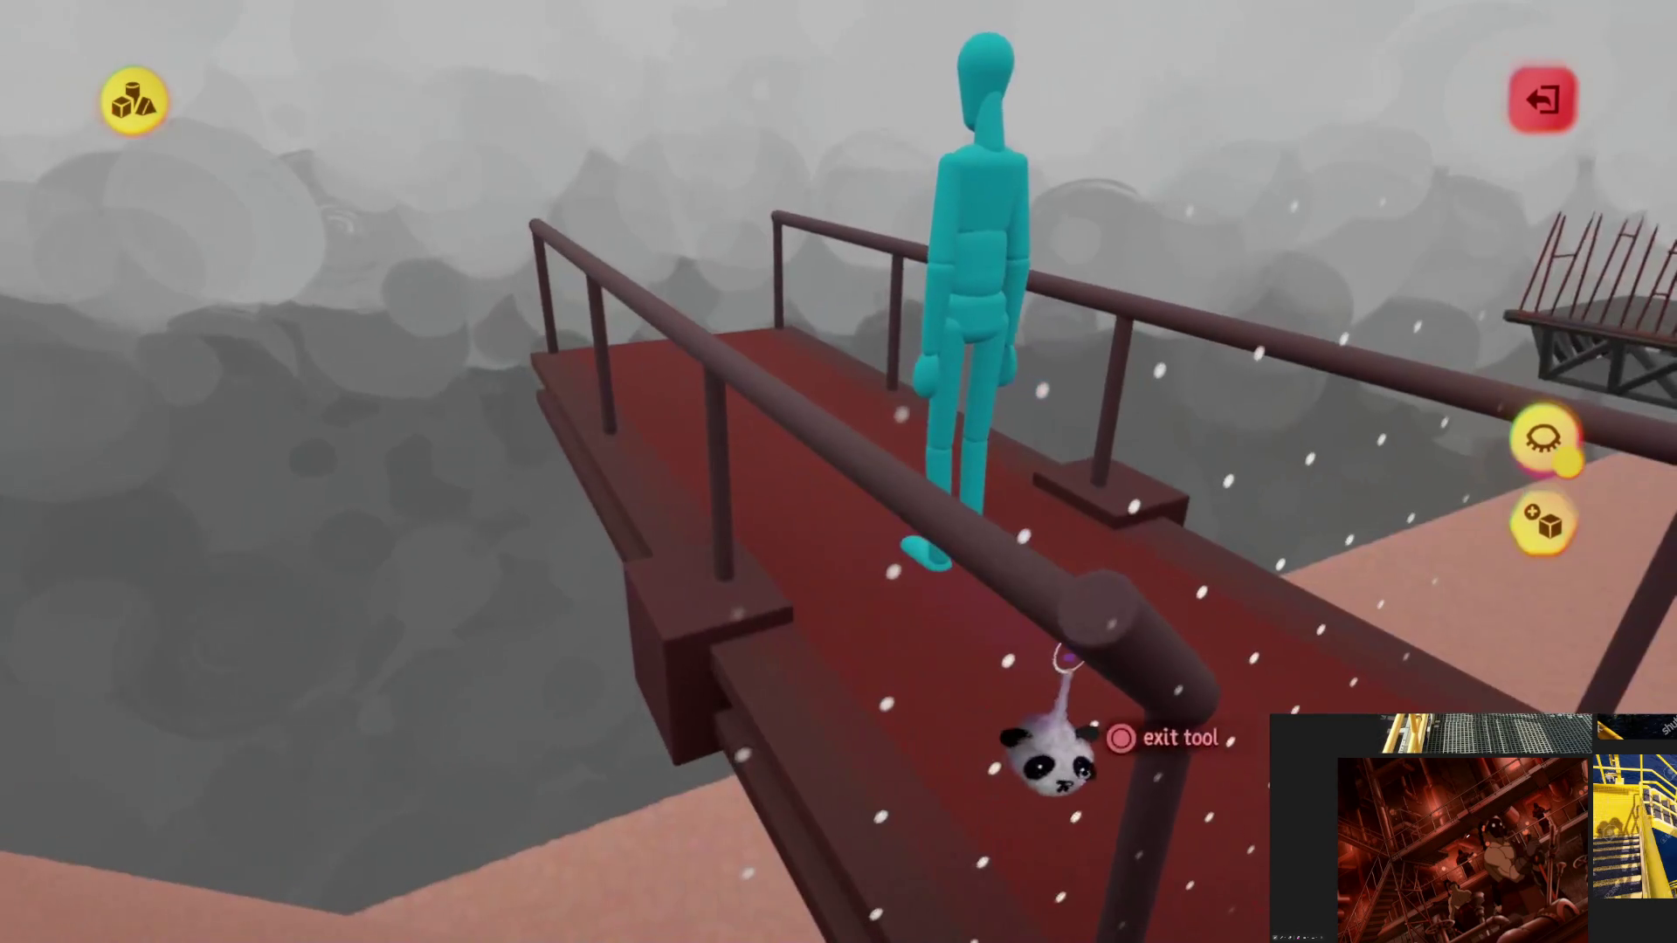
pyautogui.moveTo(938, 773)
pyautogui.mouseDown(button='middle')
pyautogui.moveTo(804, 618)
pyautogui.moveTo(748, 458)
pyautogui.moveTo(883, 329)
pyautogui.moveTo(798, 401)
pyautogui.moveTo(831, 364)
pyautogui.moveTo(846, 550)
pyautogui.moveTo(833, 582)
pyautogui.moveTo(713, 328)
pyautogui.mouseUp(button='middle')
pyautogui.moveTo(813, 478); pyautogui.dragTo(880, 673, button='middle')
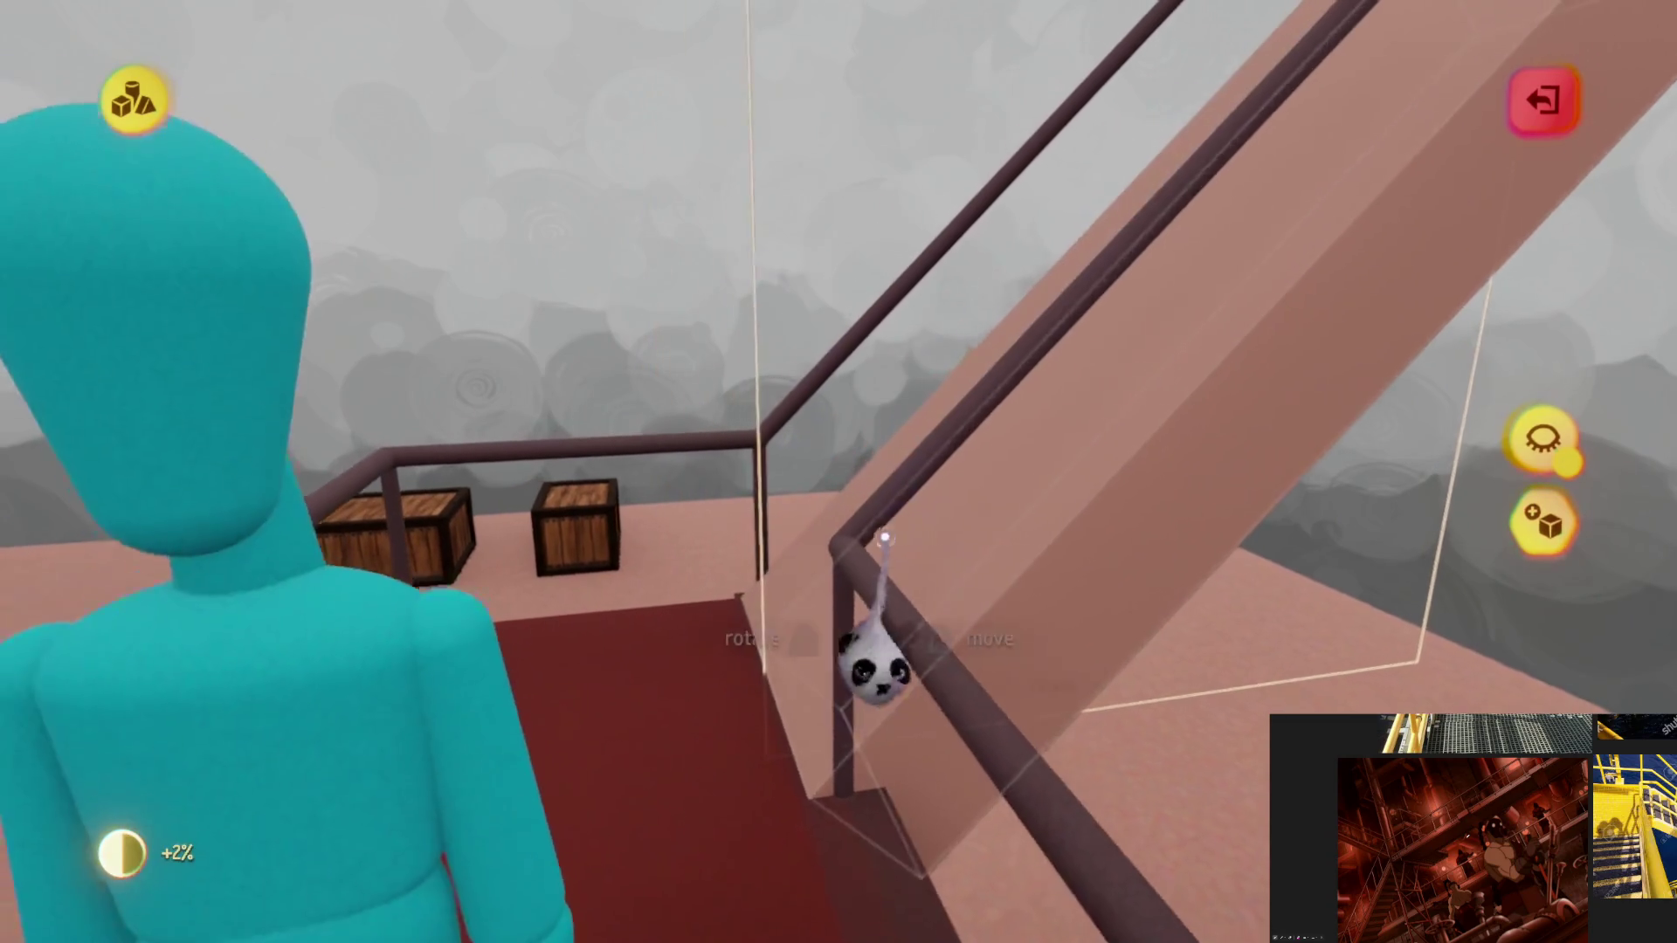
pyautogui.press('Escape')
pyautogui.moveTo(853, 562)
pyautogui.mouseDown(button='middle')
pyautogui.moveTo(830, 644)
pyautogui.moveTo(812, 569)
pyautogui.moveTo(839, 553)
pyautogui.moveTo(853, 637)
pyautogui.moveTo(817, 667)
pyautogui.moveTo(740, 641)
pyautogui.moveTo(746, 534)
pyautogui.mouseUp(button='middle')
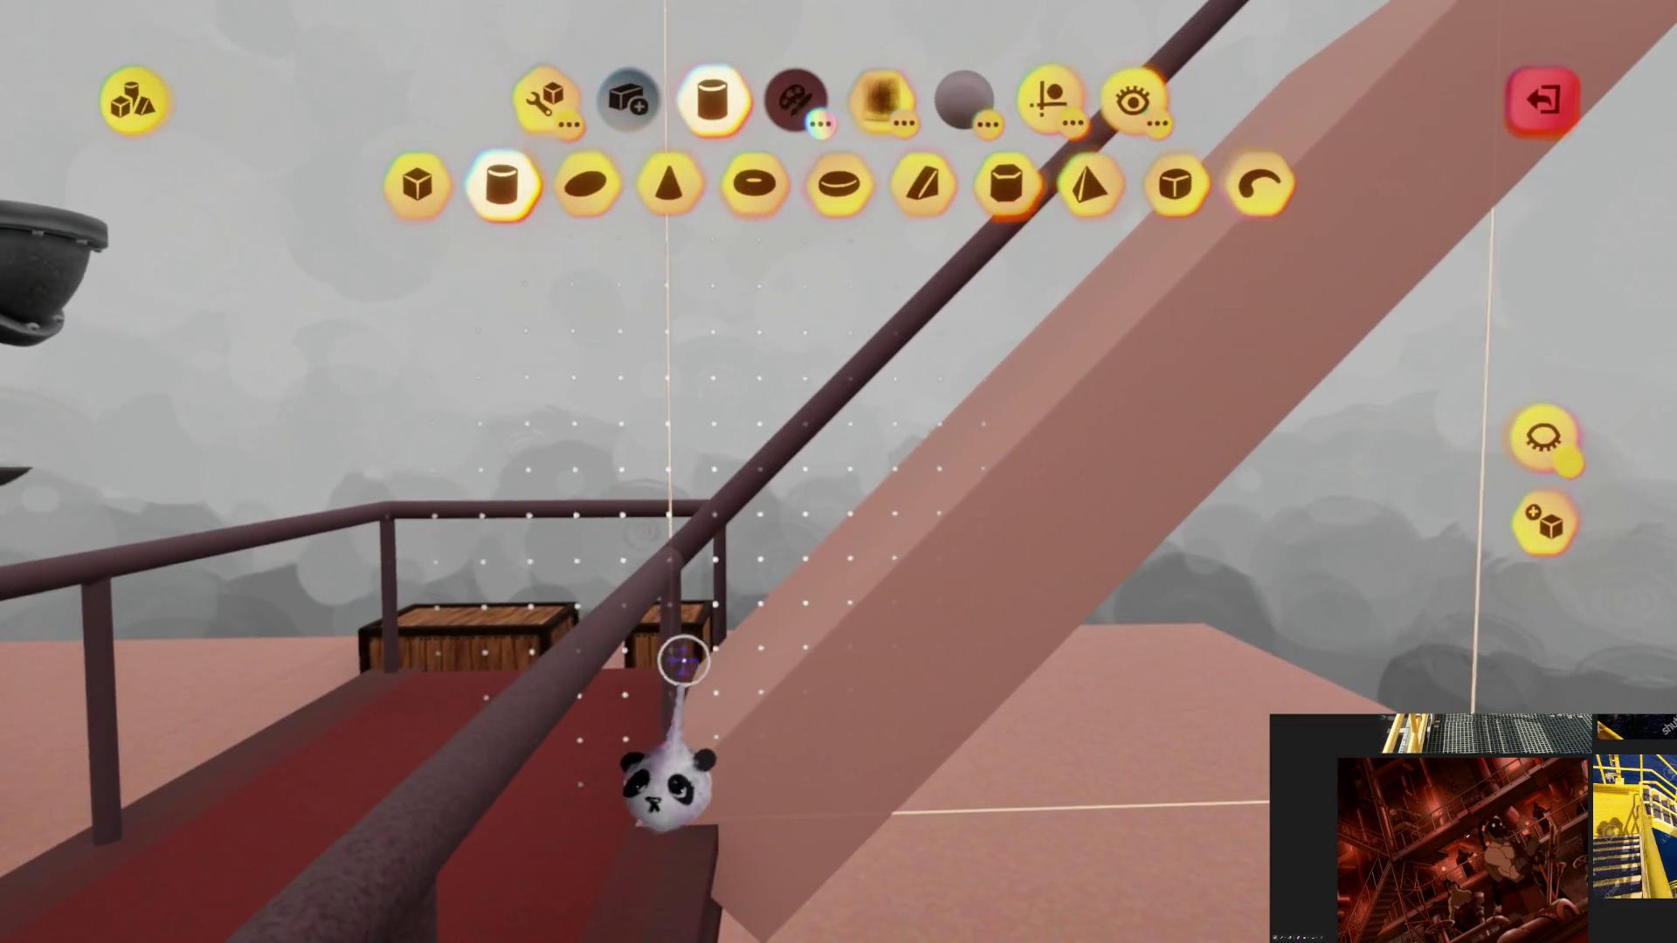
pyautogui.moveTo(679, 665); pyautogui.dragTo(1252, 585, button='middle')
# Step: Hide all but the beam and rails, then grid-align and set the upright posts at the rail ends
pyautogui.click(1544, 440)
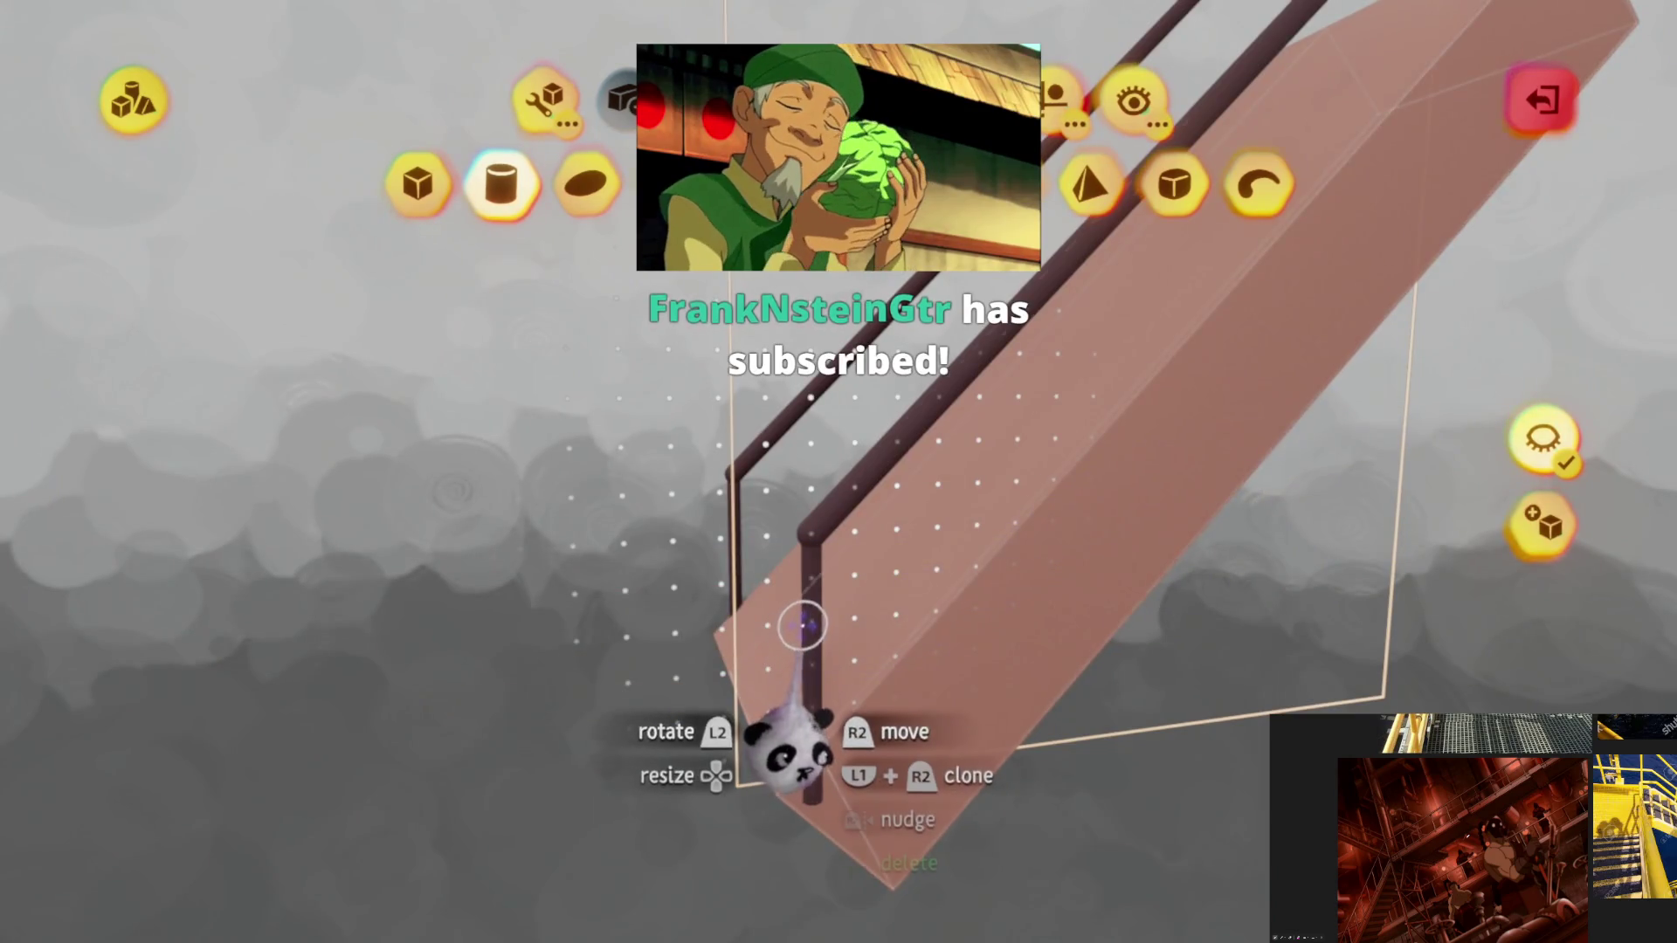
pyautogui.moveTo(802, 714); pyautogui.dragTo(861, 547)
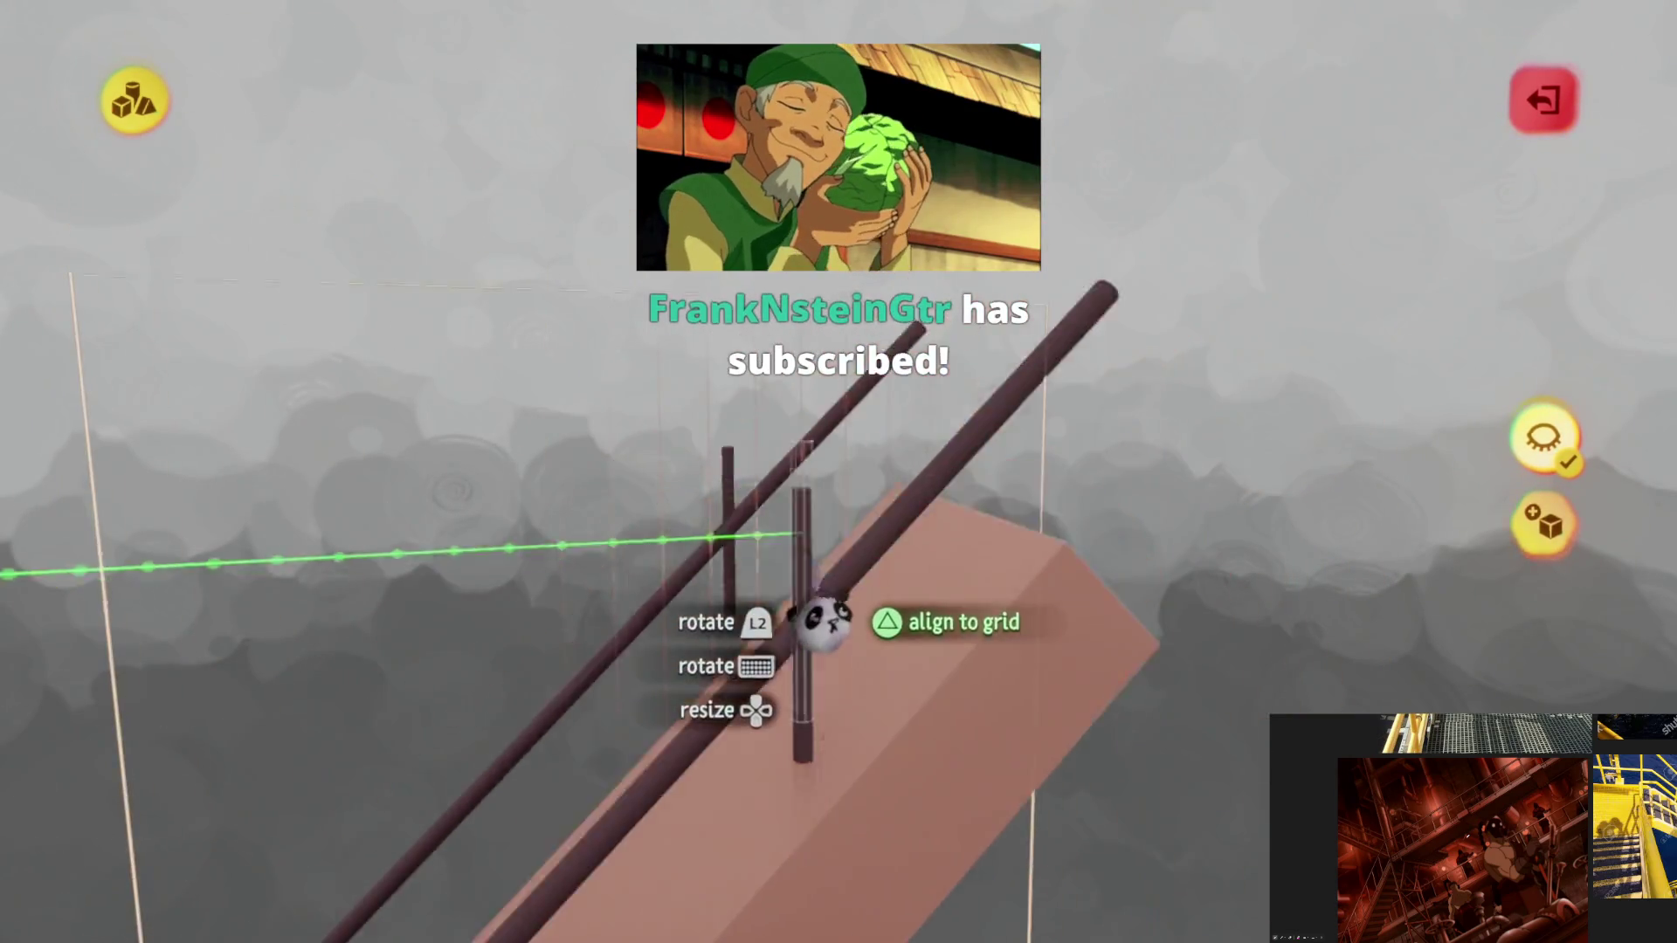
pyautogui.moveTo(802, 505); pyautogui.dragTo(794, 532)
pyautogui.moveTo(794, 532); pyautogui.dragTo(708, 623, button='middle')
pyautogui.moveTo(701, 606); pyautogui.dragTo(858, 521)
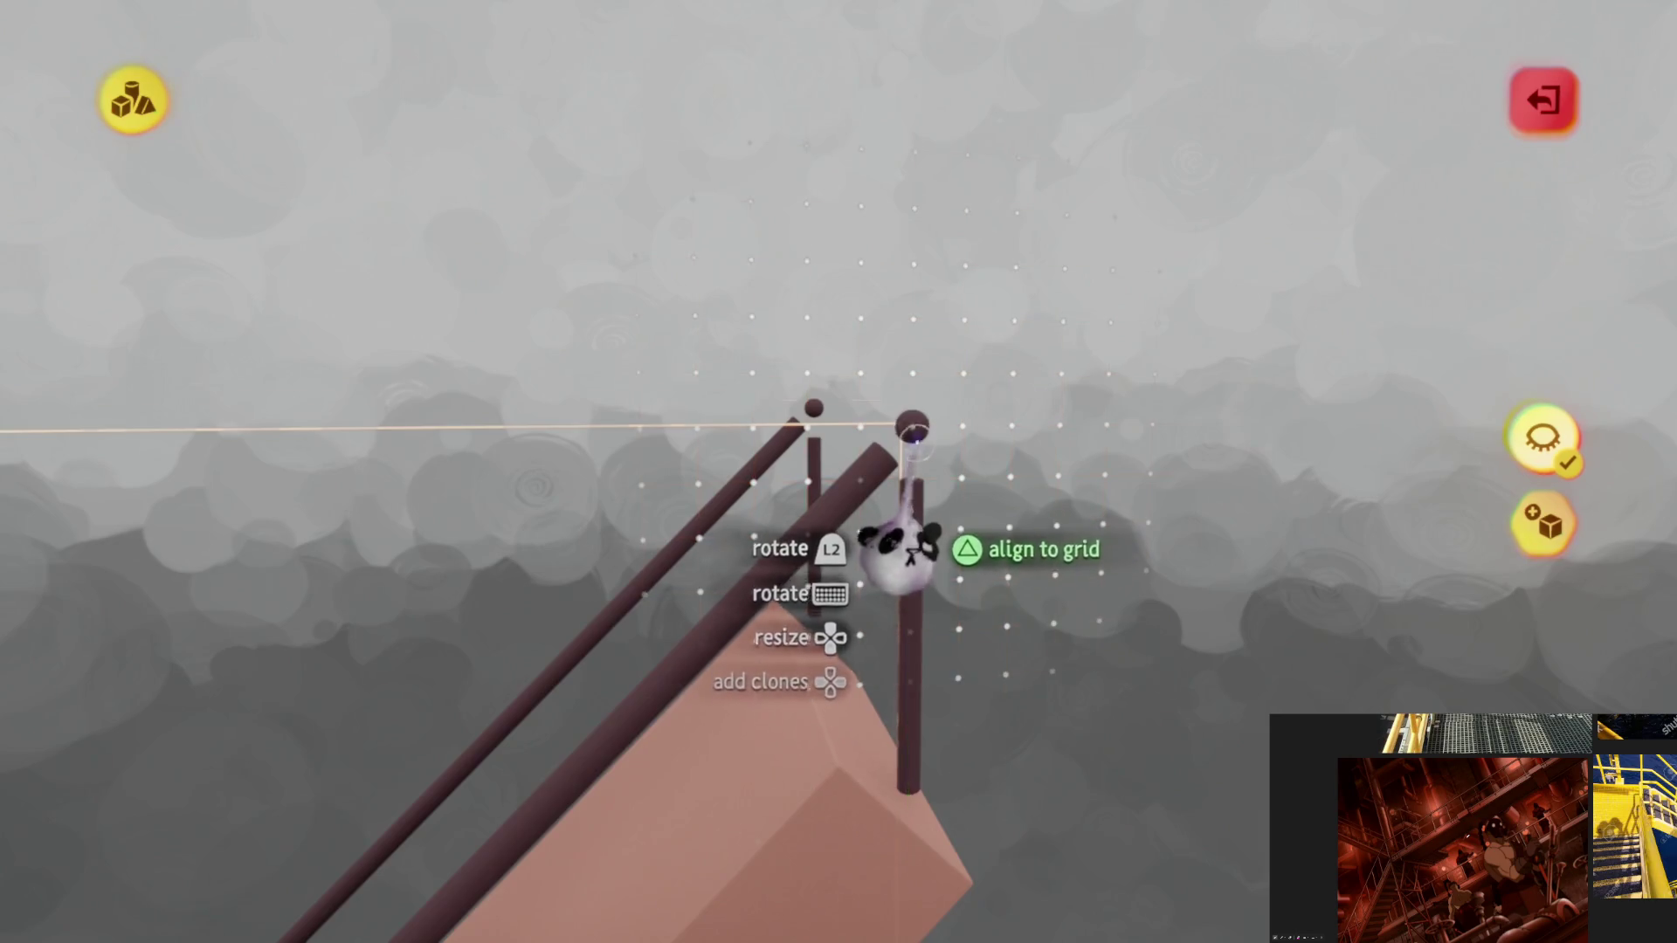
pyautogui.moveTo(899, 543); pyautogui.dragTo(831, 637)
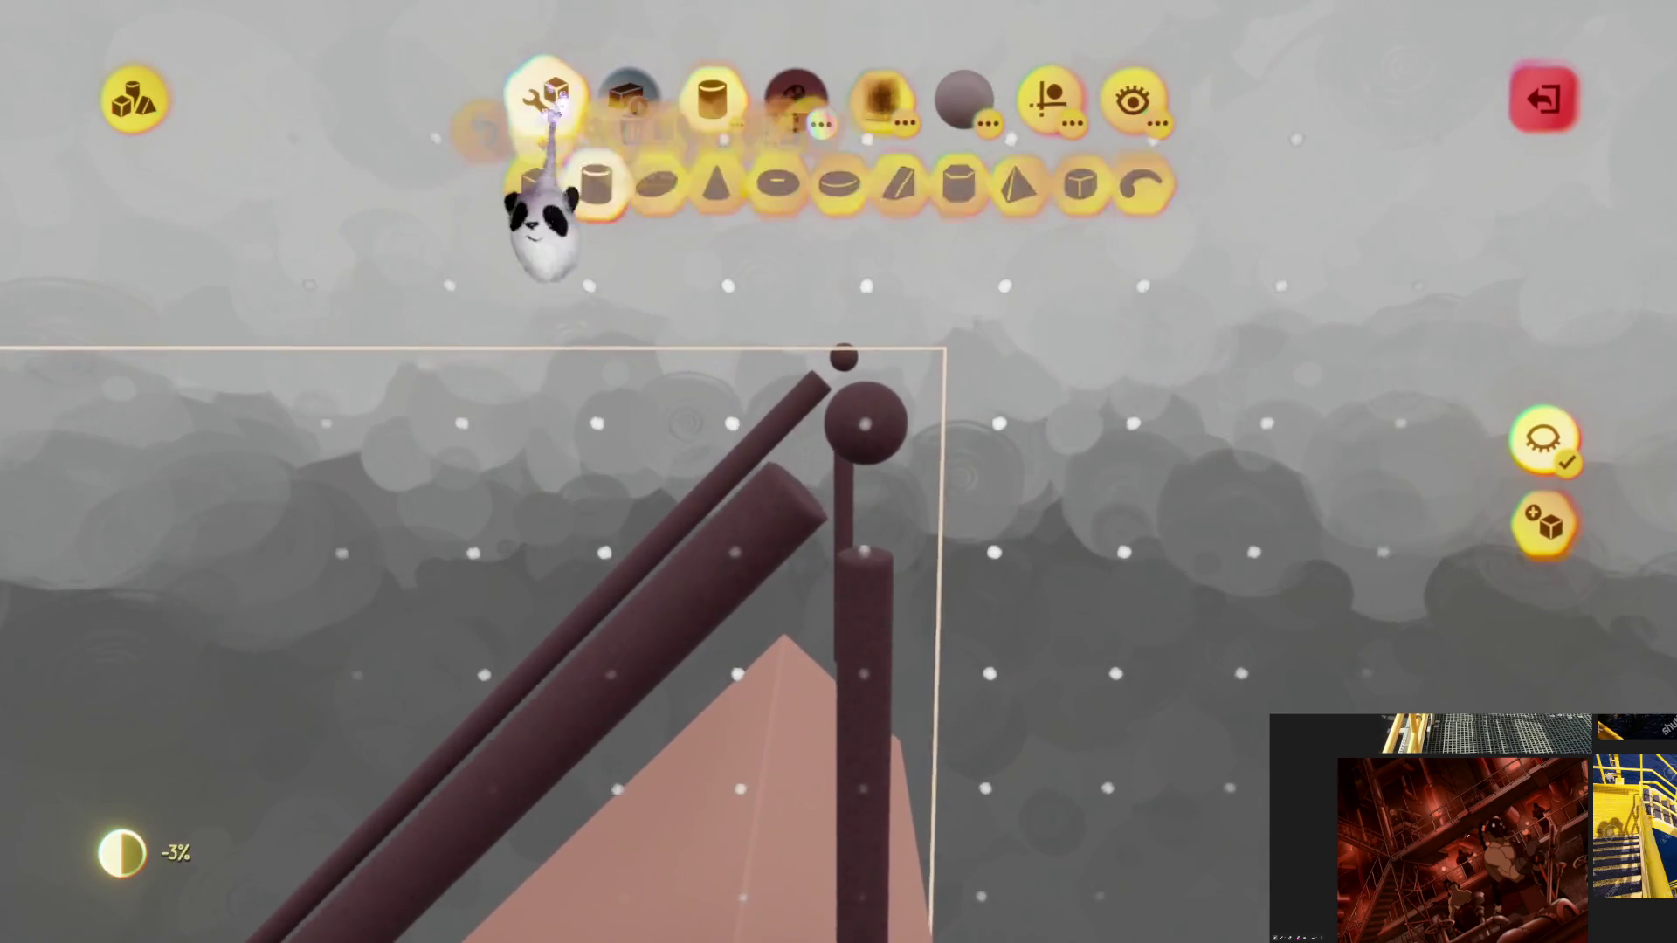
pyautogui.moveTo(656, 712); pyautogui.dragTo(839, 656)
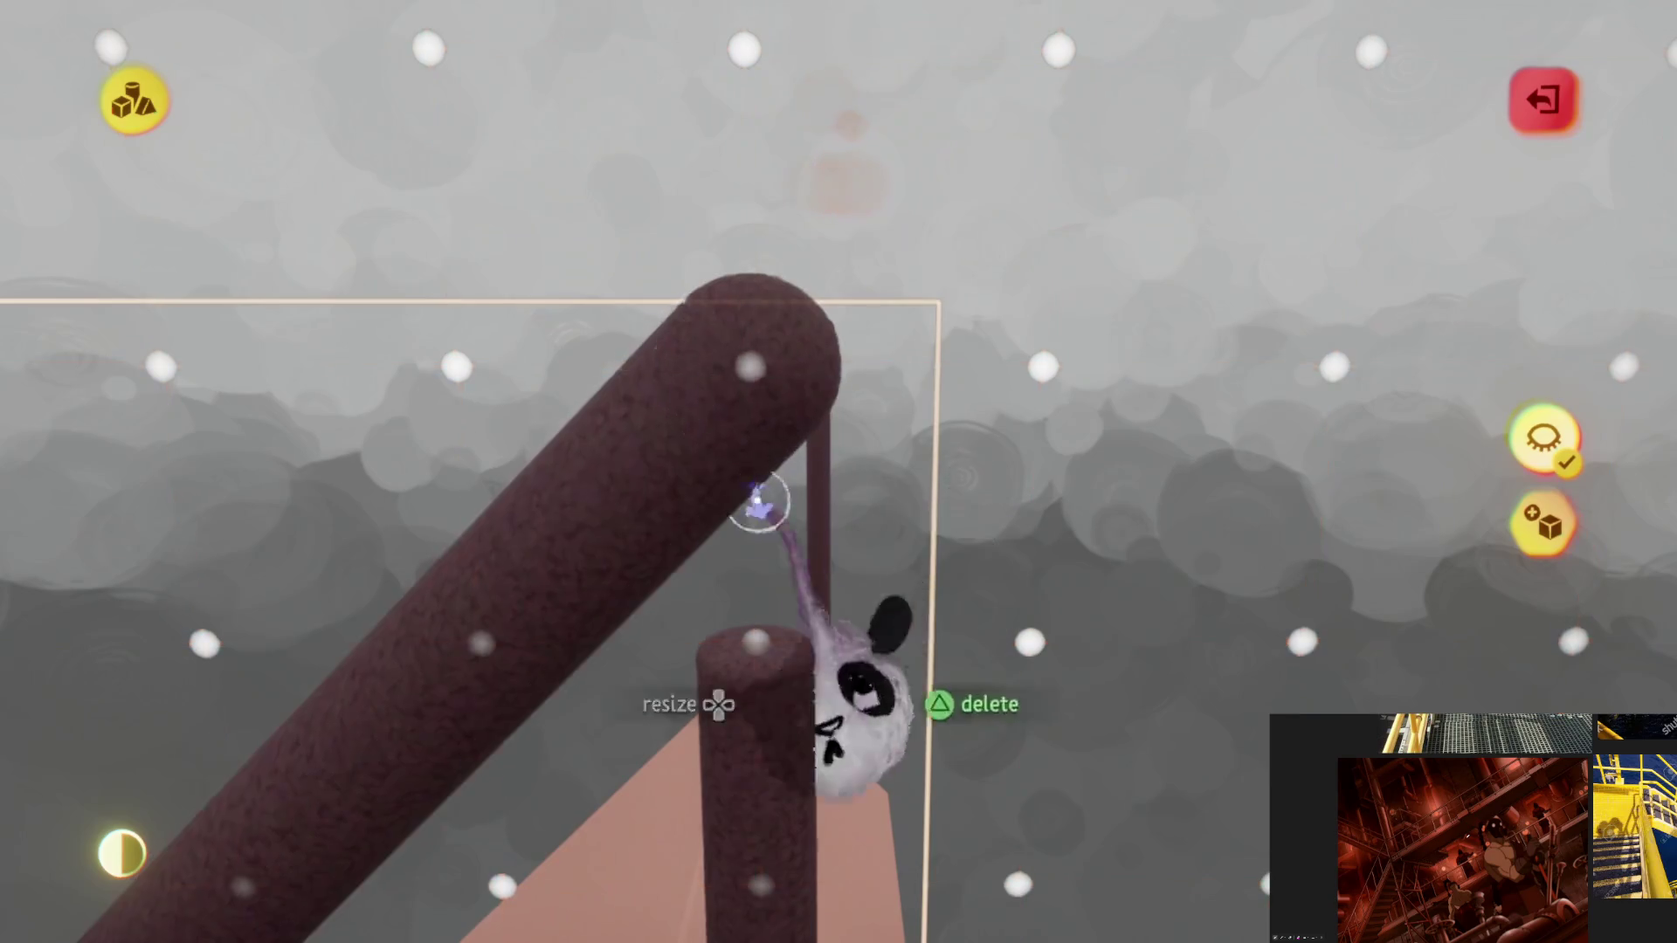
pyautogui.moveTo(784, 378)
pyautogui.mouseDown(button='middle')
pyautogui.moveTo(1029, 417)
pyautogui.moveTo(999, 438)
pyautogui.moveTo(1358, 547)
pyautogui.mouseUp(button='middle')
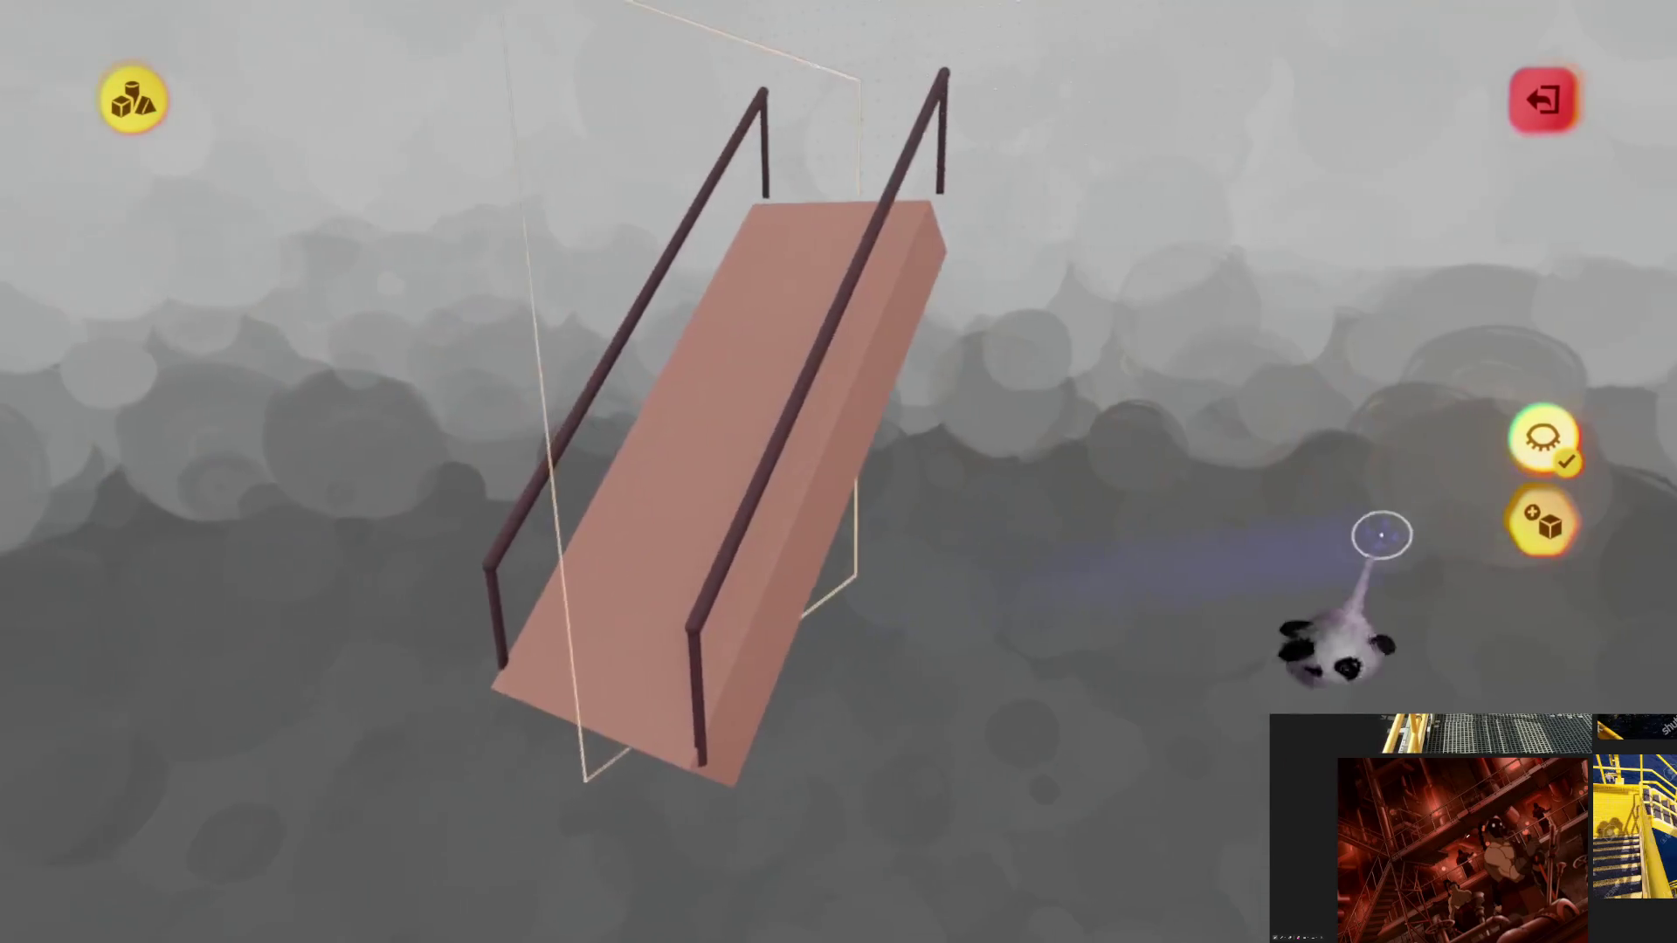
# Step: Unhide the platform and figure and inspect the bridge from above and below
pyautogui.click(1543, 439)
pyautogui.moveTo(959, 708)
pyautogui.mouseDown(button='middle')
pyautogui.moveTo(830, 685)
pyautogui.moveTo(843, 730)
pyautogui.moveTo(871, 648)
pyautogui.moveTo(856, 659)
pyautogui.mouseUp(button='middle')
pyautogui.moveTo(875, 598); pyautogui.dragTo(826, 417, button='middle')
pyautogui.moveTo(722, 361)
pyautogui.mouseDown(button='middle')
pyautogui.moveTo(813, 599)
pyautogui.moveTo(846, 632)
pyautogui.moveTo(847, 562)
pyautogui.moveTo(1095, 331)
pyautogui.moveTo(853, 578)
pyautogui.moveTo(883, 525)
pyautogui.moveTo(861, 535)
pyautogui.moveTo(869, 513)
pyautogui.moveTo(969, 550)
pyautogui.moveTo(887, 490)
pyautogui.moveTo(738, 206)
pyautogui.moveTo(893, 596)
pyautogui.moveTo(860, 515)
pyautogui.mouseUp(button='middle')
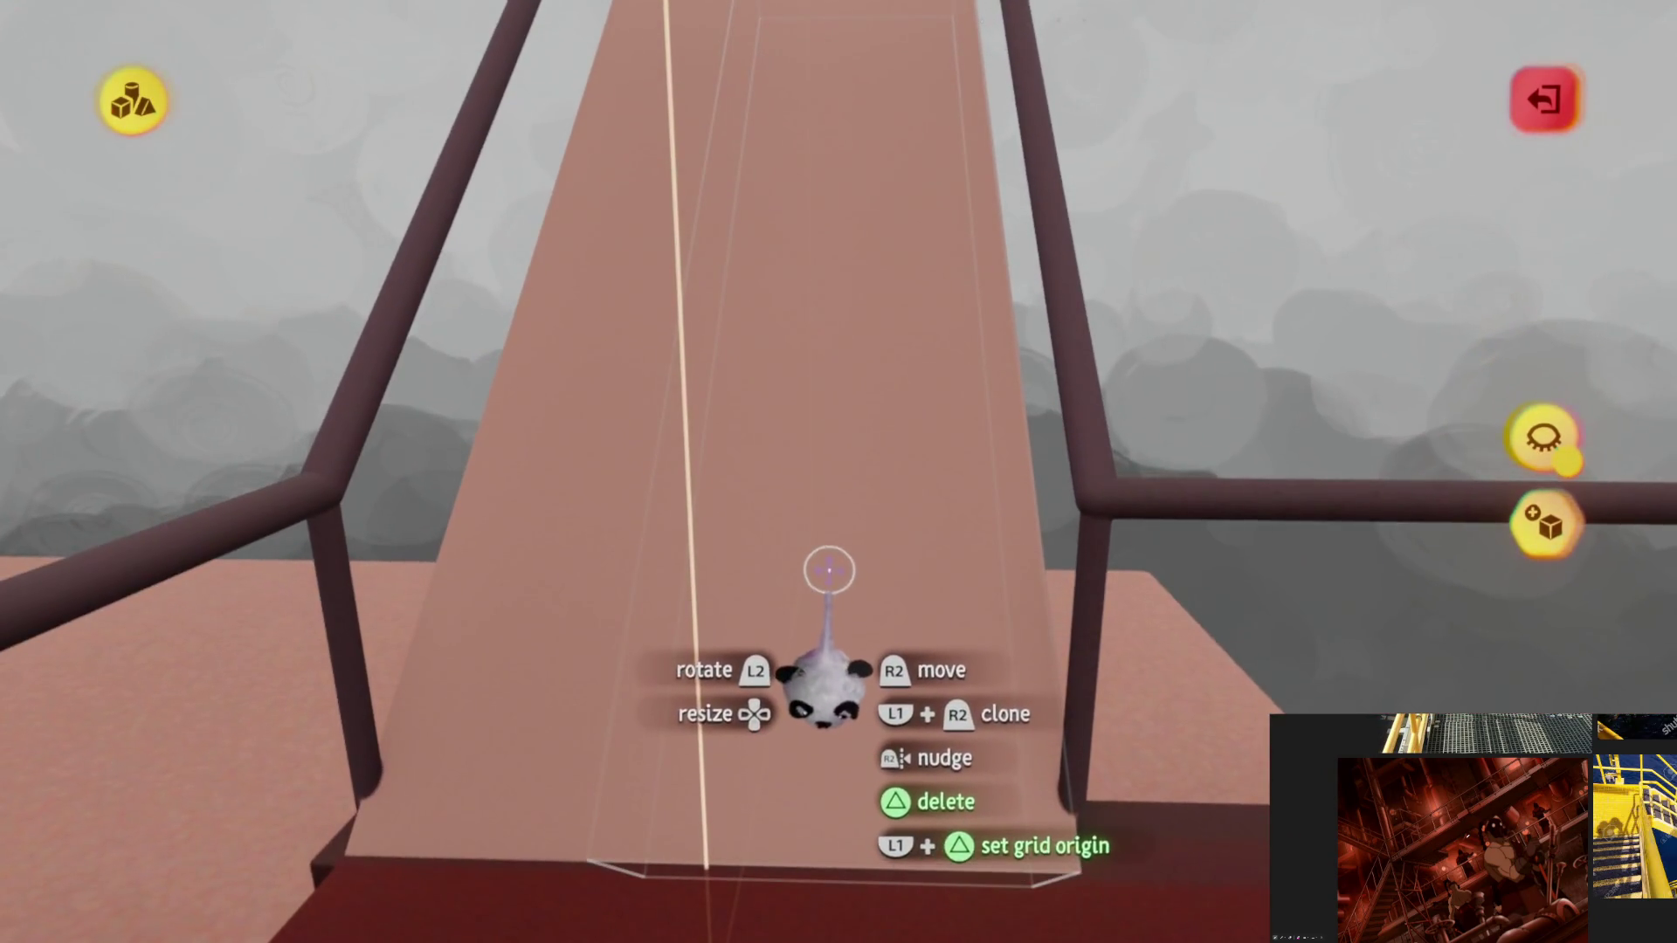
# Step: Switch to stamping, pick a red colour and stamp a cube at the top of the staircase
pyautogui.press('Return')
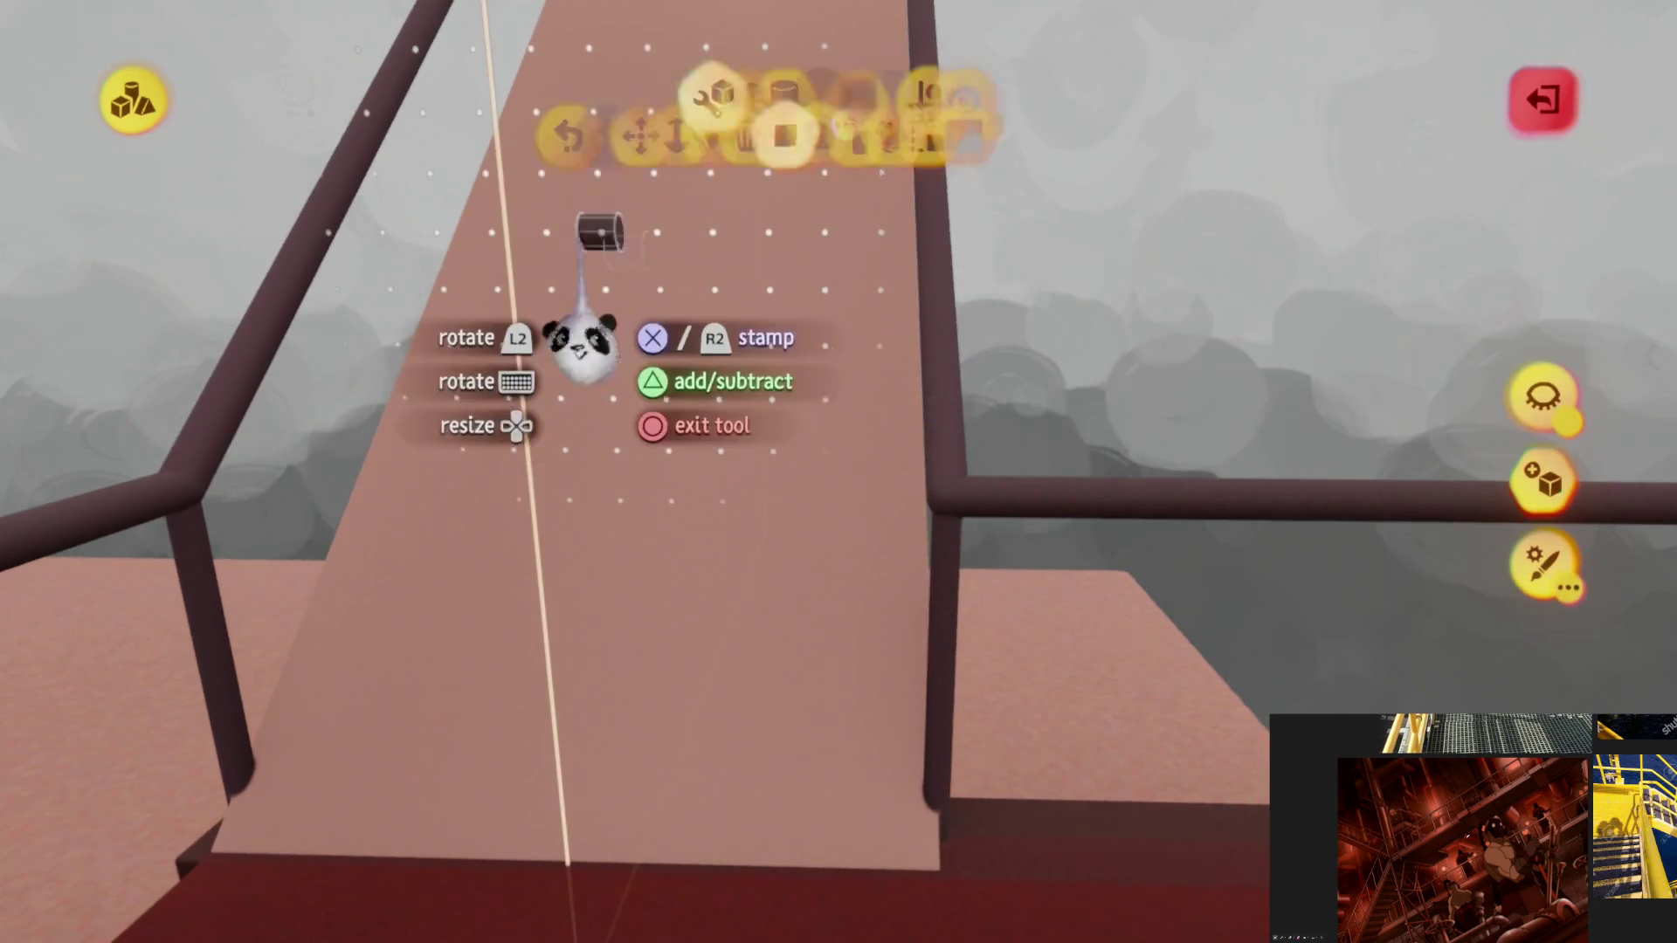
pyautogui.press('Escape')
pyautogui.press('c')
pyautogui.press('Escape')
pyautogui.moveTo(719, 544)
pyautogui.mouseDown(button='middle')
pyautogui.moveTo(775, 522)
pyautogui.moveTo(758, 321)
pyautogui.mouseUp(button='middle')
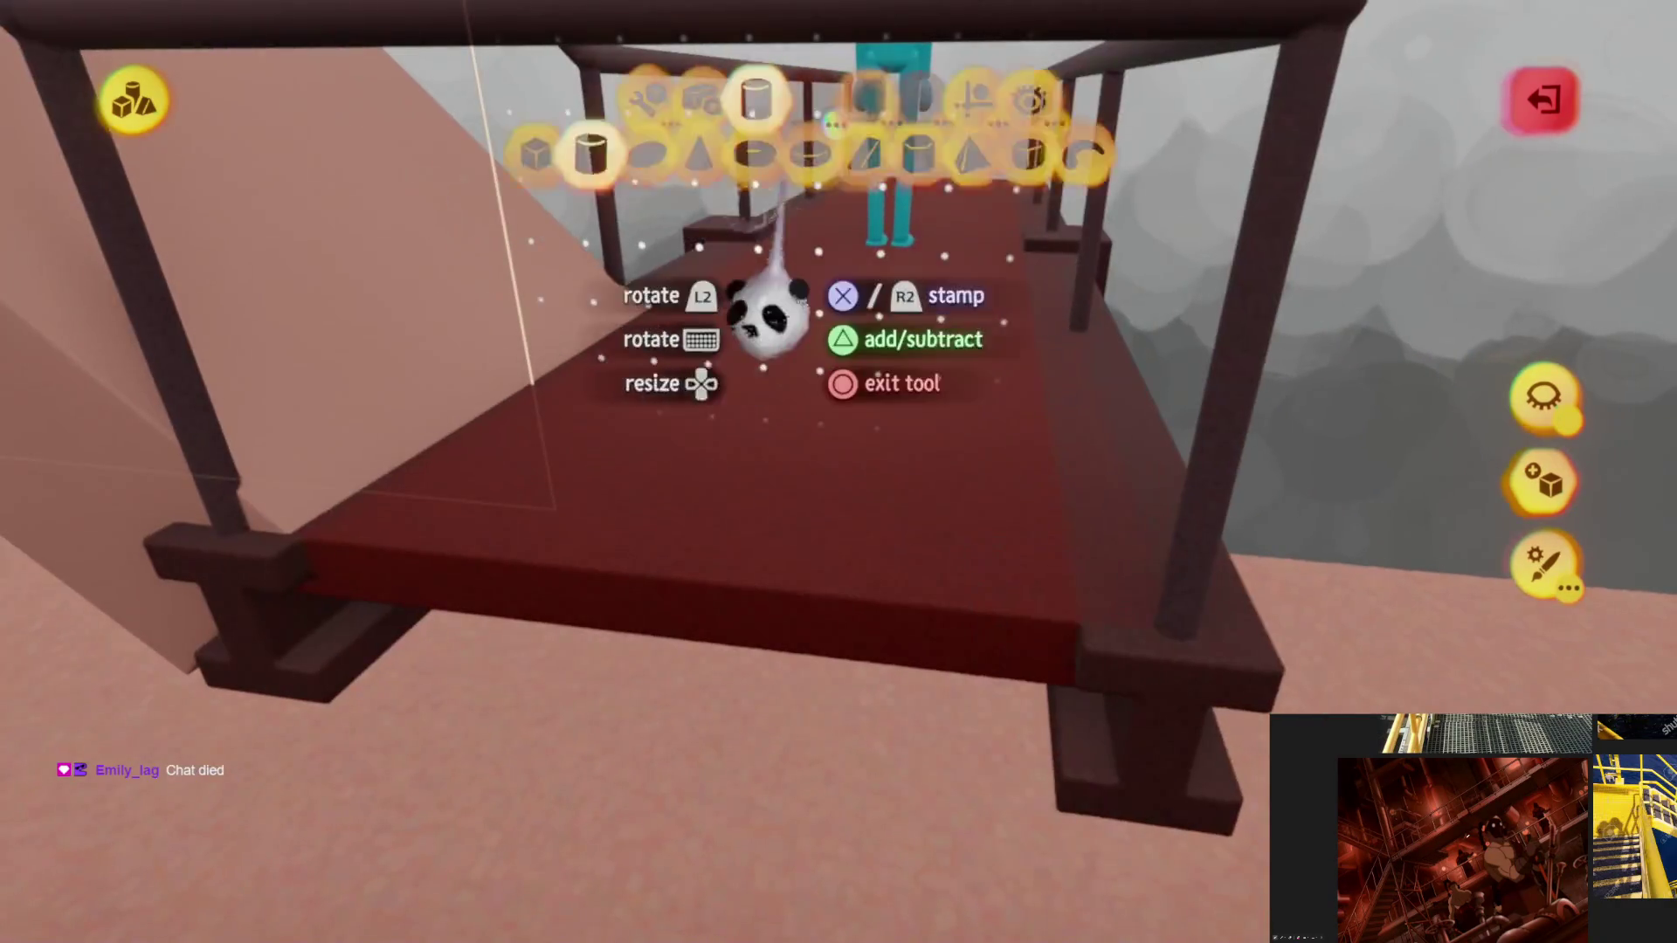
pyautogui.click(417, 184)
pyautogui.moveTo(749, 525); pyautogui.dragTo(797, 531, button='middle')
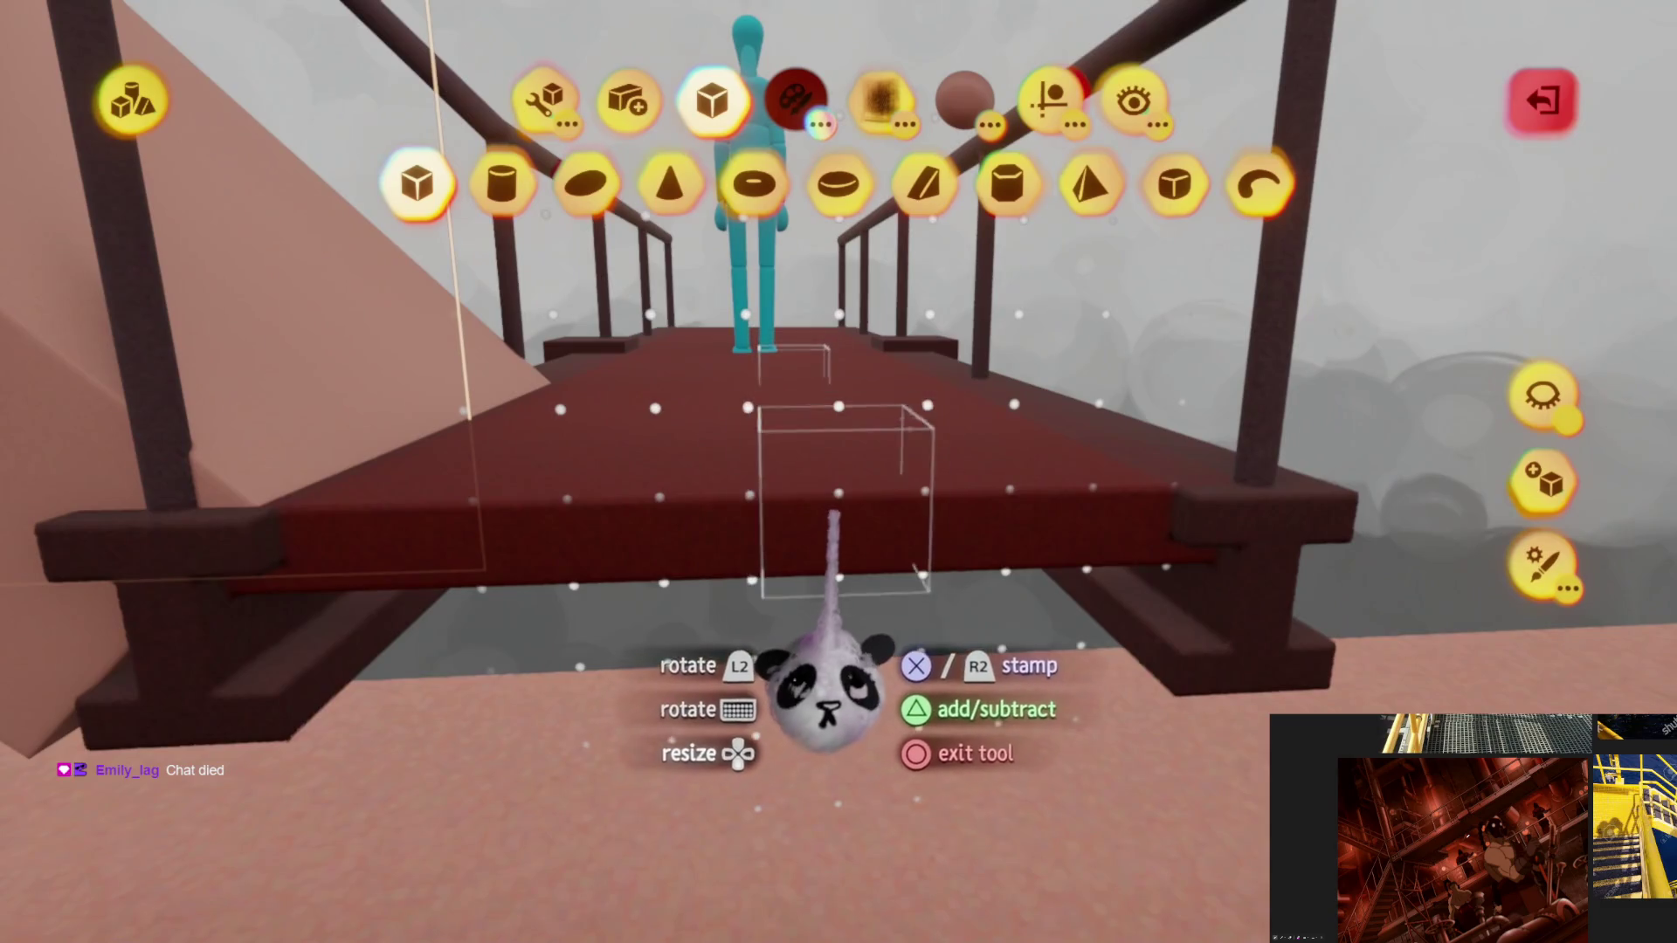
pyautogui.moveTo(829, 694)
pyautogui.mouseDown(button='middle')
pyautogui.moveTo(827, 638)
pyautogui.moveTo(775, 551)
pyautogui.moveTo(829, 656)
pyautogui.moveTo(831, 629)
pyautogui.moveTo(825, 733)
pyautogui.moveTo(819, 669)
pyautogui.moveTo(804, 674)
pyautogui.moveTo(805, 563)
pyautogui.moveTo(852, 495)
pyautogui.moveTo(839, 455)
pyautogui.moveTo(899, 524)
pyautogui.moveTo(852, 662)
pyautogui.moveTo(862, 637)
pyautogui.moveTo(869, 656)
pyautogui.moveTo(879, 643)
pyautogui.moveTo(712, 562)
pyautogui.mouseUp(button='middle')
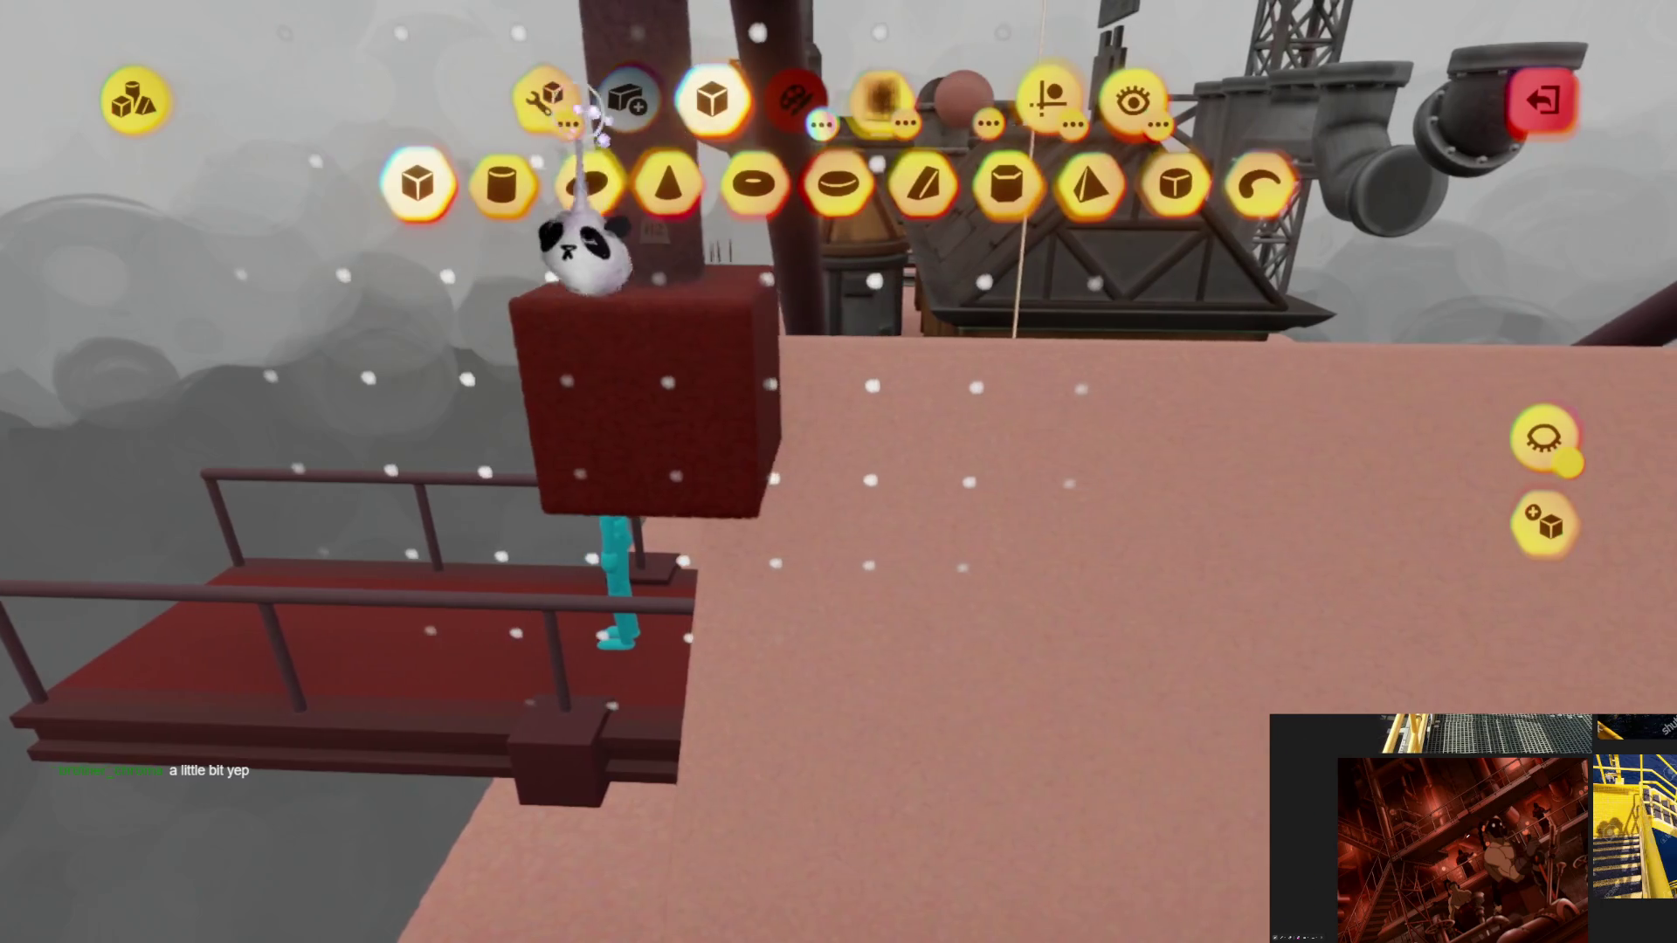
# Step: Stretch the red cube into a long beam along the staircase edge
pyautogui.click(543, 102)
pyautogui.moveTo(638, 394); pyautogui.dragTo(843, 432)
pyautogui.moveTo(842, 433)
pyautogui.mouseDown(button='middle')
pyautogui.moveTo(812, 420)
pyautogui.moveTo(884, 402)
pyautogui.moveTo(869, 423)
pyautogui.moveTo(764, 361)
pyautogui.mouseUp(button='middle')
pyautogui.moveTo(855, 531)
pyautogui.mouseDown(button='middle')
pyautogui.moveTo(831, 486)
pyautogui.moveTo(831, 506)
pyautogui.moveTo(772, 486)
pyautogui.mouseUp(button='middle')
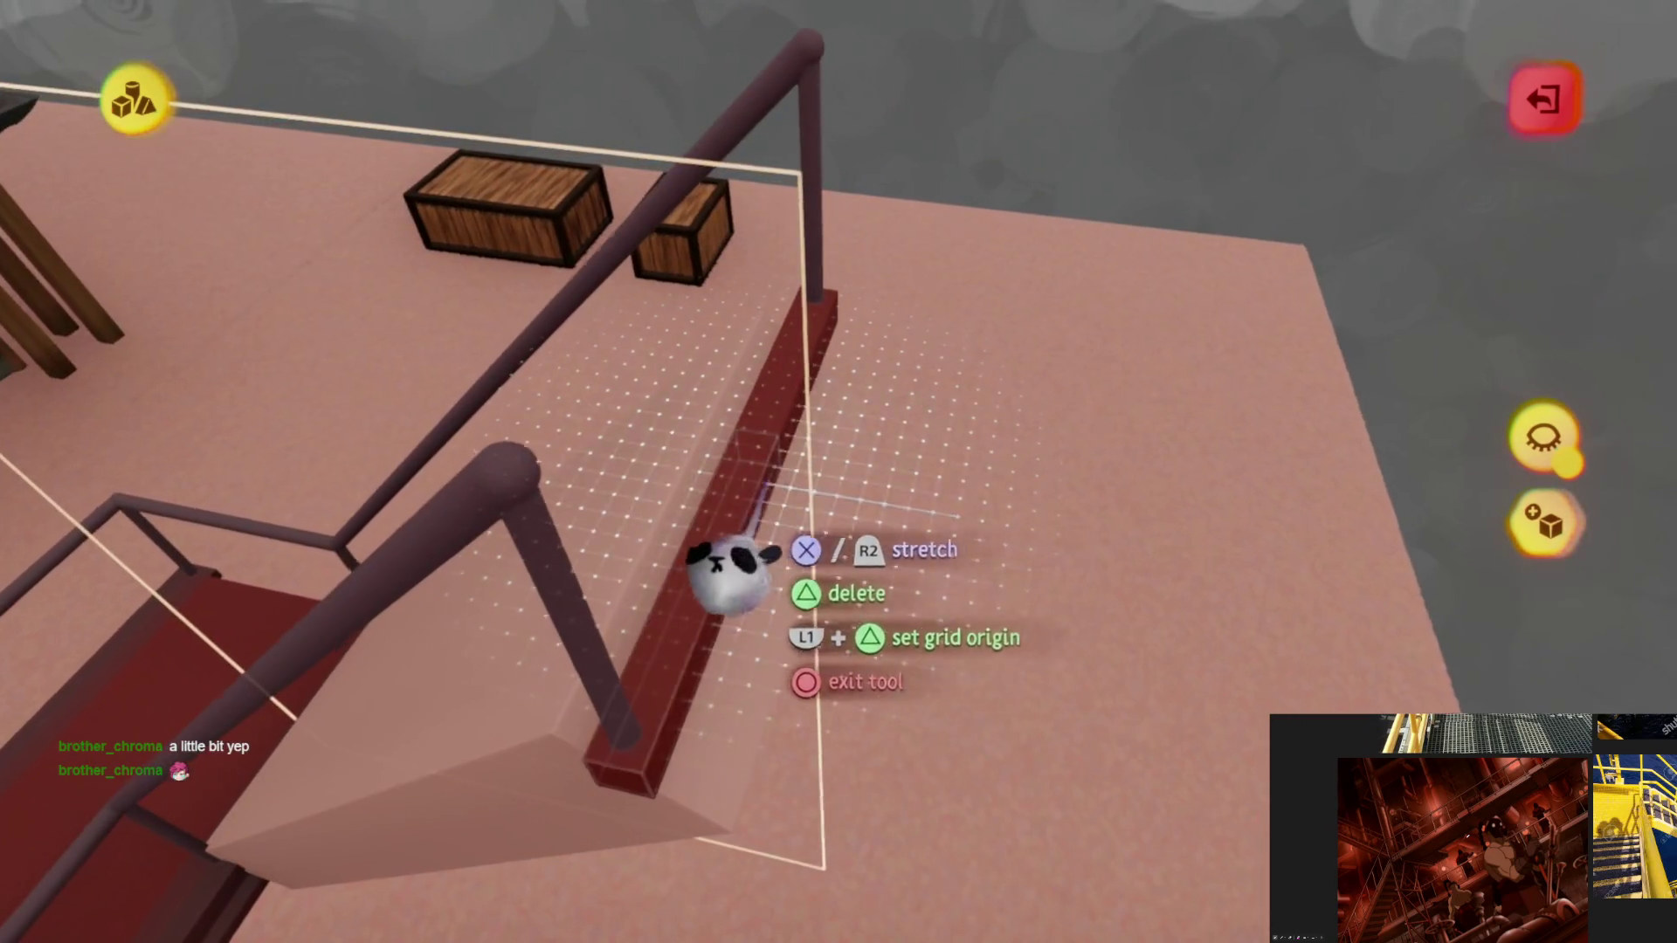
# Step: Widen the red beam into a flat landing slab and exit sculpting
pyautogui.moveTo(728, 576); pyautogui.dragTo(1086, 599)
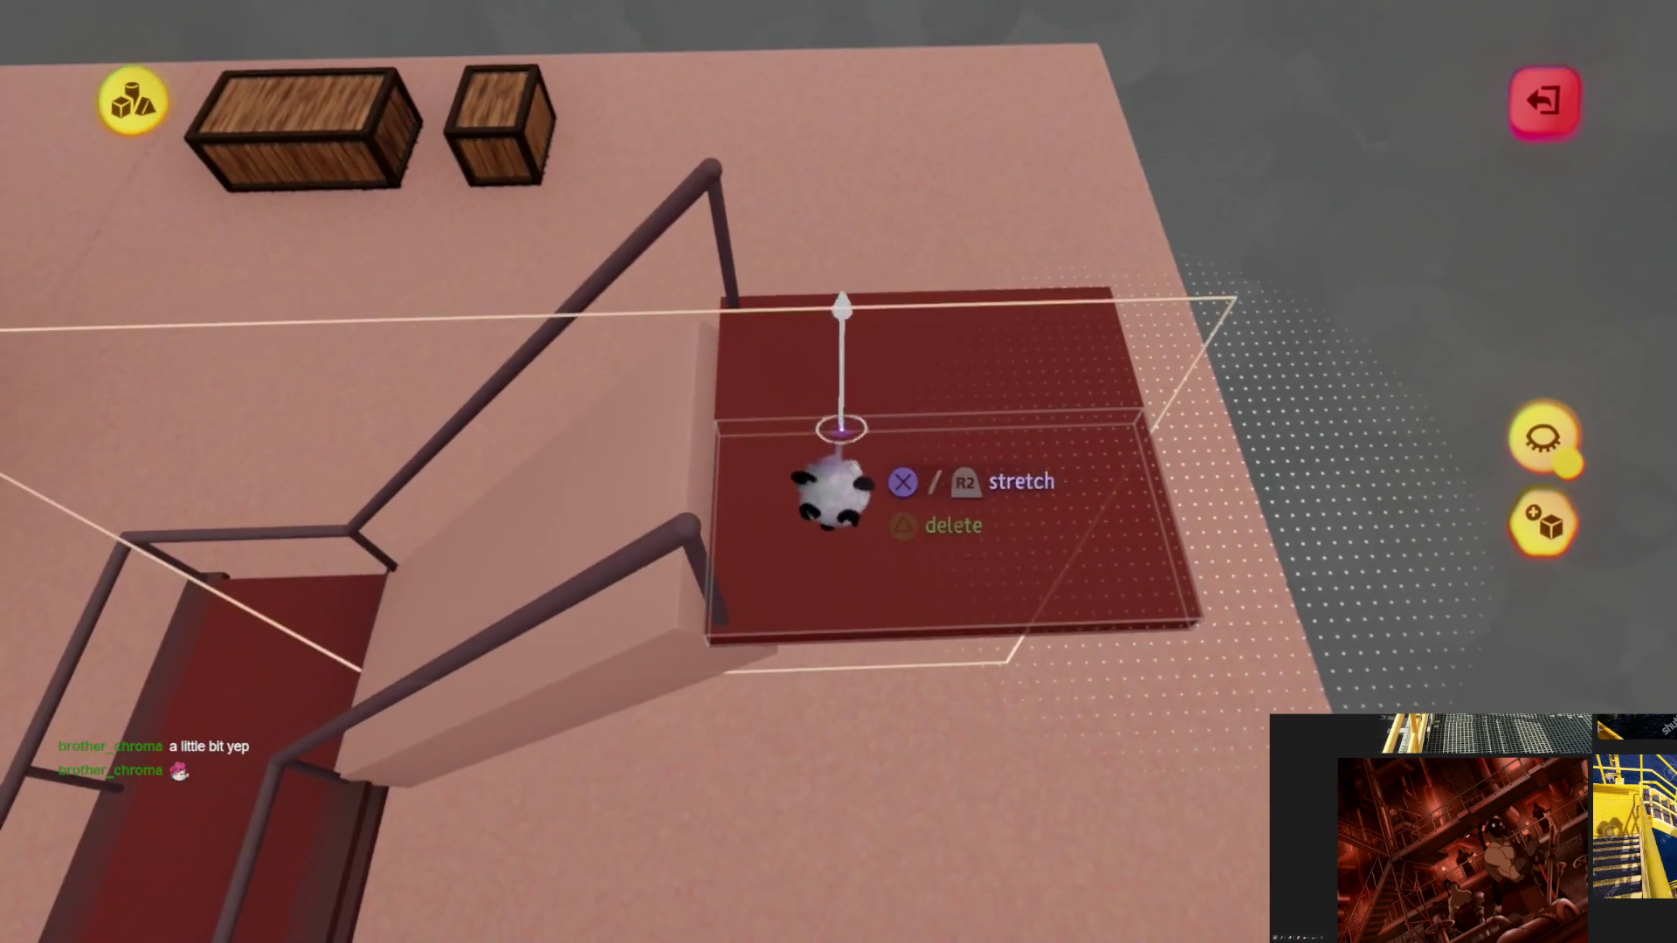
pyautogui.moveTo(859, 538)
pyautogui.mouseDown(button='middle')
pyautogui.moveTo(899, 637)
pyautogui.moveTo(831, 617)
pyautogui.mouseUp(button='middle')
pyautogui.press('Escape')
# Step: Carry a railing over and set it on the slab's edges, then grab the slab edge to resize it
pyautogui.click(743, 472)
pyautogui.moveTo(816, 379)
pyautogui.mouseDown(button='middle')
pyautogui.moveTo(1016, 407)
pyautogui.moveTo(1019, 481)
pyautogui.moveTo(899, 637)
pyautogui.moveTo(798, 588)
pyautogui.moveTo(818, 550)
pyautogui.mouseUp(button='middle')
pyautogui.click(981, 487)
pyautogui.moveTo(617, 345); pyautogui.dragTo(825, 603, button='middle')
pyautogui.moveTo(834, 505)
pyautogui.mouseDown(button='middle')
pyautogui.moveTo(817, 449)
pyautogui.moveTo(842, 424)
pyautogui.moveTo(824, 442)
pyautogui.moveTo(854, 550)
pyautogui.mouseUp(button='middle')
pyautogui.click(829, 503)
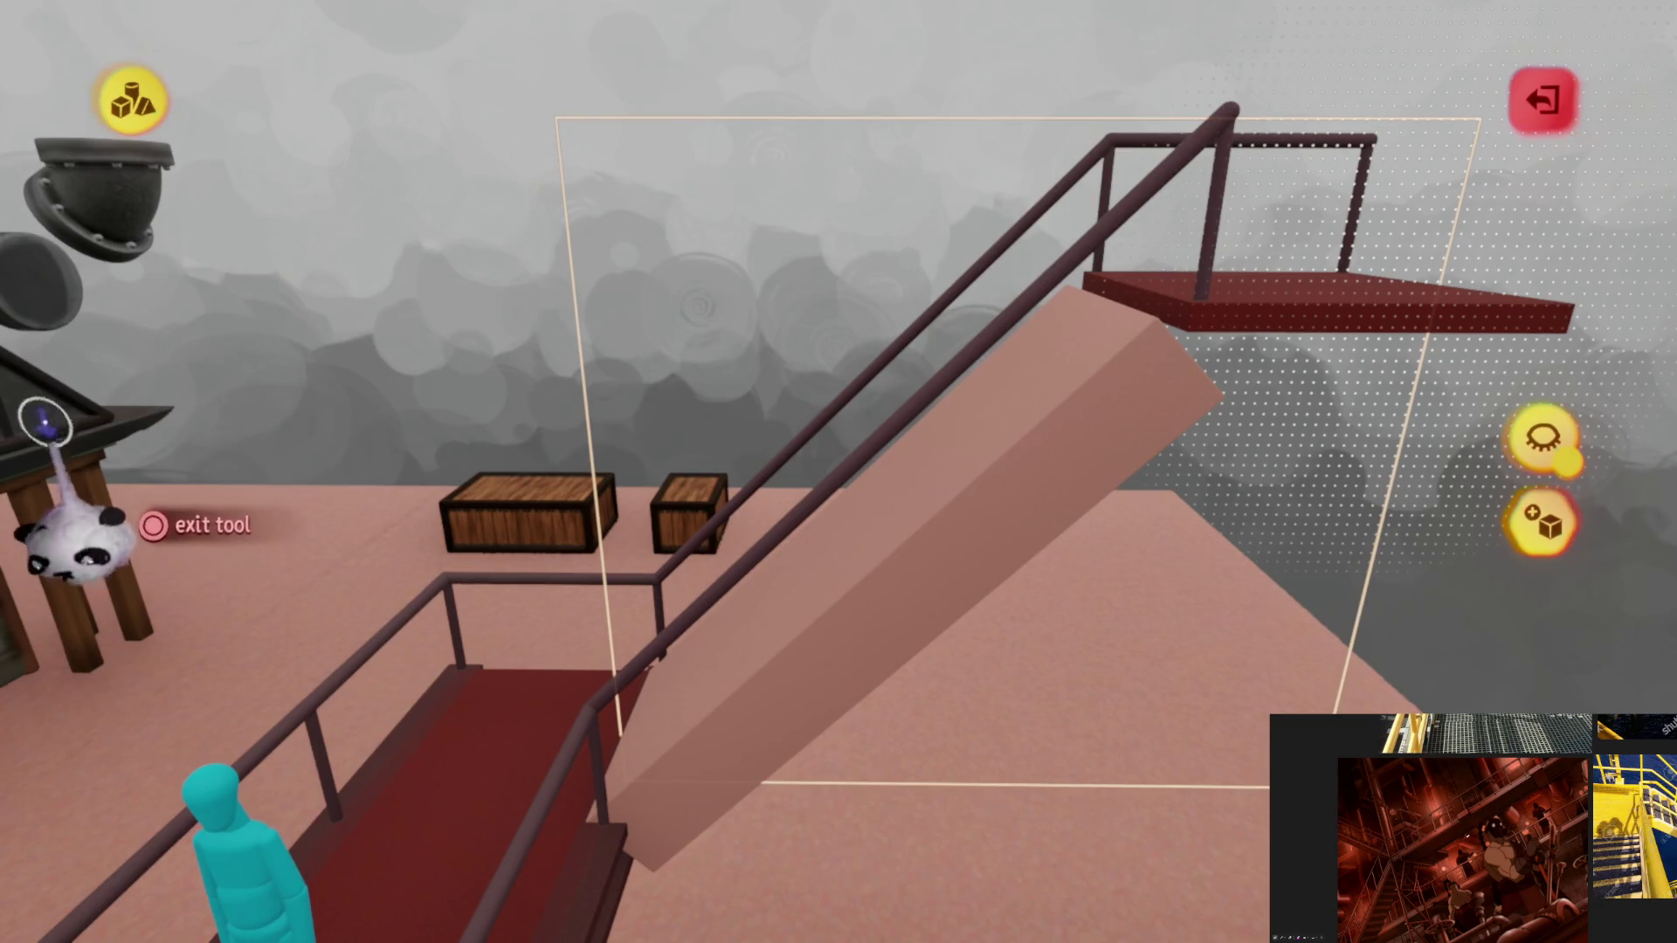
# Step: Pick up the red landing and set it down aligned with the top of the ramp
pyautogui.moveTo(865, 462)
pyautogui.mouseDown(button='middle')
pyautogui.moveTo(794, 379)
pyautogui.moveTo(787, 310)
pyautogui.mouseUp(button='middle')
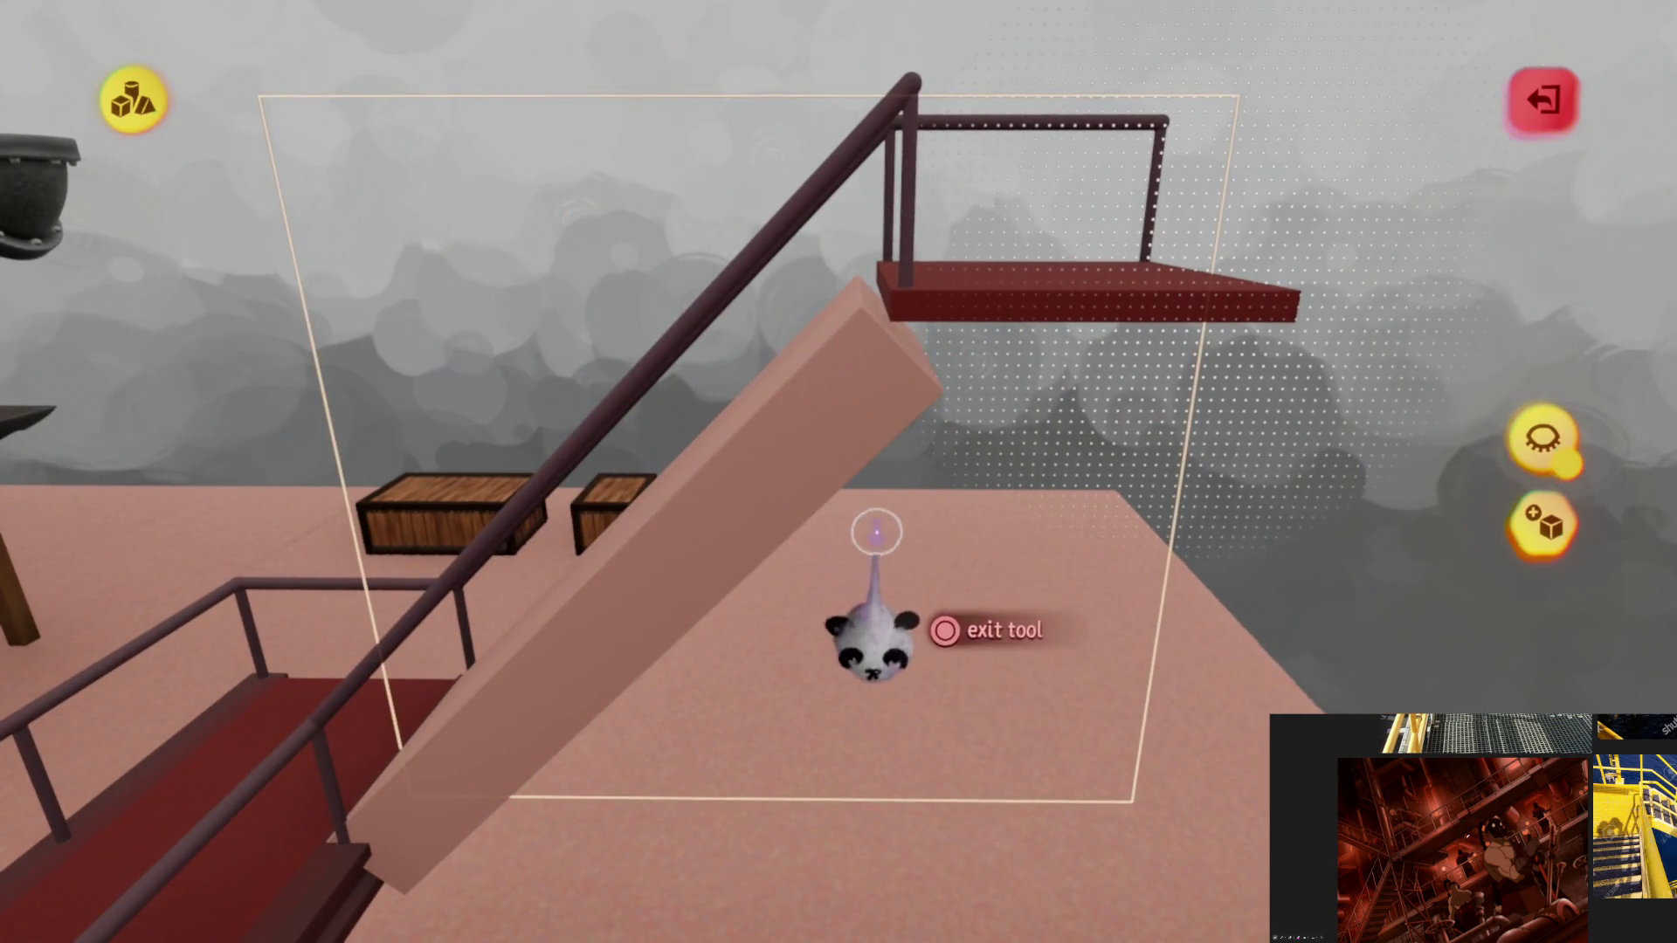
pyautogui.moveTo(875, 530)
pyautogui.mouseDown(button='middle')
pyautogui.moveTo(906, 601)
pyautogui.moveTo(1063, 237)
pyautogui.mouseUp(button='middle')
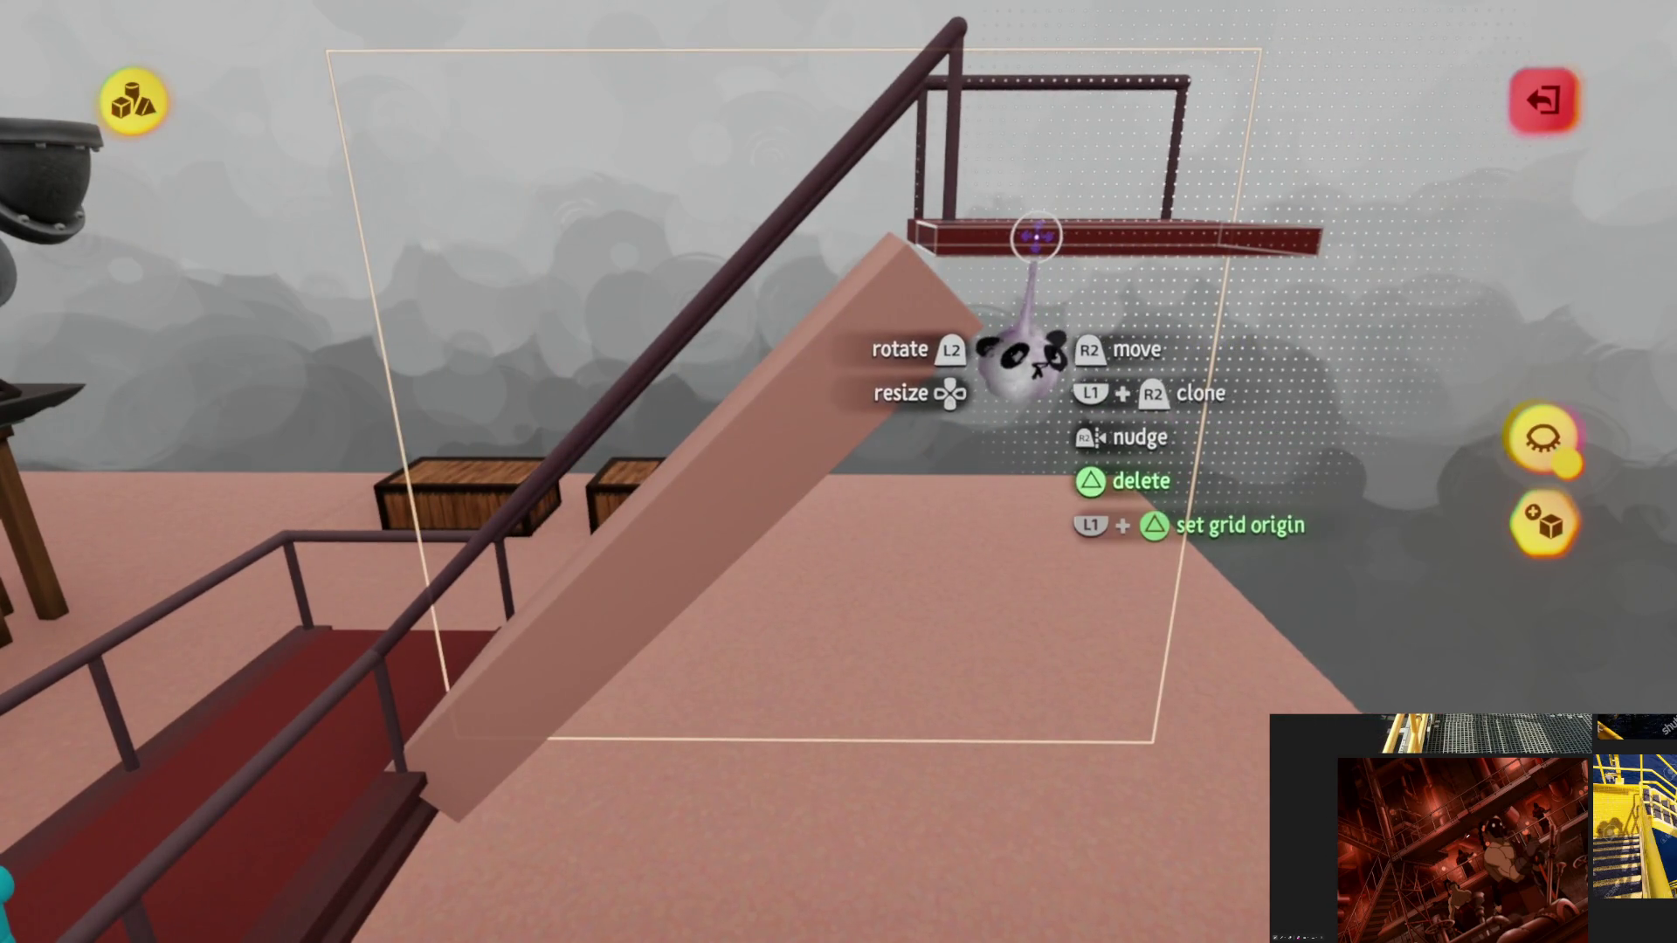
pyautogui.moveTo(1035, 237); pyautogui.dragTo(891, 537)
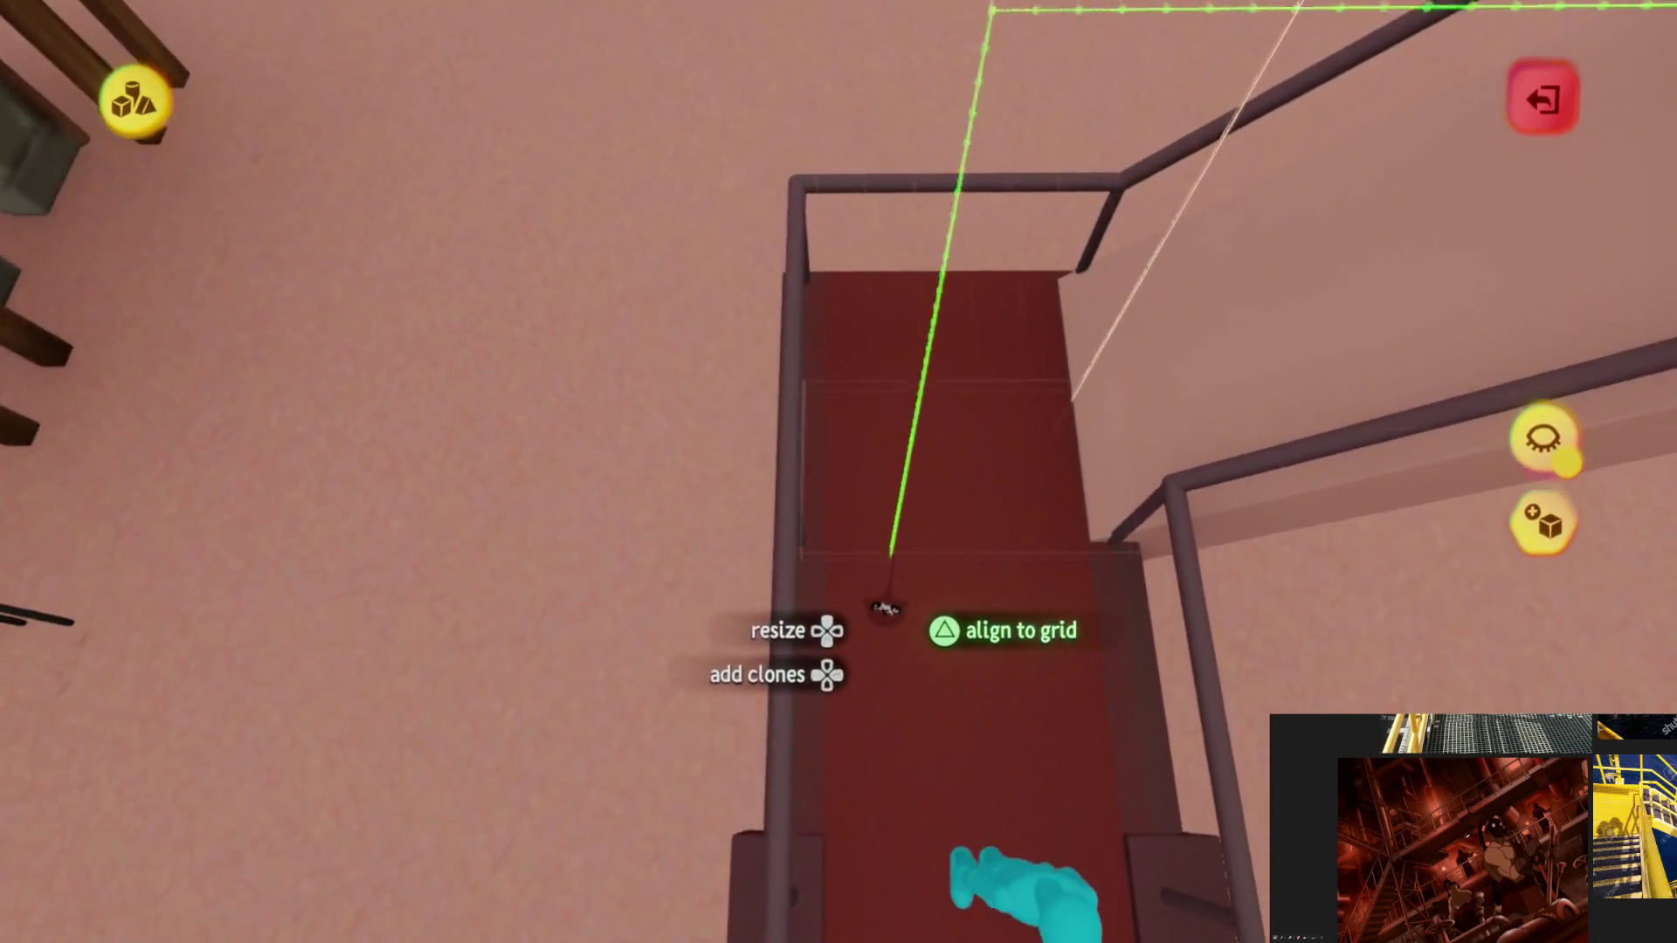
pyautogui.moveTo(892, 590); pyautogui.dragTo(896, 598)
pyautogui.moveTo(896, 597)
pyautogui.mouseDown(button='middle')
pyautogui.moveTo(850, 561)
pyautogui.moveTo(880, 682)
pyautogui.moveTo(857, 476)
pyautogui.moveTo(1229, 414)
pyautogui.mouseUp(button='middle')
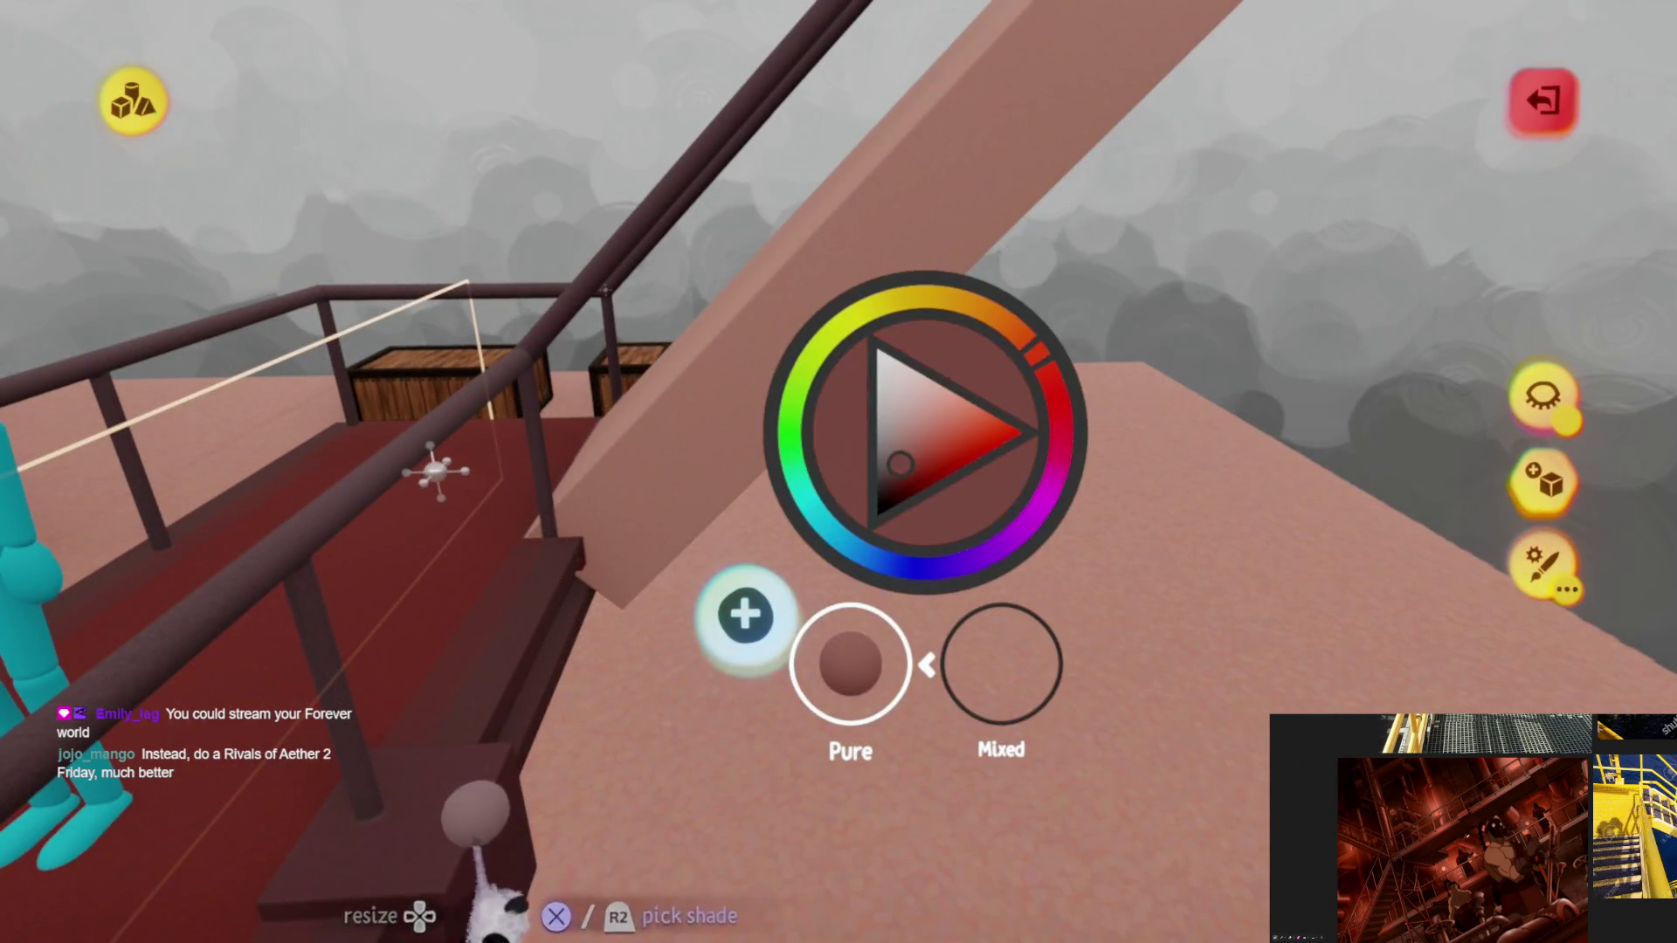
# Step: Give the cube stamp 4 sections and a cut-out hole, making a notched bracket shape
pyautogui.moveTo(845, 499)
pyautogui.mouseDown(button='middle')
pyautogui.moveTo(824, 524)
pyautogui.moveTo(815, 498)
pyautogui.moveTo(797, 617)
pyautogui.moveTo(767, 461)
pyautogui.moveTo(854, 566)
pyautogui.mouseUp(button='middle')
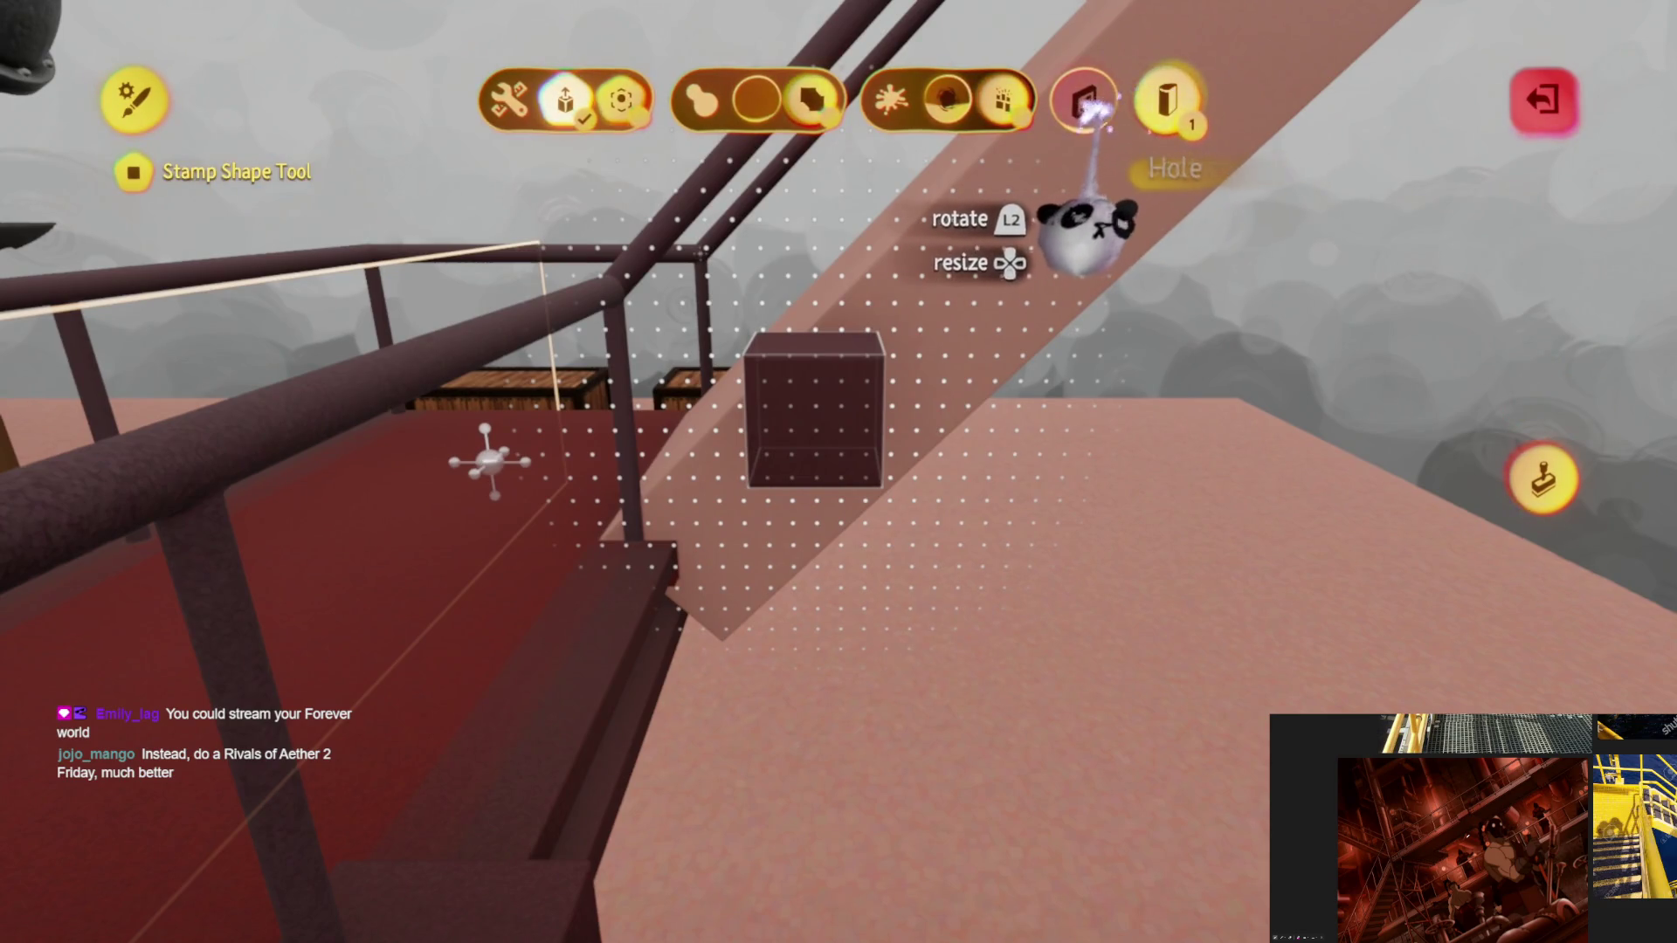
pyautogui.moveTo(1085, 105); pyautogui.dragTo(1167, 102, button='middle')
pyautogui.press('Up')
pyautogui.press('Up')
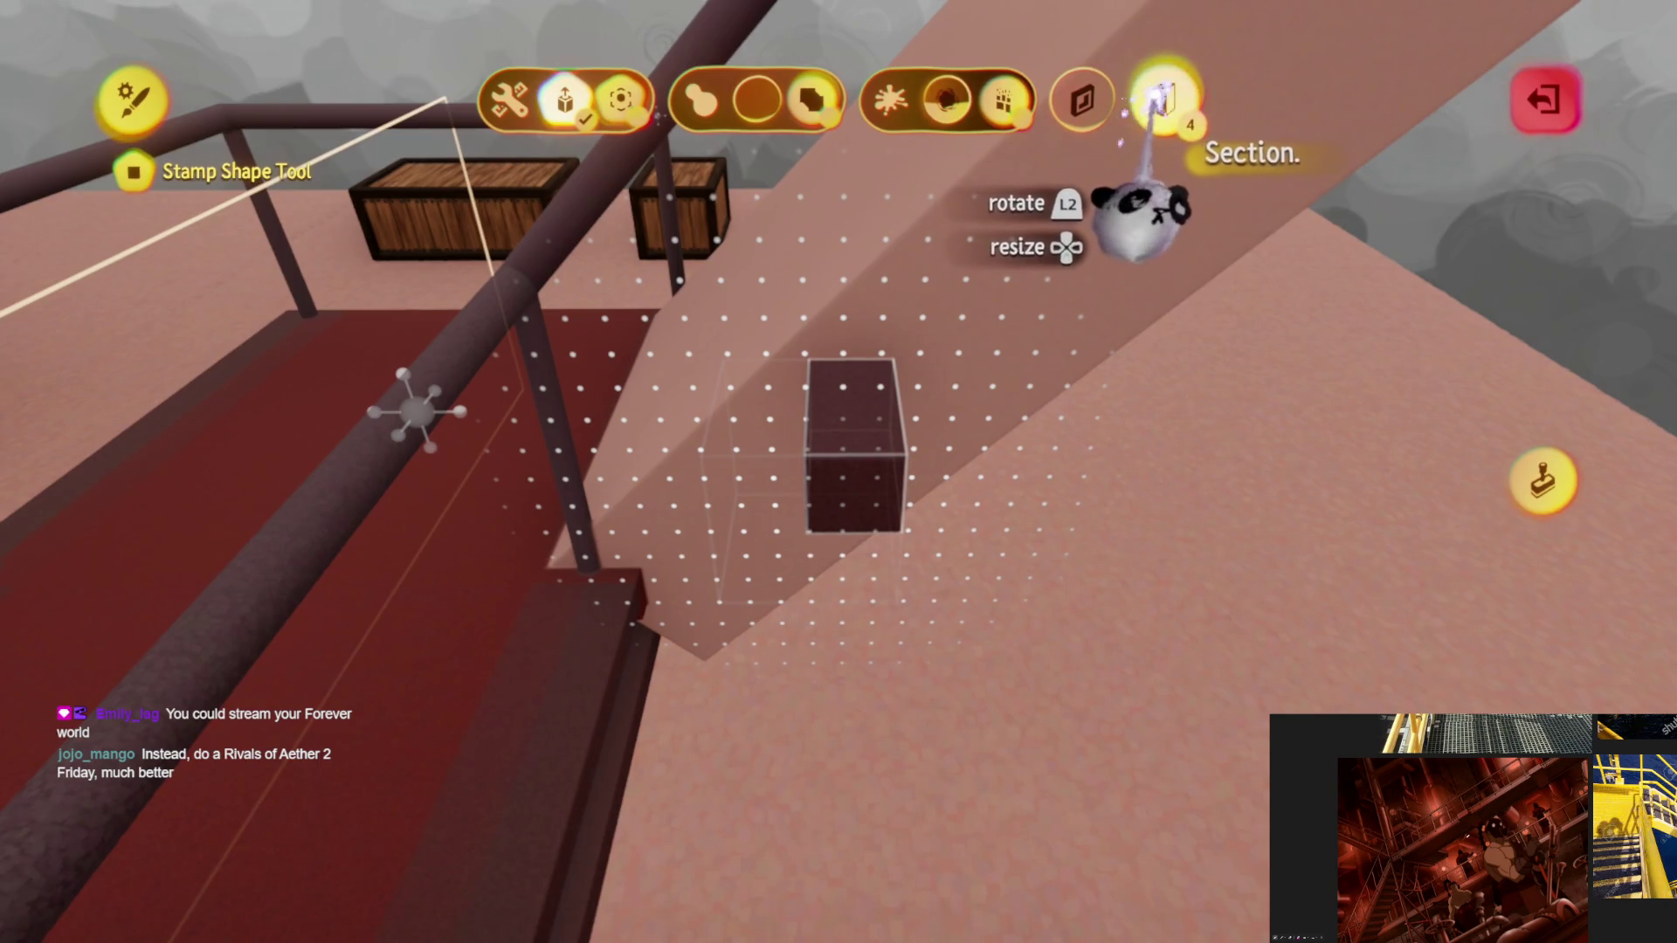
pyautogui.click(1085, 102)
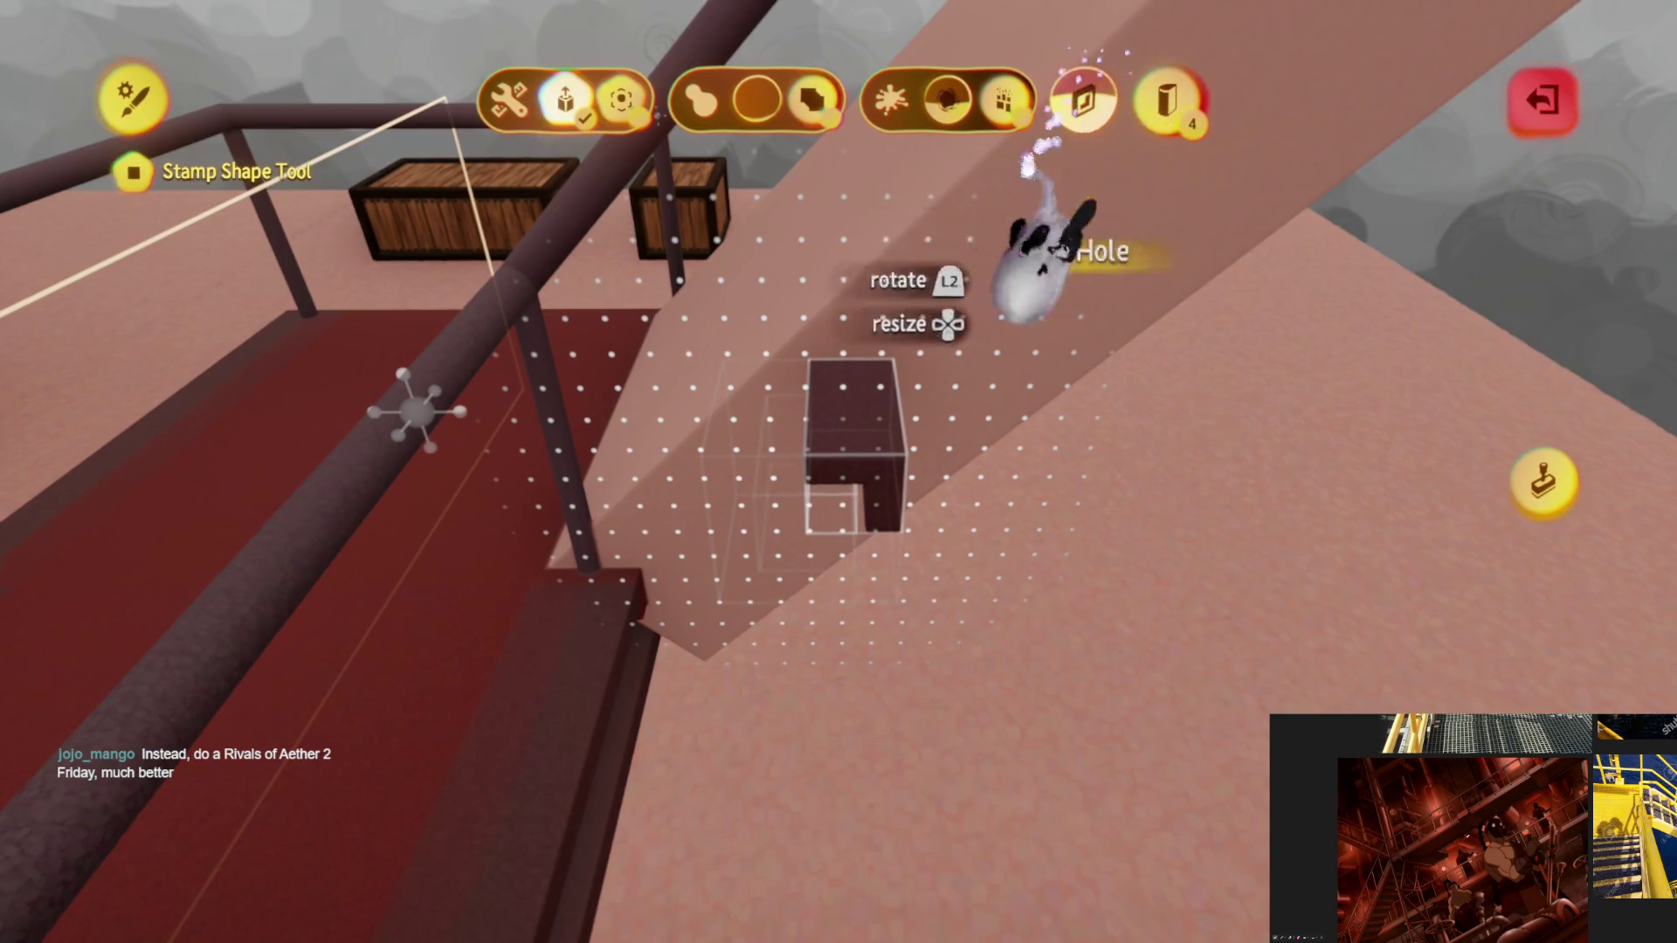
pyautogui.press('Escape')
pyautogui.moveTo(832, 505)
pyautogui.mouseDown(button='middle')
pyautogui.moveTo(875, 524)
pyautogui.moveTo(853, 674)
pyautogui.moveTo(775, 747)
pyautogui.moveTo(878, 699)
pyautogui.moveTo(899, 712)
pyautogui.moveTo(805, 748)
pyautogui.moveTo(805, 767)
pyautogui.moveTo(802, 714)
pyautogui.moveTo(787, 734)
pyautogui.moveTo(799, 798)
pyautogui.moveTo(741, 806)
pyautogui.moveTo(788, 791)
pyautogui.mouseUp(button='middle')
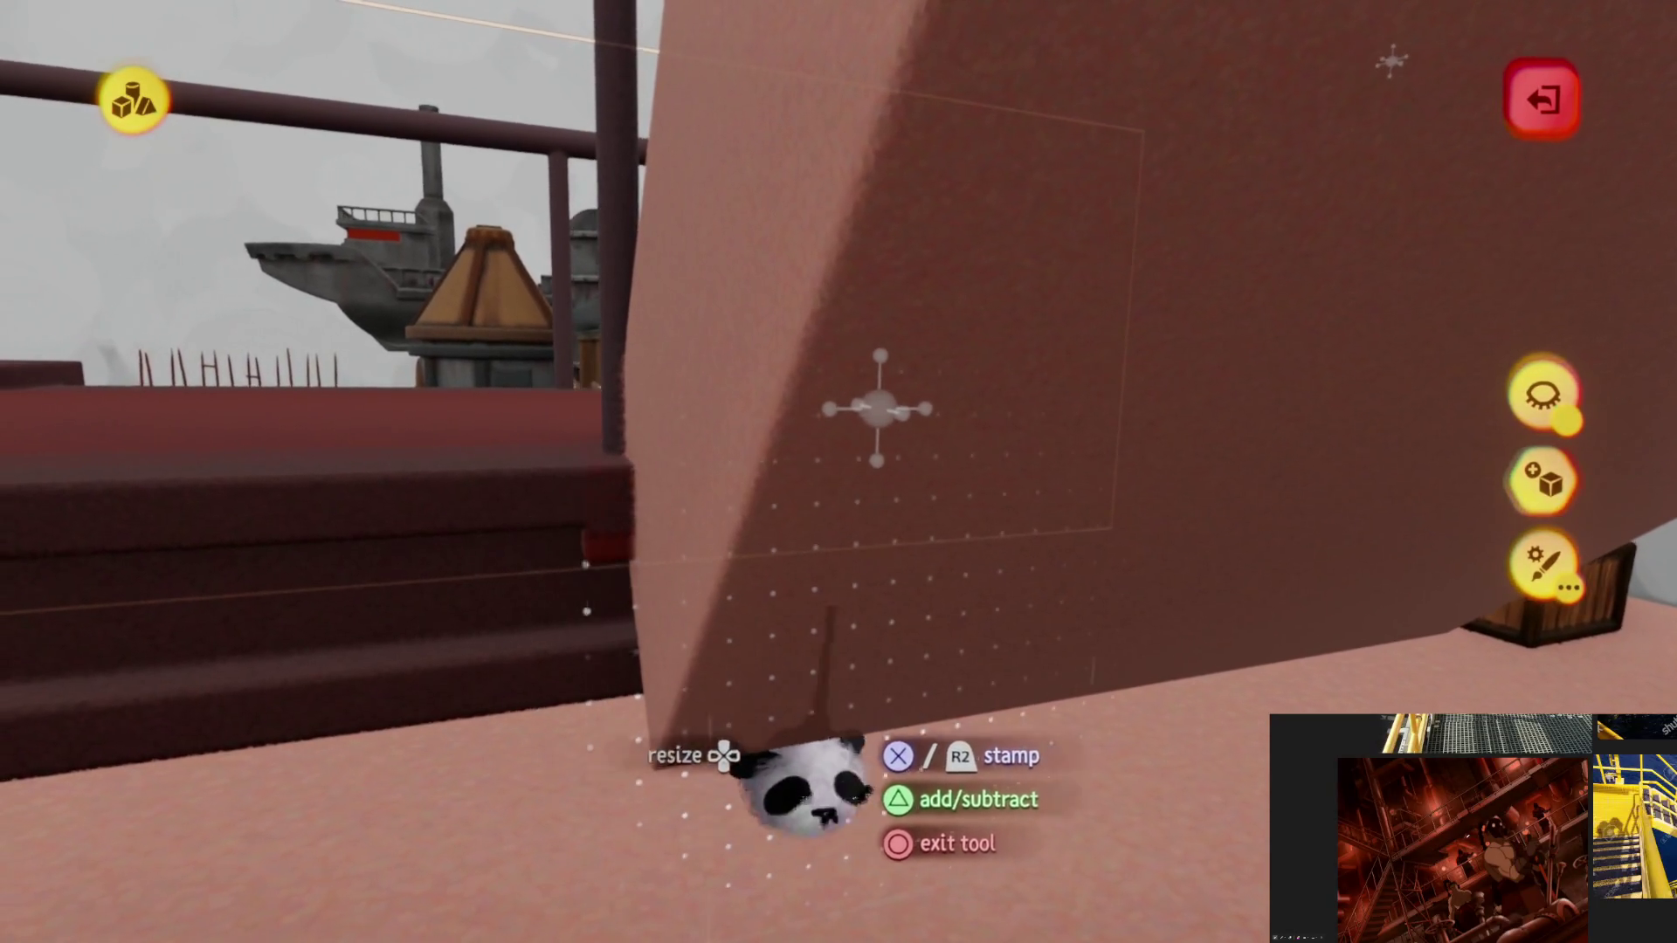
# Step: Isolate the beam and stamp an enlarged notched bracket underneath the landing
pyautogui.click(1546, 394)
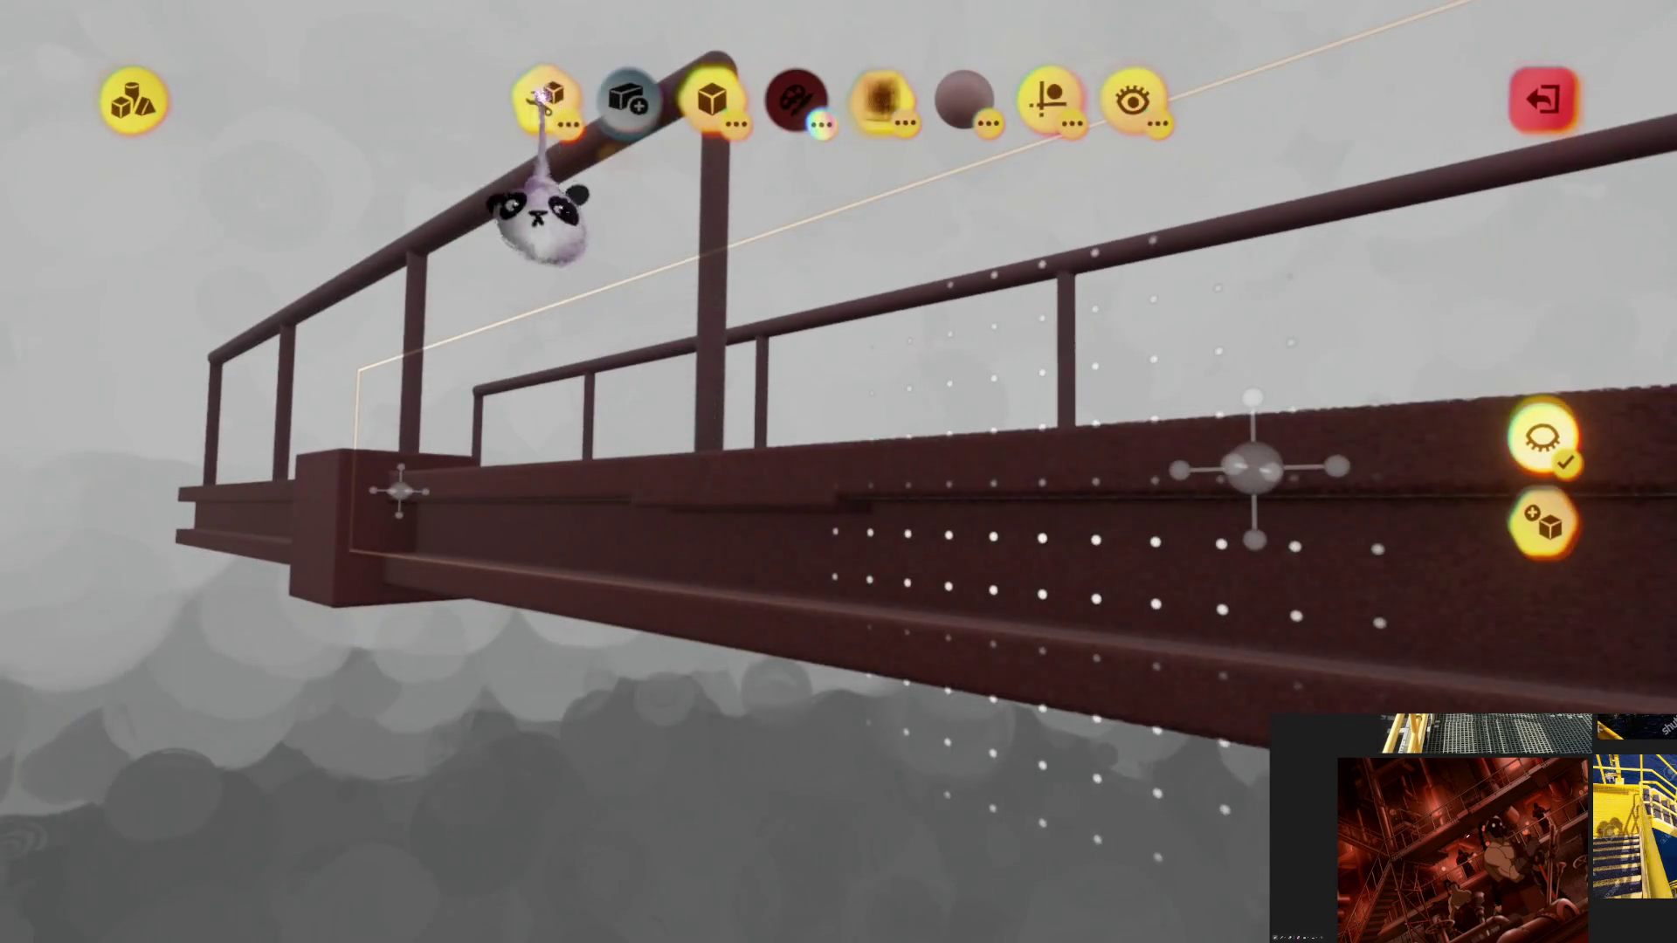
pyautogui.moveTo(544, 98); pyautogui.dragTo(748, 599, button='middle')
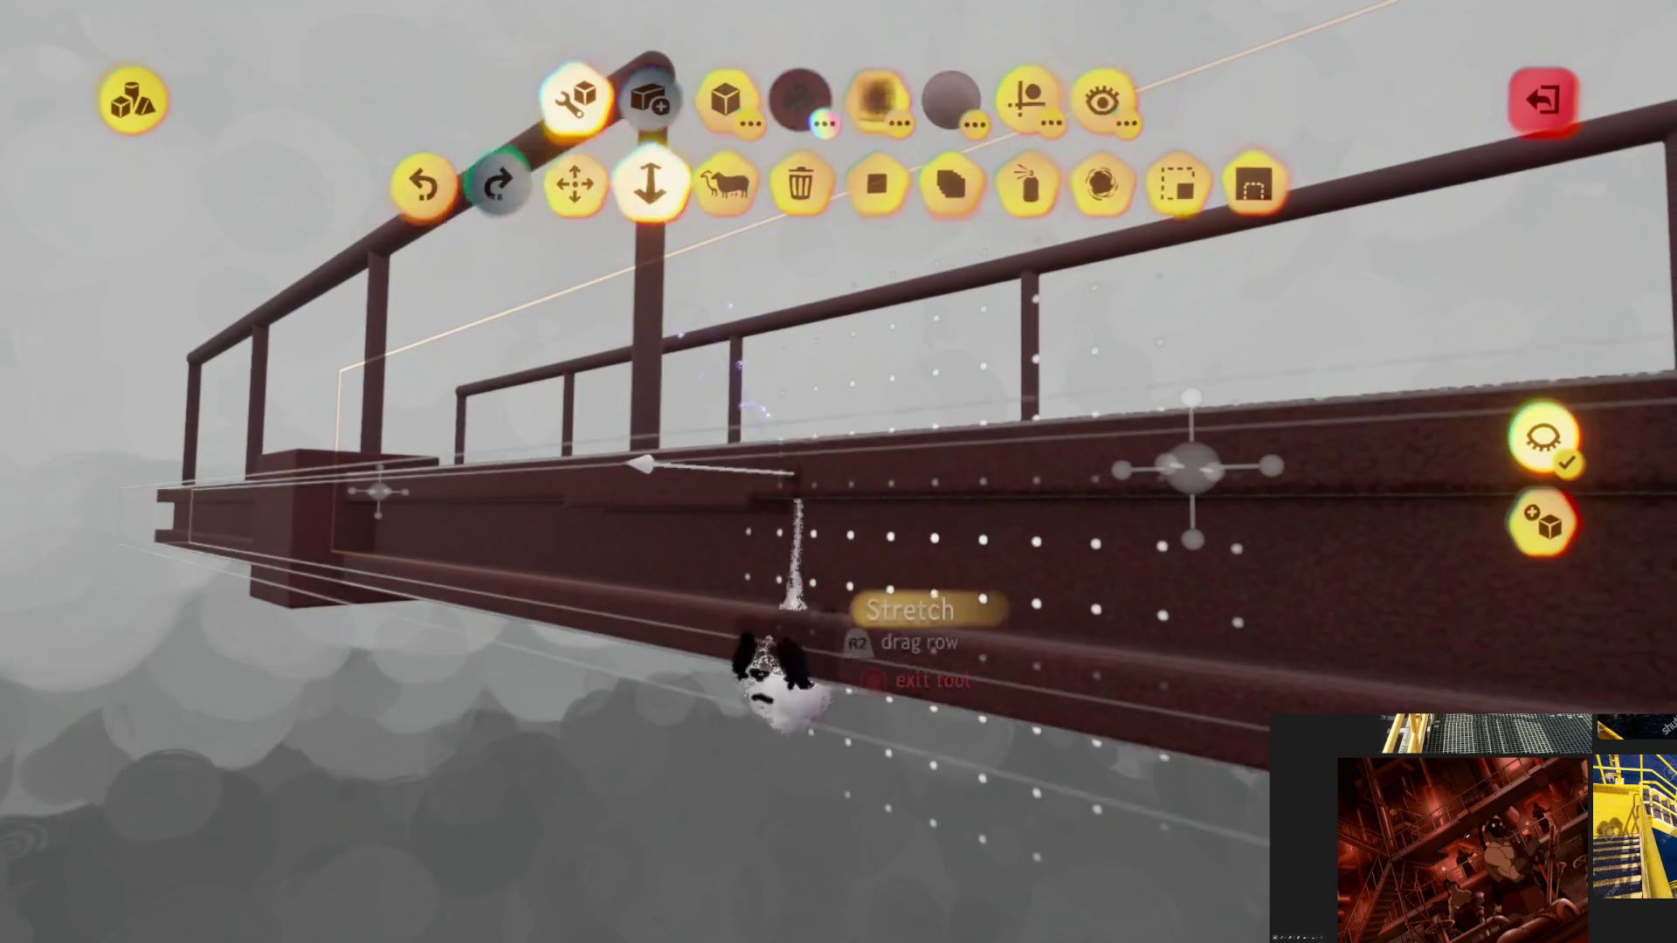
pyautogui.moveTo(868, 504)
pyautogui.mouseDown(button='middle')
pyautogui.moveTo(917, 505)
pyautogui.moveTo(928, 563)
pyautogui.moveTo(753, 495)
pyautogui.mouseUp(button='middle')
pyautogui.moveTo(753, 477); pyautogui.dragTo(829, 482)
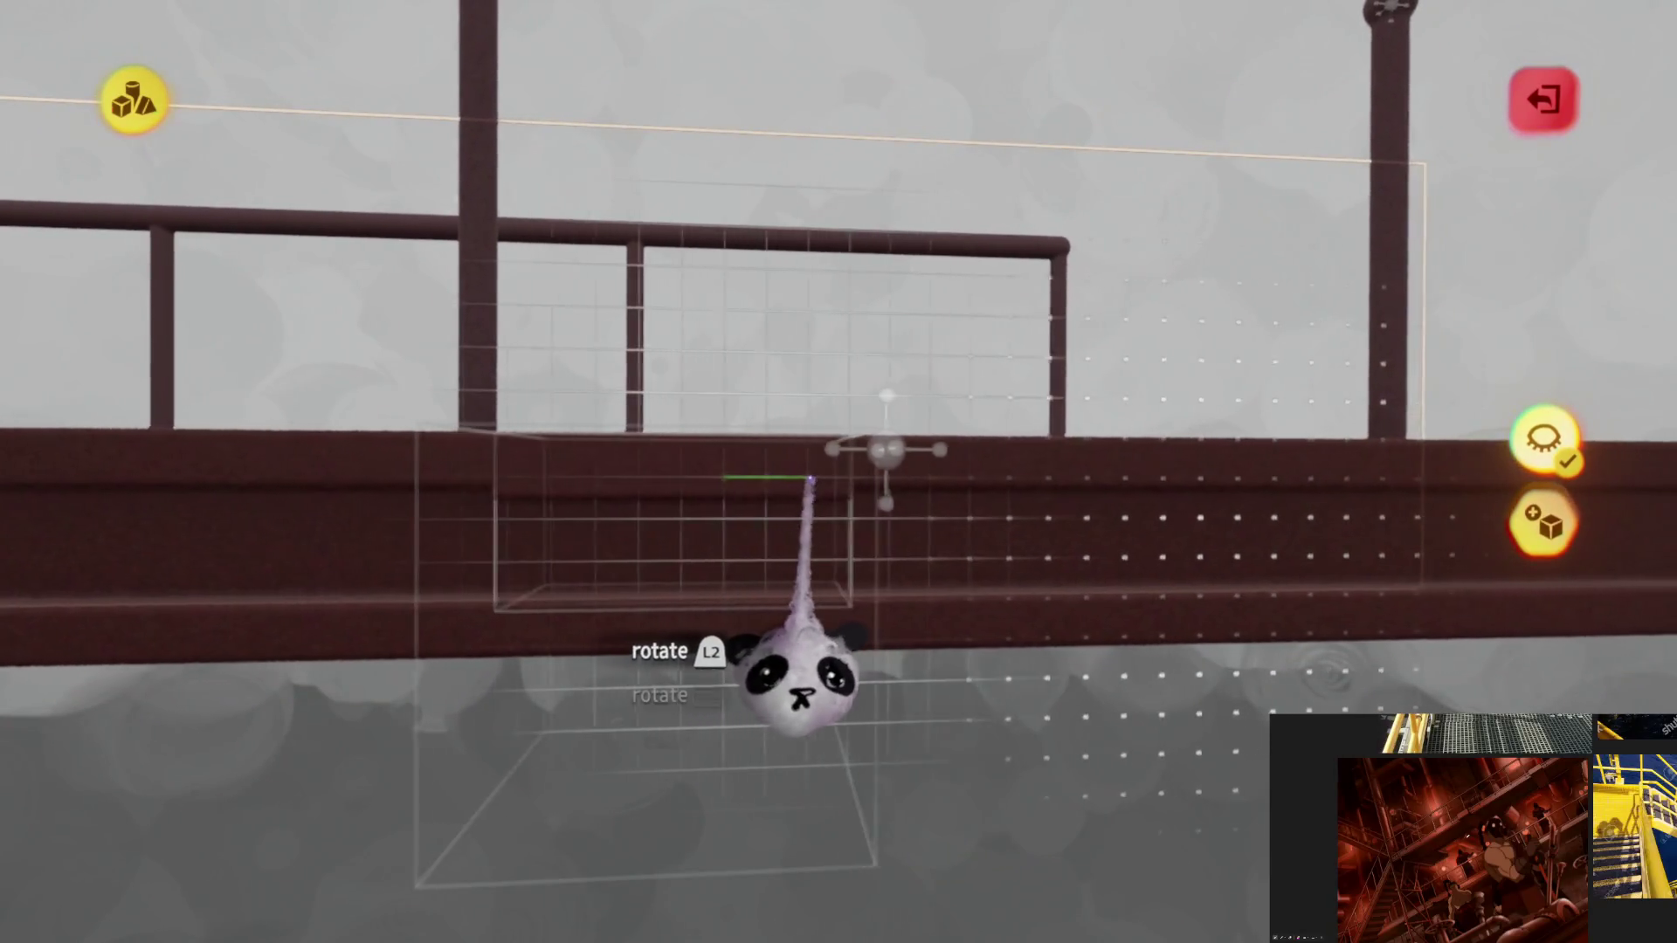
pyautogui.moveTo(830, 482)
pyautogui.mouseDown(button='middle')
pyautogui.moveTo(812, 479)
pyautogui.moveTo(869, 492)
pyautogui.moveTo(813, 506)
pyautogui.moveTo(794, 485)
pyautogui.mouseUp(button='middle')
pyautogui.press('Escape')
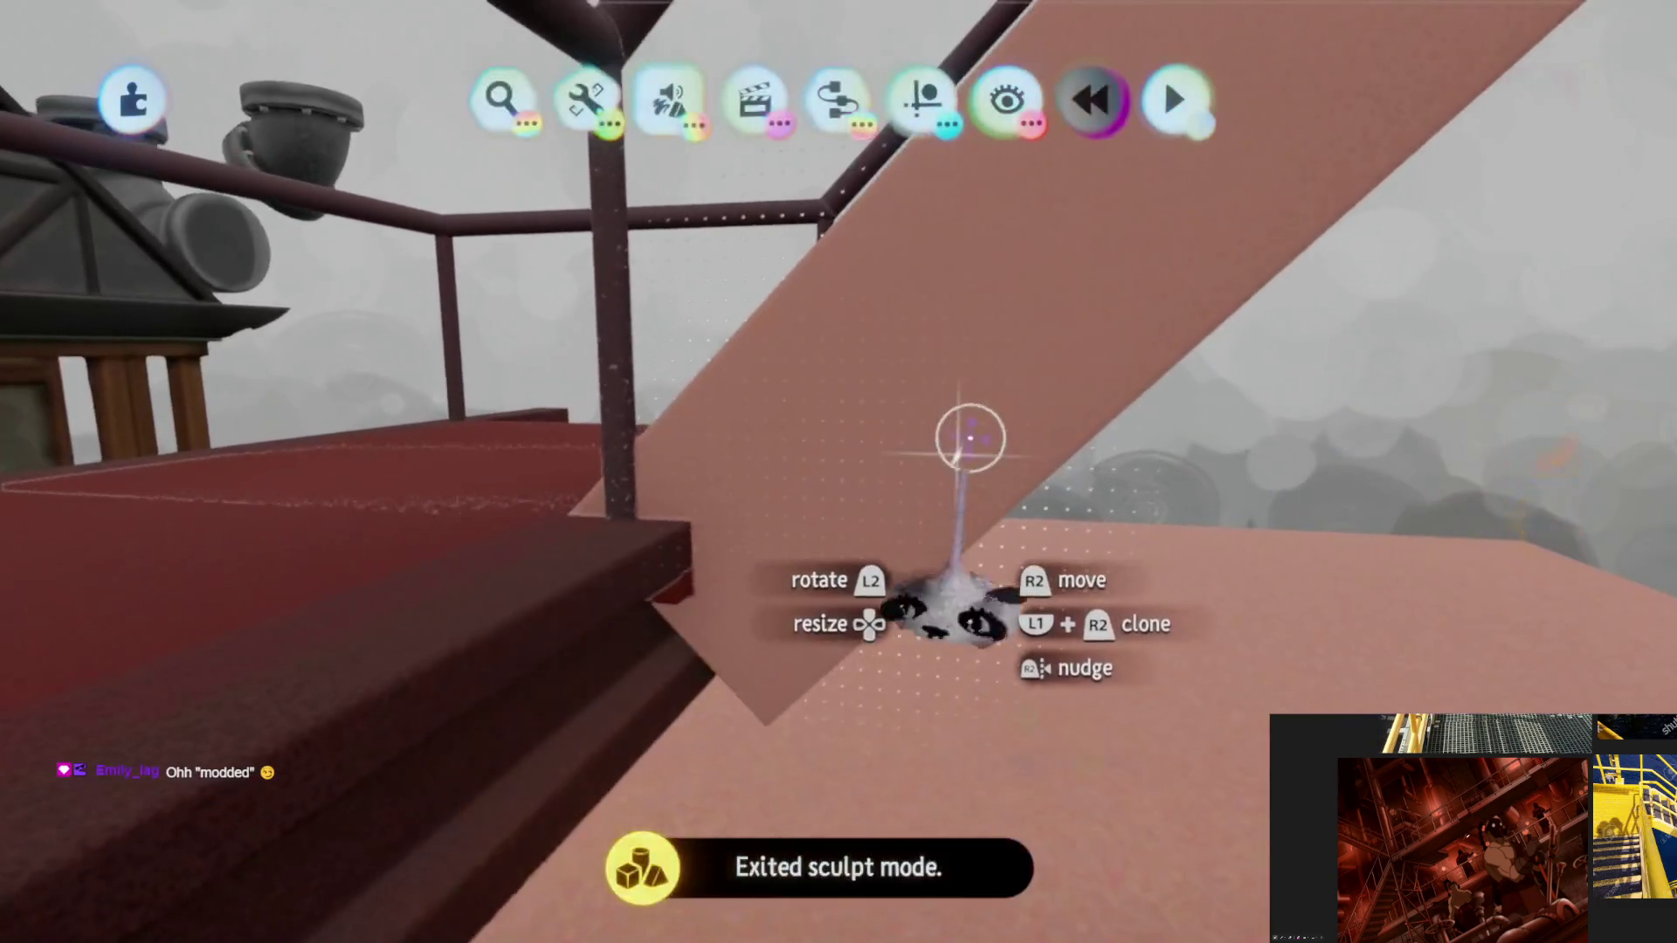
pyautogui.moveTo(969, 438); pyautogui.dragTo(913, 626, button='middle')
pyautogui.moveTo(757, 823); pyautogui.dragTo(757, 831, button='middle')
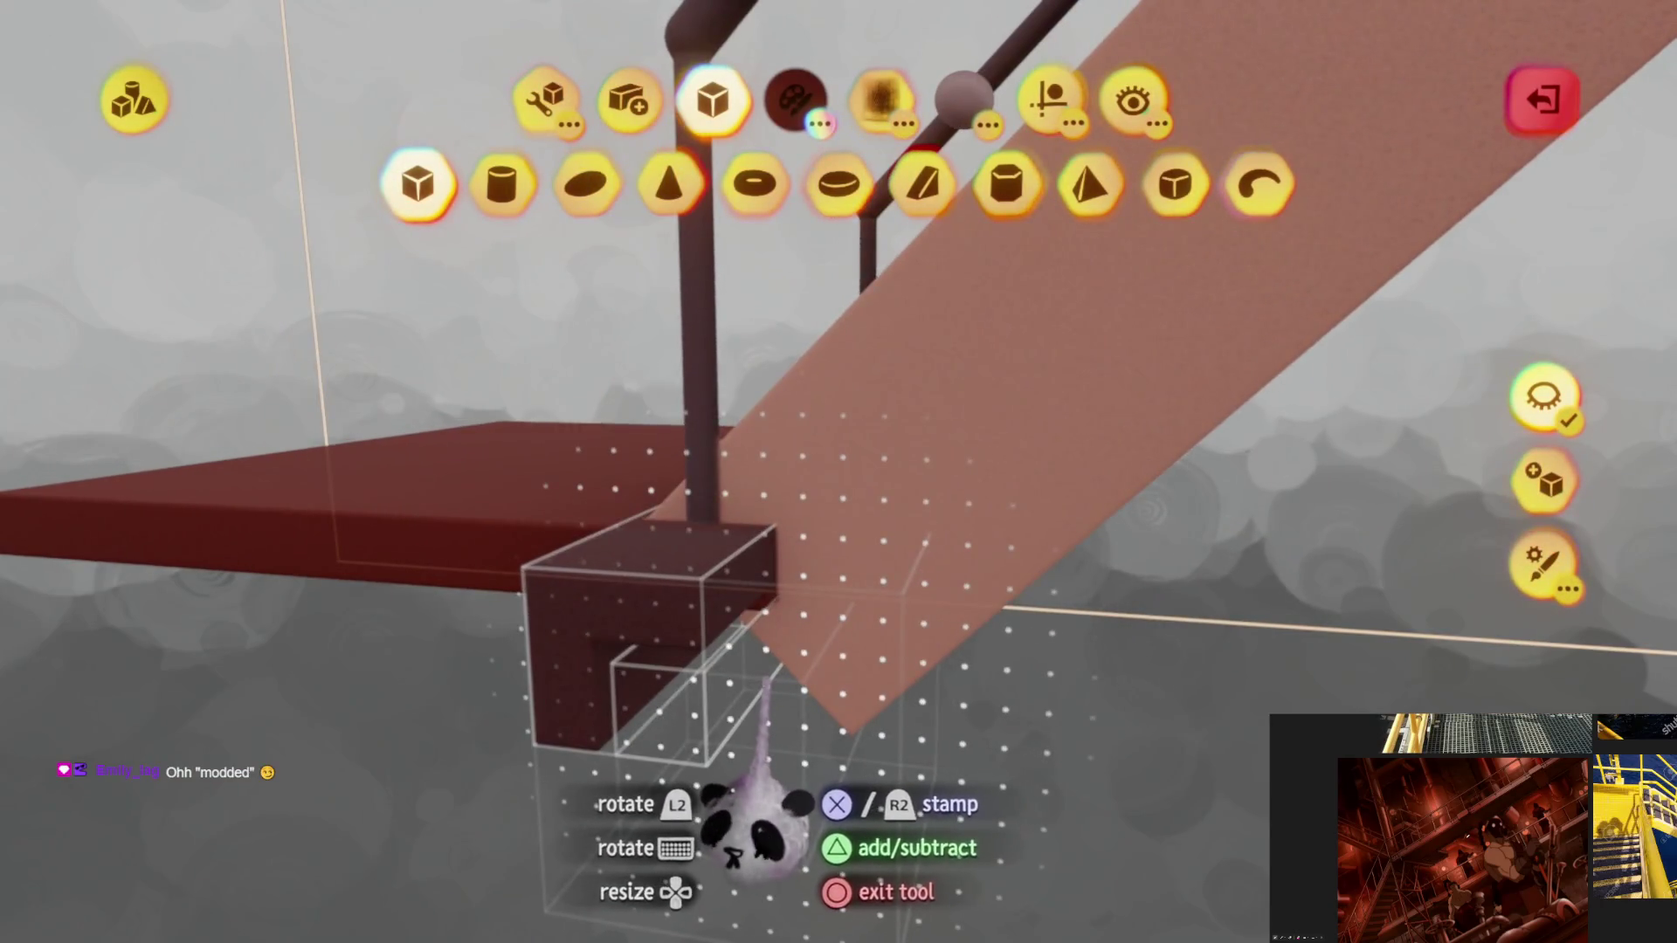
pyautogui.moveTo(767, 682)
pyautogui.mouseDown(button='middle')
pyautogui.moveTo(824, 575)
pyautogui.moveTo(853, 610)
pyautogui.moveTo(719, 599)
pyautogui.moveTo(660, 619)
pyautogui.mouseUp(button='middle')
pyautogui.press('Escape')
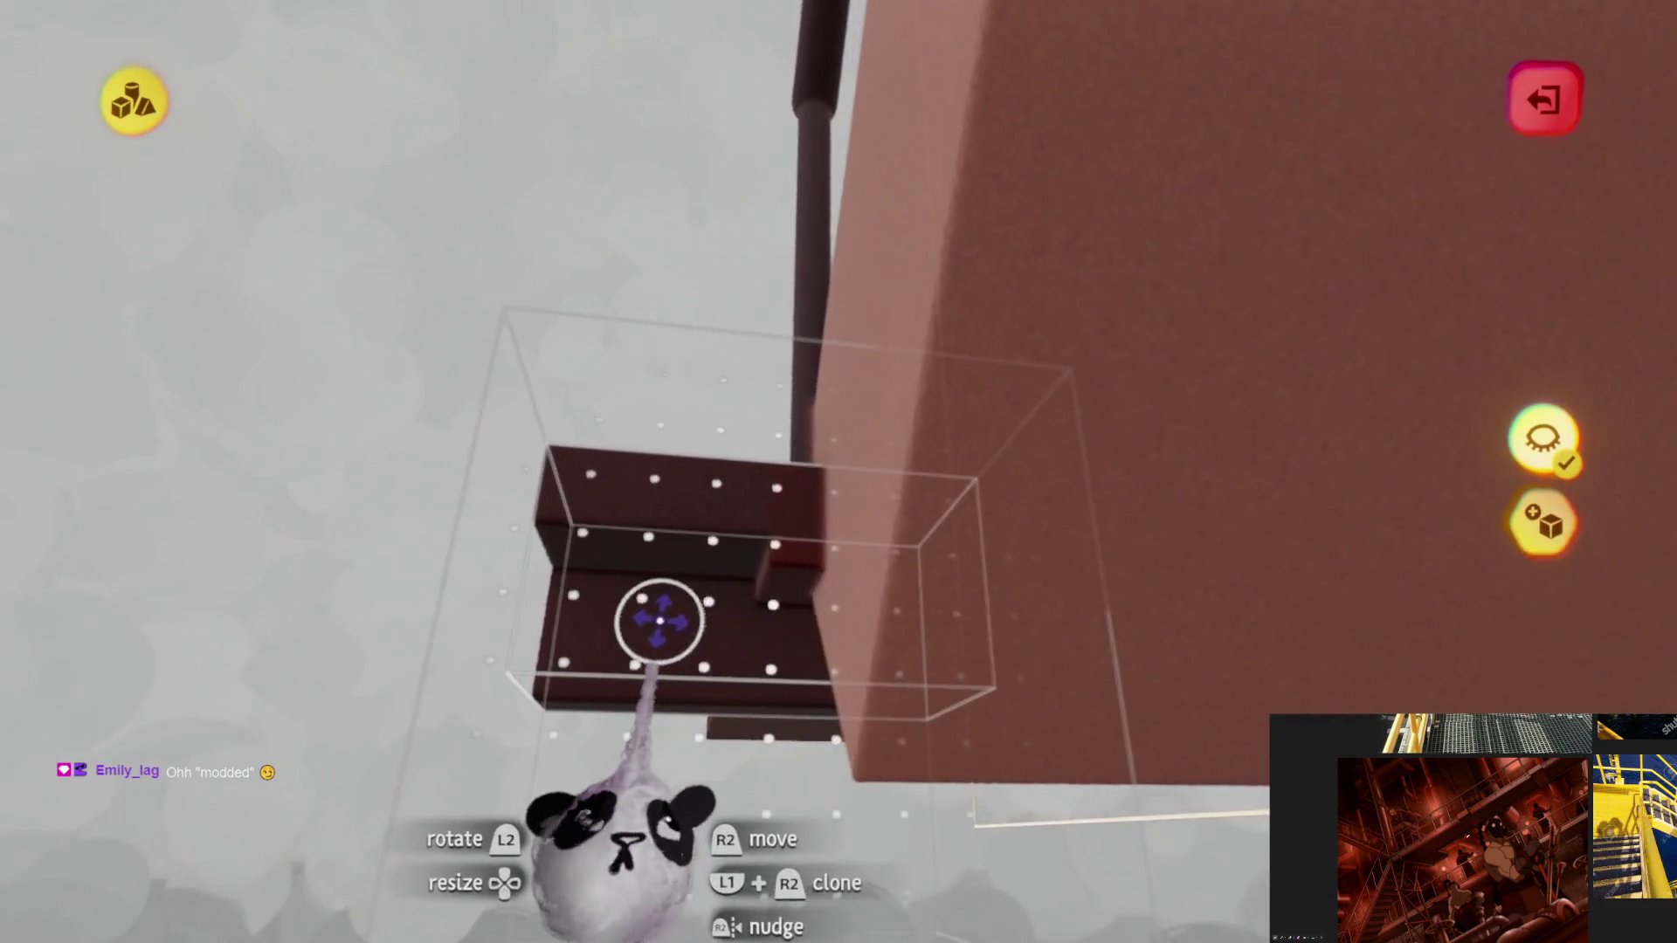
# Step: Select the beam from underneath and ready the Stretch tool on it
pyautogui.moveTo(902, 823); pyautogui.dragTo(1457, 524, button='middle')
pyautogui.moveTo(1553, 609)
pyautogui.mouseDown(button='middle')
pyautogui.moveTo(1590, 616)
pyautogui.moveTo(880, 617)
pyautogui.moveTo(861, 536)
pyautogui.moveTo(940, 592)
pyautogui.moveTo(617, 562)
pyautogui.mouseUp(button='middle')
pyautogui.press('Tab')
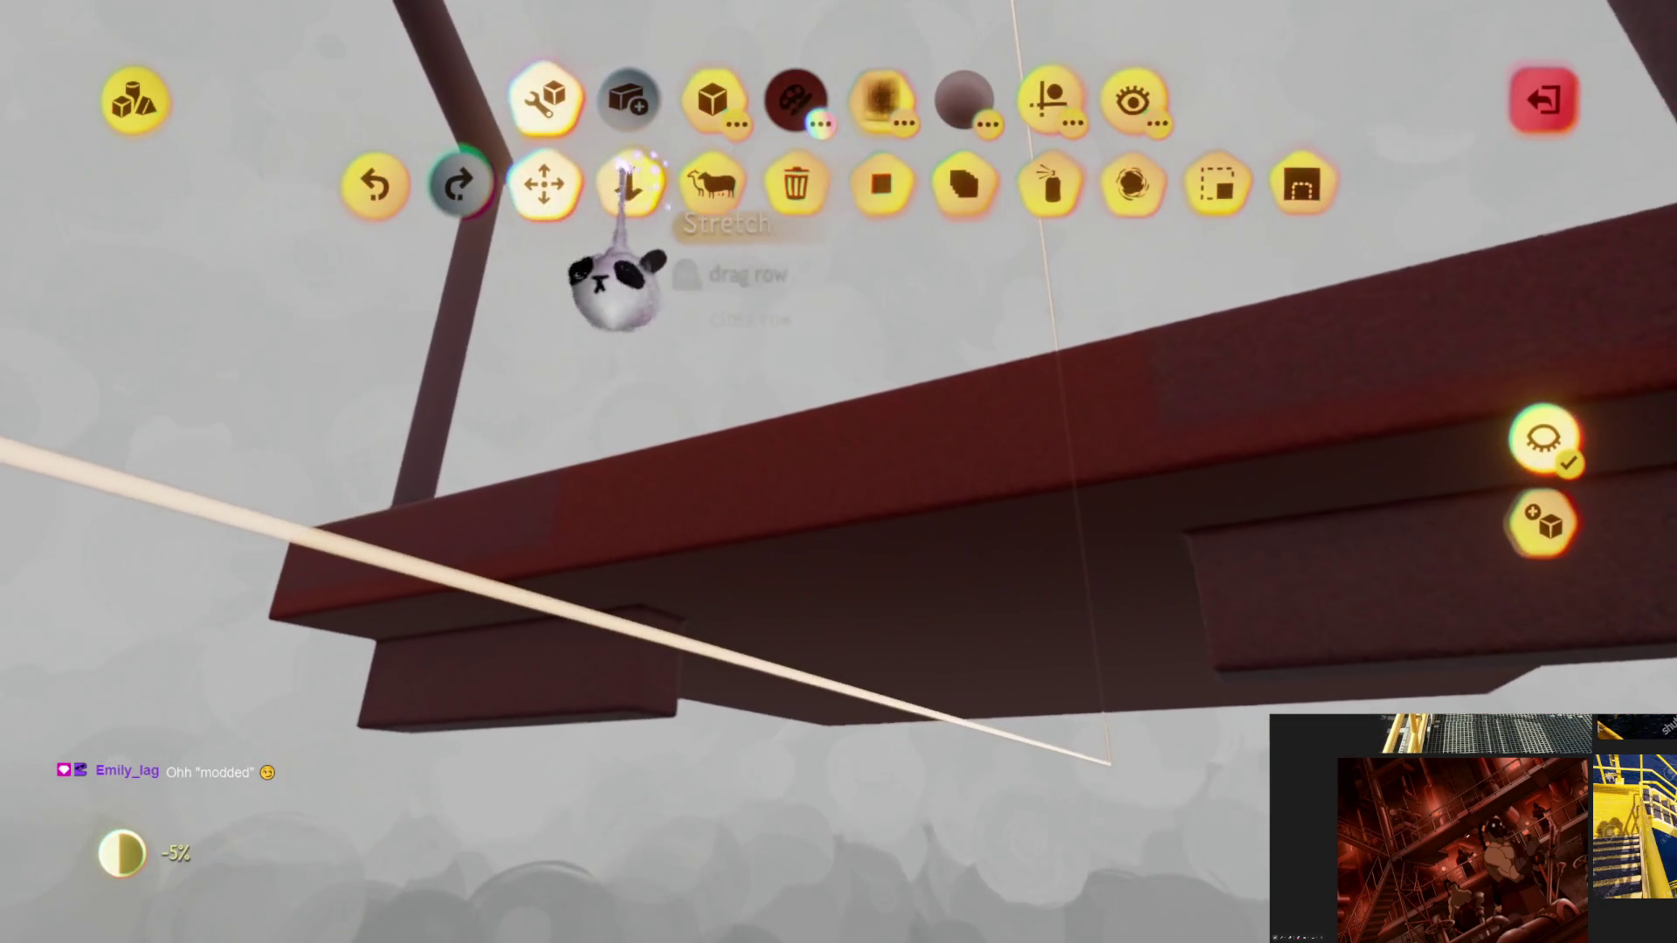
pyautogui.click(628, 190)
pyautogui.moveTo(658, 655)
pyautogui.mouseDown(button='middle')
pyautogui.moveTo(917, 694)
pyautogui.moveTo(869, 542)
pyautogui.moveTo(1527, 499)
pyautogui.moveTo(1379, 445)
pyautogui.mouseUp(button='middle')
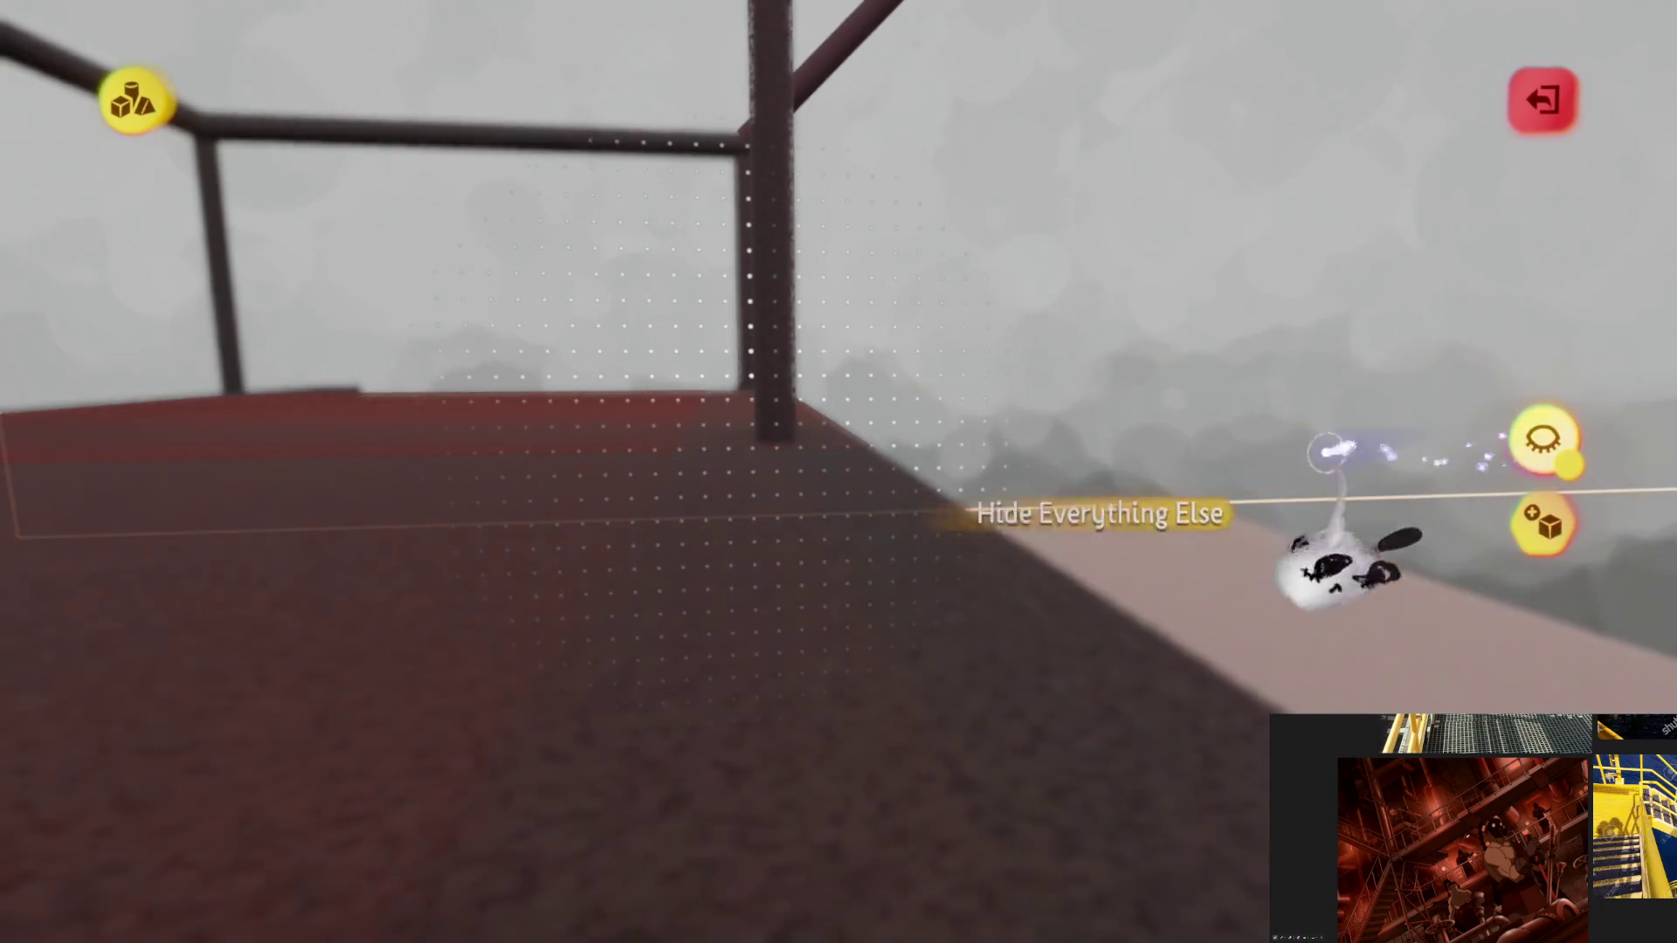
# Step: Lift the beam into place, then move in close beside the staircase's lower steps
pyautogui.moveTo(806, 629)
pyautogui.mouseDown(button='middle')
pyautogui.moveTo(714, 780)
pyautogui.moveTo(786, 749)
pyautogui.mouseUp(button='middle')
pyautogui.moveTo(787, 748); pyautogui.dragTo(869, 491)
pyautogui.moveTo(862, 497)
pyautogui.mouseDown(button='middle')
pyautogui.moveTo(851, 590)
pyautogui.moveTo(845, 400)
pyautogui.mouseUp(button='middle')
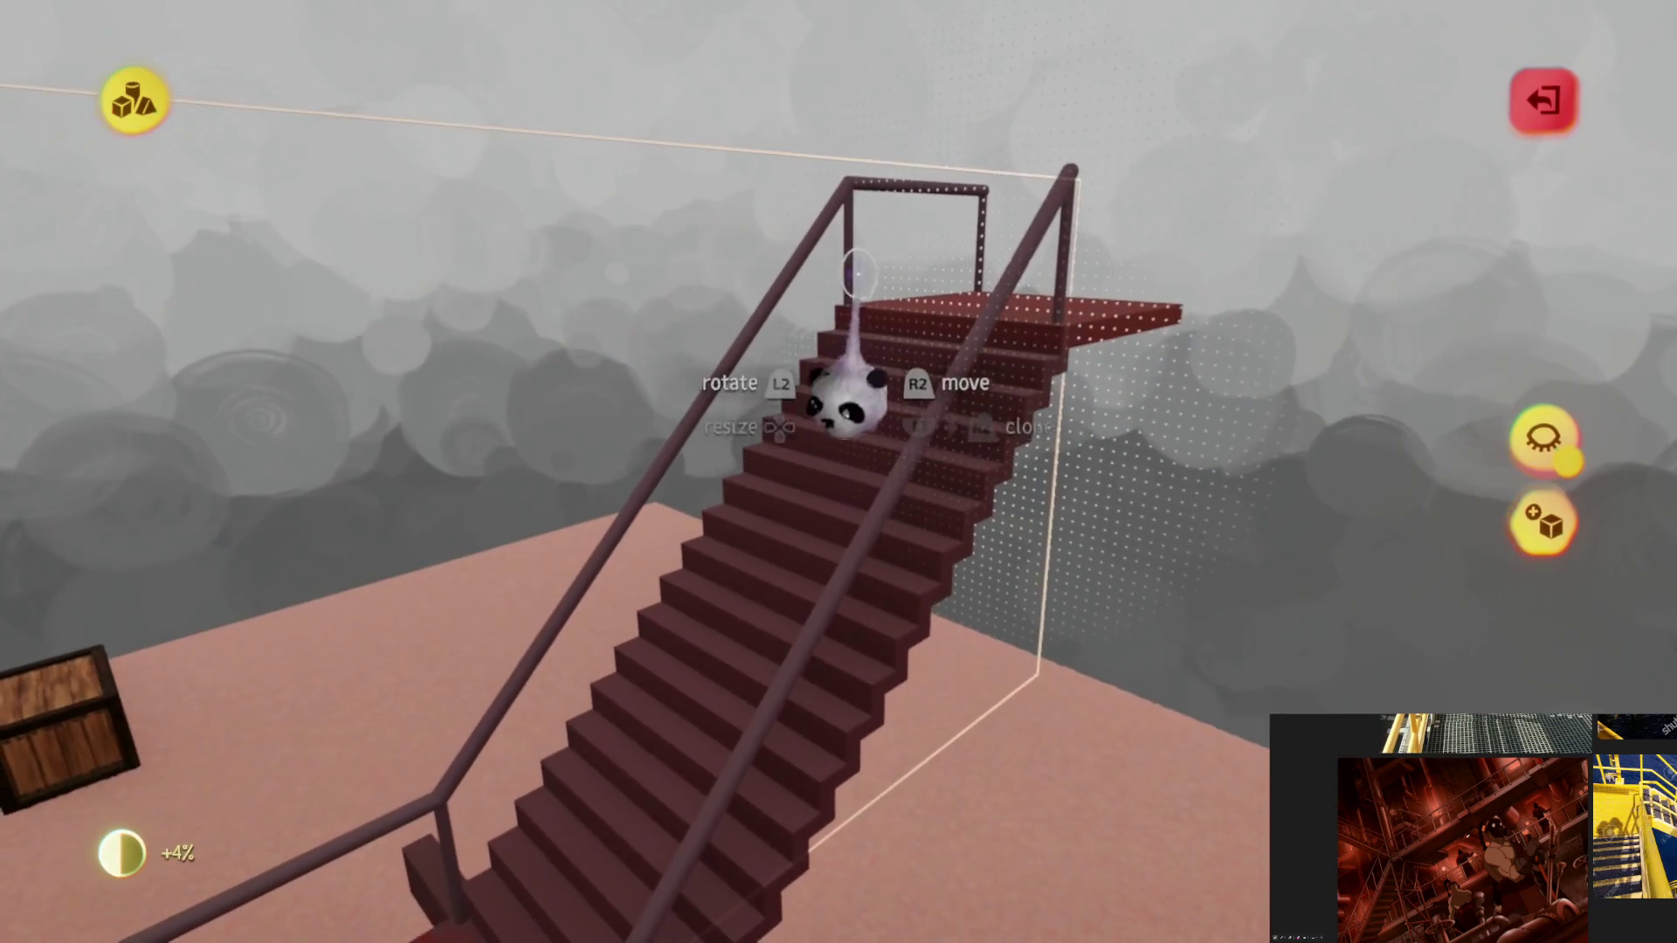
pyautogui.moveTo(853, 638)
pyautogui.mouseDown(button='middle')
pyautogui.moveTo(815, 654)
pyautogui.moveTo(749, 593)
pyautogui.mouseUp(button='middle')
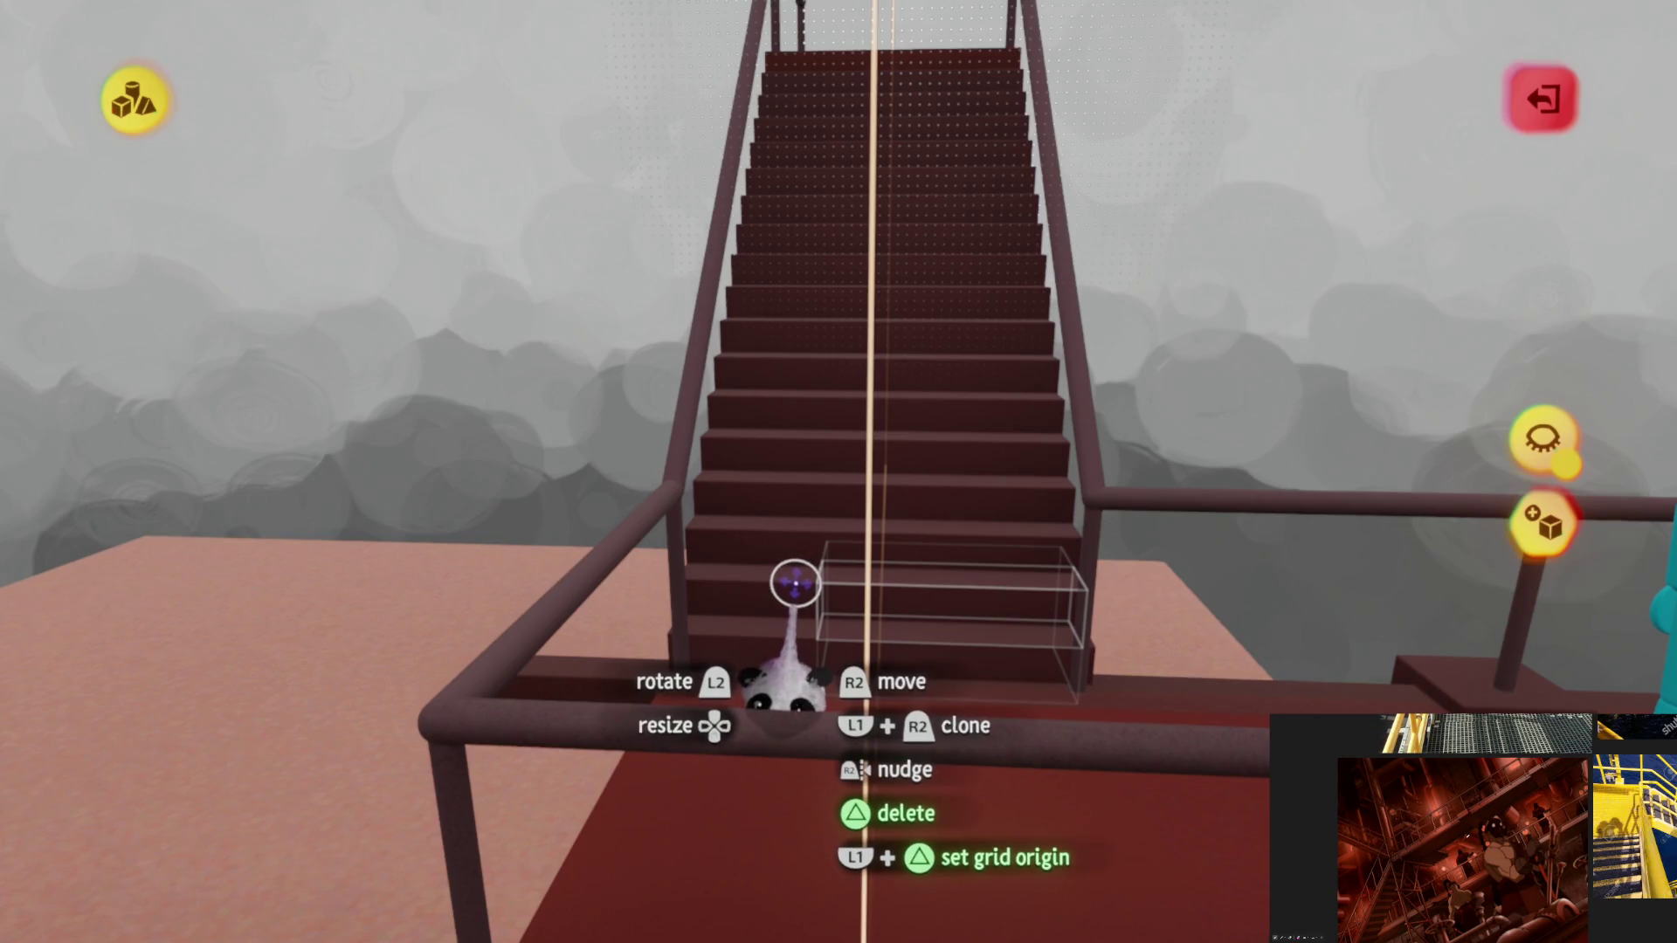
pyautogui.moveTo(793, 634)
pyautogui.mouseDown(button='middle')
pyautogui.moveTo(838, 638)
pyautogui.moveTo(839, 499)
pyautogui.moveTo(753, 694)
pyautogui.mouseUp(button='middle')
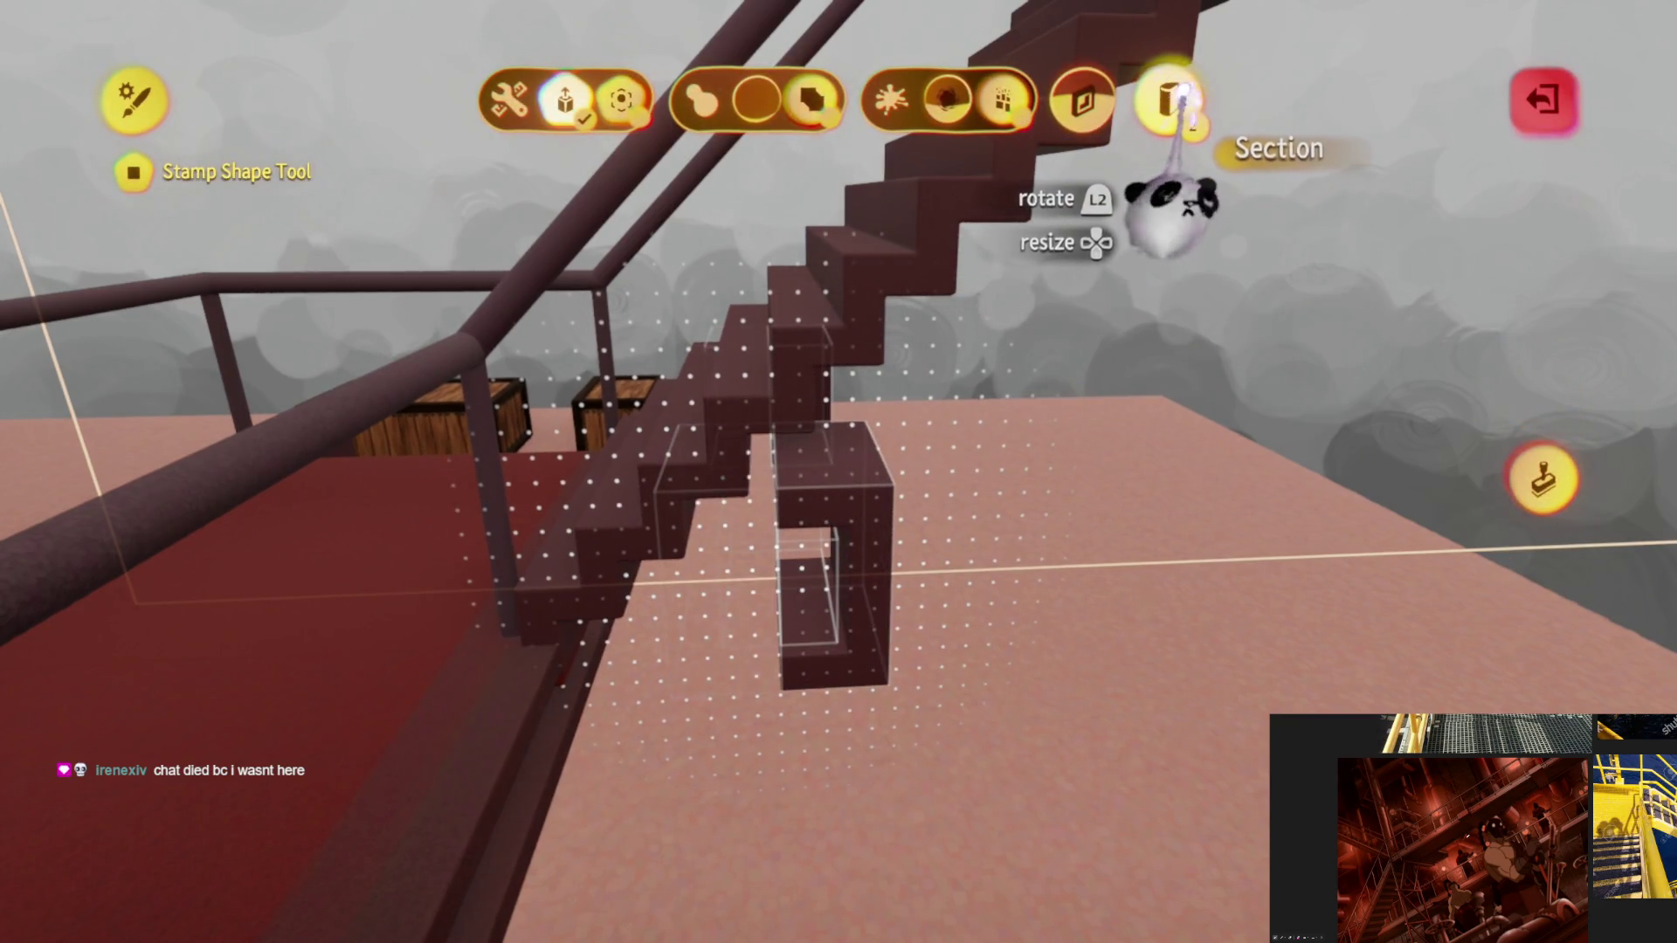
# Step: Tilt the cube stamp and place an angled box beside the bottom of the stairs
pyautogui.press('Escape')
pyautogui.moveTo(917, 485)
pyautogui.mouseDown(button='middle')
pyautogui.moveTo(813, 616)
pyautogui.moveTo(885, 655)
pyautogui.moveTo(819, 741)
pyautogui.moveTo(1055, 230)
pyautogui.mouseUp(button='middle')
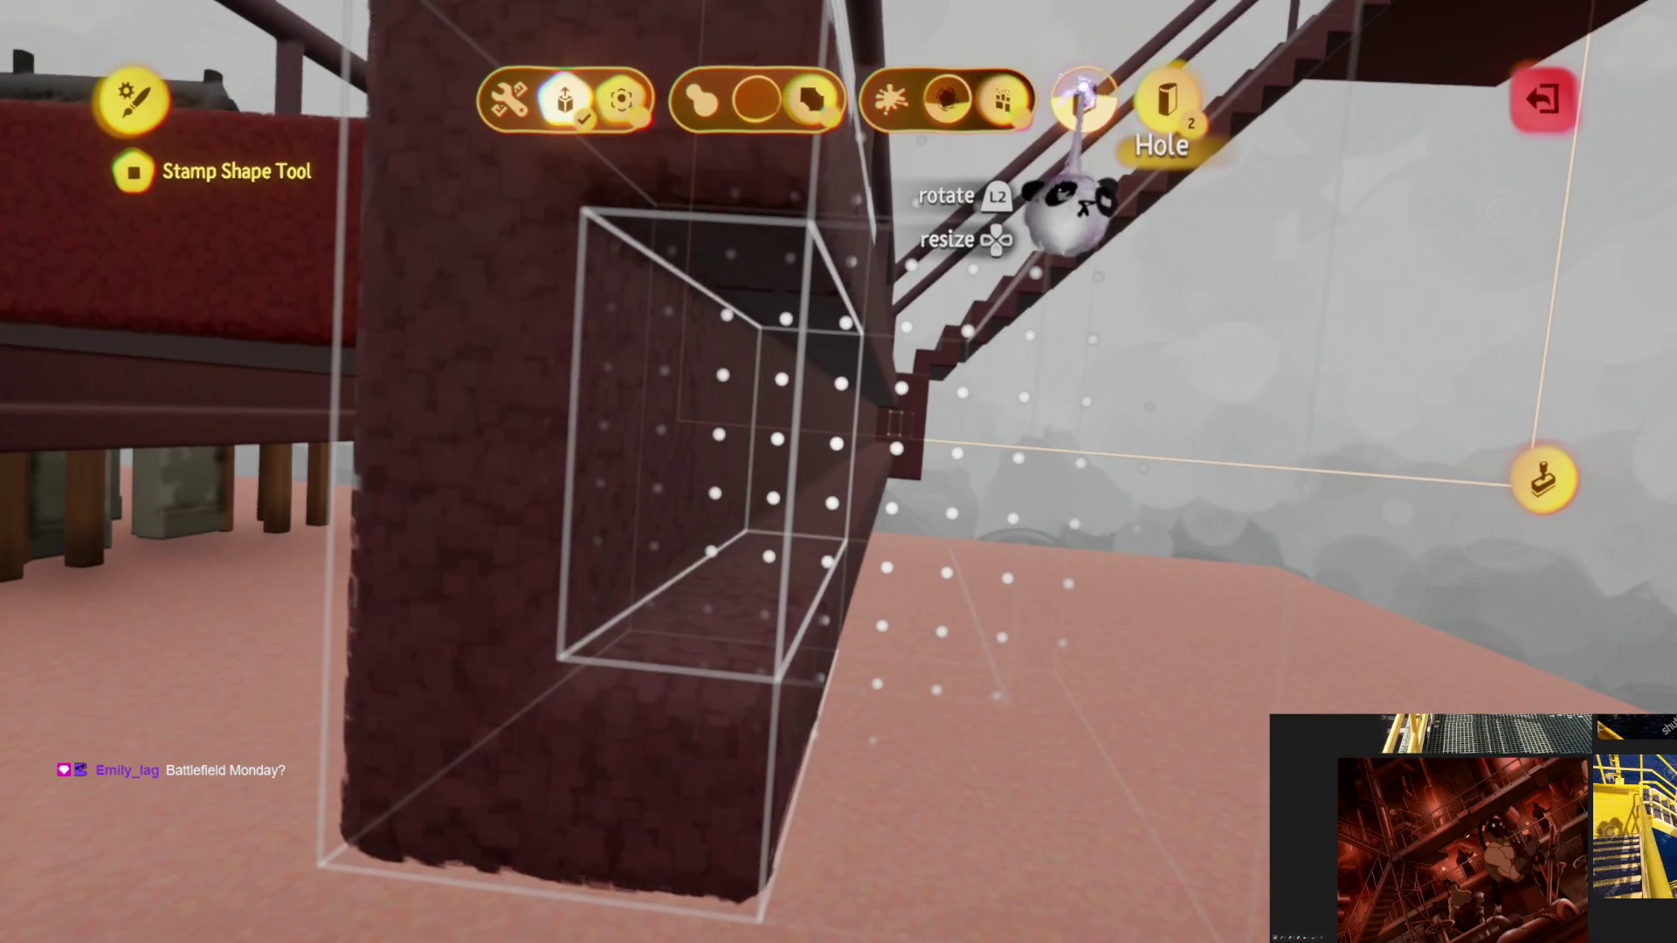
pyautogui.press('Escape')
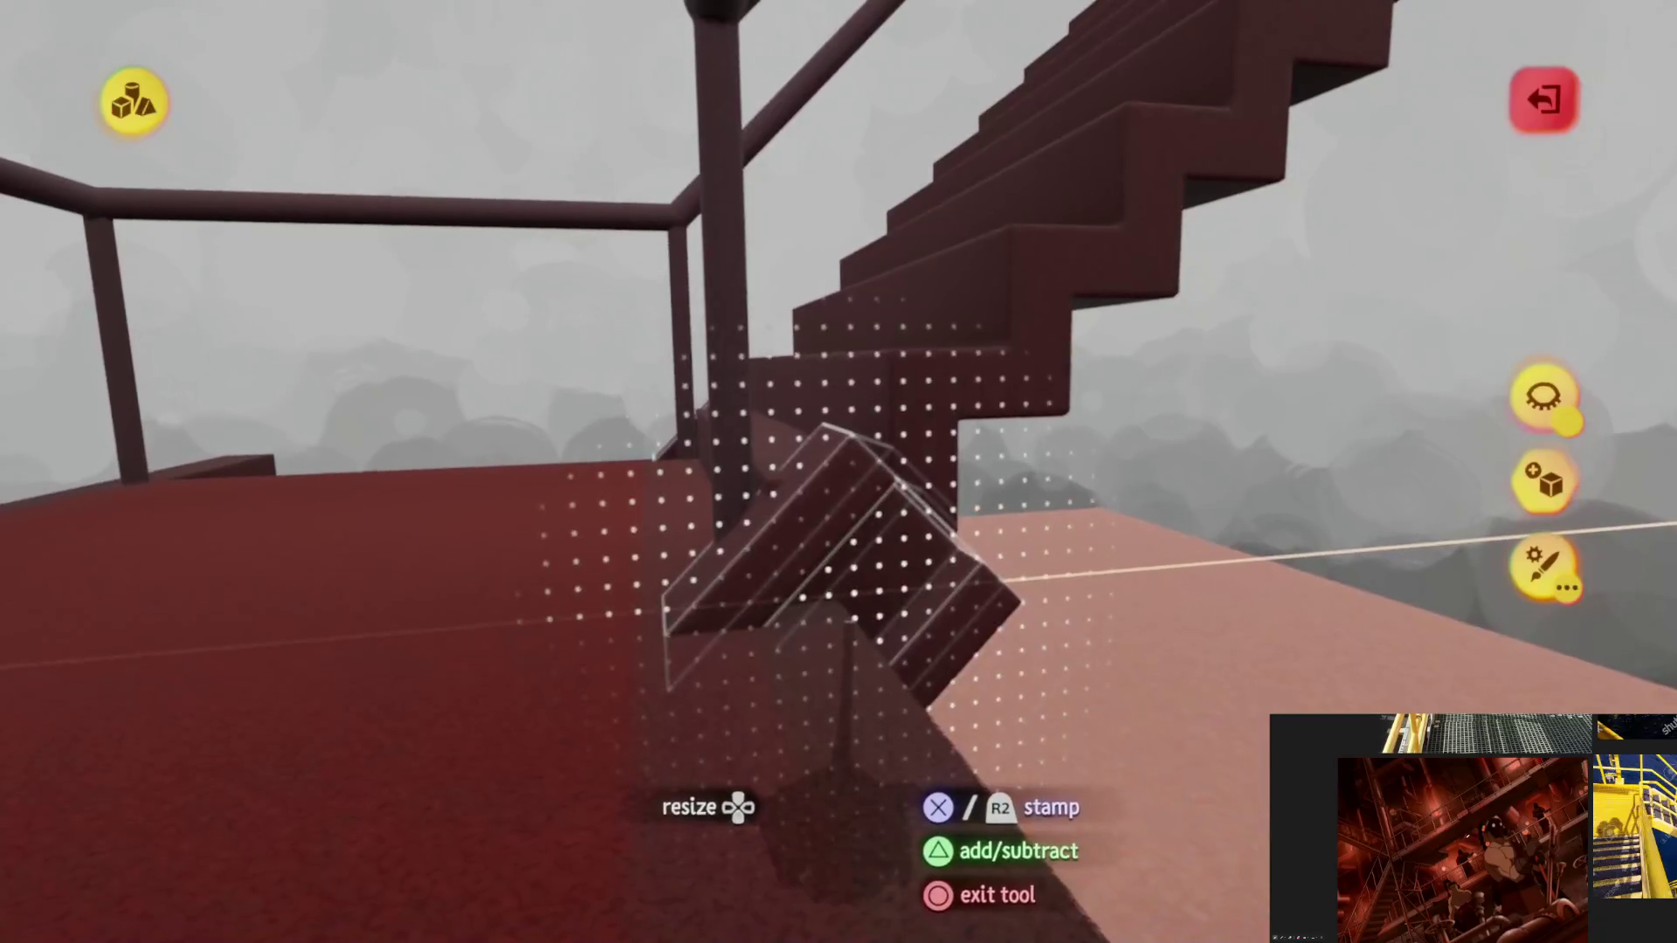
pyautogui.press('Escape')
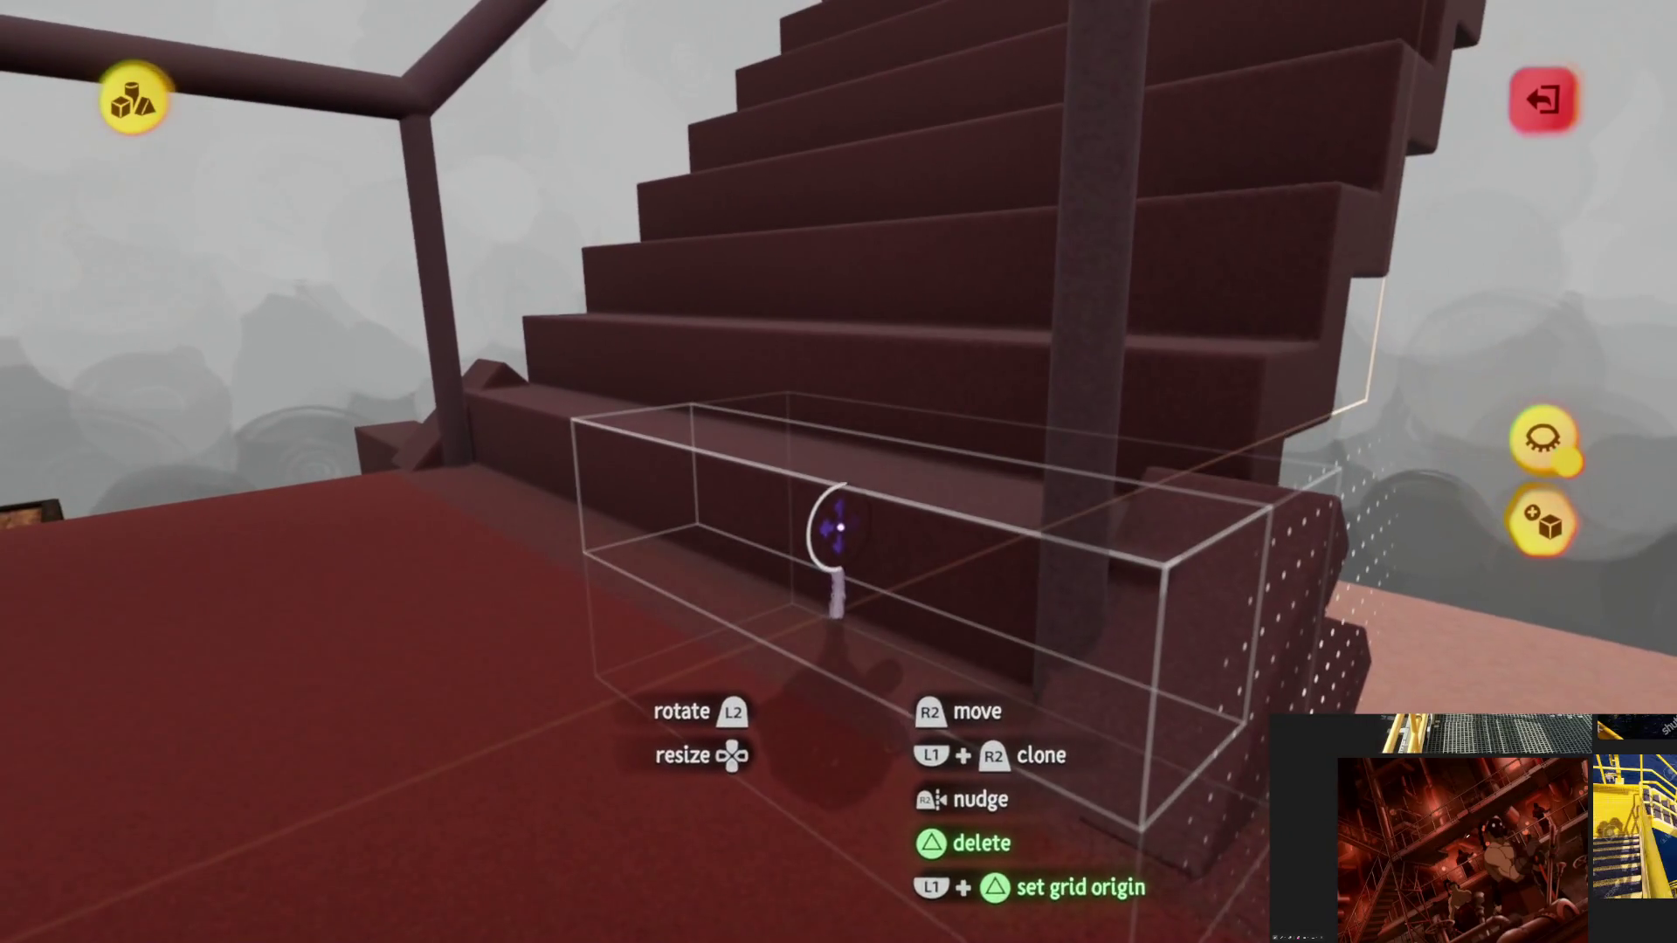
pyautogui.moveTo(844, 528); pyautogui.dragTo(826, 377, button='middle')
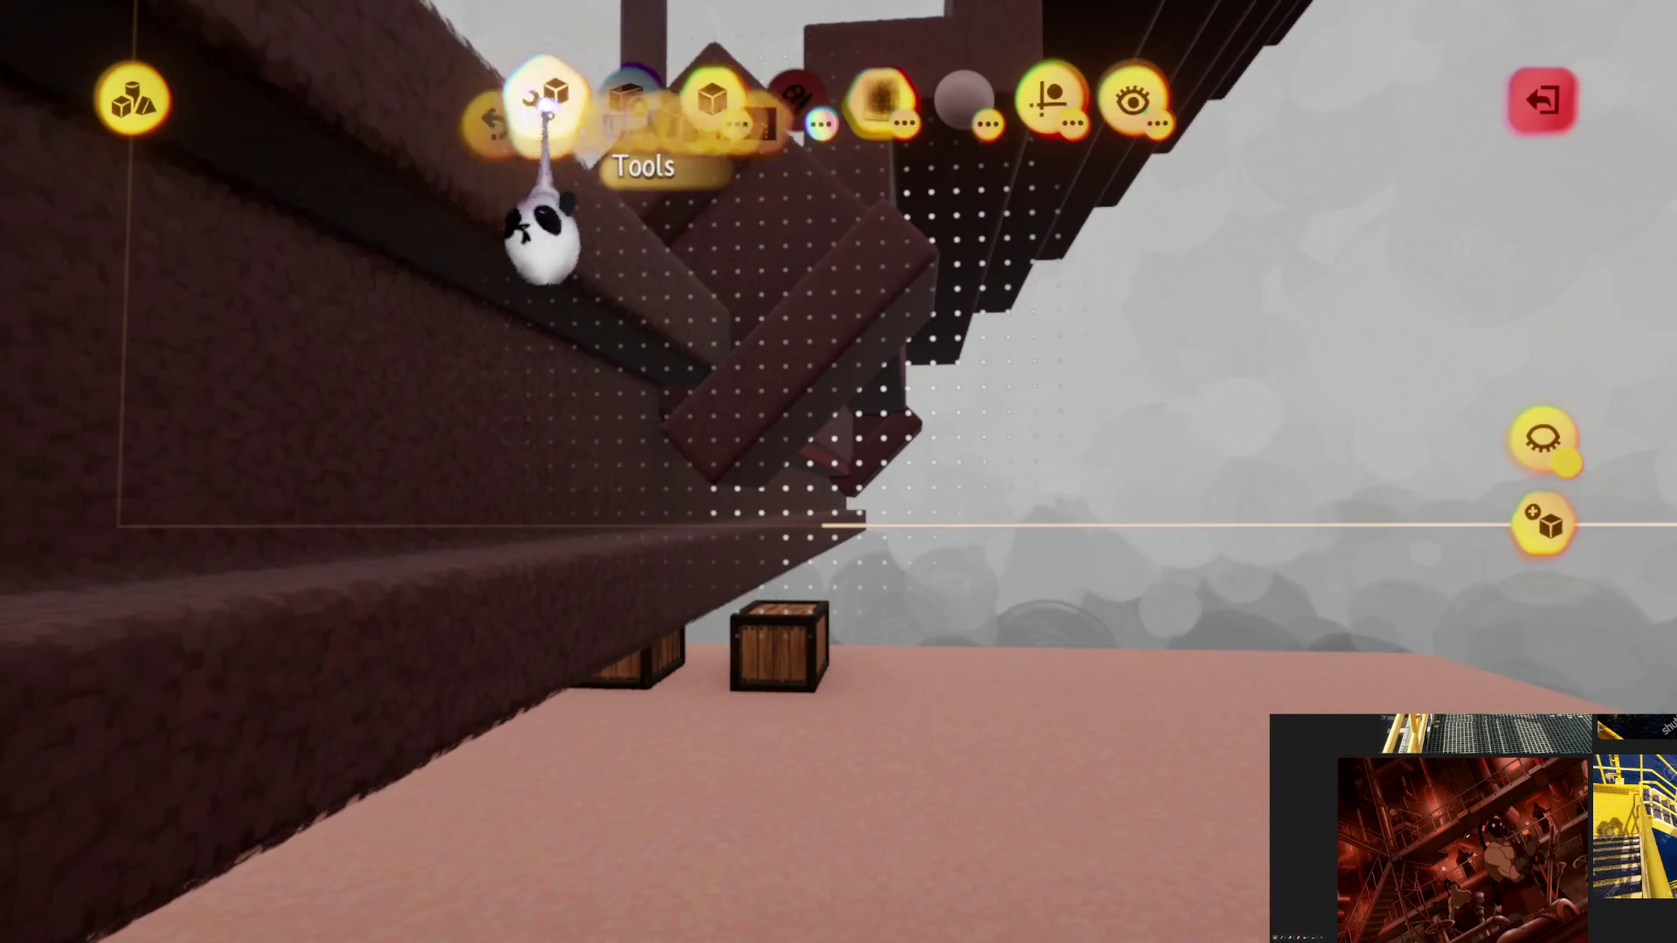
# Step: Switch to the Stretch tool to pull the angled block out along the staircase
pyautogui.click(543, 98)
pyautogui.click(627, 183)
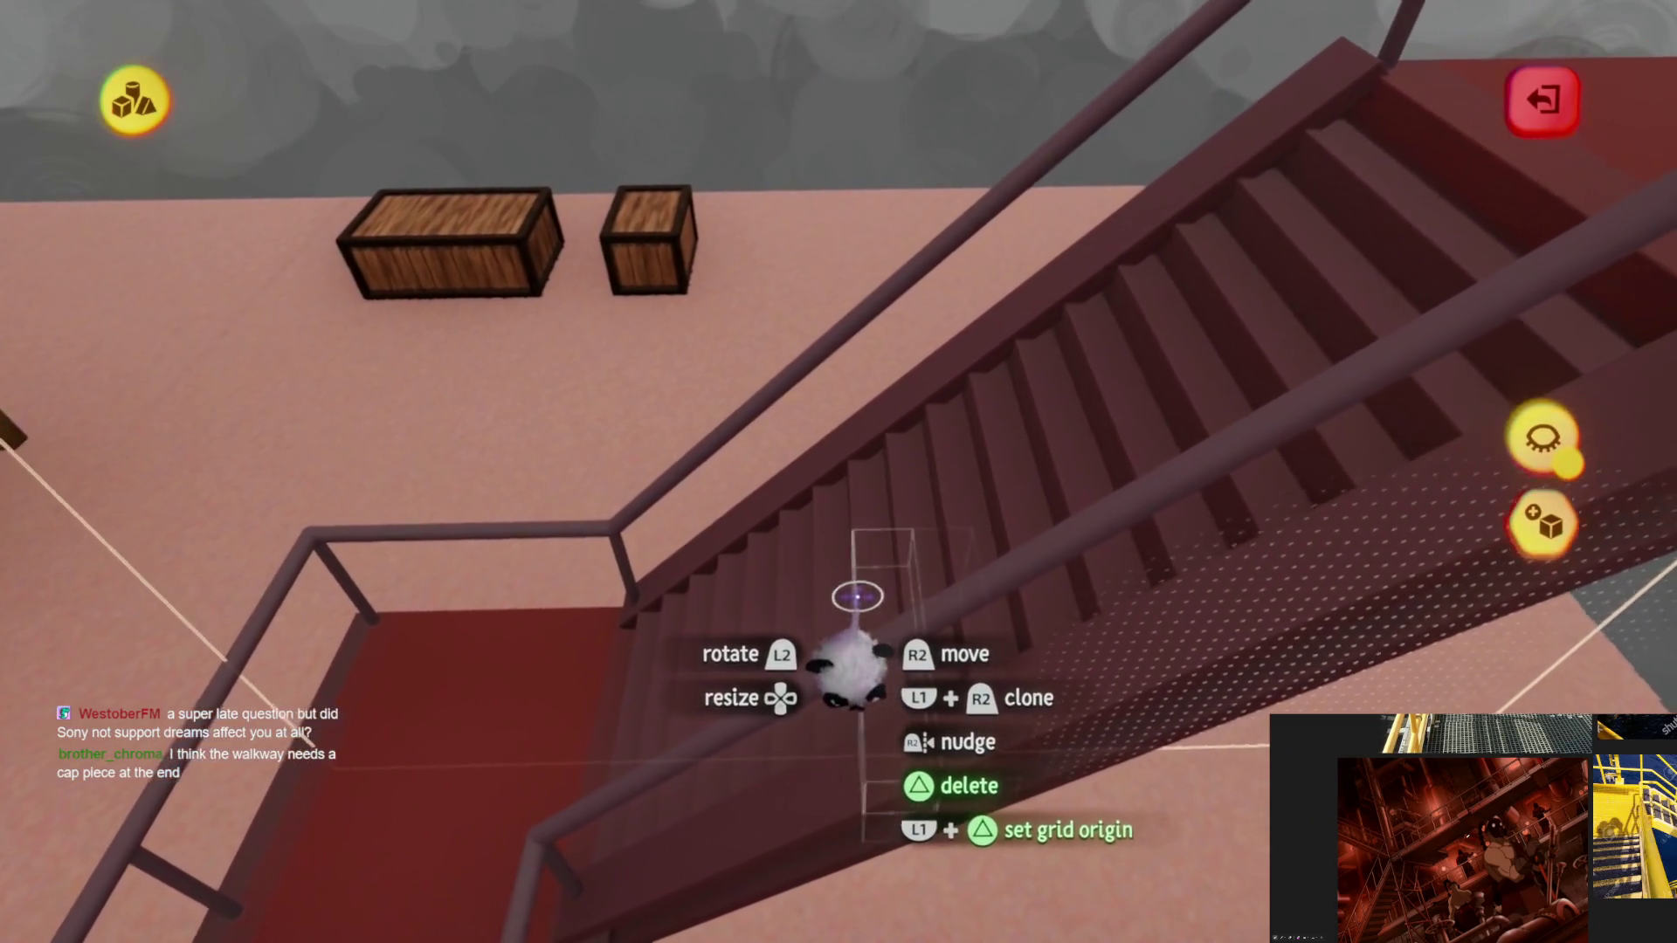
# Step: Leave sculpting, orbit the staircase from every side, then start a new box at the top landing
pyautogui.press('Escape')
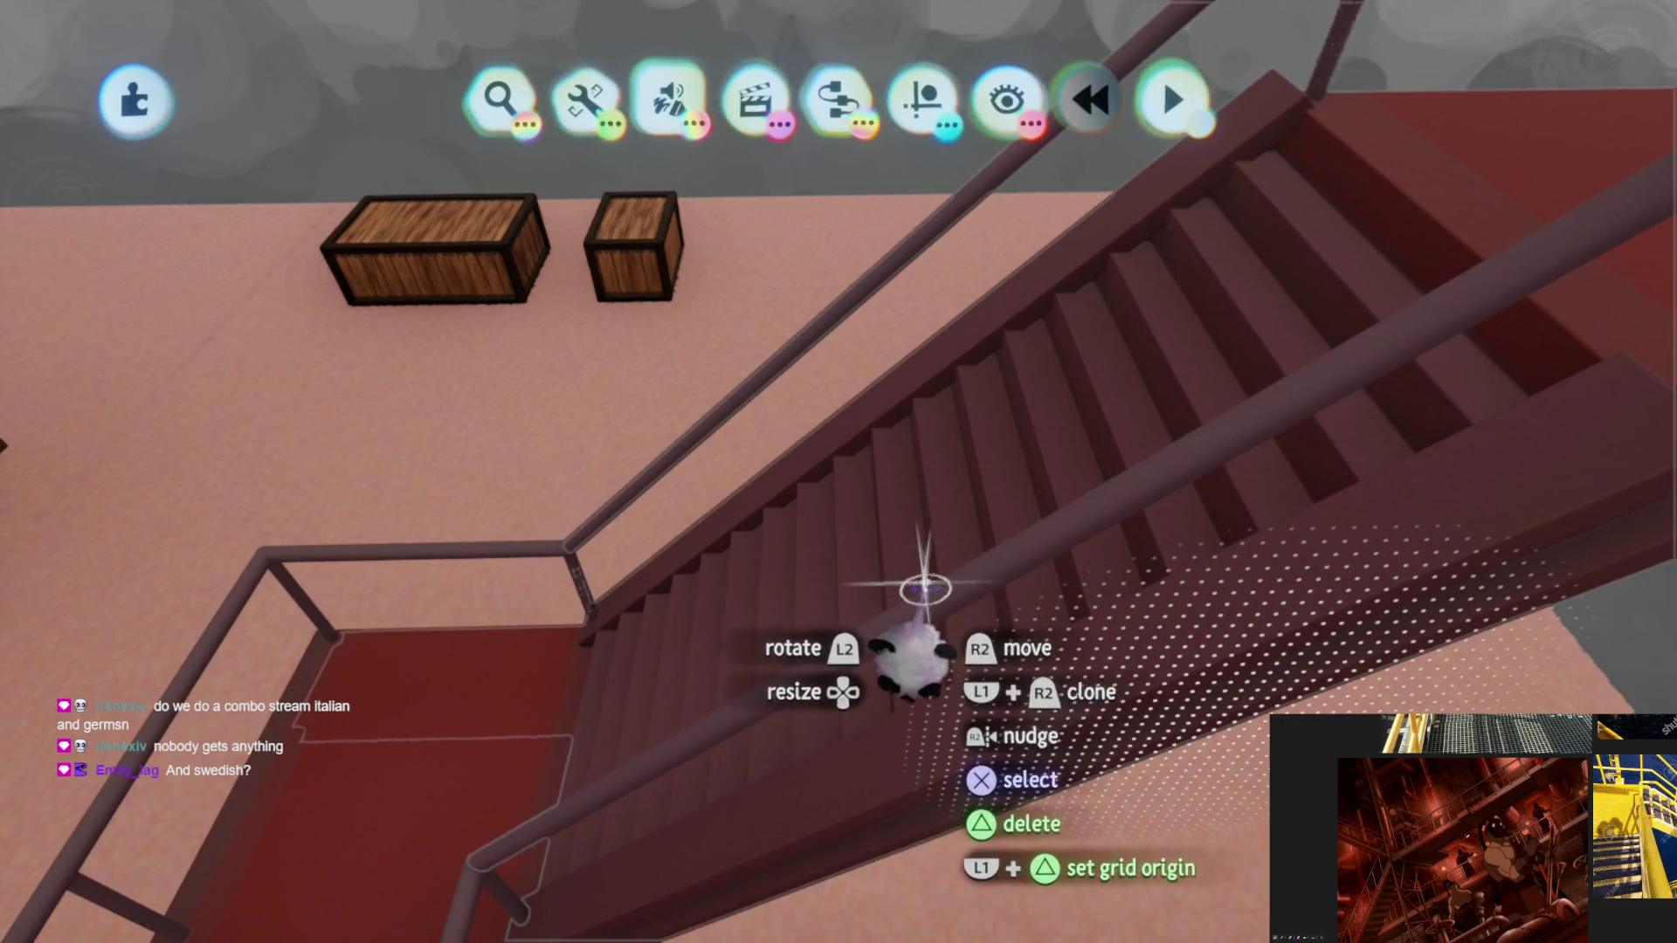
pyautogui.scroll(-5, 921, 610)
pyautogui.moveTo(921, 610)
pyautogui.mouseDown(button='middle')
pyautogui.moveTo(936, 554)
pyautogui.moveTo(861, 712)
pyautogui.moveTo(863, 488)
pyautogui.moveTo(813, 397)
pyautogui.moveTo(782, 697)
pyautogui.moveTo(827, 599)
pyautogui.moveTo(862, 721)
pyautogui.moveTo(859, 670)
pyautogui.moveTo(879, 674)
pyautogui.moveTo(853, 665)
pyautogui.moveTo(855, 601)
pyautogui.moveTo(1009, 380)
pyautogui.moveTo(1019, 540)
pyautogui.mouseUp(button='middle')
pyautogui.moveTo(899, 605)
pyautogui.mouseDown(button='middle')
pyautogui.moveTo(827, 367)
pyautogui.moveTo(838, 470)
pyautogui.mouseUp(button='middle')
pyautogui.moveTo(836, 642); pyautogui.dragTo(835, 635, button='middle')
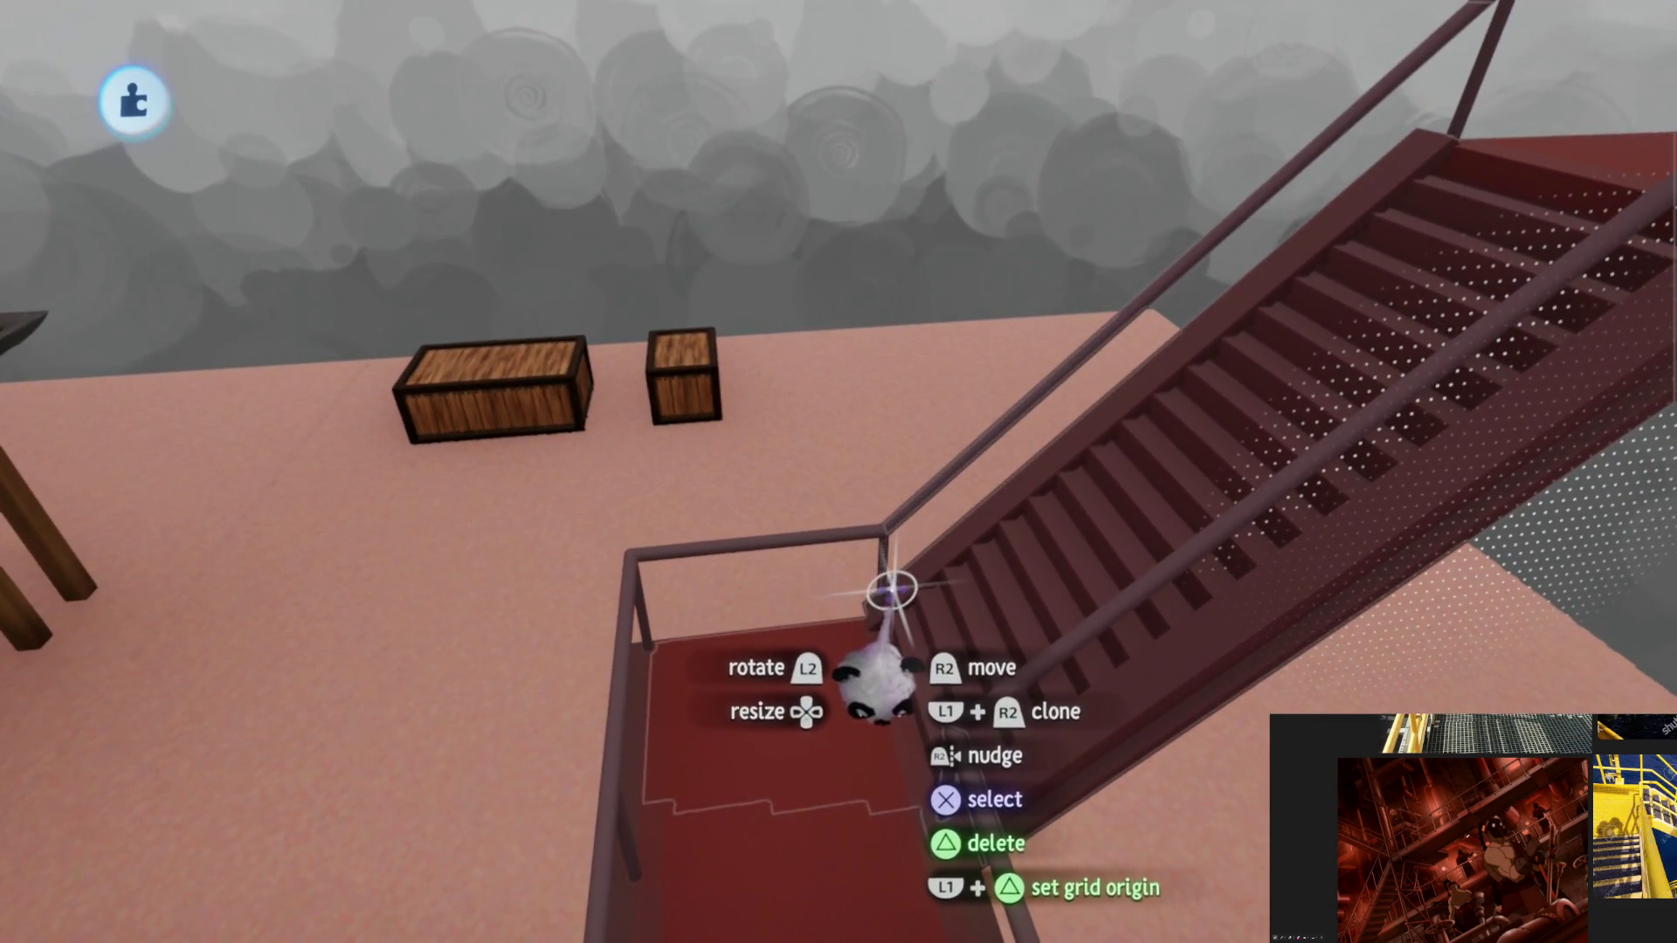
pyautogui.moveTo(899, 567)
pyautogui.mouseDown(button='middle')
pyautogui.moveTo(932, 512)
pyautogui.moveTo(838, 581)
pyautogui.moveTo(883, 599)
pyautogui.moveTo(850, 563)
pyautogui.moveTo(936, 598)
pyautogui.moveTo(830, 562)
pyautogui.moveTo(854, 581)
pyautogui.moveTo(656, 336)
pyautogui.moveTo(738, 382)
pyautogui.moveTo(824, 542)
pyautogui.moveTo(865, 550)
pyautogui.moveTo(853, 714)
pyautogui.moveTo(839, 487)
pyautogui.moveTo(825, 522)
pyautogui.mouseUp(button='middle')
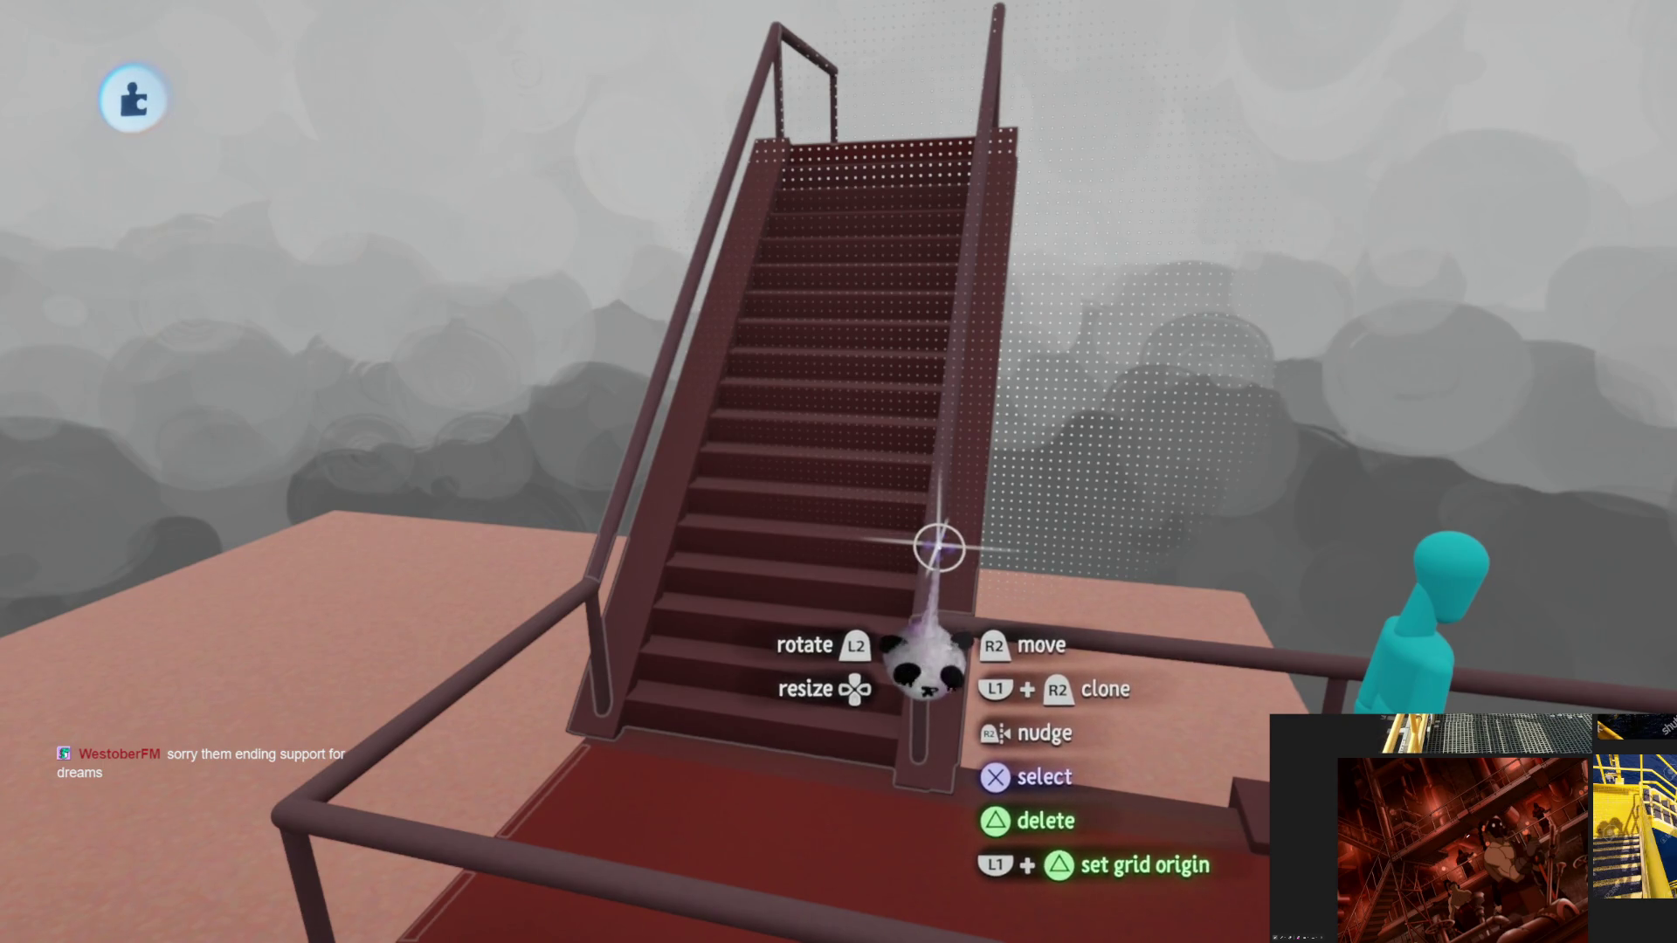
pyautogui.moveTo(928, 557)
pyautogui.mouseDown(button='middle')
pyautogui.moveTo(958, 438)
pyautogui.moveTo(813, 513)
pyautogui.moveTo(860, 318)
pyautogui.mouseUp(button='middle')
pyautogui.moveTo(839, 483)
pyautogui.mouseDown(button='middle')
pyautogui.moveTo(854, 599)
pyautogui.moveTo(873, 581)
pyautogui.moveTo(860, 551)
pyautogui.moveTo(843, 620)
pyautogui.moveTo(853, 479)
pyautogui.moveTo(874, 562)
pyautogui.moveTo(858, 537)
pyautogui.moveTo(821, 545)
pyautogui.mouseUp(button='middle')
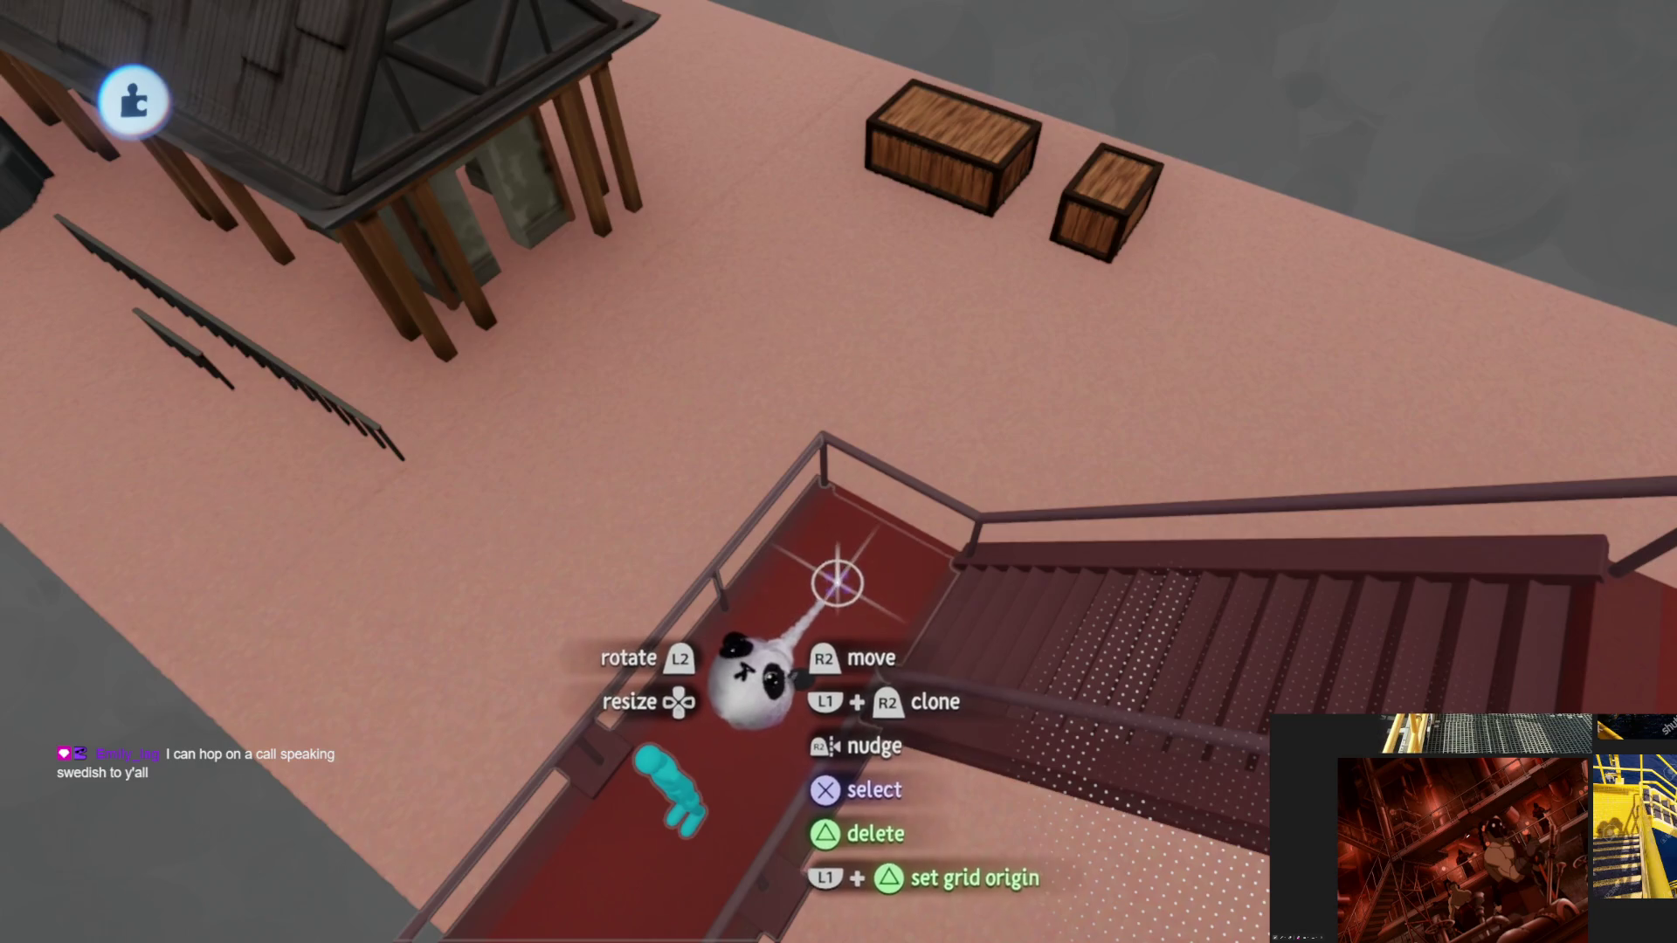
pyautogui.moveTo(849, 575)
pyautogui.mouseDown(button='middle')
pyautogui.moveTo(884, 375)
pyautogui.moveTo(891, 673)
pyautogui.moveTo(869, 656)
pyautogui.moveTo(886, 646)
pyautogui.moveTo(854, 637)
pyautogui.moveTo(843, 588)
pyautogui.moveTo(861, 629)
pyautogui.moveTo(884, 560)
pyautogui.moveTo(891, 589)
pyautogui.moveTo(869, 507)
pyautogui.moveTo(891, 553)
pyautogui.moveTo(870, 569)
pyautogui.moveTo(861, 536)
pyautogui.moveTo(782, 524)
pyautogui.moveTo(629, 232)
pyautogui.moveTo(741, 374)
pyautogui.mouseUp(button='middle')
pyautogui.moveTo(751, 312)
pyautogui.mouseDown(button='middle')
pyautogui.moveTo(873, 491)
pyautogui.moveTo(865, 461)
pyautogui.moveTo(831, 507)
pyautogui.moveTo(852, 550)
pyautogui.moveTo(787, 480)
pyautogui.moveTo(798, 457)
pyautogui.moveTo(808, 500)
pyautogui.moveTo(798, 481)
pyautogui.mouseUp(button='middle')
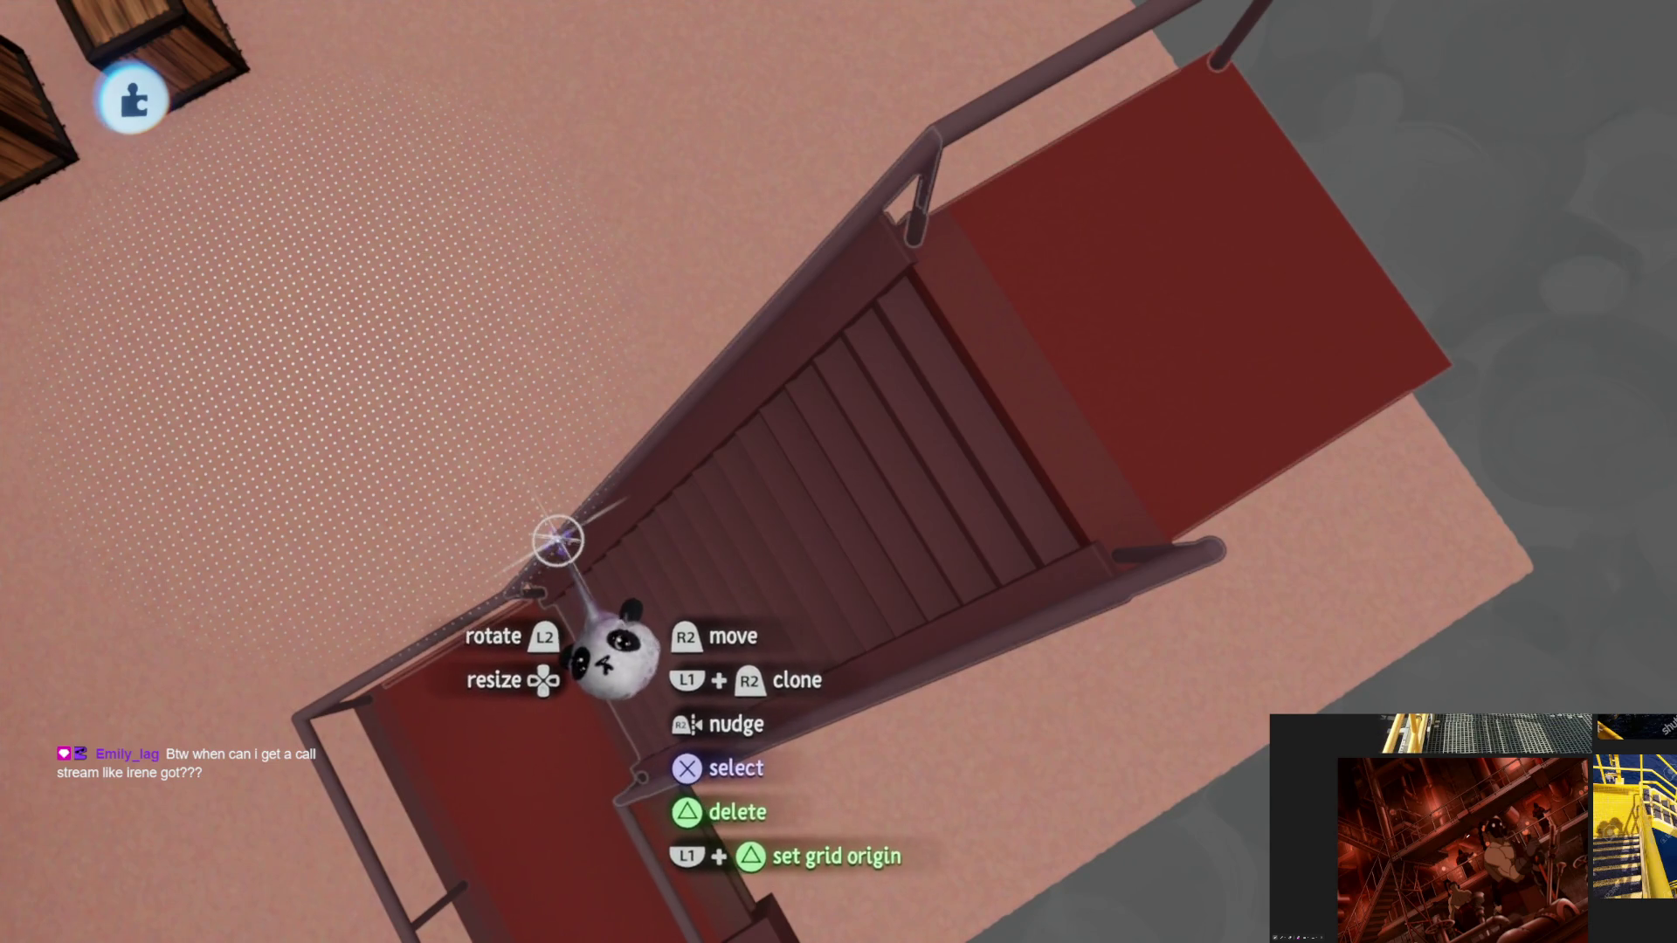
pyautogui.moveTo(561, 537)
pyautogui.mouseDown(button='middle')
pyautogui.moveTo(537, 591)
pyautogui.moveTo(794, 472)
pyautogui.moveTo(884, 498)
pyautogui.moveTo(840, 520)
pyautogui.moveTo(768, 432)
pyautogui.moveTo(840, 468)
pyautogui.moveTo(886, 668)
pyautogui.moveTo(911, 616)
pyautogui.moveTo(892, 554)
pyautogui.moveTo(799, 468)
pyautogui.moveTo(843, 468)
pyautogui.moveTo(823, 536)
pyautogui.moveTo(838, 581)
pyautogui.moveTo(786, 396)
pyautogui.mouseUp(button='middle')
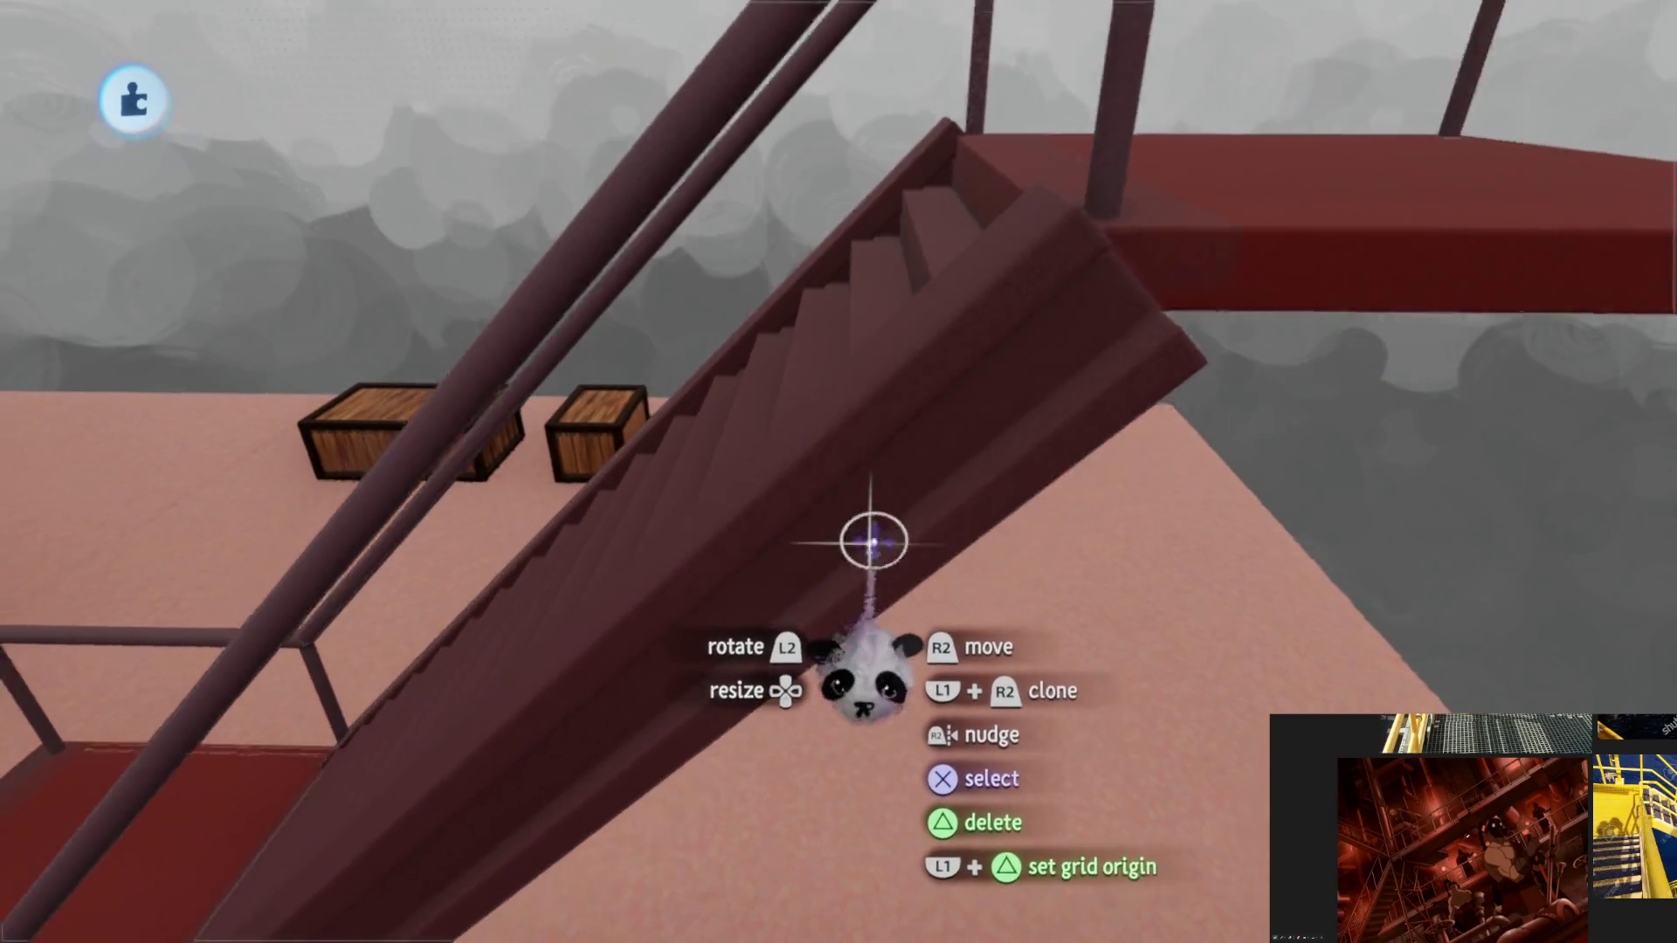
pyautogui.press('space')
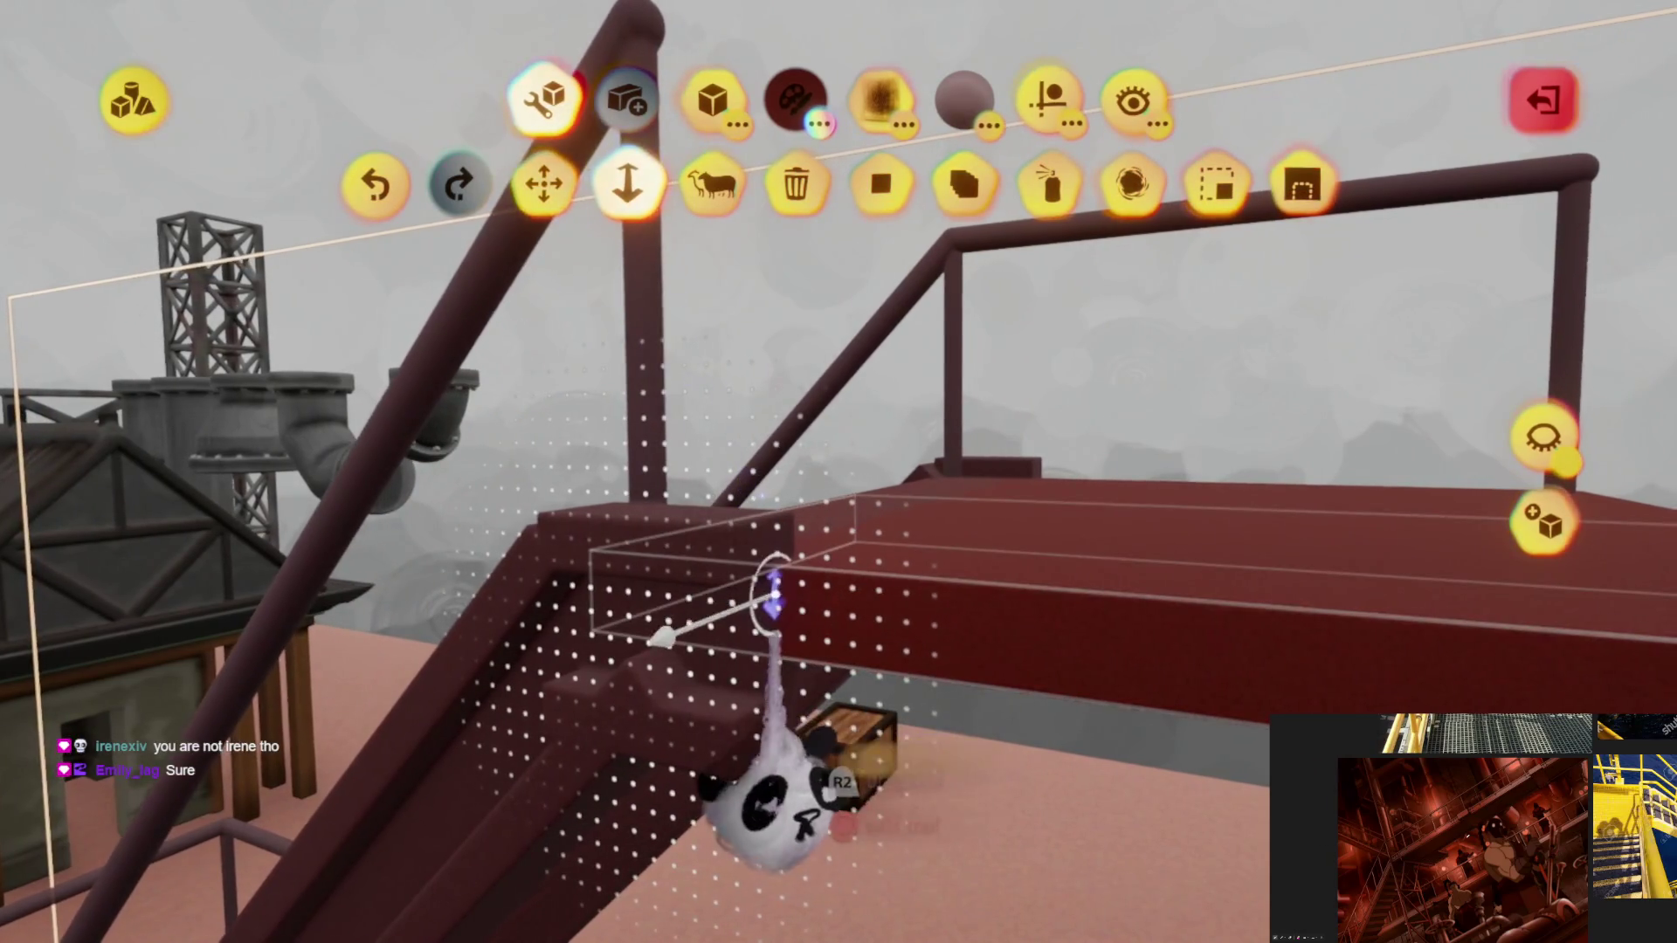
# Step: Stretch the box into an edge beam along the upper landing and close sculpting
pyautogui.moveTo(773, 564); pyautogui.dragTo(793, 563)
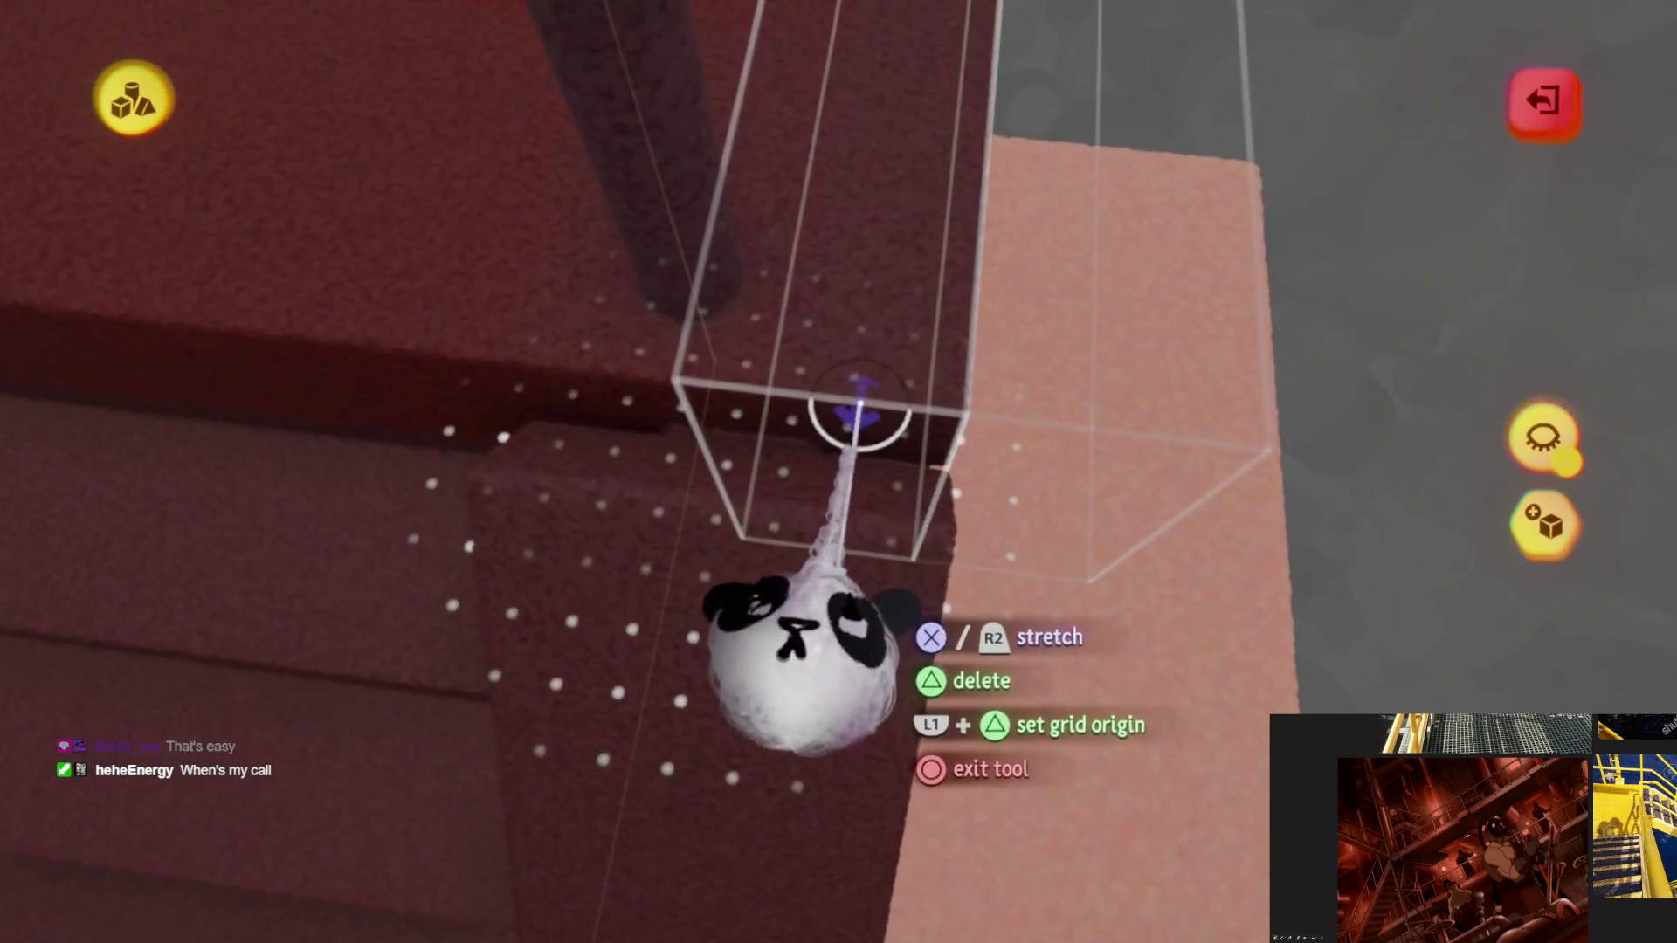
pyautogui.press('Escape')
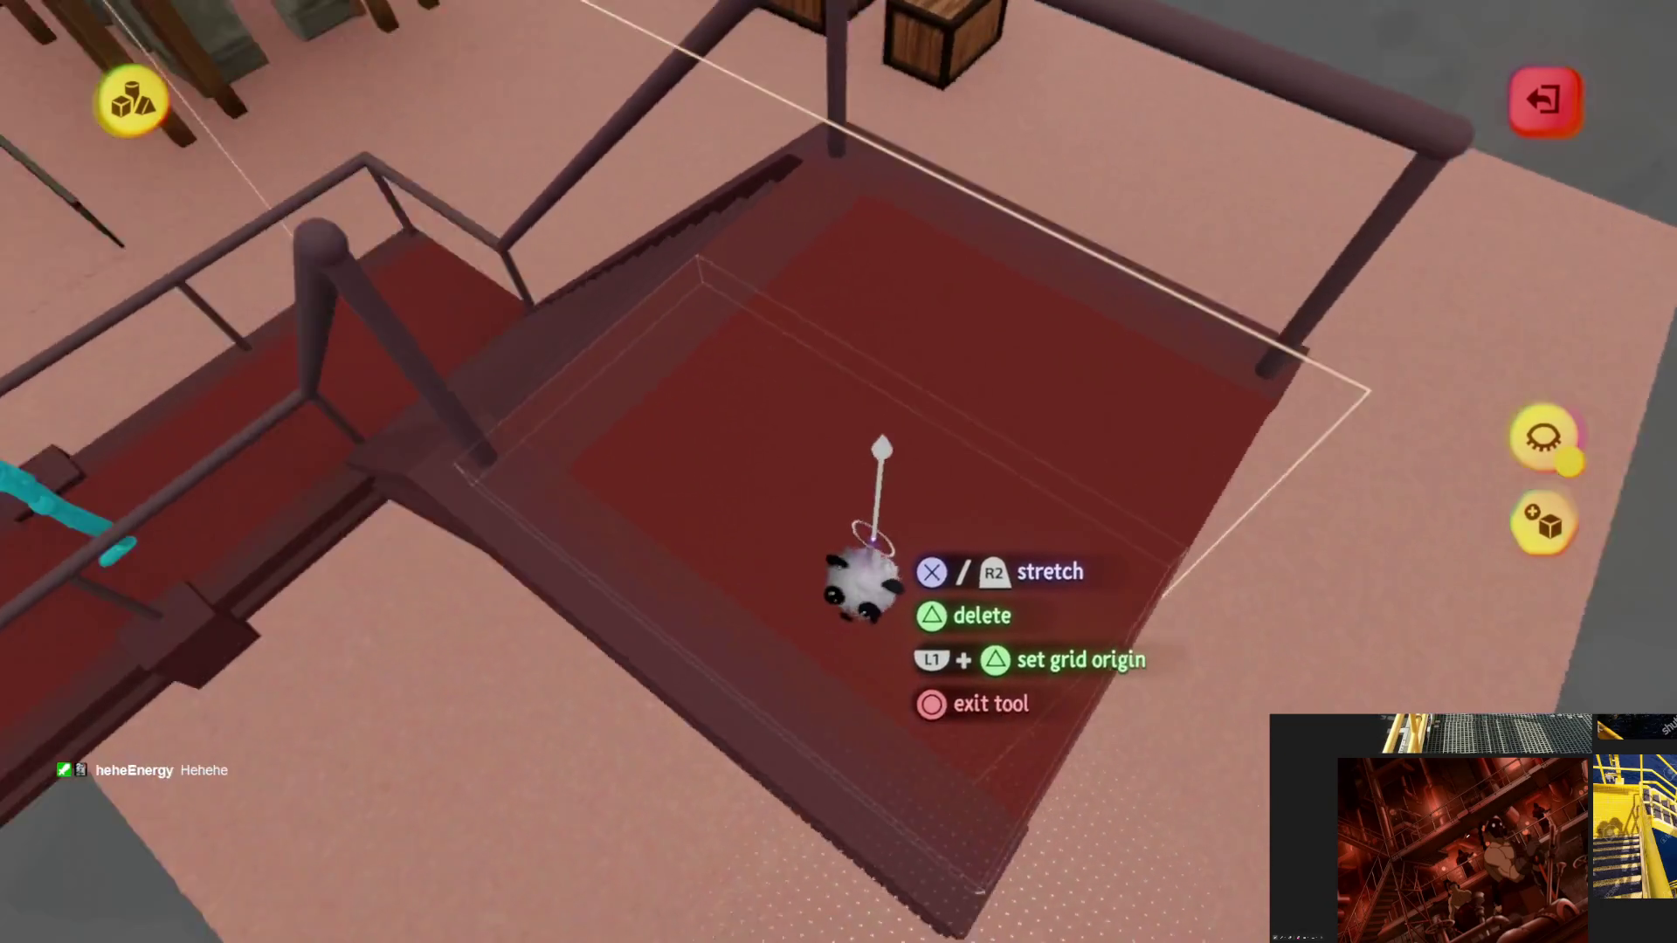
pyautogui.press('Escape')
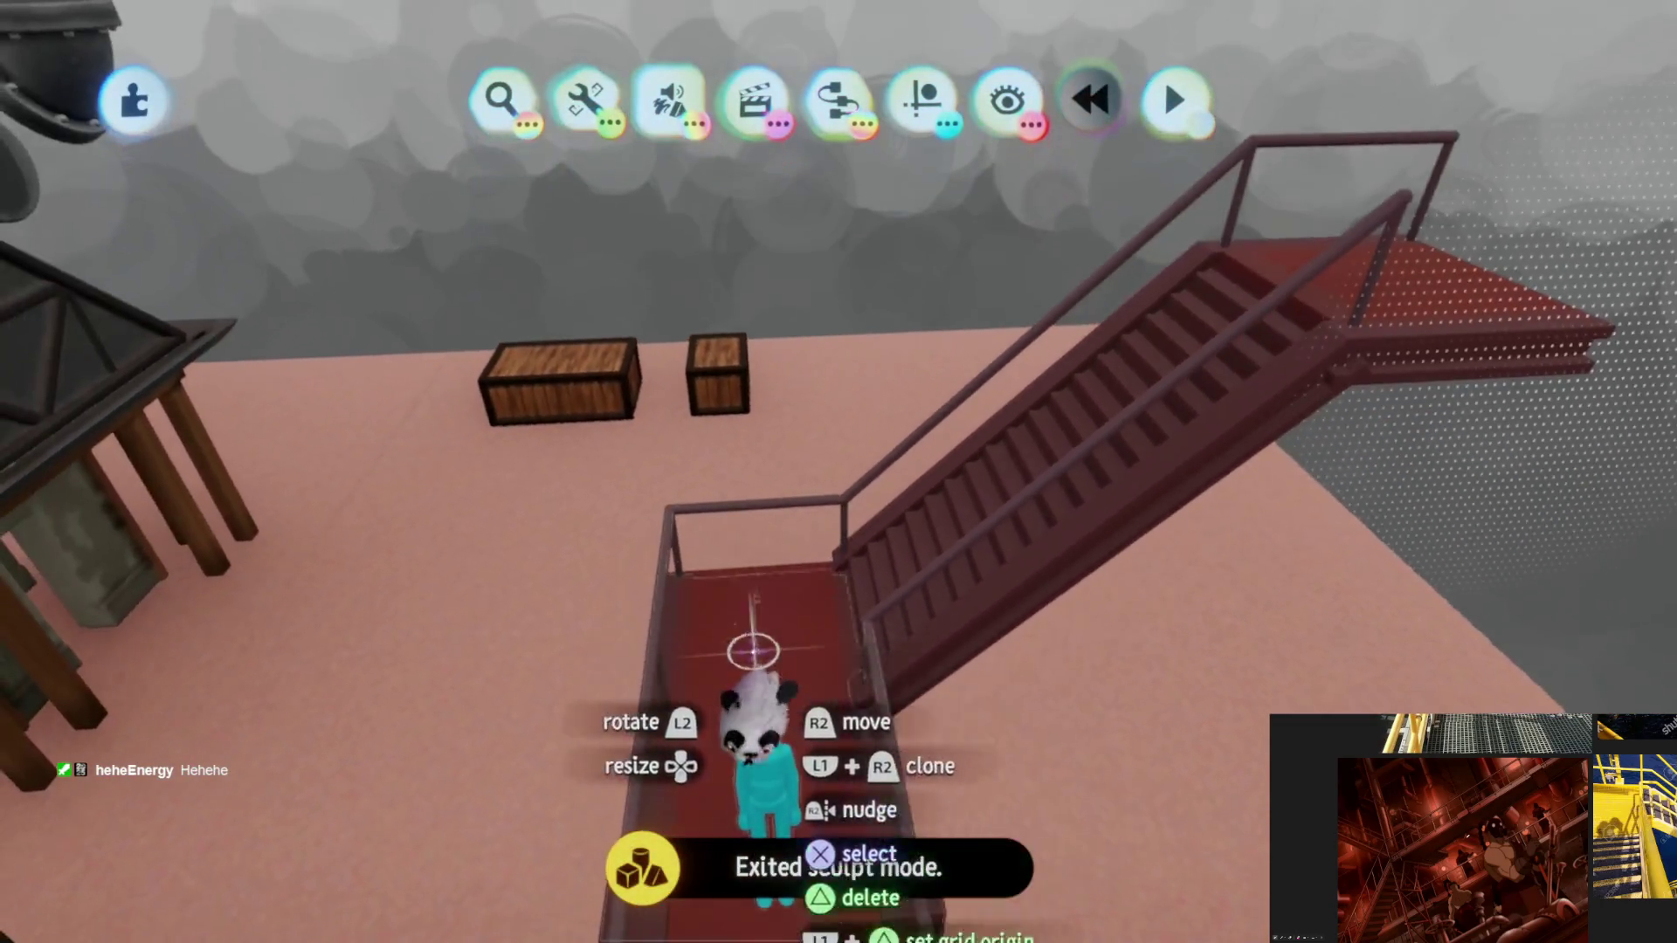
pyautogui.moveTo(824, 520)
pyautogui.mouseDown()
pyautogui.moveTo(898, 393)
pyautogui.moveTo(858, 309)
pyautogui.moveTo(885, 327)
pyautogui.moveTo(868, 531)
pyautogui.moveTo(1004, 469)
pyautogui.moveTo(910, 389)
pyautogui.moveTo(918, 442)
pyautogui.moveTo(936, 457)
pyautogui.moveTo(918, 344)
pyautogui.mouseUp()
pyautogui.moveTo(843, 517)
pyautogui.mouseDown()
pyautogui.moveTo(809, 607)
pyautogui.moveTo(832, 591)
pyautogui.moveTo(899, 616)
pyautogui.moveTo(751, 609)
pyautogui.moveTo(693, 637)
pyautogui.moveTo(928, 610)
pyautogui.moveTo(1060, 432)
pyautogui.moveTo(1031, 351)
pyautogui.moveTo(948, 605)
pyautogui.moveTo(938, 563)
pyautogui.moveTo(866, 517)
pyautogui.mouseUp()
pyautogui.click(1544, 395)
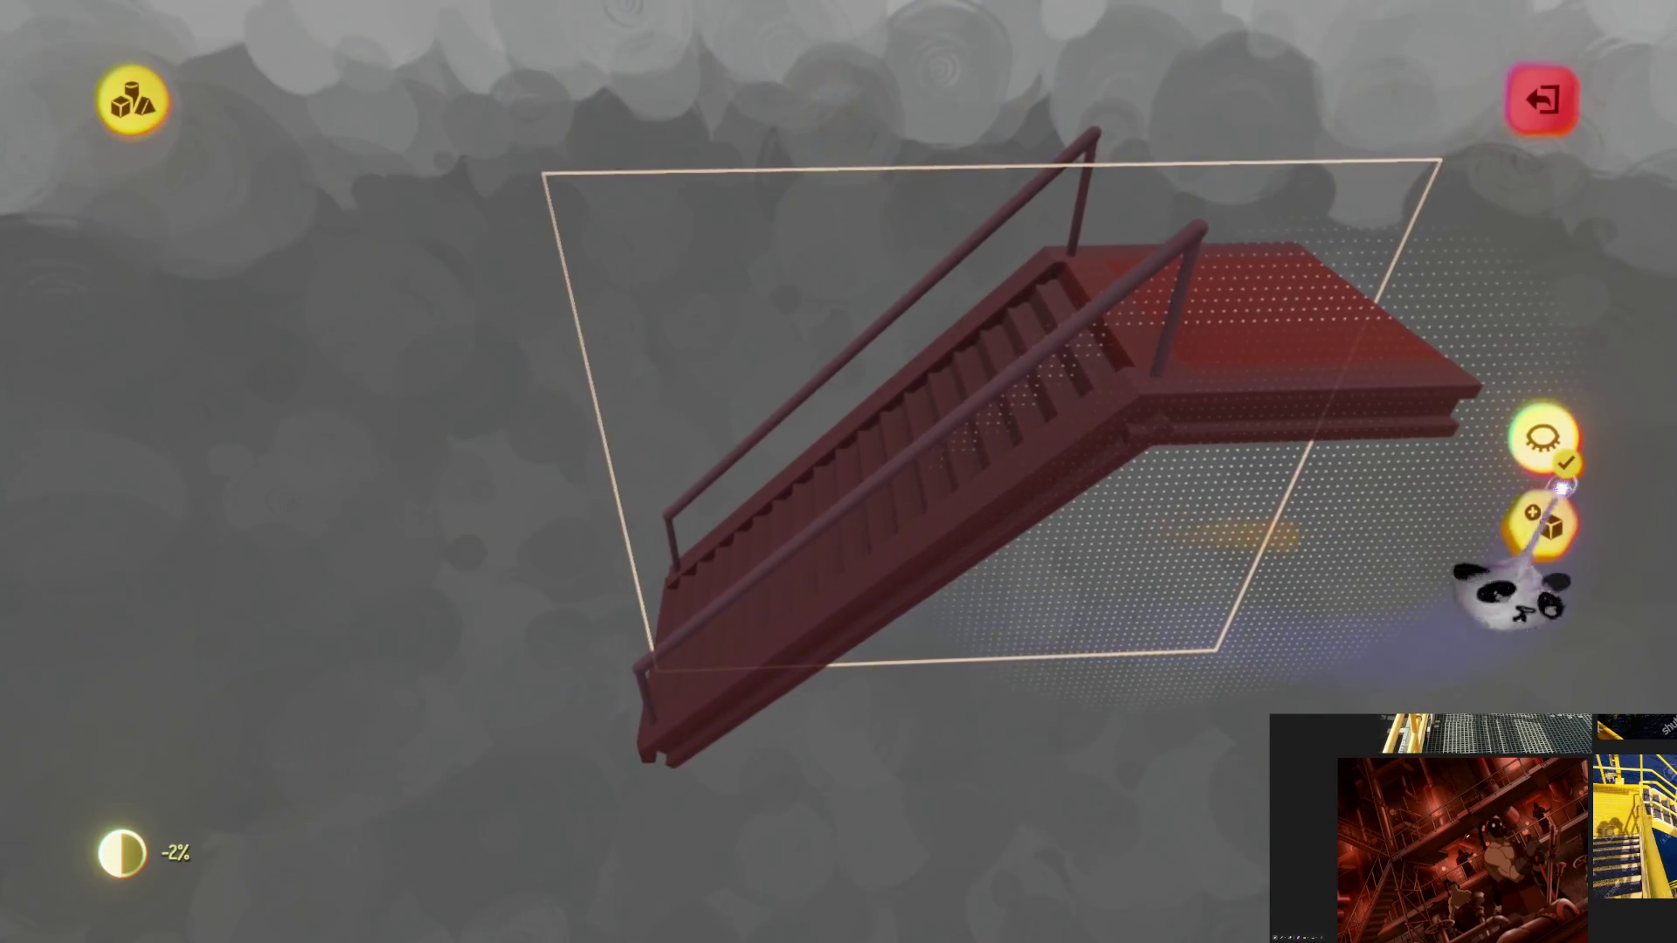
pyautogui.click(1544, 439)
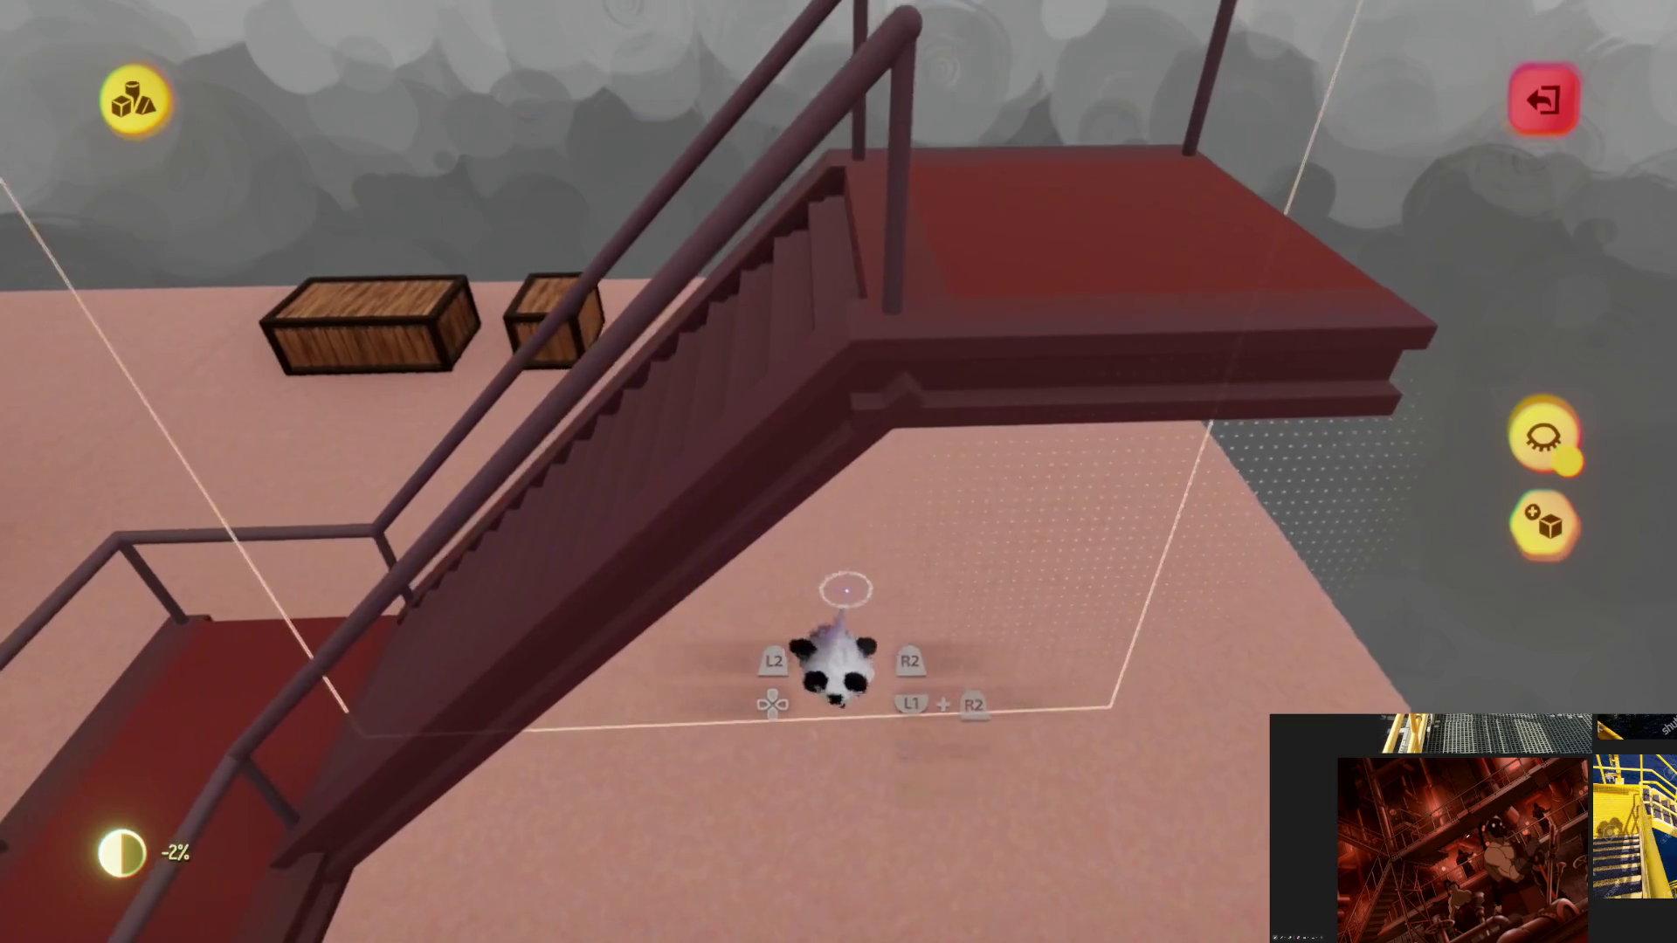
pyautogui.press('Escape')
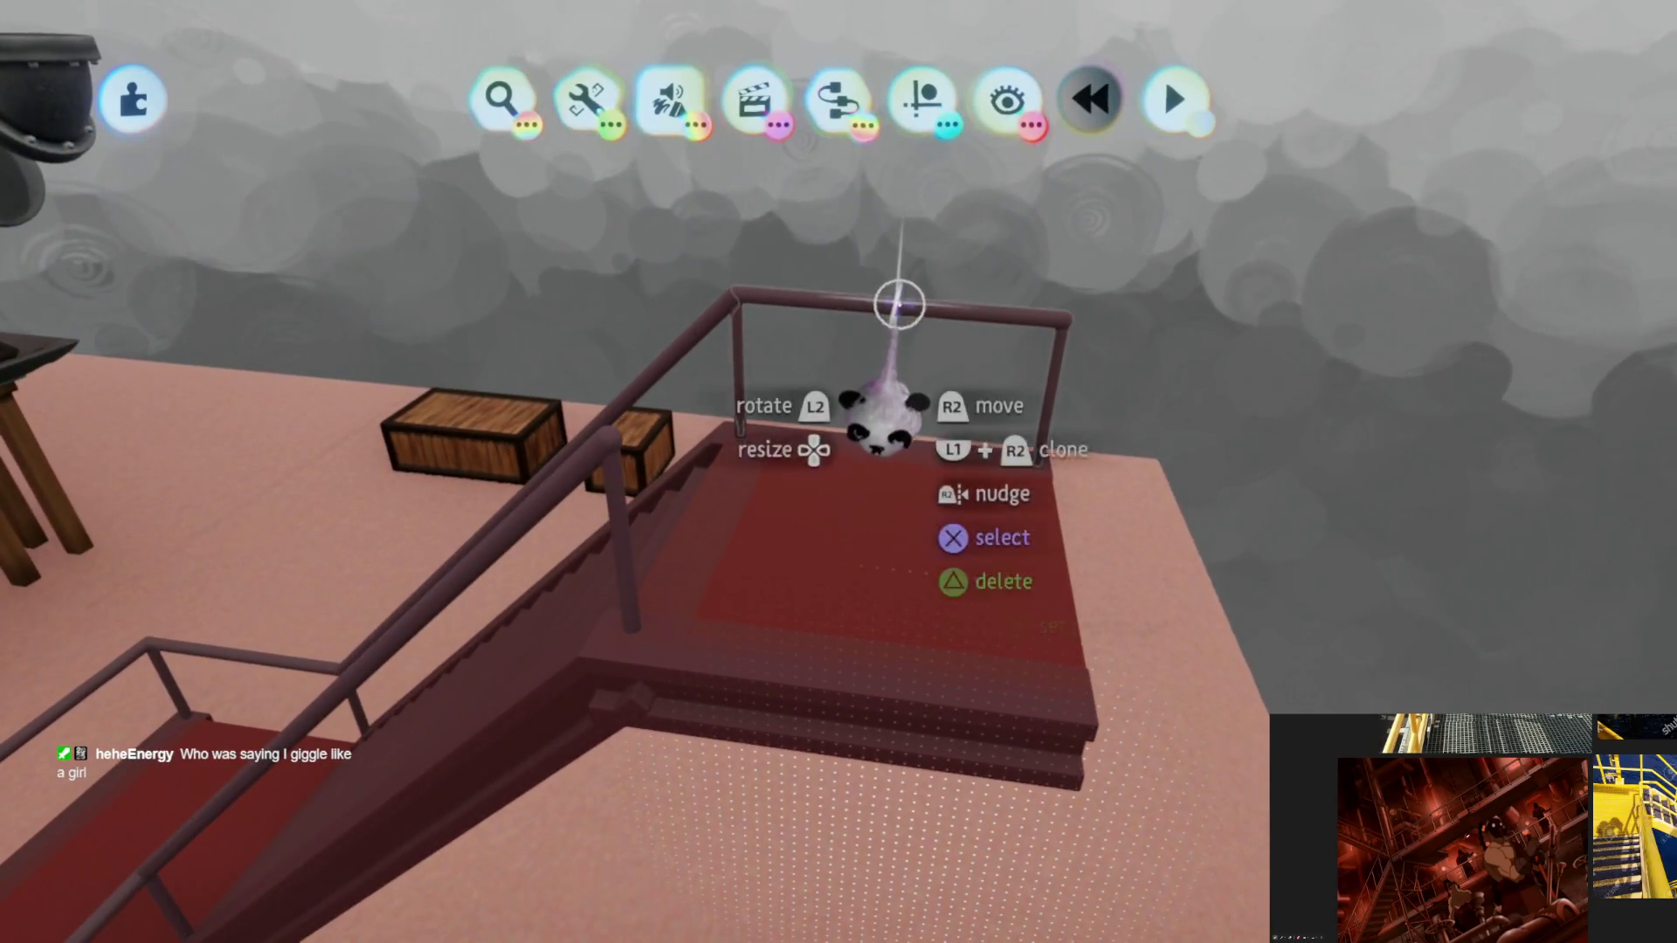
# Step: Move the staircase and set a copy down against the landing
pyautogui.moveTo(899, 305); pyautogui.dragTo(904, 307)
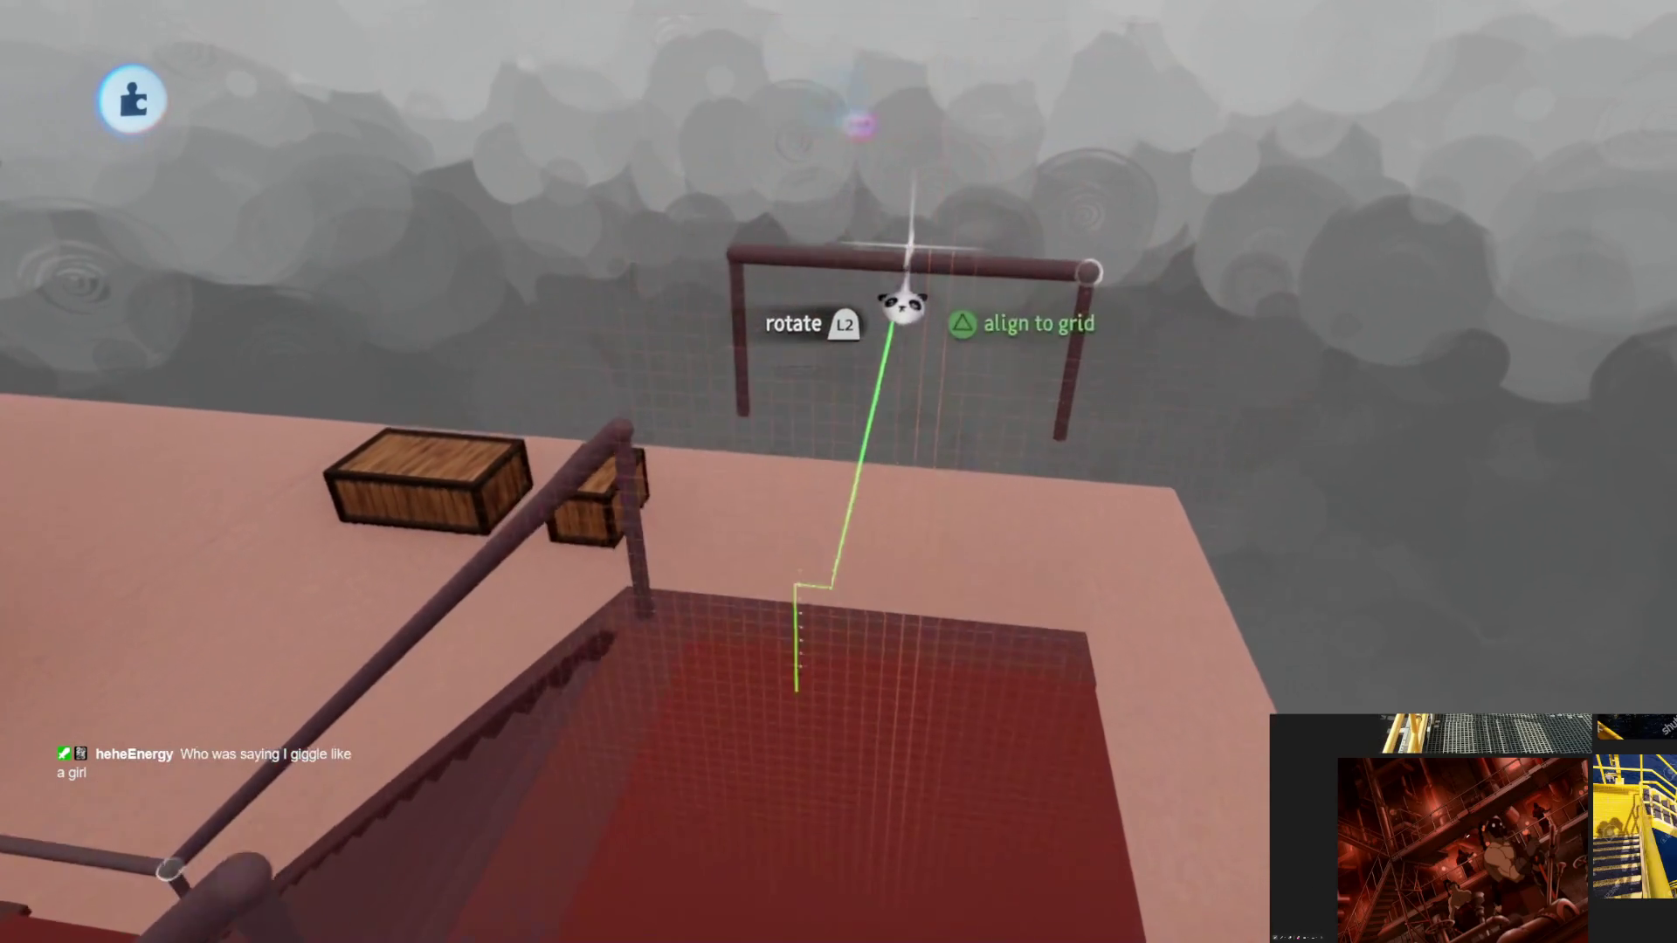
pyautogui.moveTo(892, 417); pyautogui.dragTo(853, 277)
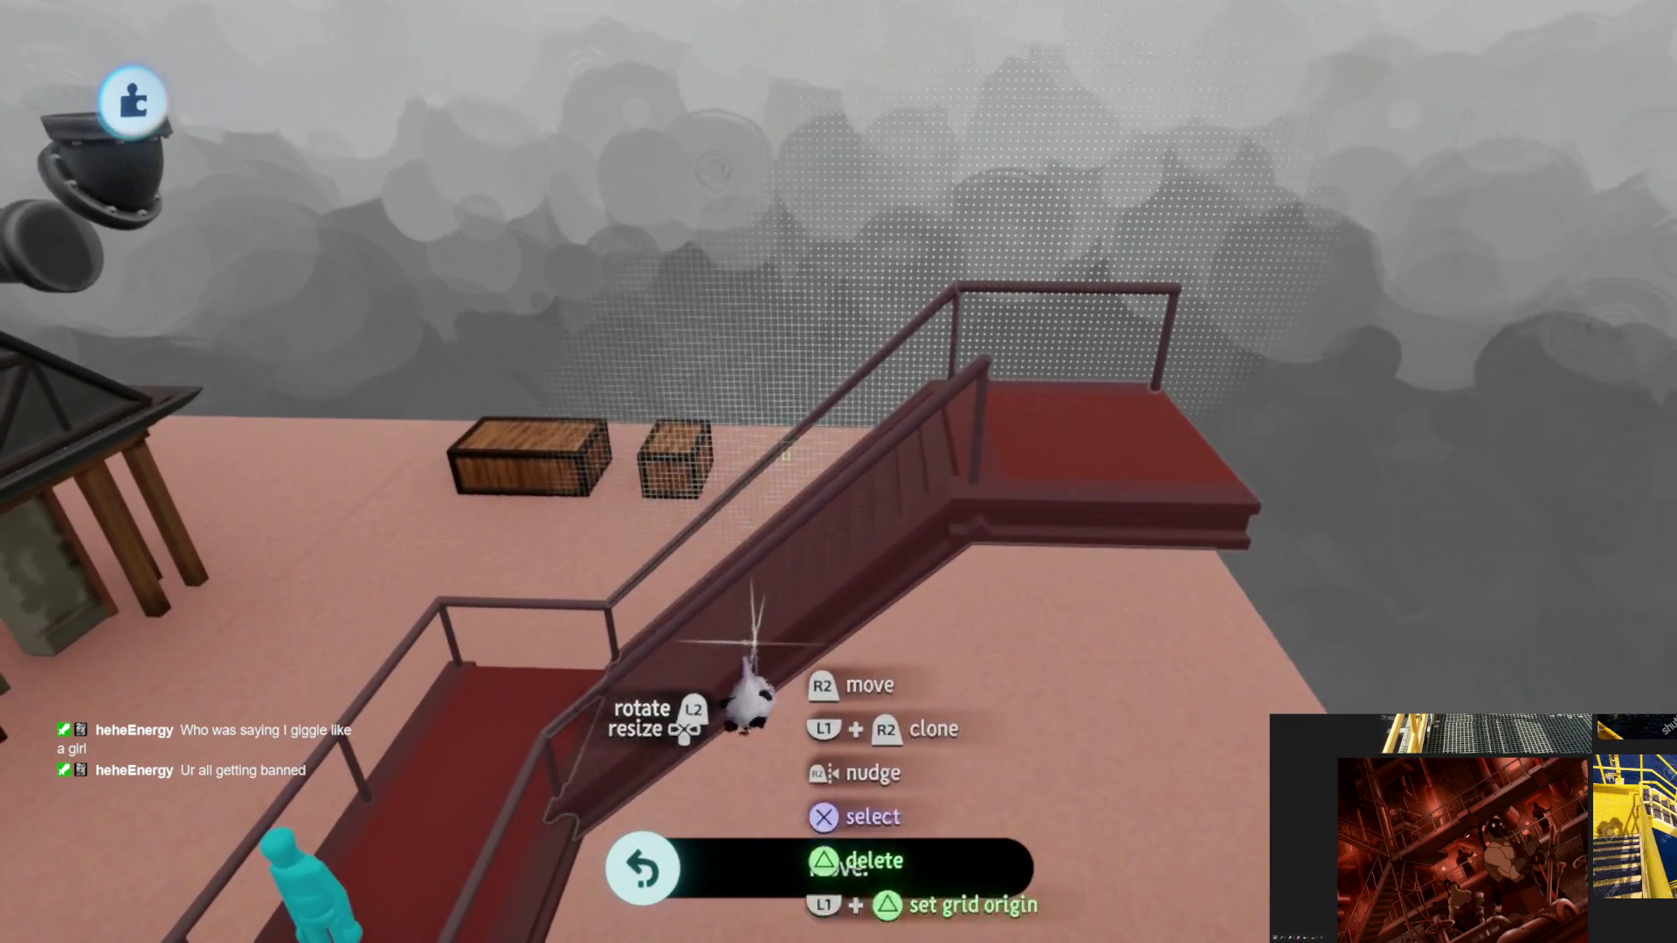
pyautogui.moveTo(763, 592)
pyautogui.mouseDown()
pyautogui.moveTo(1119, 269)
pyautogui.moveTo(1138, 433)
pyautogui.mouseUp()
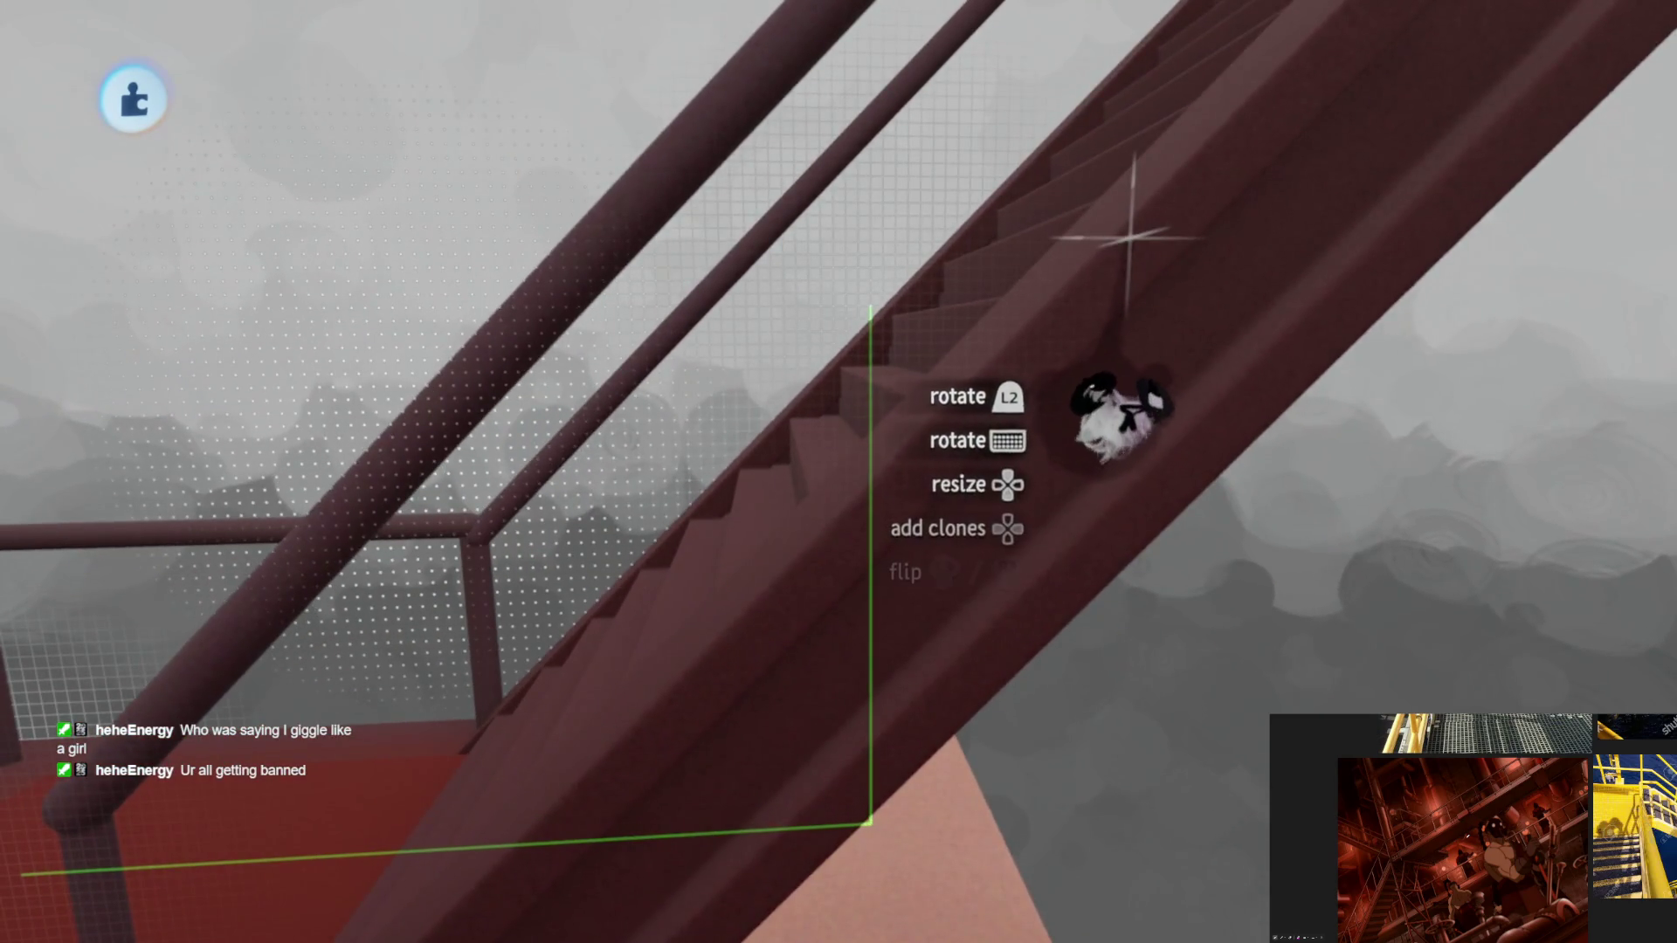
pyautogui.moveTo(1137, 432); pyautogui.dragTo(951, 865)
pyautogui.moveTo(966, 771); pyautogui.dragTo(762, 582, button='middle')
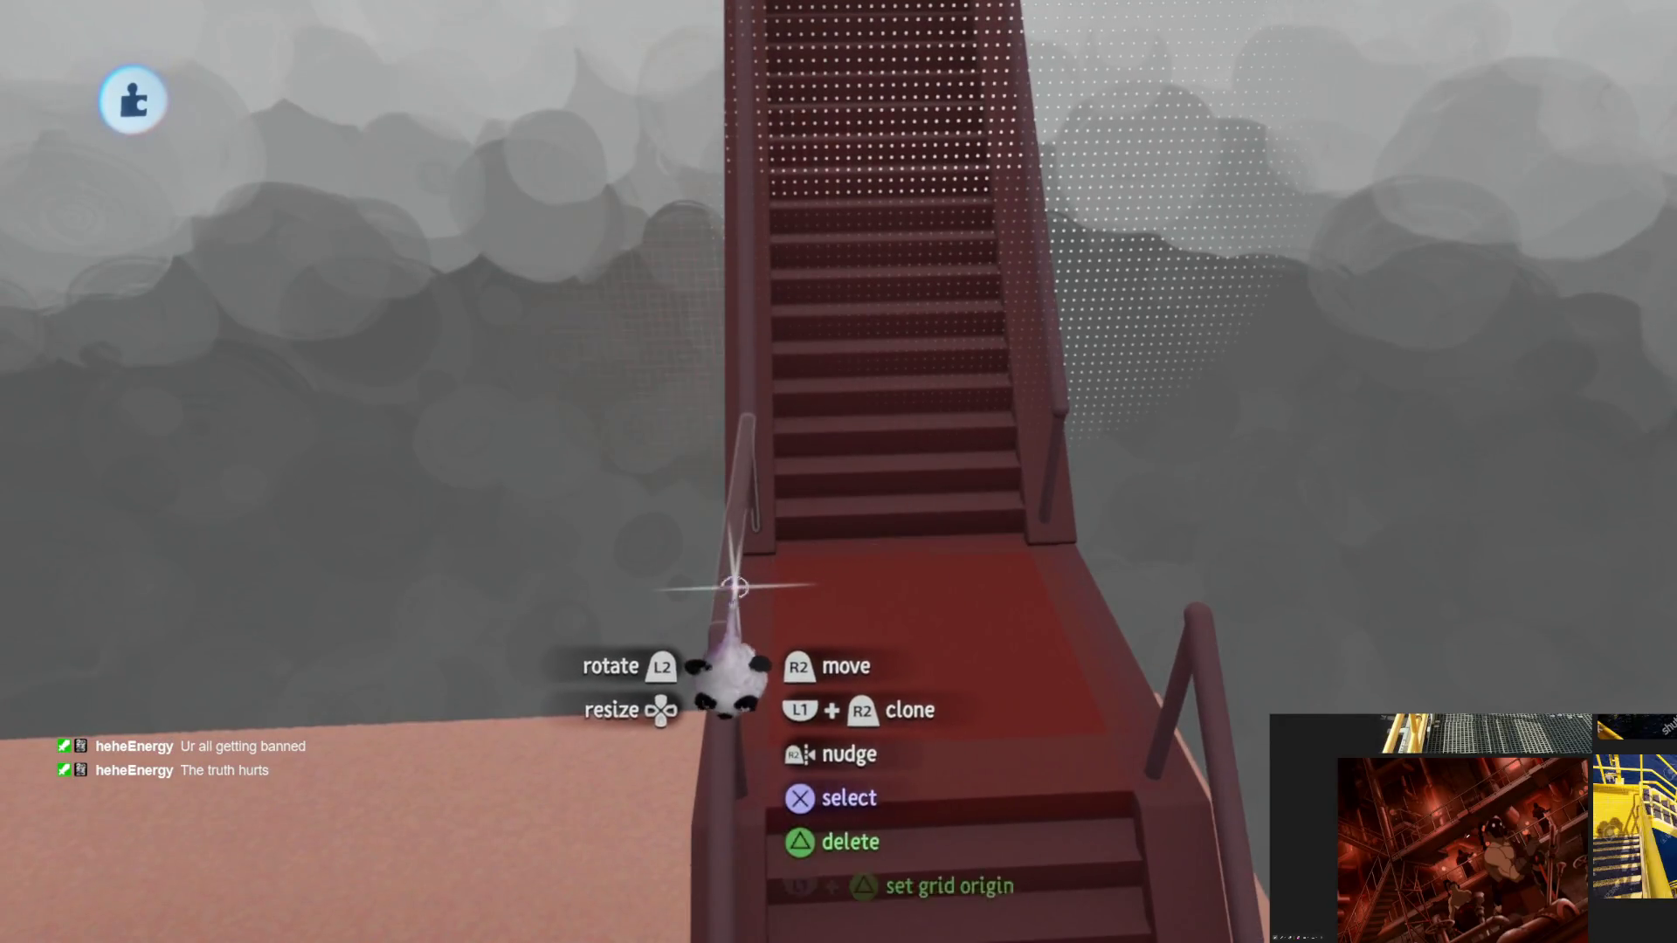
# Step: Shift the staircase left into line with the landing and select it for cloning
pyautogui.moveTo(734, 586); pyautogui.dragTo(928, 524)
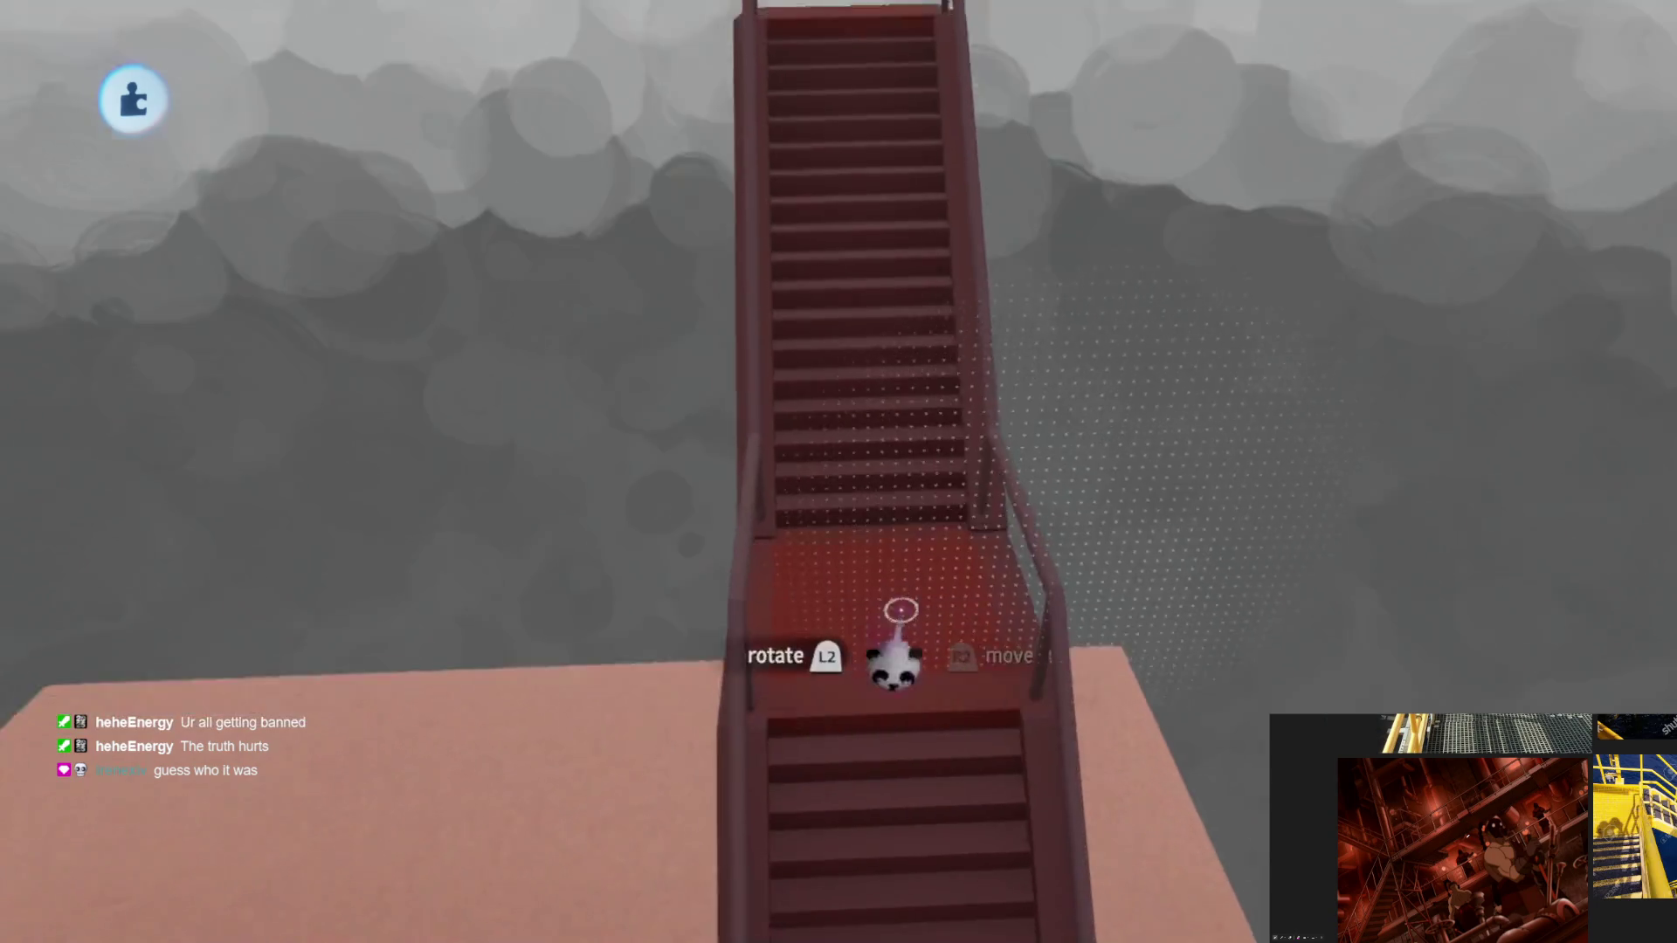
pyautogui.moveTo(943, 649); pyautogui.dragTo(898, 674)
pyautogui.moveTo(899, 673); pyautogui.dragTo(839, 551, button='middle')
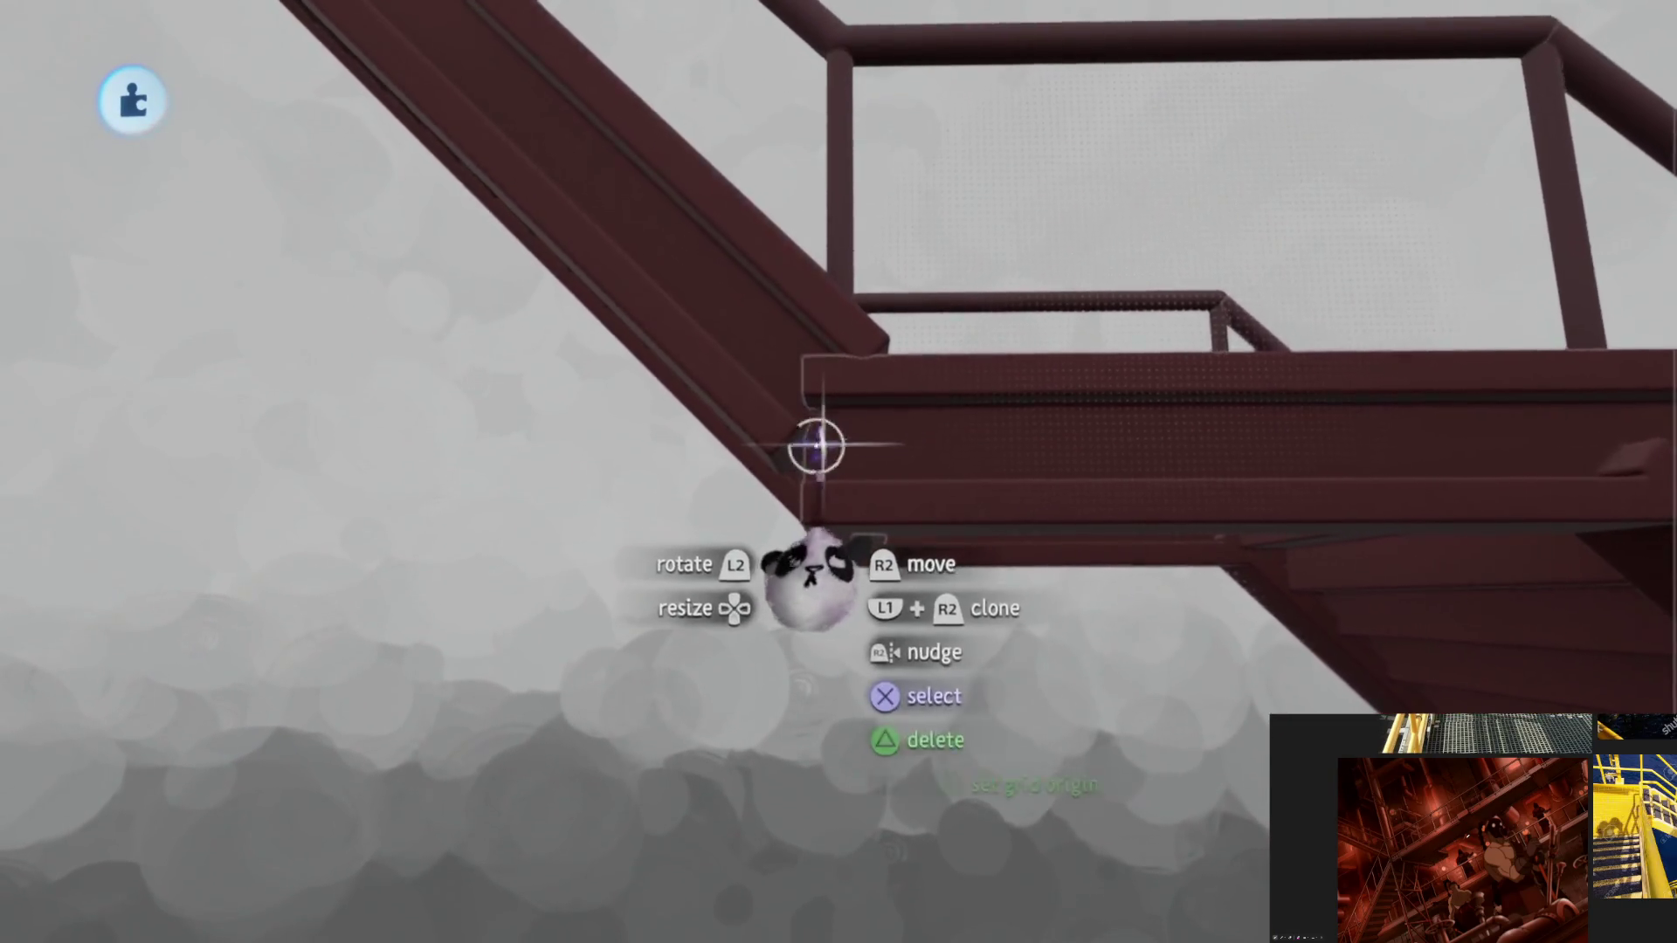
pyautogui.click(738, 380)
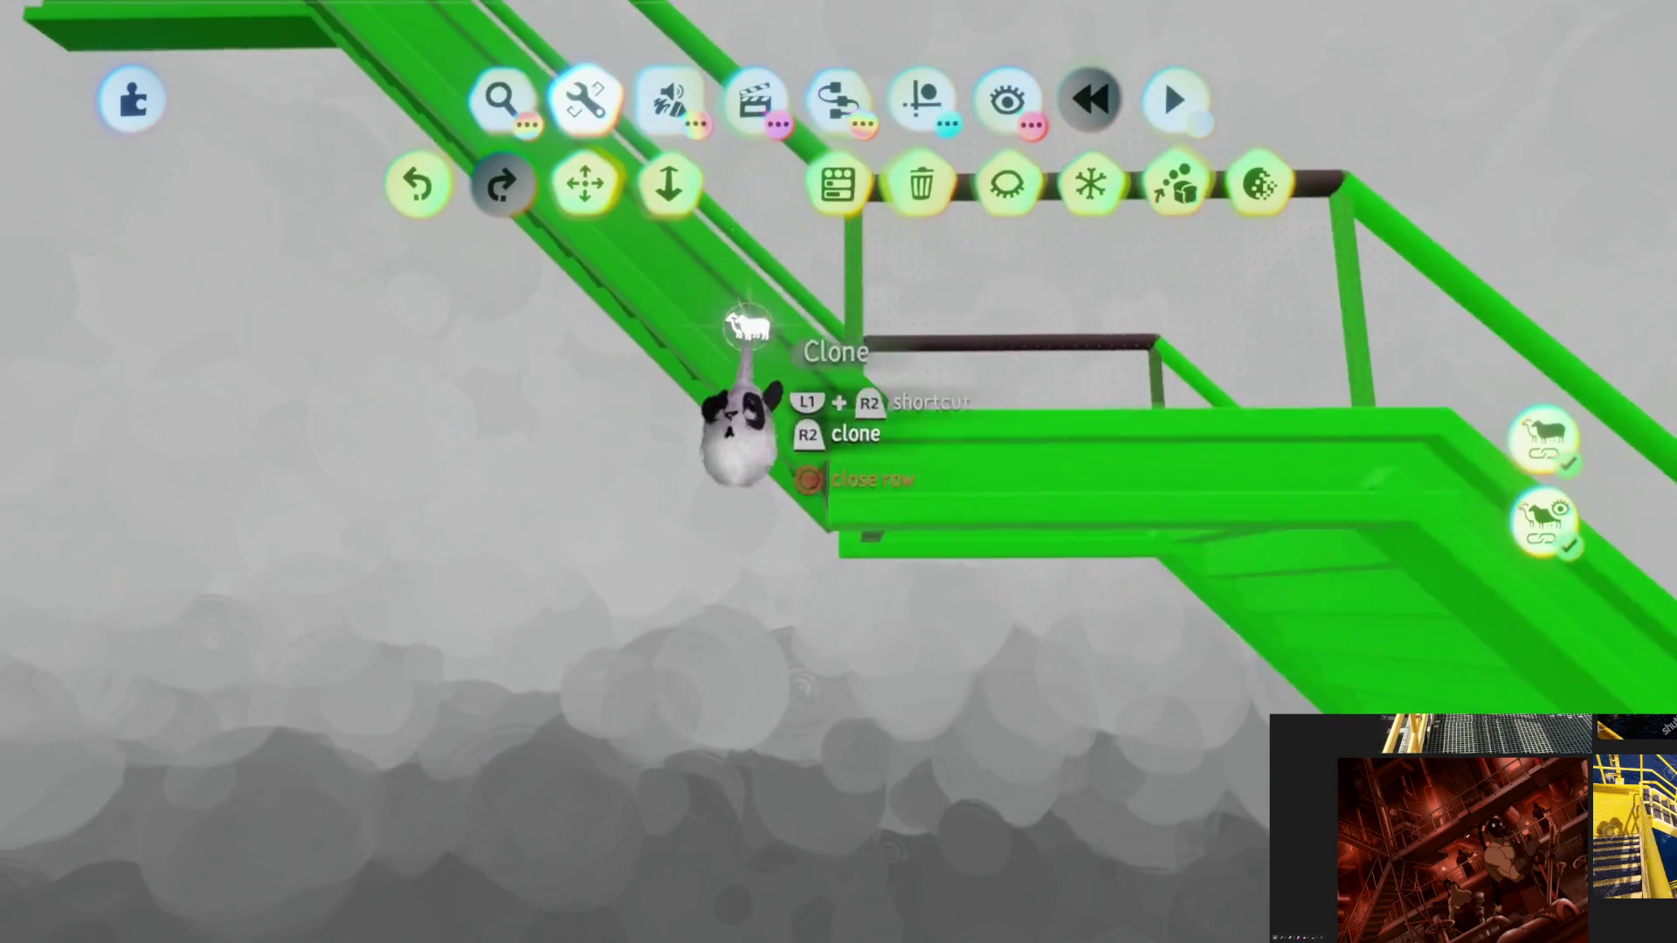
# Step: Stretch the landing beams where the flight meets them, then leave sculpt mode
pyautogui.click(754, 389)
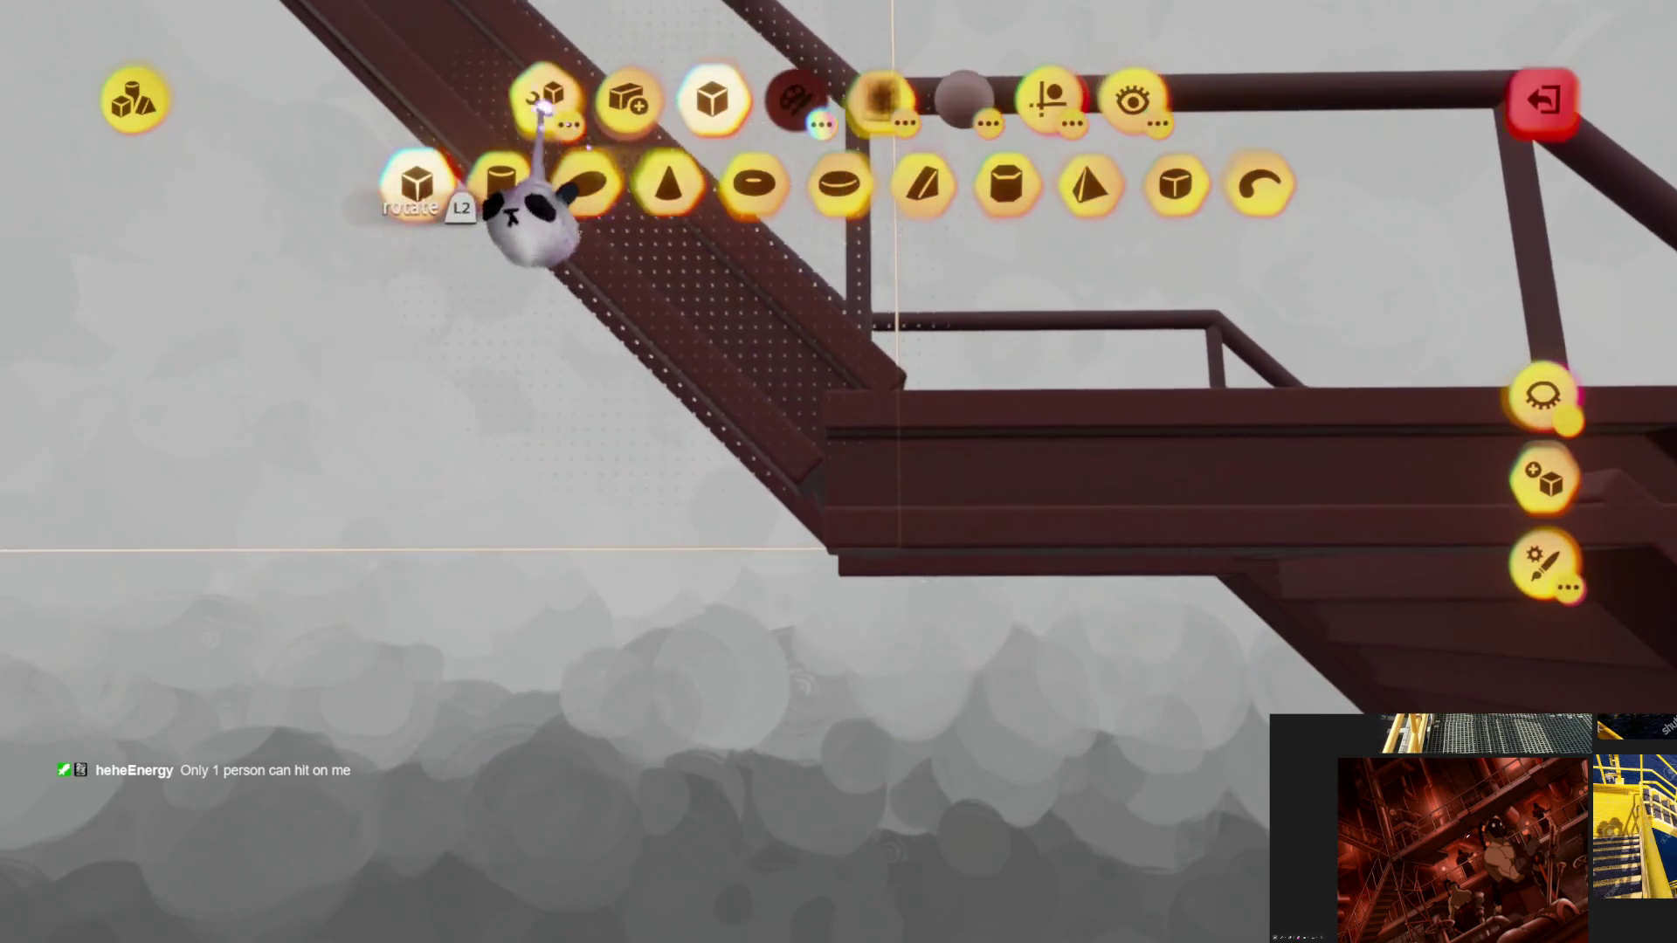
pyautogui.click(630, 191)
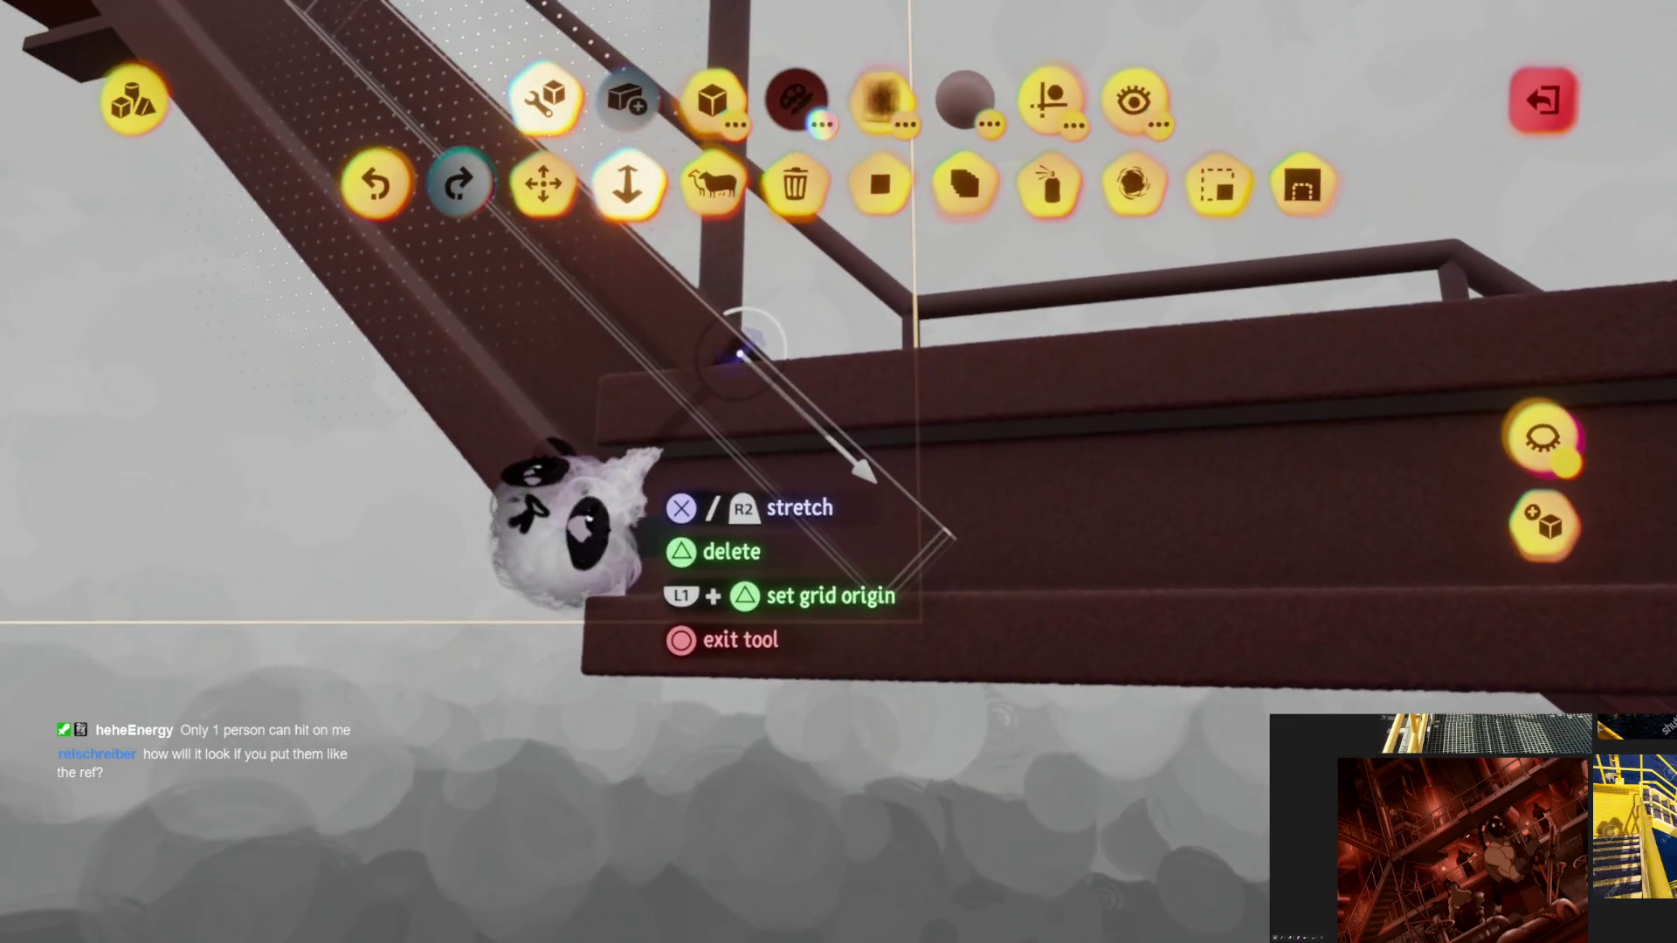
pyautogui.moveTo(741, 354)
pyautogui.mouseDown(button='middle')
pyautogui.moveTo(855, 475)
pyautogui.moveTo(806, 360)
pyautogui.mouseUp(button='middle')
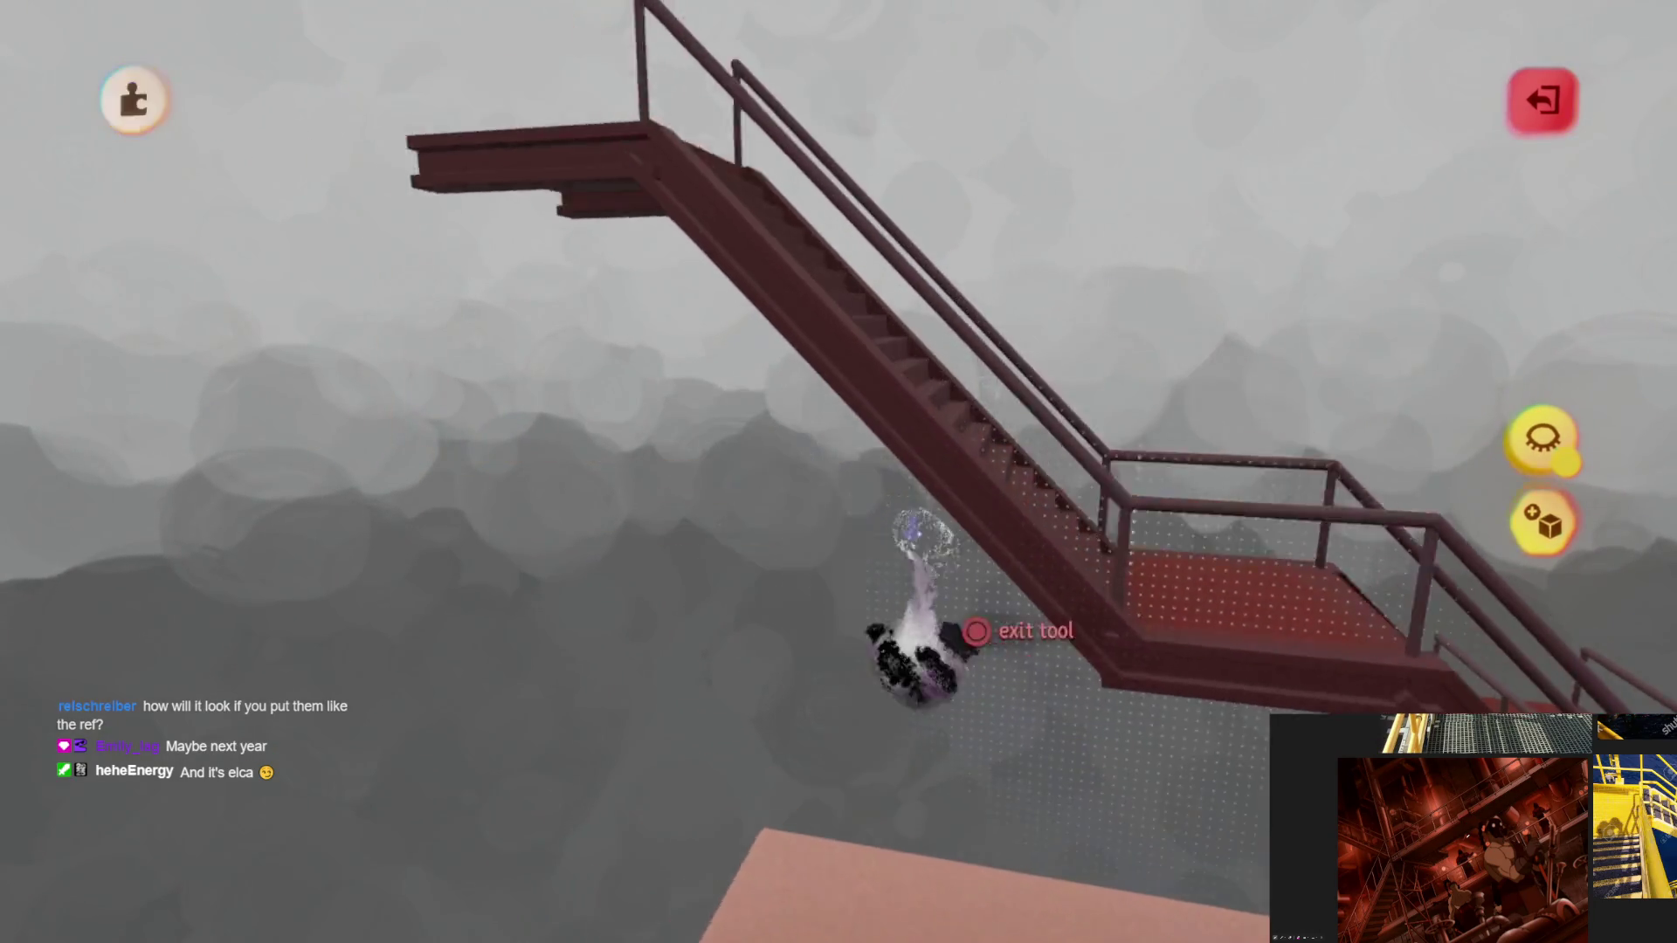
pyautogui.press('Escape')
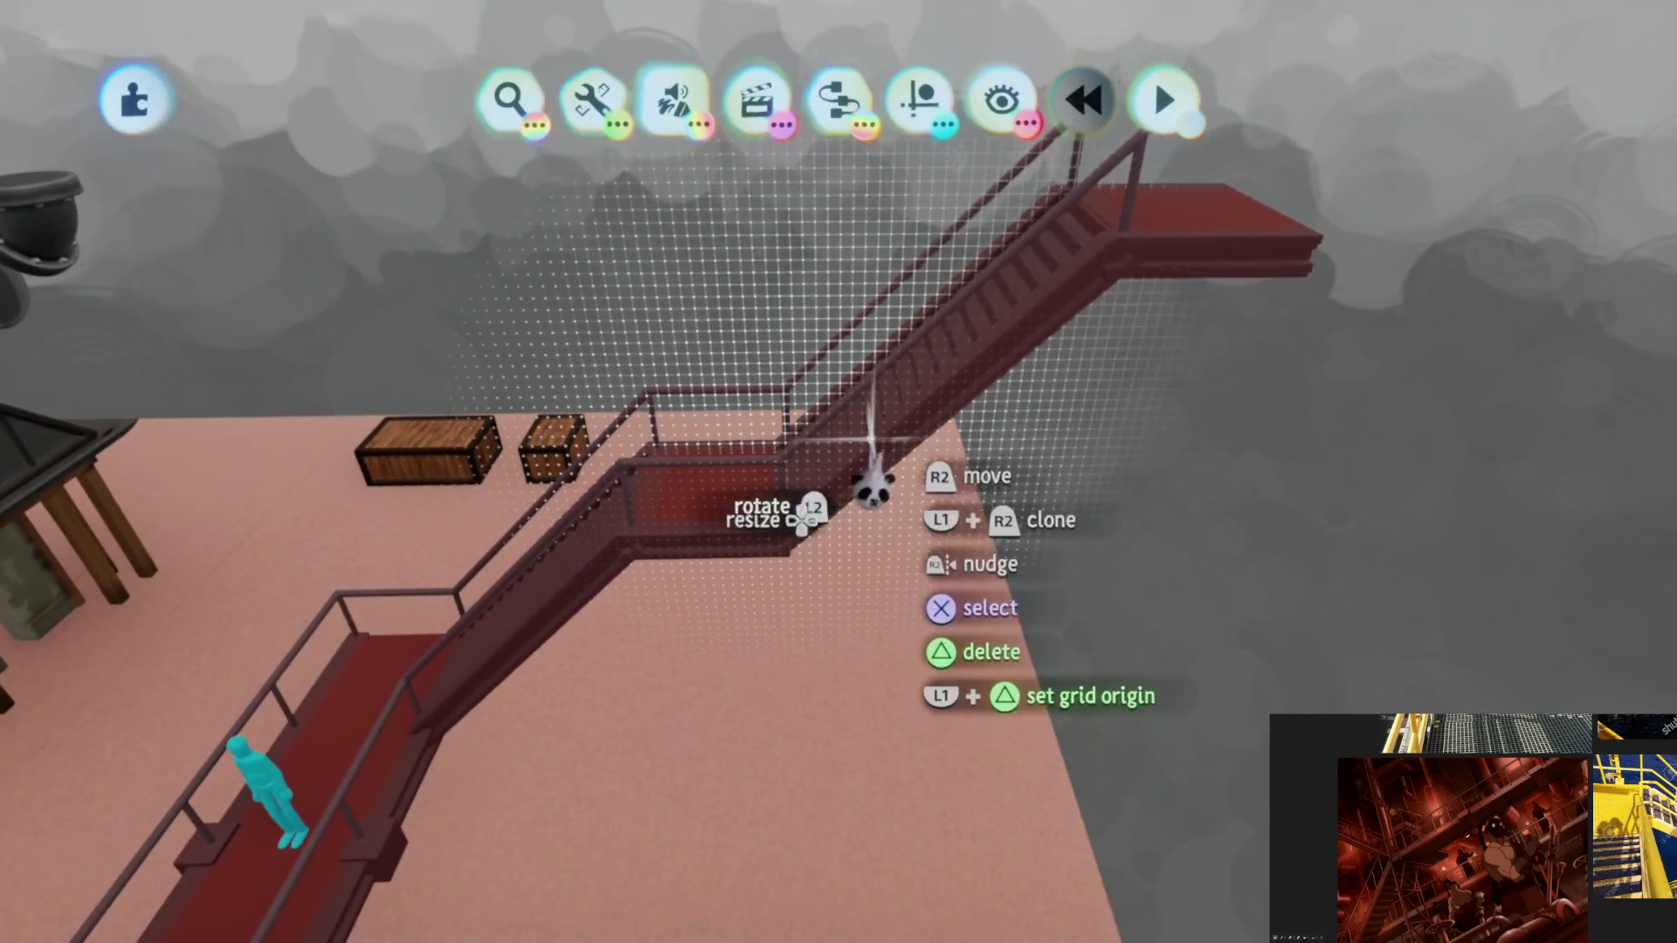
# Step: Clone the stair-and-landing piece and position the copy beneath the landing
pyautogui.moveTo(921, 496)
pyautogui.mouseDown()
pyautogui.moveTo(945, 393)
pyautogui.moveTo(891, 394)
pyautogui.mouseUp()
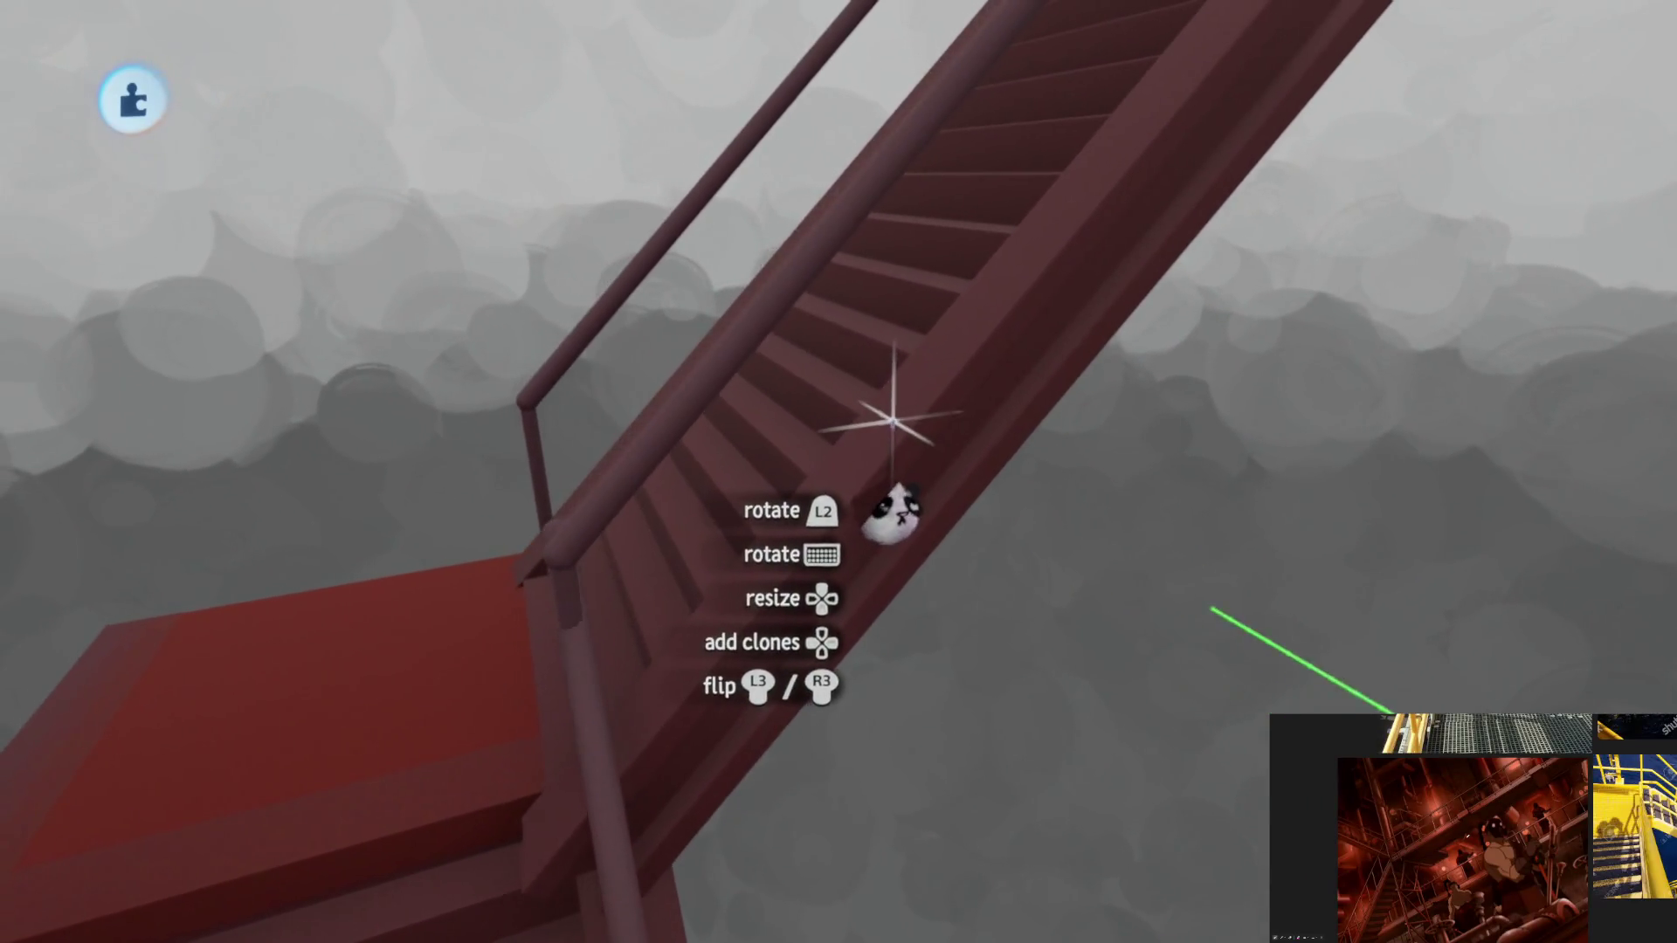
pyautogui.moveTo(891, 418)
pyautogui.mouseDown(button='middle')
pyautogui.moveTo(901, 425)
pyautogui.moveTo(754, 419)
pyautogui.moveTo(798, 472)
pyautogui.moveTo(795, 391)
pyautogui.mouseUp(button='middle')
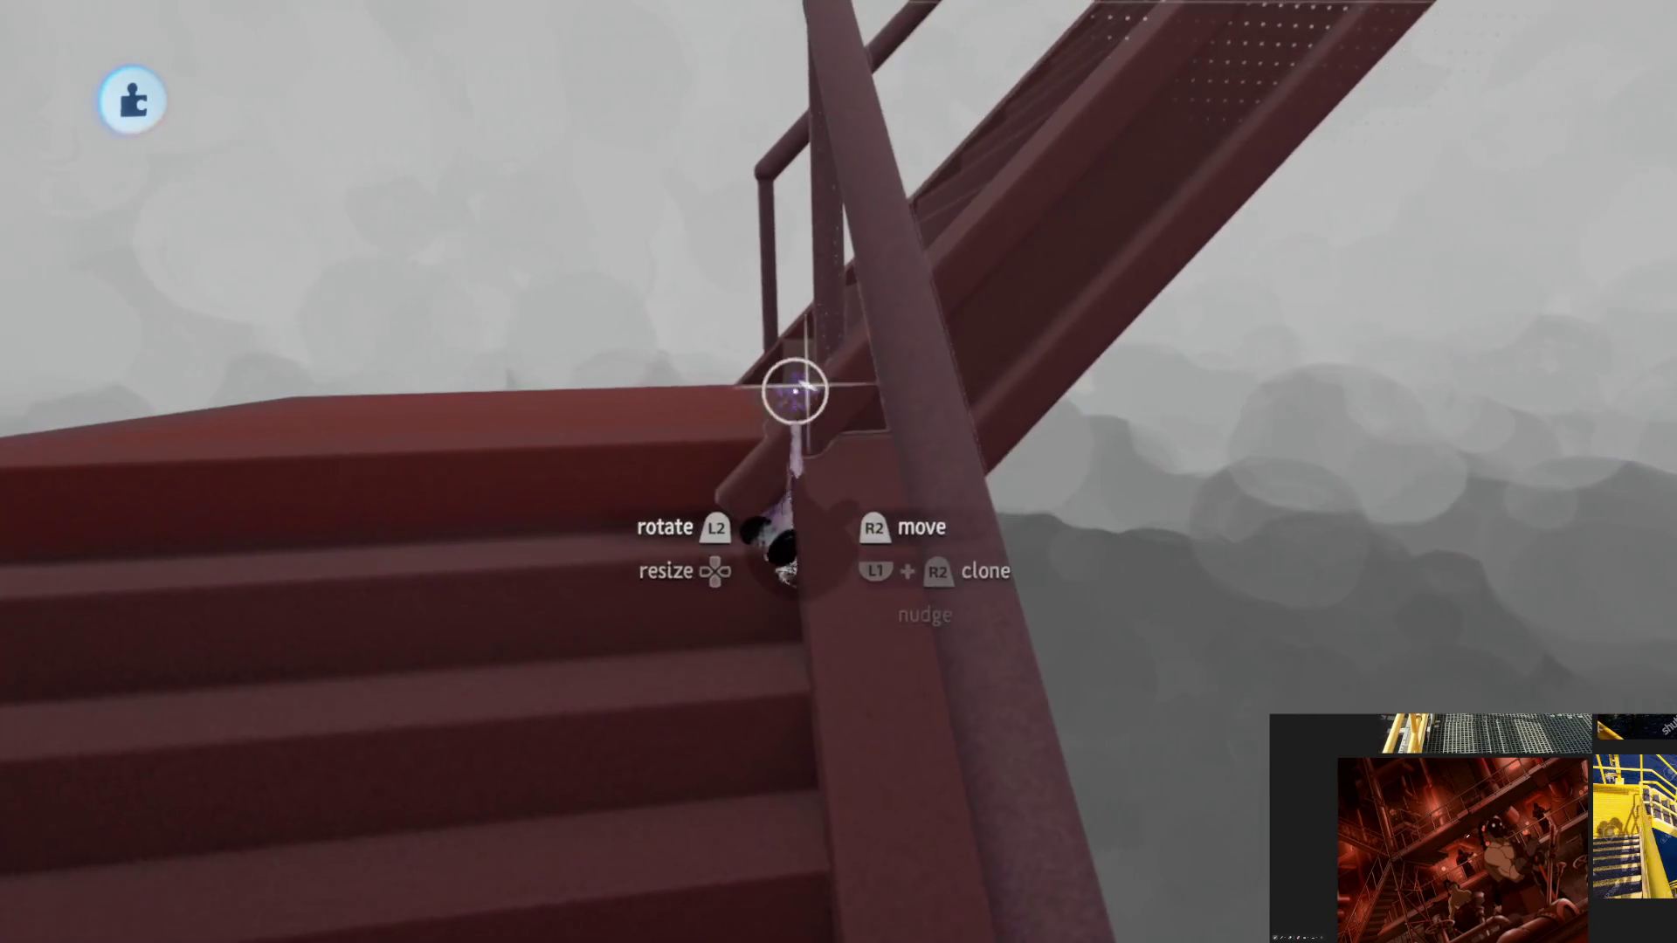
pyautogui.moveTo(818, 553)
pyautogui.mouseDown(button='middle')
pyautogui.moveTo(909, 385)
pyautogui.moveTo(748, 528)
pyautogui.moveTo(861, 550)
pyautogui.moveTo(657, 277)
pyautogui.moveTo(580, 117)
pyautogui.mouseUp(button='middle')
pyautogui.moveTo(692, 210); pyautogui.dragTo(748, 329, button='middle')
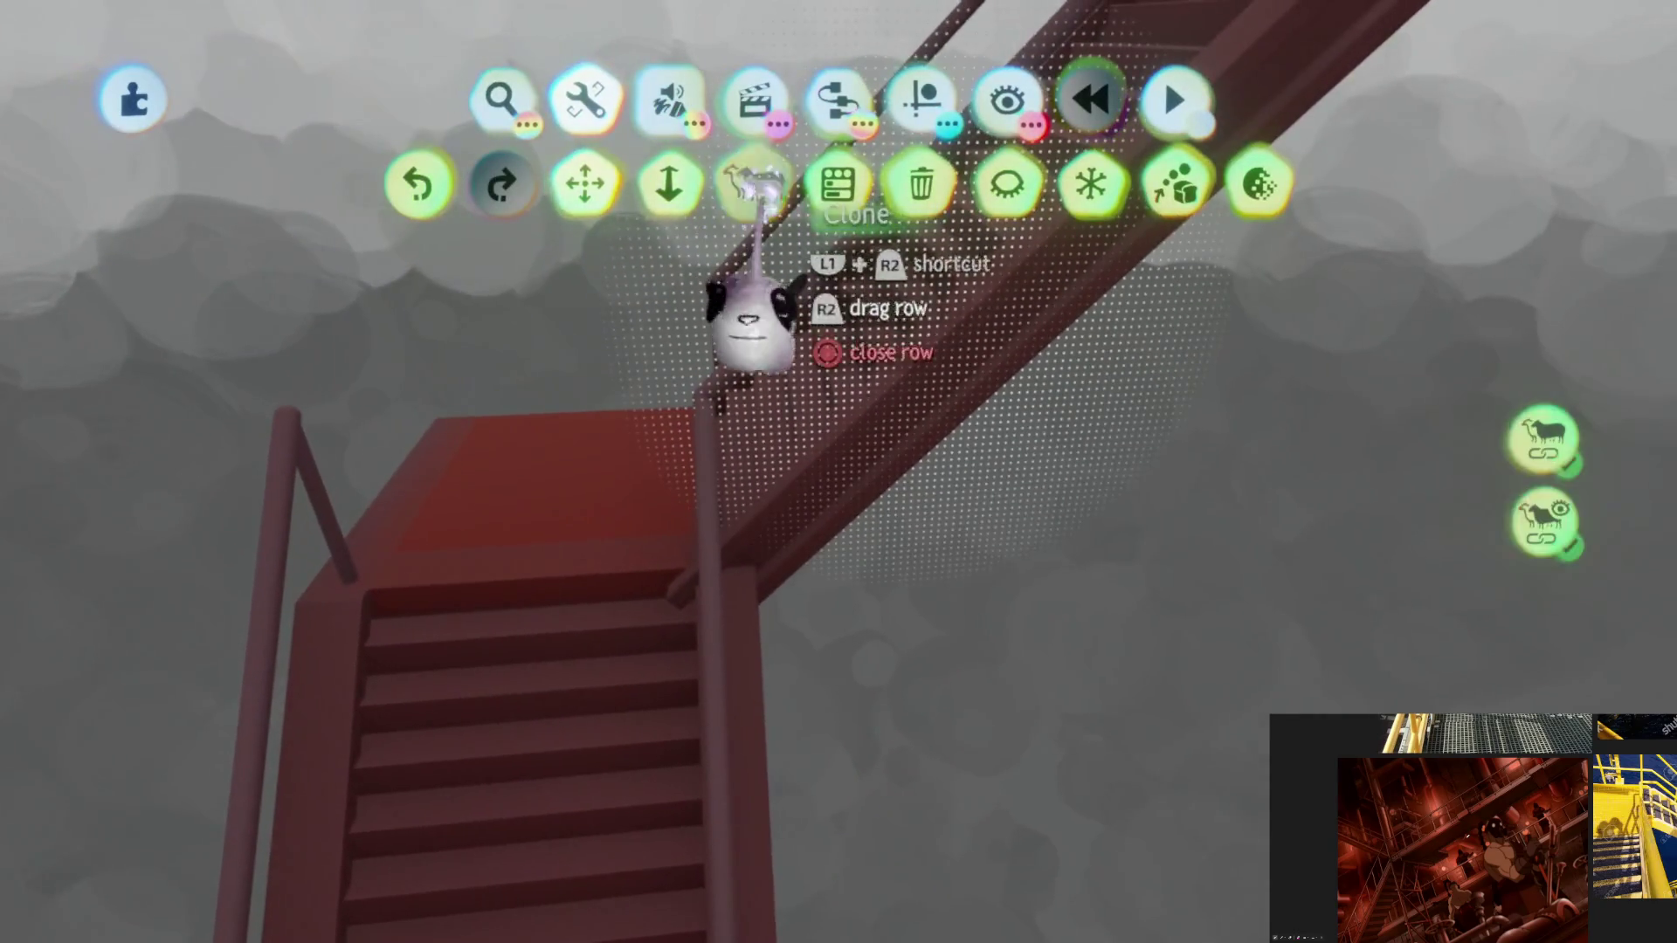
# Step: Clear the selection and tool options, then enter sculpt mode on the staircase
pyautogui.click(881, 373)
pyautogui.press('Escape')
pyautogui.click(868, 375)
pyautogui.moveTo(887, 550); pyautogui.dragTo(903, 479, button='middle')
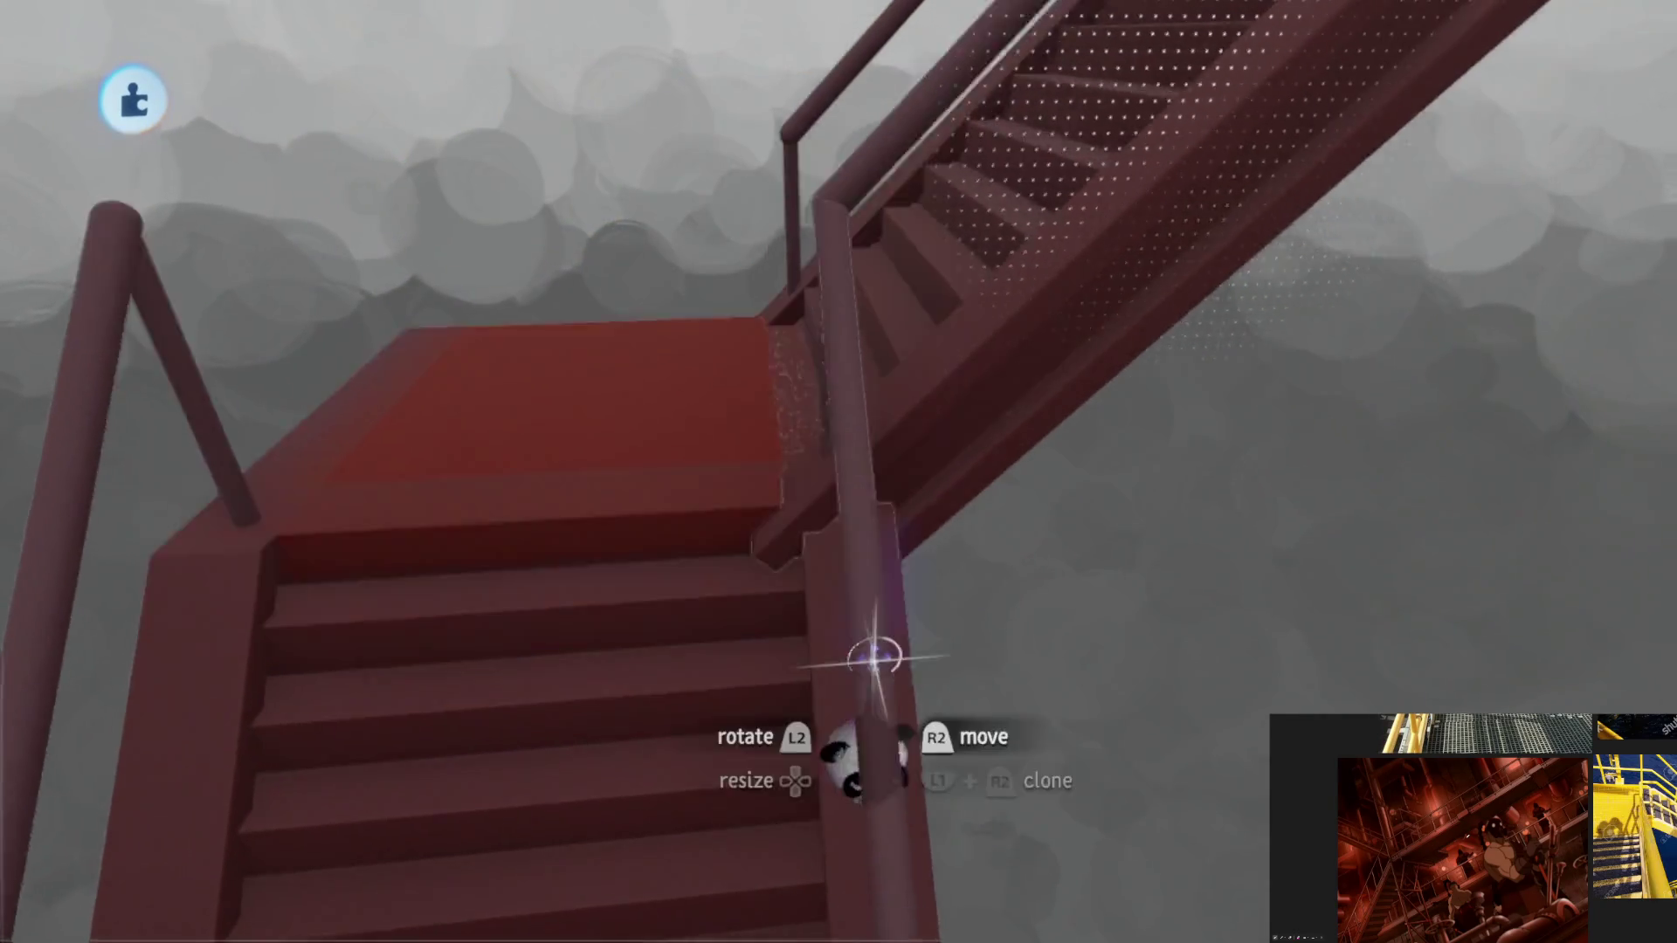
pyautogui.press('Tab')
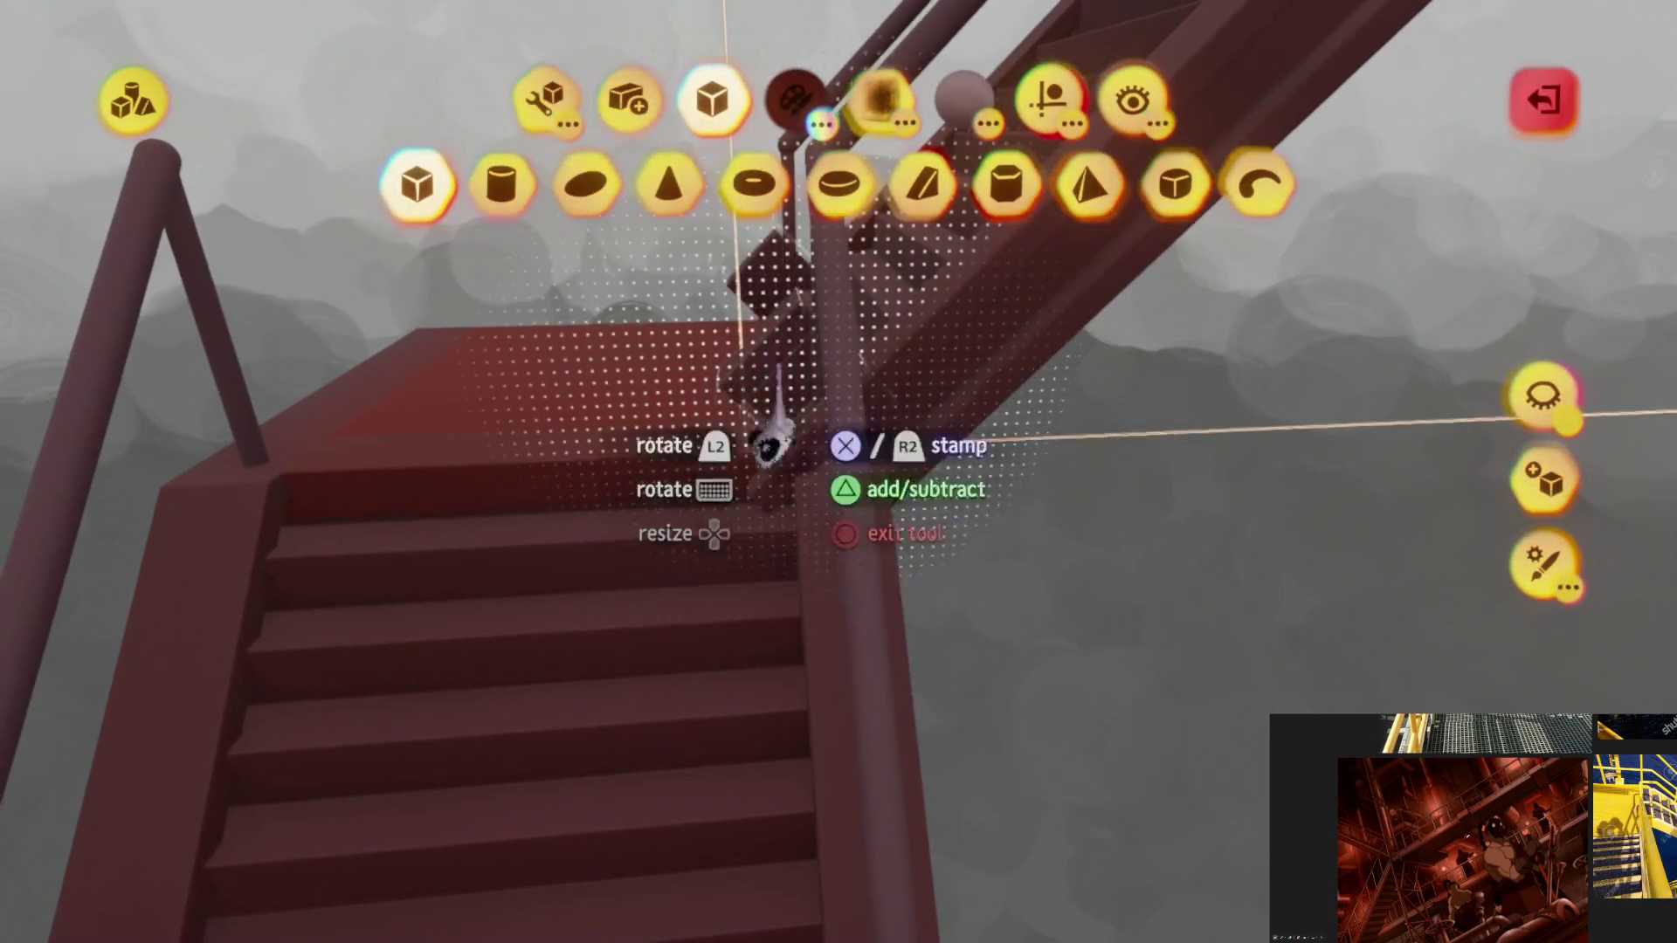
# Step: Stamp a cube block beside the stairs under the landing corner
pyautogui.moveTo(771, 440); pyautogui.dragTo(770, 498, button='middle')
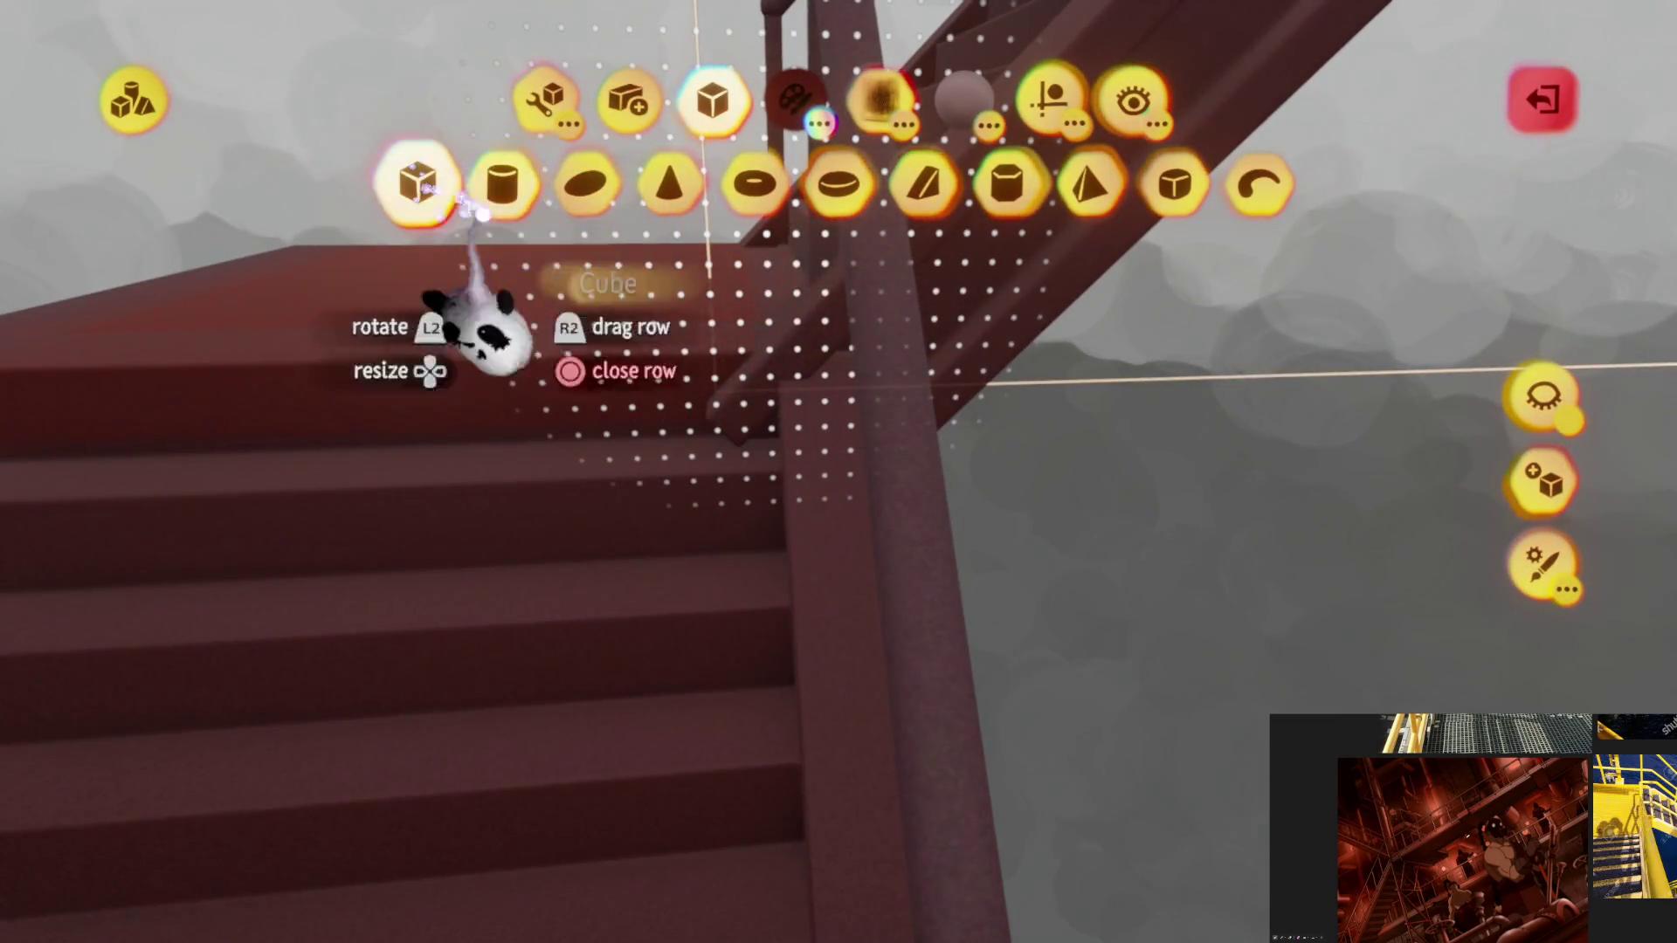
pyautogui.click(417, 183)
pyautogui.moveTo(839, 550); pyautogui.dragTo(901, 591, button='middle')
pyautogui.moveTo(905, 524)
pyautogui.mouseDown(button='middle')
pyautogui.moveTo(839, 433)
pyautogui.moveTo(748, 375)
pyautogui.moveTo(899, 411)
pyautogui.moveTo(805, 430)
pyautogui.moveTo(904, 432)
pyautogui.moveTo(852, 459)
pyautogui.mouseUp(button='middle')
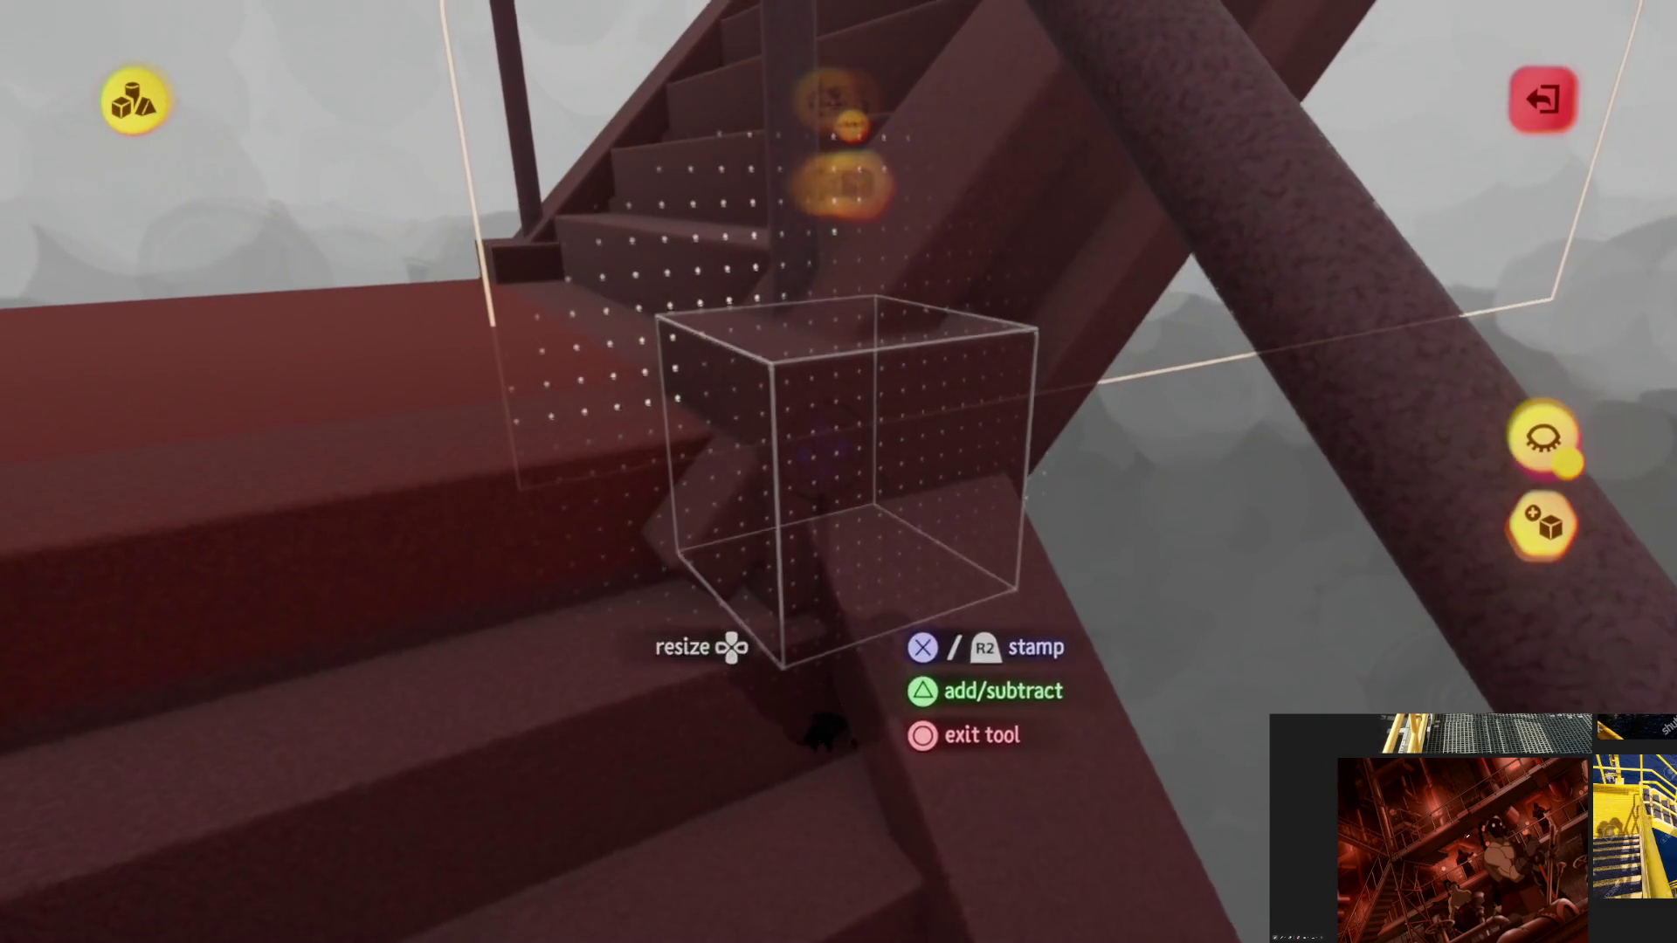
pyautogui.moveTo(572, 241); pyautogui.dragTo(580, 225, button='middle')
# Step: Select the new block for editing and show only the staircase piece
pyautogui.press('e')
pyautogui.moveTo(598, 280)
pyautogui.mouseDown(button='middle')
pyautogui.moveTo(676, 609)
pyautogui.moveTo(729, 563)
pyautogui.moveTo(853, 613)
pyautogui.mouseUp(button='middle')
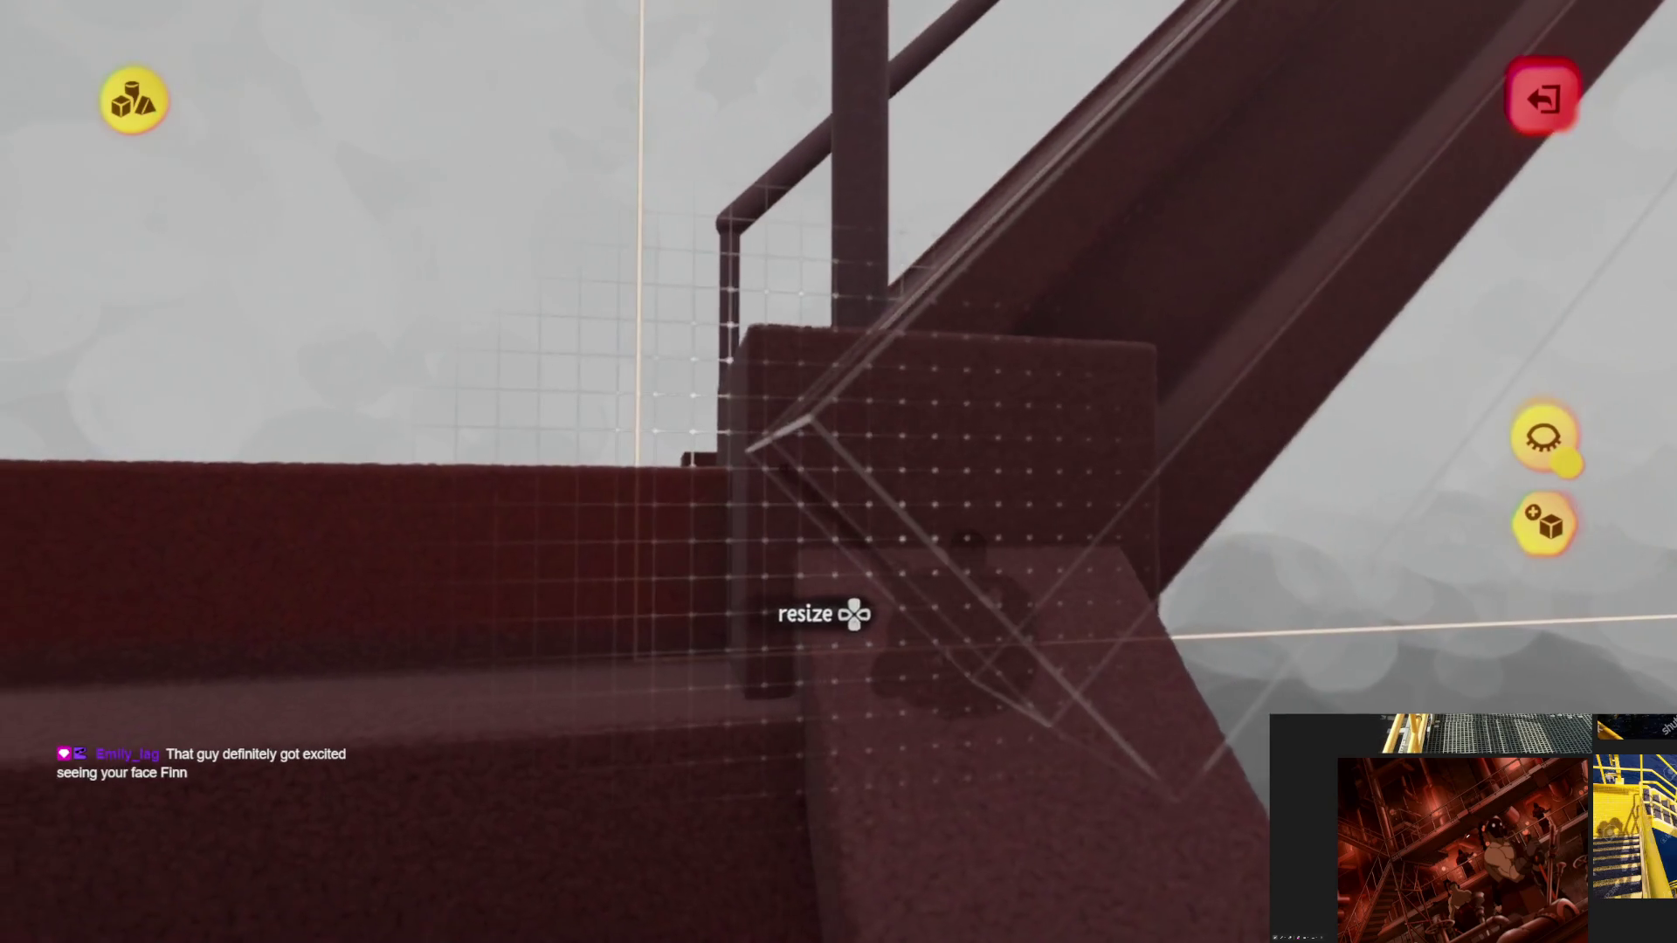
pyautogui.moveTo(486, 630); pyautogui.dragTo(490, 622, button='middle')
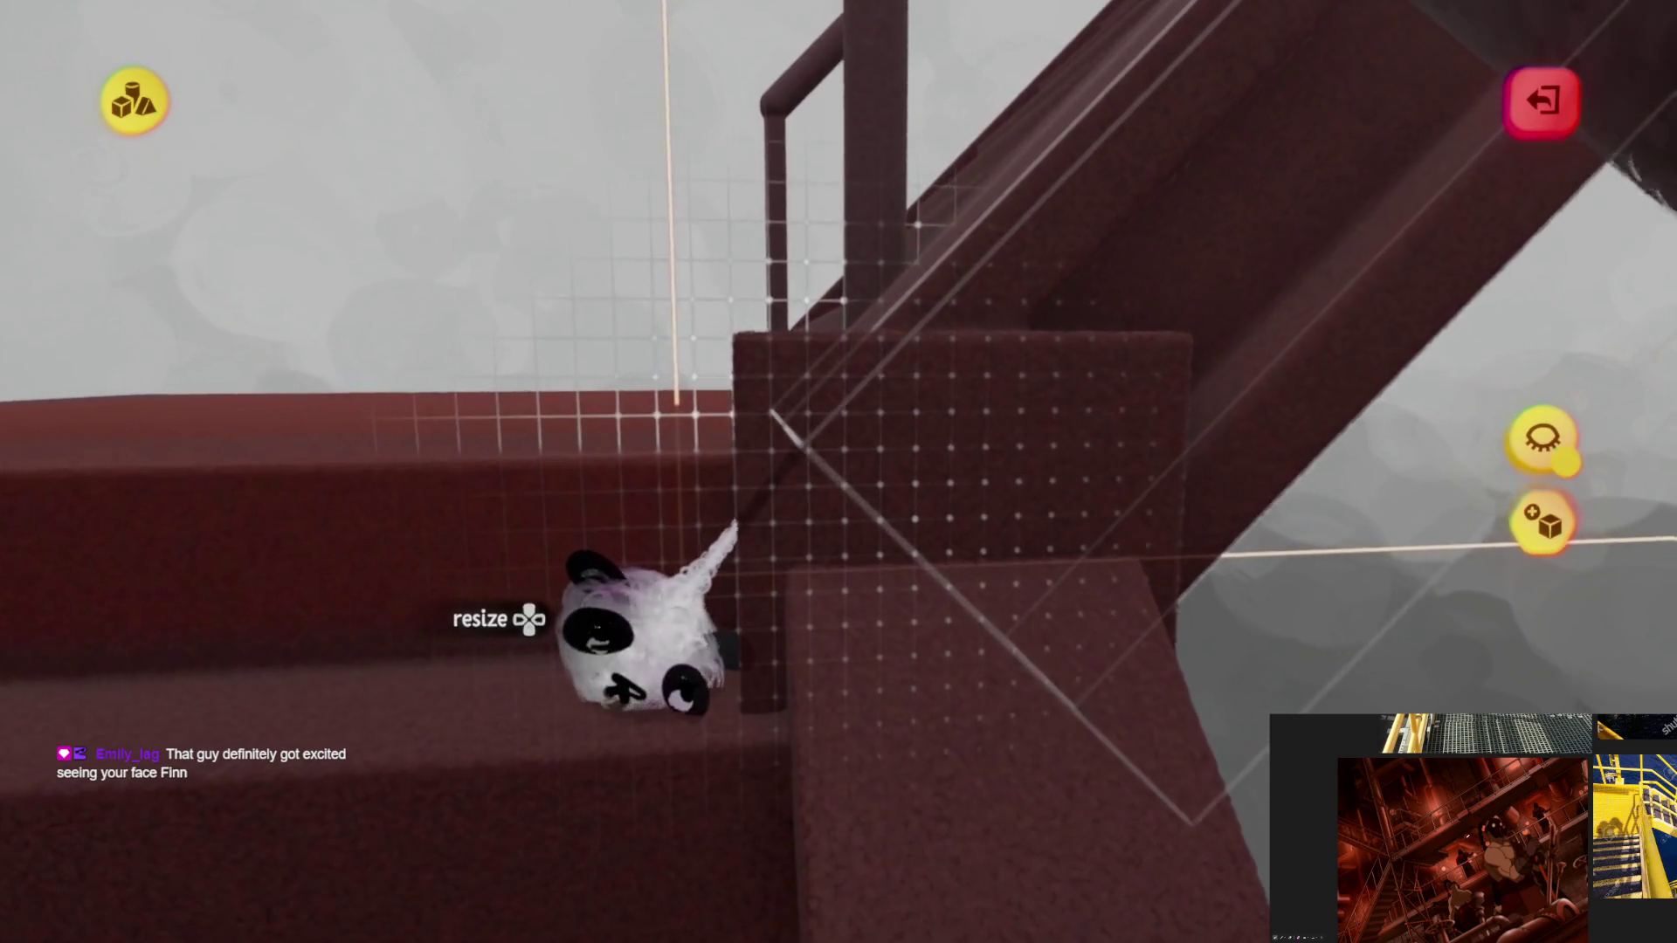
pyautogui.moveTo(642, 622)
pyautogui.mouseDown(button='middle')
pyautogui.moveTo(842, 506)
pyautogui.moveTo(918, 610)
pyautogui.moveTo(922, 589)
pyautogui.mouseUp(button='middle')
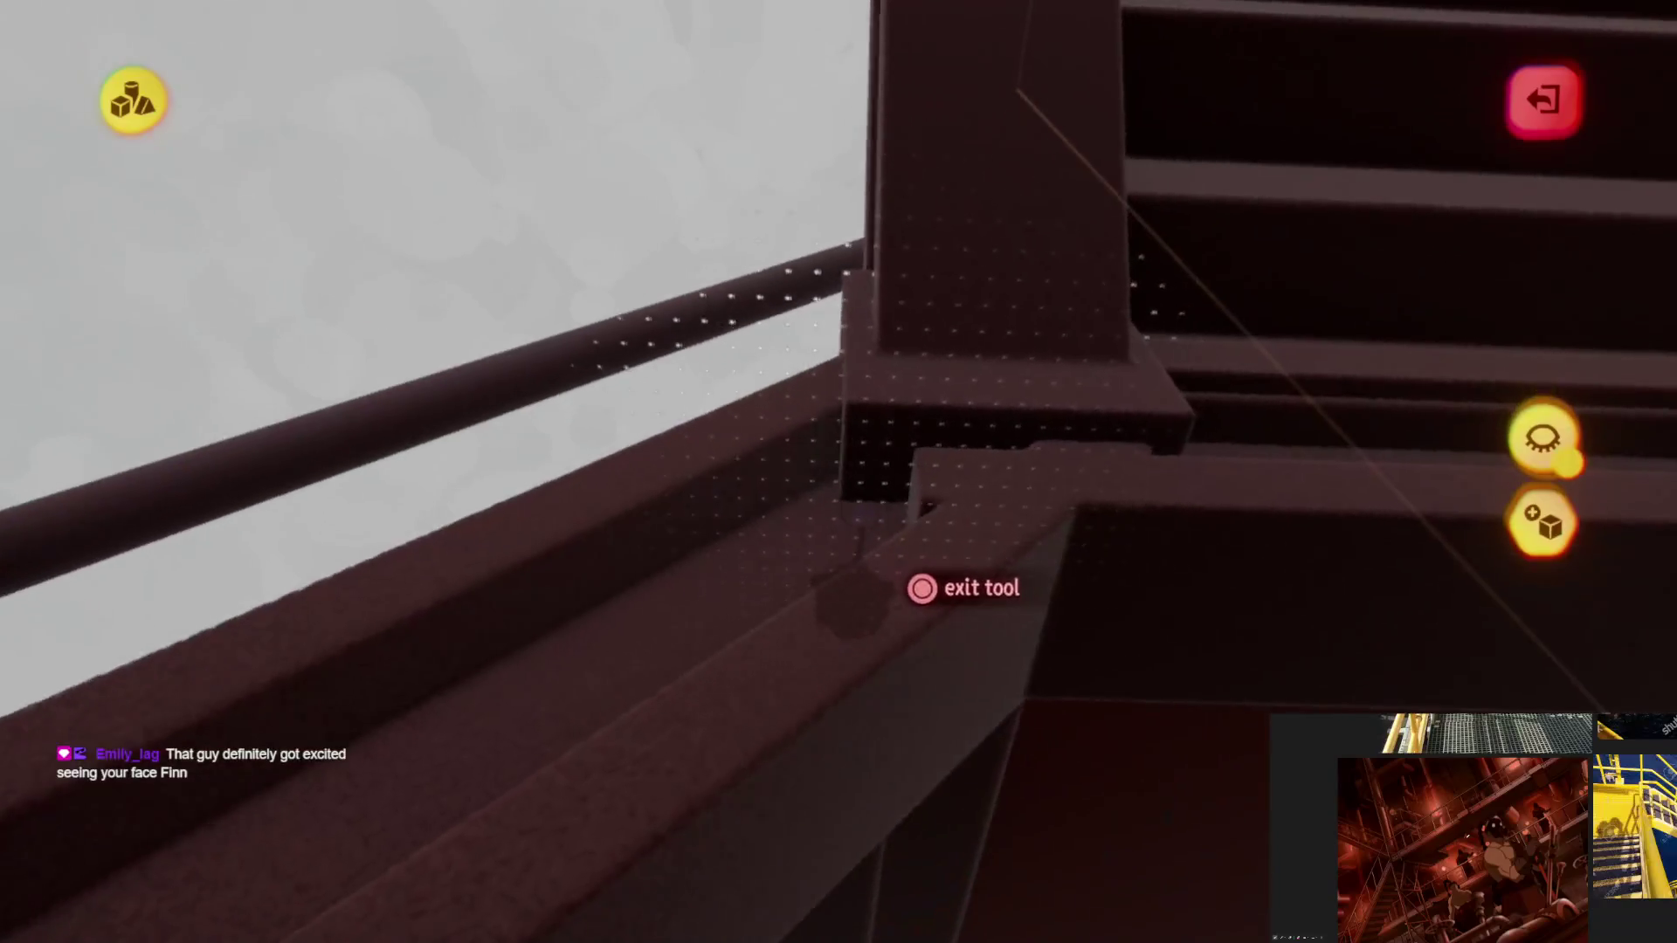
pyautogui.click(922, 589)
pyautogui.click(1546, 440)
# Step: Check the block from beneath and in front, then leave sculpt mode
pyautogui.moveTo(1547, 438)
pyautogui.mouseDown(button='middle')
pyautogui.moveTo(966, 554)
pyautogui.moveTo(1049, 525)
pyautogui.mouseUp(button='middle')
pyautogui.moveTo(937, 541)
pyautogui.mouseDown(button='middle')
pyautogui.moveTo(787, 525)
pyautogui.moveTo(1035, 576)
pyautogui.moveTo(865, 485)
pyautogui.moveTo(918, 577)
pyautogui.moveTo(857, 599)
pyautogui.moveTo(910, 655)
pyautogui.moveTo(918, 708)
pyautogui.mouseUp(button='middle')
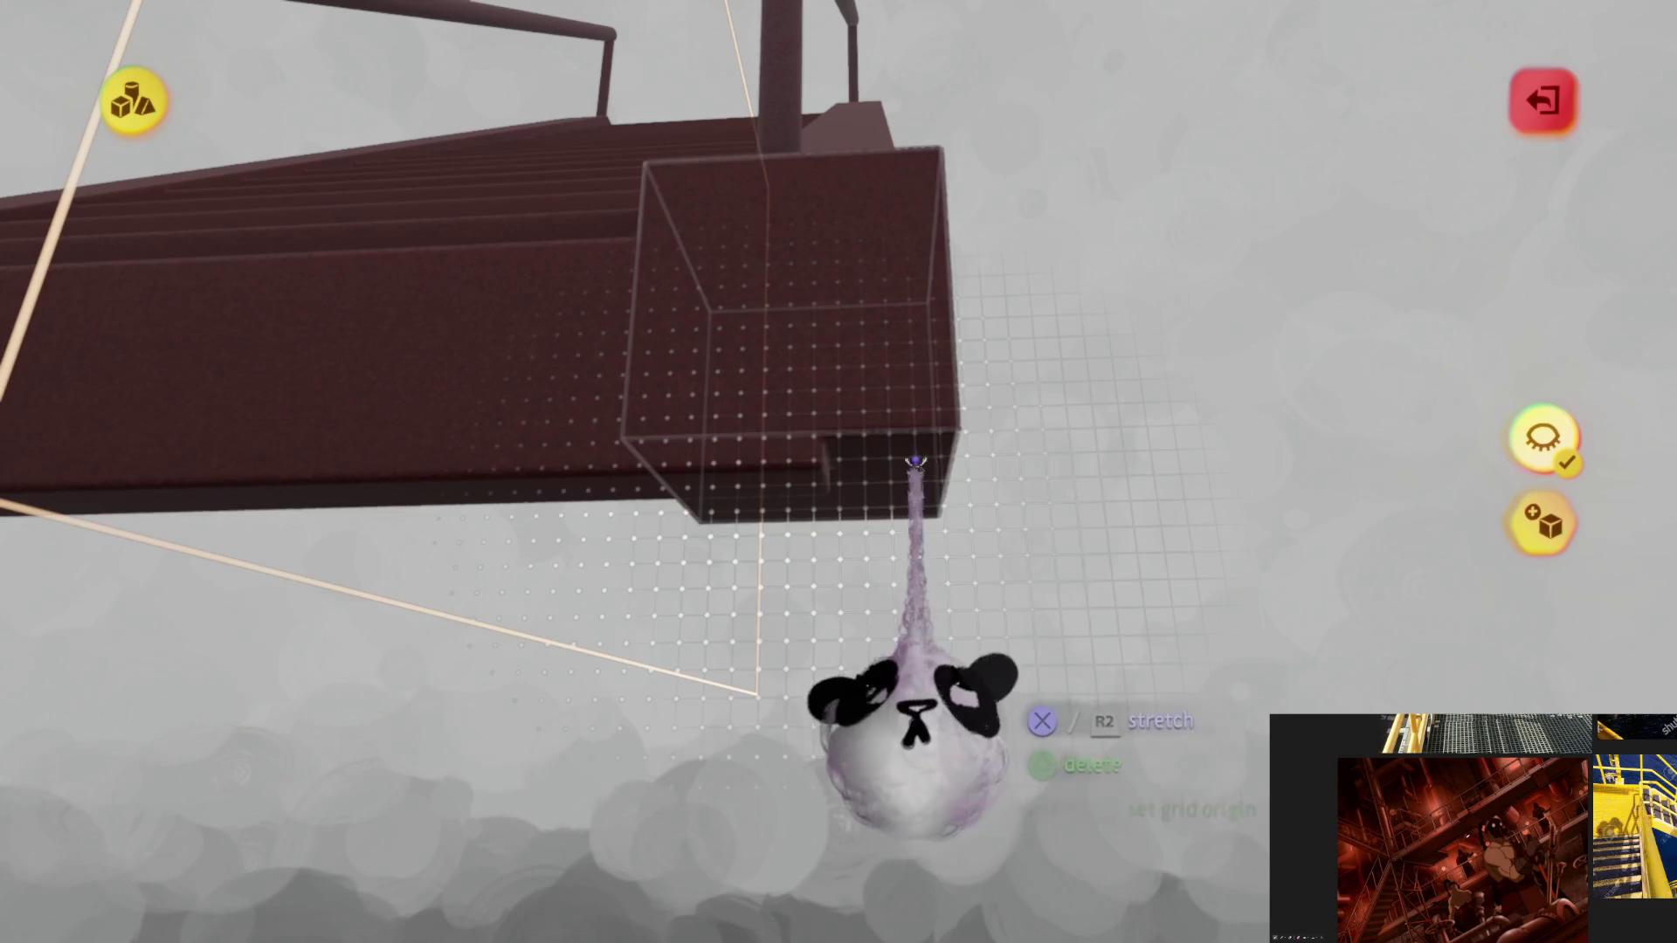
pyautogui.moveTo(916, 493); pyautogui.dragTo(1060, 519, button='middle')
pyautogui.moveTo(1480, 537); pyautogui.dragTo(804, 674, button='middle')
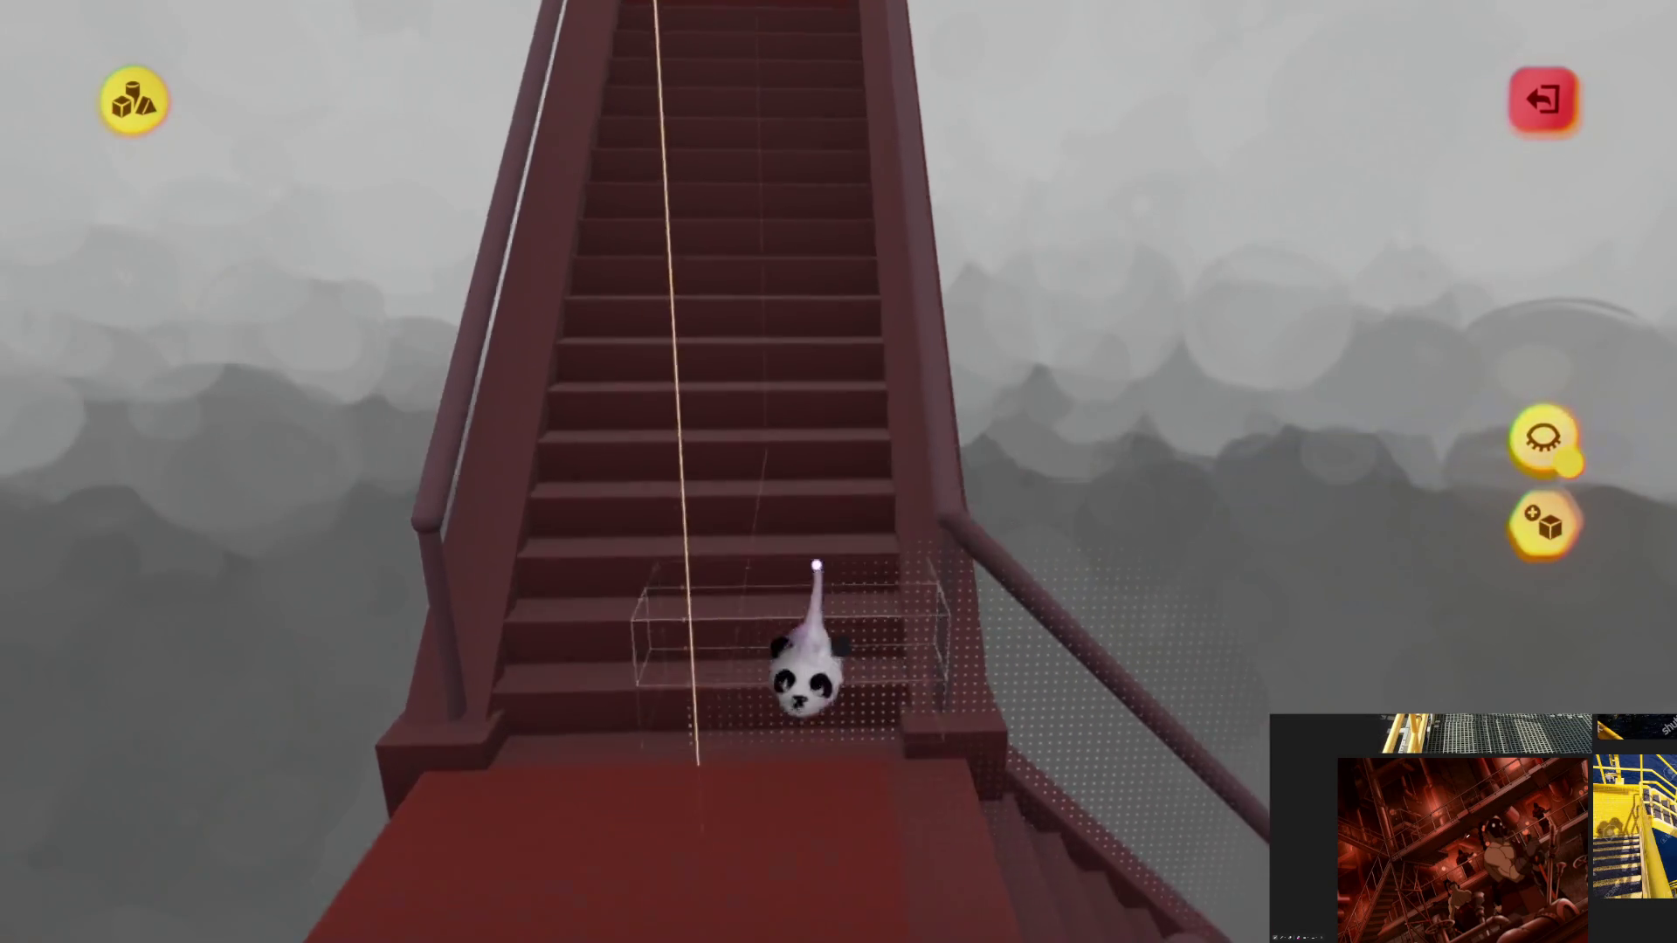
pyautogui.press('Escape')
pyautogui.moveTo(825, 450)
pyautogui.mouseDown(button='middle')
pyautogui.moveTo(887, 612)
pyautogui.moveTo(852, 655)
pyautogui.moveTo(842, 598)
pyautogui.moveTo(831, 644)
pyautogui.moveTo(857, 569)
pyautogui.moveTo(867, 596)
pyautogui.moveTo(865, 550)
pyautogui.moveTo(966, 543)
pyautogui.mouseUp(button='middle')
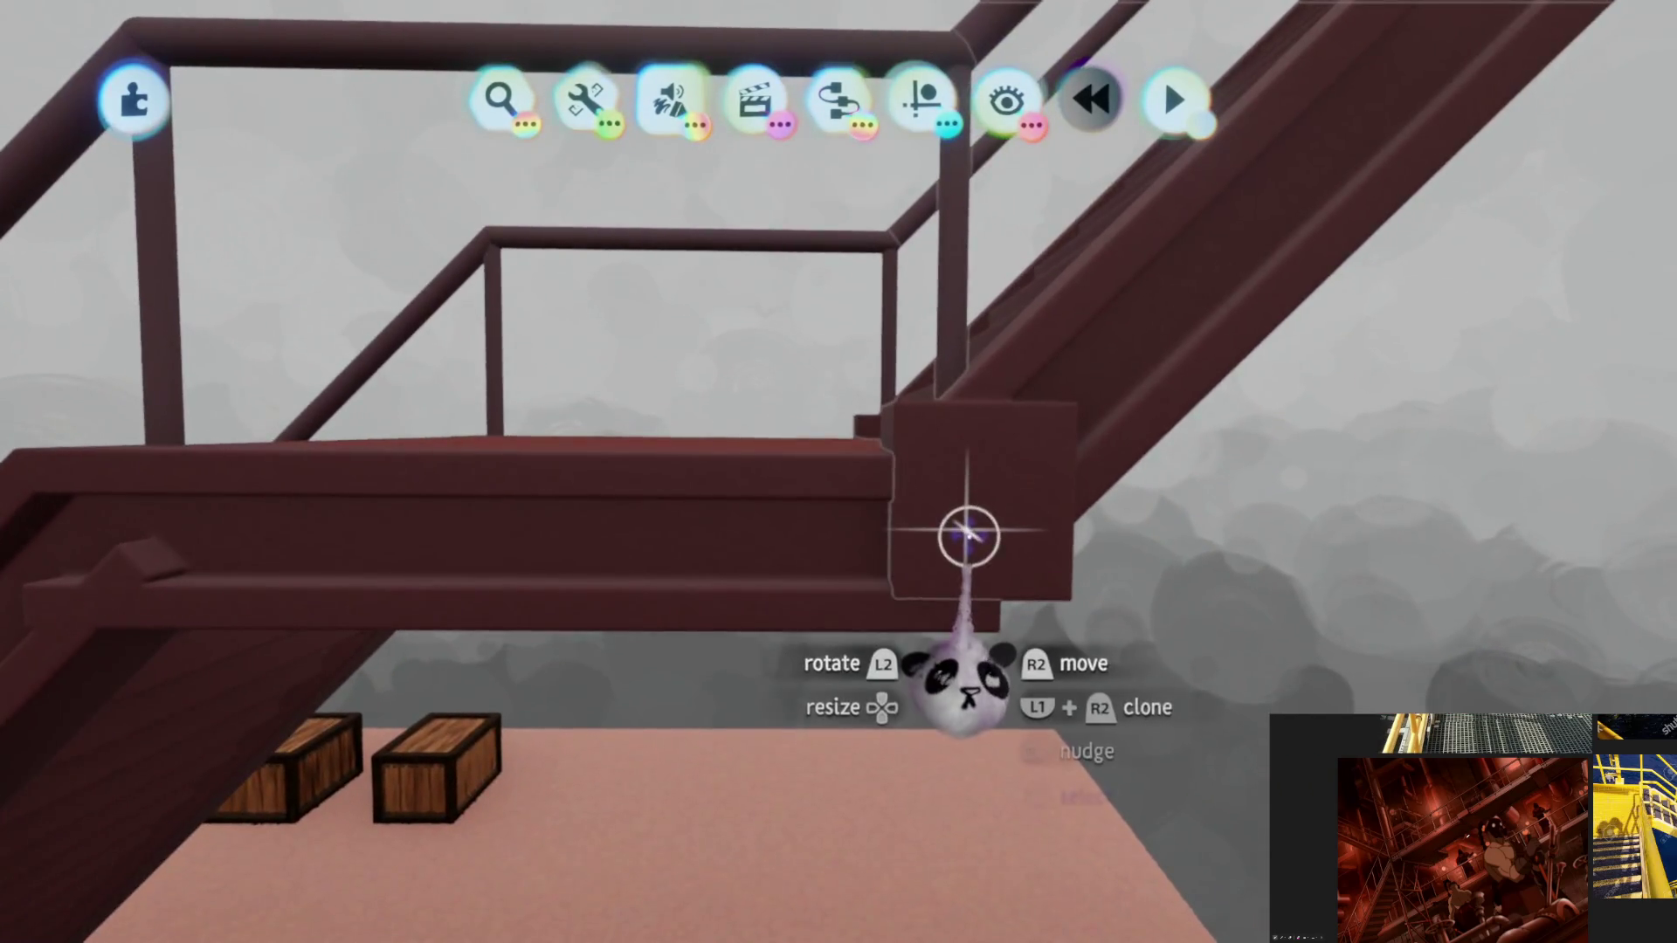
# Step: Stamp a cube under the landing and stretch it into a tall support block
pyautogui.press('Tab')
pyautogui.click(989, 708)
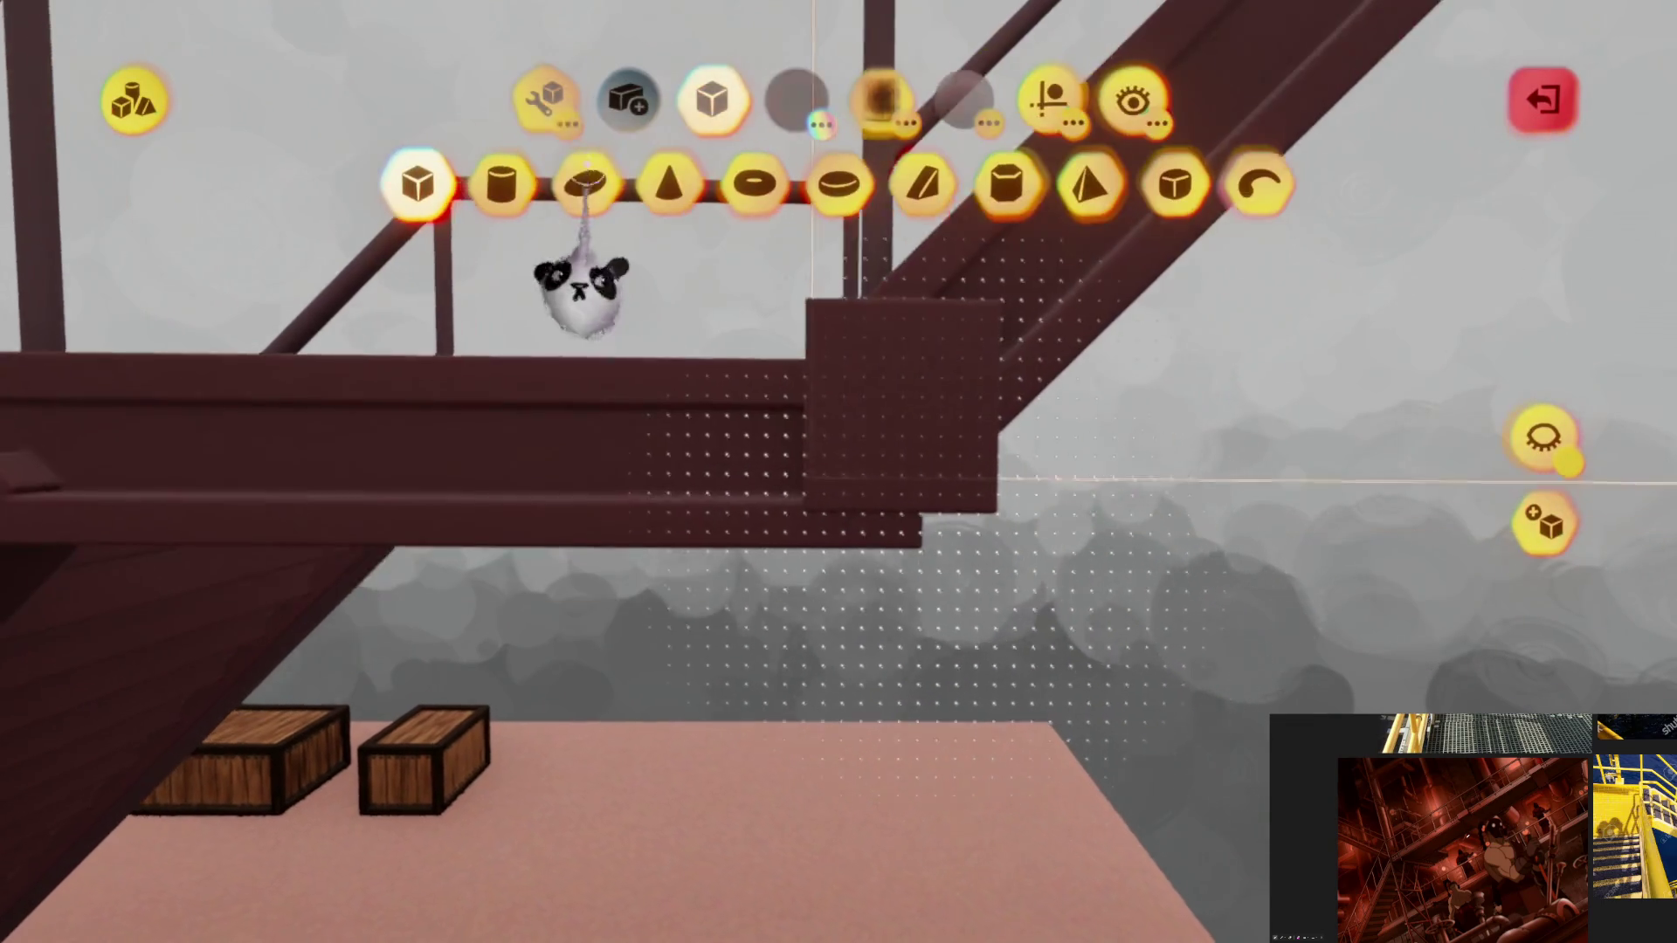
pyautogui.press('Tab')
pyautogui.click(629, 183)
pyautogui.moveTo(816, 412); pyautogui.dragTo(766, 551, button='middle')
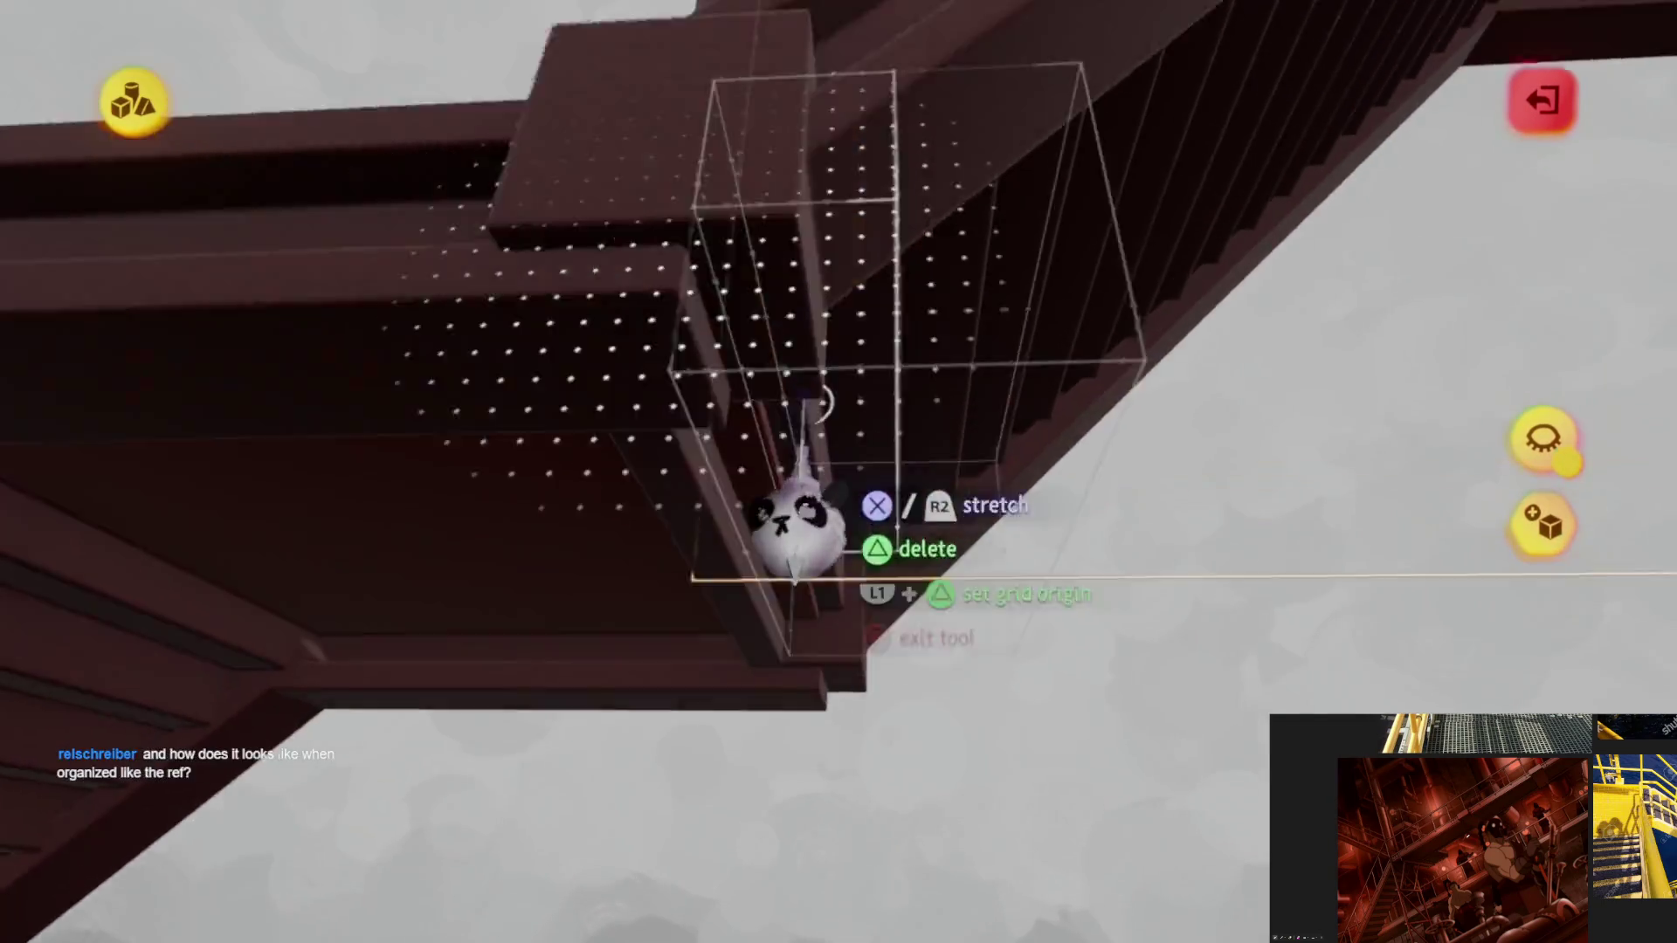
pyautogui.moveTo(767, 550); pyautogui.dragTo(786, 584)
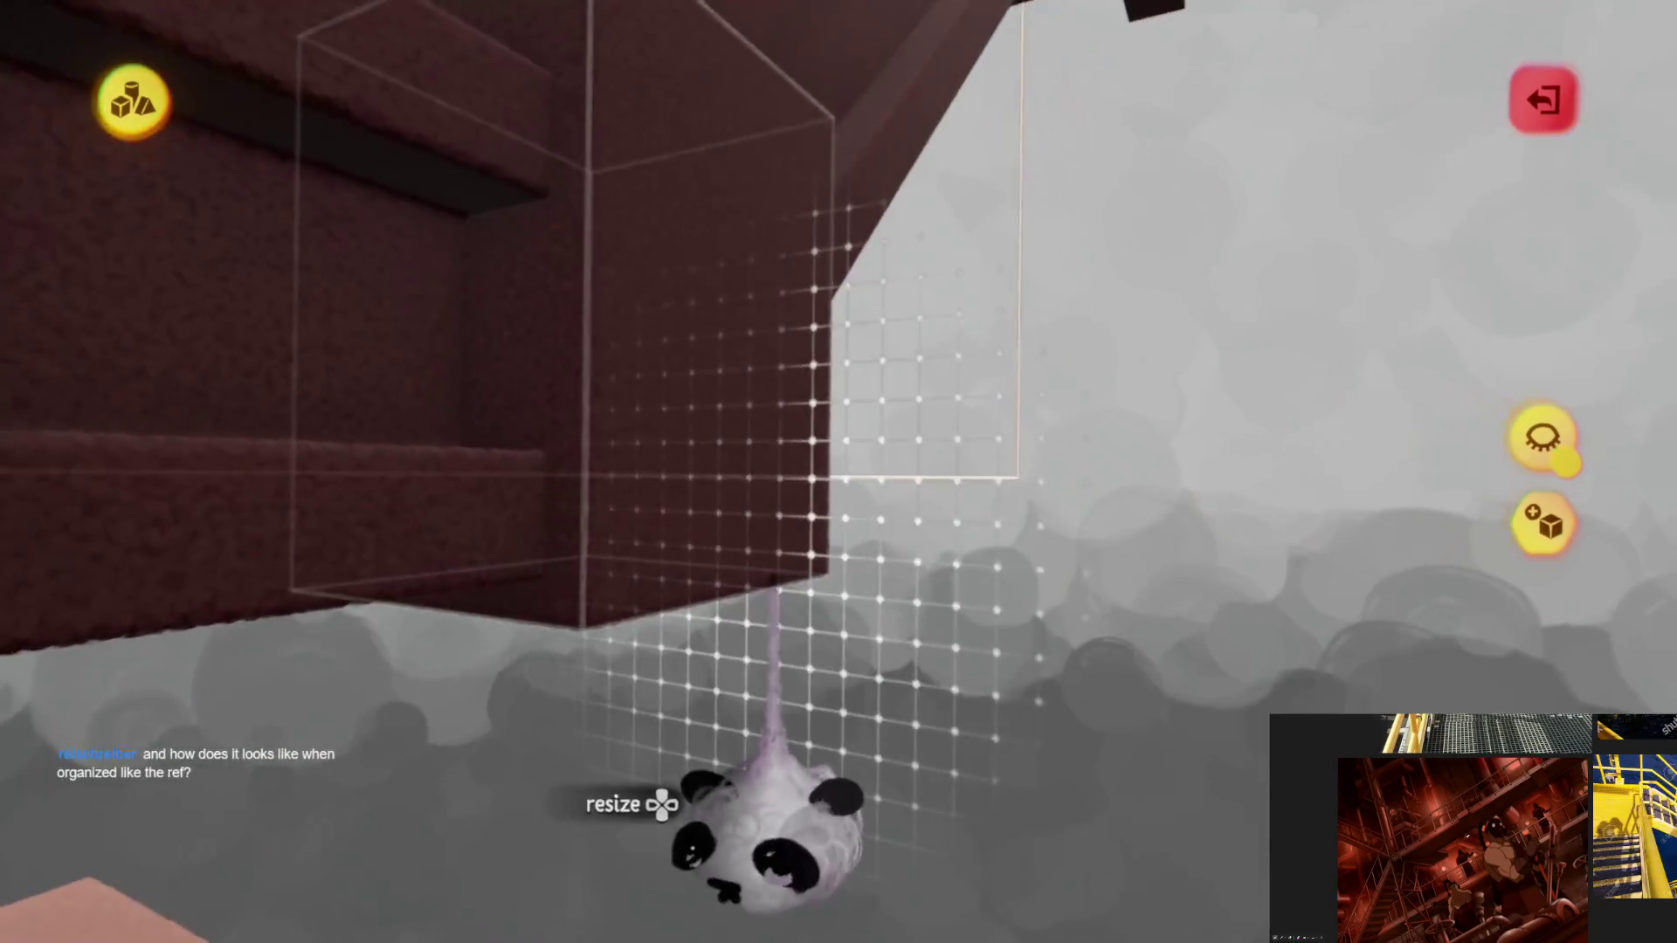
pyautogui.moveTo(787, 583); pyautogui.dragTo(800, 420, button='middle')
pyautogui.press('Escape')
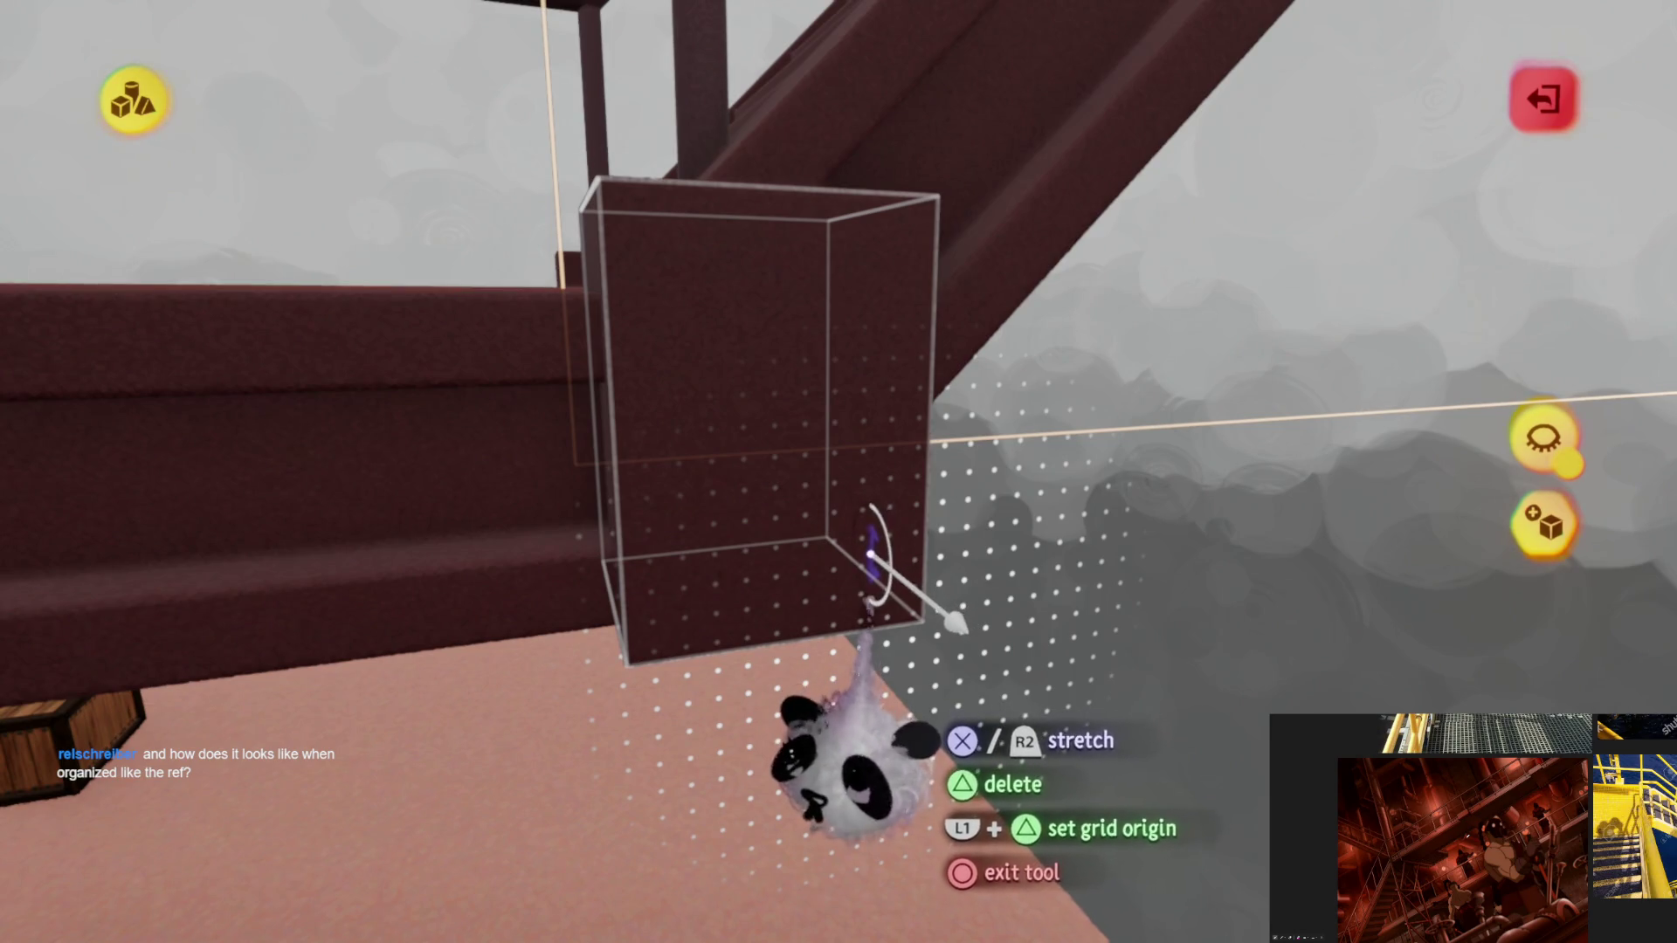
# Step: Grab the box bracket and set it in place under the landing corner
pyautogui.moveTo(781, 664)
pyautogui.mouseDown(button='middle')
pyautogui.moveTo(857, 669)
pyautogui.moveTo(840, 670)
pyautogui.moveTo(813, 419)
pyautogui.moveTo(848, 583)
pyautogui.moveTo(939, 541)
pyautogui.moveTo(922, 536)
pyautogui.mouseUp(button='middle')
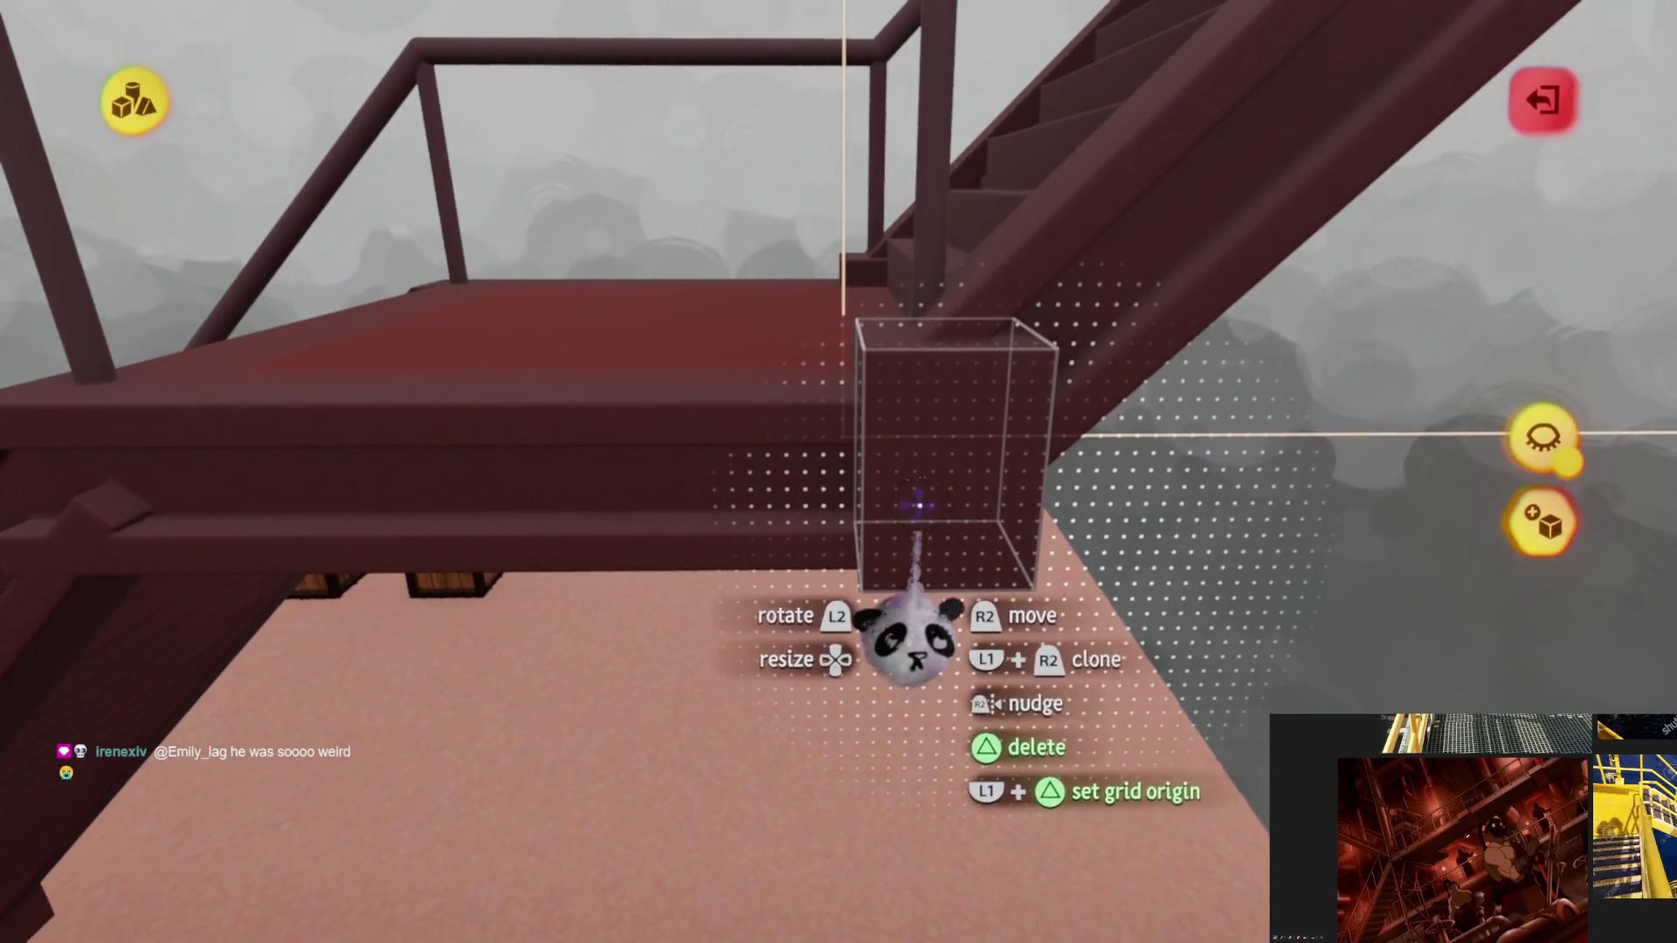
pyautogui.moveTo(922, 503); pyautogui.dragTo(910, 511)
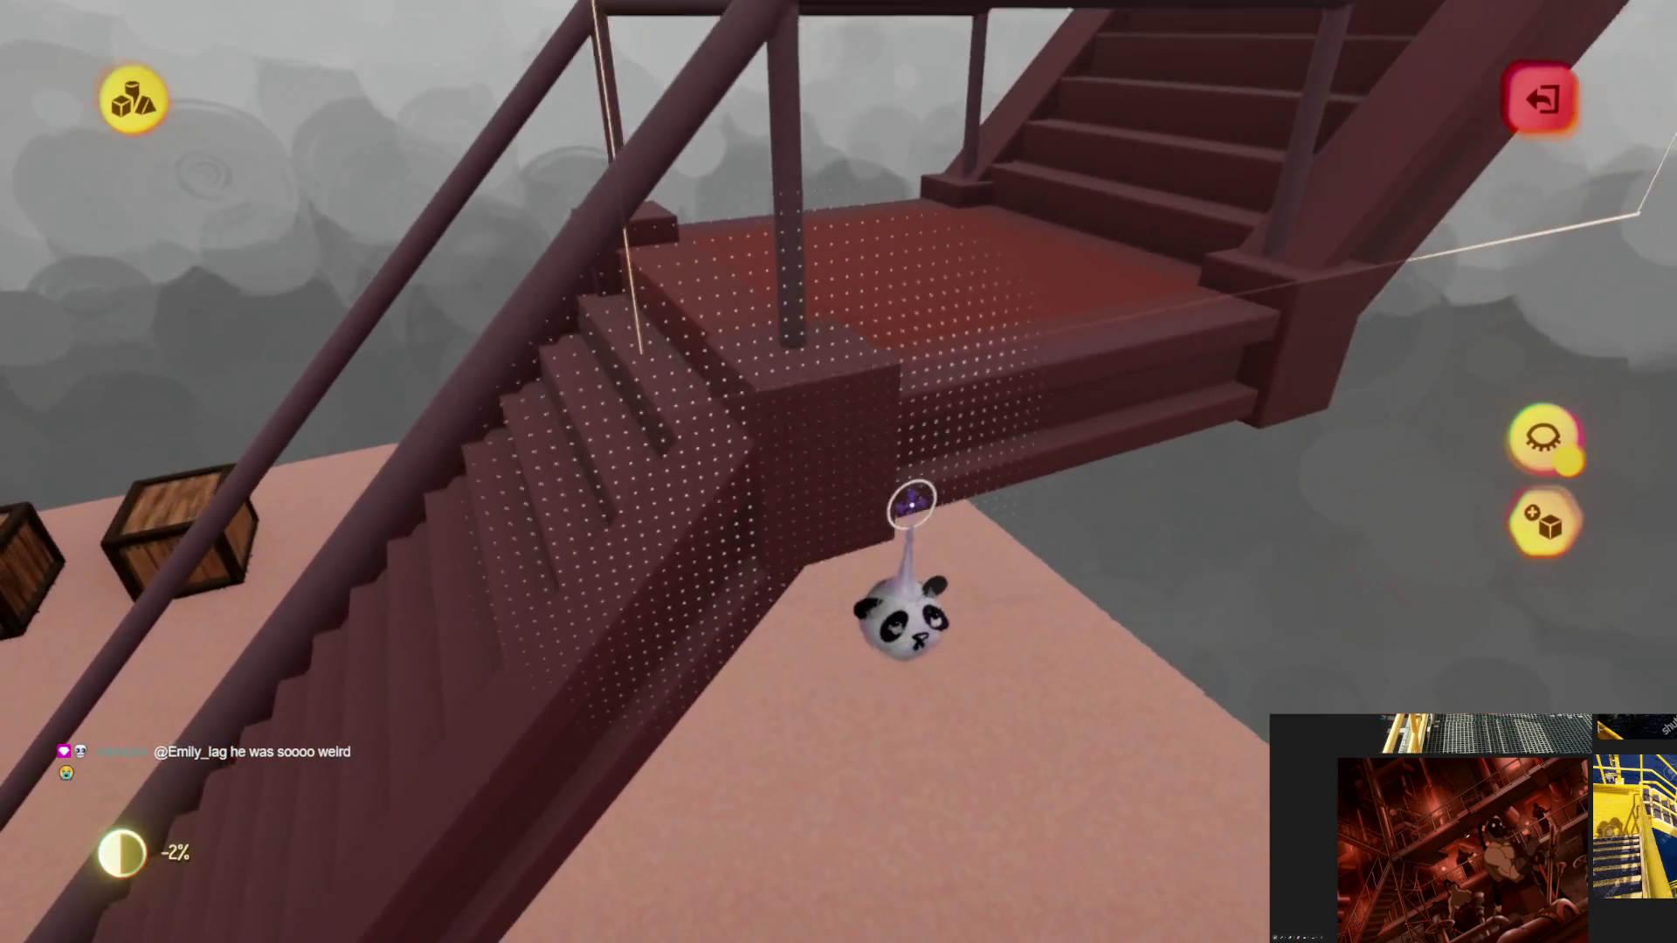
pyautogui.moveTo(901, 512)
pyautogui.mouseDown(button='middle')
pyautogui.moveTo(833, 534)
pyautogui.moveTo(764, 673)
pyautogui.mouseUp(button='middle')
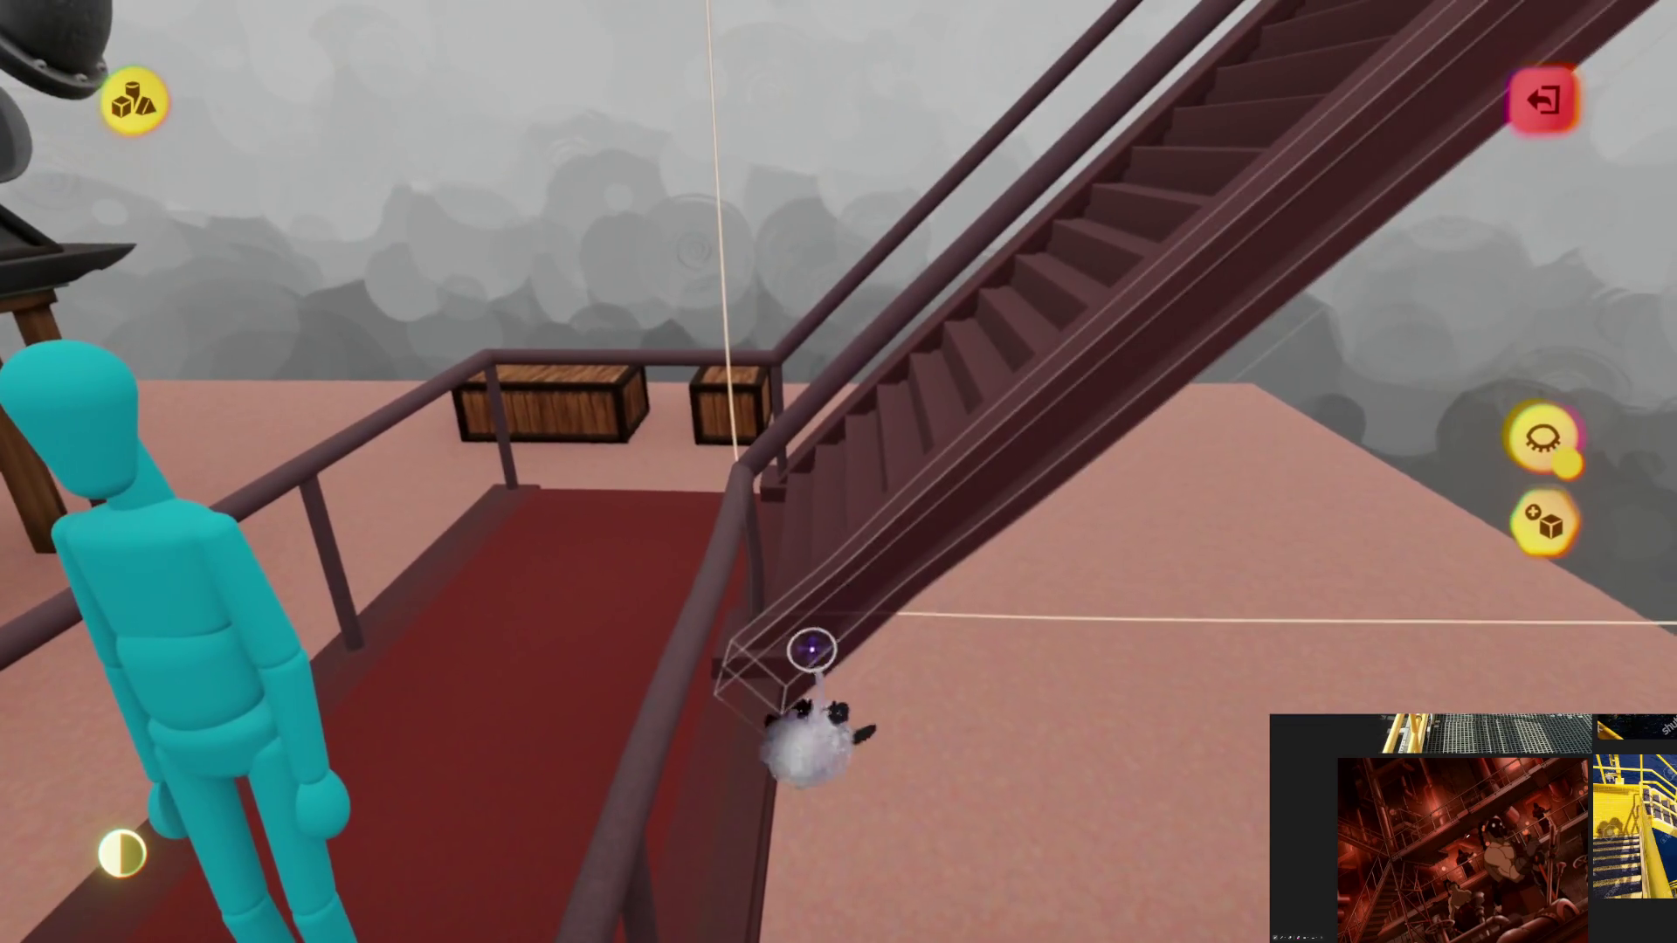
pyautogui.moveTo(760, 669); pyautogui.dragTo(876, 600)
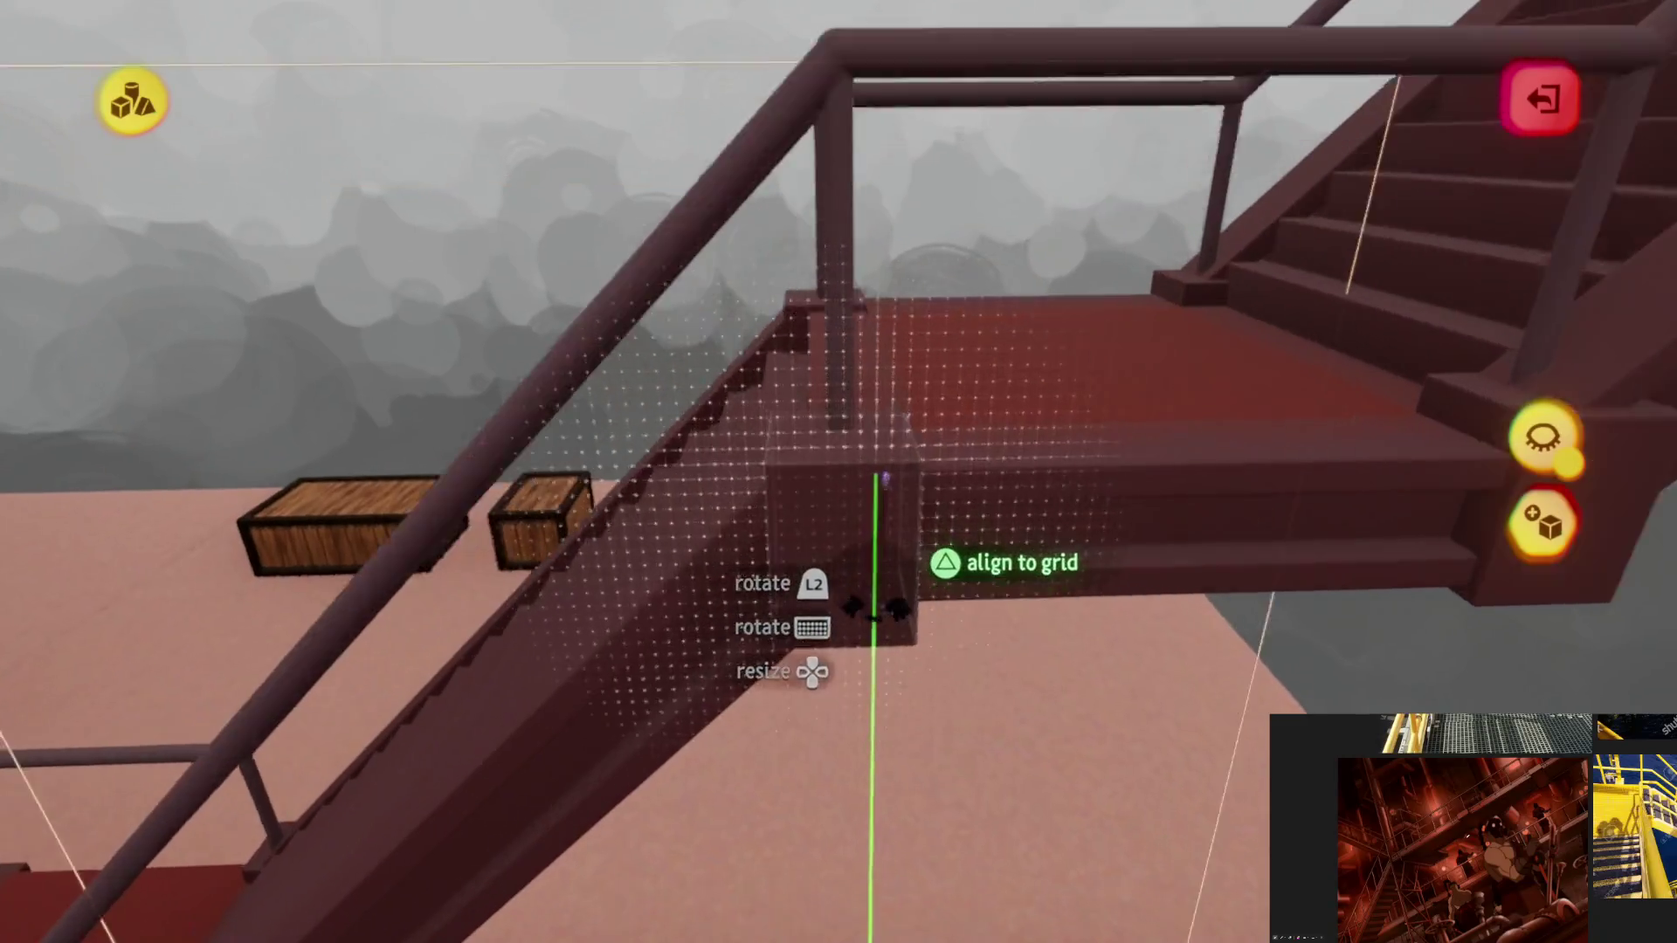
pyautogui.moveTo(875, 601)
pyautogui.mouseDown(button='middle')
pyautogui.moveTo(881, 465)
pyautogui.moveTo(939, 715)
pyautogui.moveTo(902, 549)
pyautogui.moveTo(876, 614)
pyautogui.mouseUp(button='middle')
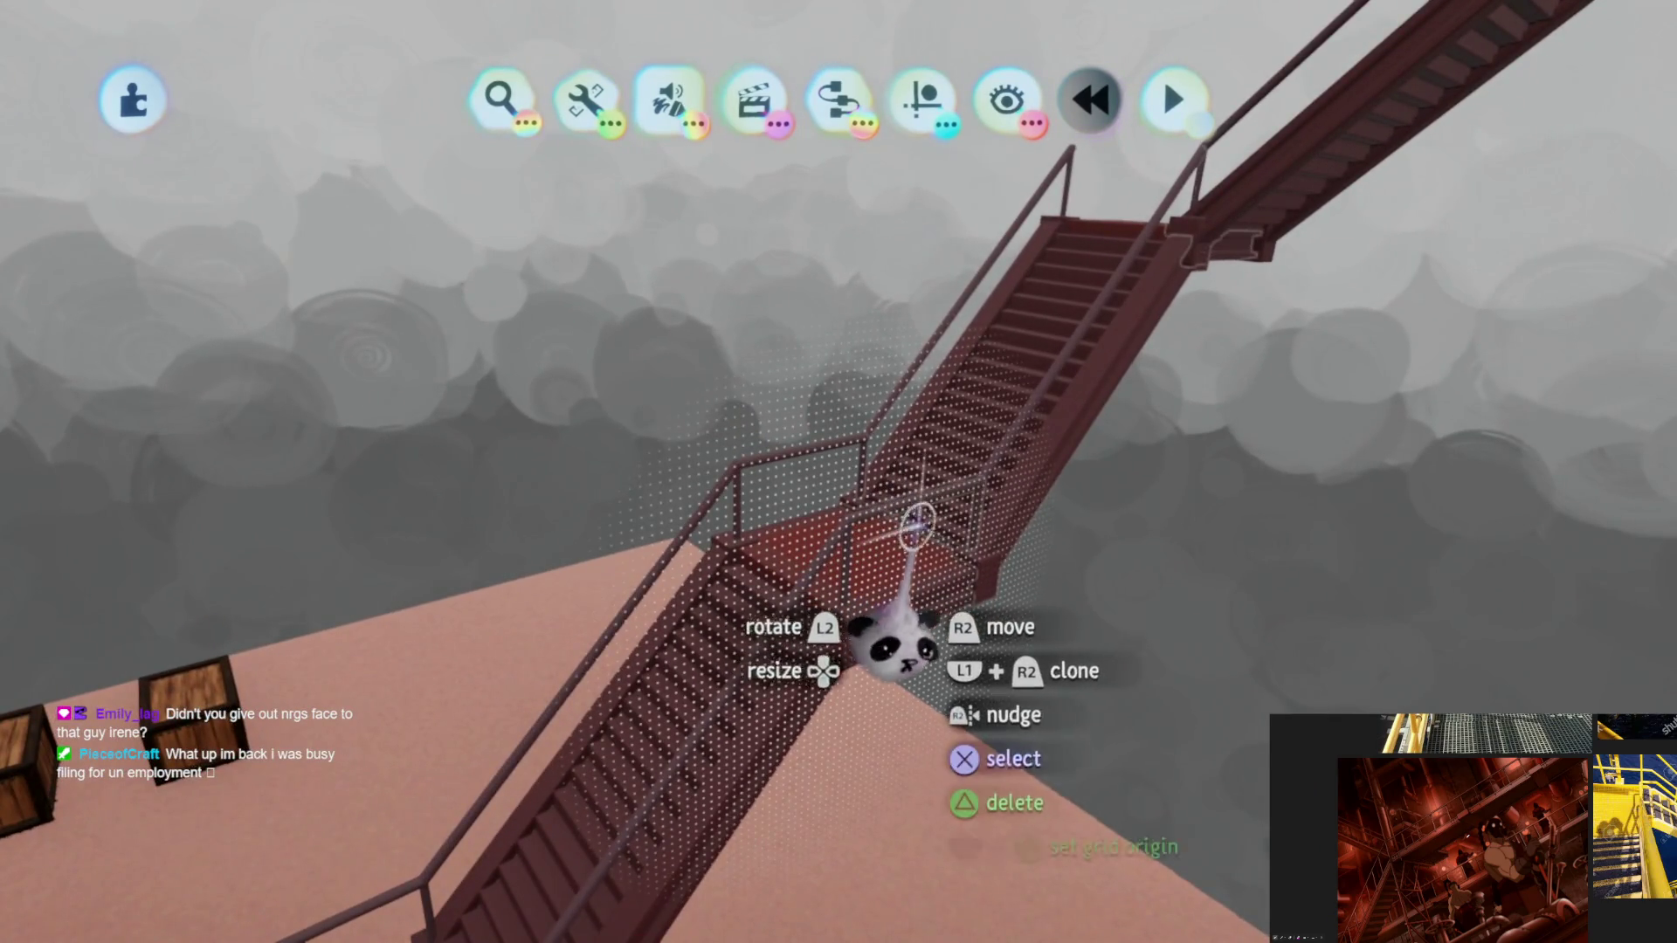
pyautogui.moveTo(790, 581)
pyautogui.mouseDown(button='middle')
pyautogui.moveTo(824, 536)
pyautogui.moveTo(797, 573)
pyautogui.moveTo(923, 567)
pyautogui.moveTo(918, 480)
pyautogui.moveTo(853, 550)
pyautogui.moveTo(1475, 688)
pyautogui.moveTo(891, 623)
pyautogui.moveTo(886, 491)
pyautogui.moveTo(879, 580)
pyautogui.moveTo(857, 550)
pyautogui.mouseUp(button='middle')
pyautogui.moveTo(857, 551); pyautogui.dragTo(871, 531)
pyautogui.moveTo(891, 629); pyautogui.dragTo(878, 674, button='middle')
pyautogui.moveTo(879, 673); pyautogui.dragTo(924, 786)
# Step: Leave sculpt mode and place a copy of the stair piece
pyautogui.moveTo(948, 711)
pyautogui.mouseDown(button='middle')
pyautogui.moveTo(909, 722)
pyautogui.moveTo(929, 618)
pyautogui.moveTo(886, 637)
pyautogui.moveTo(869, 516)
pyautogui.mouseUp(button='middle')
pyautogui.press('Escape')
pyautogui.moveTo(869, 517); pyautogui.dragTo(976, 465)
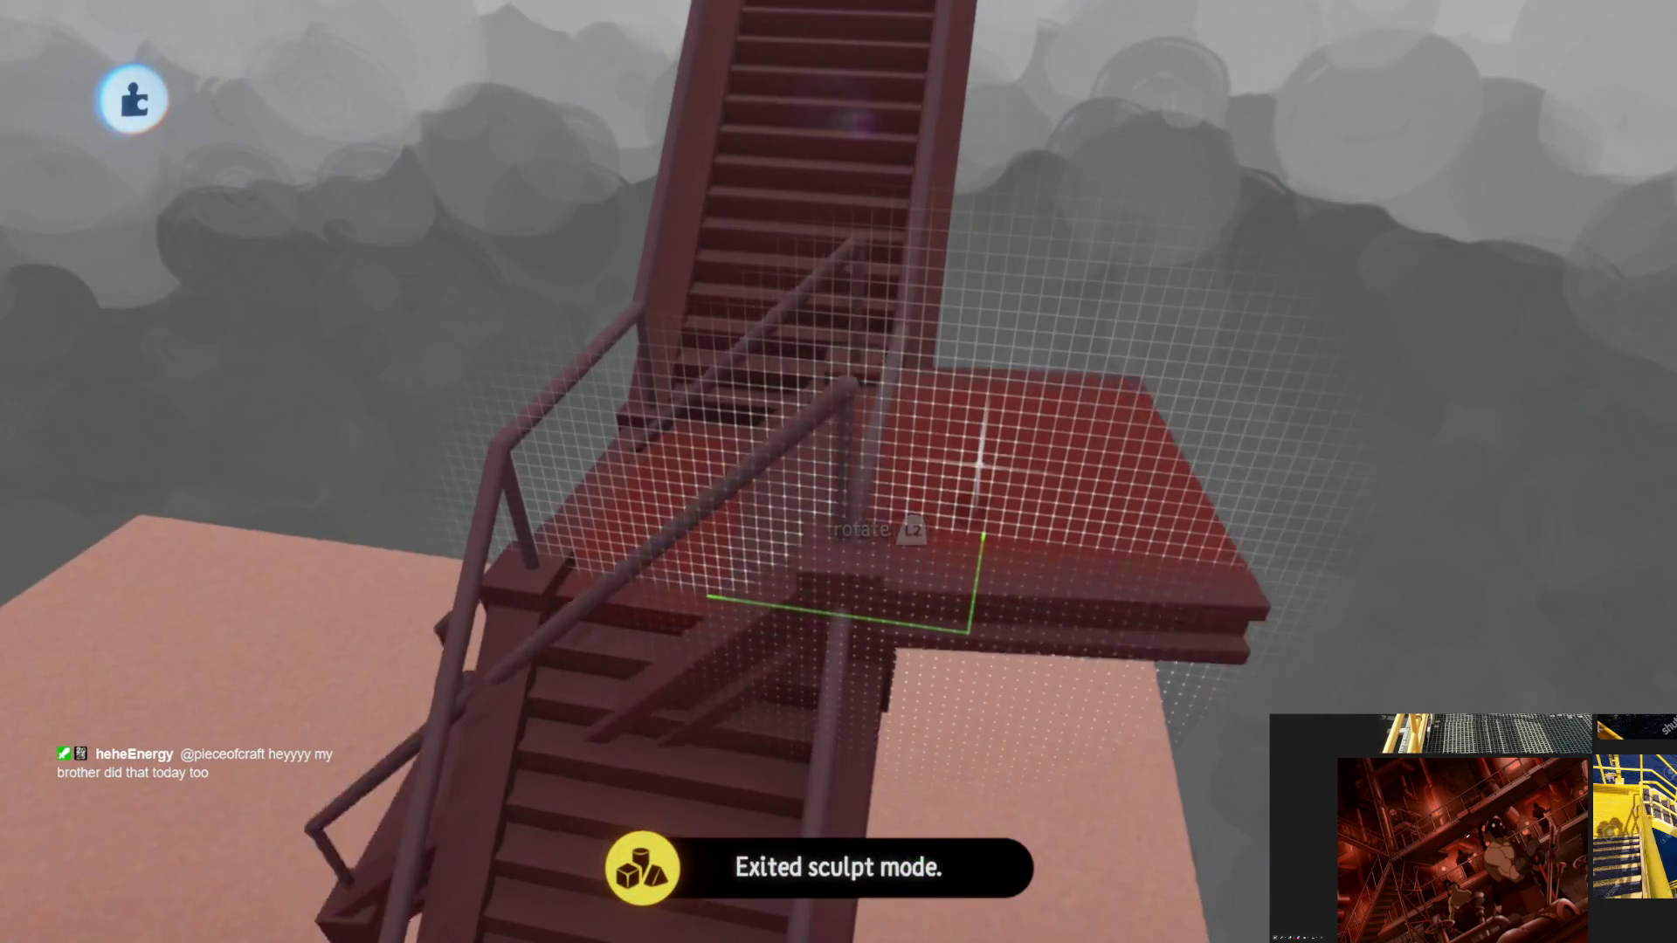
pyautogui.click(976, 613)
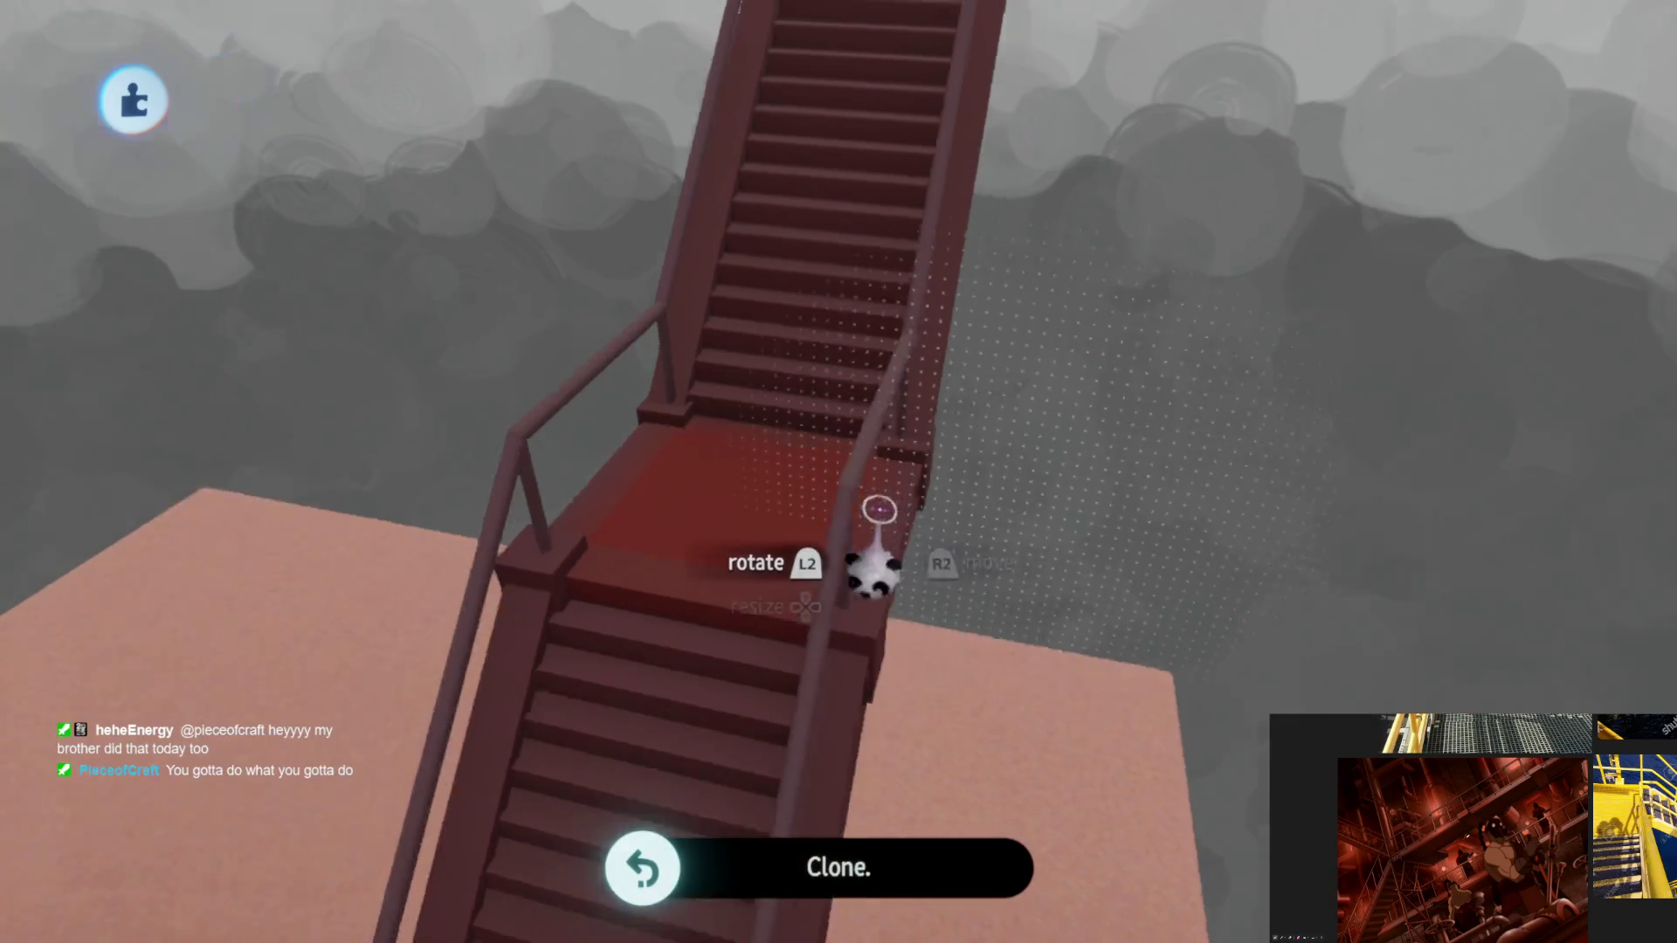
# Step: Pull the view back over the walkway and centre it on the staircase
pyautogui.moveTo(976, 614)
pyautogui.mouseDown(button='middle')
pyautogui.moveTo(839, 525)
pyautogui.moveTo(879, 551)
pyautogui.moveTo(900, 538)
pyautogui.moveTo(875, 423)
pyautogui.mouseUp(button='middle')
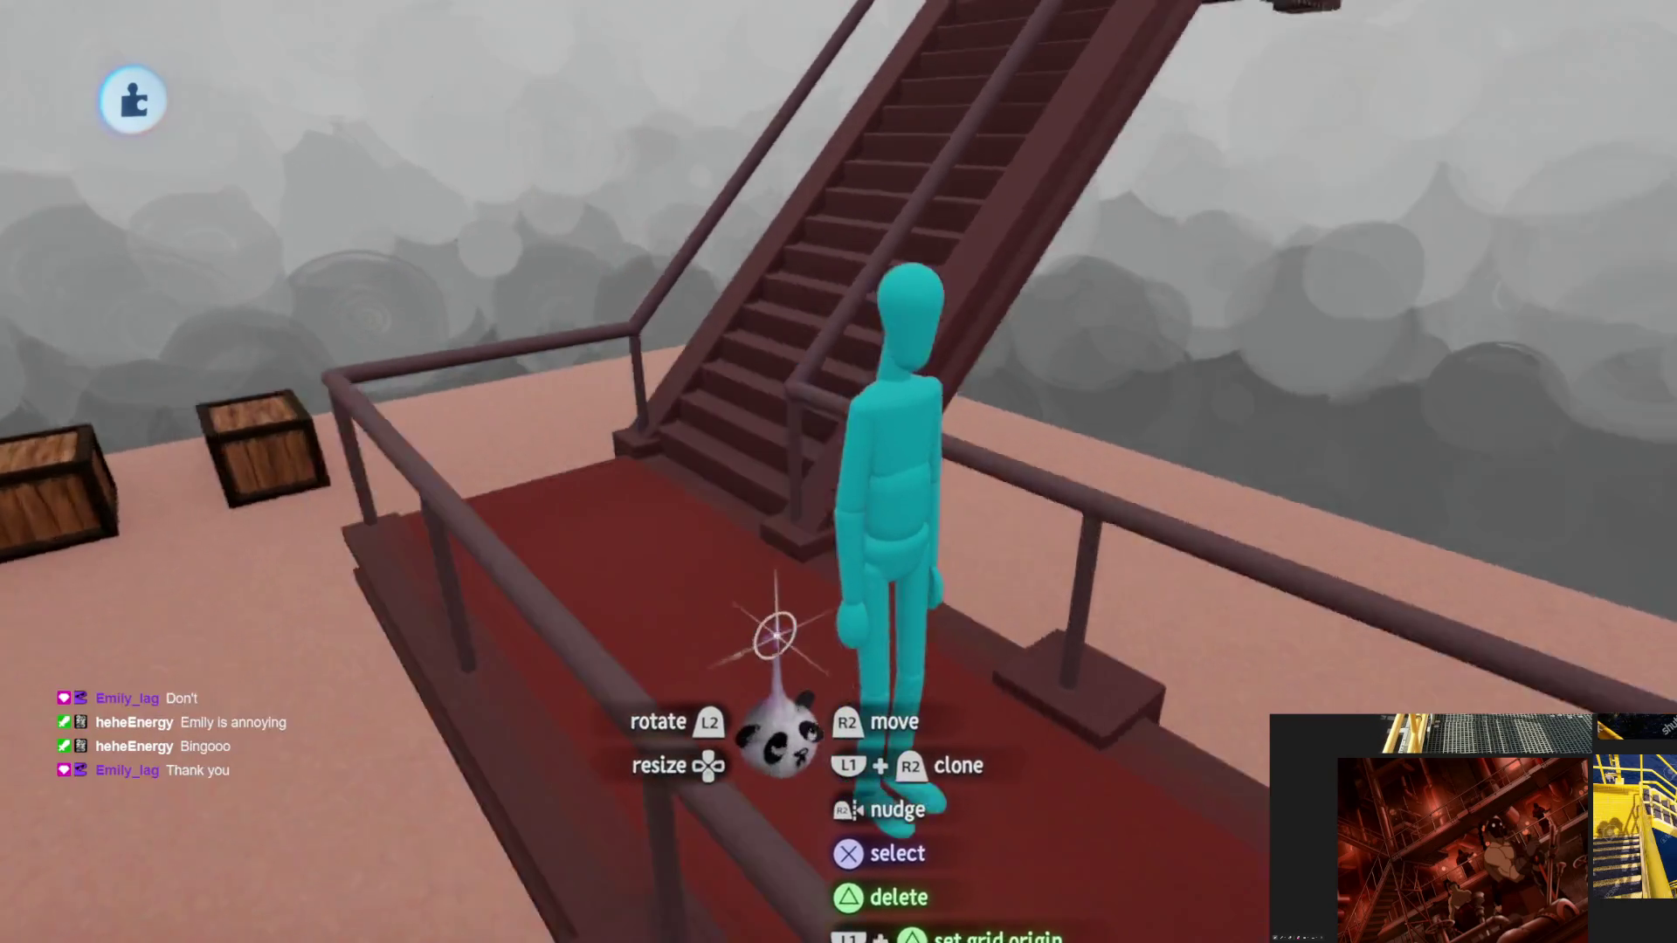
pyautogui.moveTo(774, 609)
pyautogui.mouseDown(button='middle')
pyautogui.moveTo(825, 669)
pyautogui.moveTo(824, 487)
pyautogui.moveTo(662, 410)
pyautogui.moveTo(806, 602)
pyautogui.moveTo(738, 422)
pyautogui.moveTo(798, 562)
pyautogui.mouseUp(button='middle')
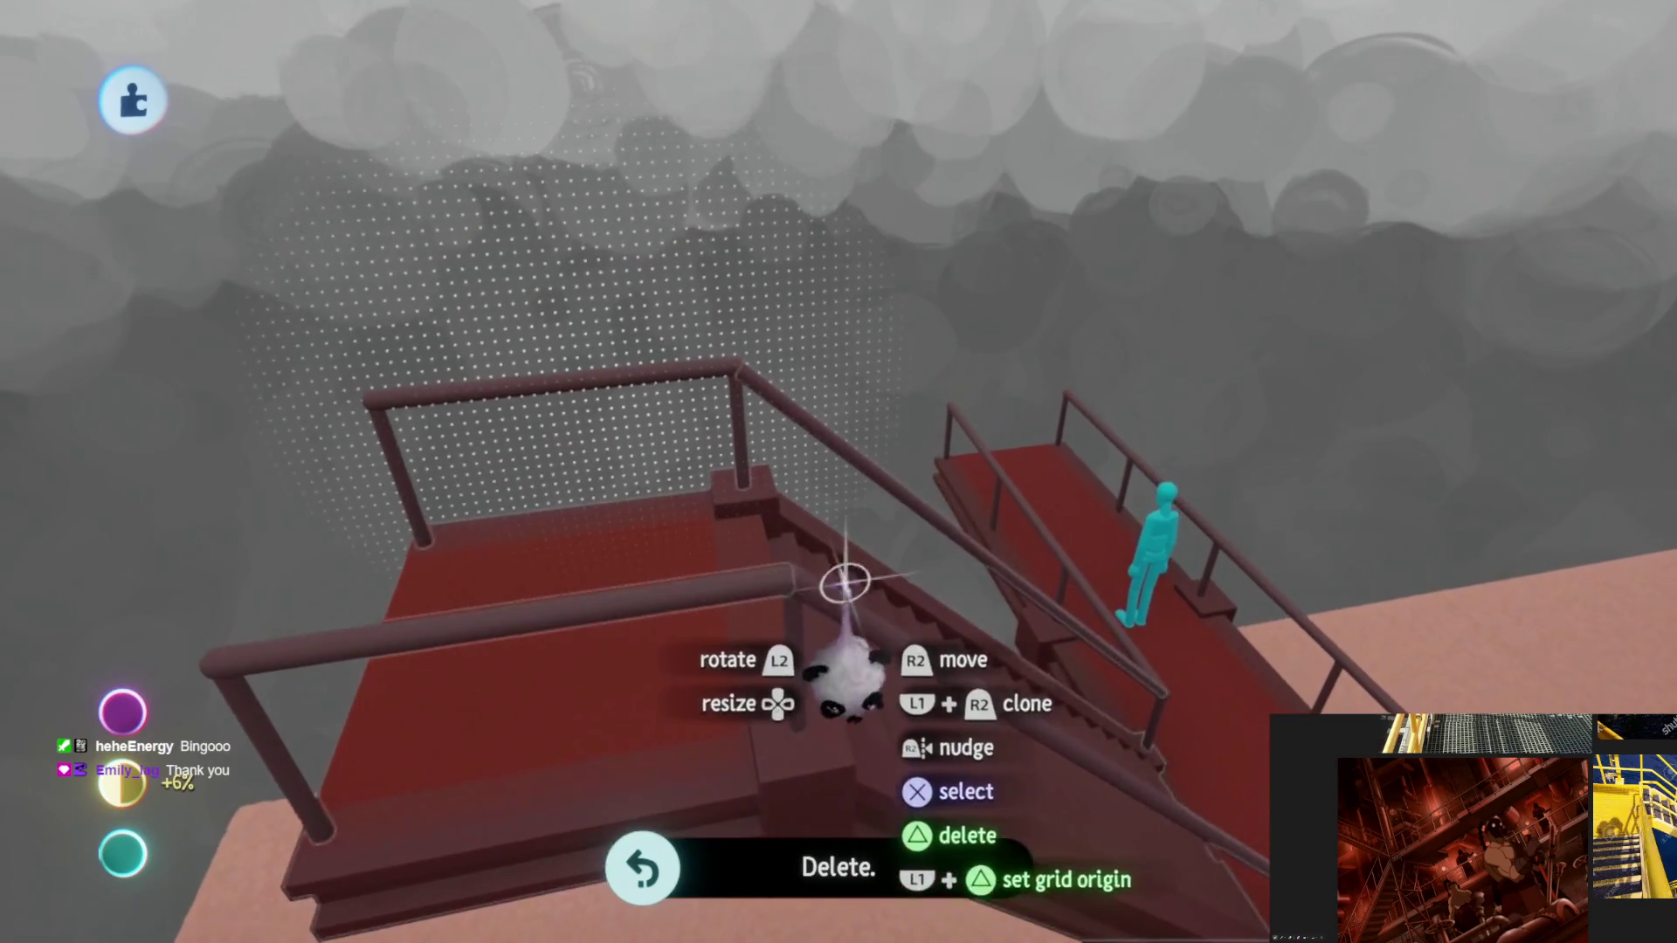
# Step: Show the guide options from the visibility menu and return to the scene
pyautogui.press('Escape')
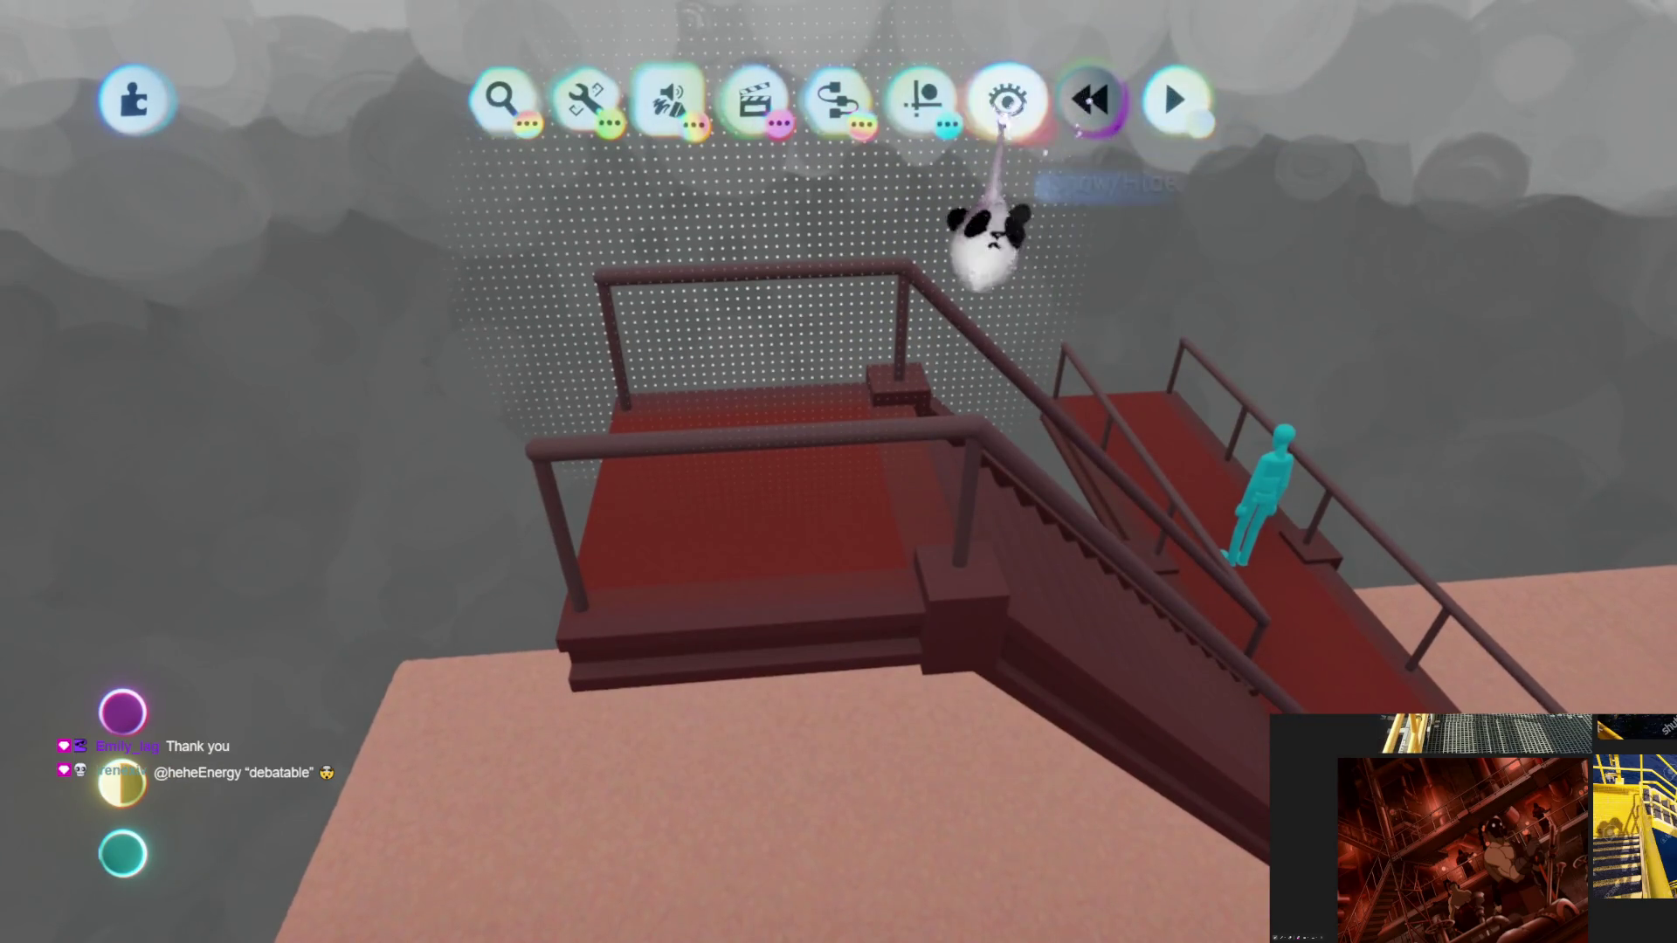
pyautogui.click(1006, 101)
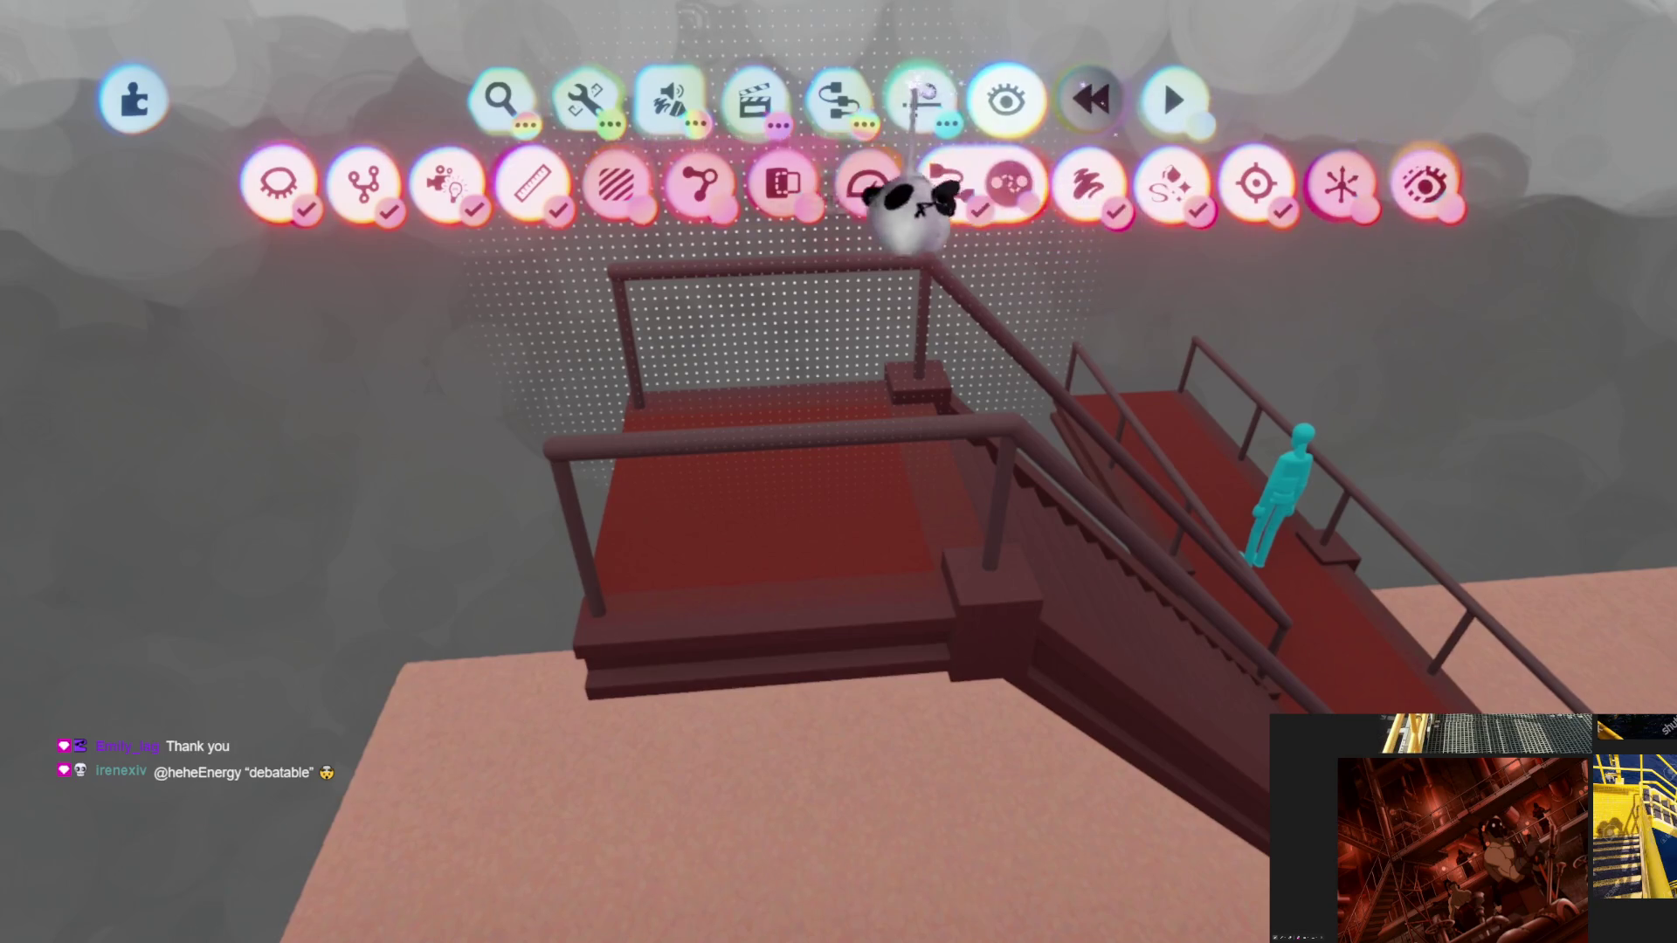
pyautogui.click(922, 101)
pyautogui.press('Escape')
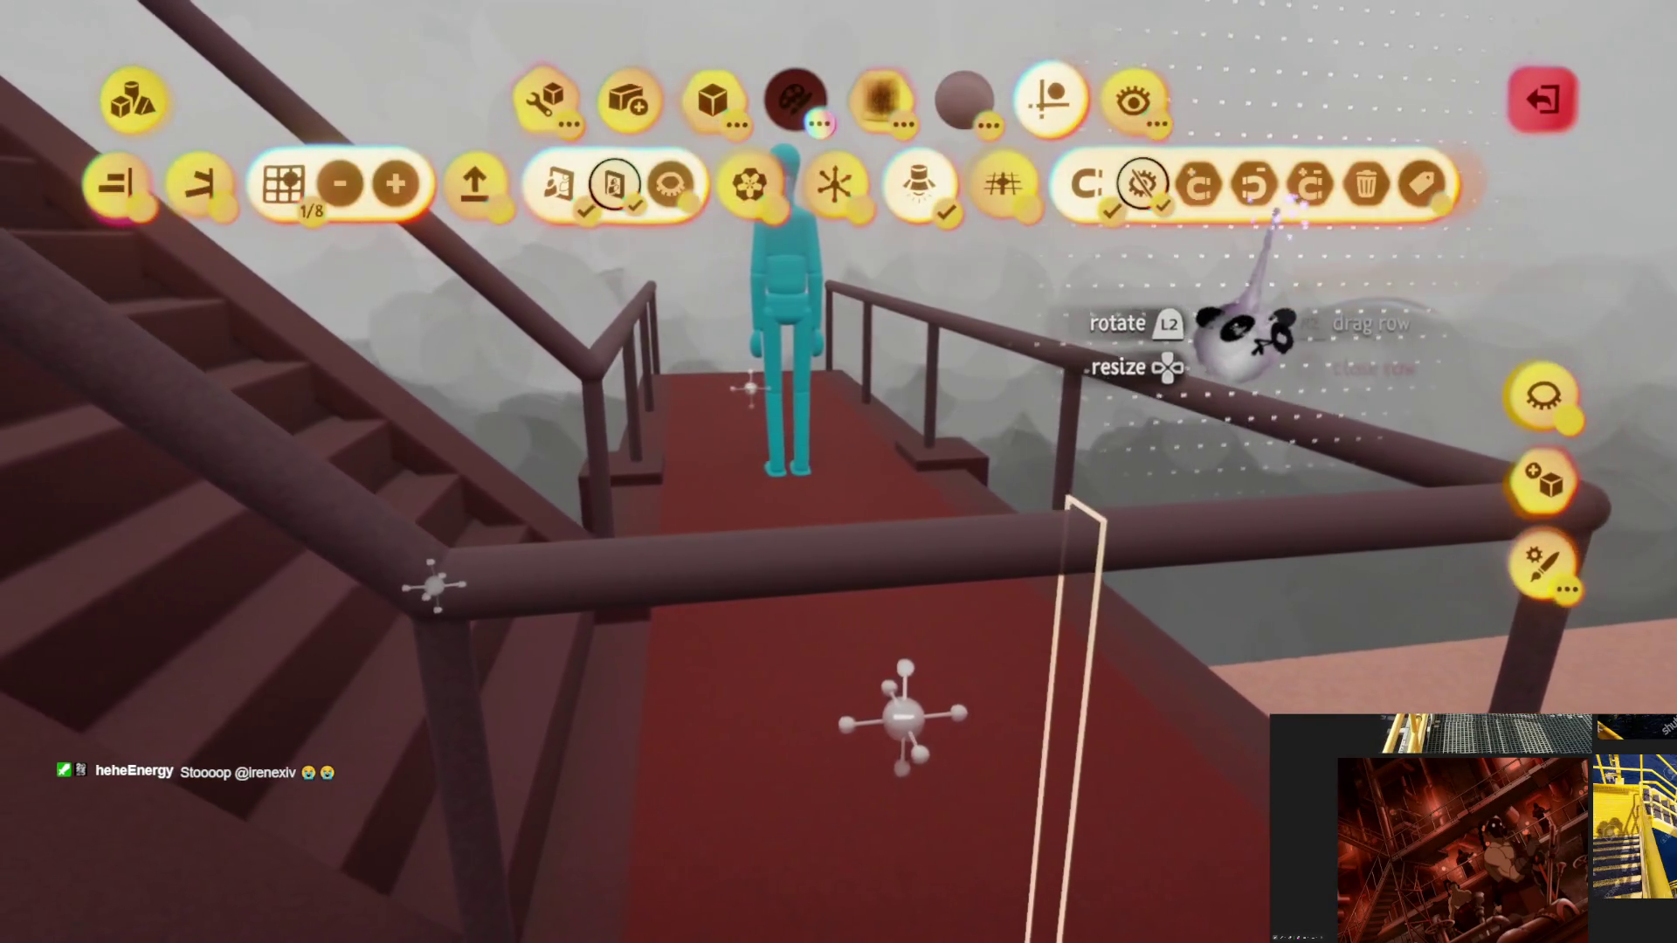
# Step: Place a snap point guide on the landing beside the figure and leave sculpt editing
pyautogui.click(1220, 341)
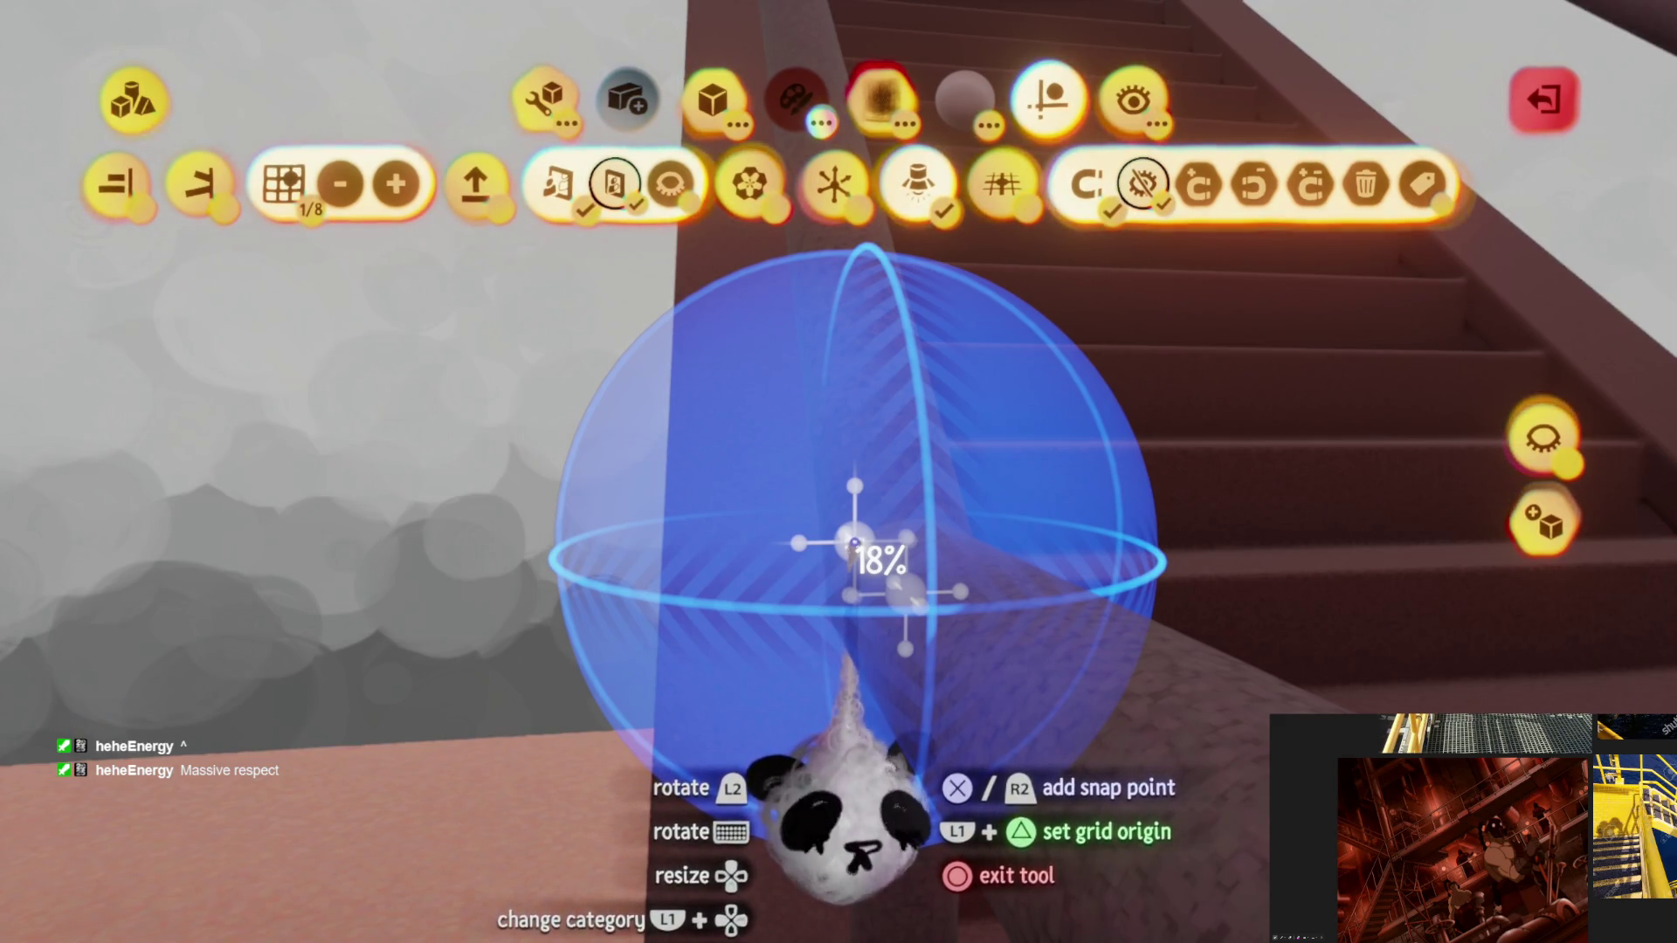
pyautogui.moveTo(855, 543); pyautogui.dragTo(714, 687)
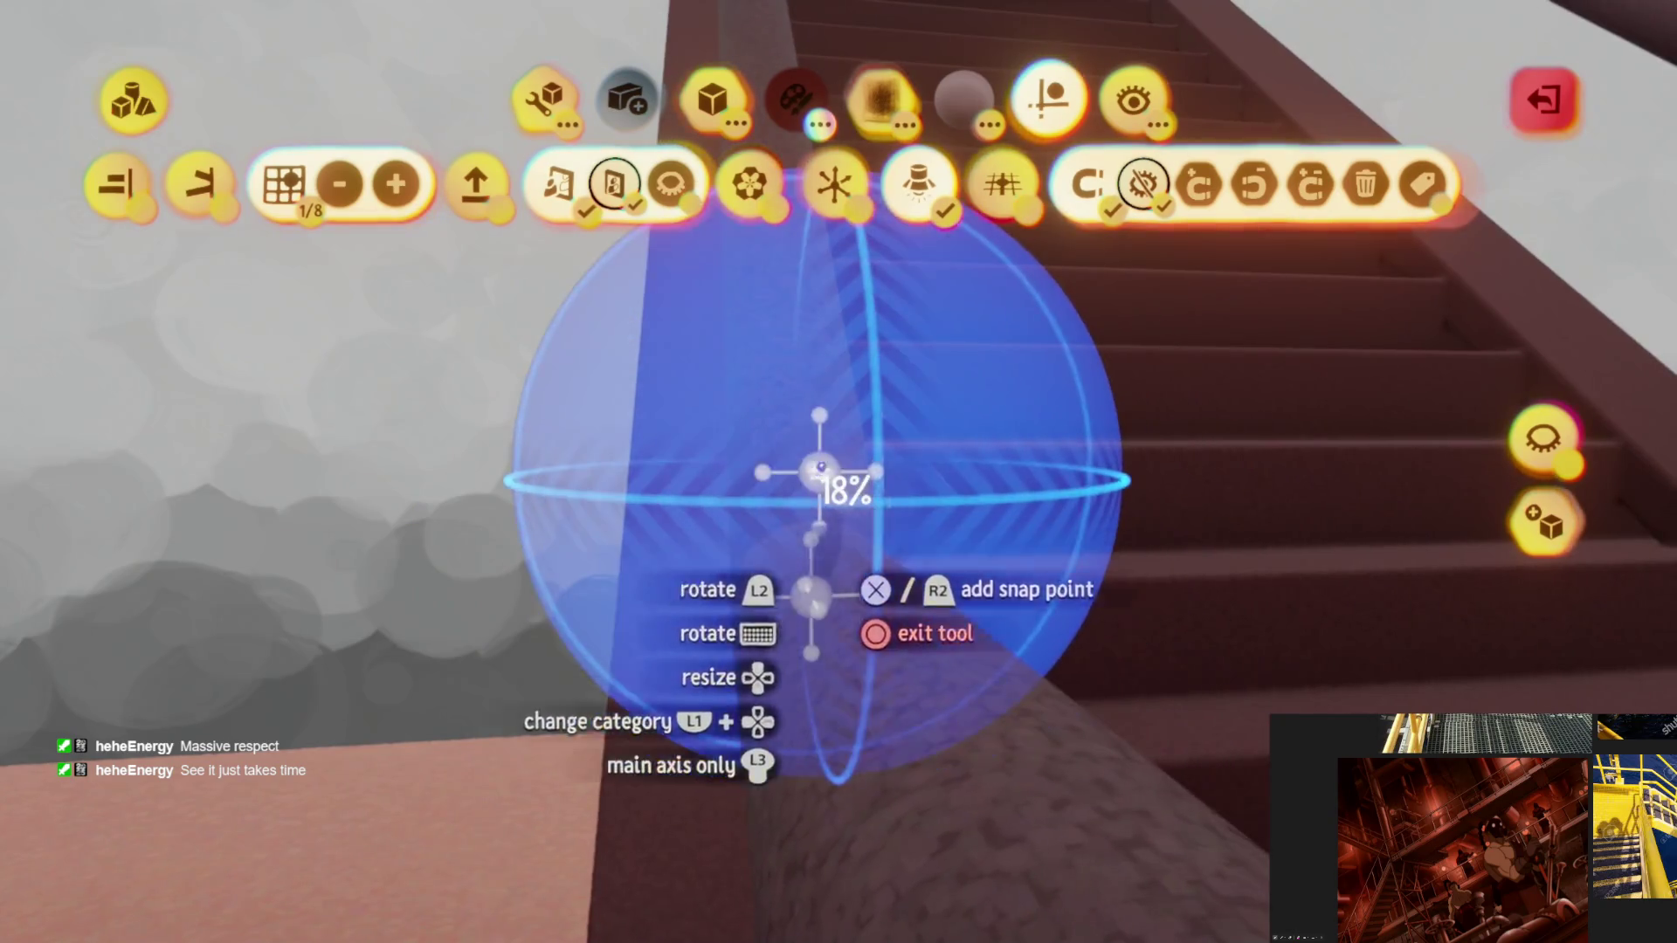
pyautogui.moveTo(814, 600)
pyautogui.mouseDown(button='middle')
pyautogui.moveTo(685, 626)
pyautogui.moveTo(767, 623)
pyautogui.mouseUp(button='middle')
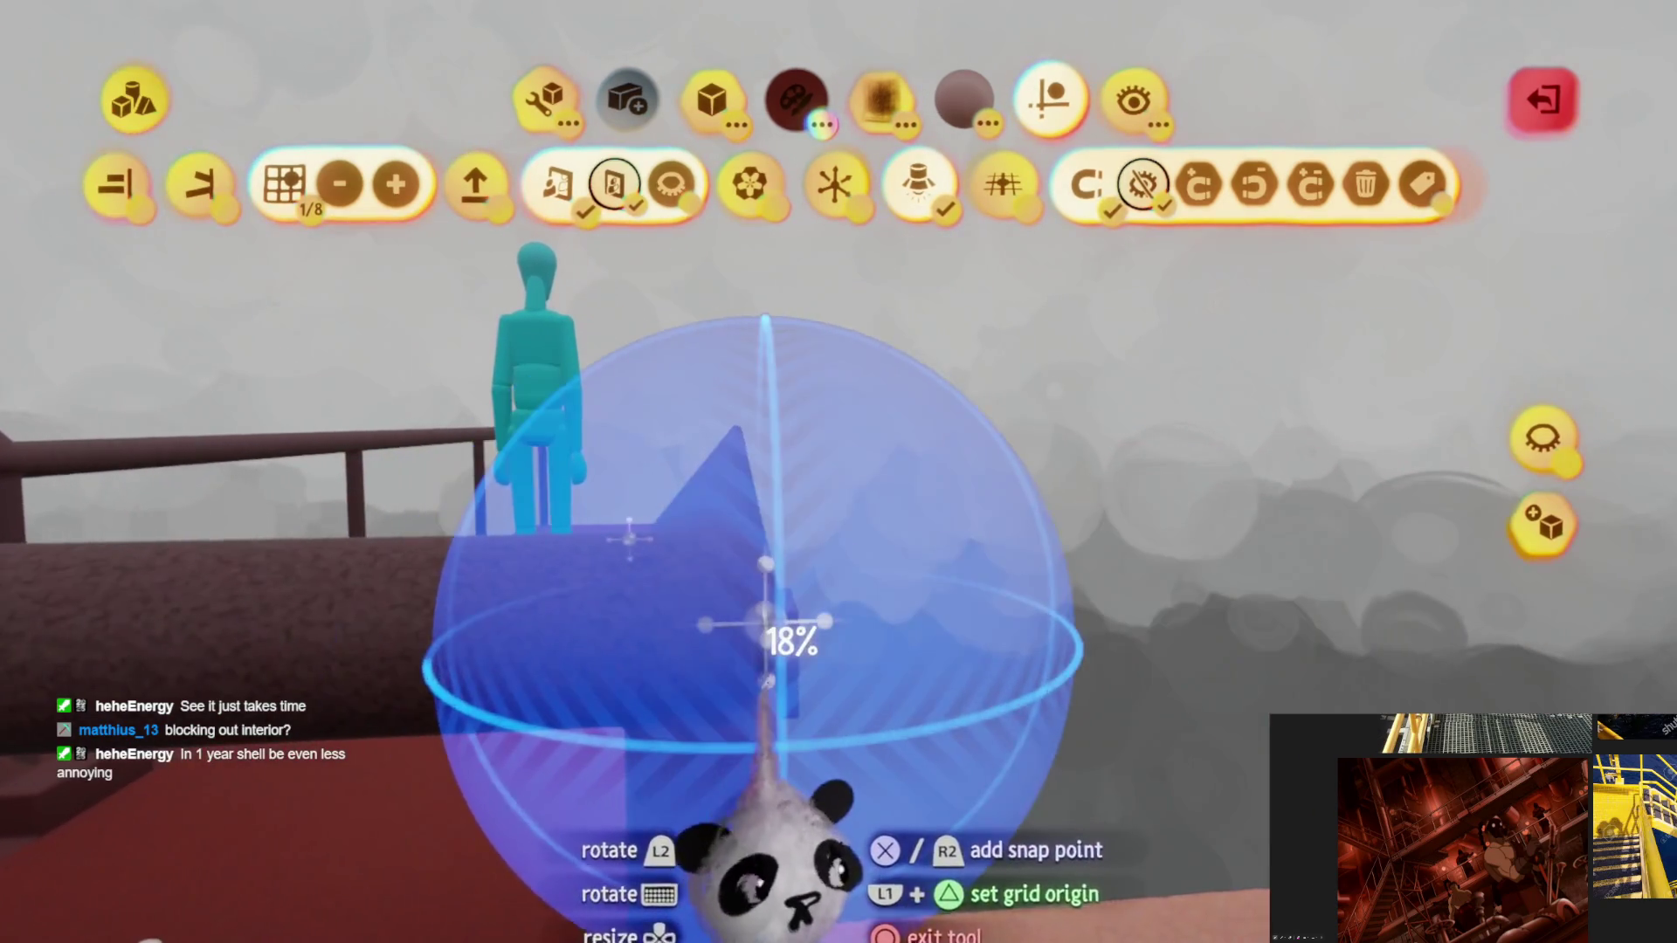
pyautogui.moveTo(803, 623); pyautogui.dragTo(729, 629)
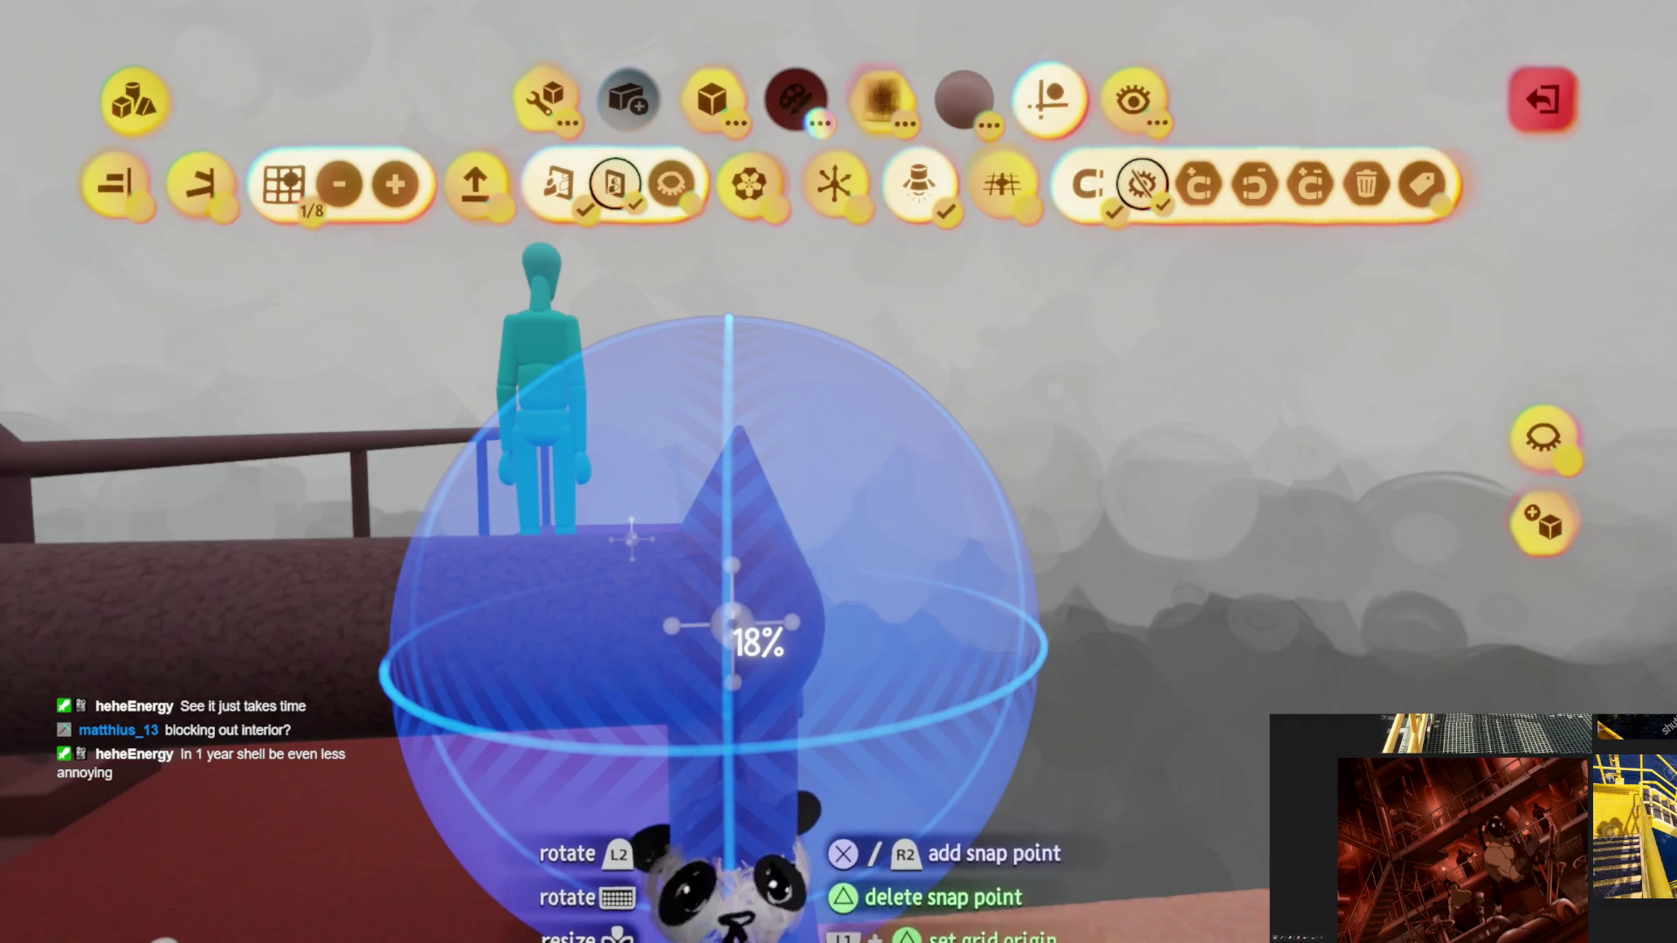
pyautogui.press('Escape')
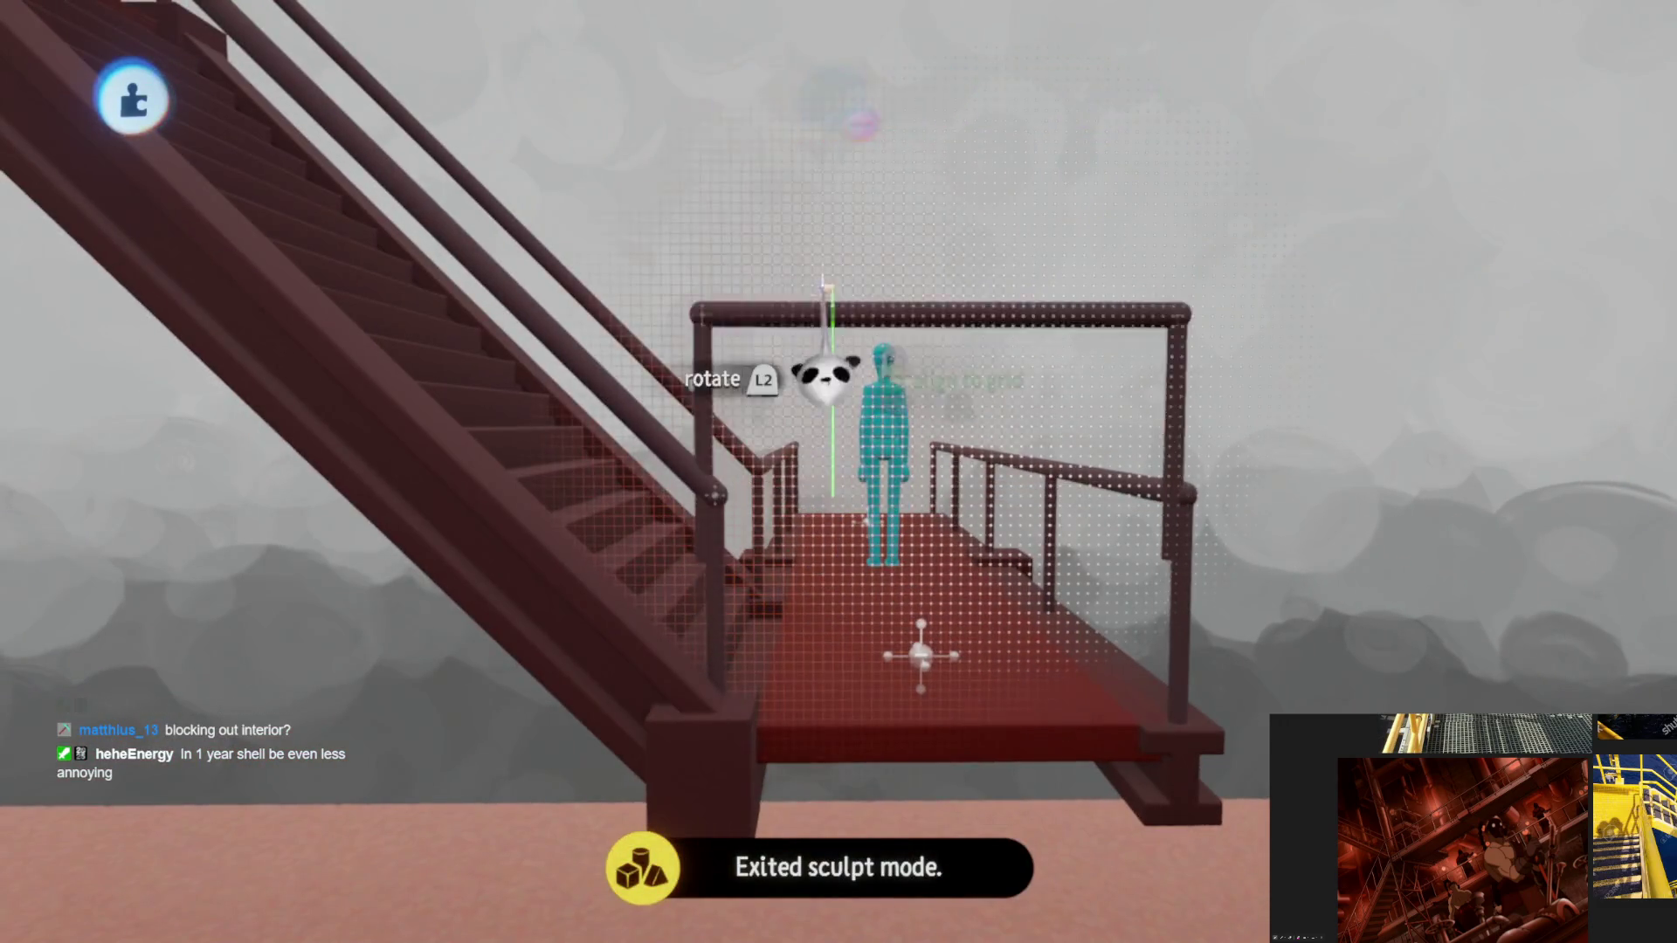
pyautogui.moveTo(825, 380); pyautogui.dragTo(892, 550)
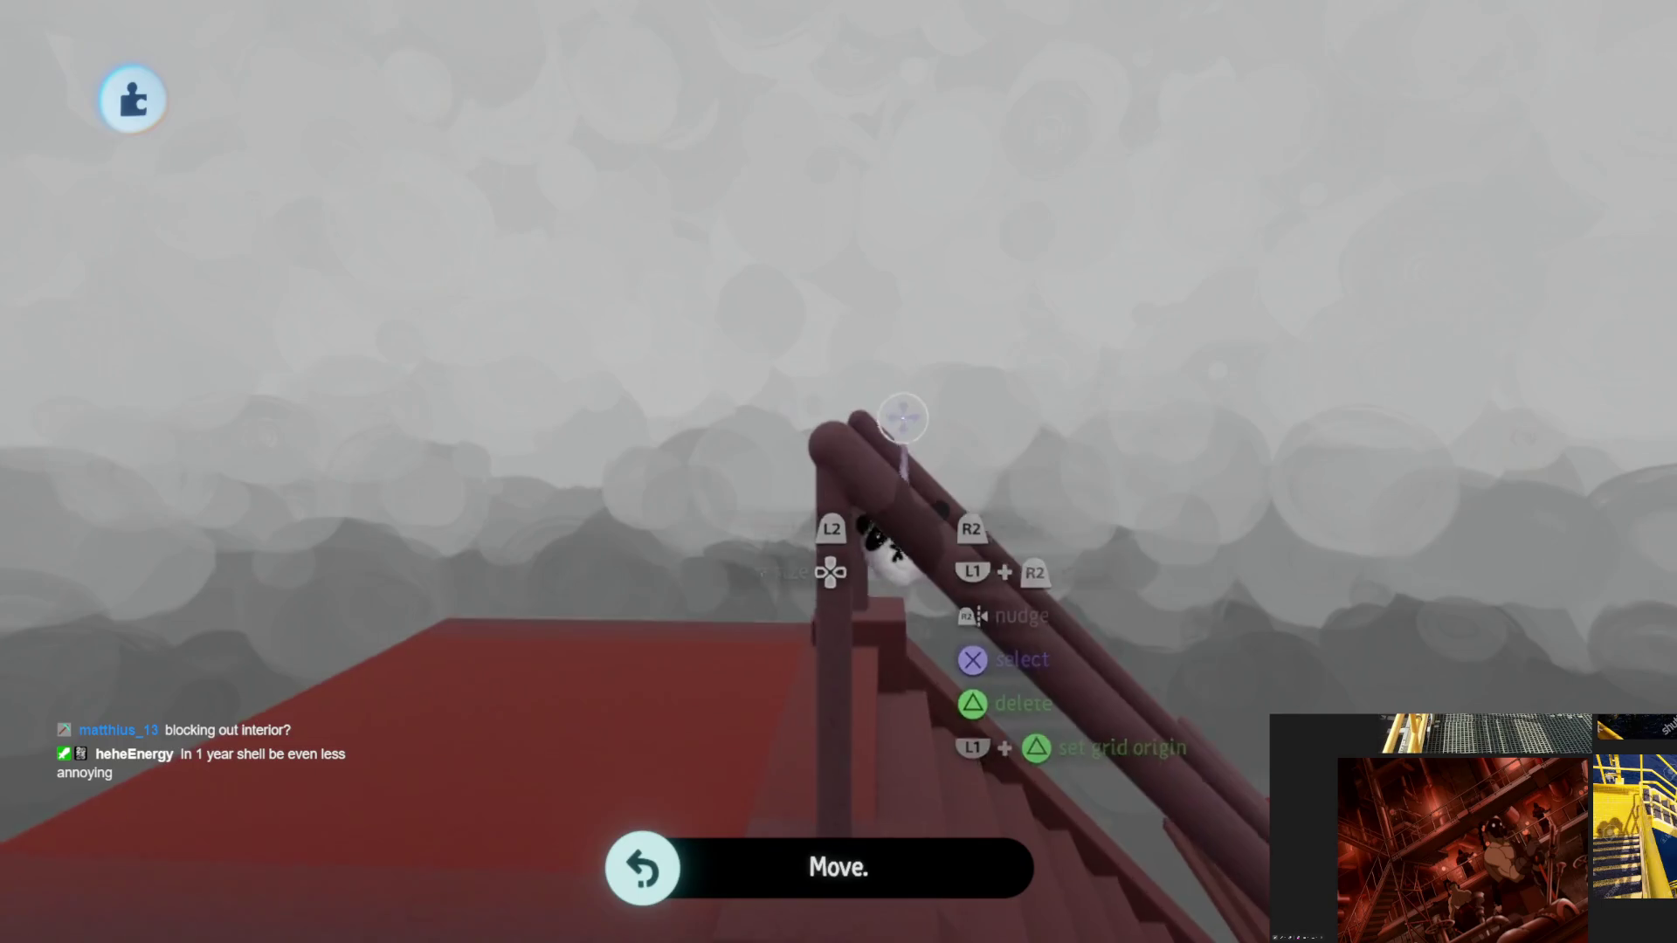
# Step: Pick the neutral snap point guide and fly to the stair beam junction
pyautogui.click(1052, 106)
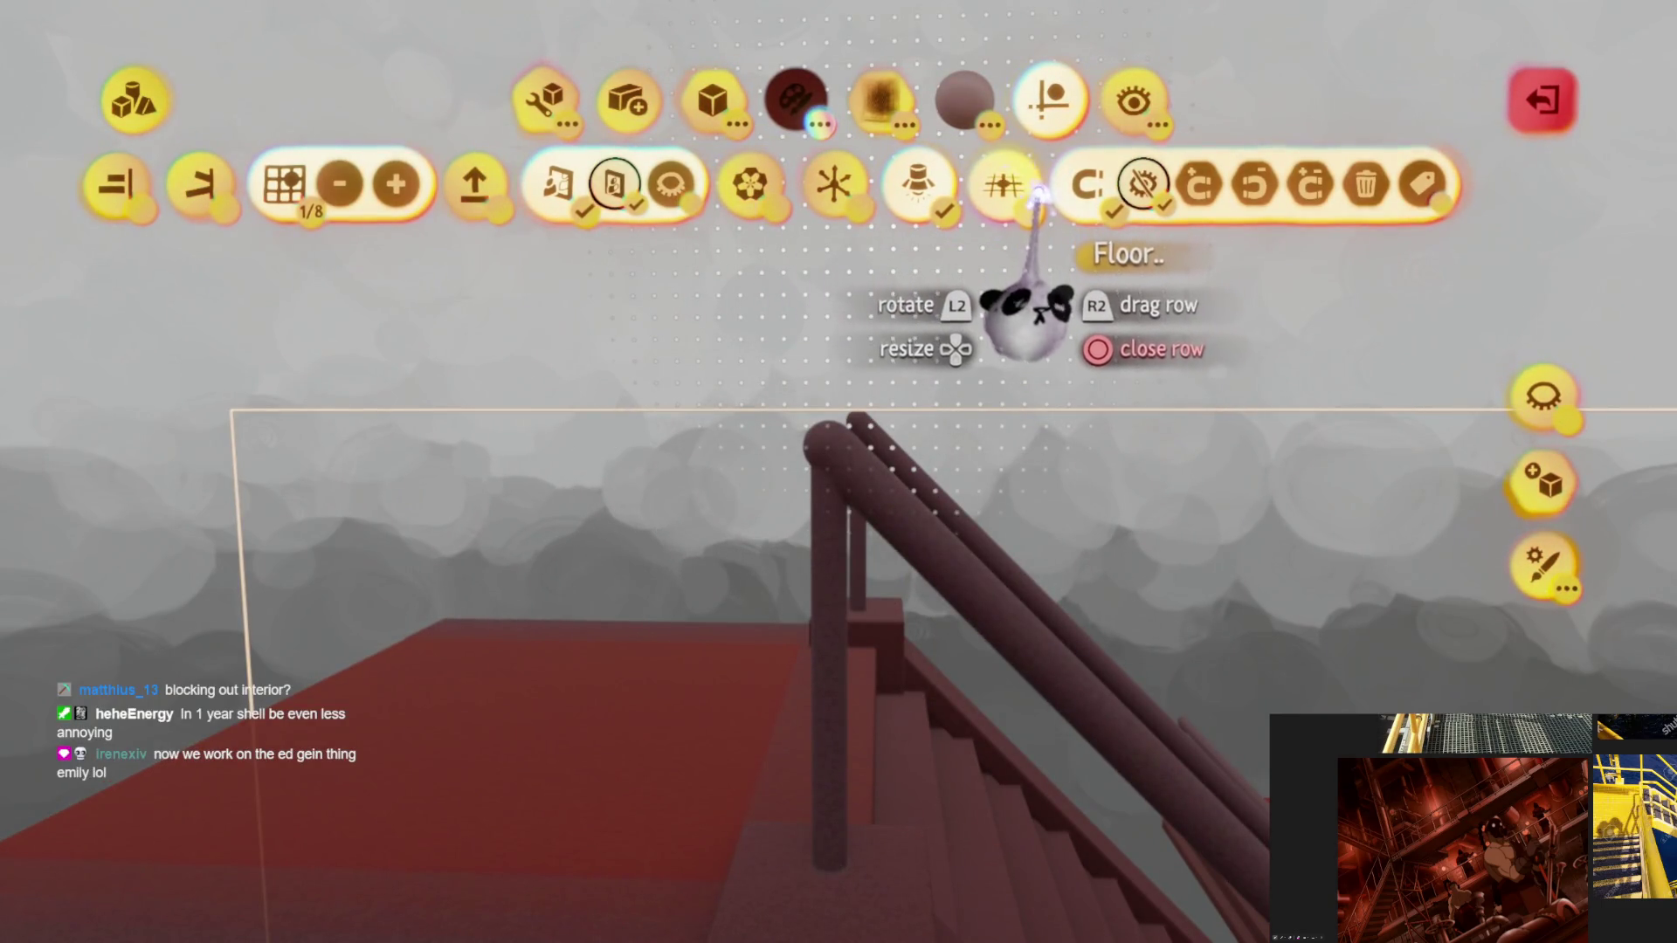
pyautogui.click(1311, 184)
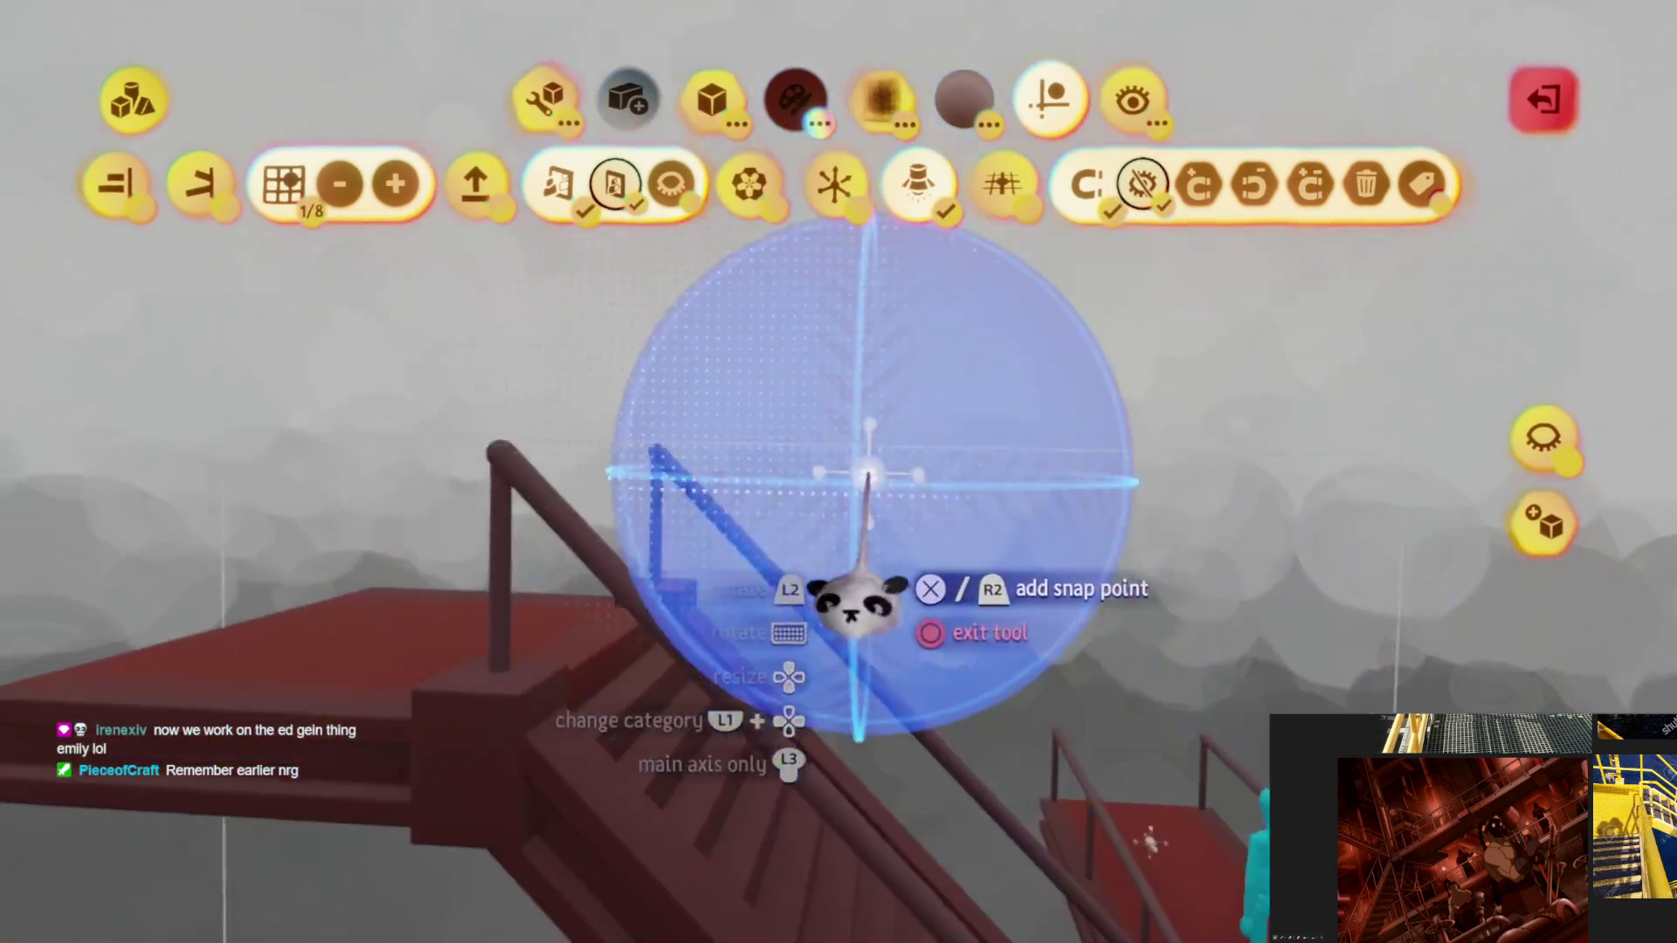
pyautogui.moveTo(854, 603)
pyautogui.mouseDown(button='middle')
pyautogui.moveTo(878, 747)
pyautogui.moveTo(787, 787)
pyautogui.mouseUp(button='middle')
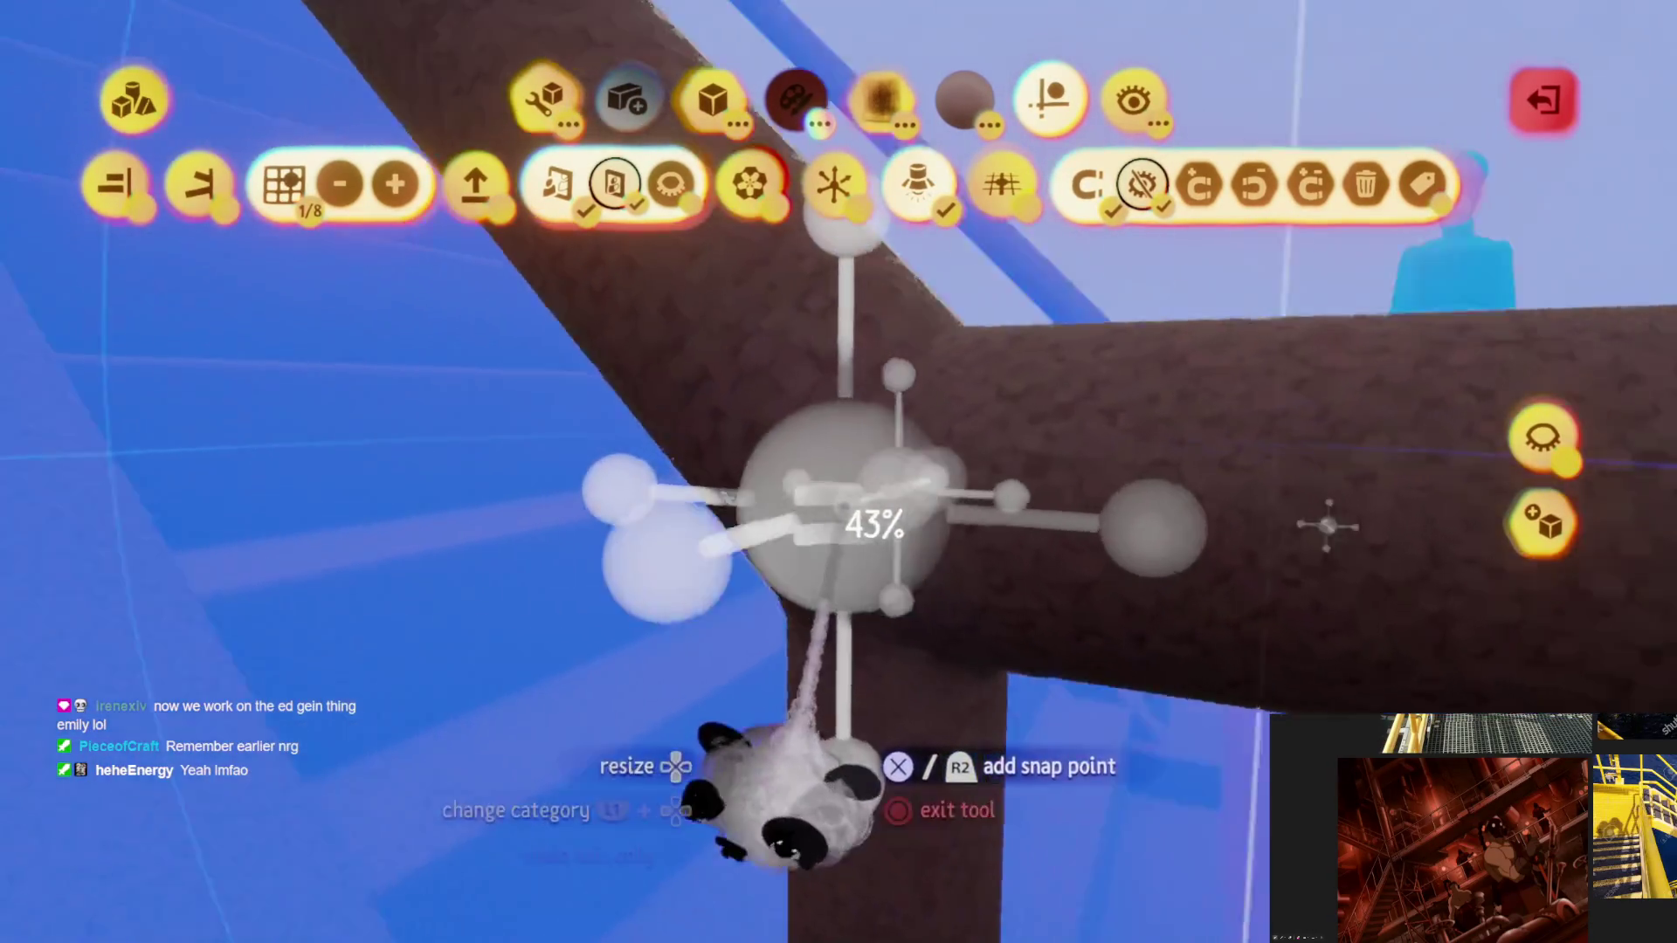
pyautogui.moveTo(943, 760); pyautogui.dragTo(1089, 455, button='middle')
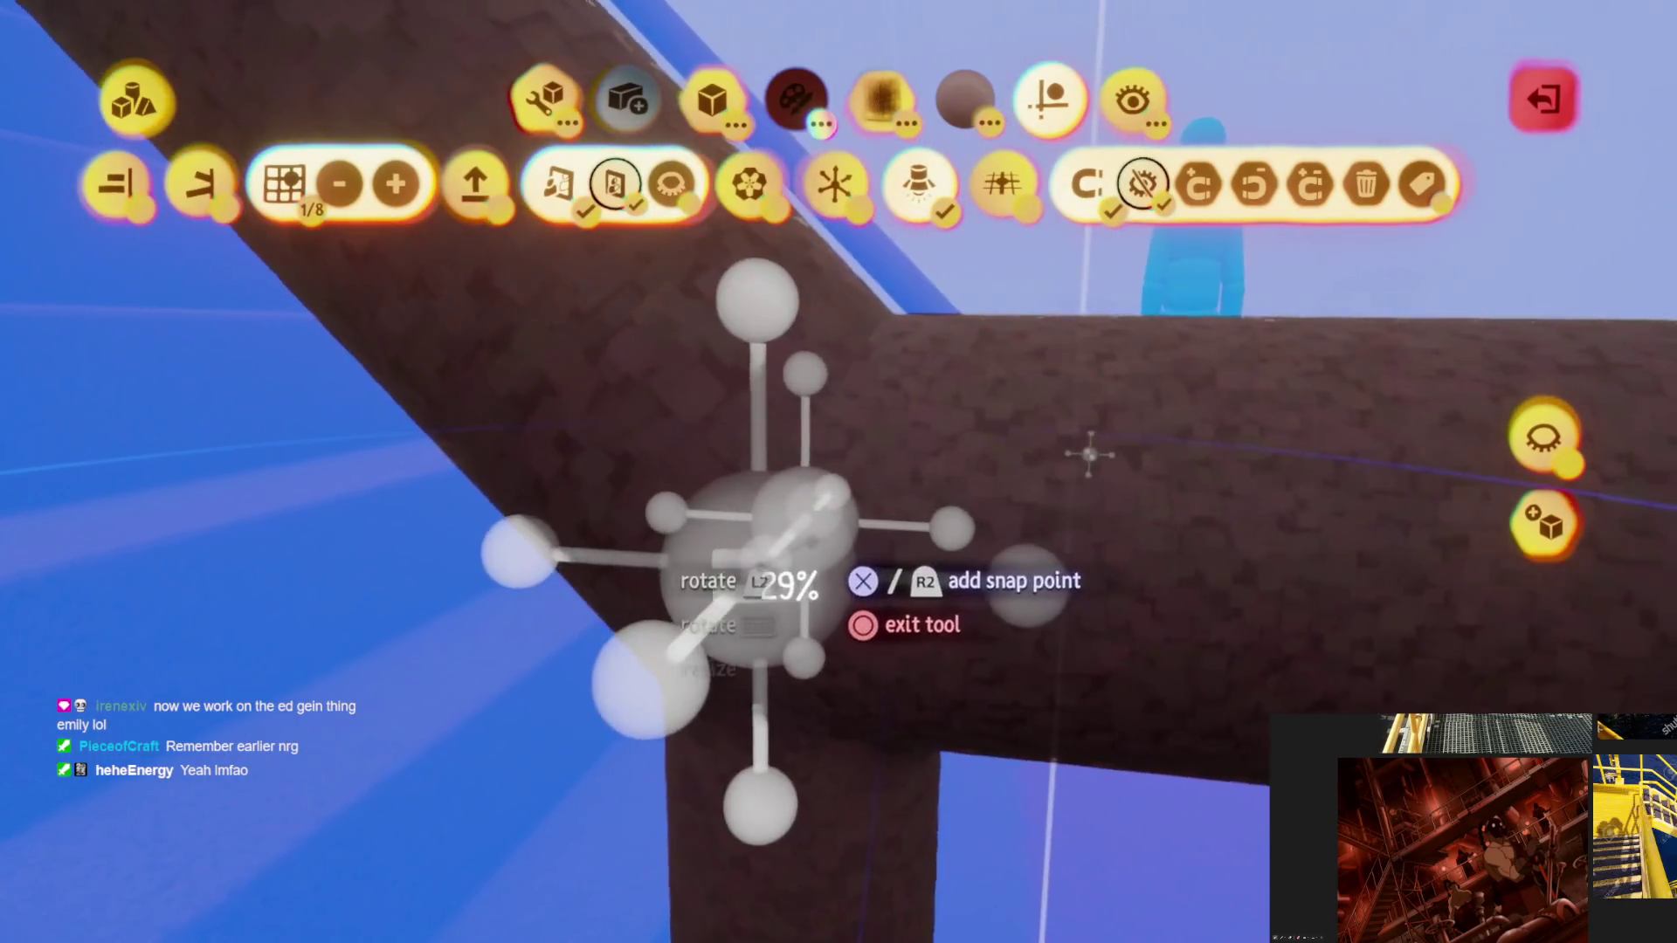
pyautogui.scroll(3, 1087, 455)
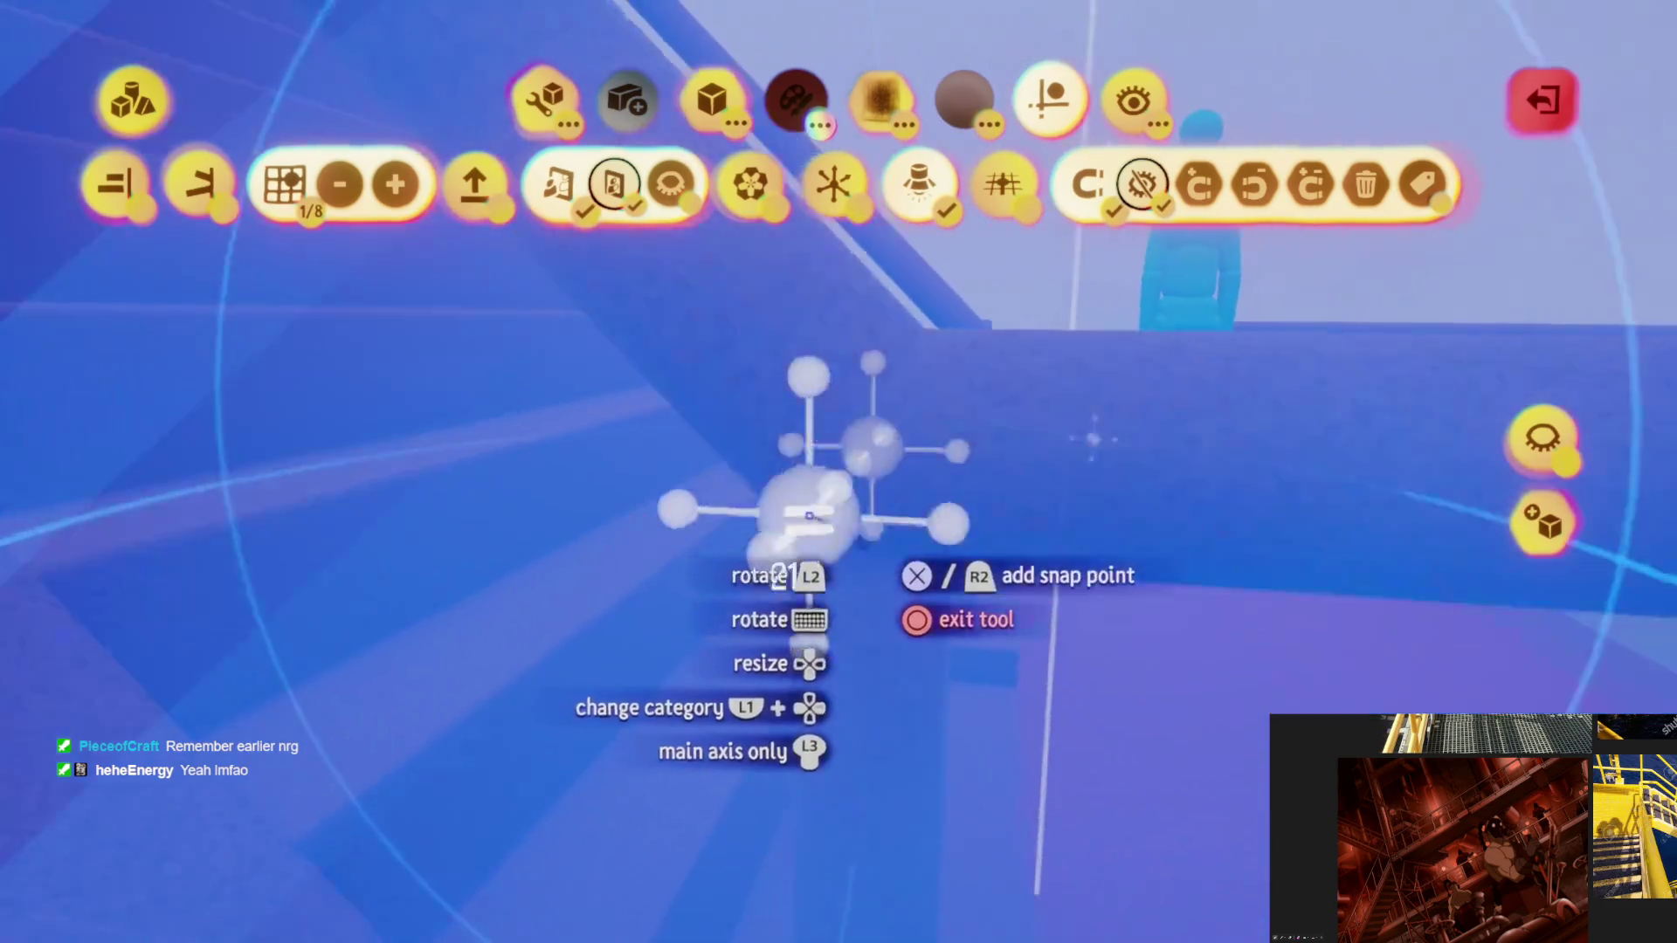
# Step: Check the guide placement around the staircase and leave sculpt editing
pyautogui.moveTo(1101, 454); pyautogui.dragTo(916, 435, button='middle')
pyautogui.moveTo(859, 636); pyautogui.dragTo(839, 609, button='middle')
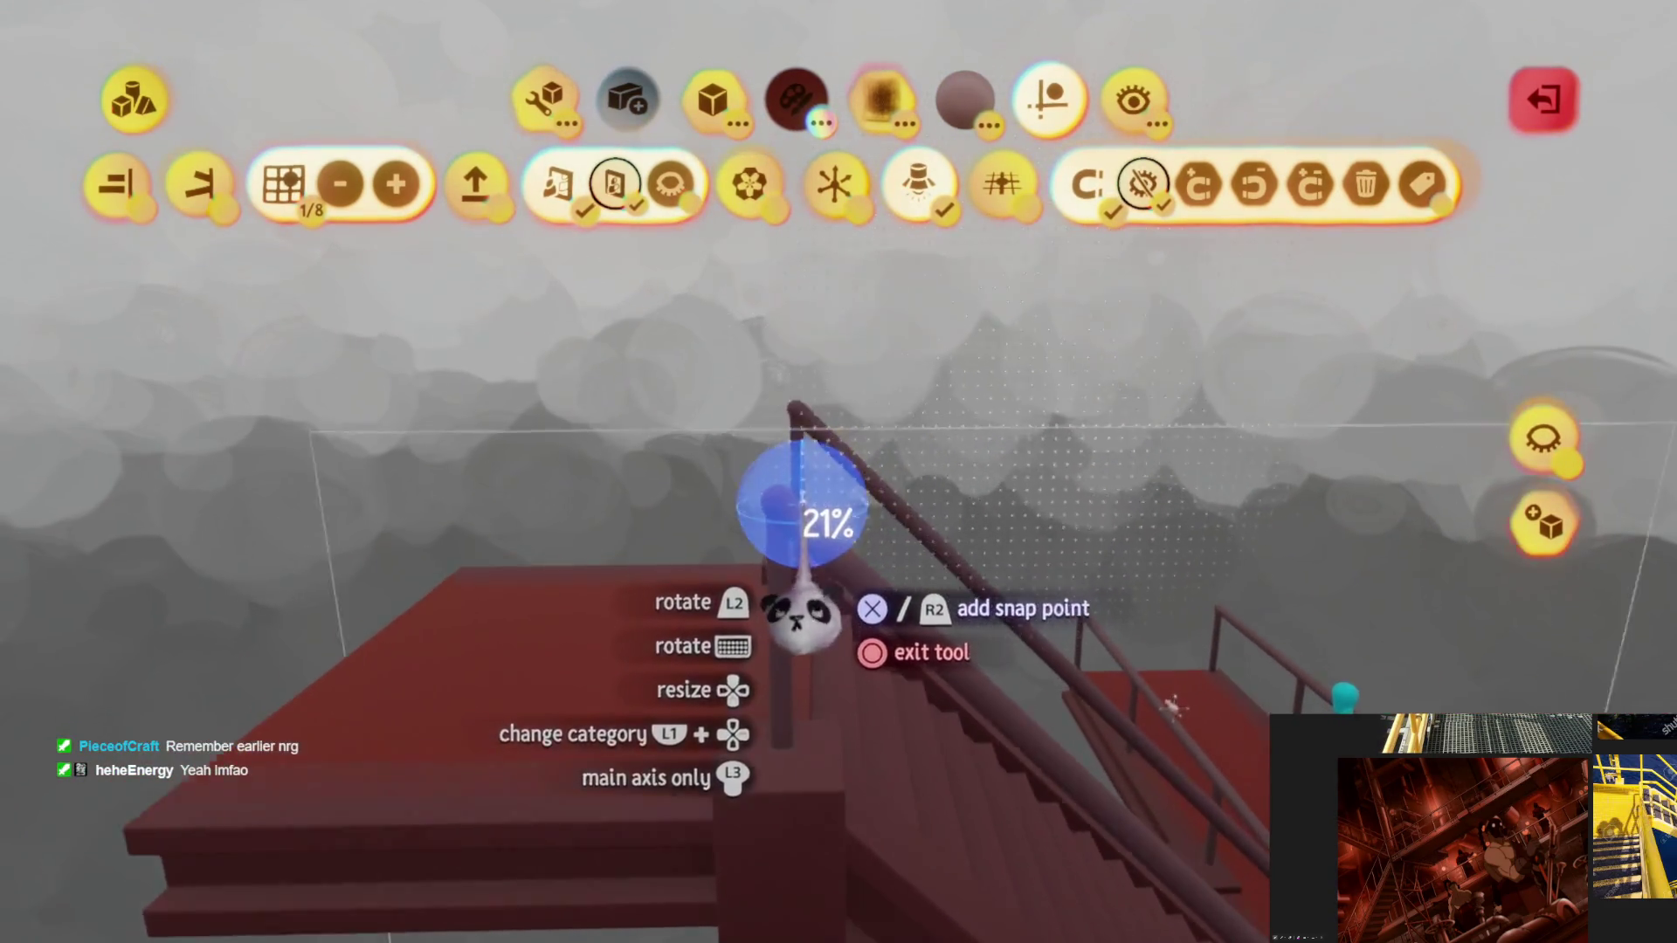
pyautogui.scroll(3, 800, 616)
pyautogui.moveTo(793, 491); pyautogui.dragTo(757, 485, button='middle')
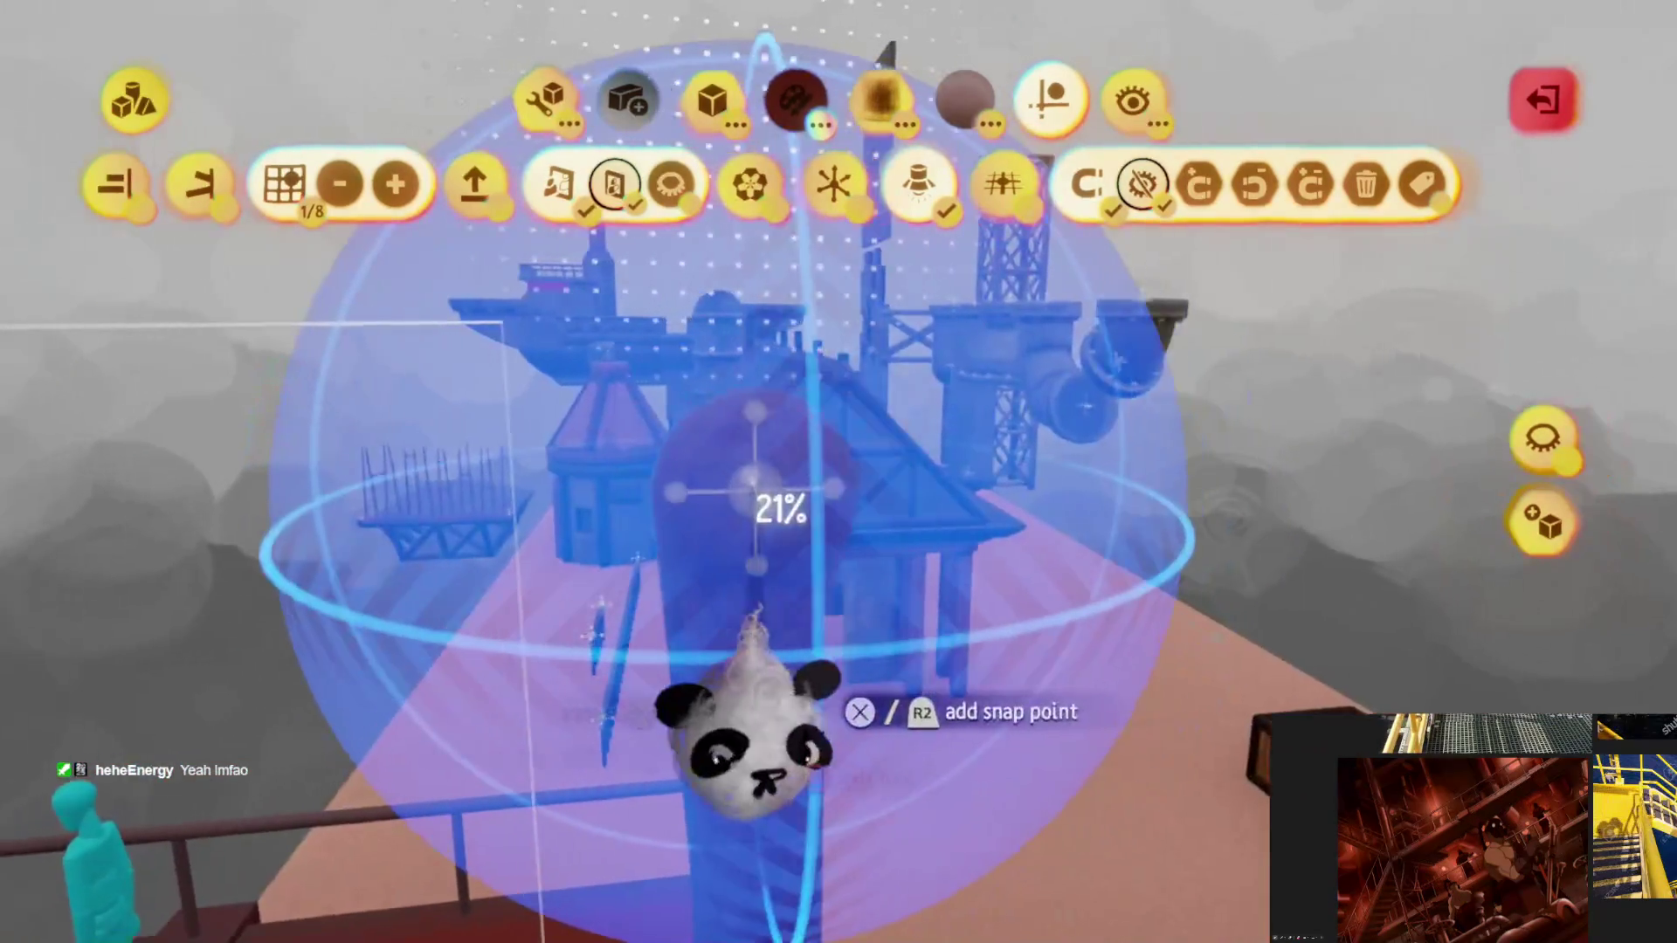
pyautogui.moveTo(754, 747)
pyautogui.mouseDown(button='middle')
pyautogui.moveTo(764, 555)
pyautogui.moveTo(779, 566)
pyautogui.mouseUp(button='middle')
pyautogui.moveTo(767, 495)
pyautogui.mouseDown(button='middle')
pyautogui.moveTo(786, 576)
pyautogui.moveTo(825, 481)
pyautogui.mouseUp(button='middle')
pyautogui.press('Escape')
pyautogui.moveTo(854, 537)
pyautogui.mouseDown(button='middle')
pyautogui.moveTo(843, 550)
pyautogui.moveTo(779, 217)
pyautogui.mouseUp(button='middle')
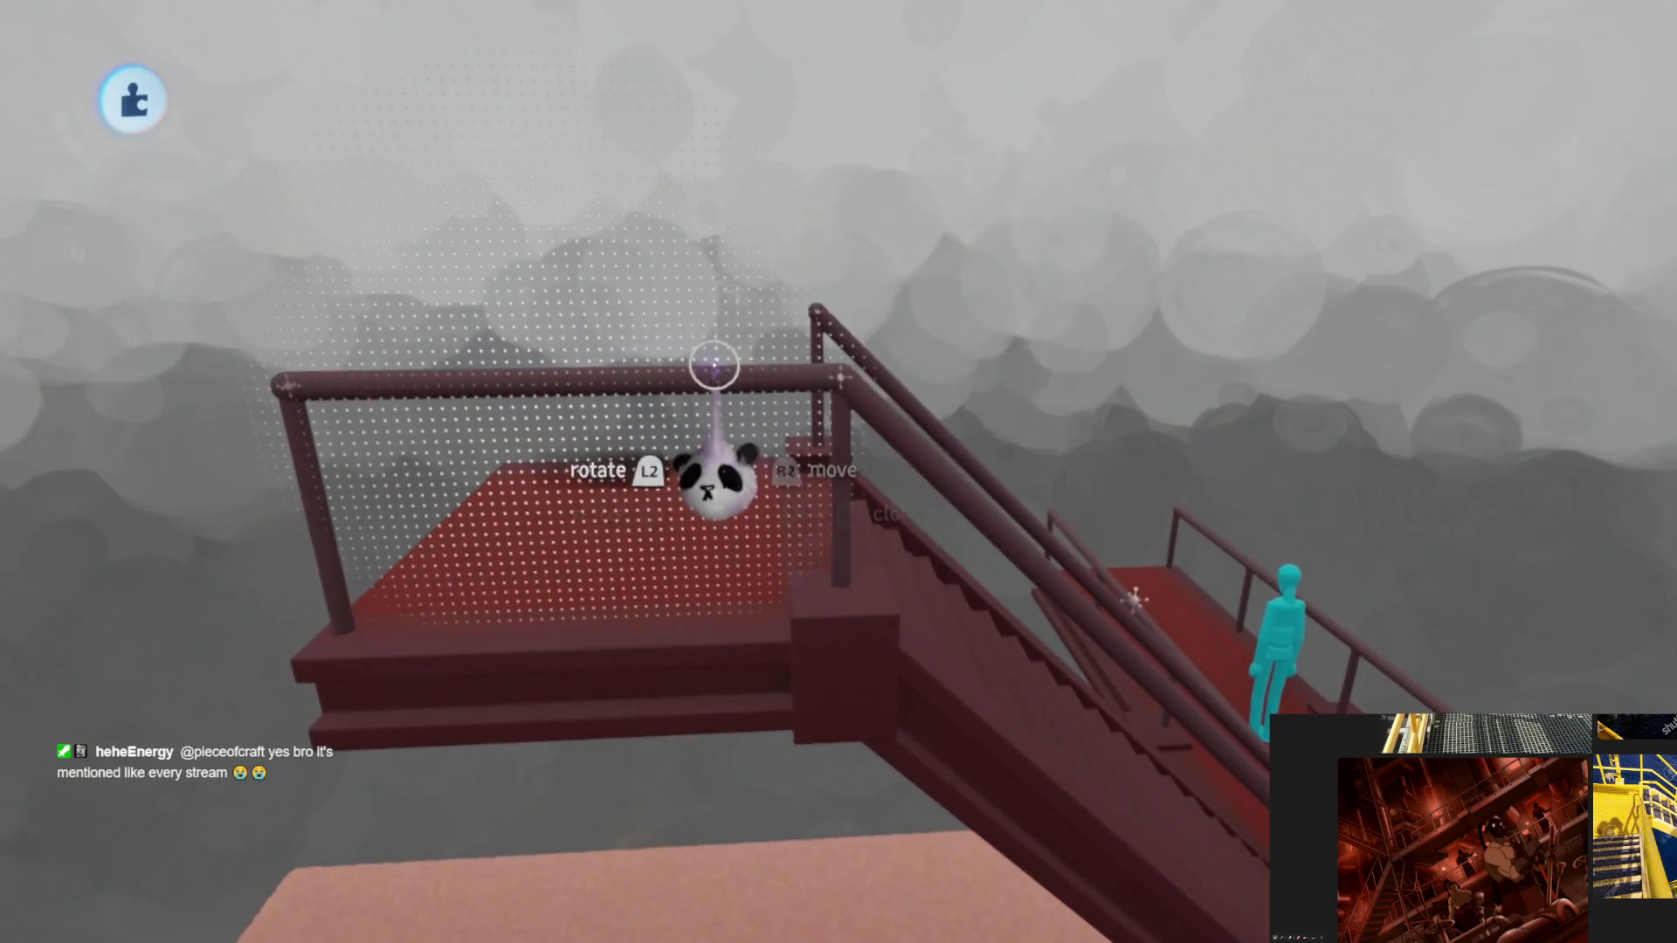
# Step: Clone the railed walkway and drop the copy in place beside the original
pyautogui.moveTo(684, 300); pyautogui.dragTo(699, 551, button='middle')
pyautogui.moveTo(740, 447)
pyautogui.mouseDown(button='middle')
pyautogui.moveTo(817, 536)
pyautogui.moveTo(899, 498)
pyautogui.moveTo(846, 513)
pyautogui.moveTo(746, 434)
pyautogui.mouseUp(button='middle')
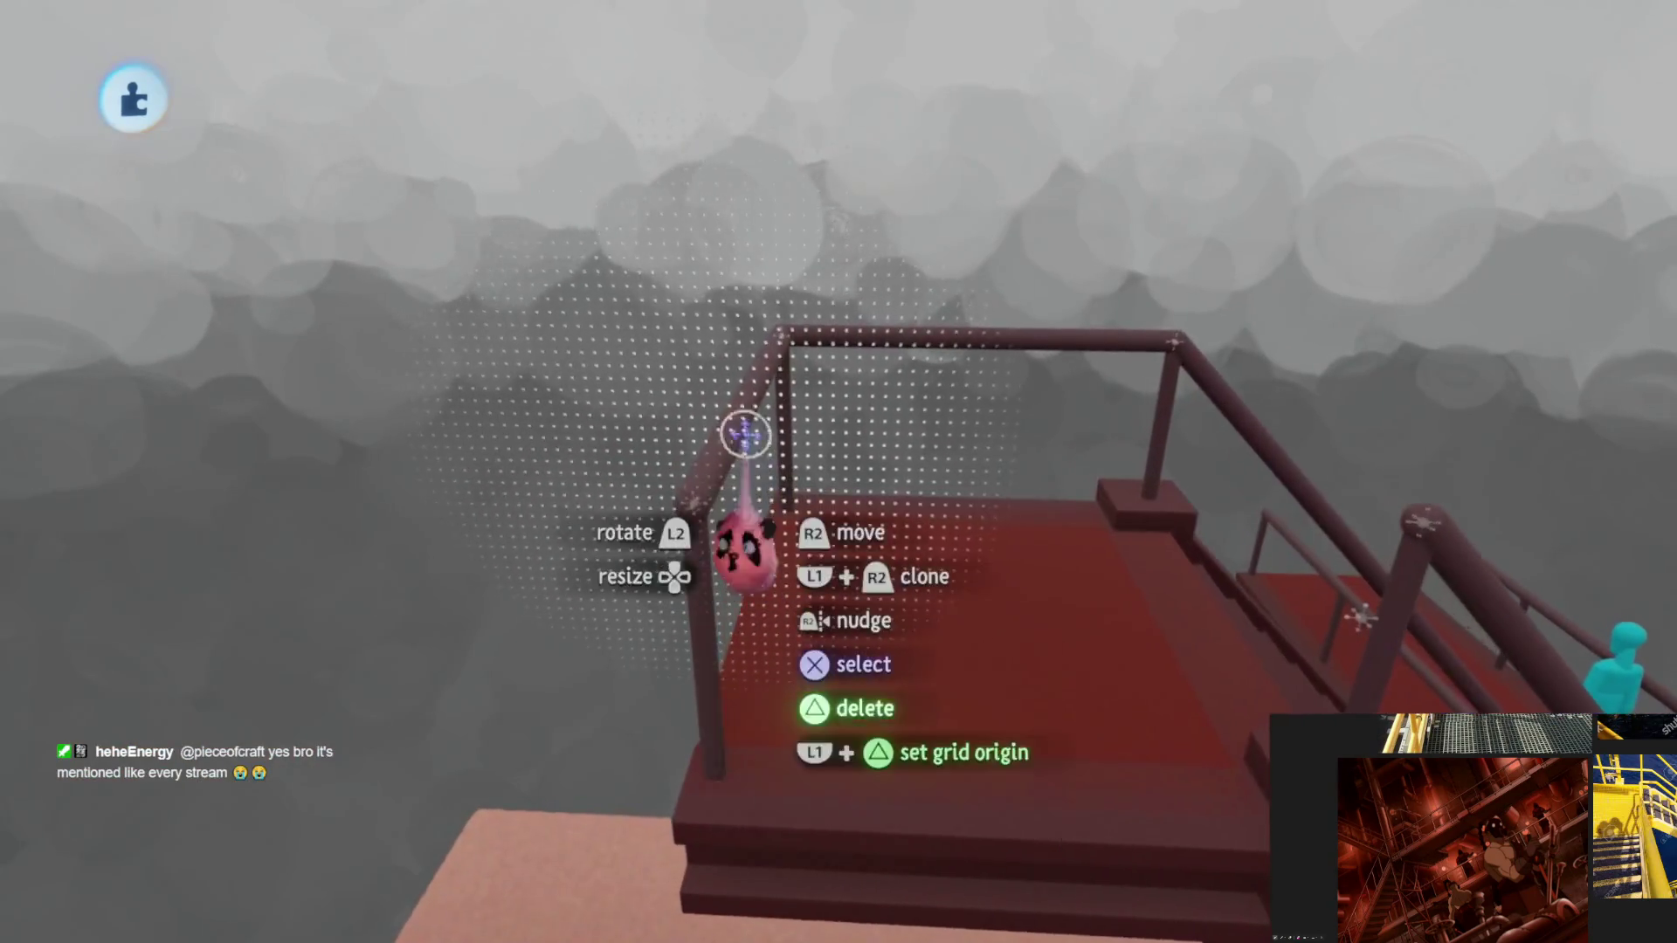
pyautogui.moveTo(877, 332)
pyautogui.mouseDown(button='middle')
pyautogui.moveTo(906, 450)
pyautogui.moveTo(865, 299)
pyautogui.mouseUp(button='middle')
pyautogui.moveTo(830, 491)
pyautogui.mouseDown(button='middle')
pyautogui.moveTo(910, 686)
pyautogui.moveTo(872, 644)
pyautogui.moveTo(892, 588)
pyautogui.moveTo(891, 607)
pyautogui.moveTo(872, 492)
pyautogui.mouseUp(button='middle')
pyautogui.moveTo(871, 491)
pyautogui.mouseDown()
pyautogui.moveTo(1195, 597)
pyautogui.moveTo(1282, 495)
pyautogui.moveTo(1123, 544)
pyautogui.mouseUp()
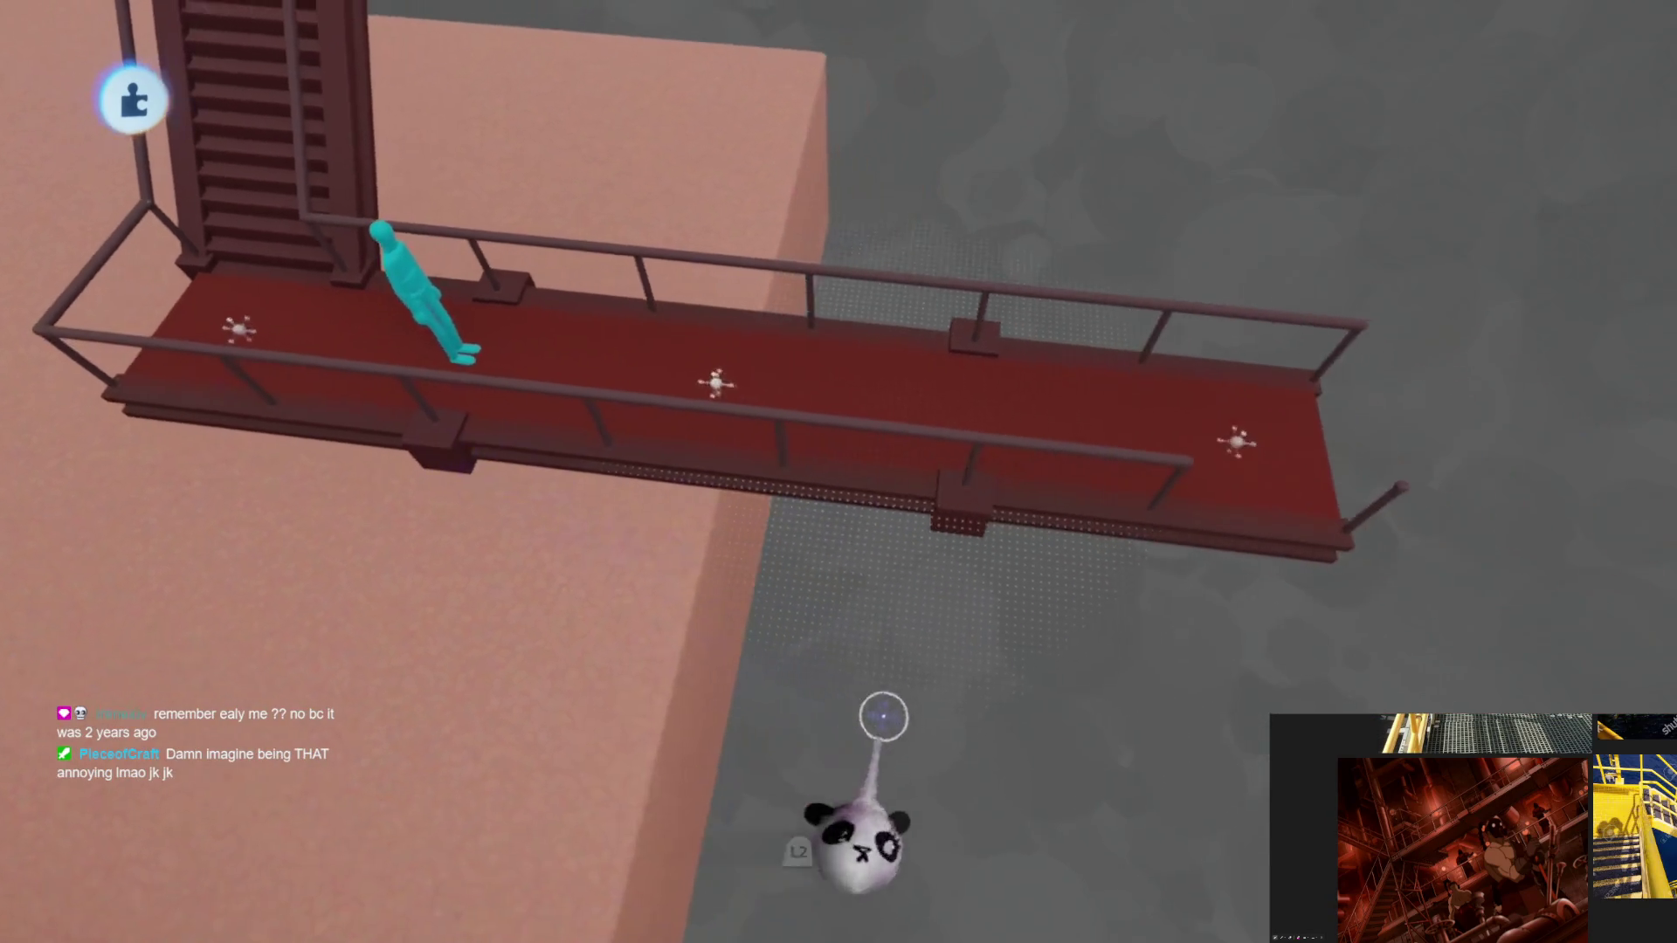
pyautogui.moveTo(861, 823); pyautogui.dragTo(917, 712, button='middle')
pyautogui.moveTo(957, 616)
pyautogui.mouseDown(button='middle')
pyautogui.moveTo(937, 623)
pyautogui.moveTo(935, 769)
pyautogui.moveTo(899, 694)
pyautogui.moveTo(974, 824)
pyautogui.moveTo(633, 309)
pyautogui.mouseUp(button='middle')
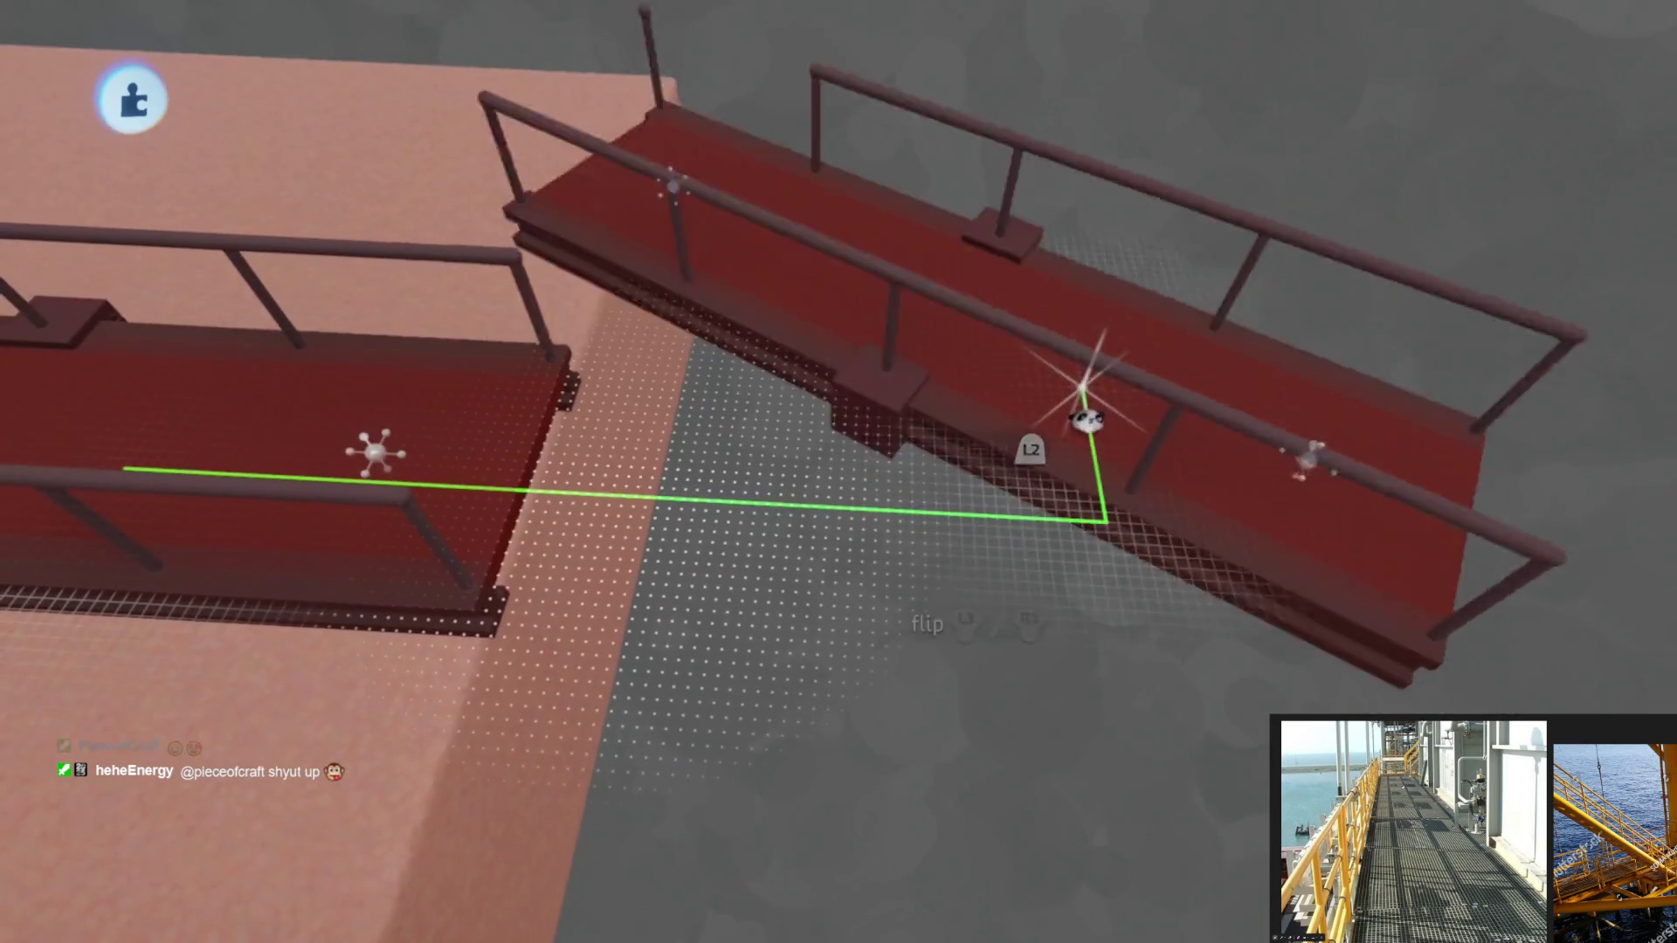
# Step: Rotate the walkway copy 90° and snap it against the main walkway in a T
pyautogui.moveTo(1100, 410)
pyautogui.mouseDown()
pyautogui.moveTo(665, 487)
pyautogui.moveTo(933, 526)
pyautogui.moveTo(970, 674)
pyautogui.mouseUp()
pyautogui.moveTo(1016, 576); pyautogui.dragTo(821, 668)
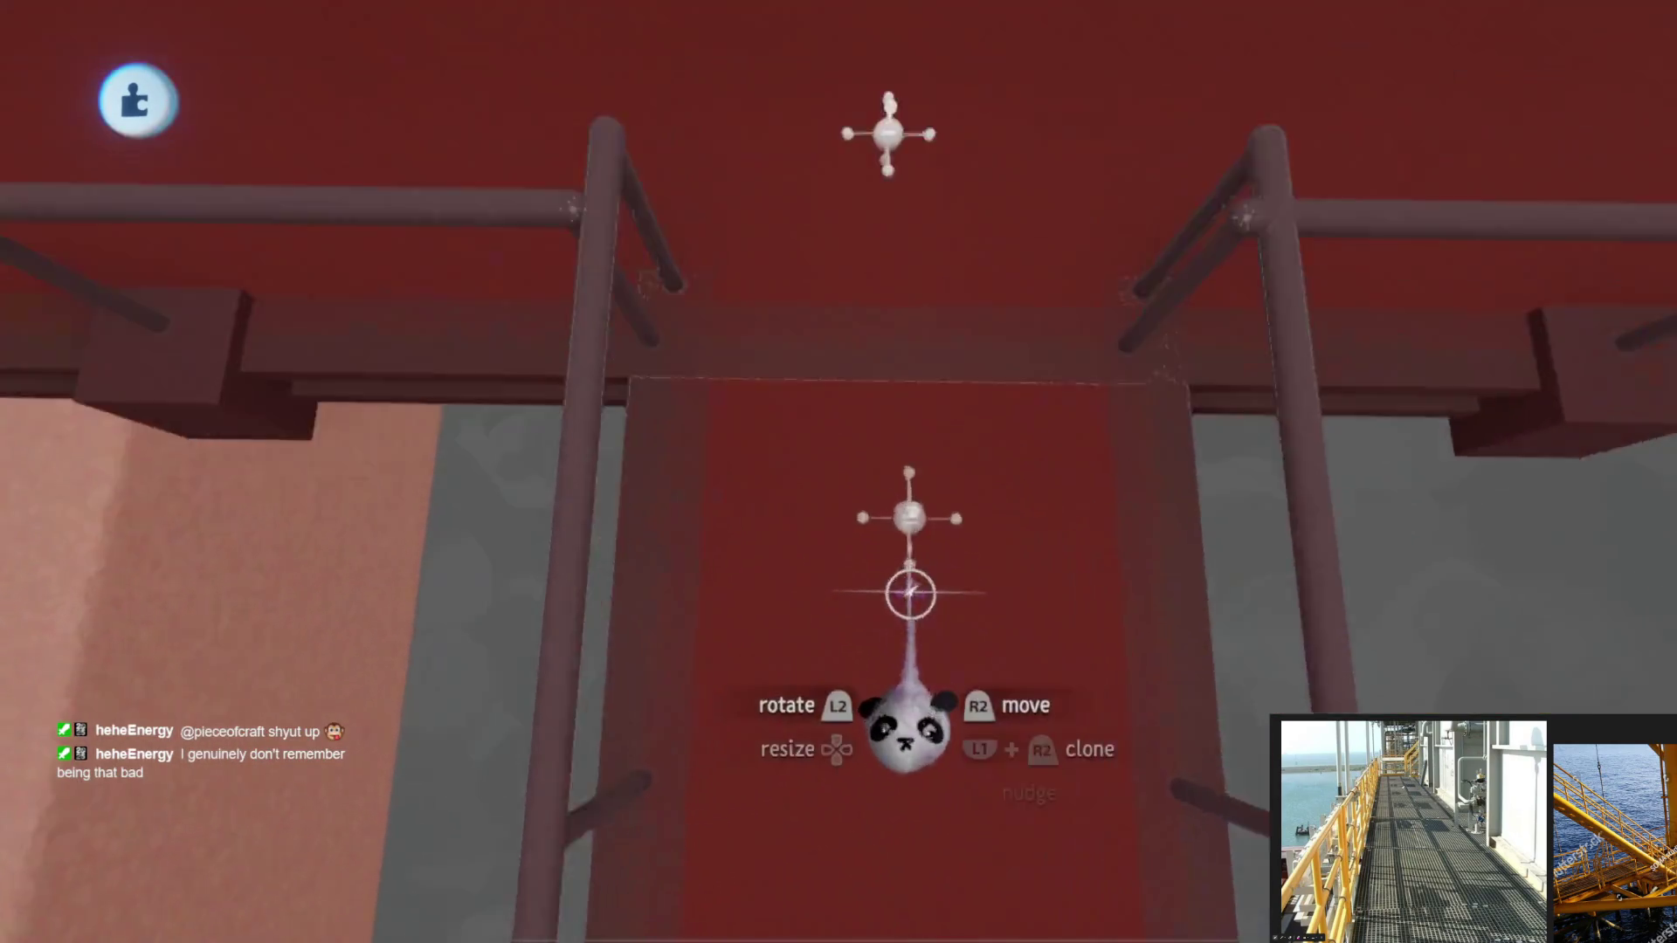
pyautogui.moveTo(984, 664)
pyautogui.mouseDown()
pyautogui.moveTo(947, 727)
pyautogui.moveTo(955, 616)
pyautogui.moveTo(757, 576)
pyautogui.moveTo(995, 524)
pyautogui.mouseUp()
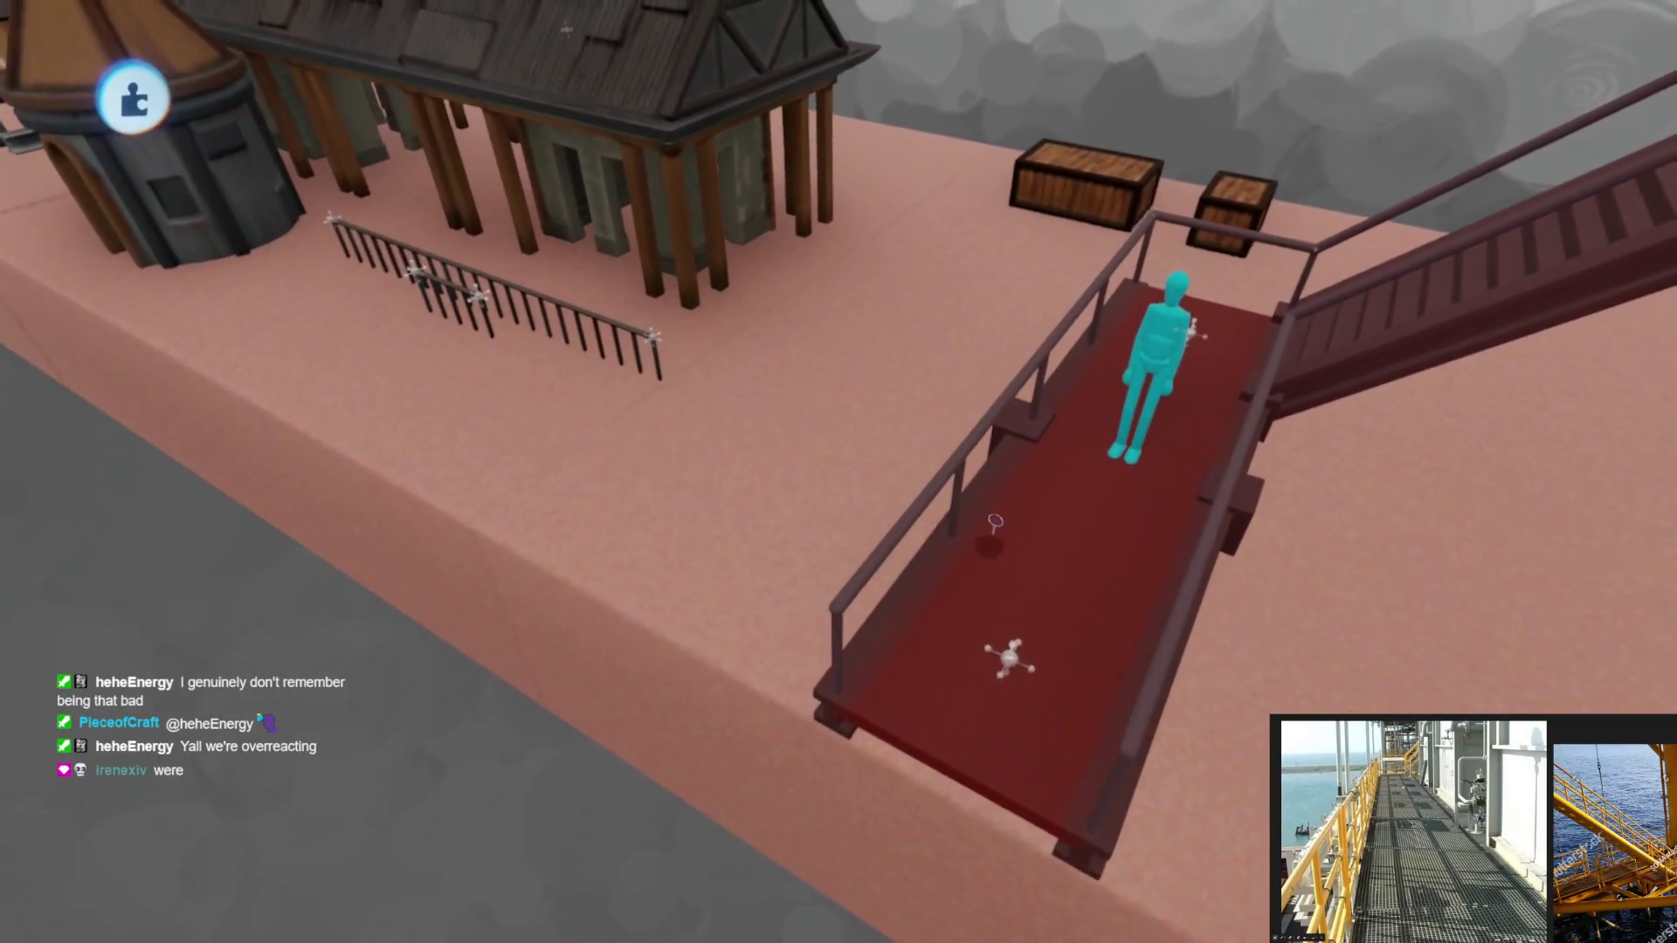
# Step: Inspect the joined walkway and staircase, then begin sculpting a new shape
pyautogui.moveTo(994, 523); pyautogui.dragTo(967, 597, button='middle')
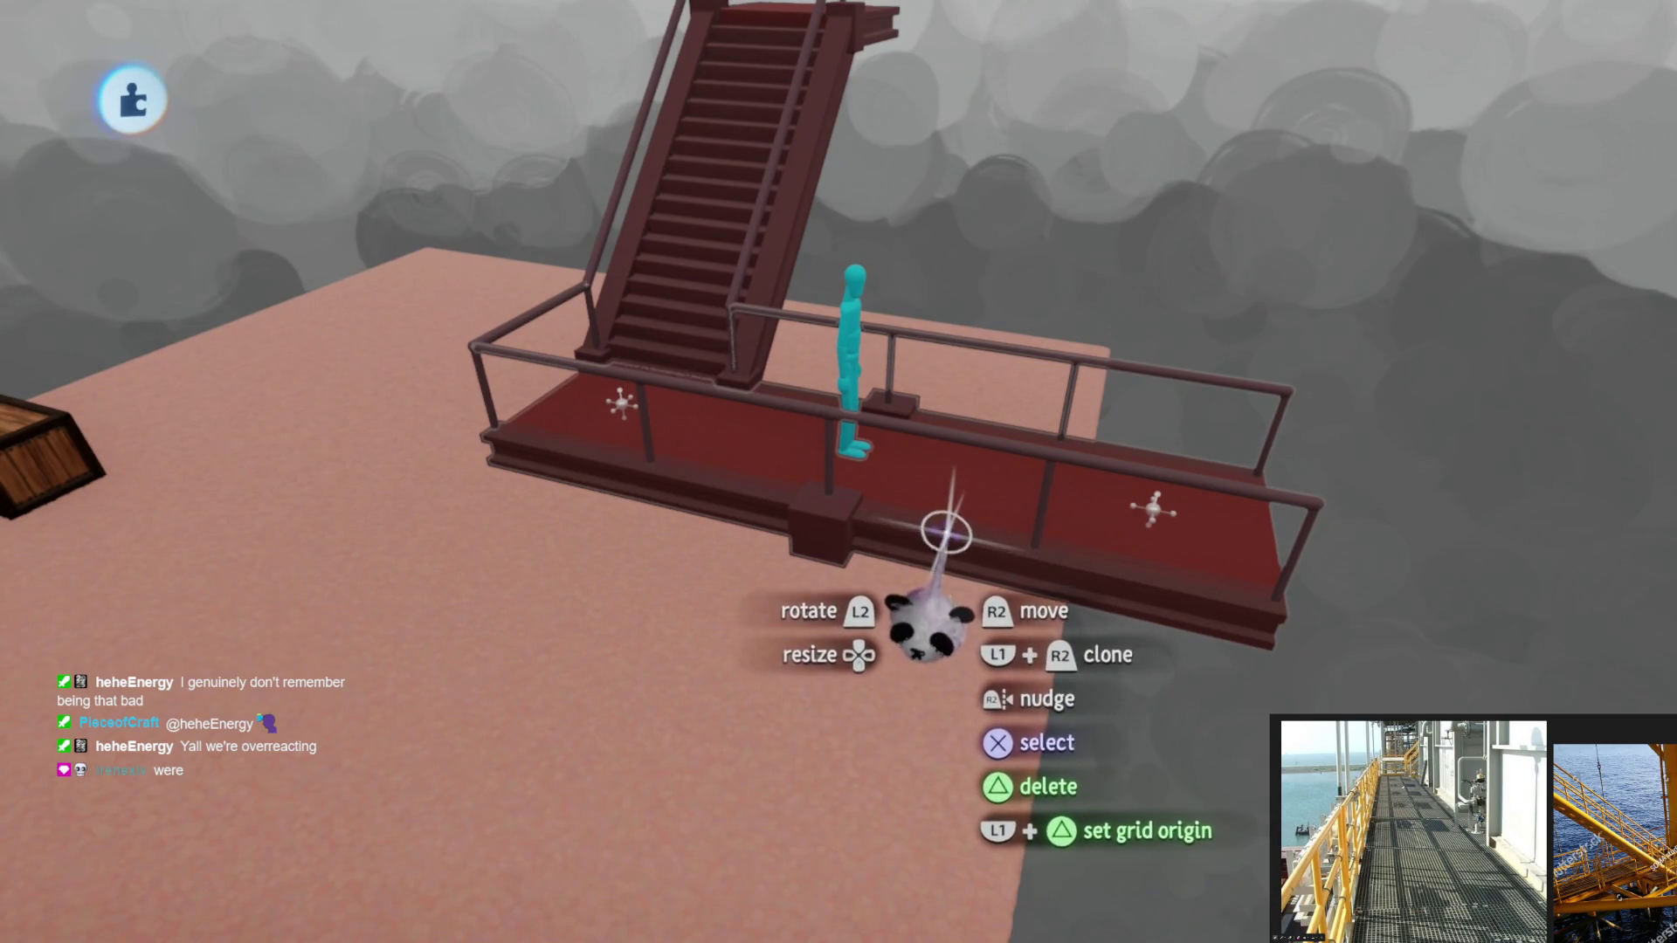
pyautogui.moveTo(921, 577)
pyautogui.mouseDown(button='middle')
pyautogui.moveTo(825, 712)
pyautogui.moveTo(883, 569)
pyautogui.moveTo(861, 498)
pyautogui.moveTo(873, 543)
pyautogui.moveTo(921, 431)
pyautogui.moveTo(843, 563)
pyautogui.moveTo(856, 705)
pyautogui.moveTo(860, 600)
pyautogui.moveTo(854, 638)
pyautogui.moveTo(786, 585)
pyautogui.mouseUp(button='middle')
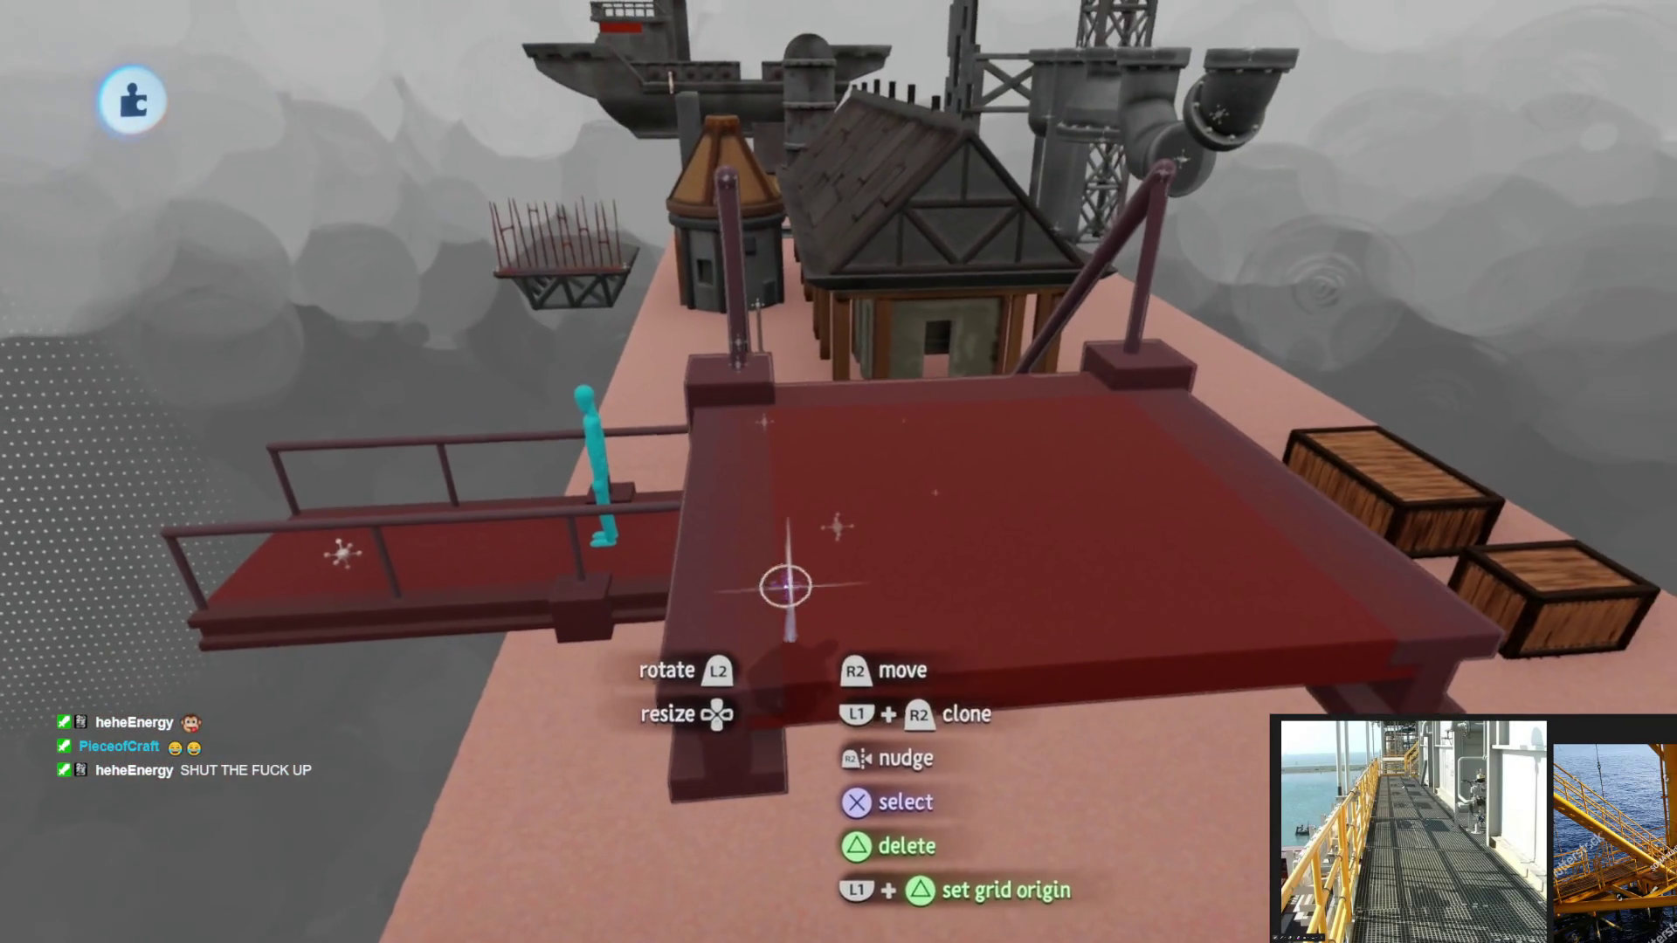
pyautogui.moveTo(707, 624)
pyautogui.mouseDown(button='middle')
pyautogui.moveTo(695, 599)
pyautogui.moveTo(839, 610)
pyautogui.moveTo(872, 588)
pyautogui.moveTo(842, 580)
pyautogui.moveTo(828, 632)
pyautogui.moveTo(838, 582)
pyautogui.moveTo(853, 599)
pyautogui.moveTo(843, 552)
pyautogui.moveTo(861, 563)
pyautogui.mouseUp(button='middle')
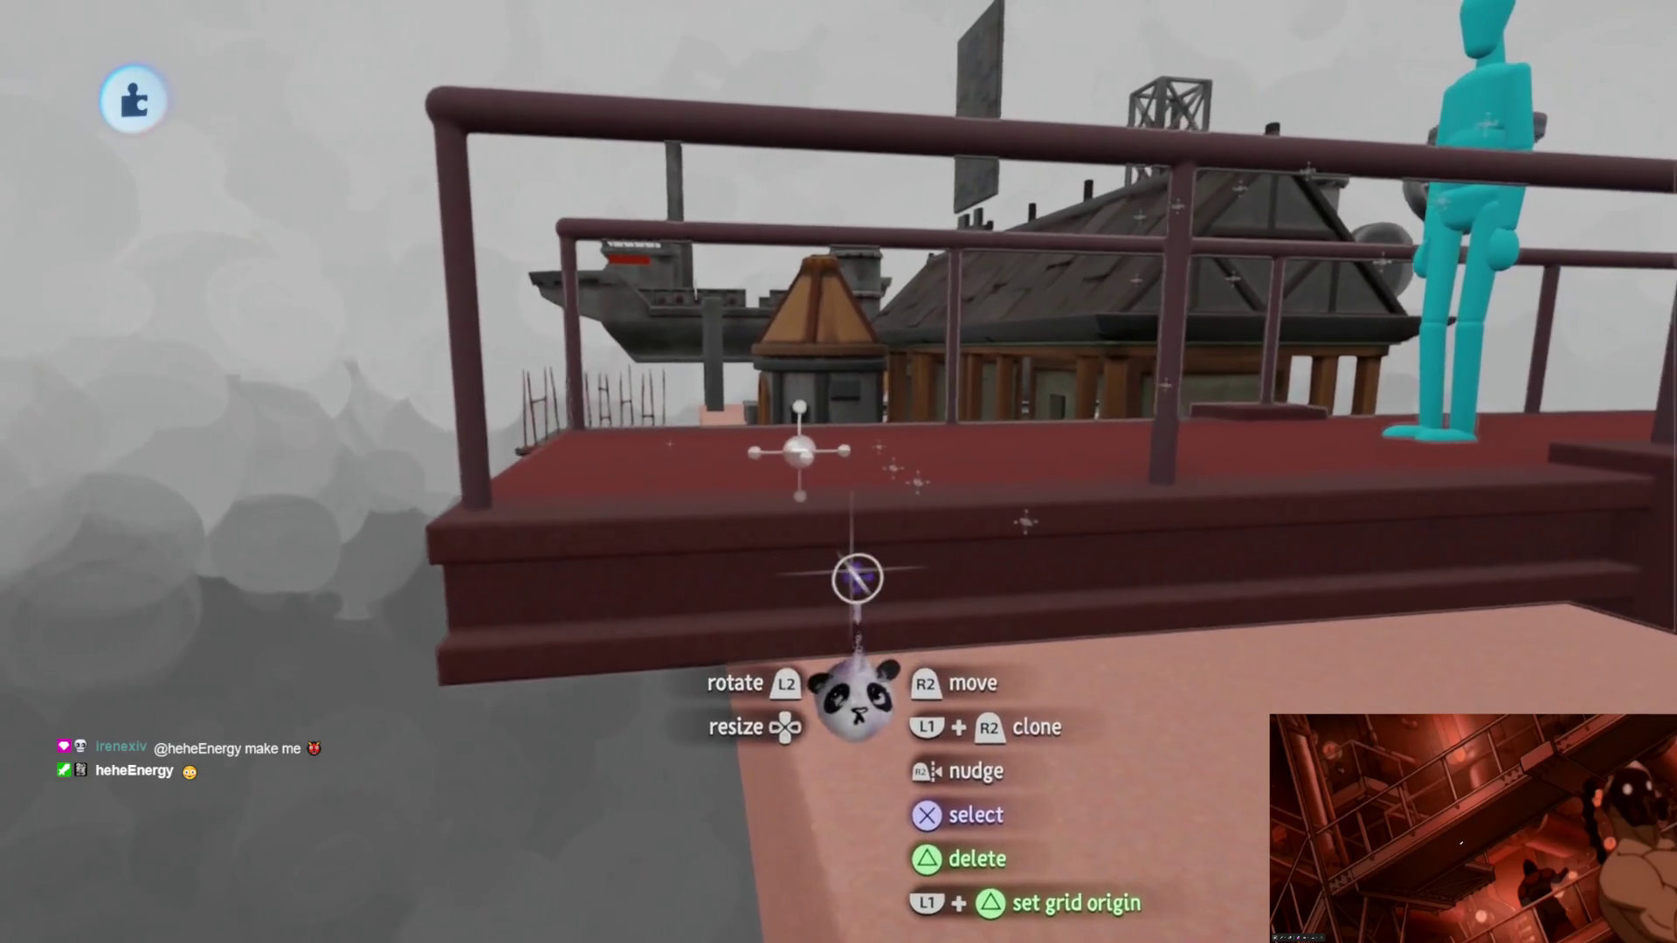
pyautogui.press('s')
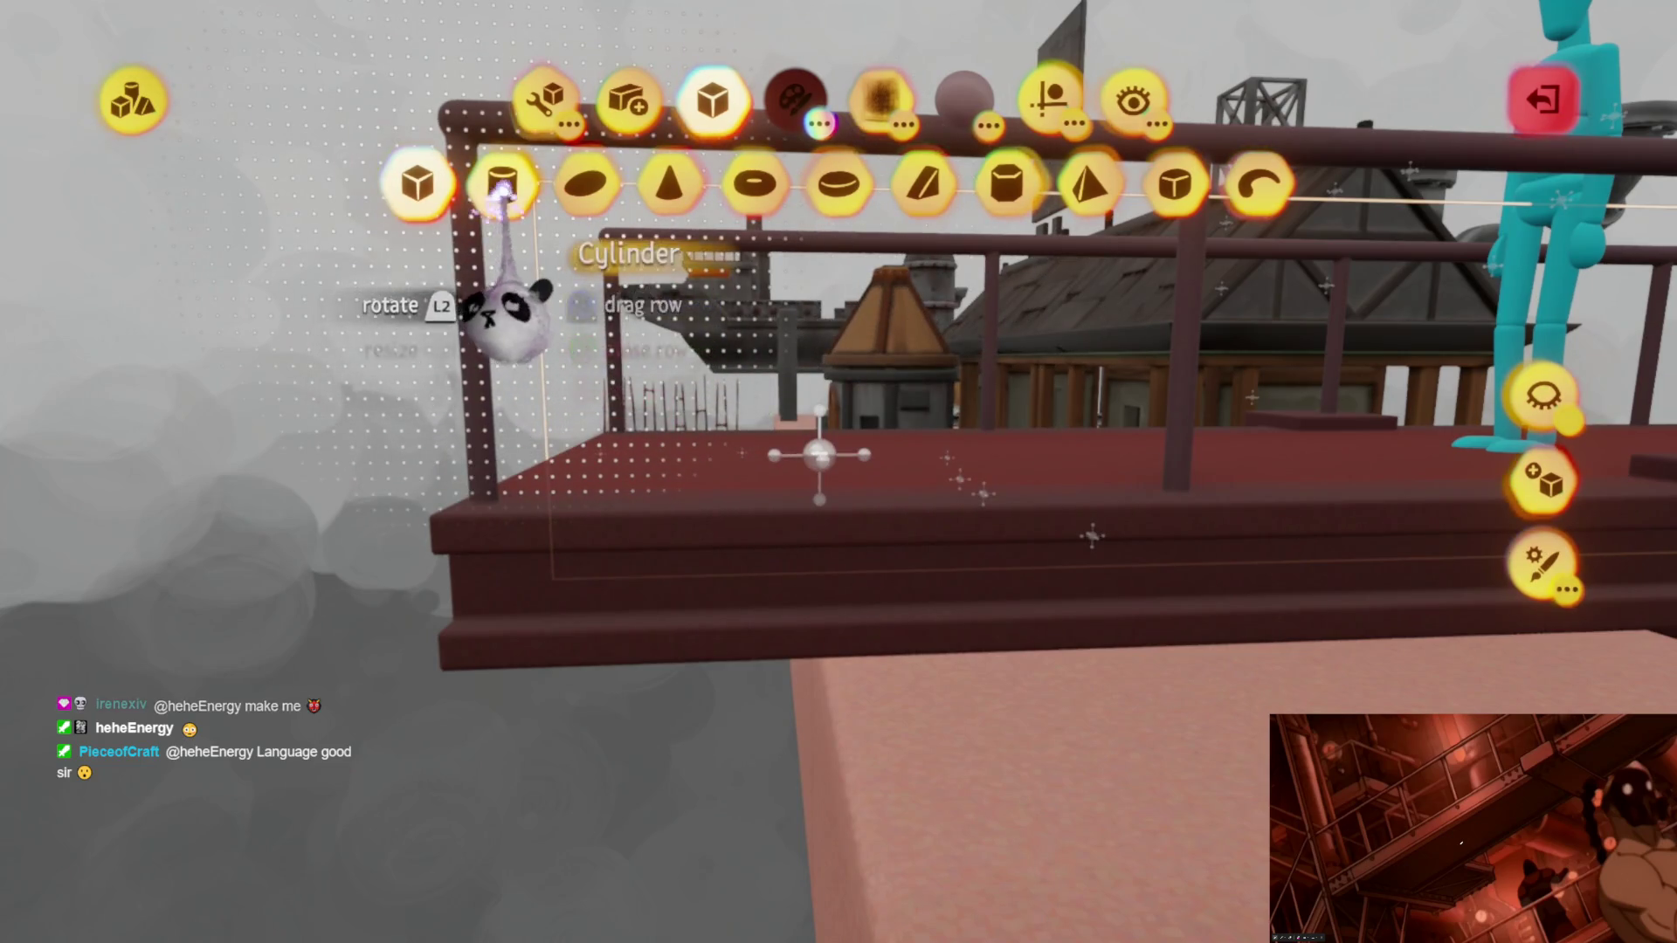
# Step: Choose the cylinder shape, confirm its colour, and ready its stamp settings
pyautogui.press('x')
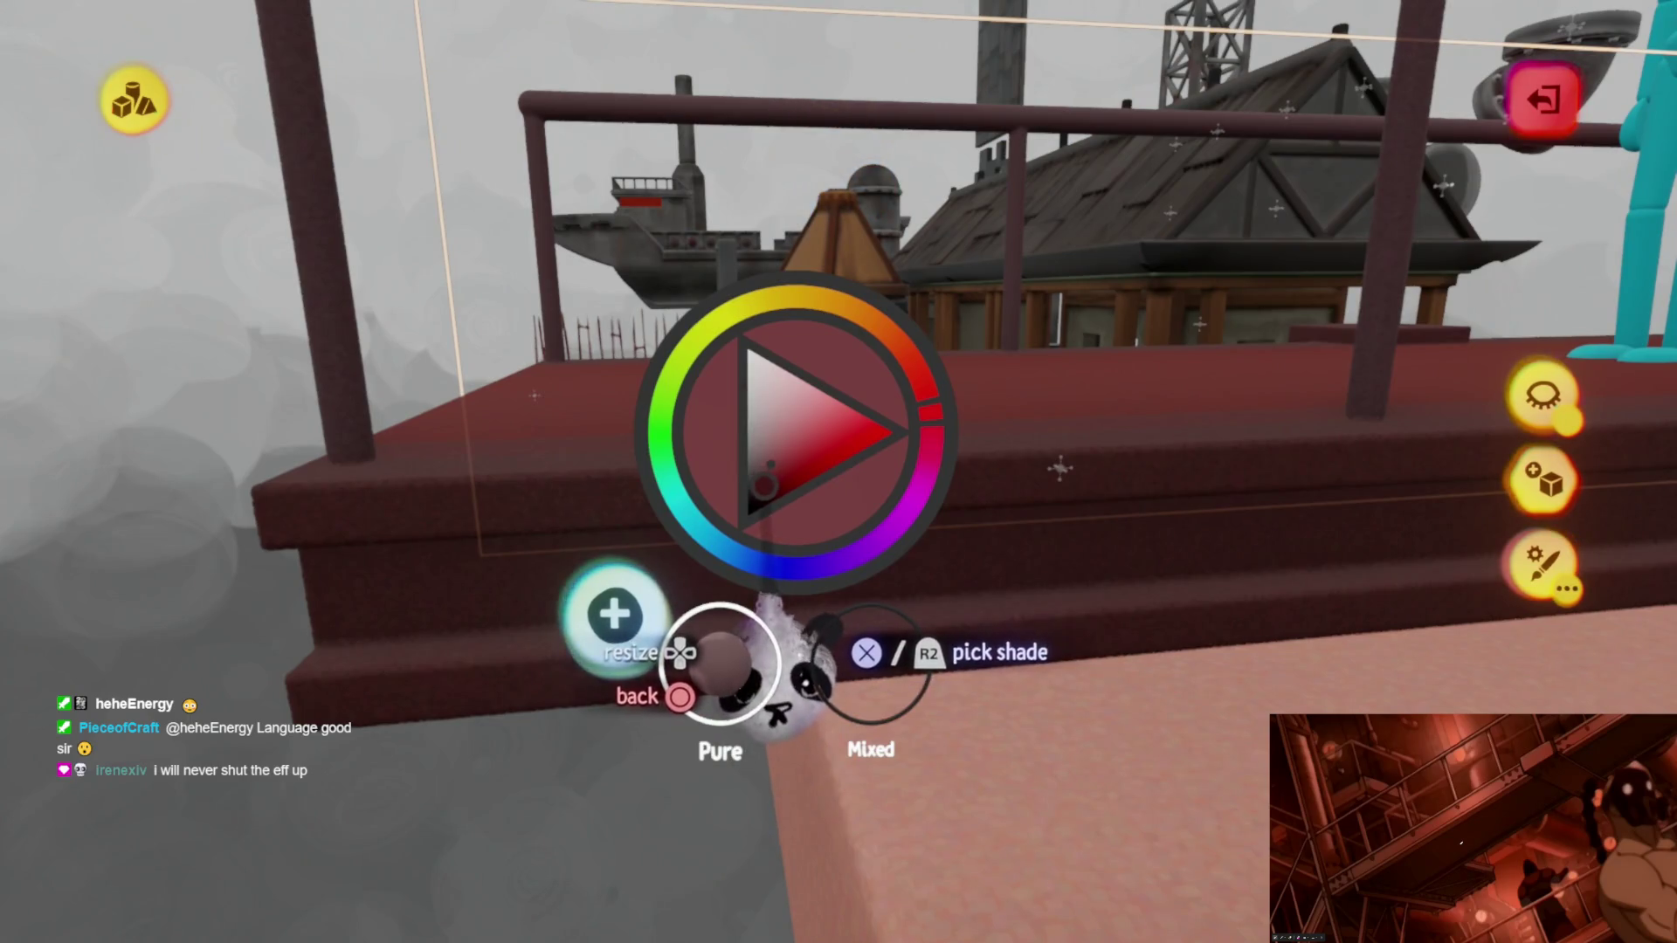
pyautogui.press('Escape')
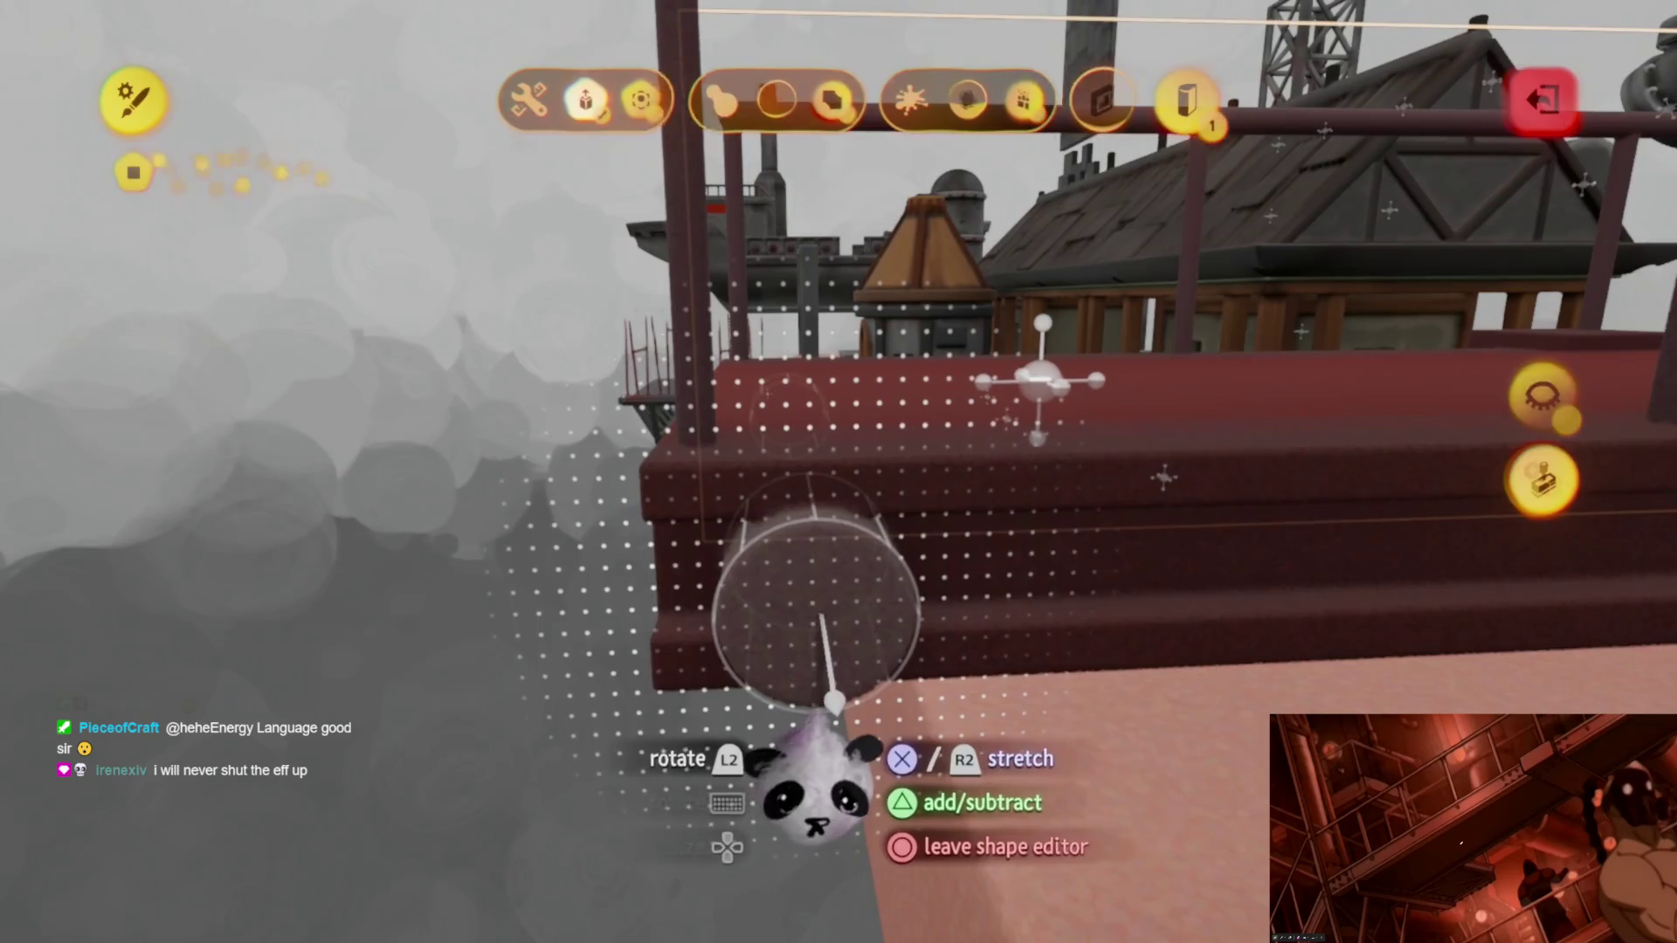
pyautogui.press('Escape')
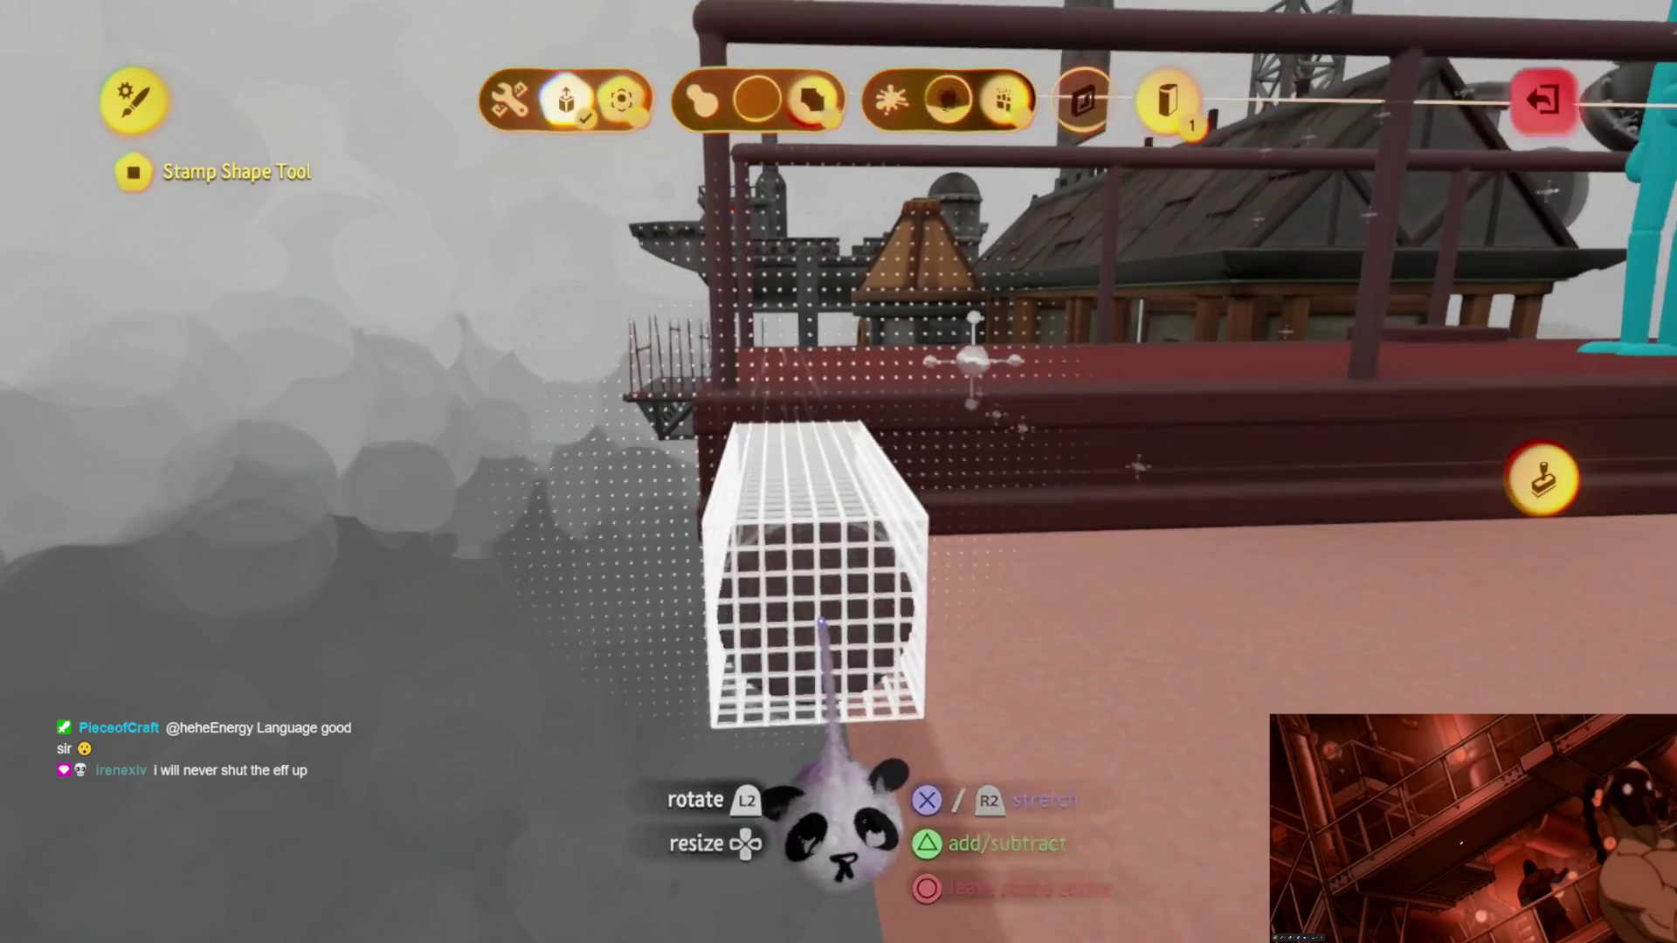
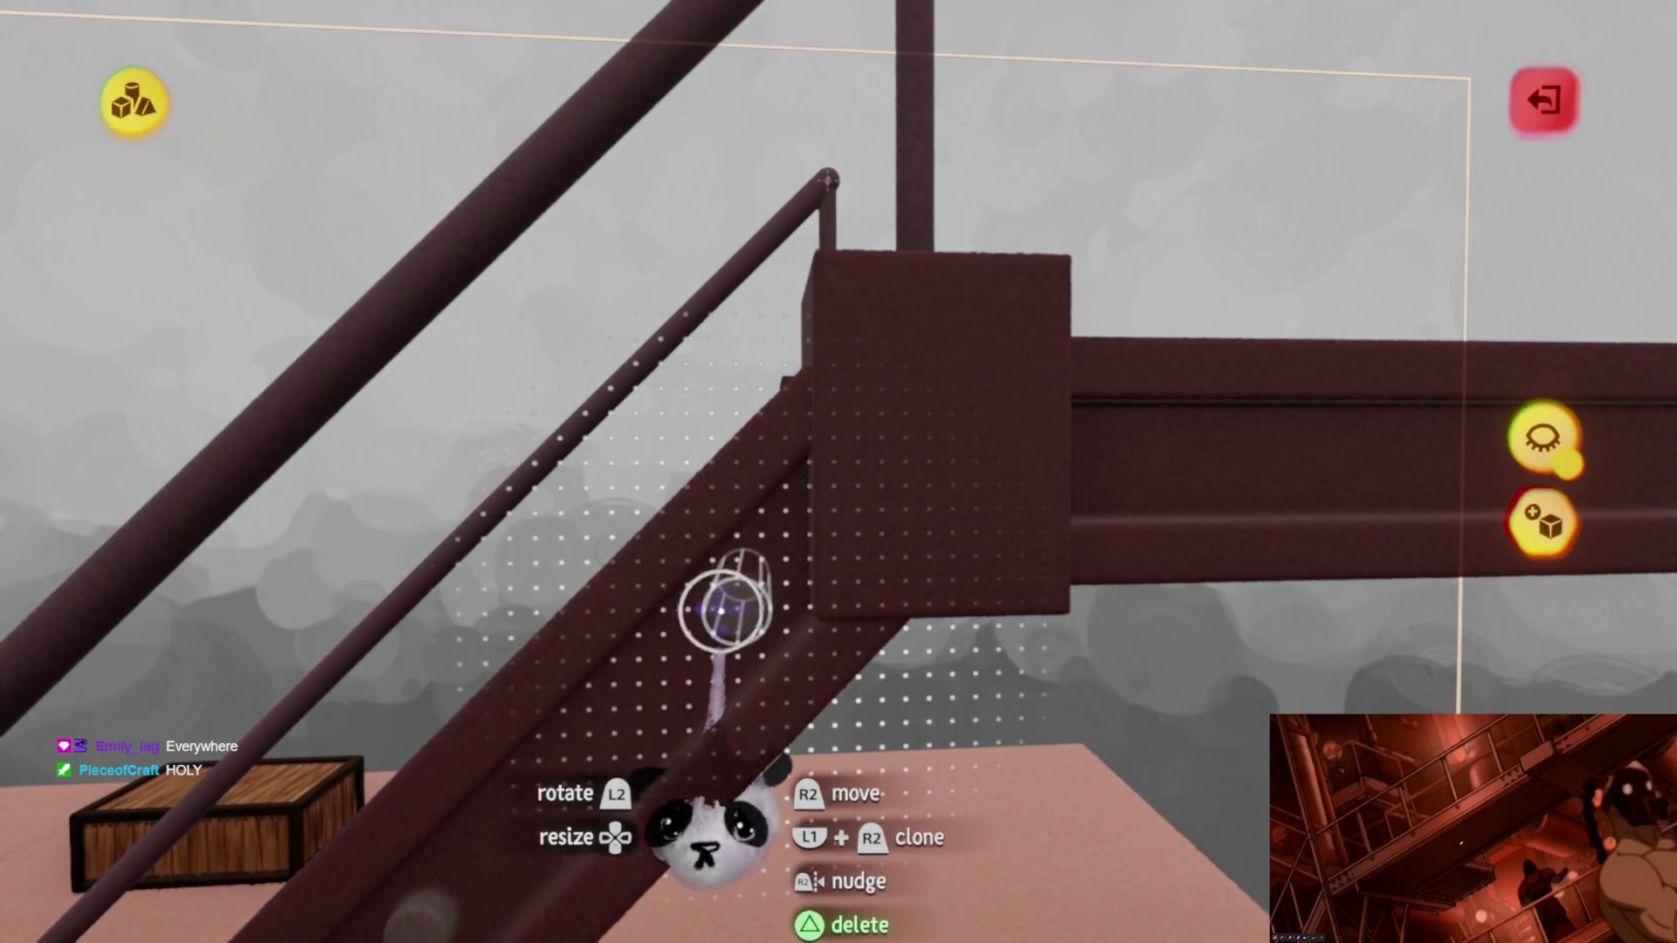
# Step: Stretch and align the rivet-like cylinder along the upper landing beam, then exit sculpt mode
pyautogui.moveTo(724, 606); pyautogui.dragTo(612, 559)
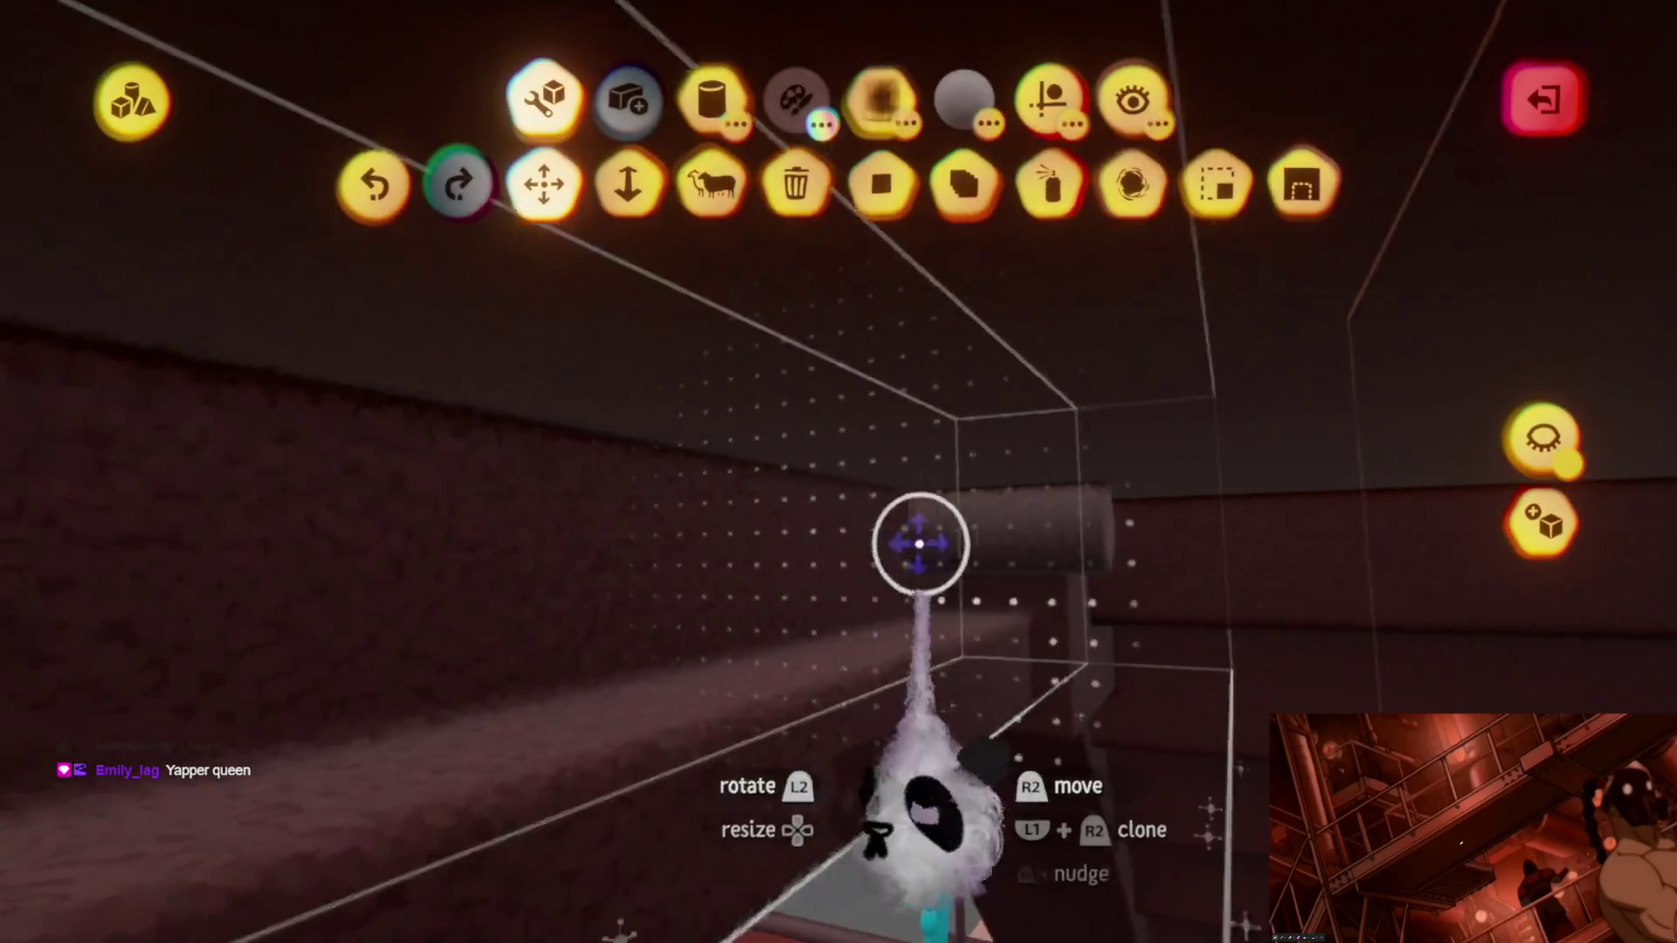
pyautogui.click(629, 191)
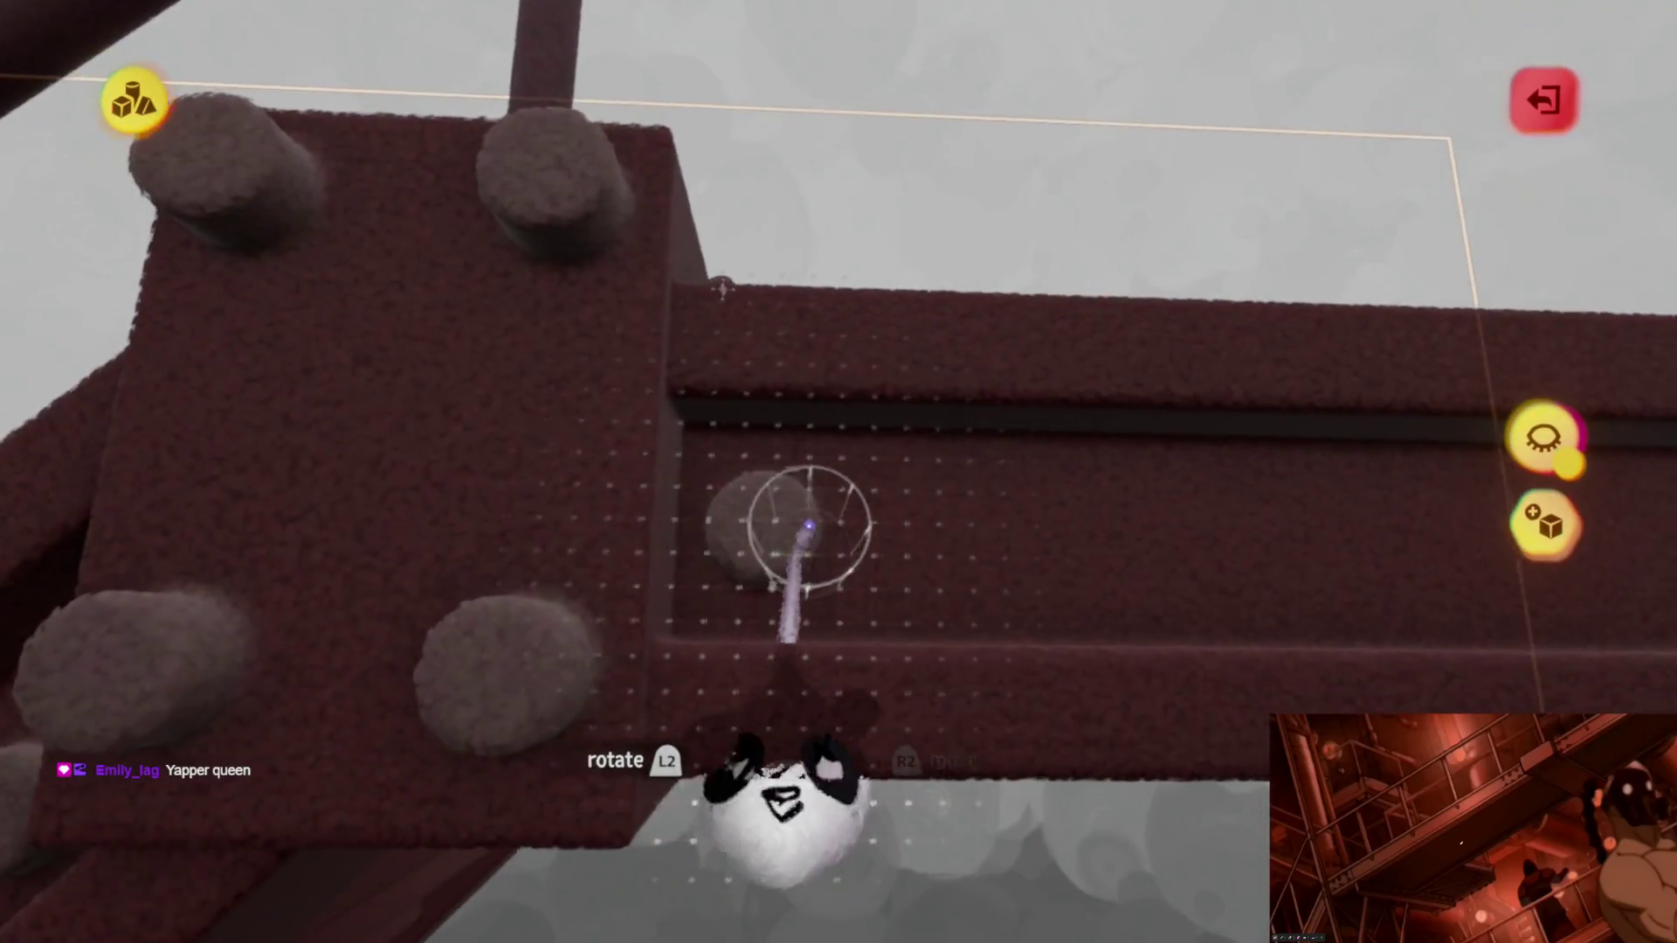
pyautogui.moveTo(808, 527); pyautogui.dragTo(825, 528)
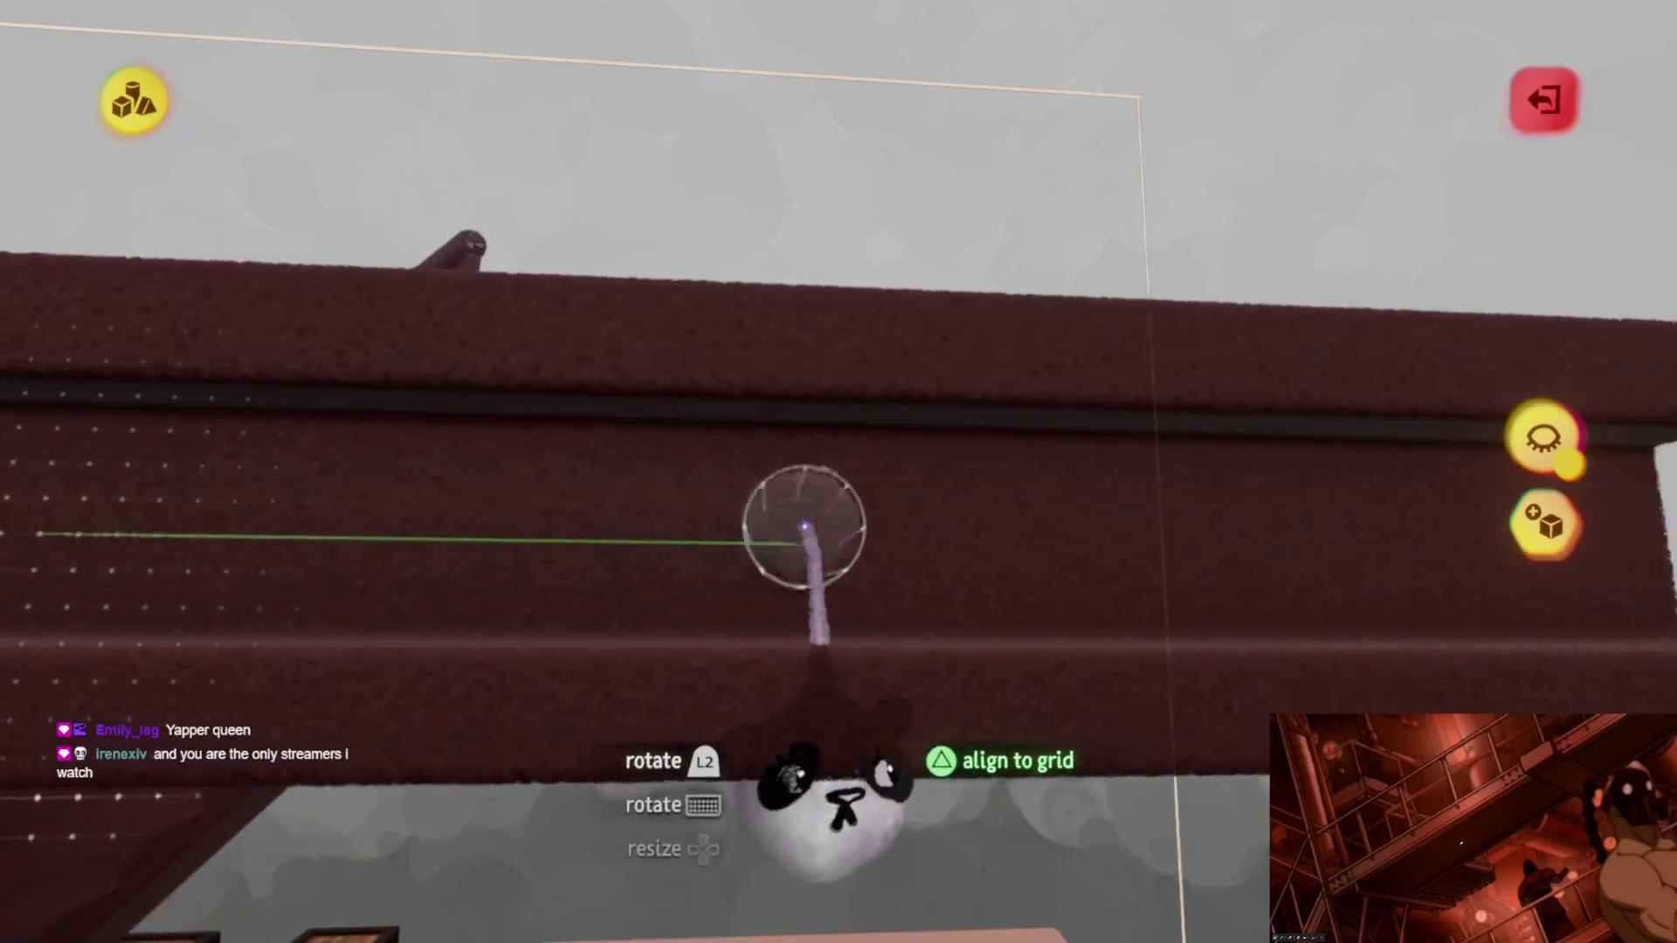
pyautogui.moveTo(913, 530); pyautogui.dragTo(869, 572, button='middle')
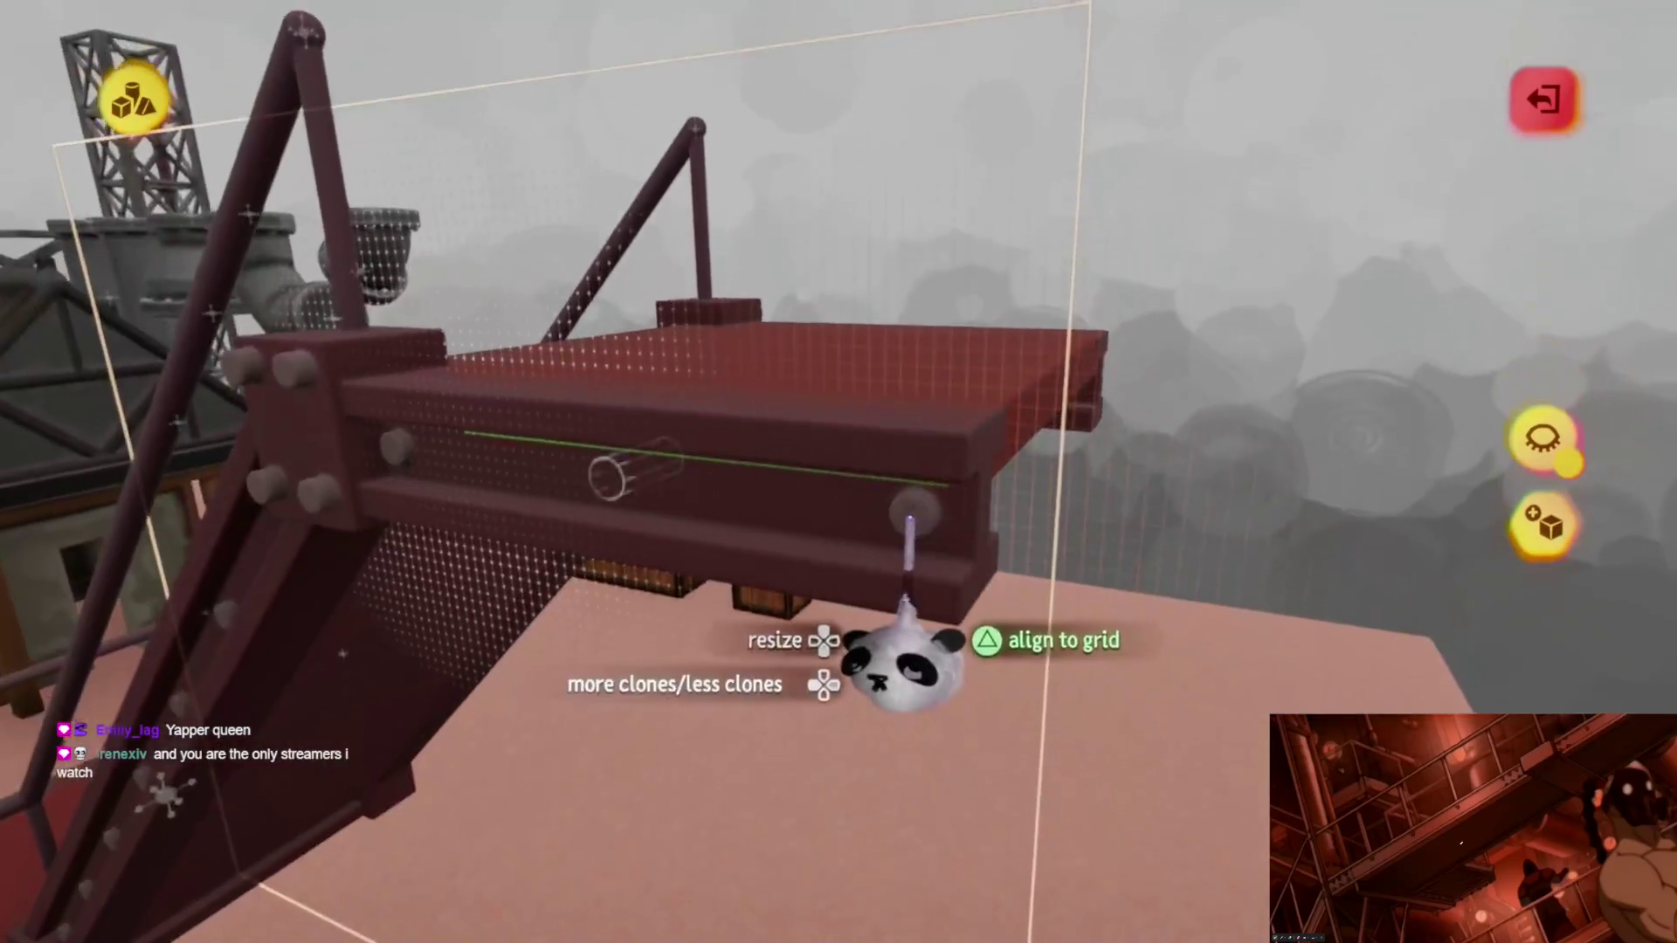
pyautogui.press('Escape')
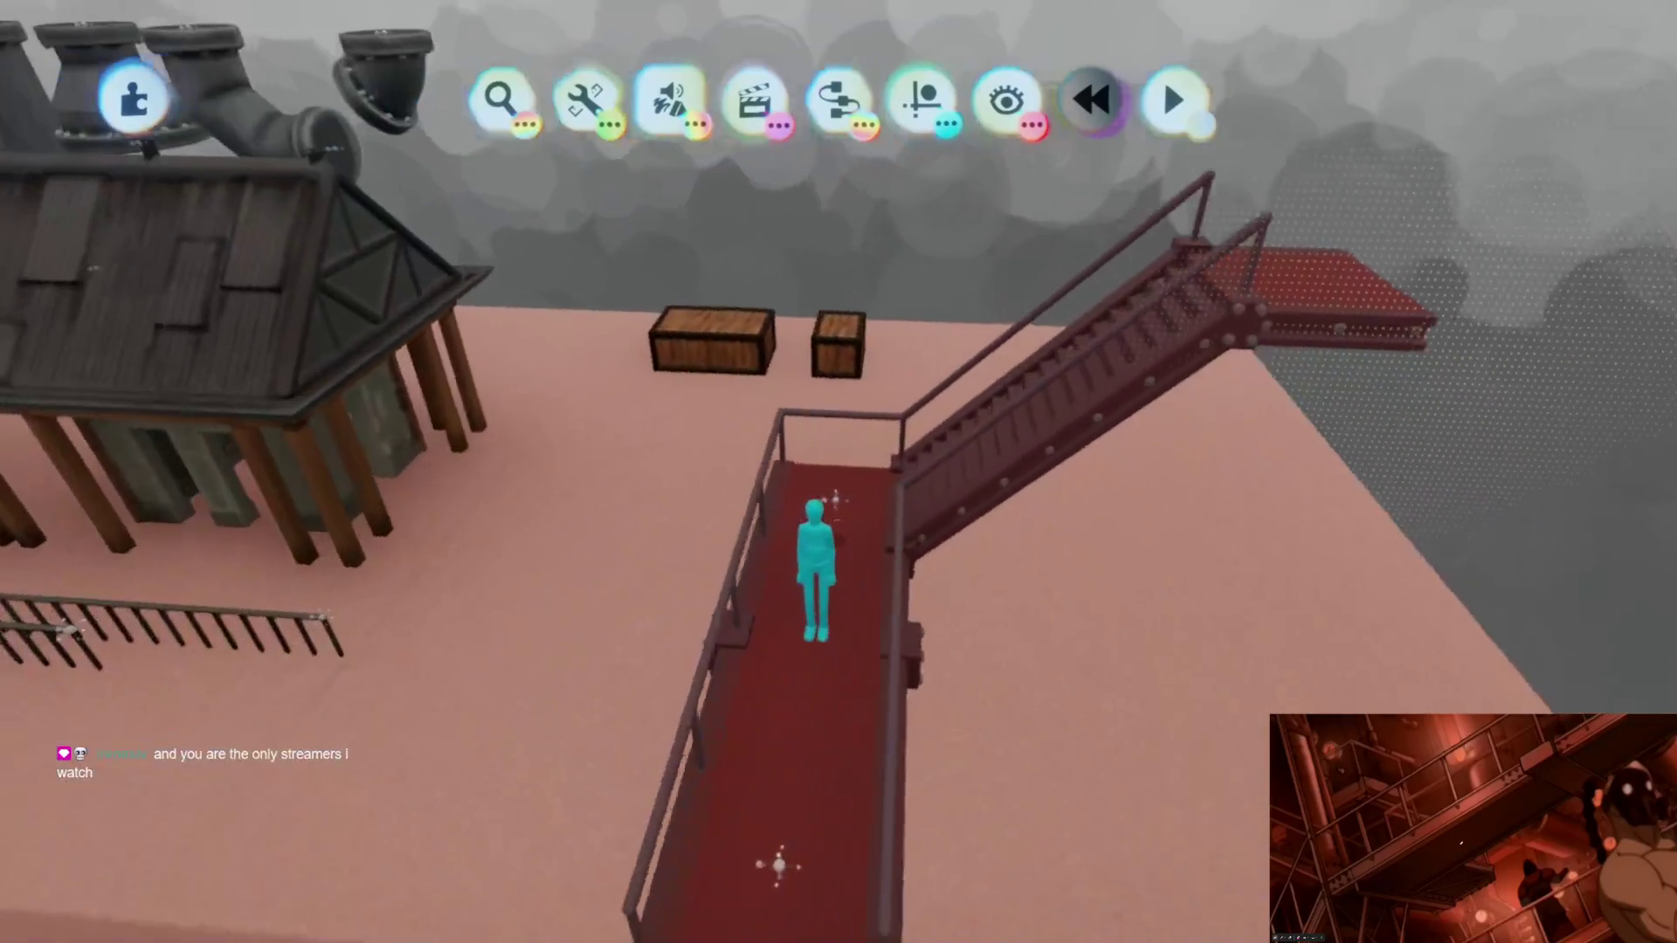
# Step: Check the staircase sculpture's Outer Properties, then reopen it for sculpting at the top steps
pyautogui.moveTo(778, 865); pyautogui.dragTo(662, 485, button='middle')
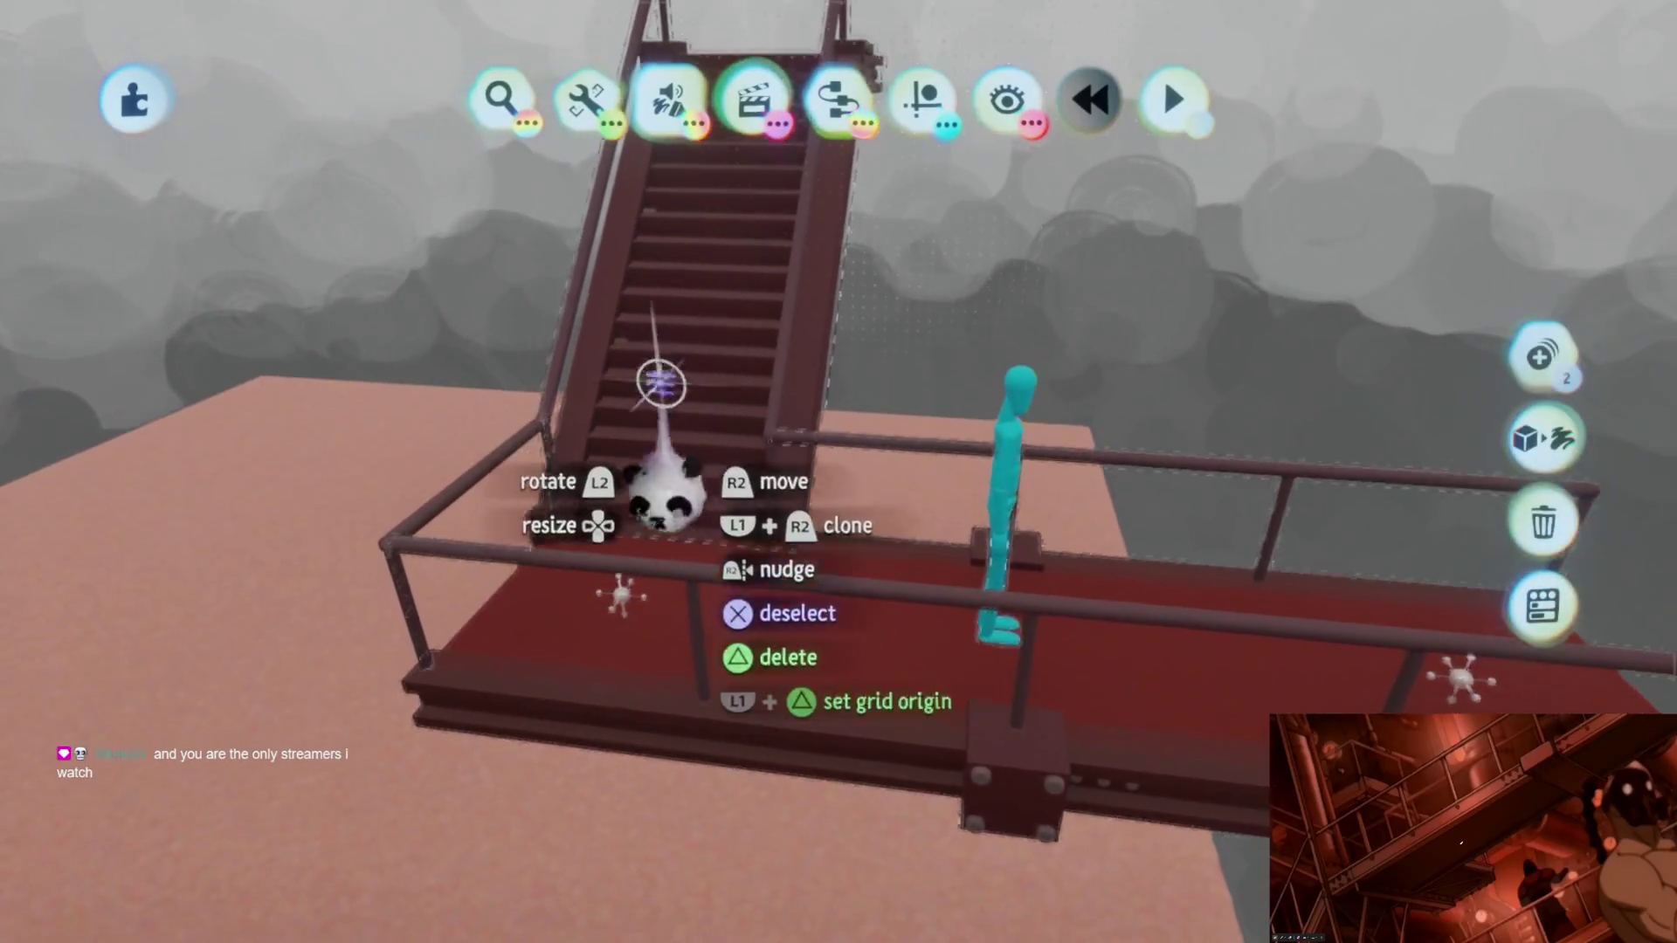
pyautogui.click(662, 492)
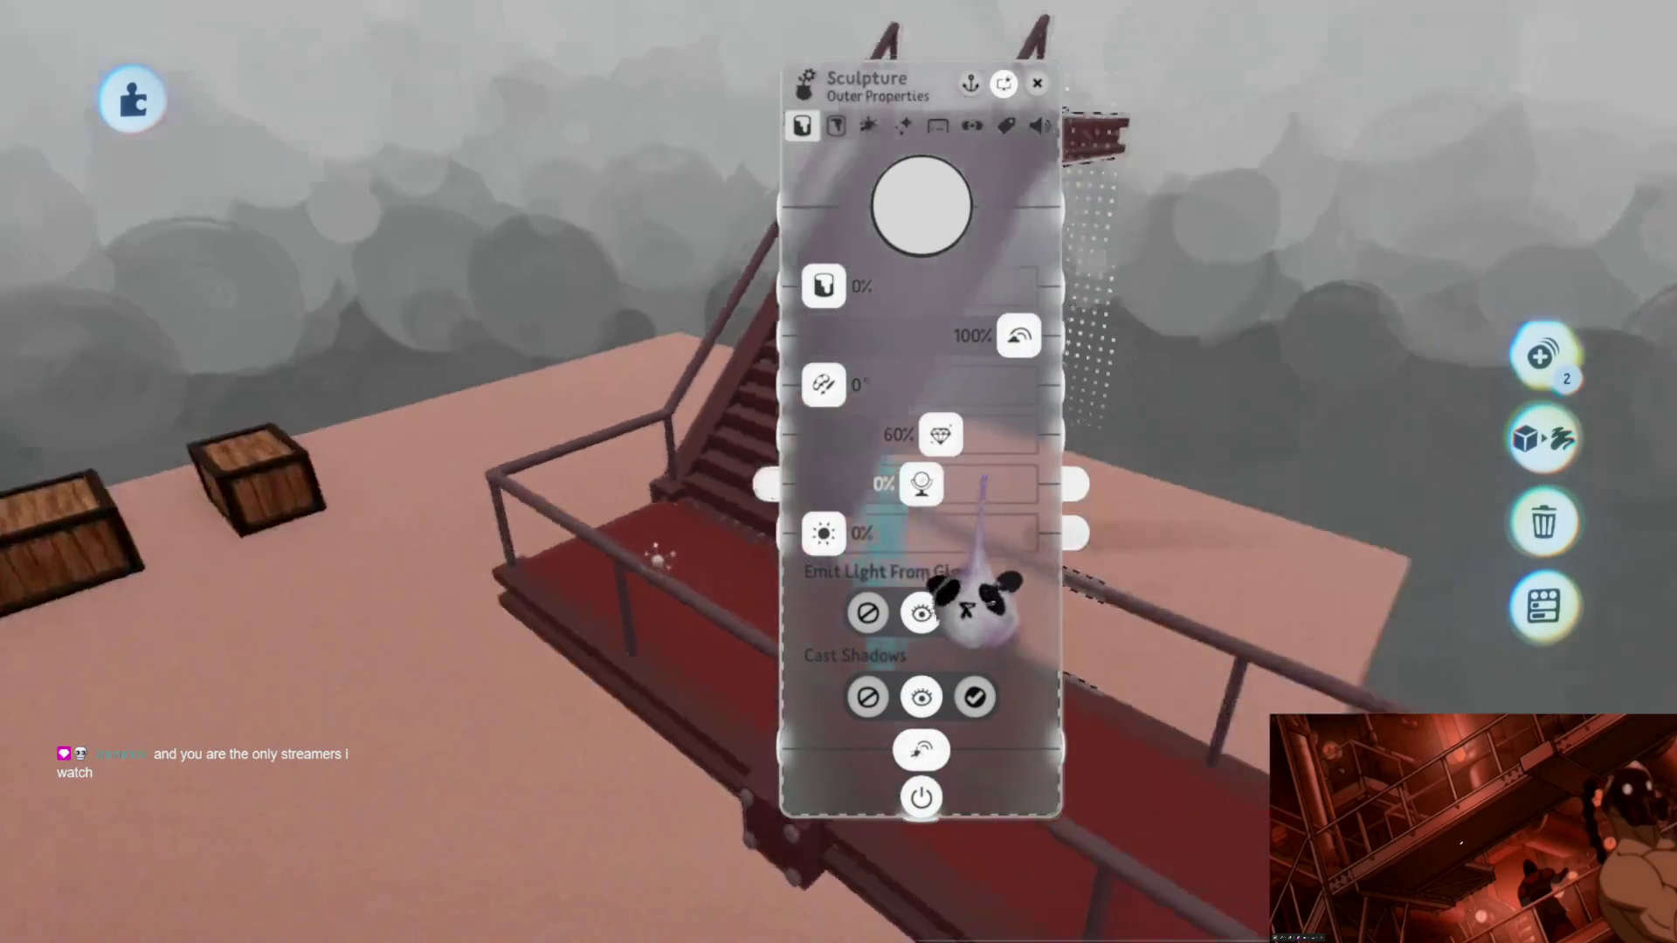
pyautogui.press('Escape')
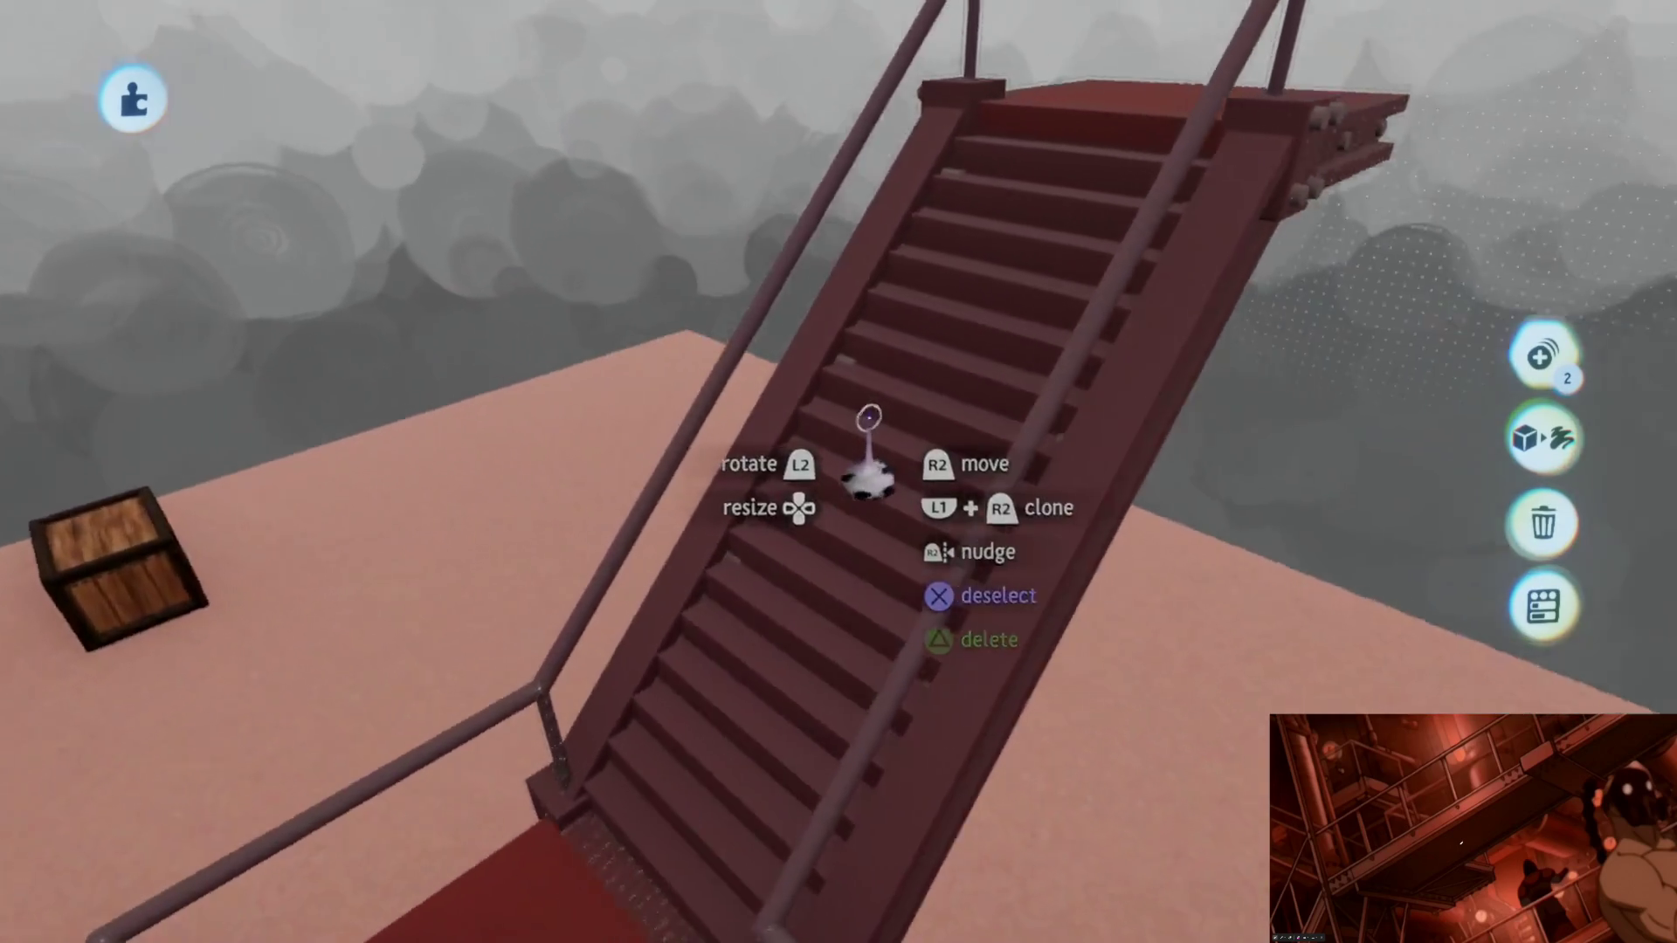
pyautogui.moveTo(868, 421); pyautogui.dragTo(909, 426, button='middle')
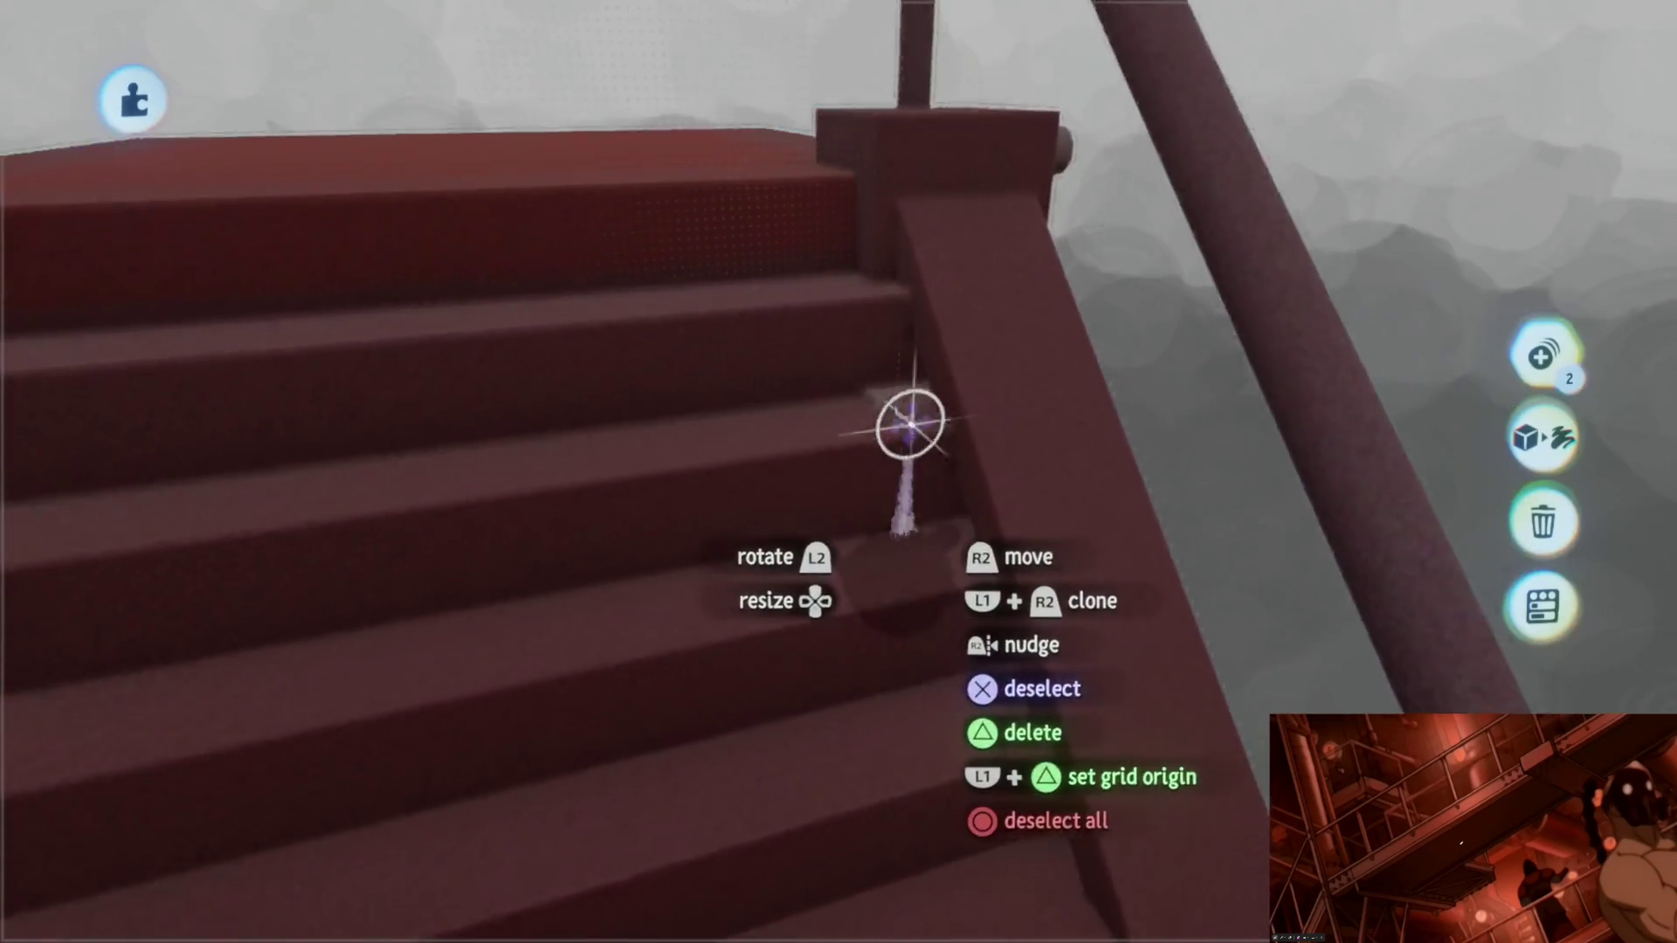
pyautogui.doubleClick(909, 426)
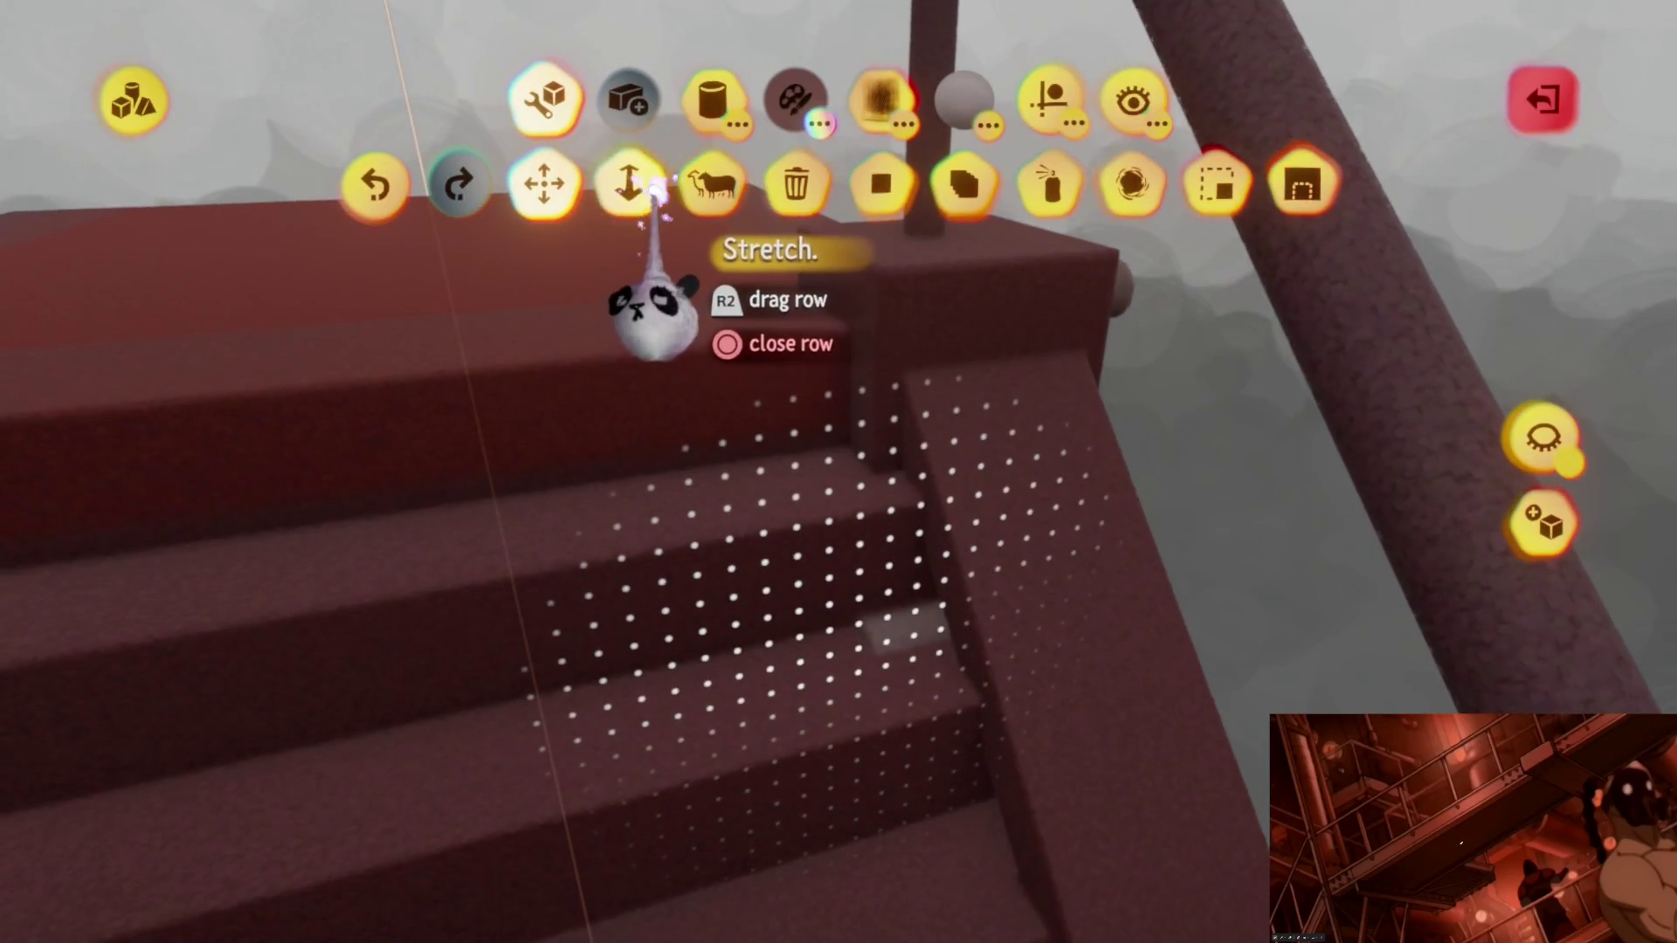
# Step: Stretch a long box shape across a staircase step and bring it toward the platform
pyautogui.moveTo(897, 636)
pyautogui.mouseDown(button='middle')
pyautogui.moveTo(823, 608)
pyautogui.moveTo(833, 443)
pyautogui.mouseUp(button='middle')
pyautogui.moveTo(917, 329); pyautogui.dragTo(852, 655)
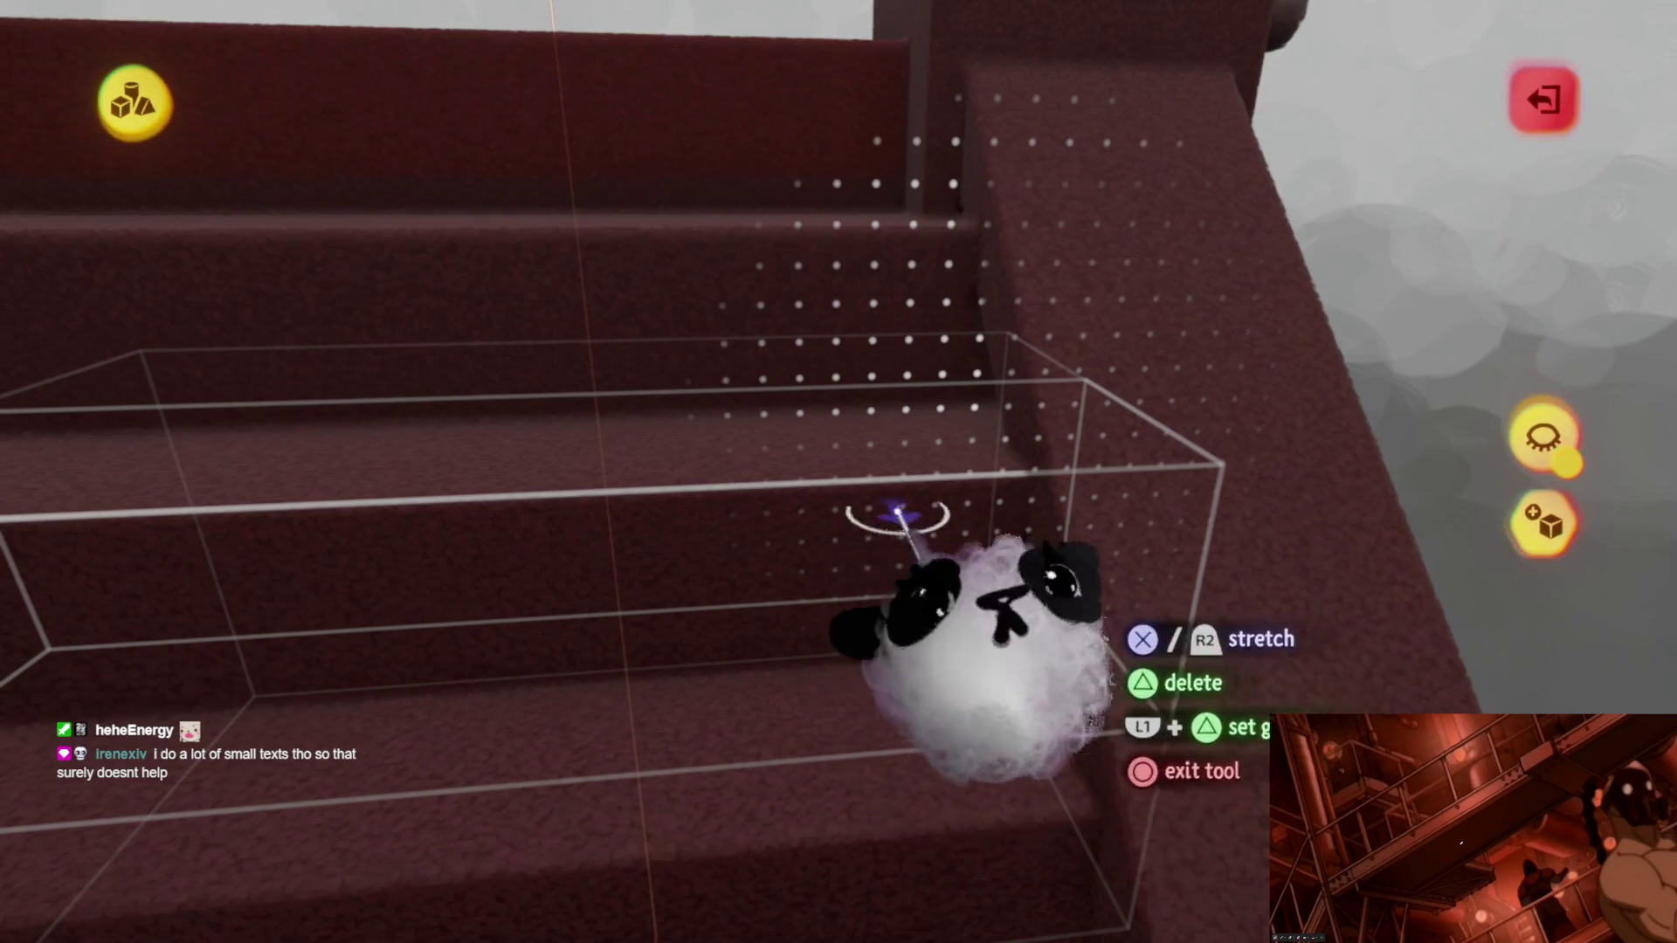
pyautogui.moveTo(894, 675); pyautogui.dragTo(835, 550, button='middle')
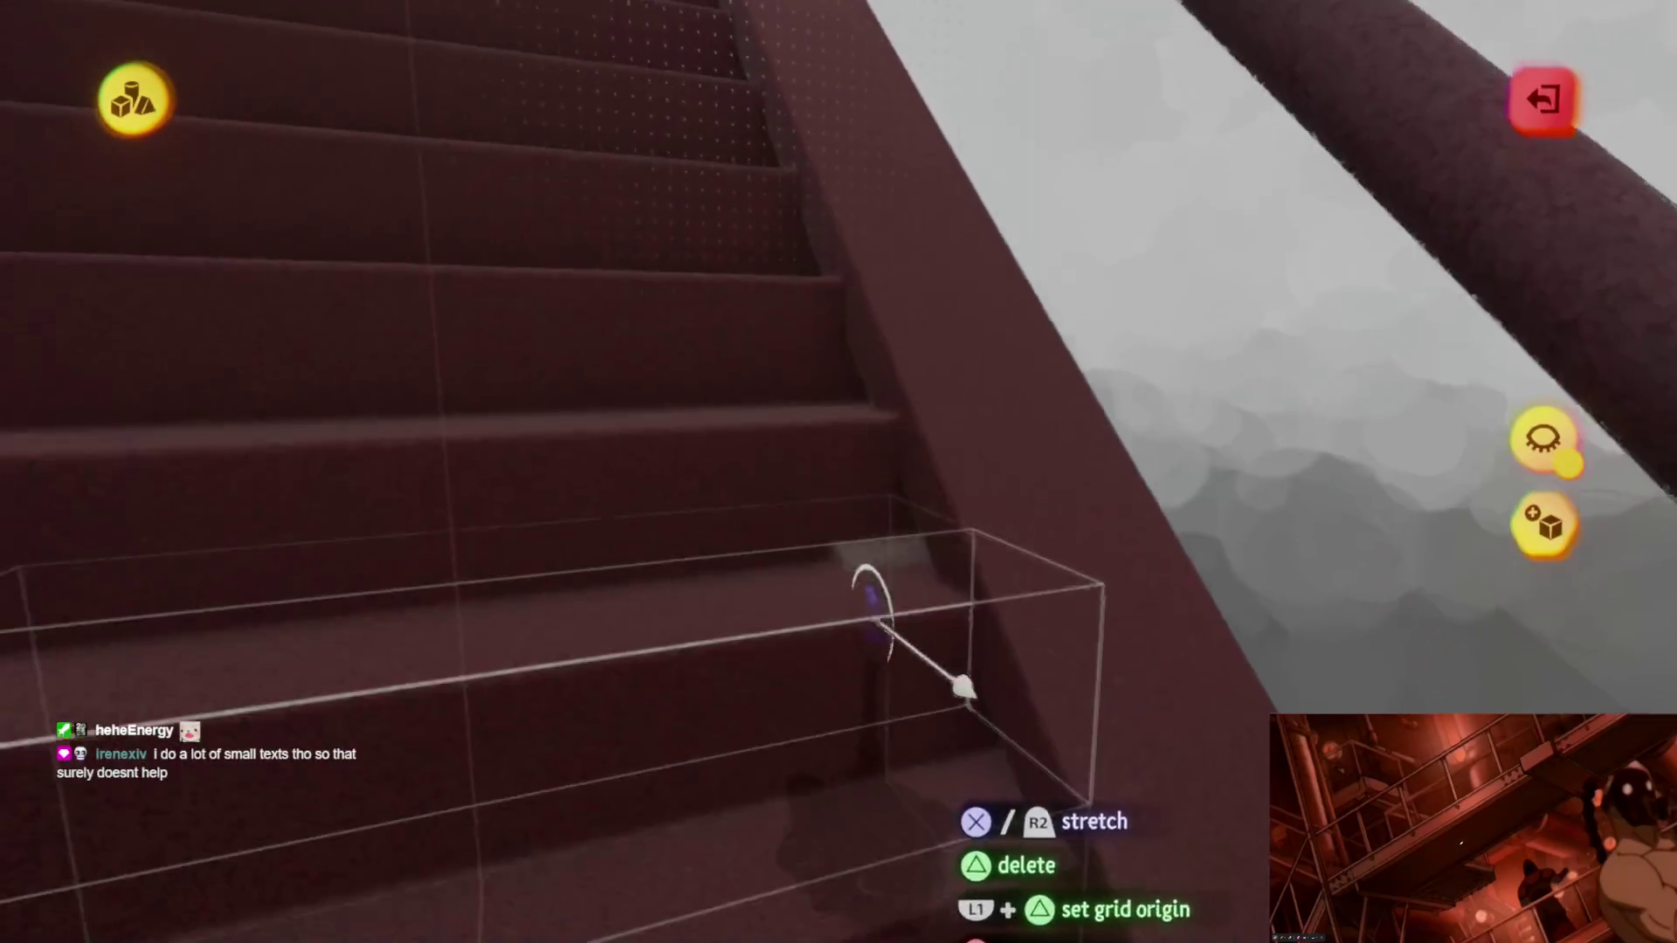
pyautogui.moveTo(849, 561); pyautogui.dragTo(865, 629)
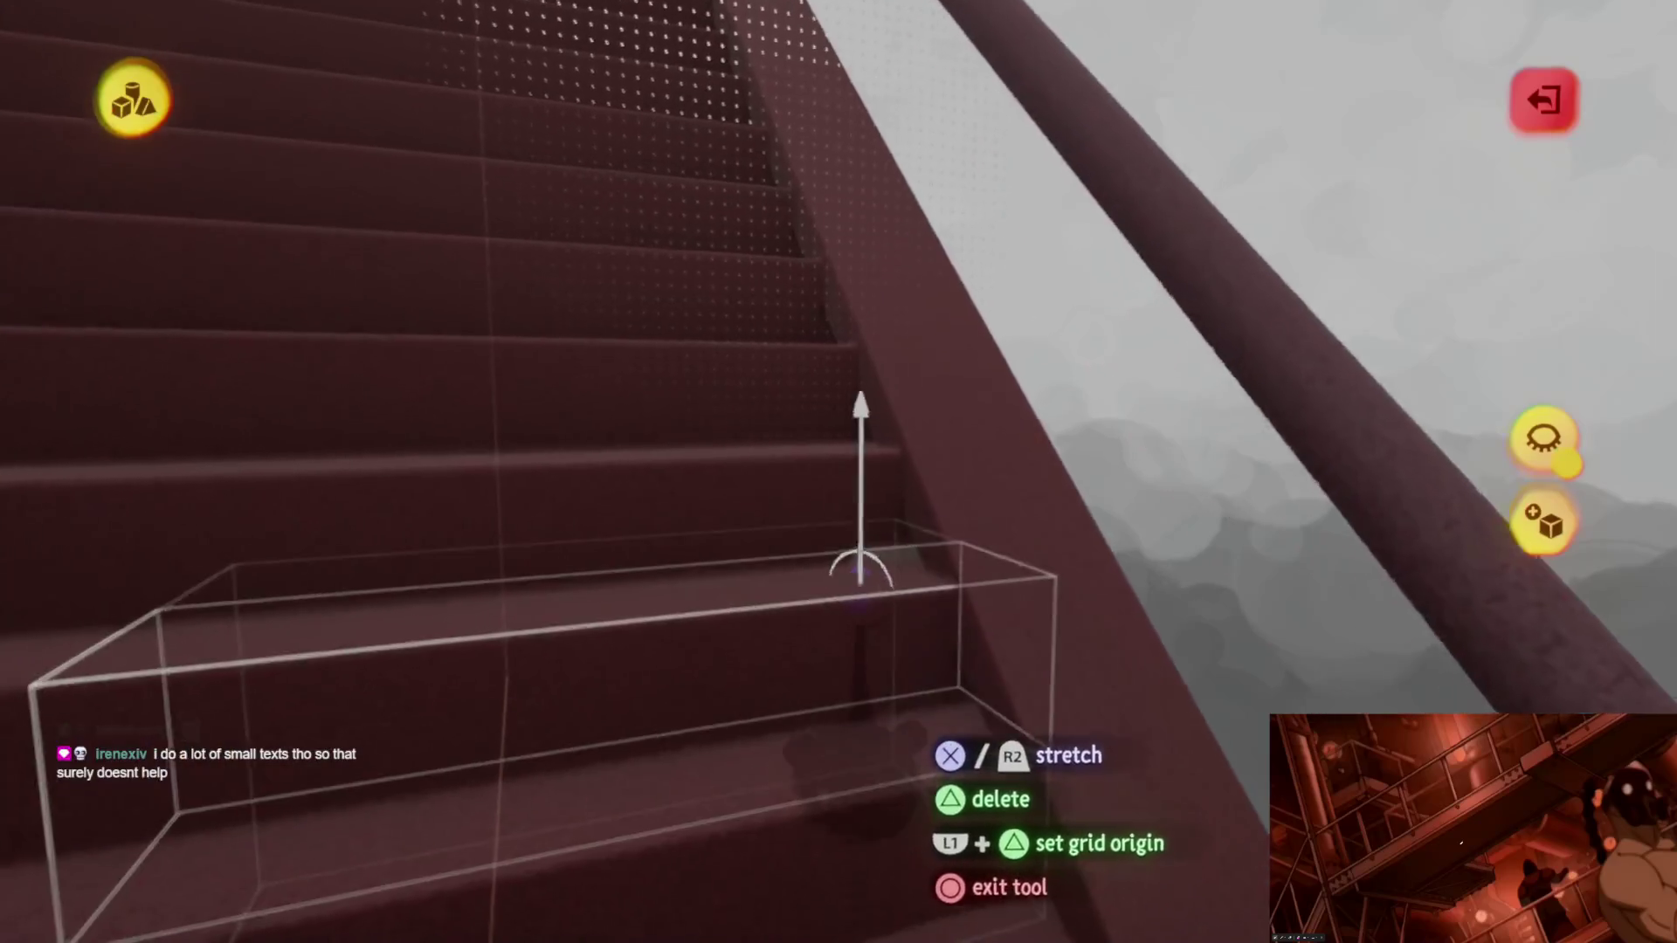
pyautogui.moveTo(865, 629); pyautogui.dragTo(866, 617, button='middle')
pyautogui.moveTo(866, 616)
pyautogui.mouseDown()
pyautogui.moveTo(848, 629)
pyautogui.moveTo(833, 573)
pyautogui.mouseUp()
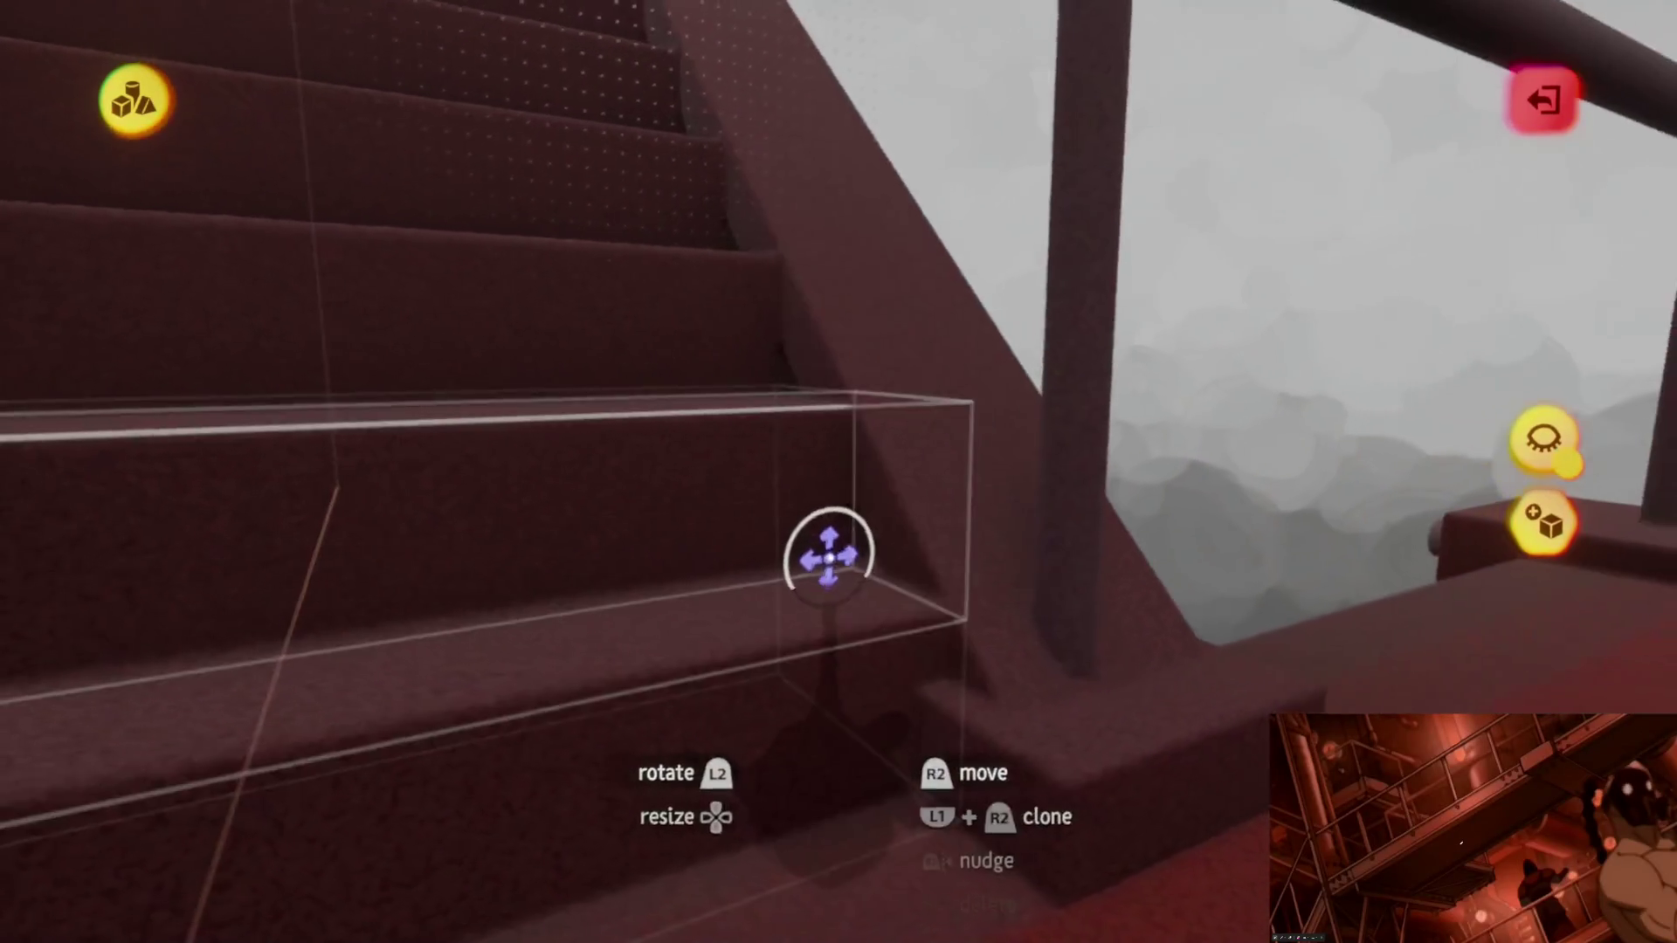
pyautogui.moveTo(833, 573)
pyautogui.mouseDown(button='middle')
pyautogui.moveTo(985, 583)
pyautogui.moveTo(901, 534)
pyautogui.mouseUp(button='middle')
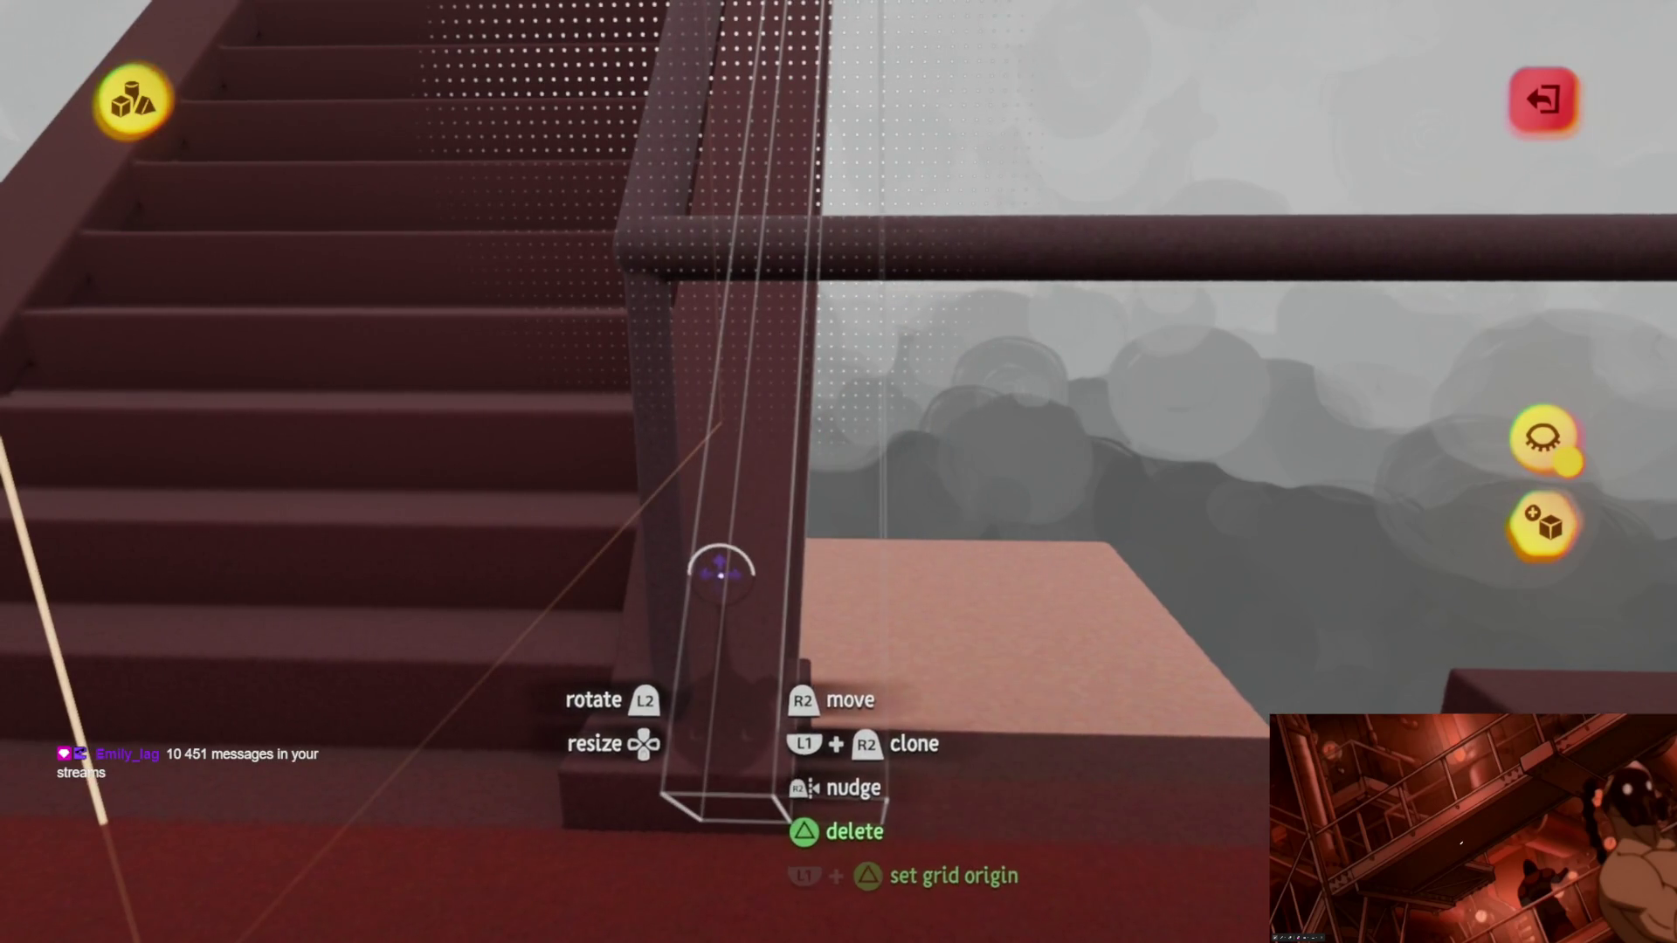
# Step: Briefly show the colour picker, then turn back toward the staircase for stamping shapes
pyautogui.press('p')
pyautogui.press('Escape')
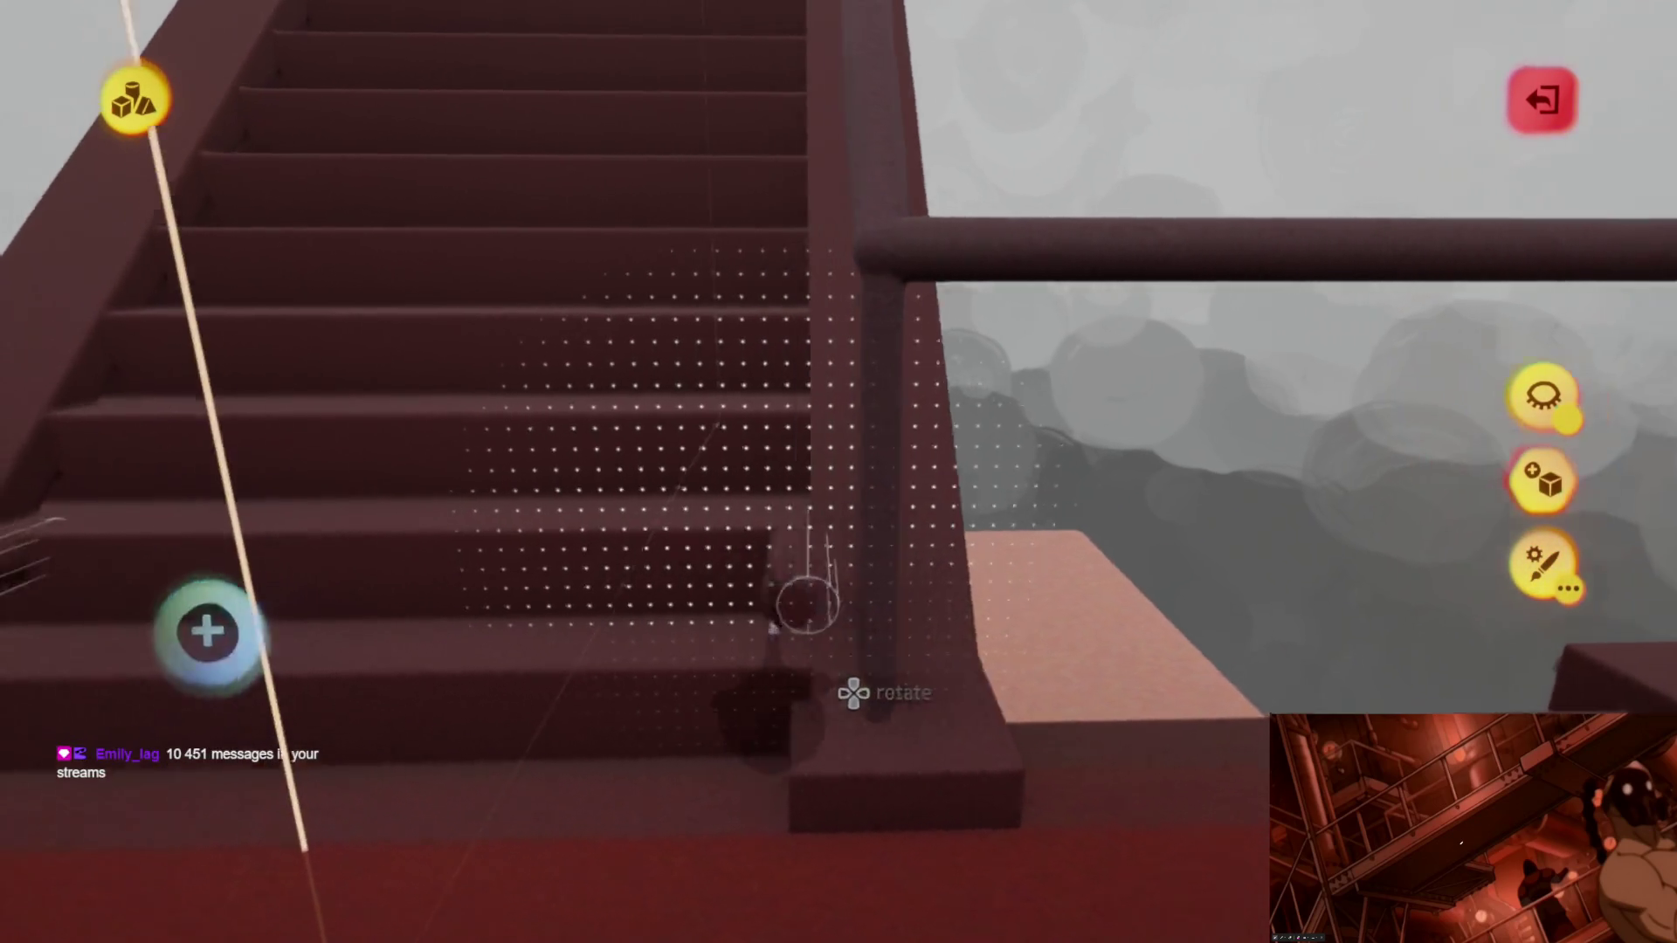
pyautogui.moveTo(804, 600); pyautogui.dragTo(773, 262, button='middle')
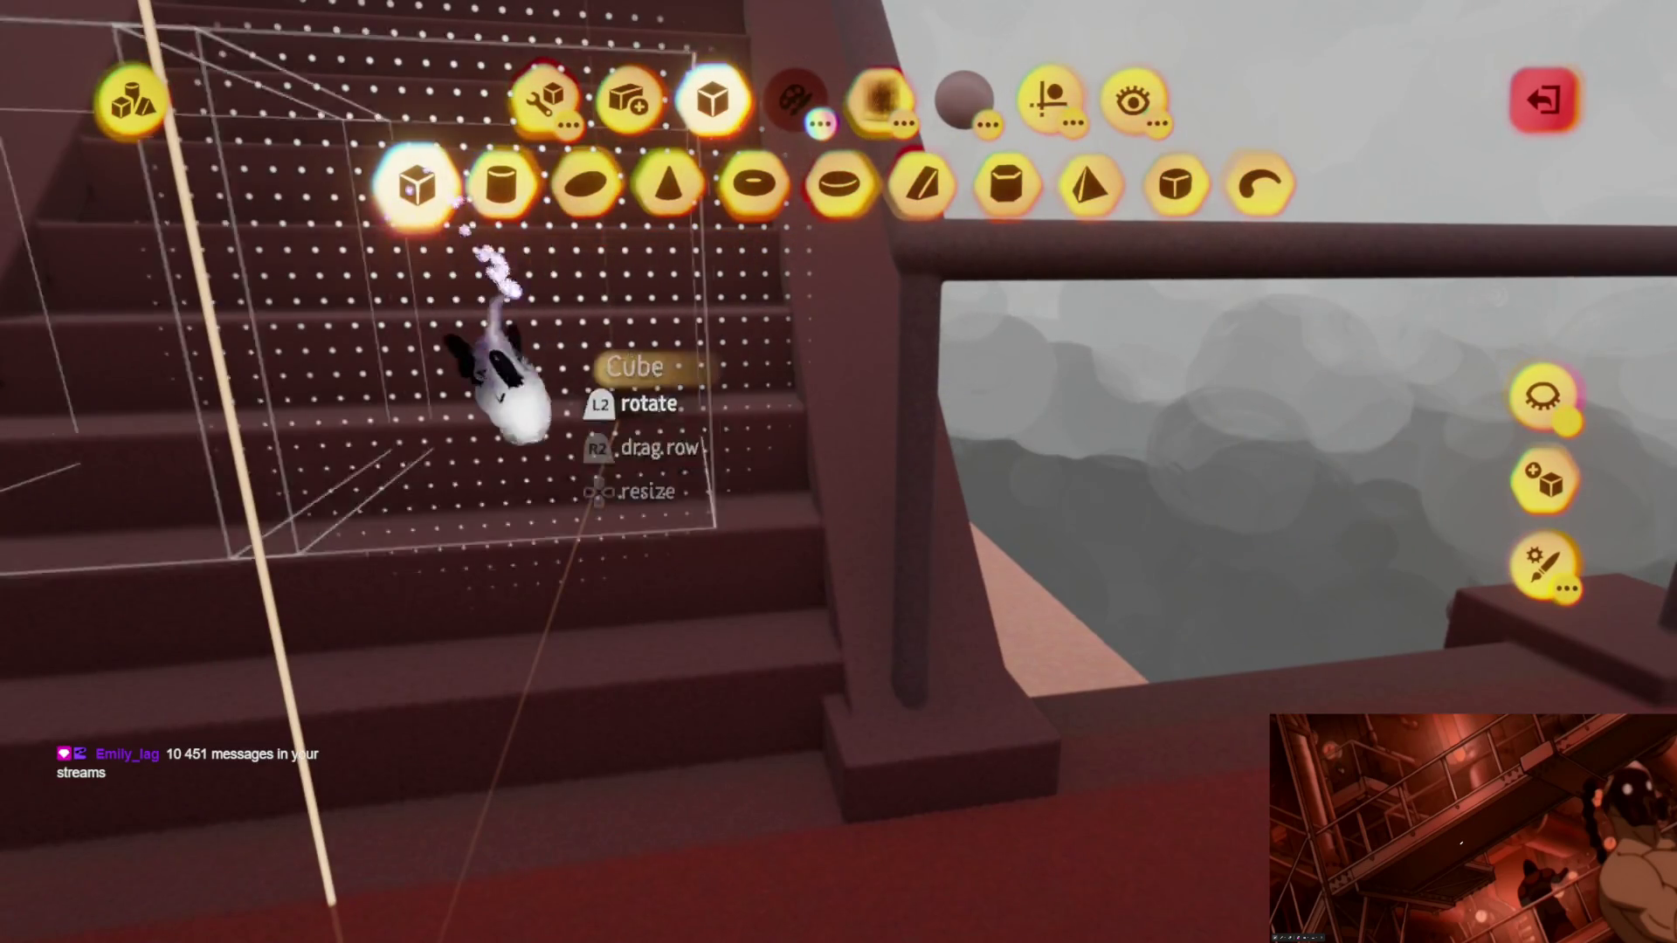
# Step: Choose the Cube shape with Guides toggled and start editing the stamp shape
pyautogui.click(504, 380)
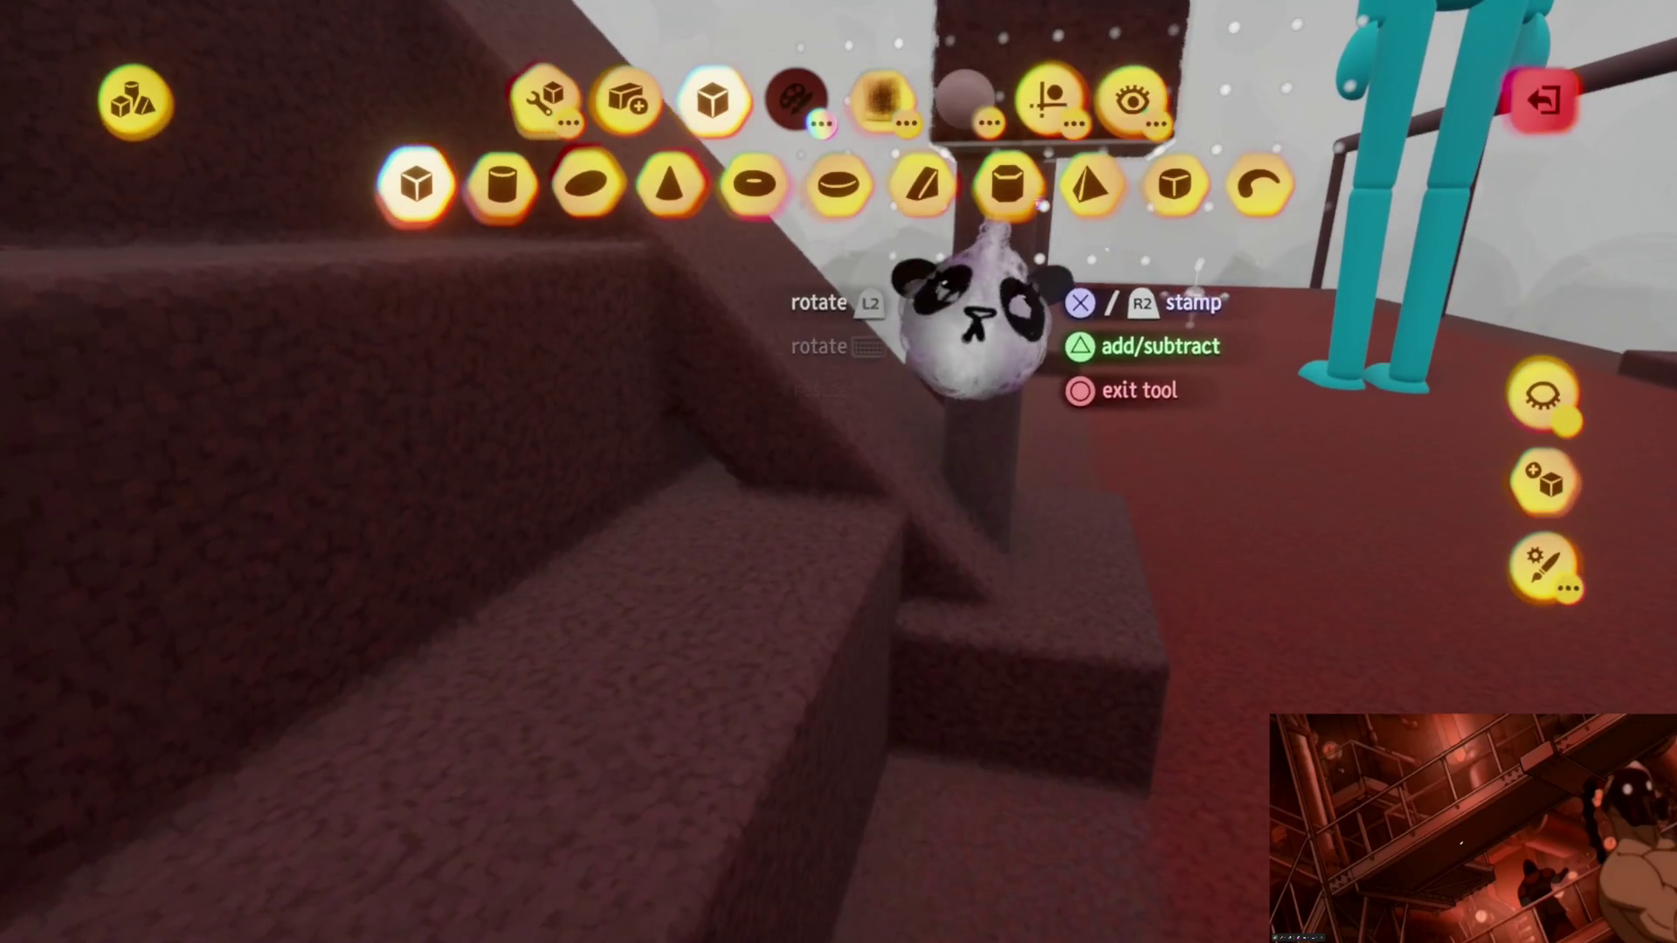
pyautogui.click(1046, 95)
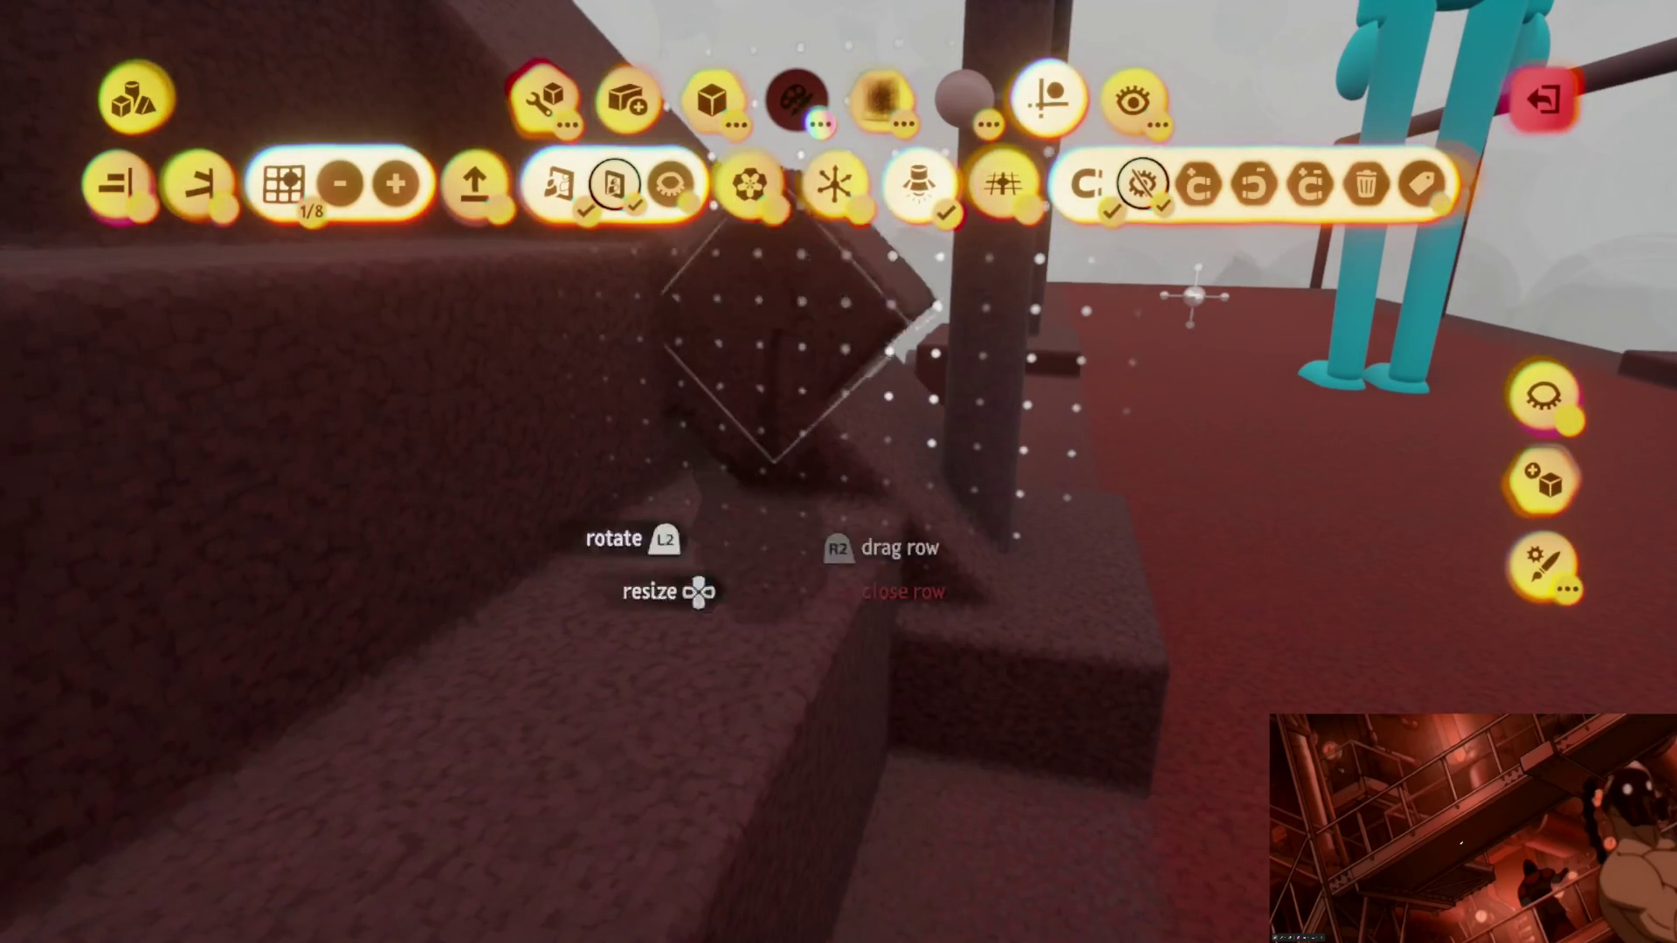
pyautogui.press('Escape')
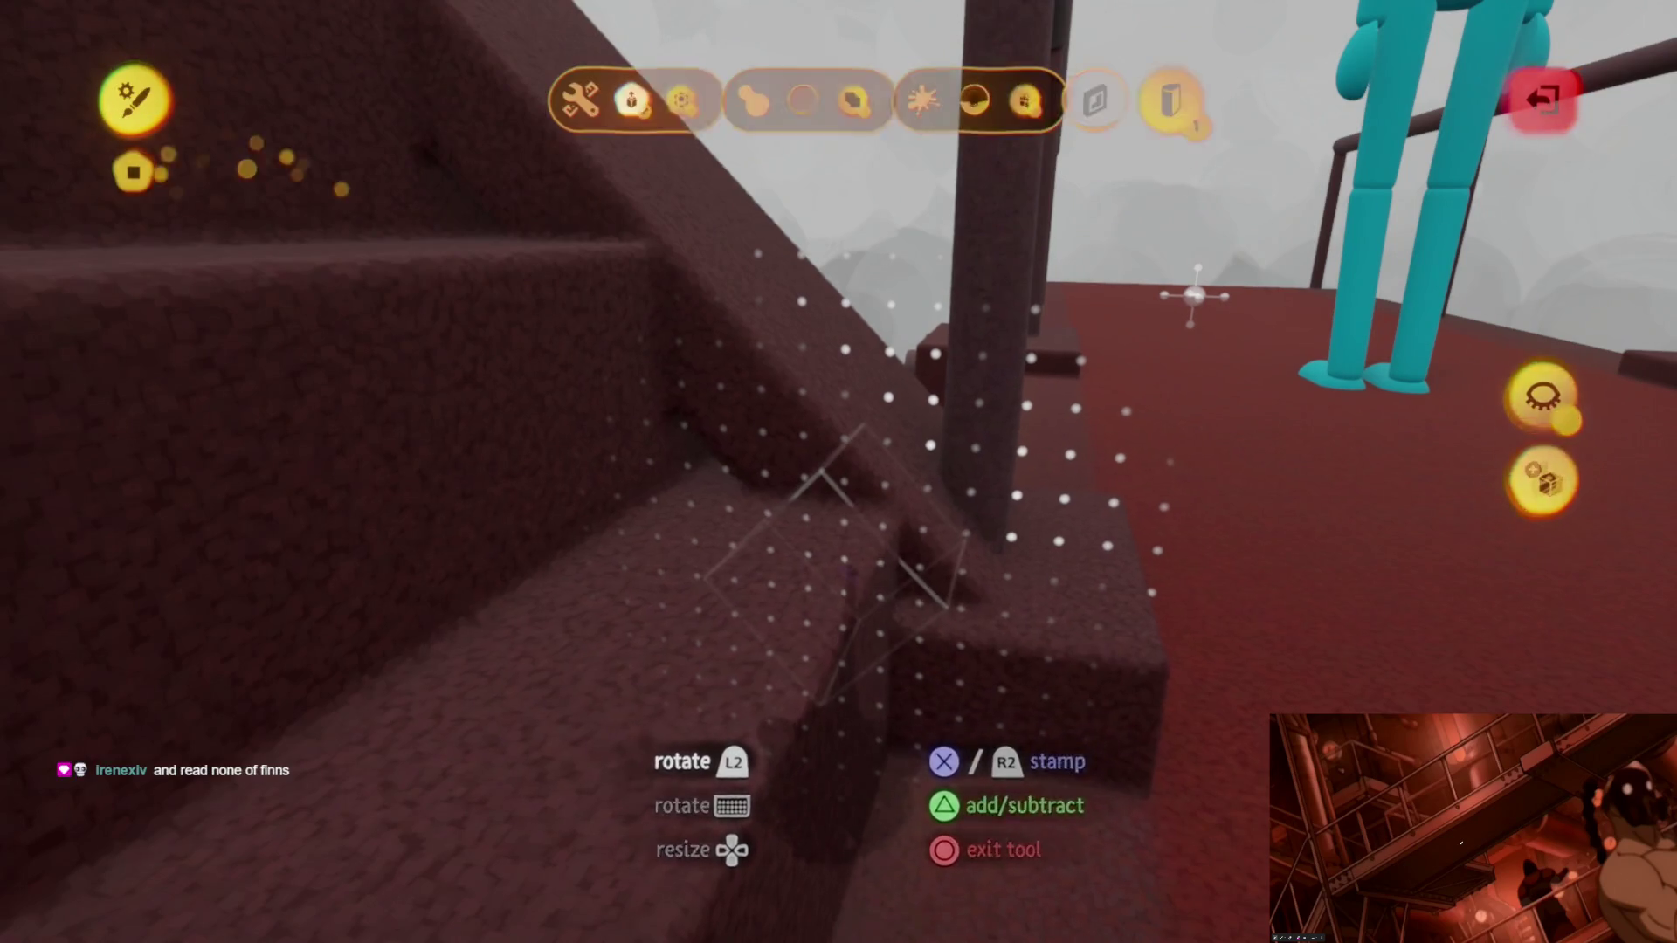
pyautogui.press('Escape')
# Step: Lay the cube along the stair edge beside the platform and review it from the landing
pyautogui.moveTo(812, 551)
pyautogui.mouseDown(button='middle')
pyautogui.moveTo(775, 527)
pyautogui.moveTo(766, 564)
pyautogui.mouseUp(button='middle')
pyautogui.moveTo(794, 649); pyautogui.dragTo(809, 671, button='middle')
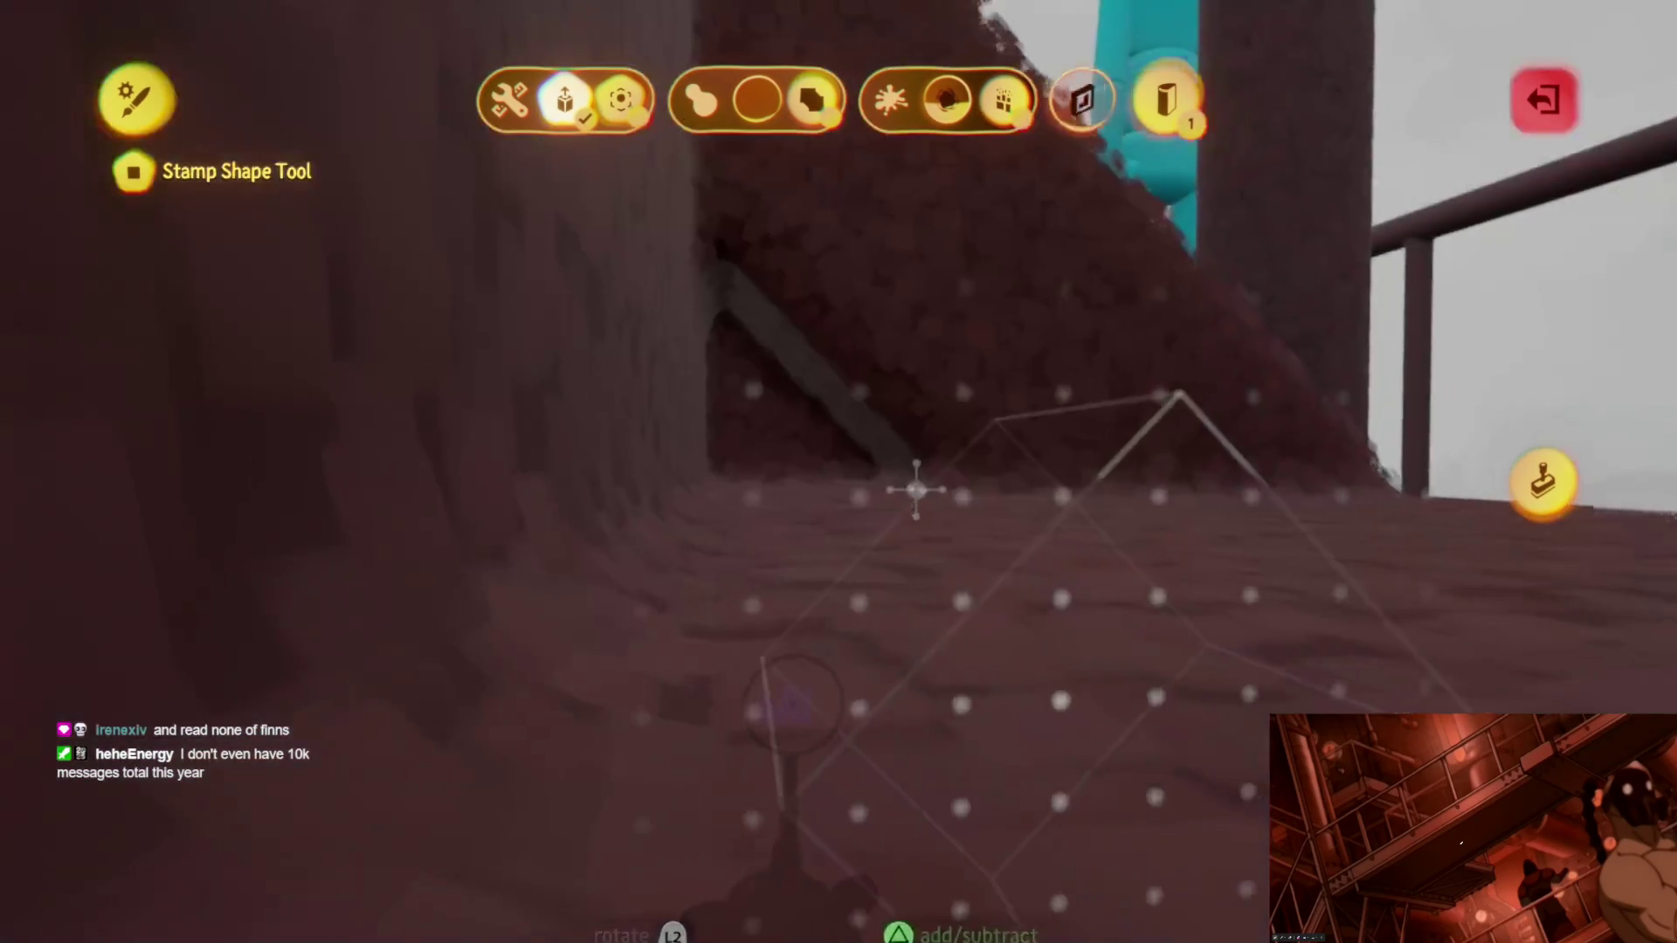
pyautogui.moveTo(889, 504)
pyautogui.mouseDown(button='middle')
pyautogui.moveTo(923, 354)
pyautogui.moveTo(1399, 606)
pyautogui.moveTo(910, 642)
pyautogui.moveTo(804, 374)
pyautogui.mouseUp(button='middle')
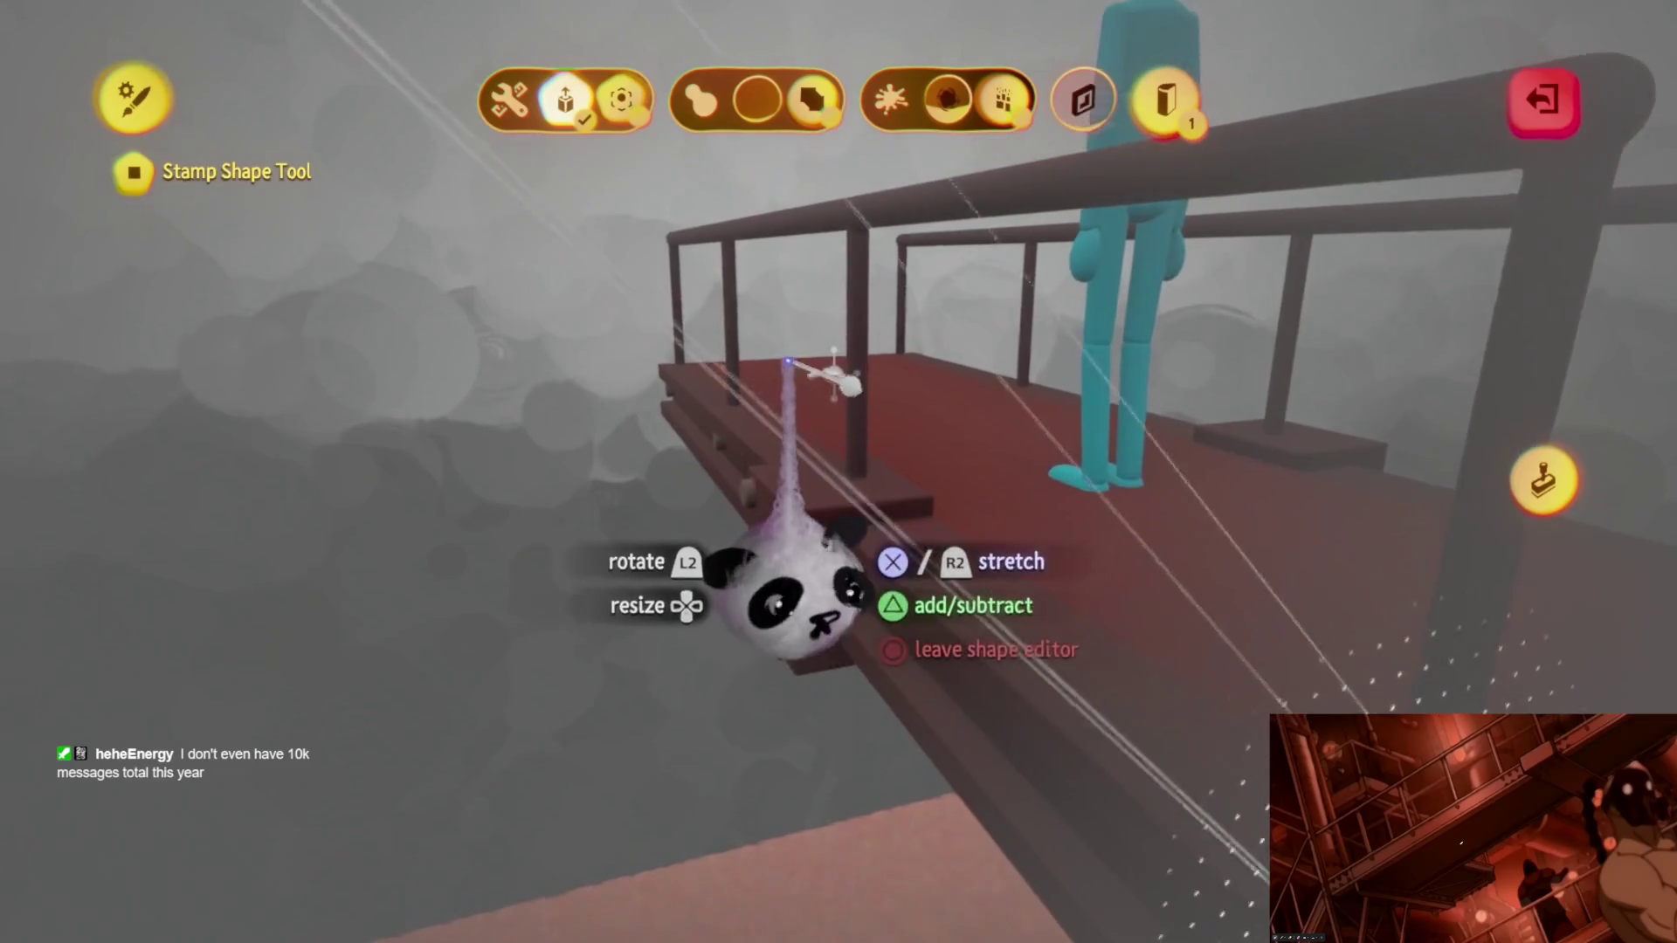
pyautogui.moveTo(734, 461)
pyautogui.mouseDown(button='middle')
pyautogui.moveTo(655, 607)
pyautogui.moveTo(734, 576)
pyautogui.mouseUp(button='middle')
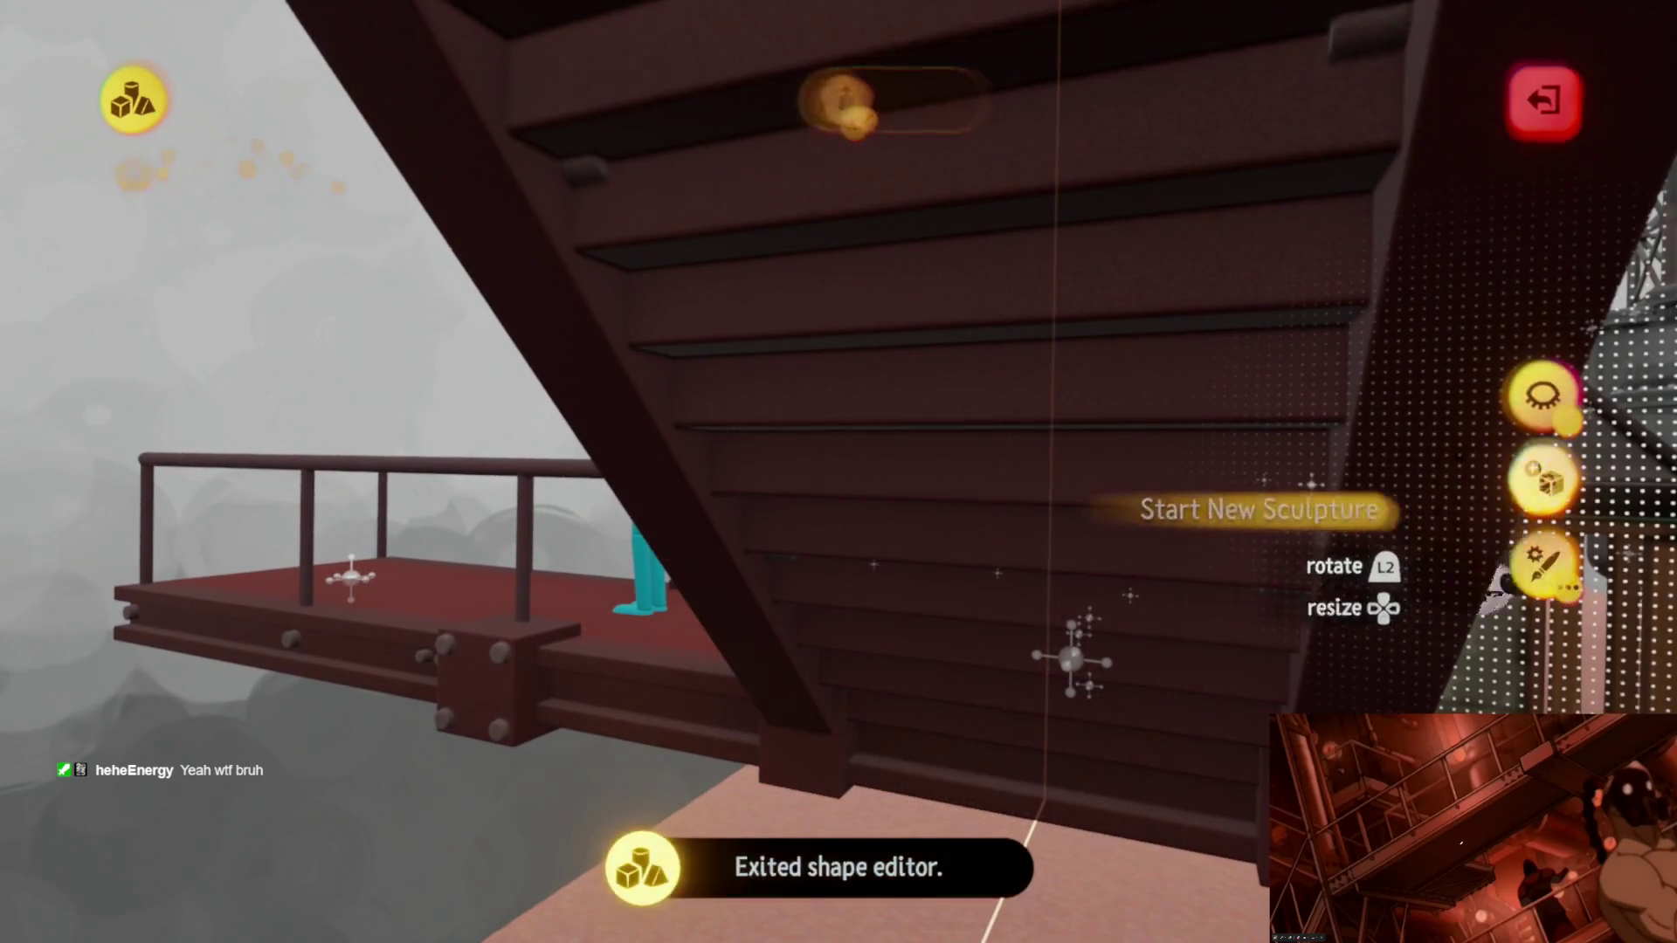
pyautogui.moveTo(844, 546)
pyautogui.mouseDown(button='middle')
pyautogui.moveTo(816, 563)
pyautogui.moveTo(722, 355)
pyautogui.moveTo(825, 525)
pyautogui.moveTo(825, 664)
pyautogui.moveTo(770, 461)
pyautogui.moveTo(825, 487)
pyautogui.moveTo(832, 536)
pyautogui.moveTo(849, 446)
pyautogui.moveTo(815, 423)
pyautogui.moveTo(674, 450)
pyautogui.moveTo(876, 749)
pyautogui.moveTo(847, 769)
pyautogui.moveTo(859, 688)
pyautogui.mouseUp(button='middle')
# Step: Exit sculpt mode and fly along the walkway toward the cyan figure and staircase
pyautogui.press('Escape')
pyautogui.moveTo(780, 592)
pyautogui.mouseDown(button='middle')
pyautogui.moveTo(524, 413)
pyautogui.moveTo(782, 589)
pyautogui.moveTo(768, 607)
pyautogui.moveTo(769, 591)
pyautogui.moveTo(793, 620)
pyautogui.moveTo(795, 592)
pyautogui.moveTo(685, 581)
pyautogui.moveTo(336, 458)
pyautogui.mouseUp(button='middle')
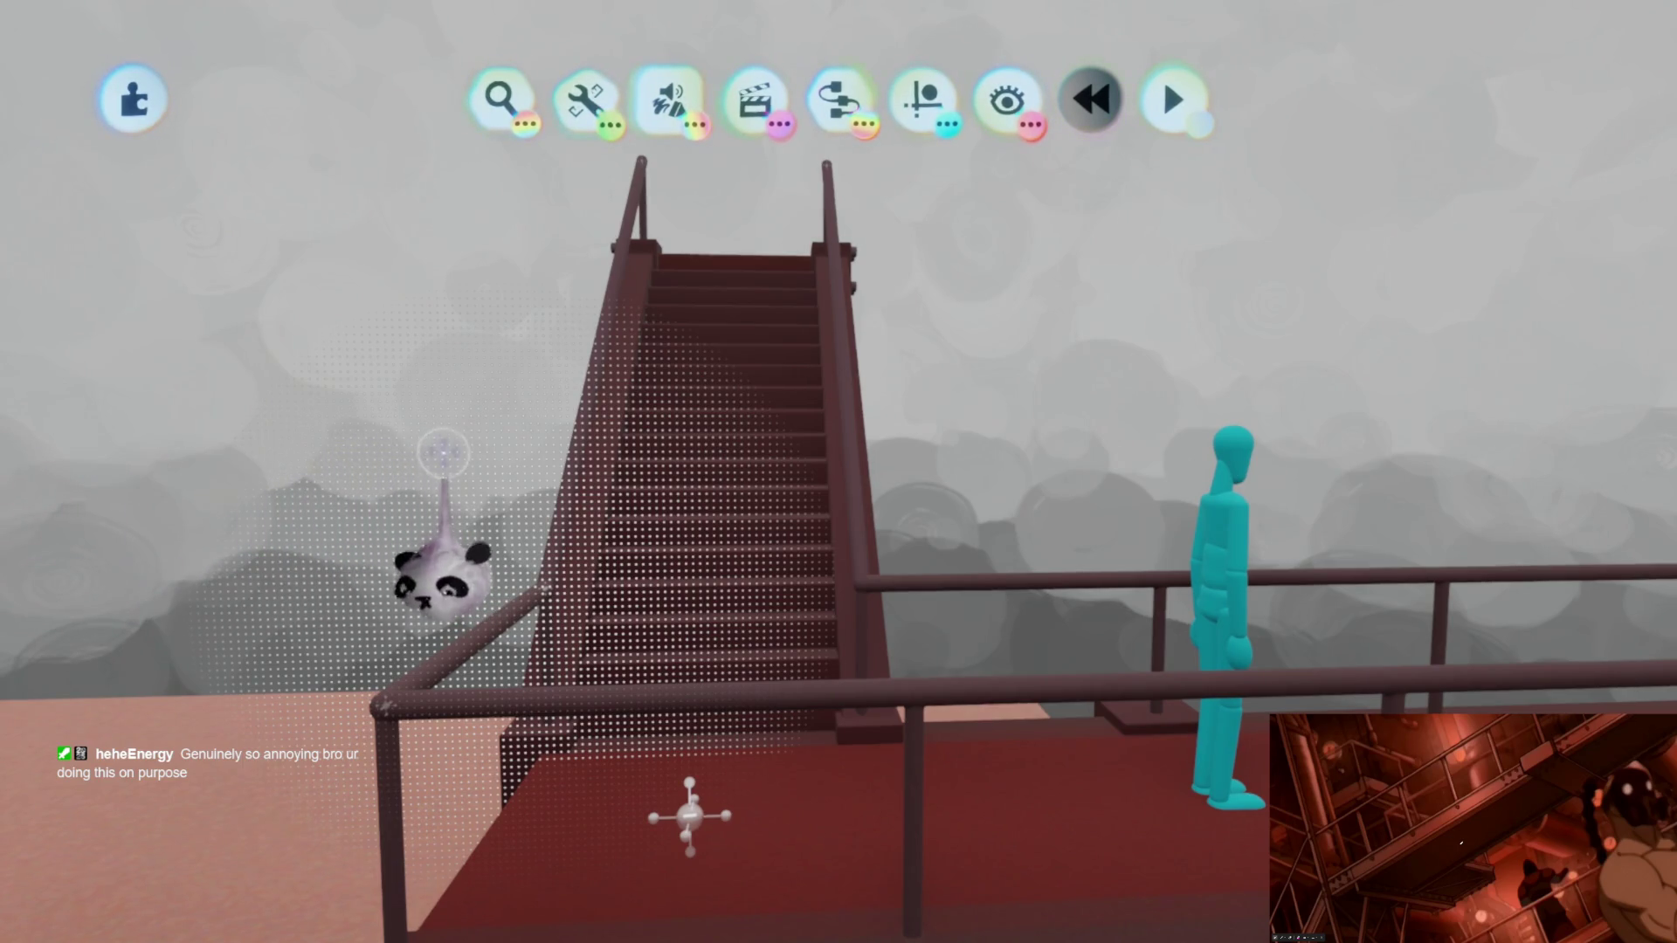
pyautogui.scroll(-3, 970, 615)
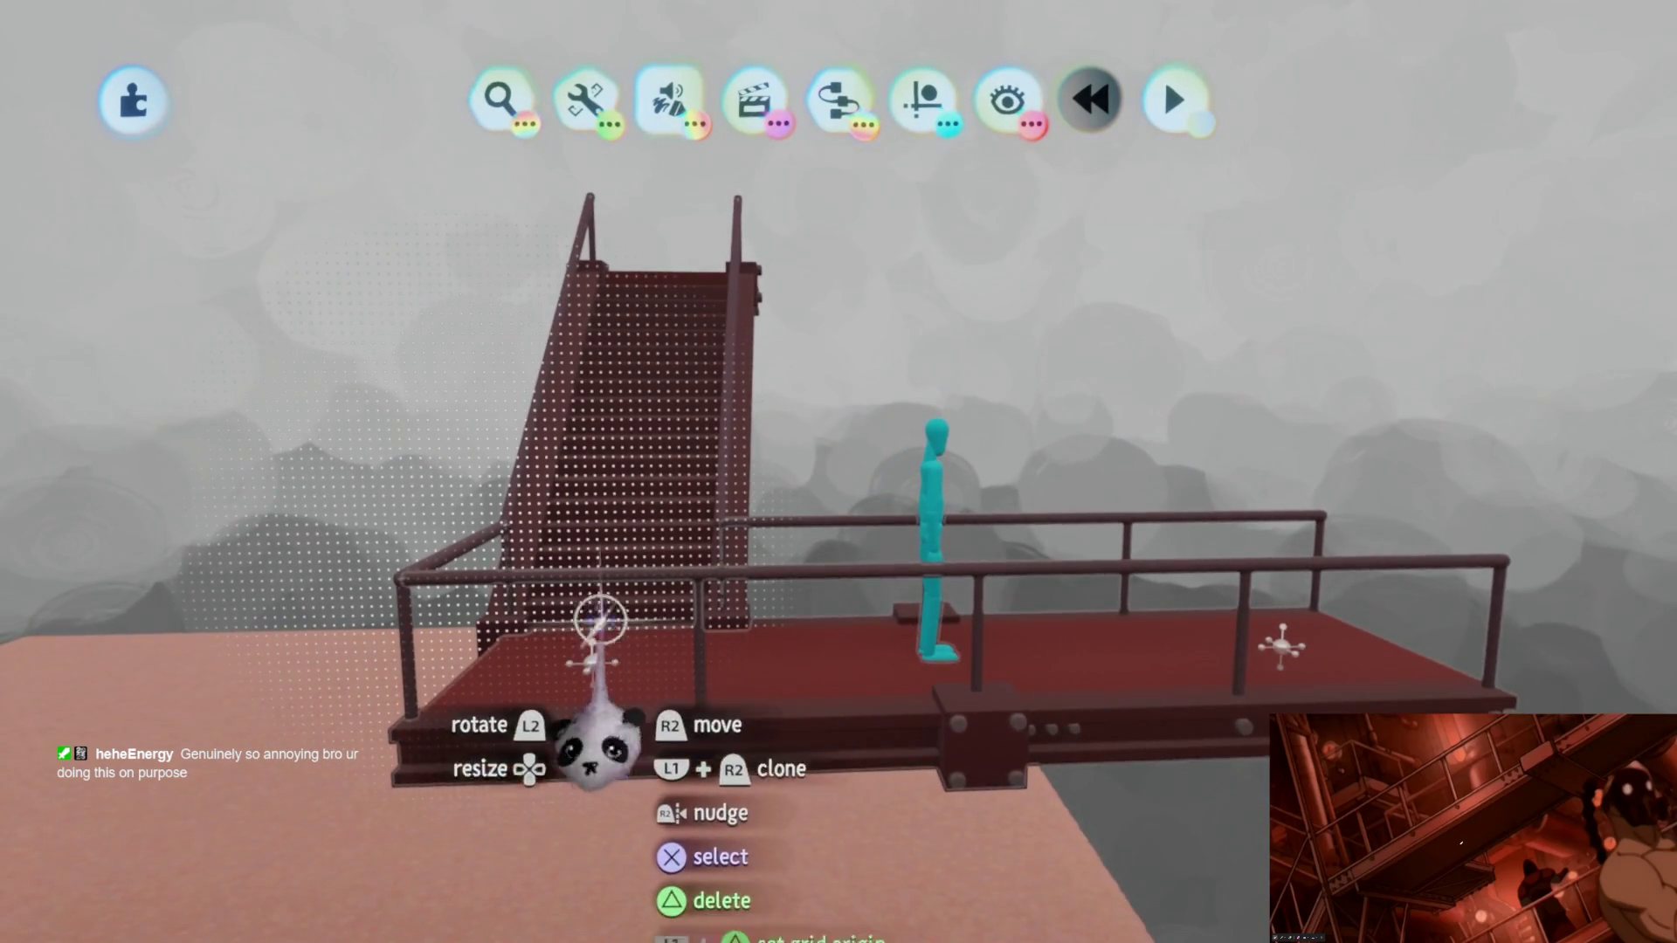
pyautogui.scroll(3, 749, 764)
pyautogui.scroll(2, 750, 763)
pyautogui.scroll(2, 794, 749)
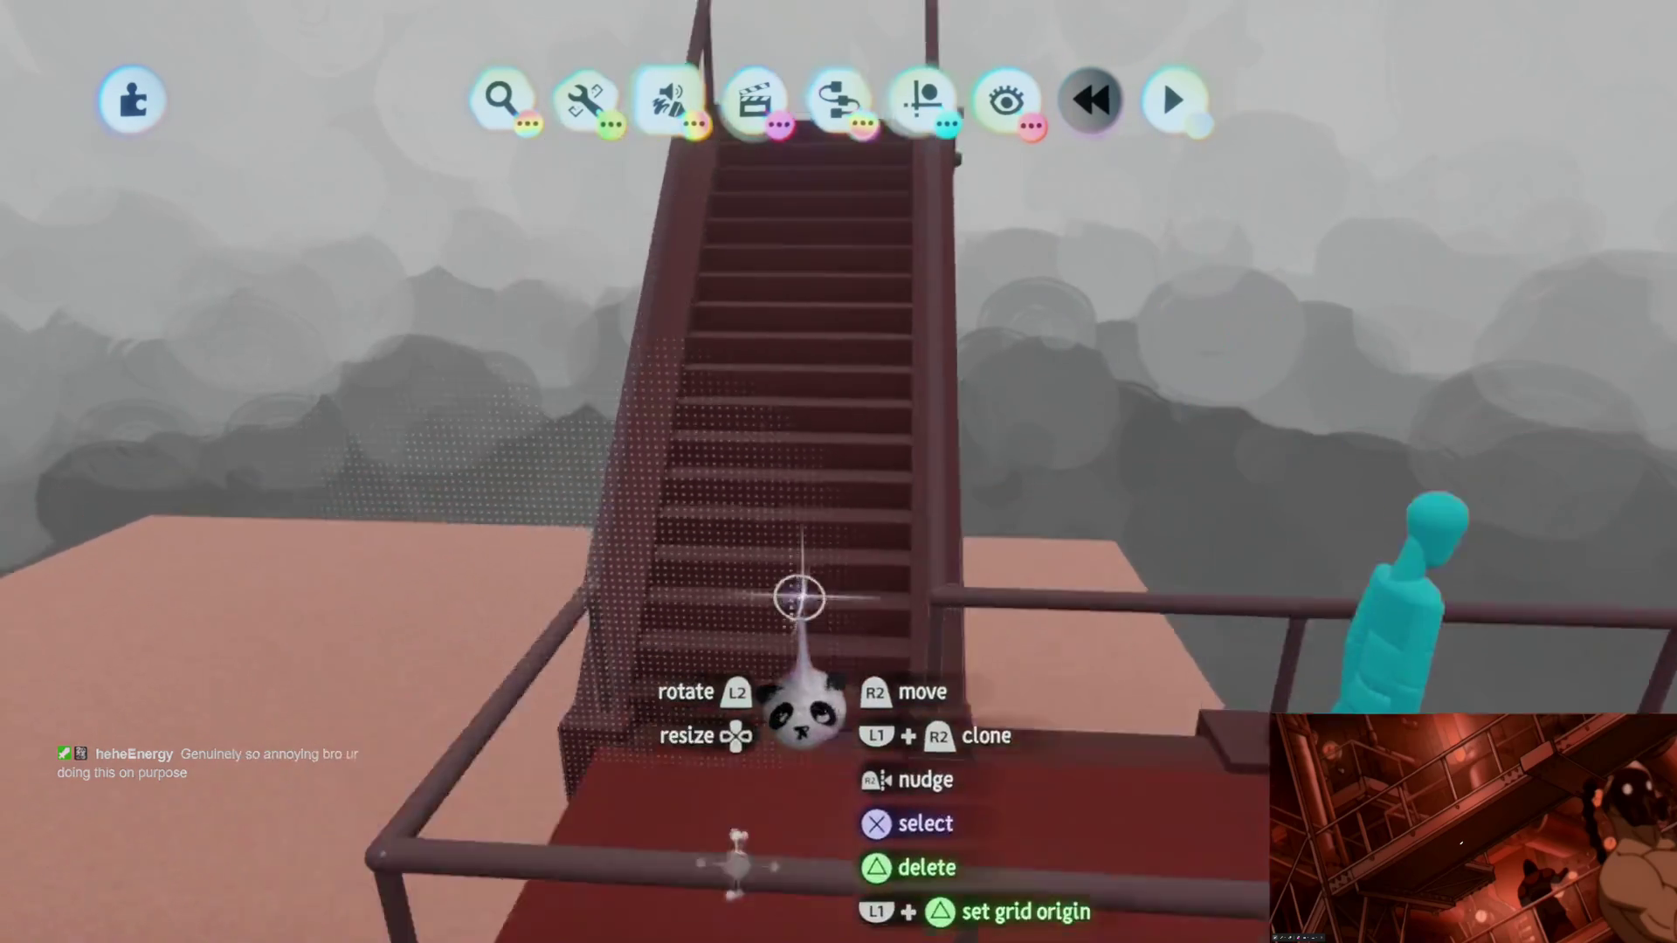
pyautogui.scroll(2, 799, 591)
pyautogui.scroll(2, 799, 437)
pyautogui.scroll(-3, 830, 558)
# Step: Rotate the second walkway piece into position beside the red platform and figure
pyautogui.moveTo(829, 558); pyautogui.dragTo(865, 590, button='middle')
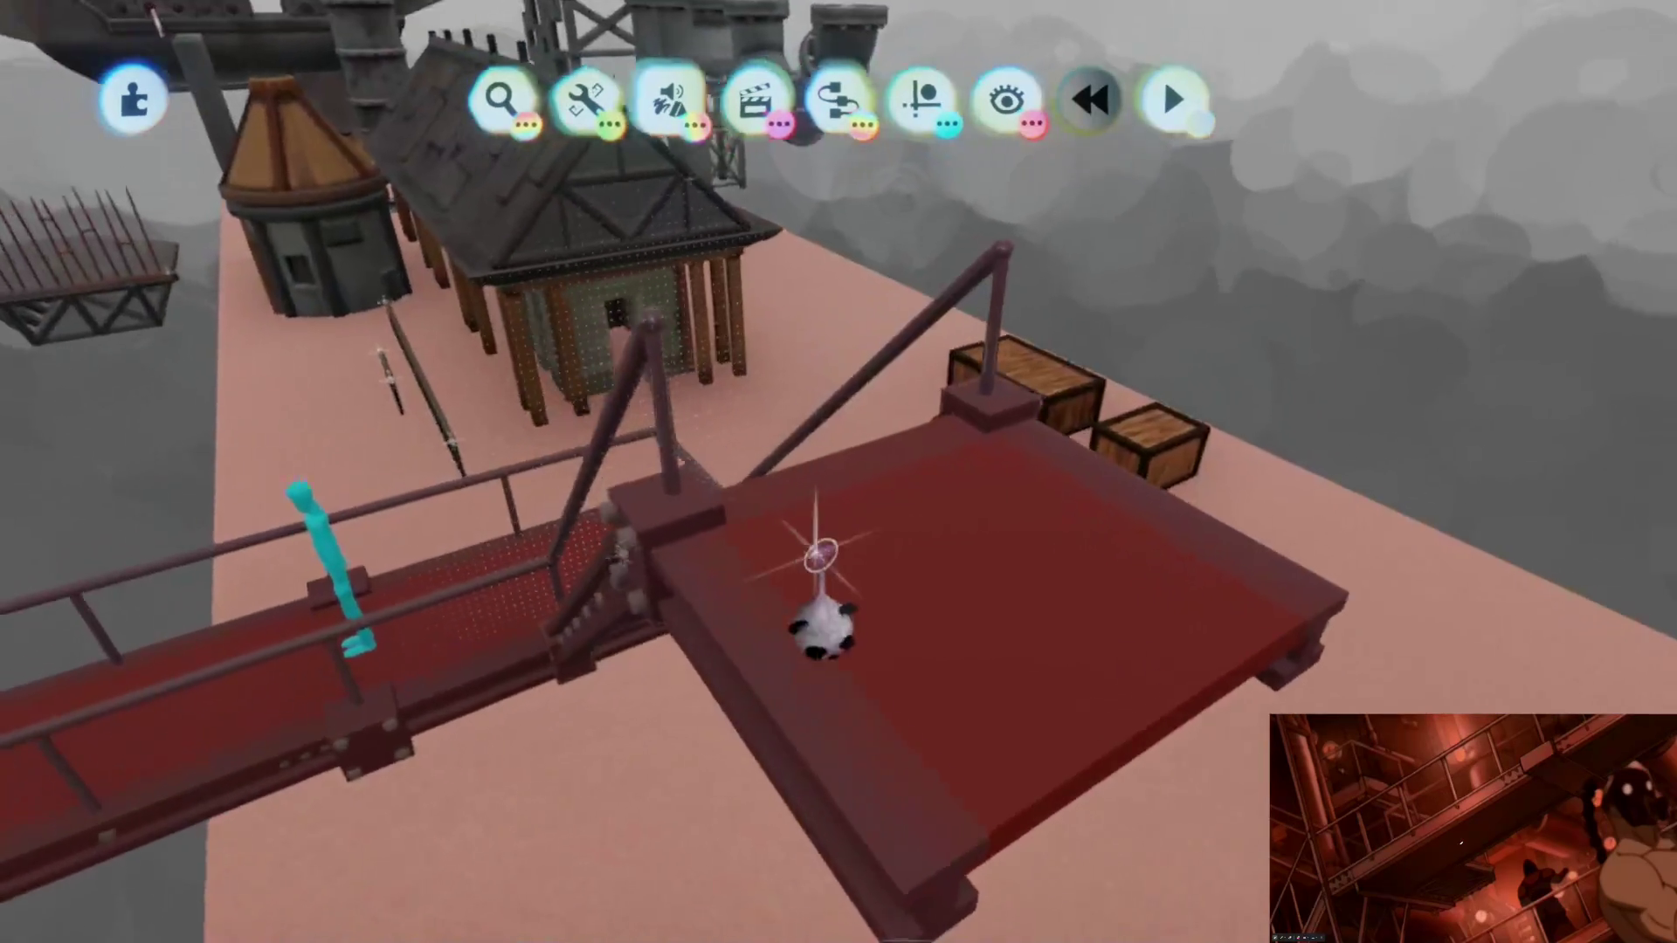
pyautogui.scroll(2, 916, 658)
pyautogui.scroll(-5, 916, 659)
pyautogui.scroll(2, 798, 376)
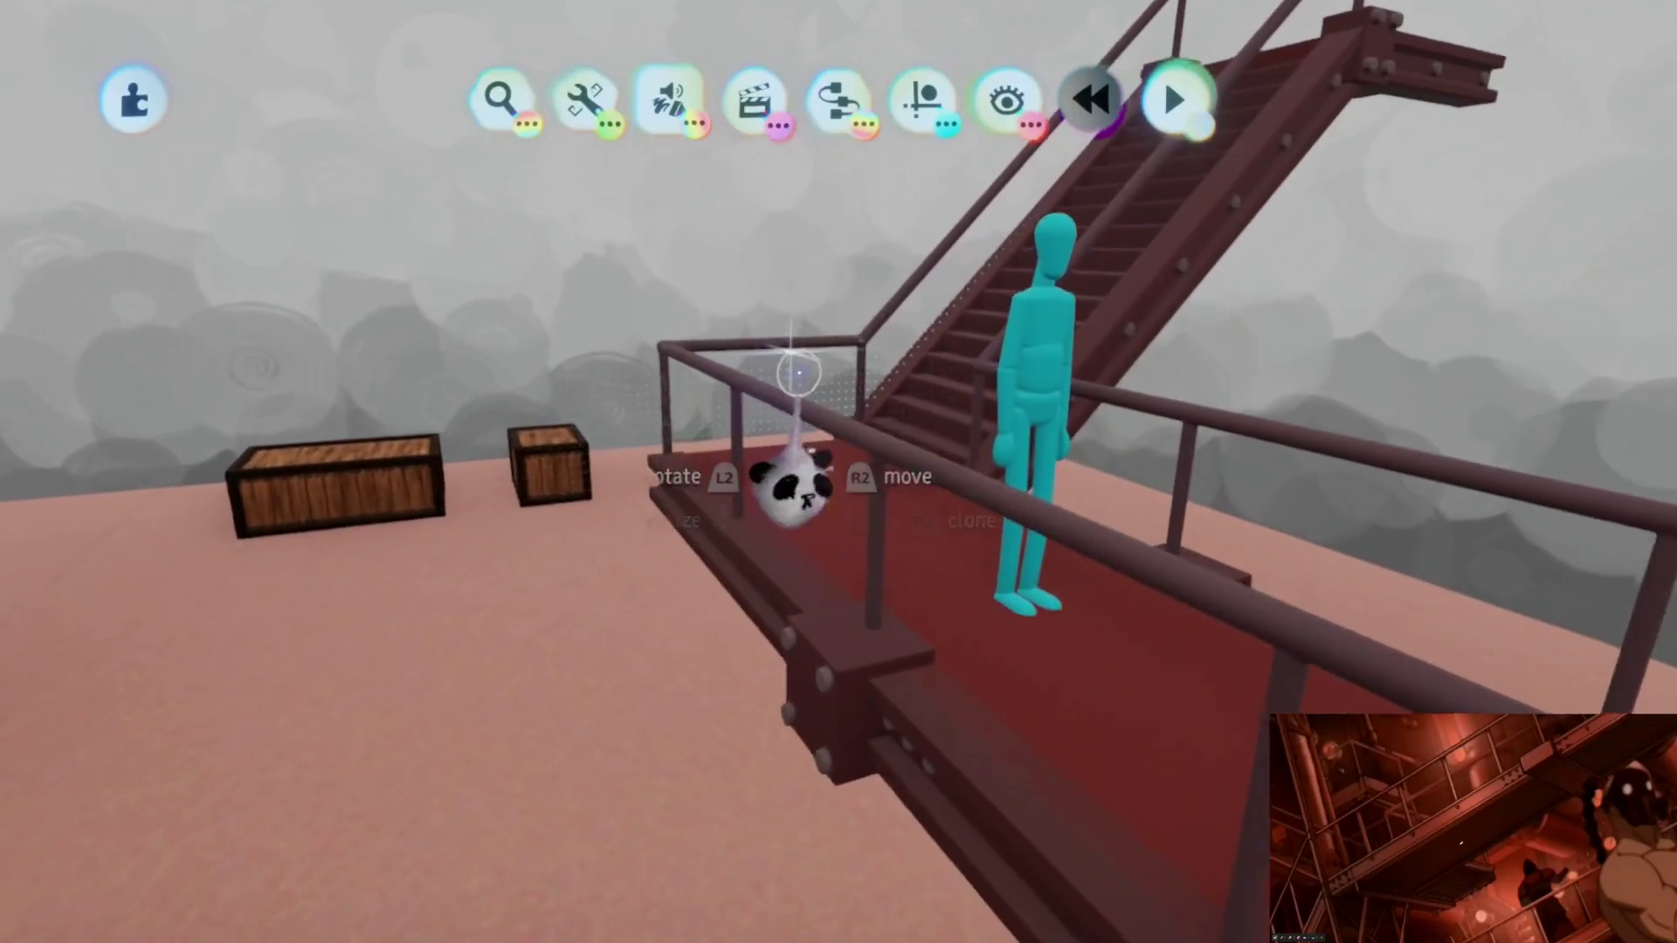
pyautogui.scroll(2, 823, 480)
pyautogui.scroll(3, 846, 567)
pyautogui.scroll(-3, 845, 567)
pyautogui.moveTo(844, 566); pyautogui.dragTo(1048, 618, button='middle')
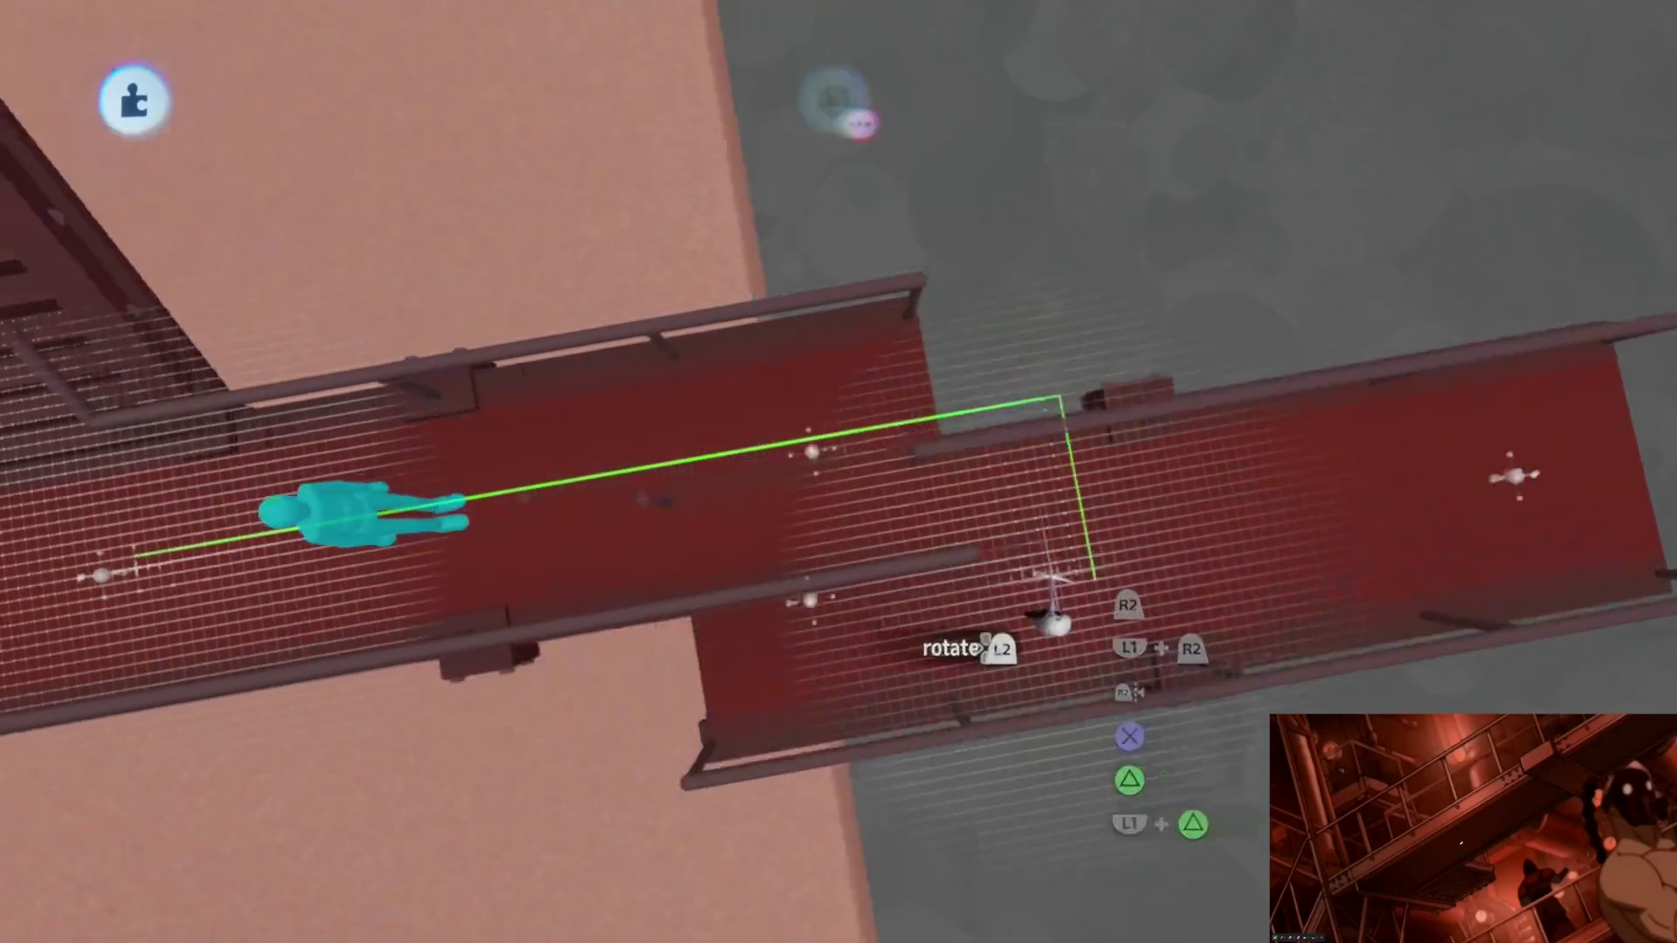
pyautogui.scroll(3, 1141, 599)
pyautogui.moveTo(1140, 541)
pyautogui.mouseDown(button='middle')
pyautogui.moveTo(1037, 476)
pyautogui.moveTo(853, 555)
pyautogui.moveTo(726, 644)
pyautogui.moveTo(806, 517)
pyautogui.mouseUp(button='middle')
pyautogui.moveTo(806, 517); pyautogui.dragTo(859, 466)
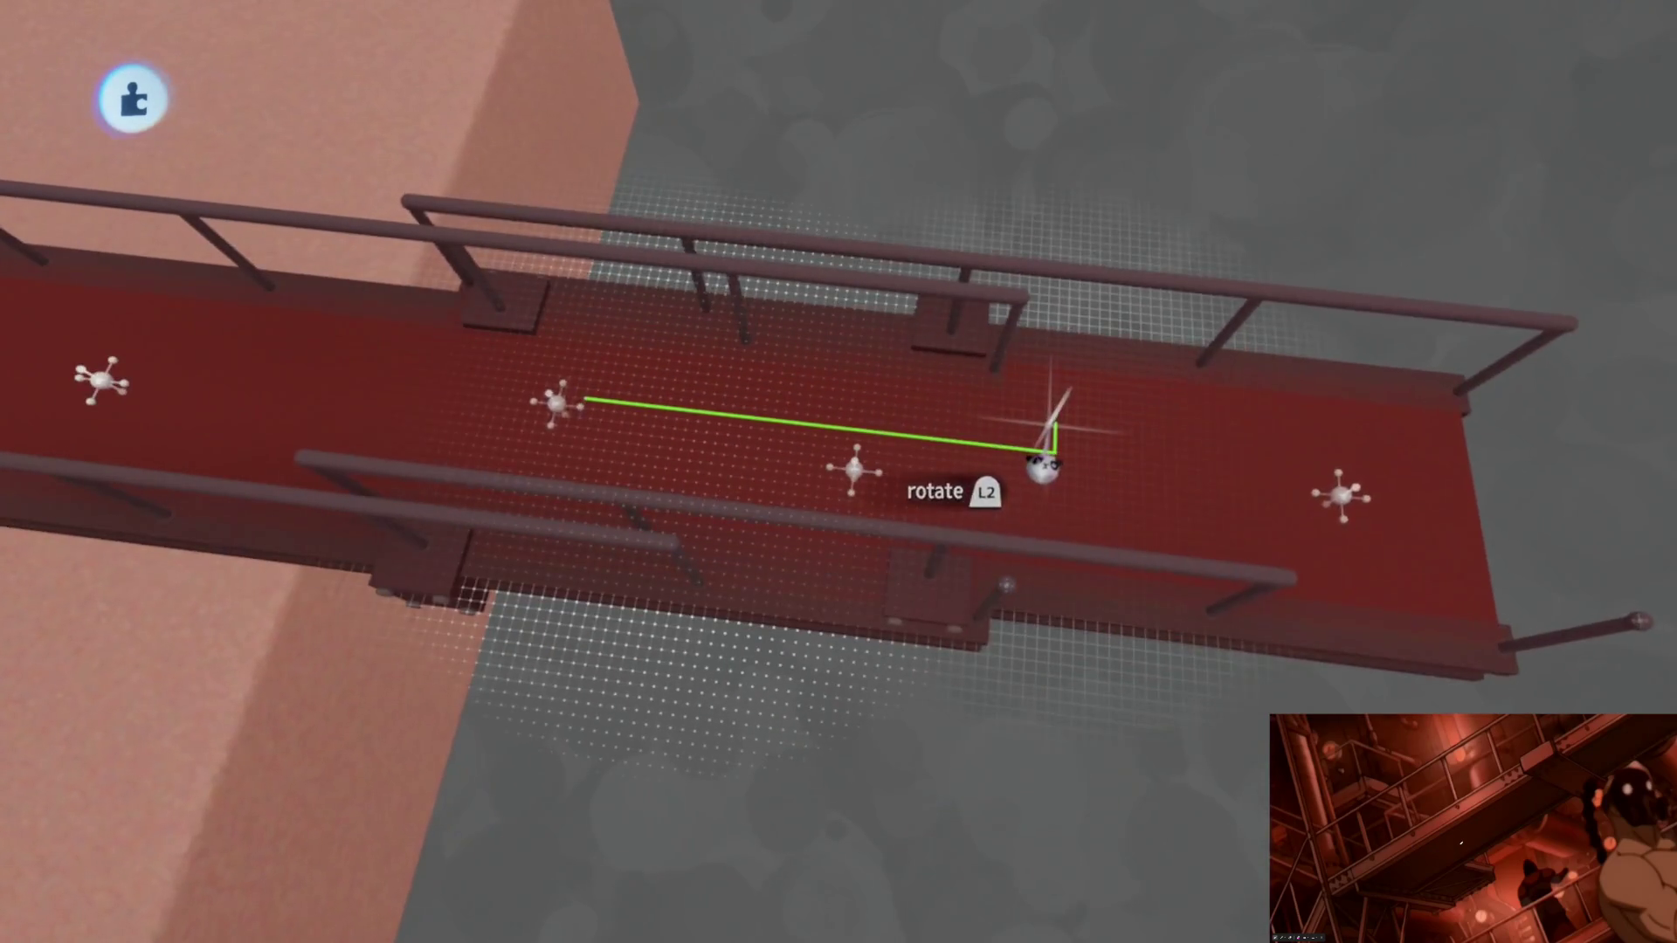
pyautogui.moveTo(918, 281); pyautogui.dragTo(918, 281)
# Step: Clone the staircase and set the copy rising from the walkway
pyautogui.moveTo(918, 281)
pyautogui.mouseDown(button='middle')
pyautogui.moveTo(982, 524)
pyautogui.moveTo(832, 405)
pyautogui.moveTo(839, 469)
pyautogui.moveTo(981, 805)
pyautogui.moveTo(795, 738)
pyautogui.moveTo(831, 712)
pyautogui.moveTo(846, 407)
pyautogui.moveTo(817, 638)
pyautogui.moveTo(808, 517)
pyautogui.moveTo(861, 617)
pyautogui.moveTo(748, 656)
pyautogui.mouseUp(button='middle')
pyautogui.moveTo(748, 655)
pyautogui.mouseDown()
pyautogui.moveTo(918, 562)
pyautogui.moveTo(901, 445)
pyautogui.mouseUp()
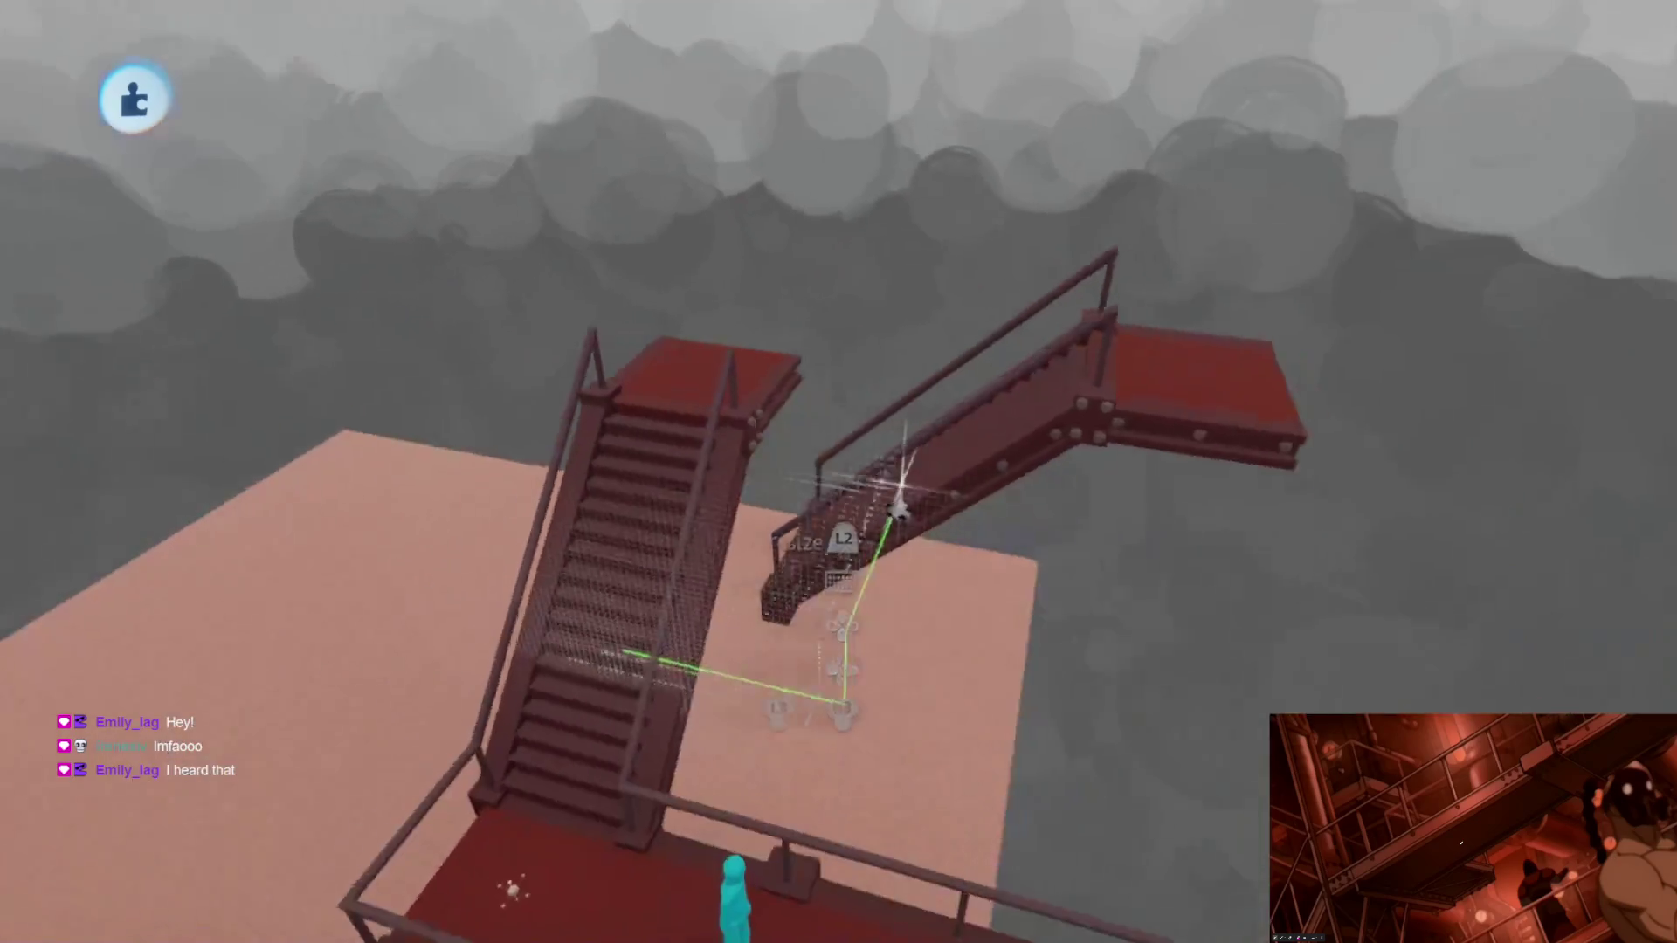
pyautogui.moveTo(899, 281)
pyautogui.mouseDown()
pyautogui.moveTo(873, 281)
pyautogui.moveTo(858, 316)
pyautogui.mouseUp()
pyautogui.moveTo(851, 660); pyautogui.dragTo(886, 573)
pyautogui.moveTo(887, 573); pyautogui.dragTo(831, 386, button='middle')
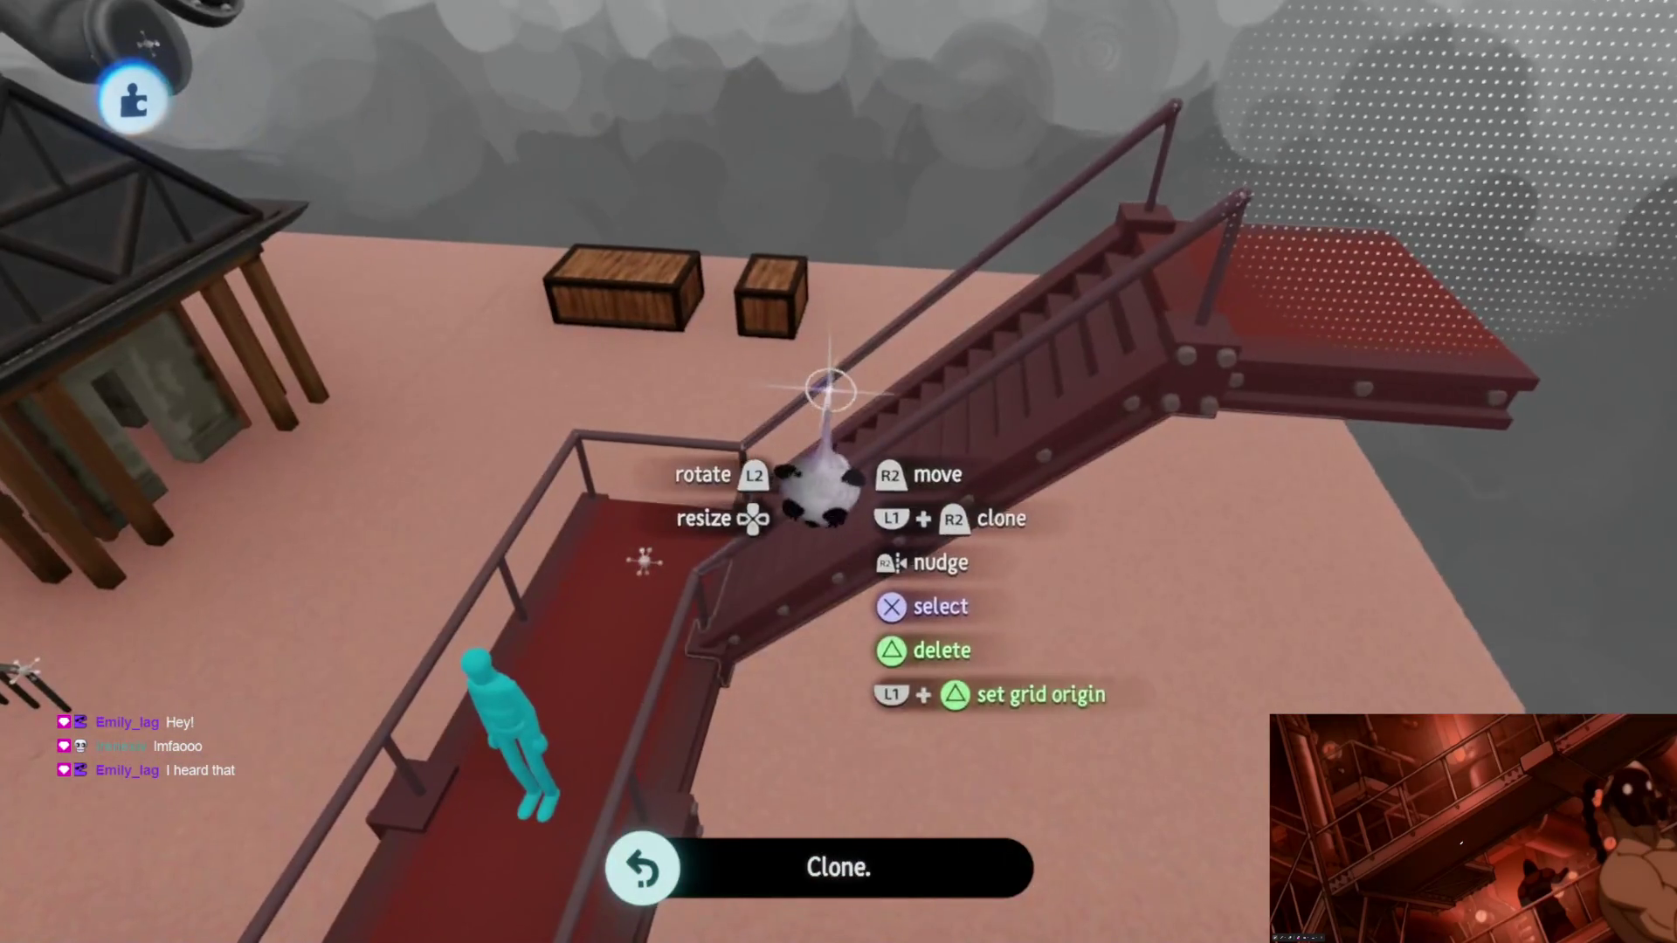
pyautogui.moveTo(848, 476)
pyautogui.mouseDown(button='middle')
pyautogui.moveTo(822, 623)
pyautogui.moveTo(832, 554)
pyautogui.moveTo(768, 592)
pyautogui.moveTo(853, 513)
pyautogui.moveTo(853, 551)
pyautogui.moveTo(863, 530)
pyautogui.moveTo(695, 573)
pyautogui.moveTo(760, 544)
pyautogui.moveTo(676, 535)
pyautogui.mouseUp(button='middle')
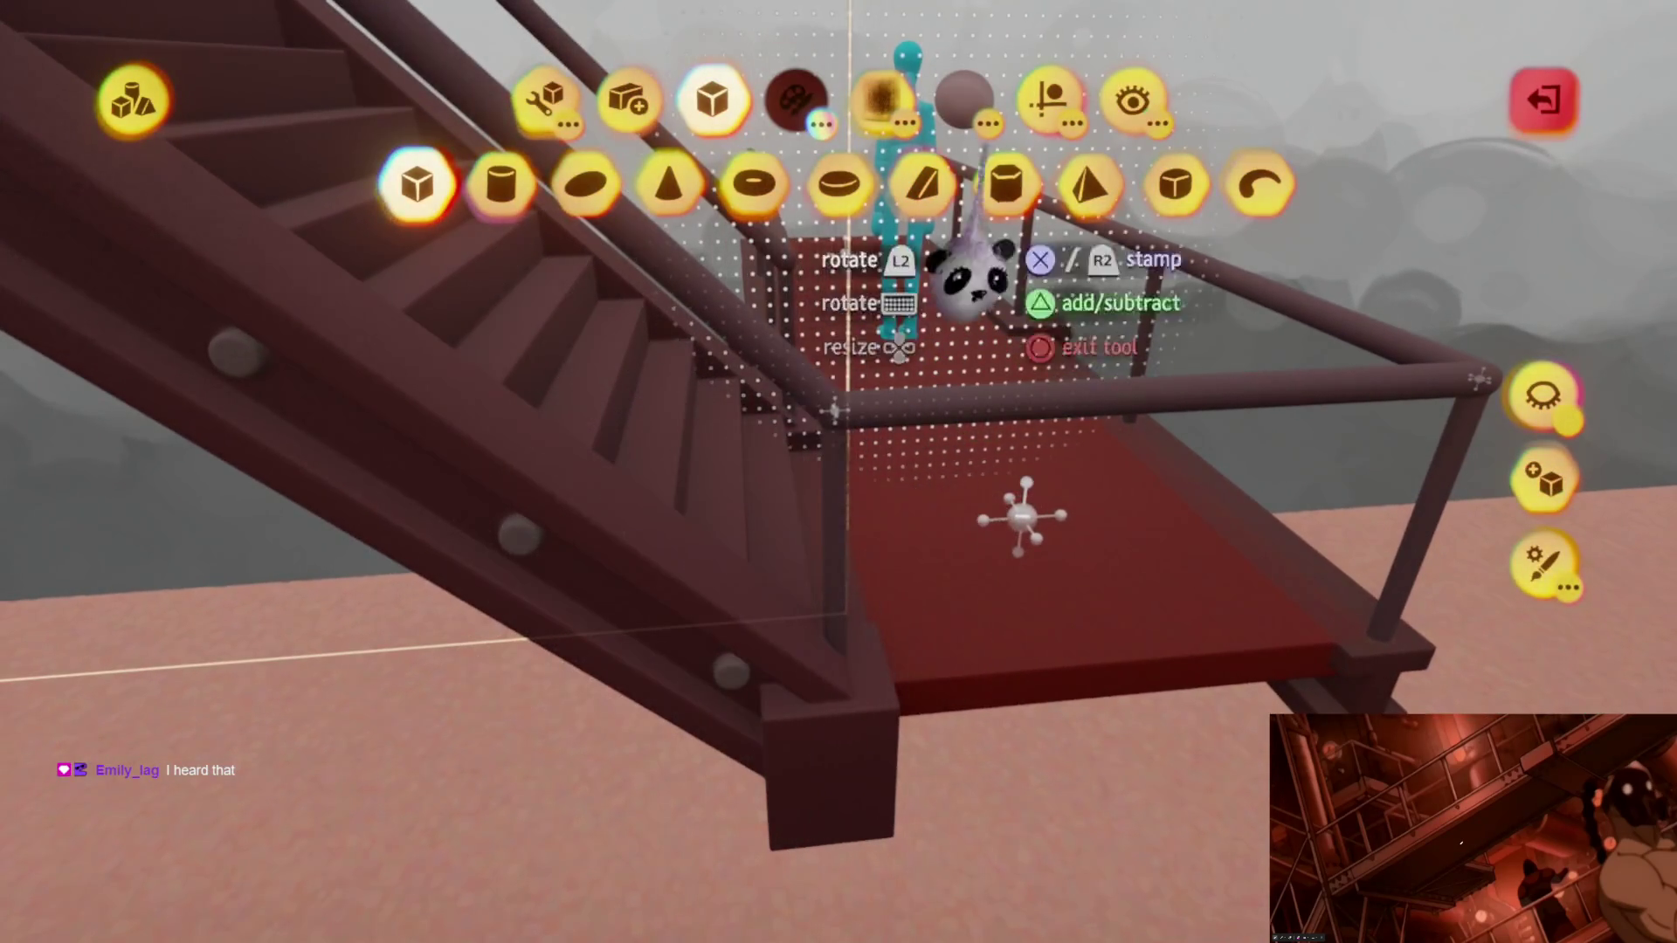
# Step: Add a snap point on the staircase with the Snap Point tool, then exit sculpt mode
pyautogui.click(1232, 316)
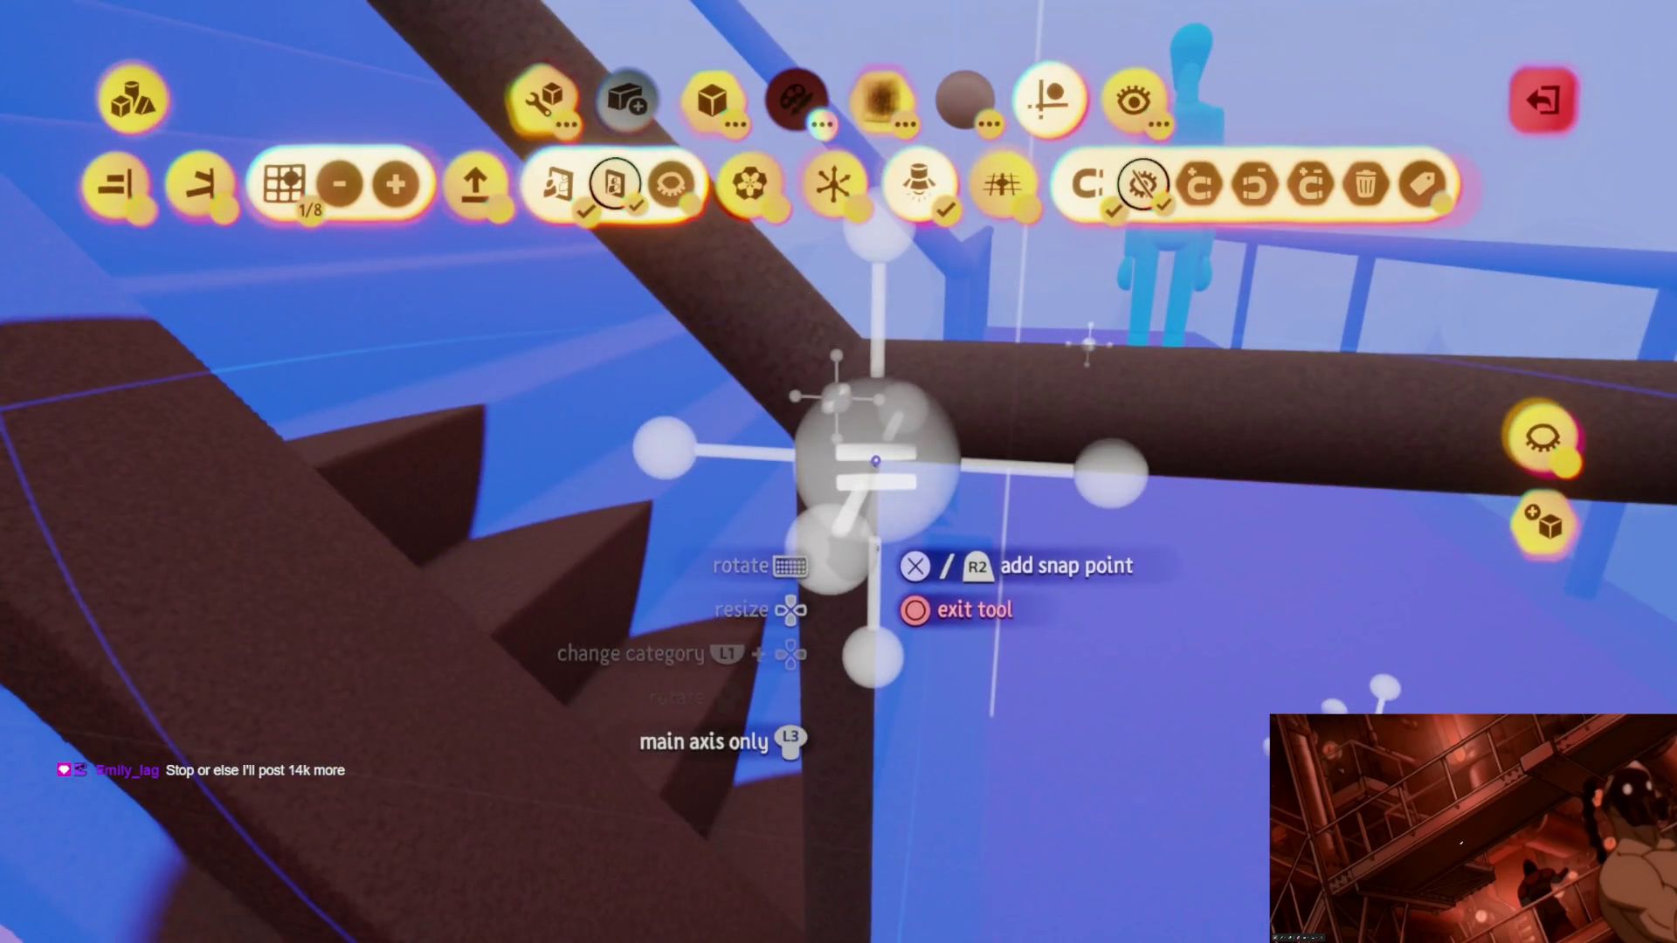
pyautogui.moveTo(876, 507)
pyautogui.mouseDown(button='middle')
pyautogui.moveTo(873, 473)
pyautogui.moveTo(840, 473)
pyautogui.moveTo(861, 420)
pyautogui.moveTo(909, 418)
pyautogui.moveTo(900, 498)
pyautogui.moveTo(842, 498)
pyautogui.moveTo(877, 485)
pyautogui.moveTo(899, 507)
pyautogui.moveTo(836, 472)
pyautogui.moveTo(883, 486)
pyautogui.moveTo(861, 413)
pyautogui.moveTo(838, 482)
pyautogui.moveTo(945, 482)
pyautogui.moveTo(871, 589)
pyautogui.mouseUp(button='middle')
pyautogui.click(856, 475)
pyautogui.press('Escape')
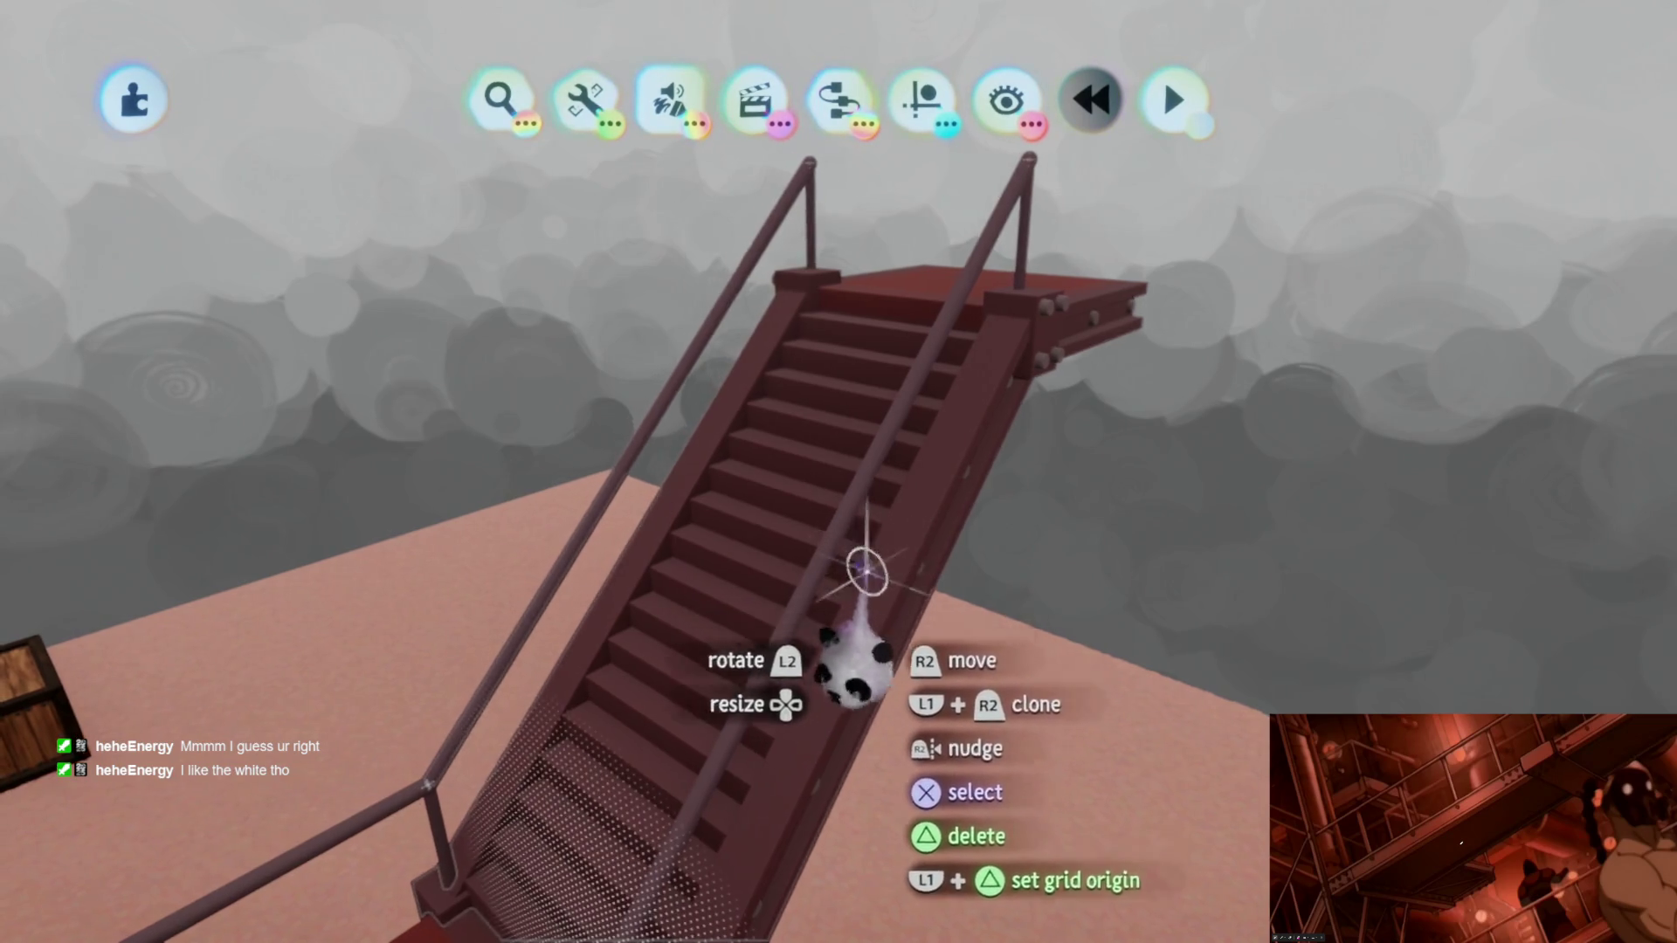
# Step: Rotate the grabbed staircase upright and set it down in place from above
pyautogui.moveTo(769, 749); pyautogui.dragTo(986, 635, button='middle')
pyautogui.moveTo(986, 635); pyautogui.dragTo(977, 313)
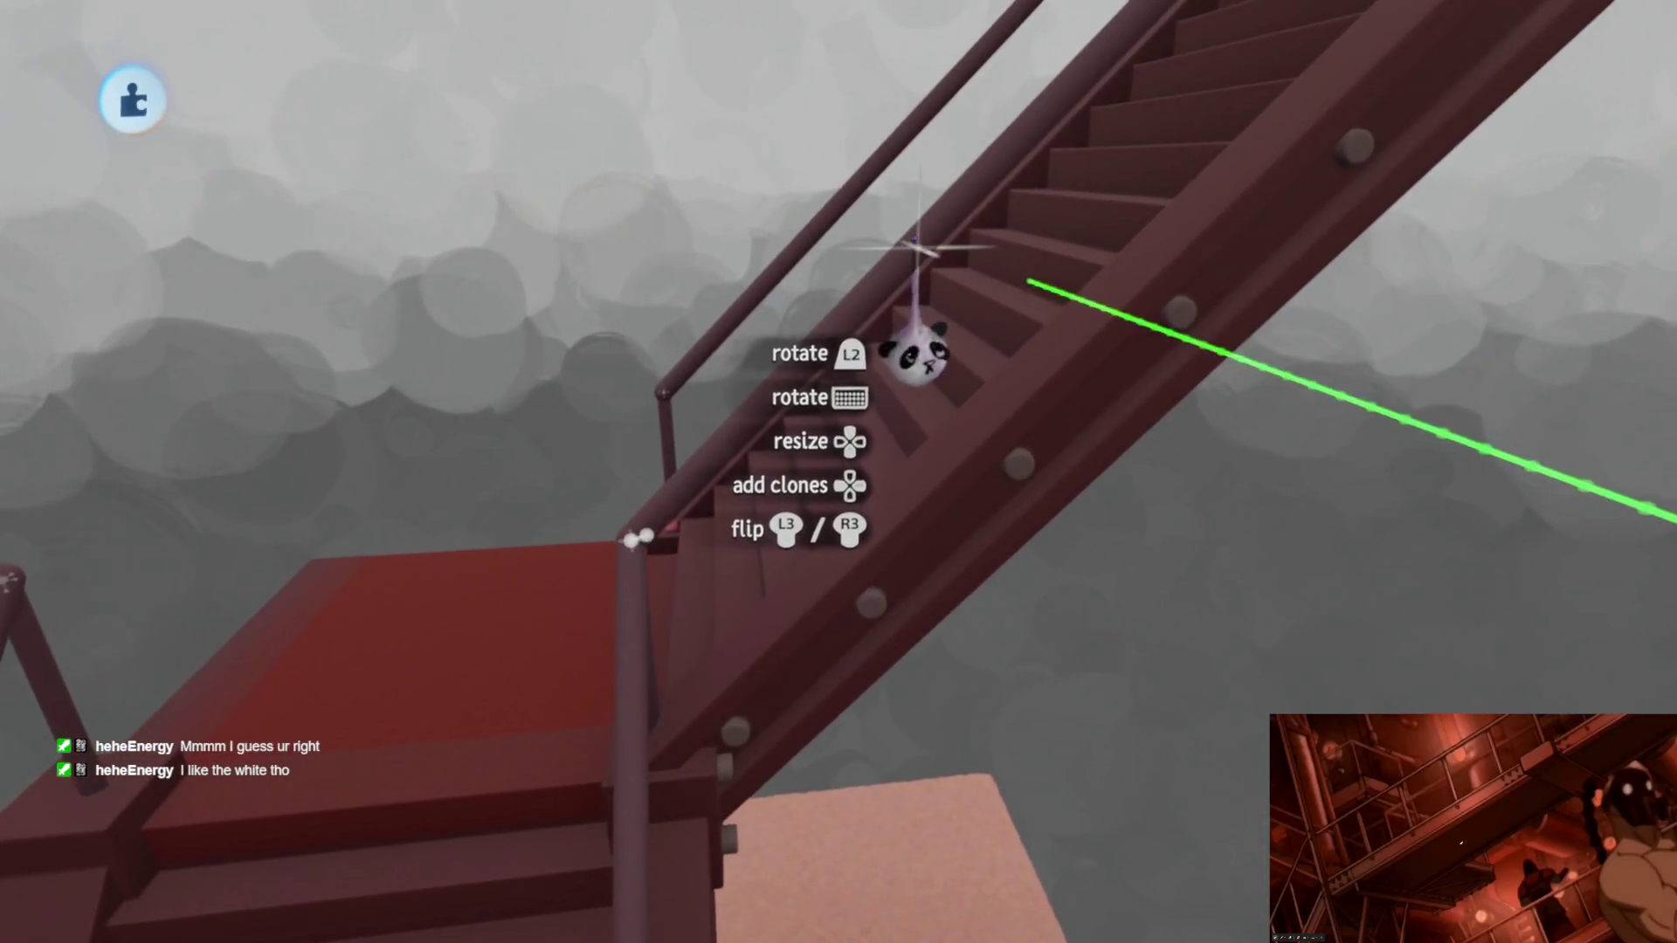
pyautogui.moveTo(977, 311); pyautogui.dragTo(920, 292)
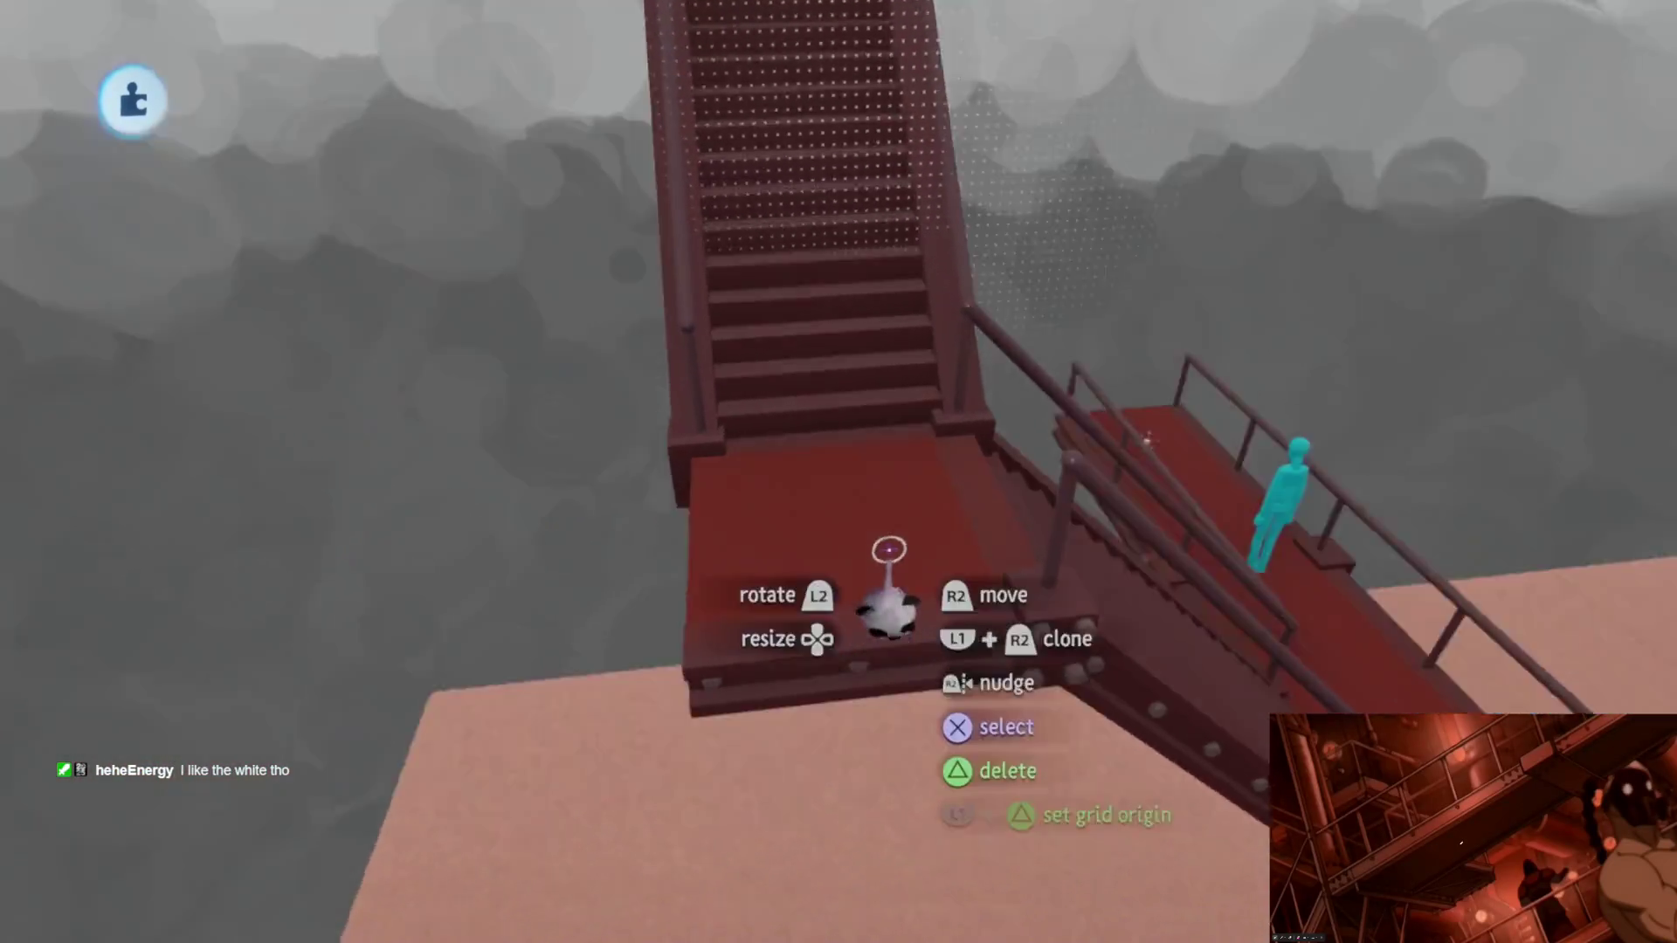
pyautogui.moveTo(895, 596); pyautogui.dragTo(853, 390, button='middle')
pyautogui.moveTo(854, 389)
pyautogui.mouseDown()
pyautogui.moveTo(674, 542)
pyautogui.moveTo(928, 705)
pyautogui.moveTo(910, 554)
pyautogui.mouseUp()
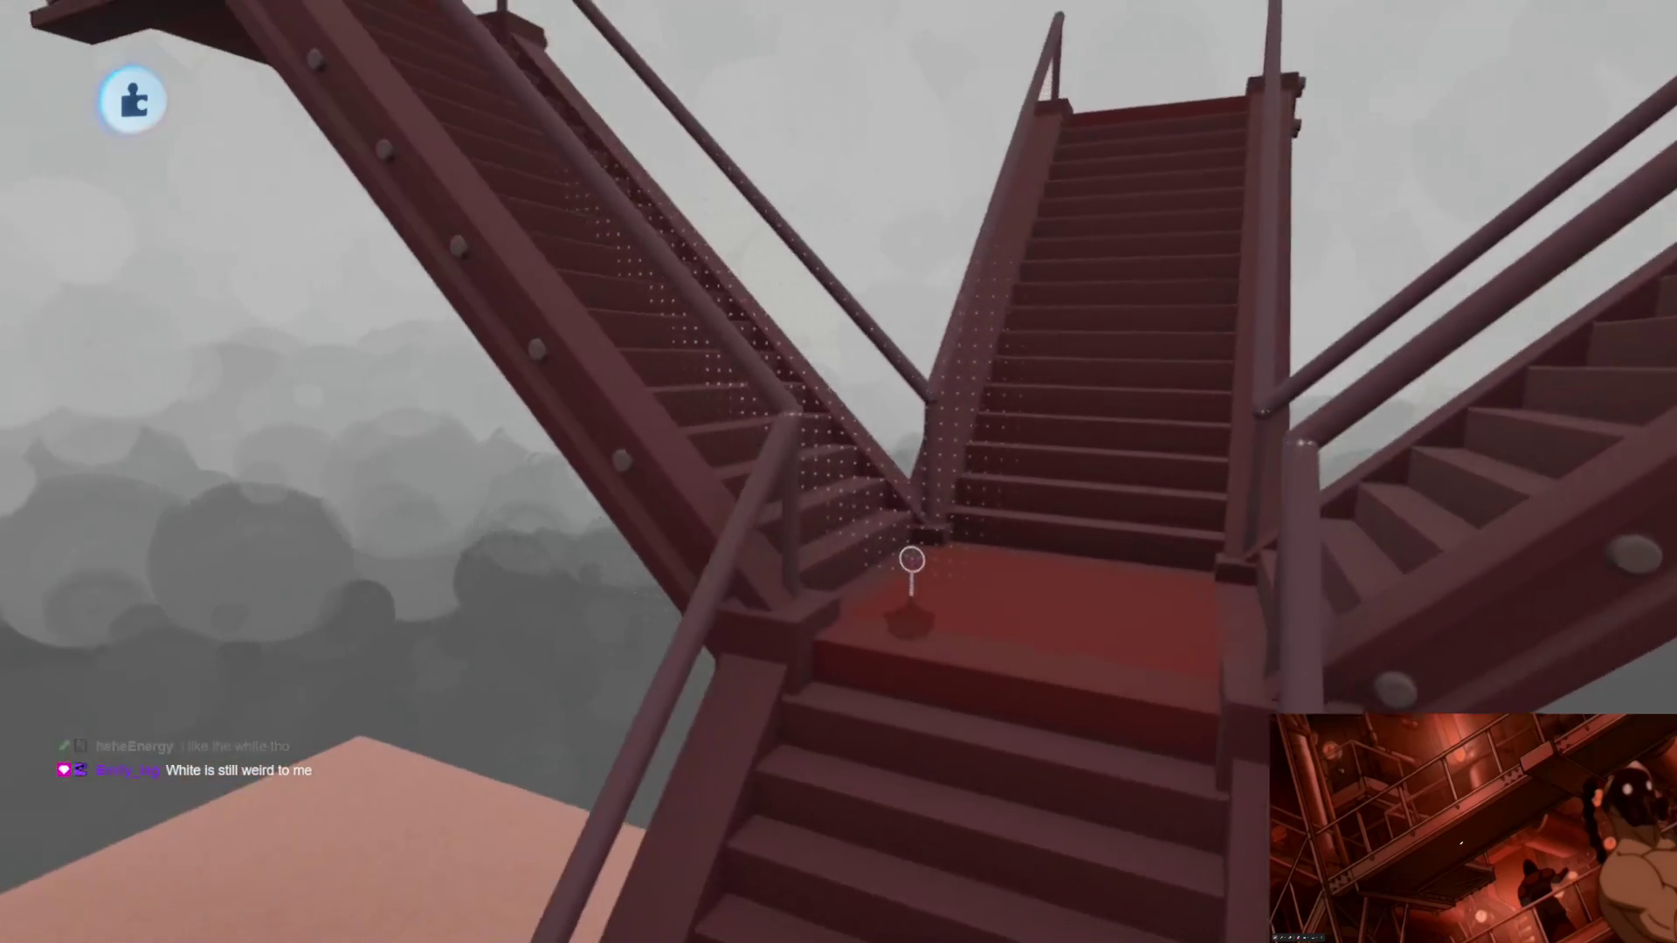
pyautogui.moveTo(910, 555)
pyautogui.mouseDown(button='middle')
pyautogui.moveTo(914, 589)
pyautogui.moveTo(887, 618)
pyautogui.moveTo(535, 773)
pyautogui.moveTo(899, 561)
pyautogui.mouseUp(button='middle')
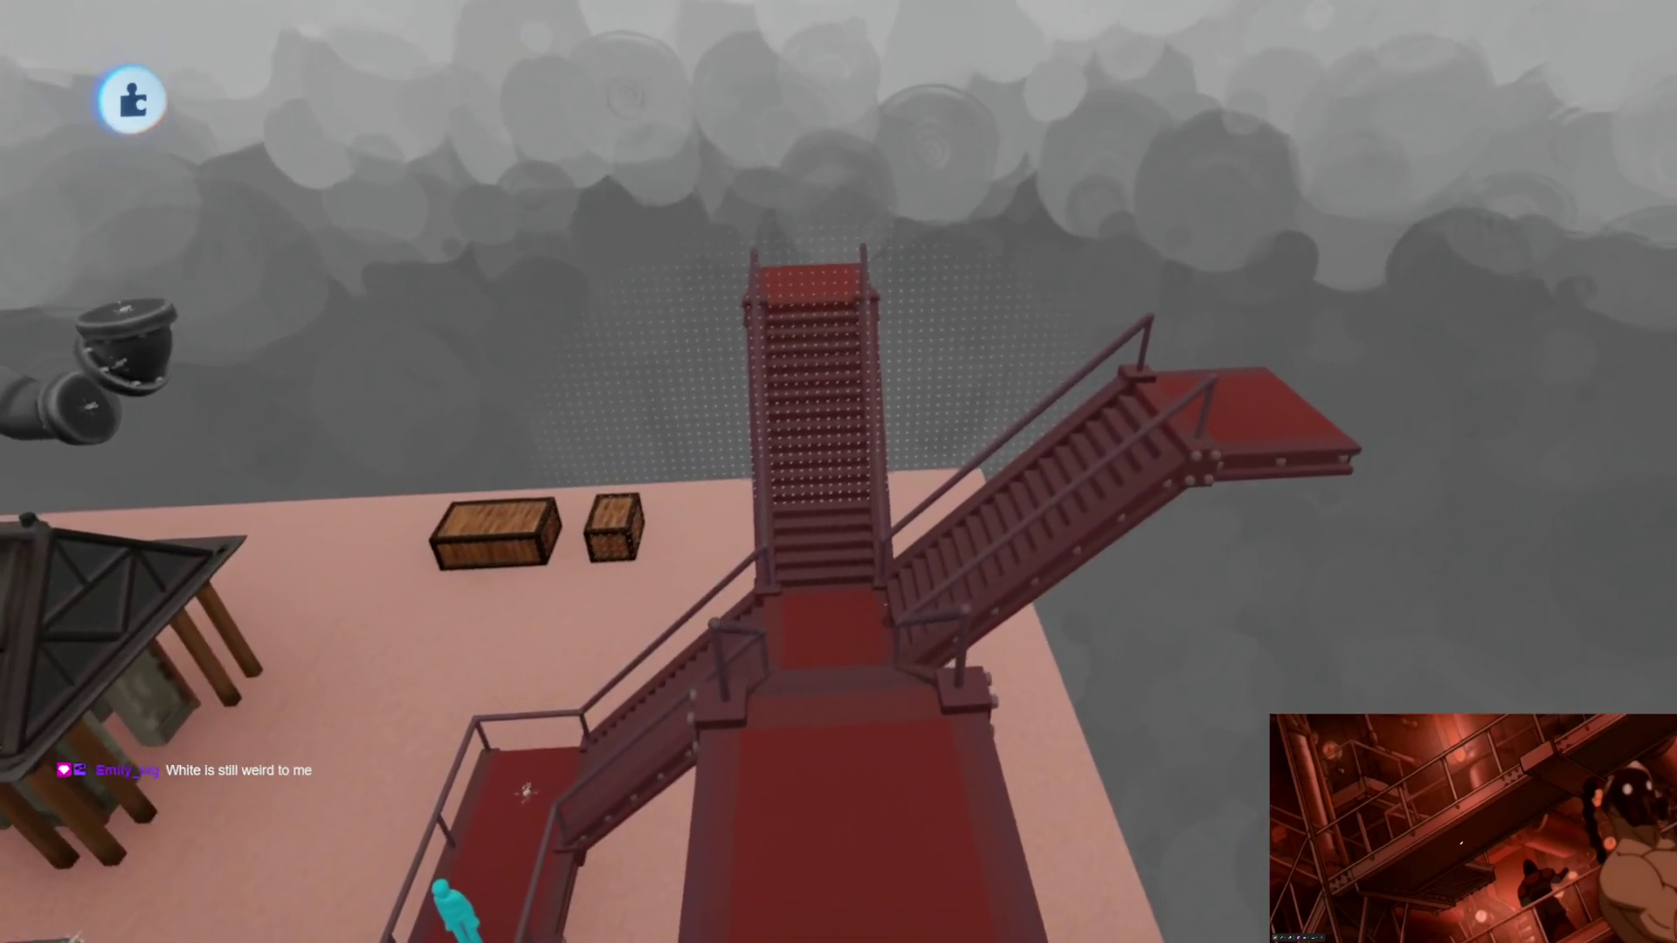
# Step: Snap a staircase at the landing and clone it into another flight
pyautogui.moveTo(900, 562); pyautogui.dragTo(1023, 708)
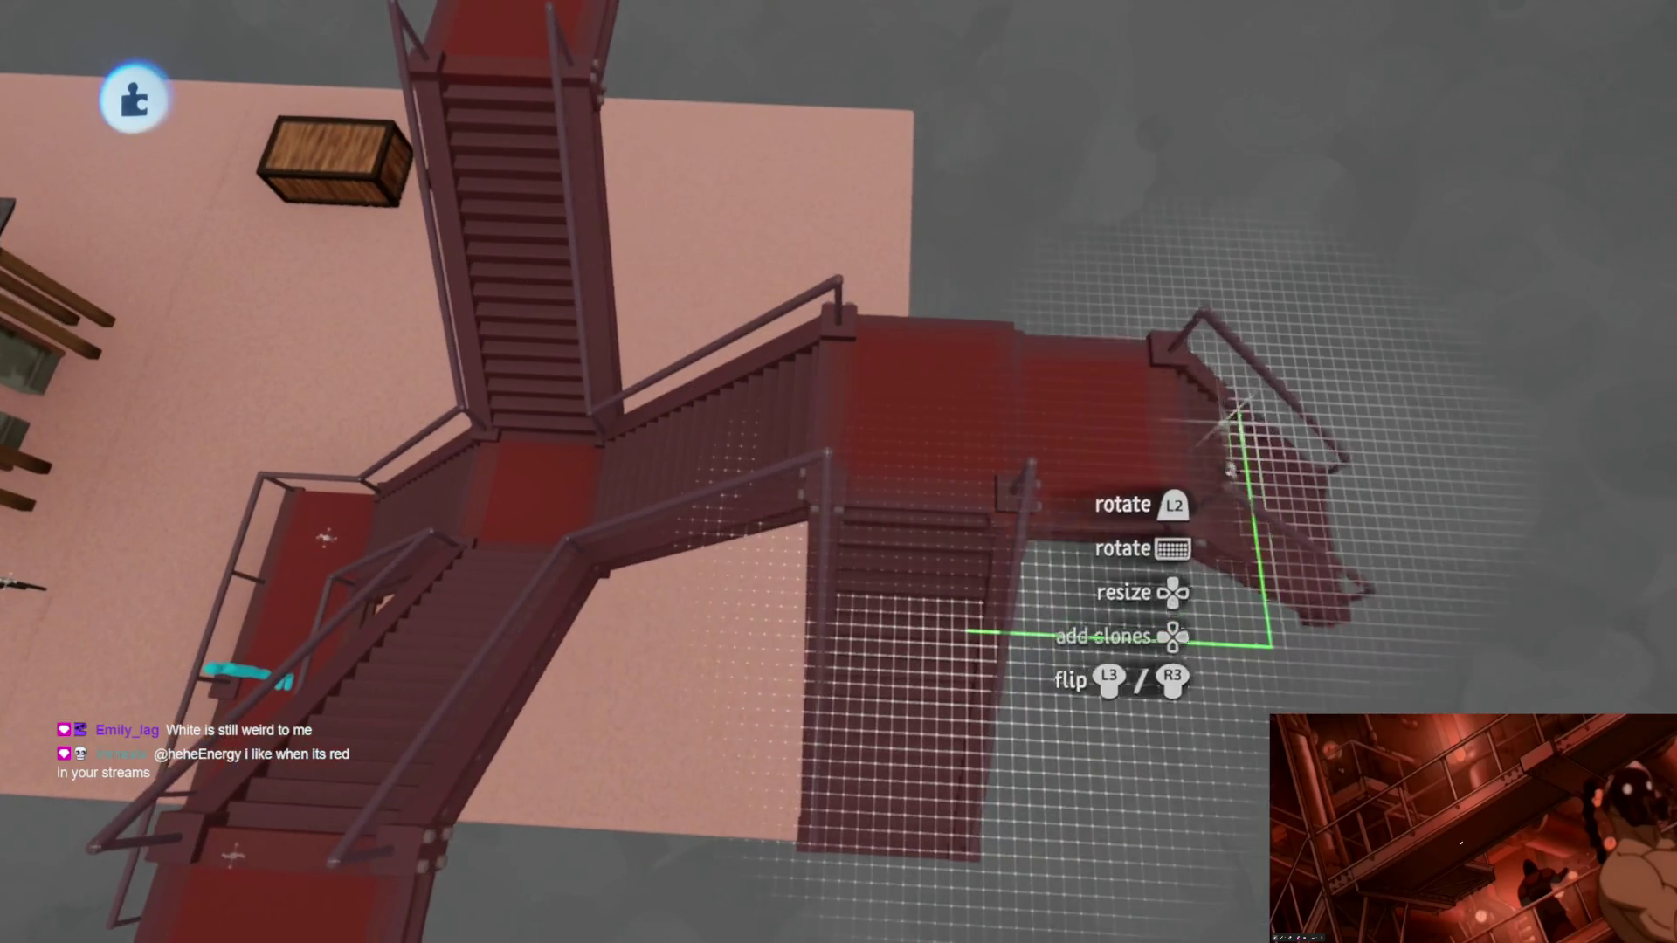
pyautogui.moveTo(1255, 606)
pyautogui.mouseDown()
pyautogui.moveTo(1124, 410)
pyautogui.moveTo(906, 498)
pyautogui.mouseUp()
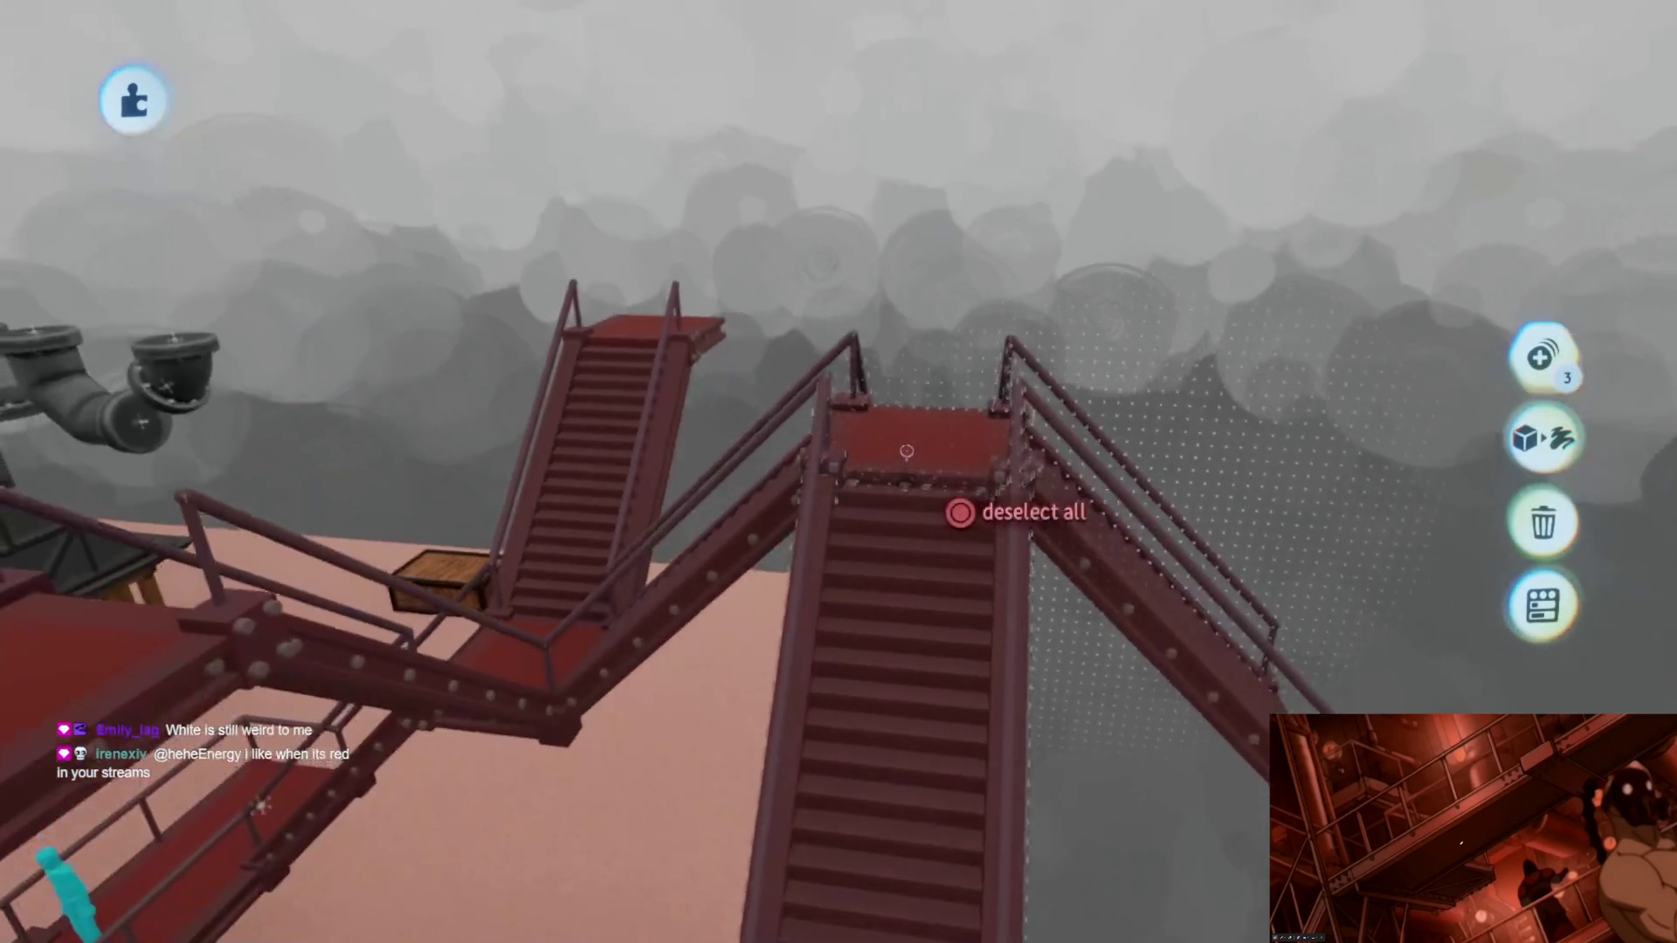
pyautogui.moveTo(906, 499); pyautogui.dragTo(924, 511, button='middle')
pyautogui.moveTo(846, 170); pyautogui.dragTo(966, 236)
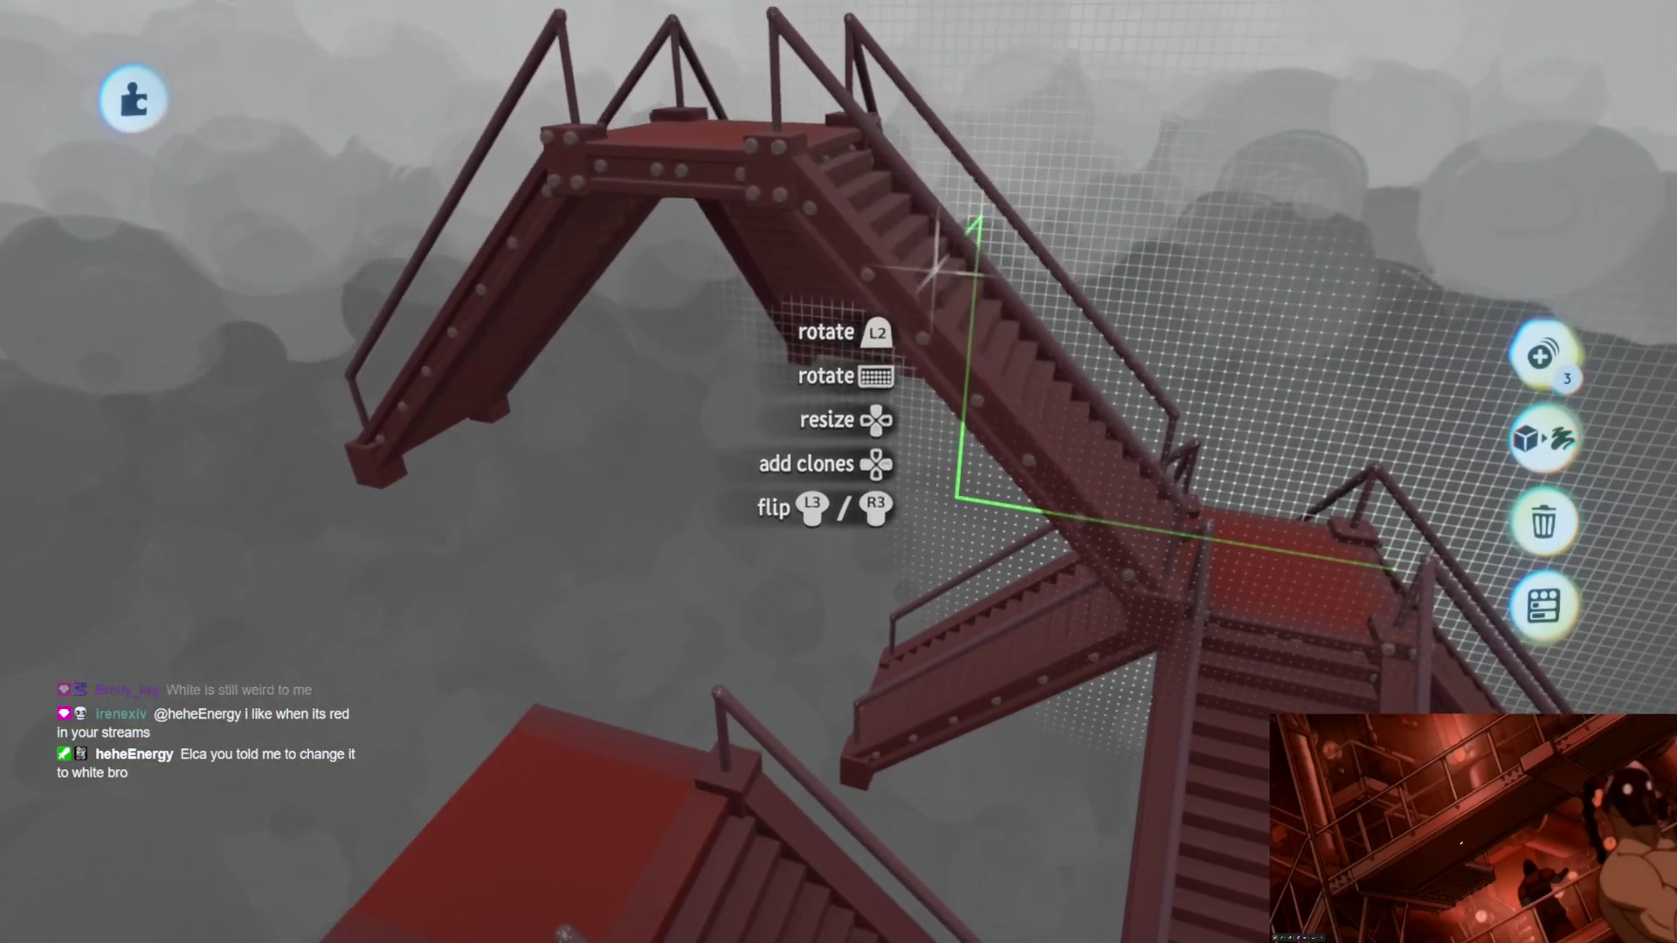
pyautogui.moveTo(965, 236); pyautogui.dragTo(860, 551)
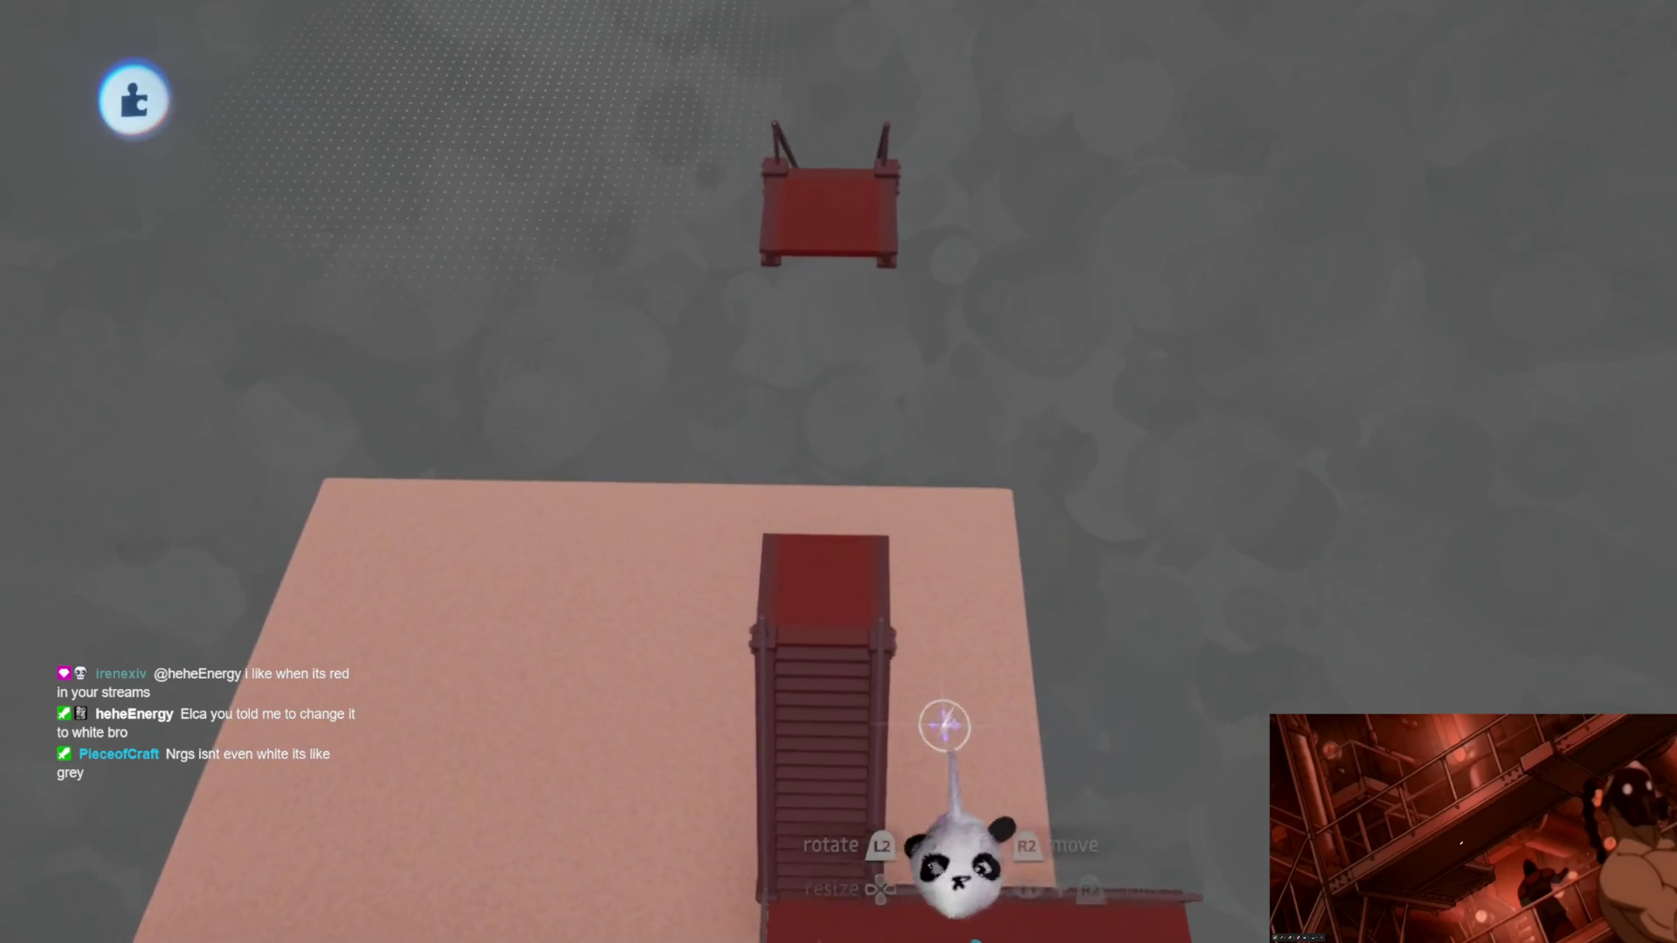
# Step: Position the flights and walkway together and review the assembled structure along the walkway
pyautogui.moveTo(851, 288)
pyautogui.mouseDown(button='middle')
pyautogui.moveTo(881, 322)
pyautogui.moveTo(897, 581)
pyautogui.moveTo(790, 412)
pyautogui.mouseUp(button='middle')
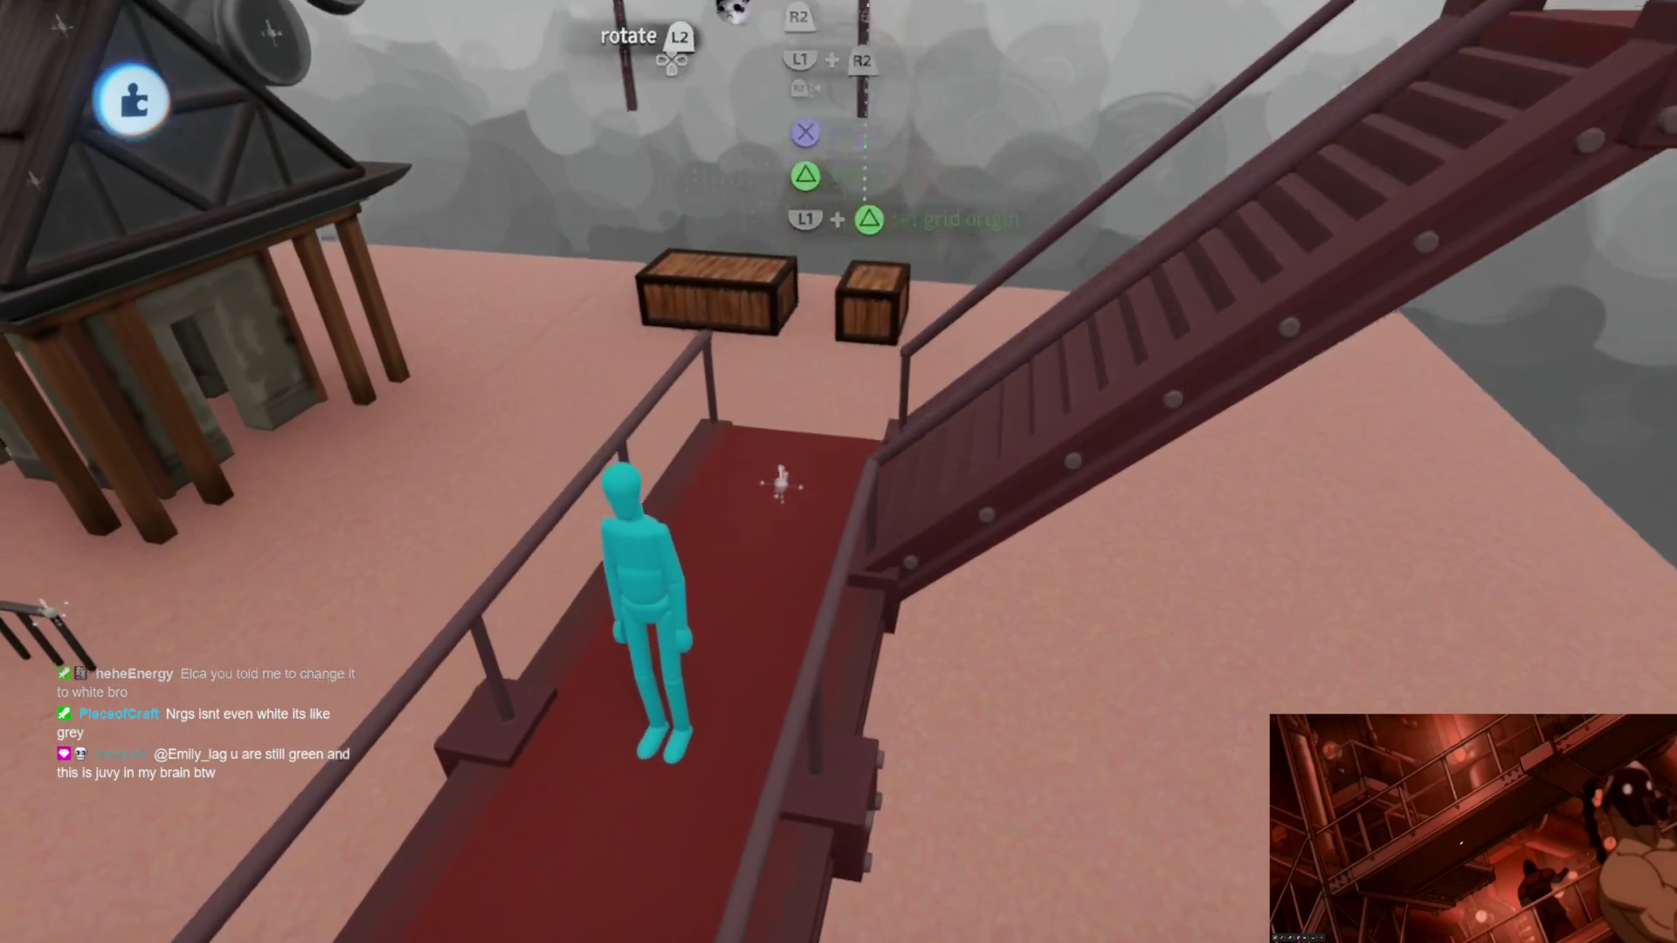
pyautogui.moveTo(802, 297)
pyautogui.mouseDown()
pyautogui.moveTo(889, 467)
pyautogui.moveTo(937, 386)
pyautogui.moveTo(921, 322)
pyautogui.mouseUp()
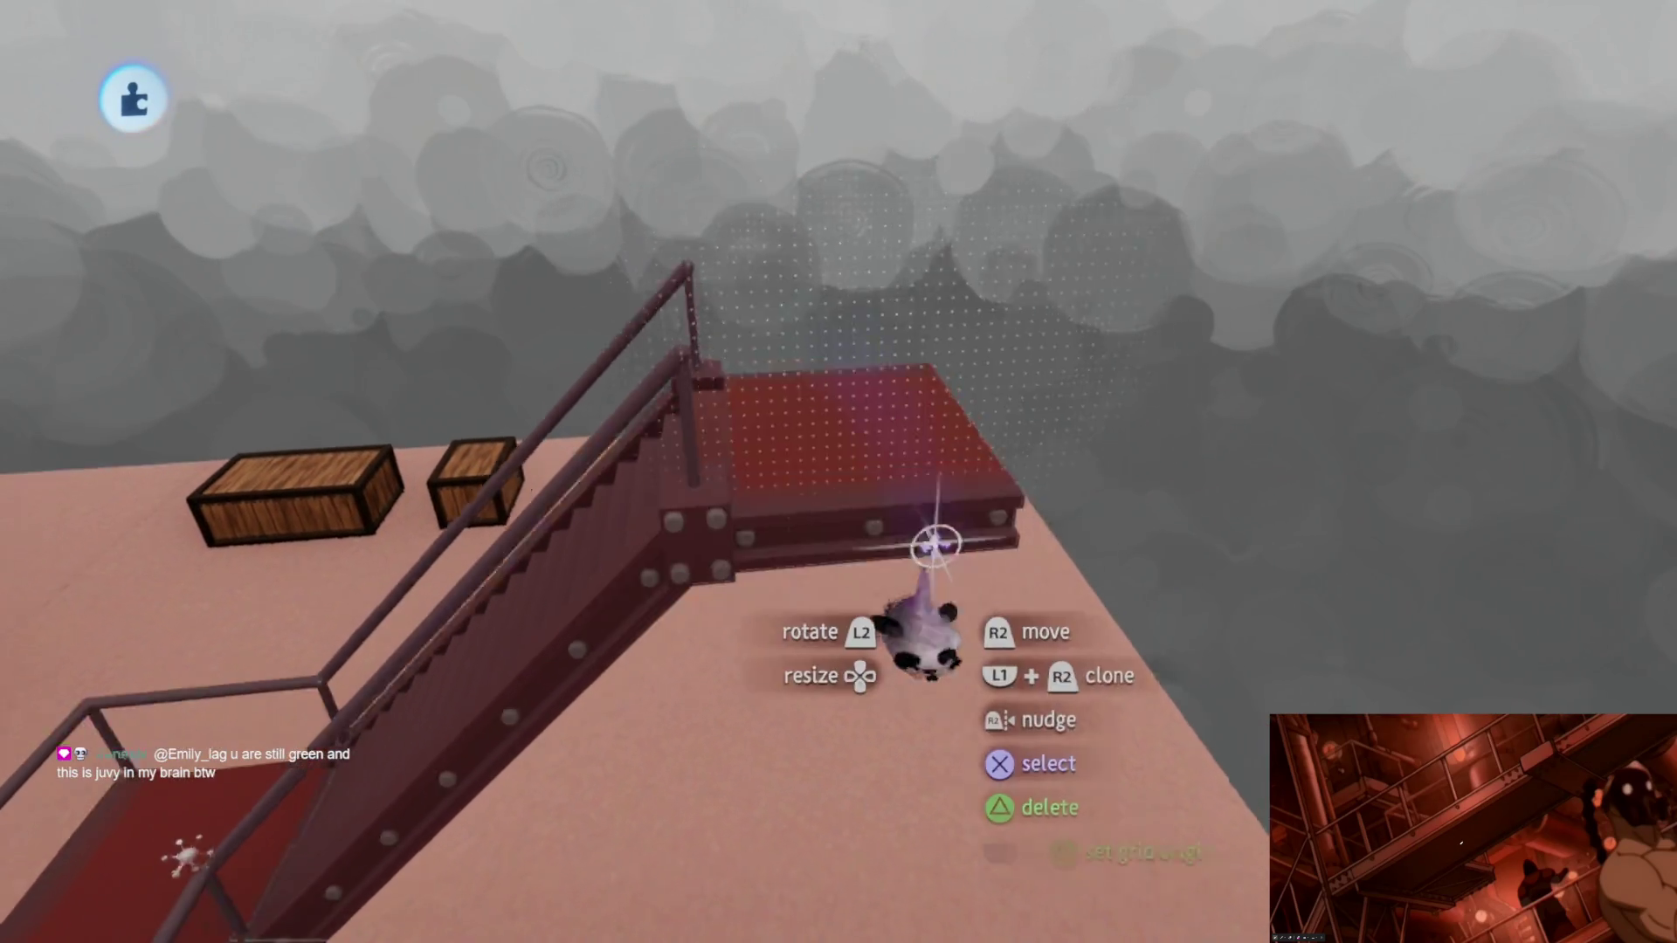
pyautogui.moveTo(827, 376); pyautogui.dragTo(881, 449, button='middle')
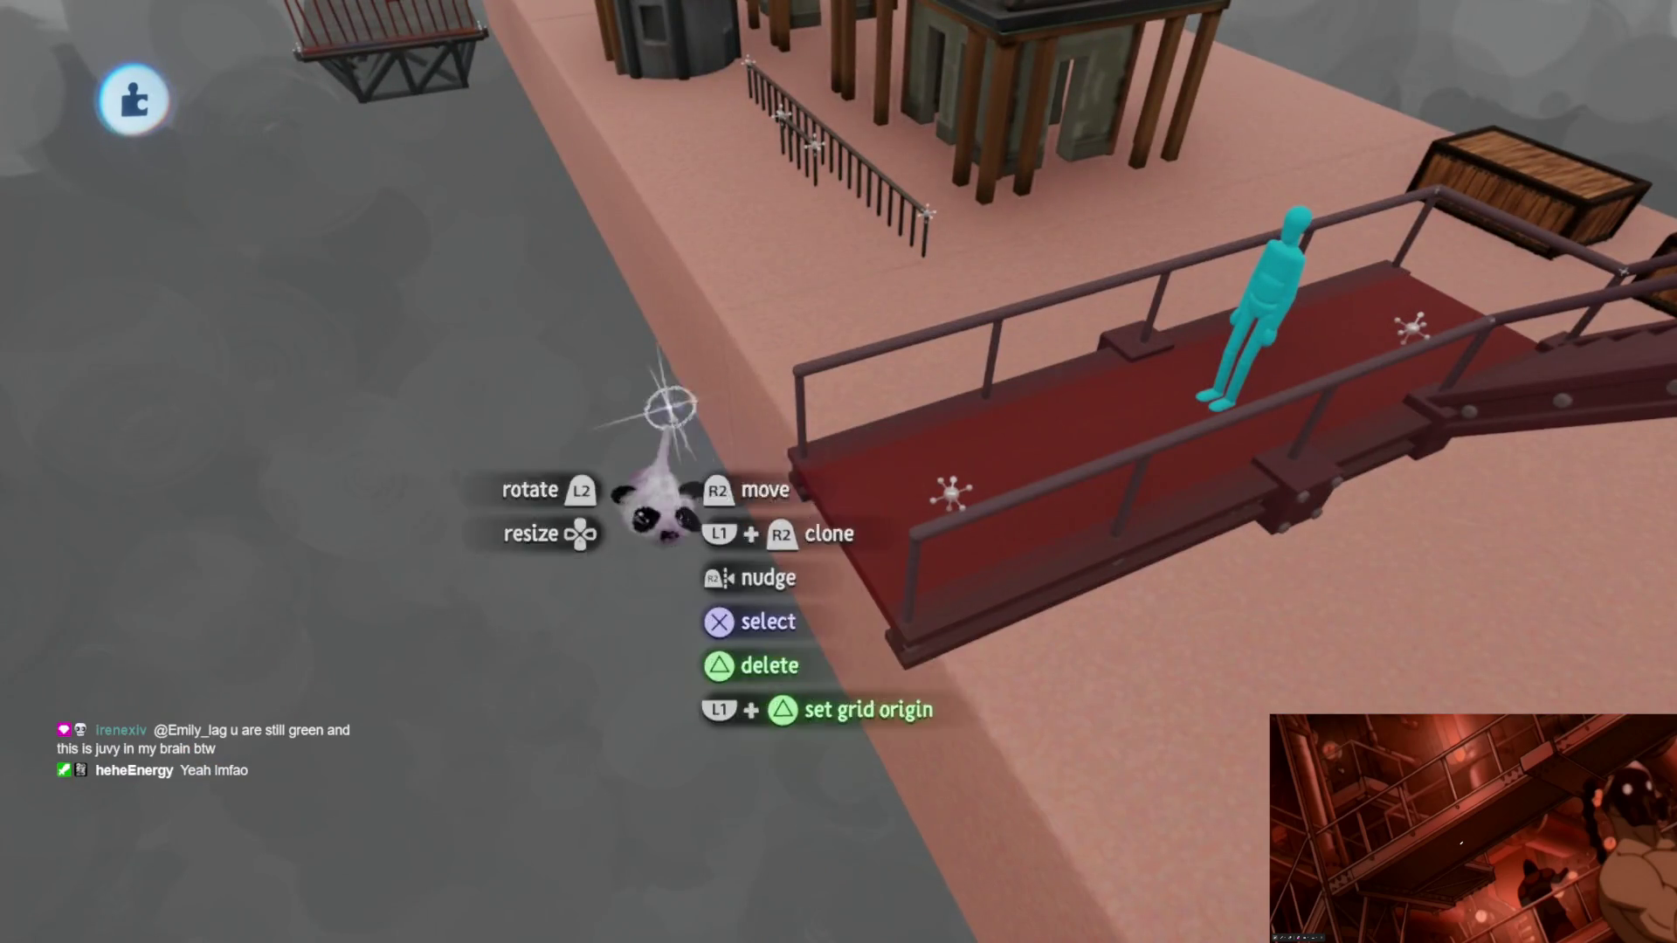
pyautogui.moveTo(835, 469); pyautogui.dragTo(679, 189, button='middle')
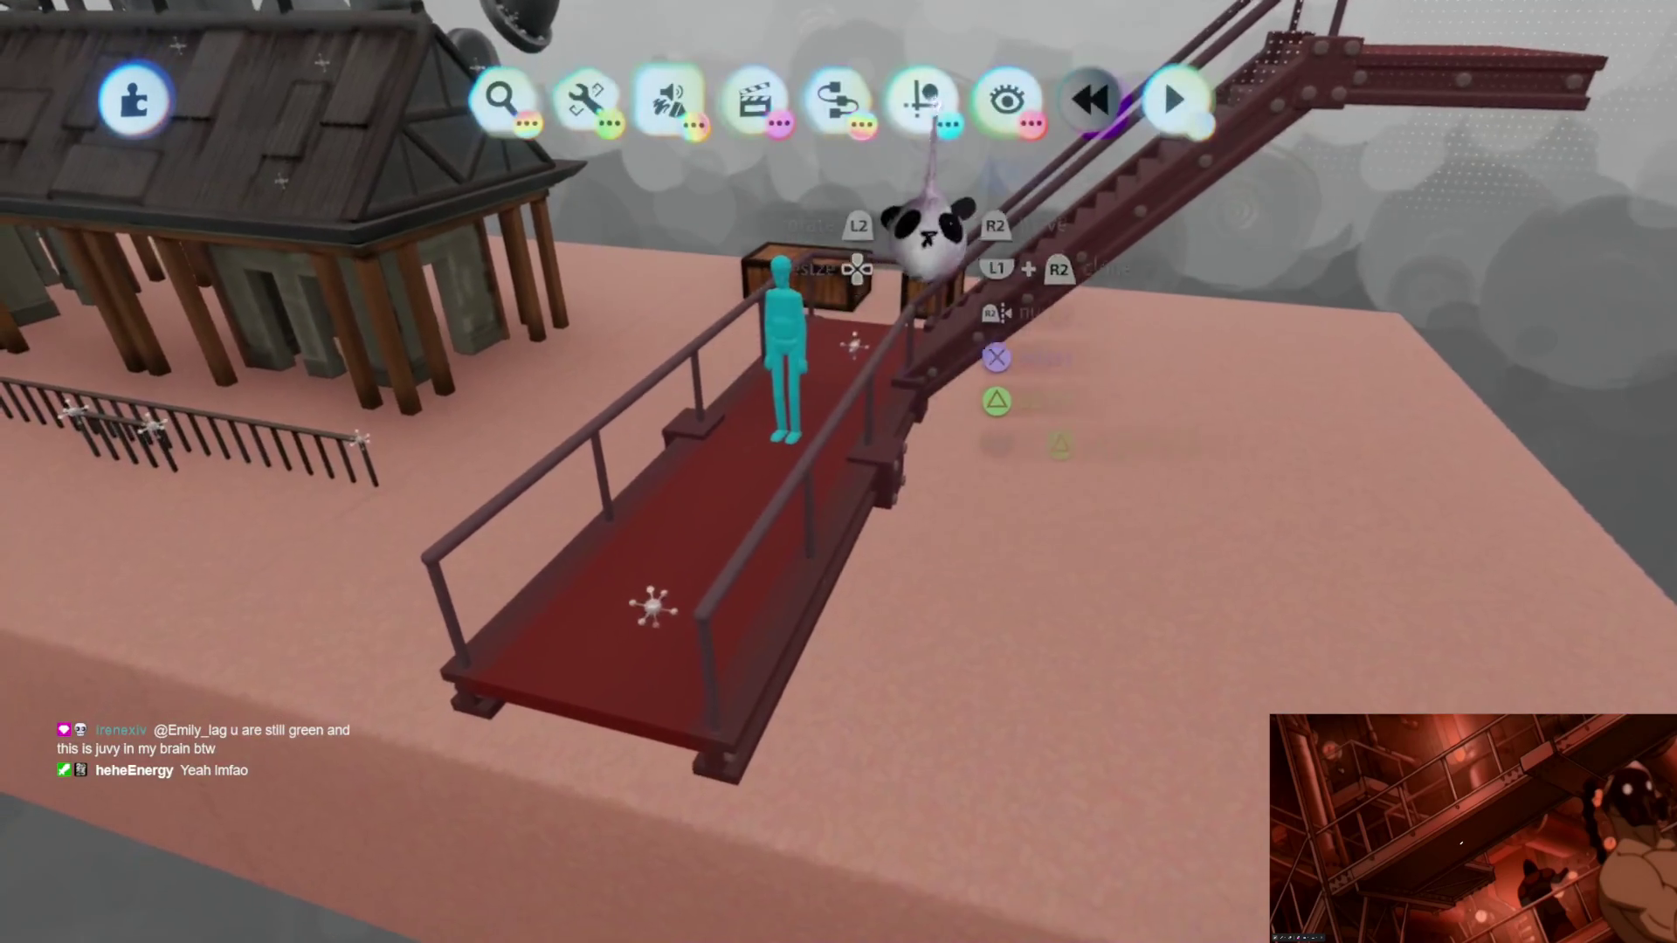
pyautogui.moveTo(679, 315)
pyautogui.mouseDown(button='middle')
pyautogui.moveTo(629, 487)
pyautogui.moveTo(910, 649)
pyautogui.moveTo(843, 655)
pyautogui.moveTo(883, 536)
pyautogui.moveTo(899, 374)
pyautogui.moveTo(846, 599)
pyautogui.moveTo(831, 484)
pyautogui.mouseUp(button='middle')
pyautogui.press('Escape')
pyautogui.press('Escape')
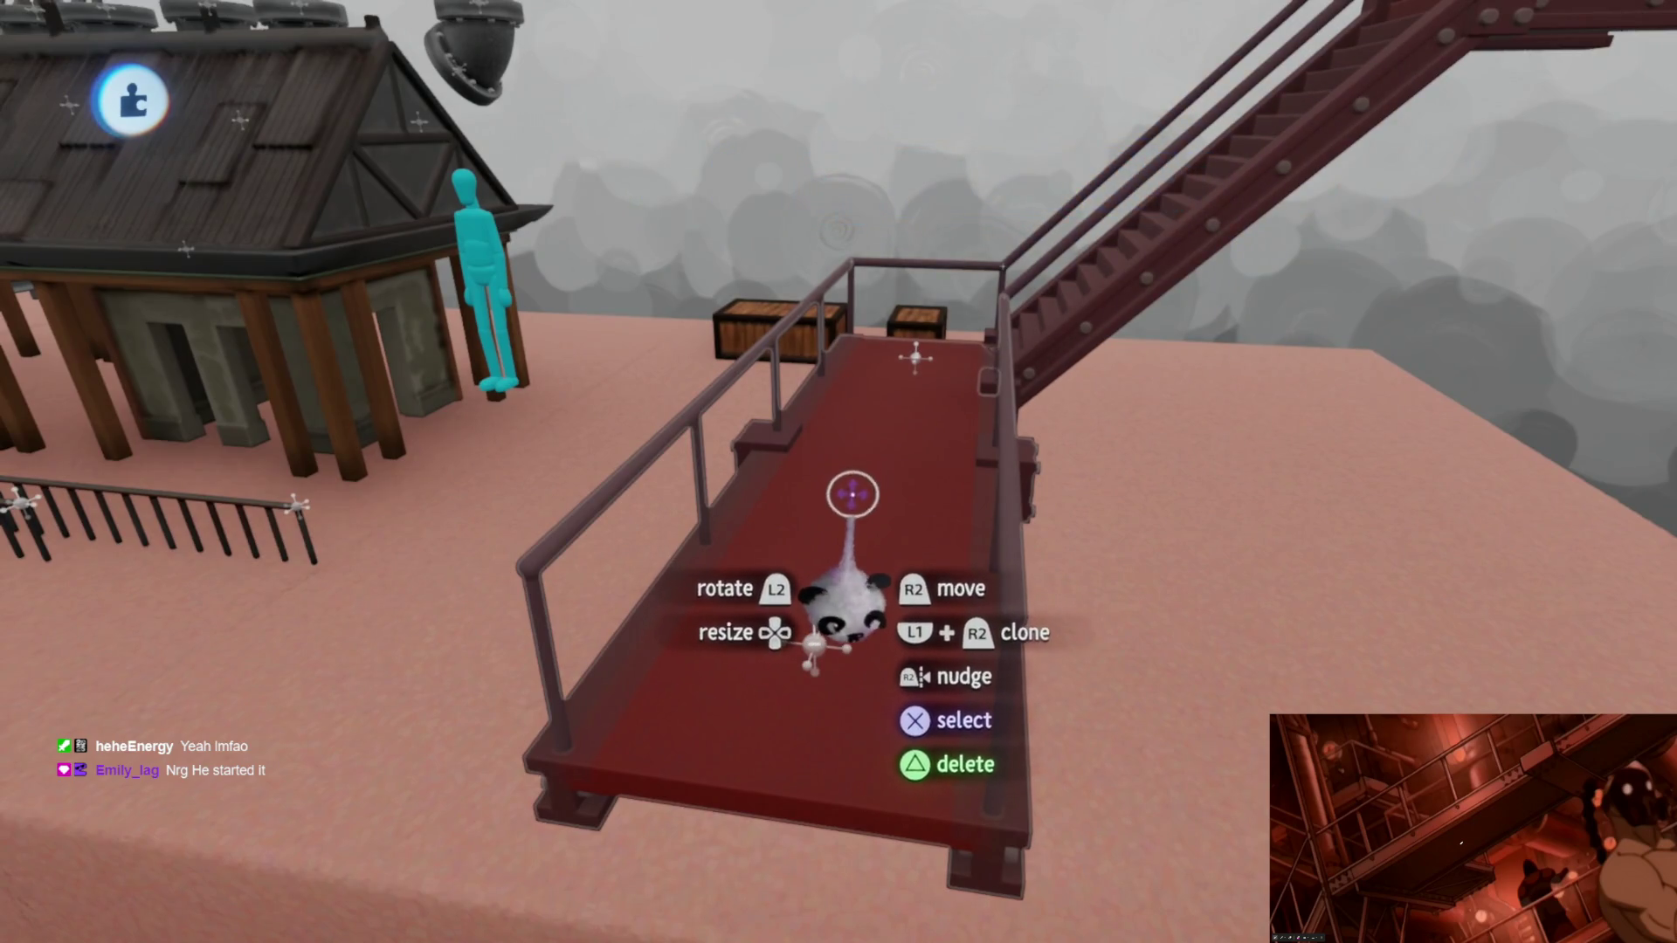
pyautogui.press('Escape')
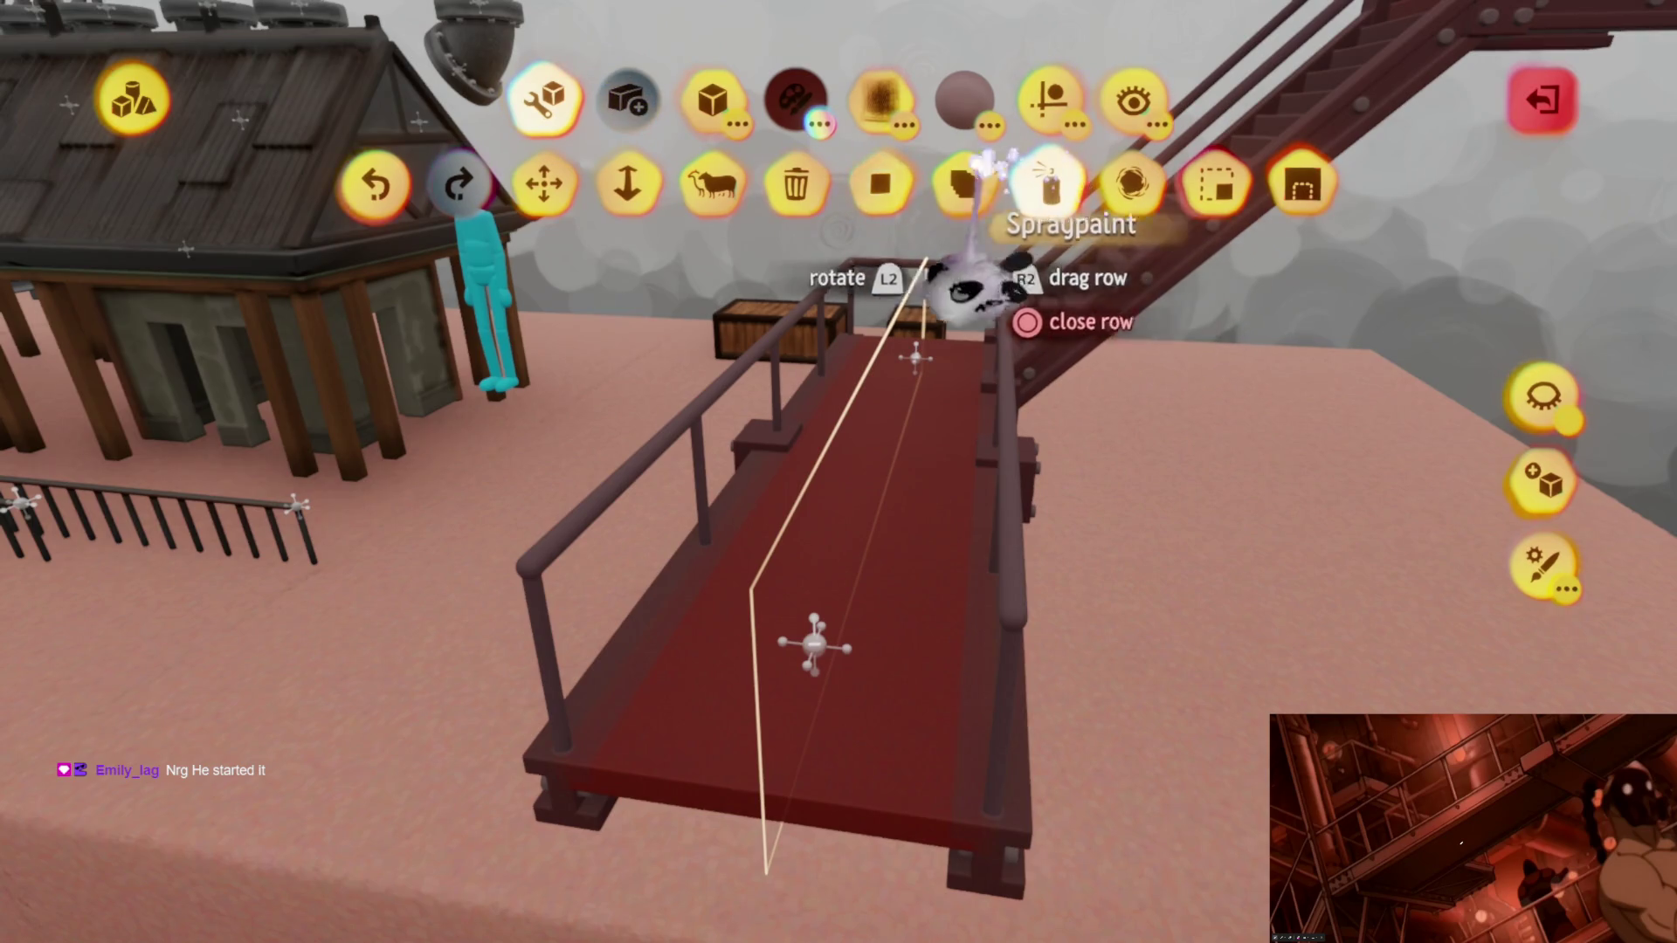
# Step: Switch the walkway sculpting shape to a flat disc and move on to choosing a colour
pyautogui.click(630, 193)
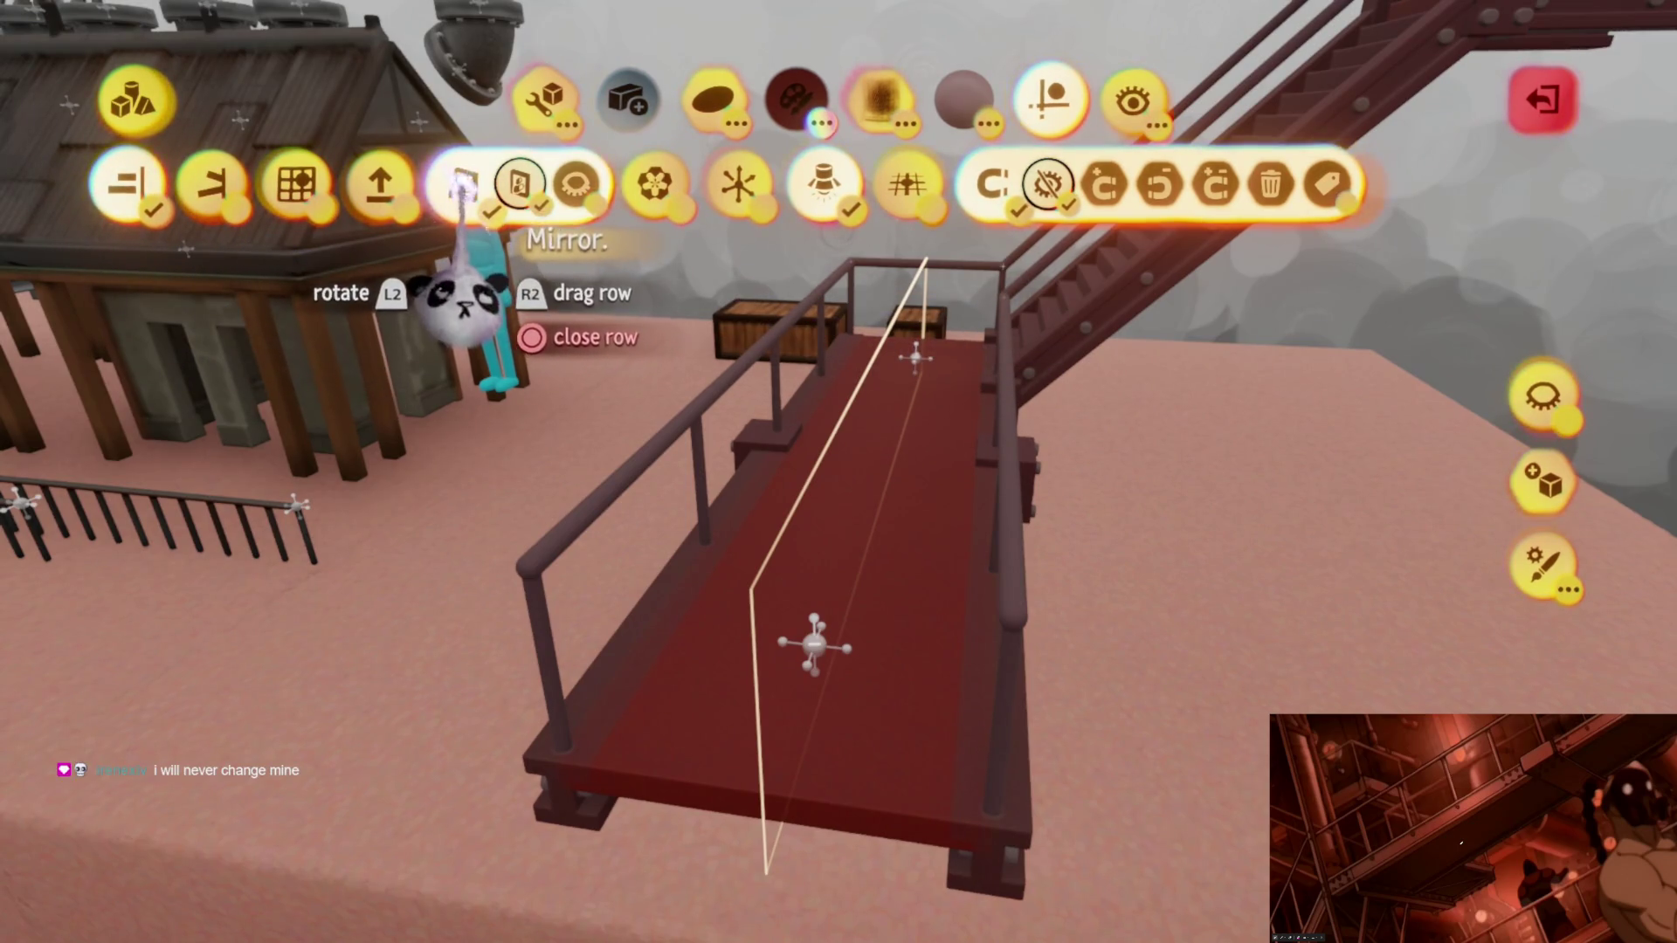
pyautogui.scroll(3, 815, 643)
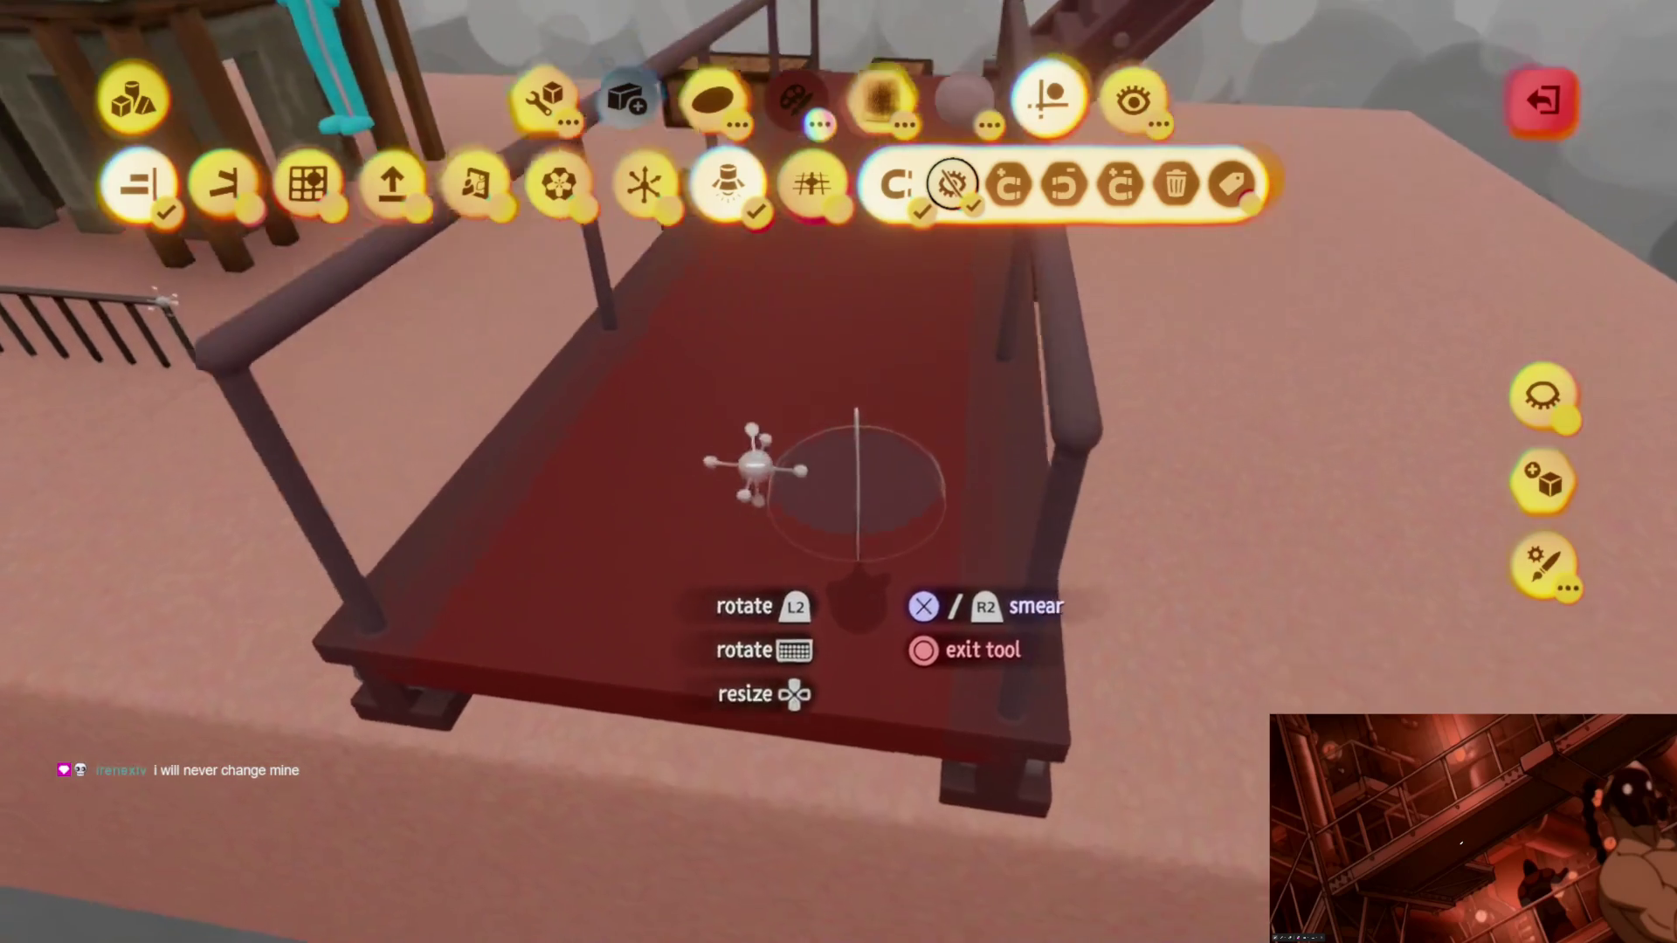
pyautogui.scroll(3, 734, 550)
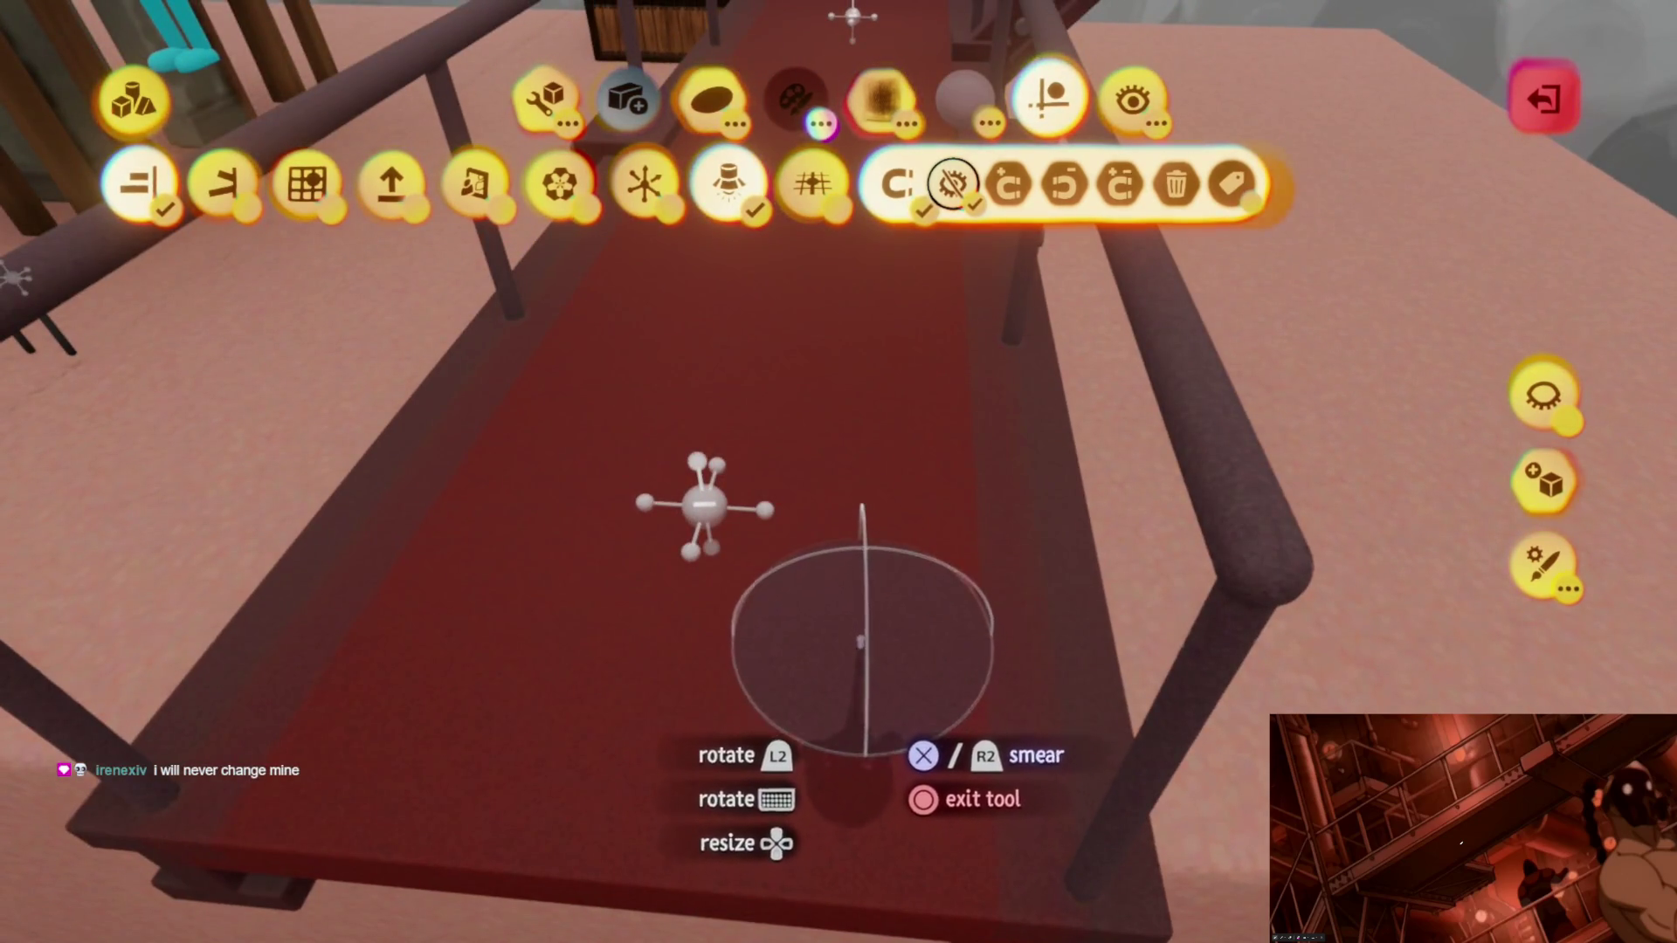
pyautogui.scroll(-3, 888, 666)
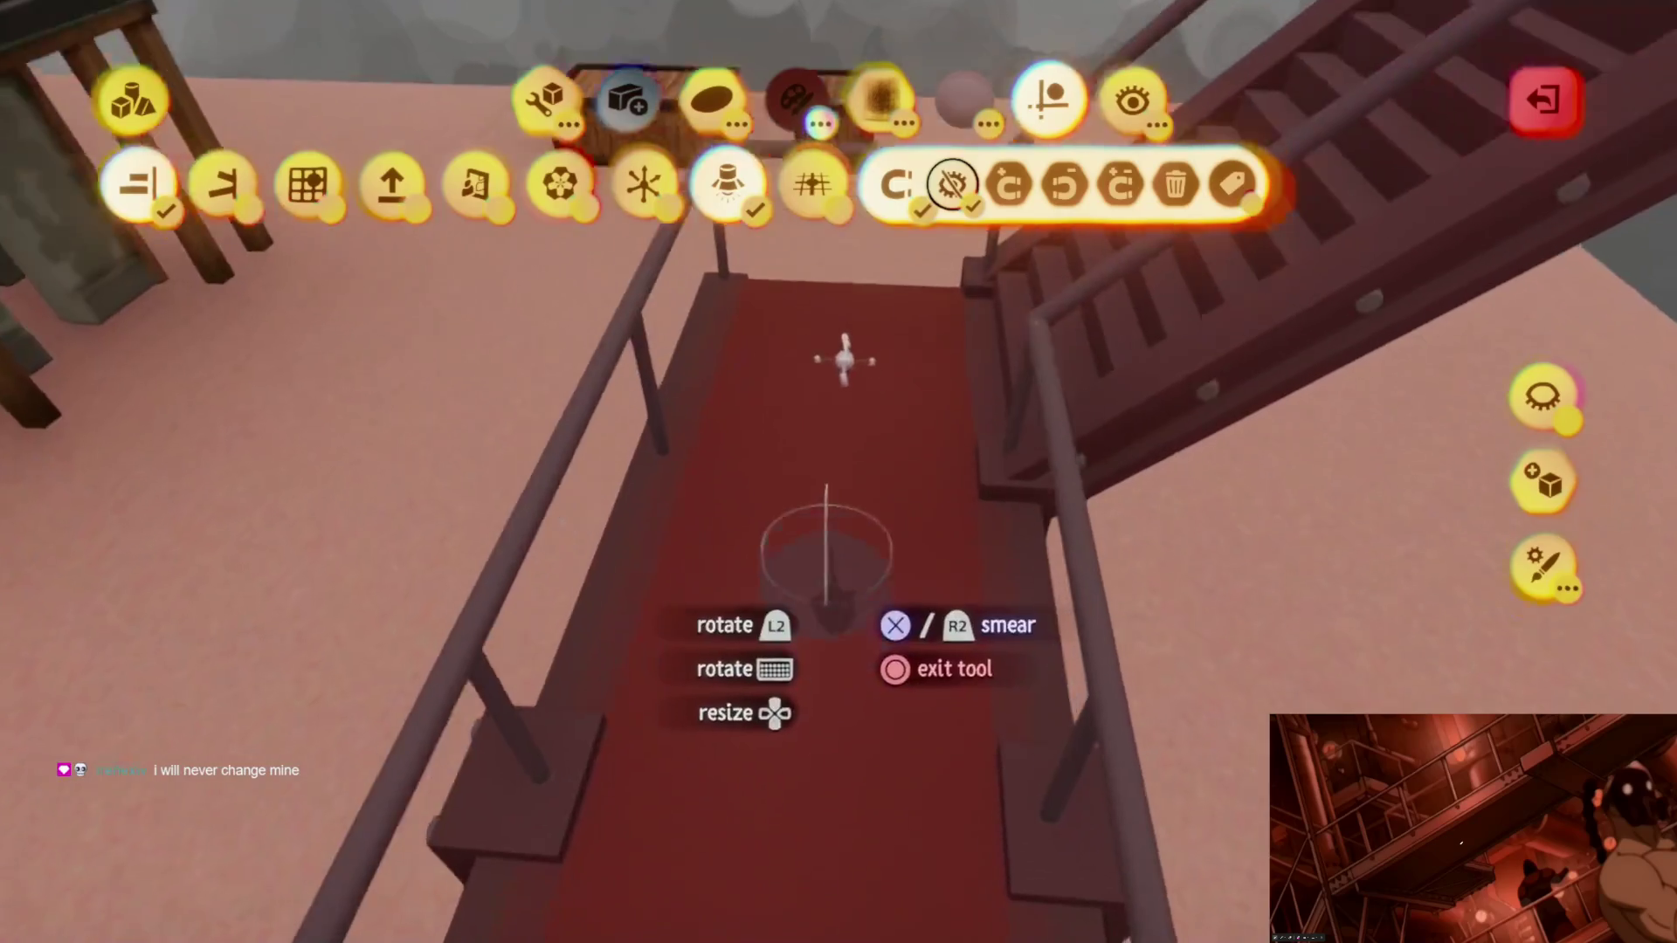
pyautogui.scroll(3, 838, 524)
pyautogui.scroll(-5, 839, 524)
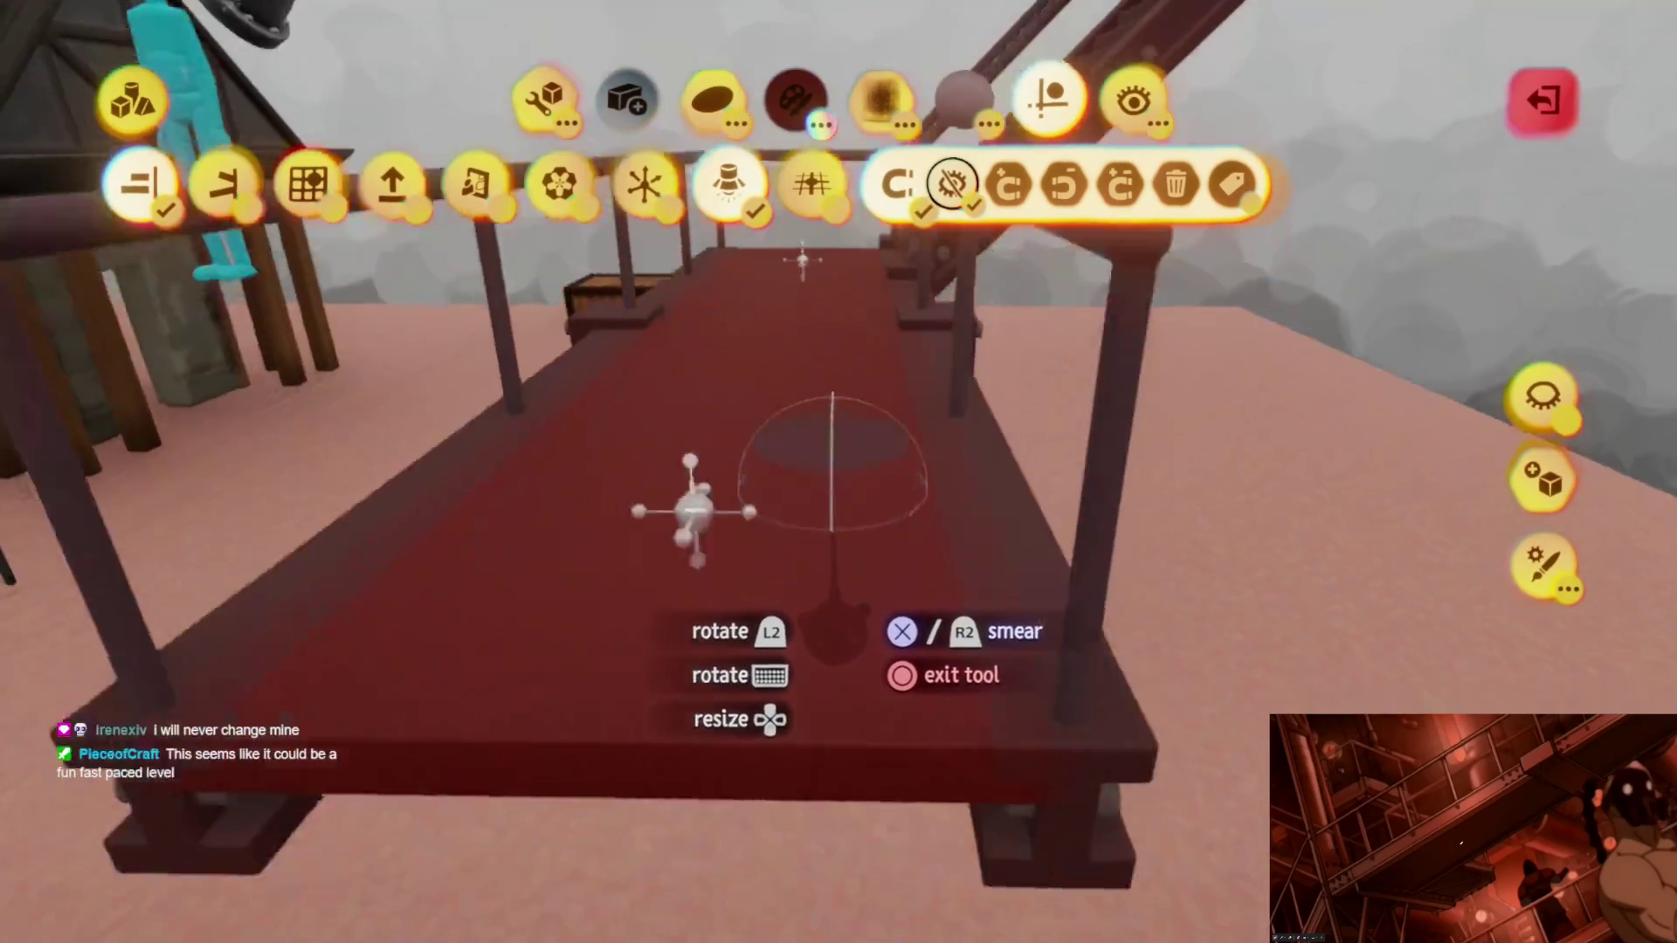
pyautogui.scroll(3, 709, 488)
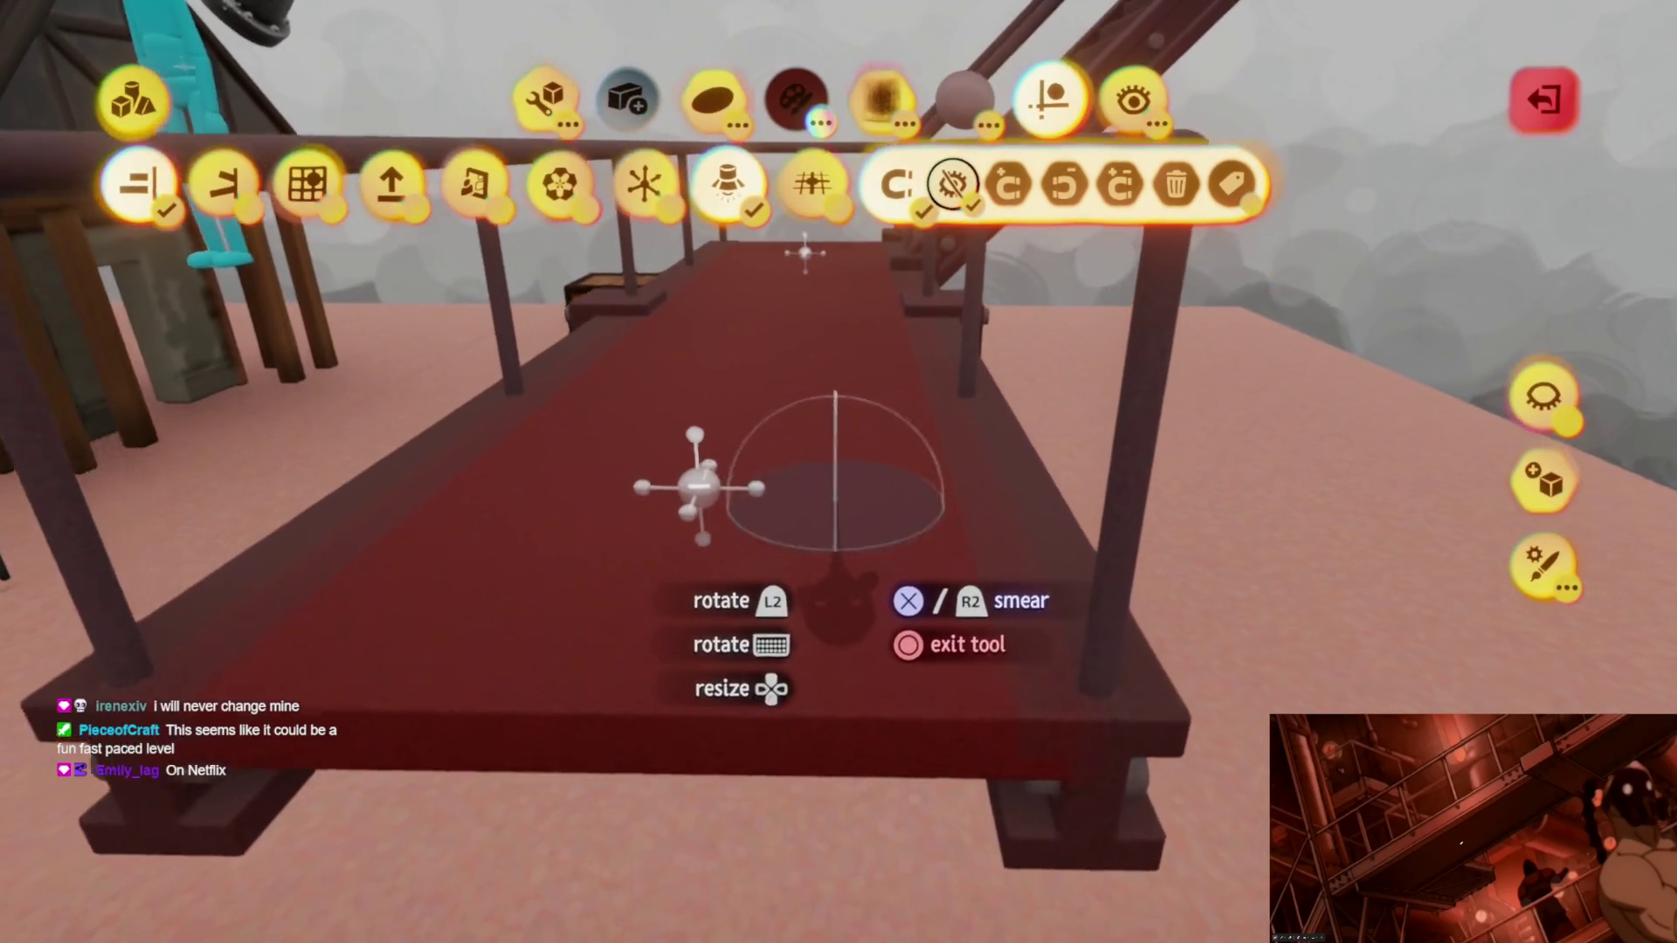
pyautogui.scroll(8, 708, 487)
pyautogui.scroll(-3, 452, 387)
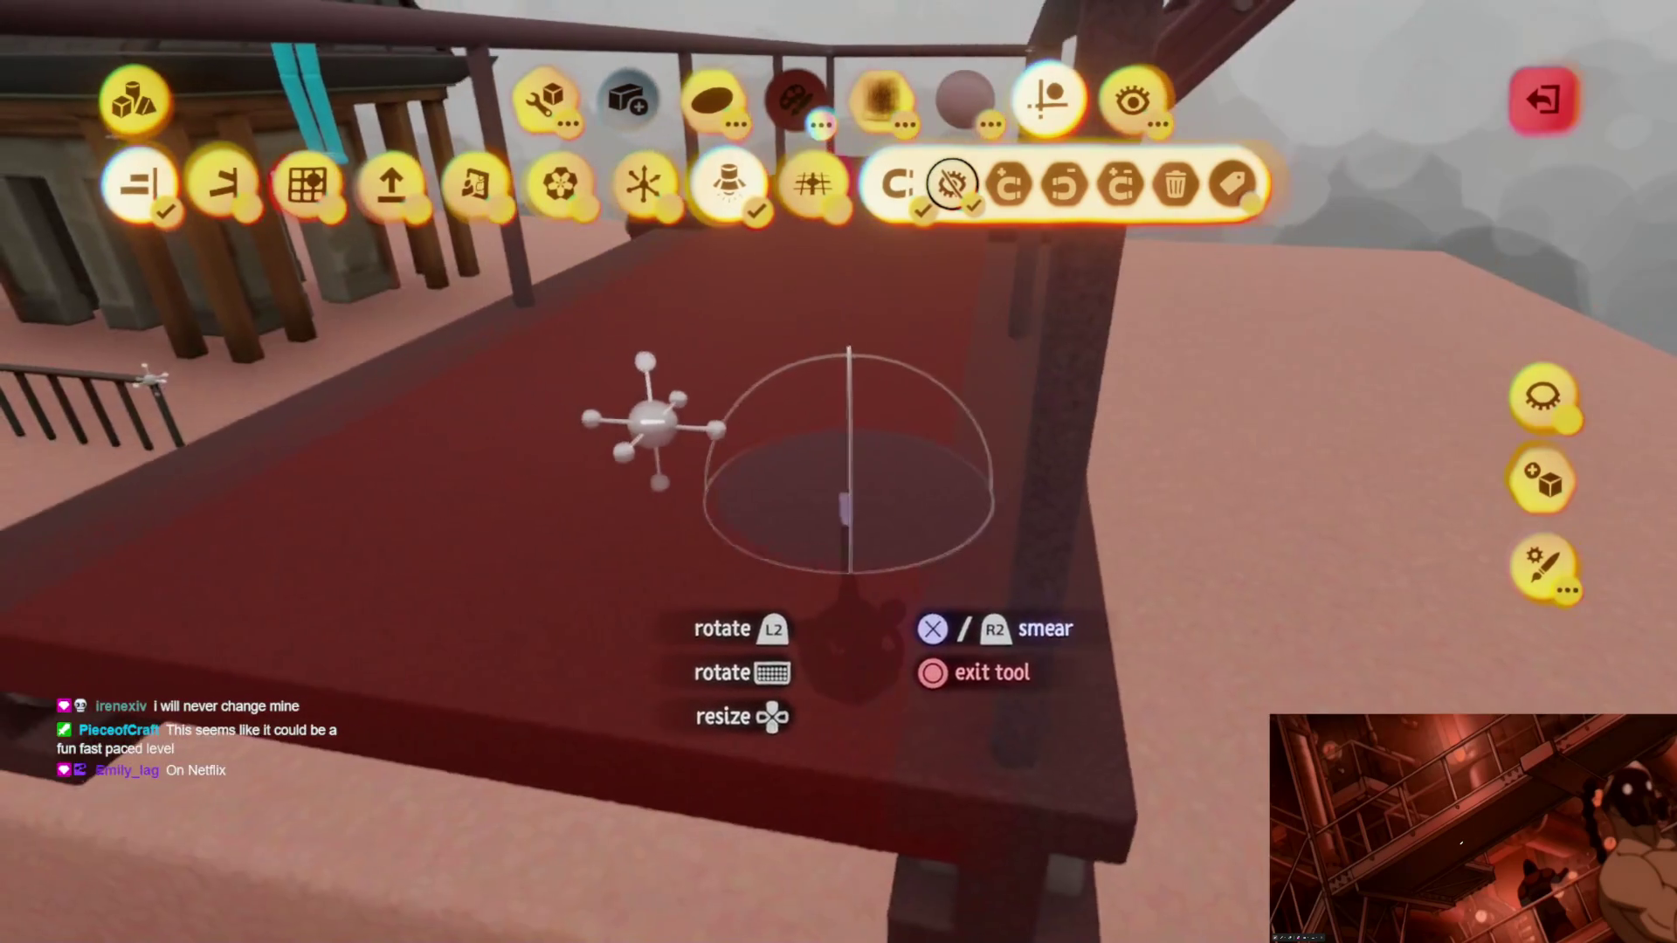
pyautogui.scroll(-3, 620, 740)
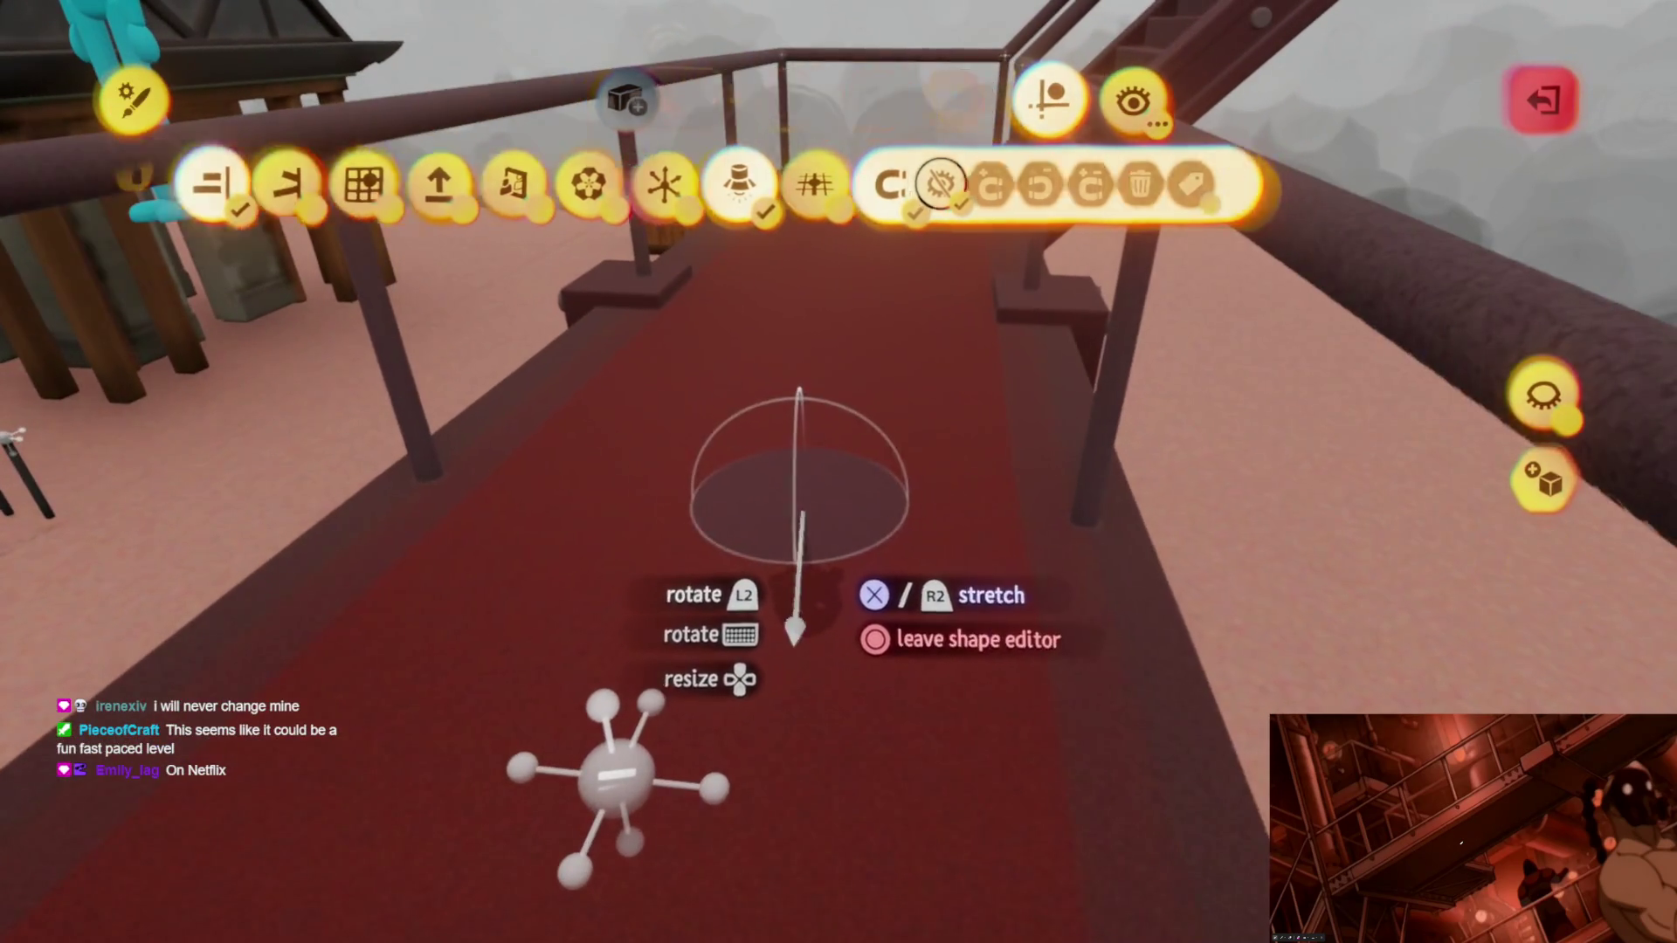
pyautogui.press('Escape')
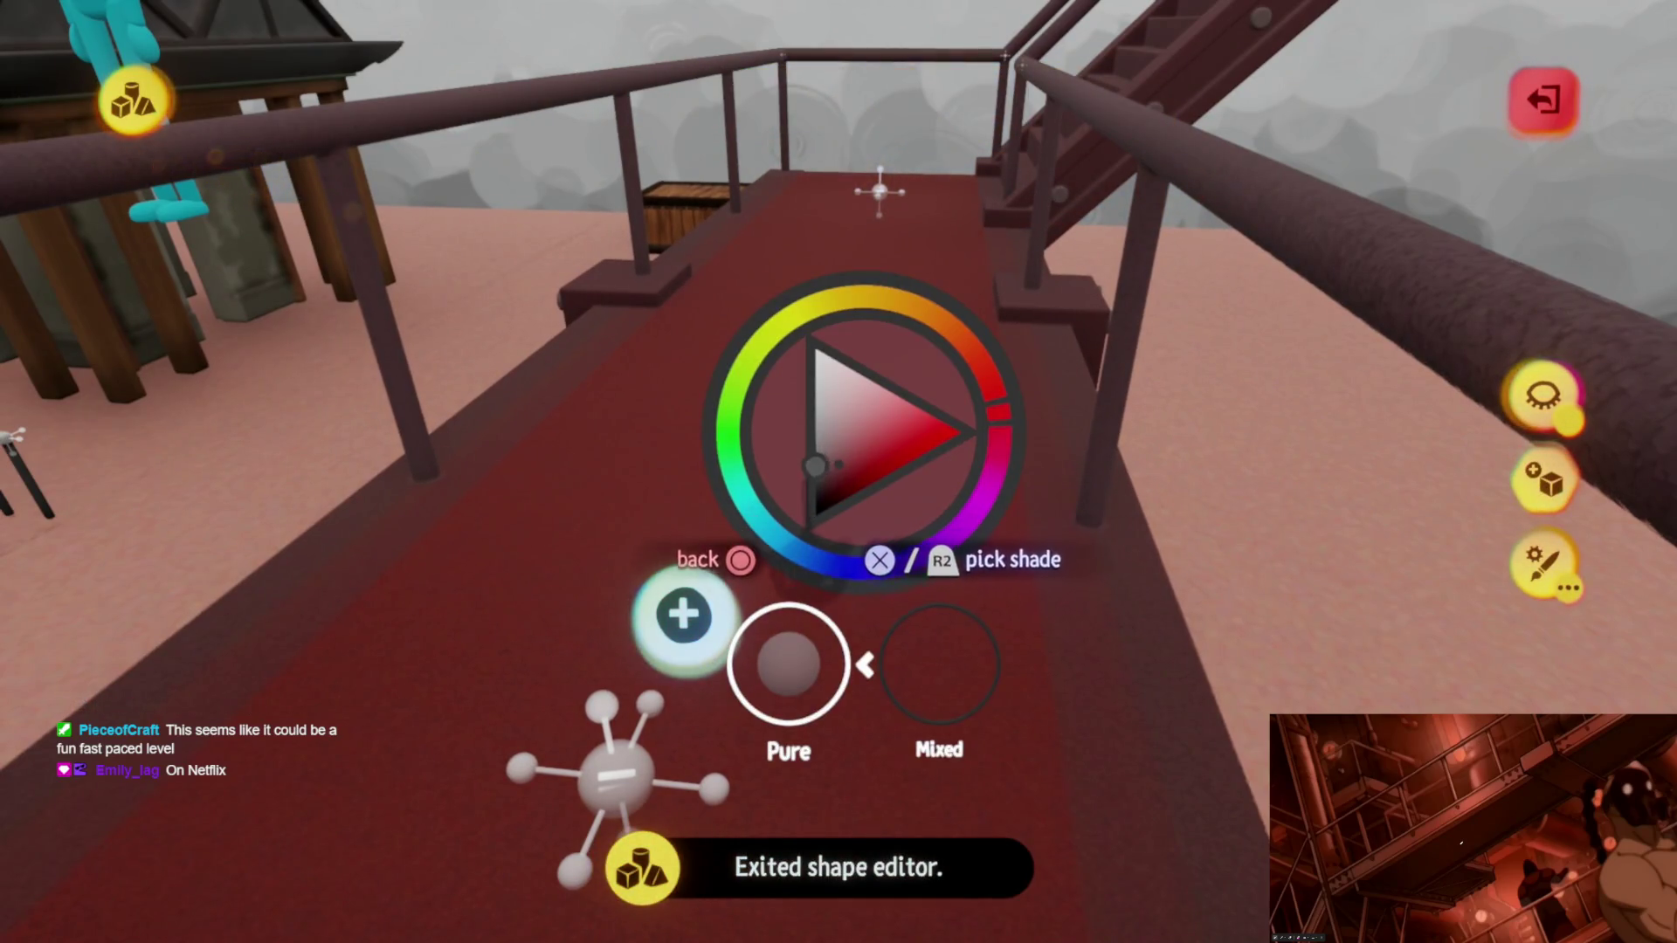
# Step: Finish shape editing on the walkway and inspect the staircase from several angles
pyautogui.click(616, 776)
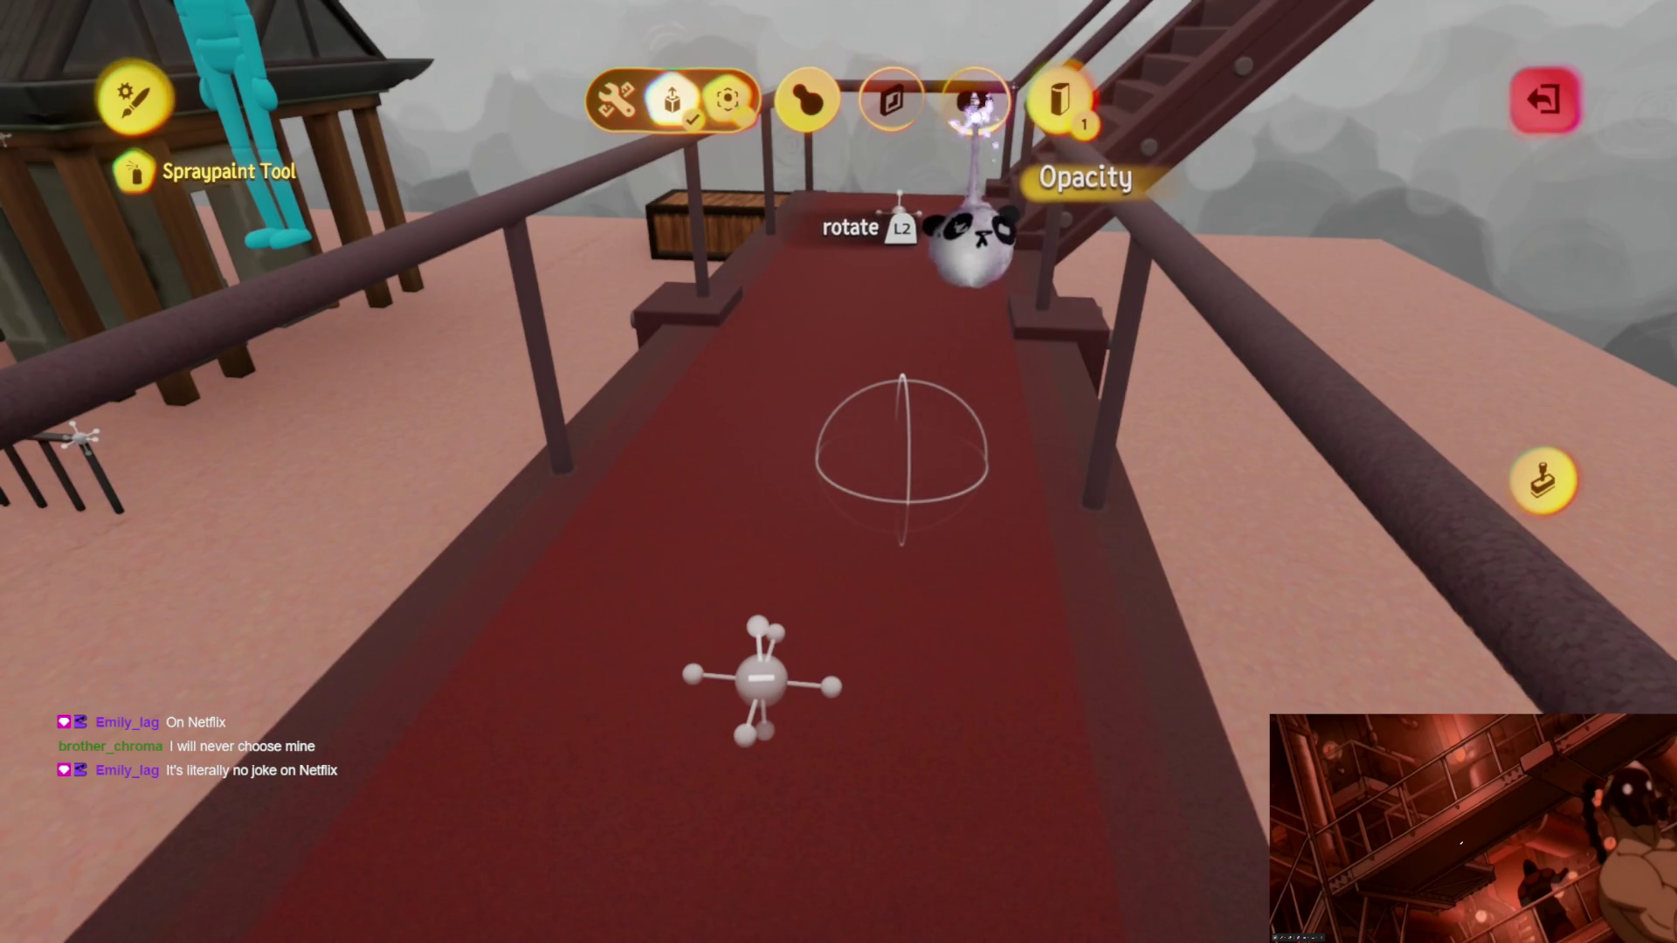
pyautogui.press('Escape')
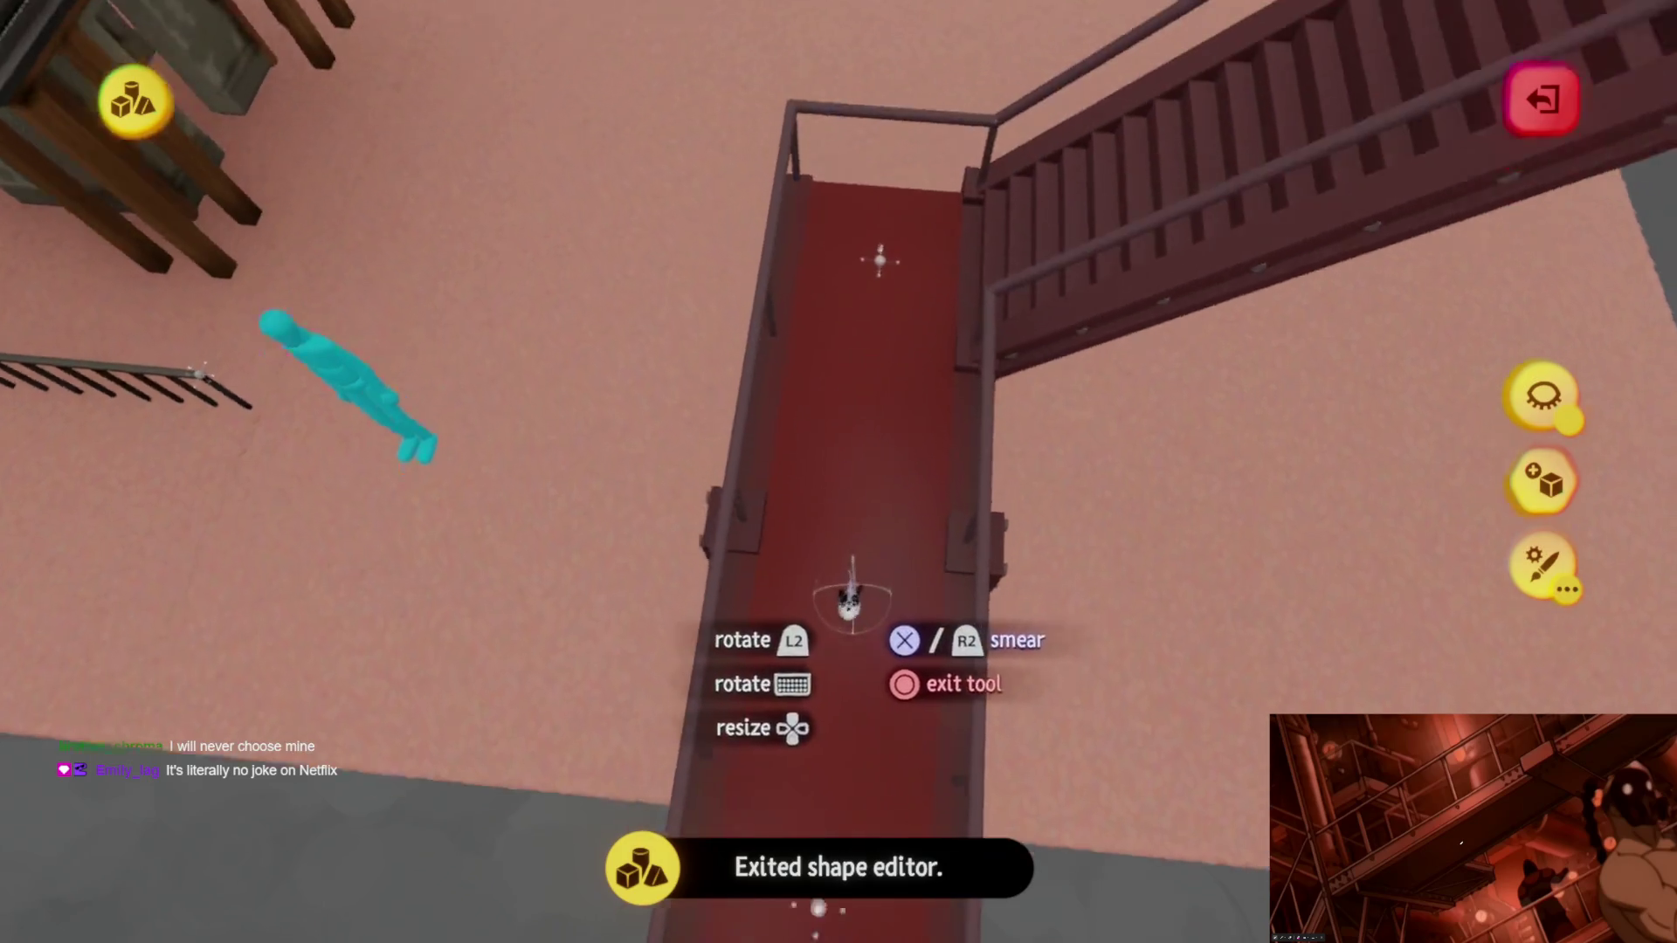
pyautogui.moveTo(892, 250); pyautogui.dragTo(847, 277, button='middle')
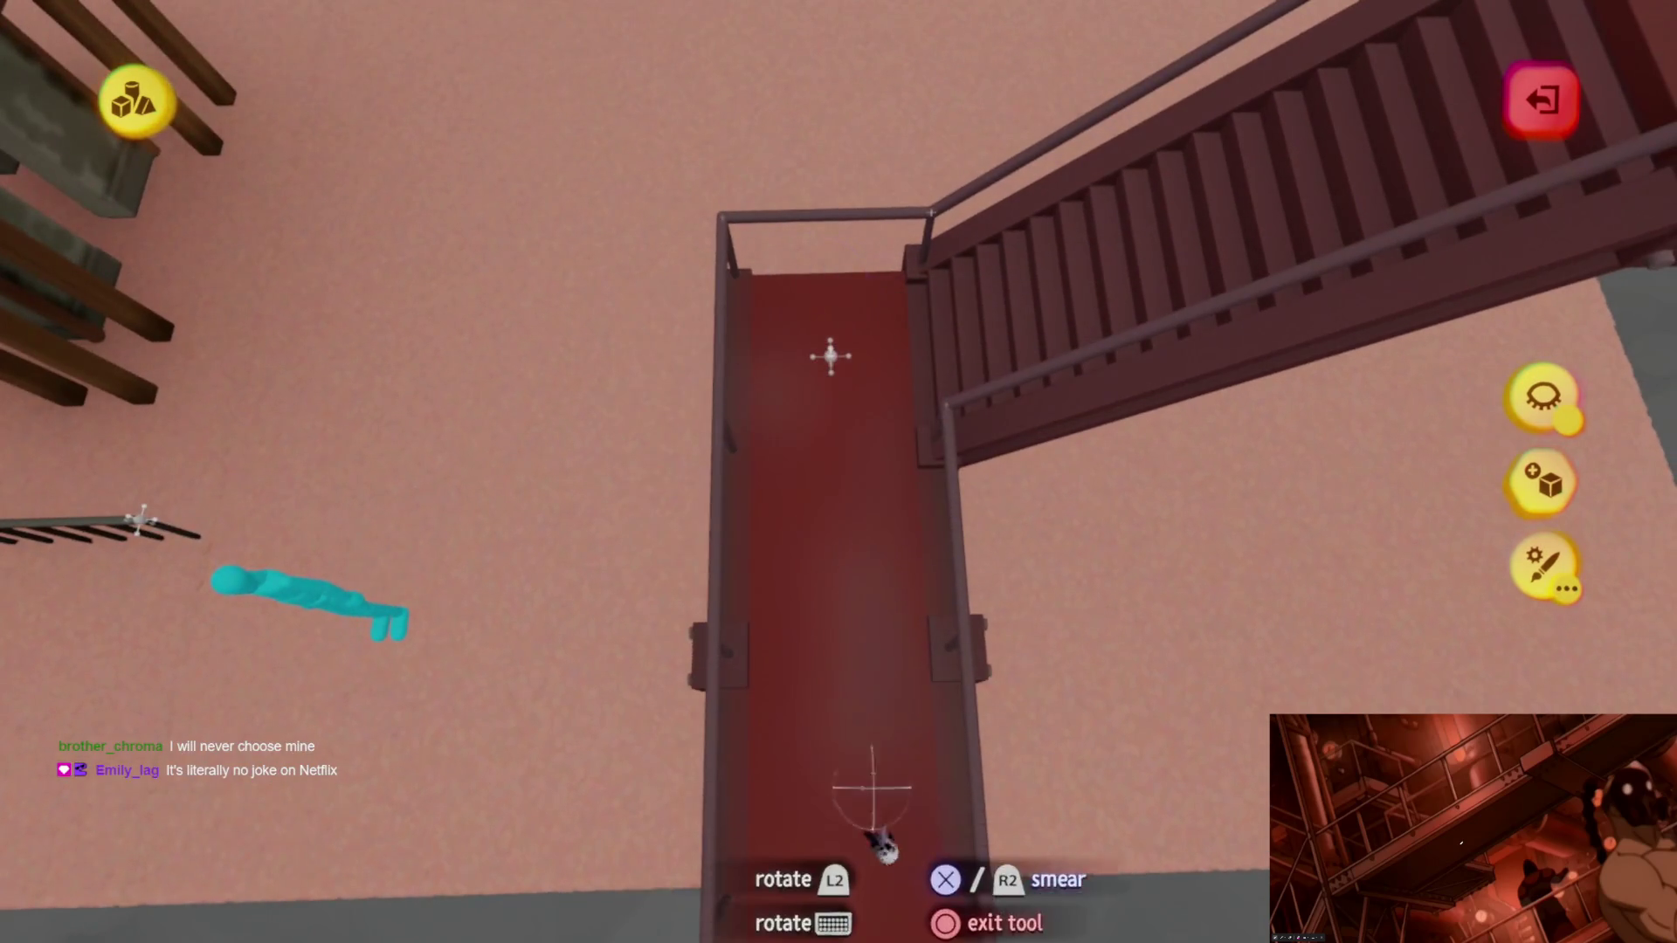
pyautogui.moveTo(876, 839); pyautogui.dragTo(865, 591, button='middle')
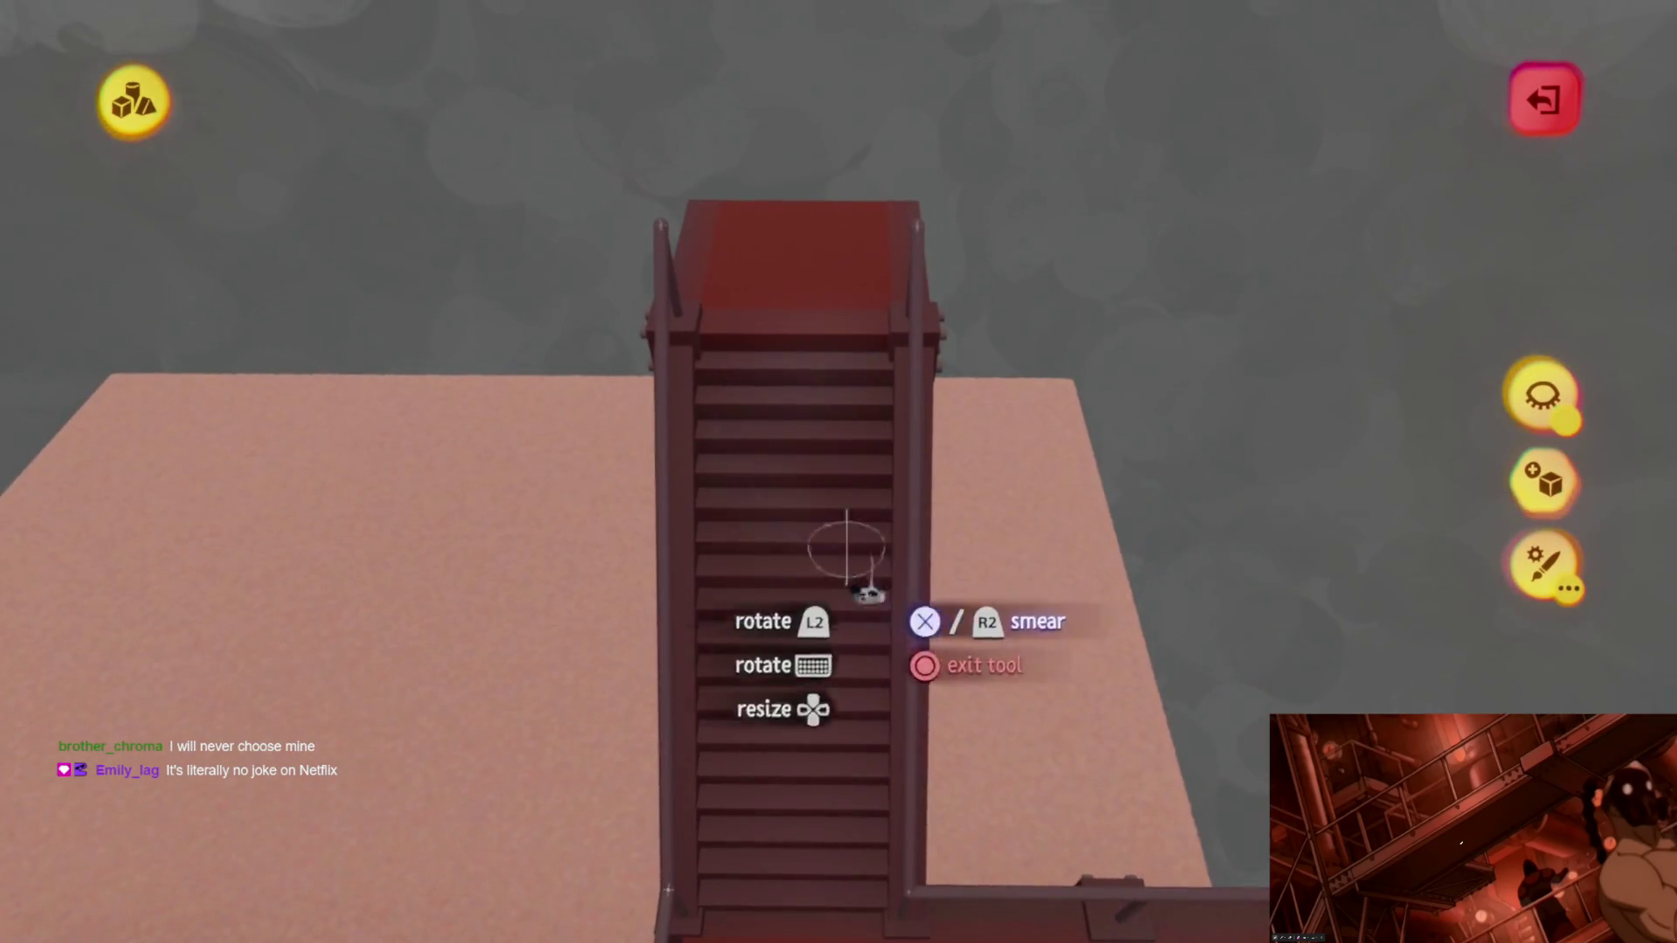
pyautogui.moveTo(679, 695); pyautogui.dragTo(899, 343, button='middle')
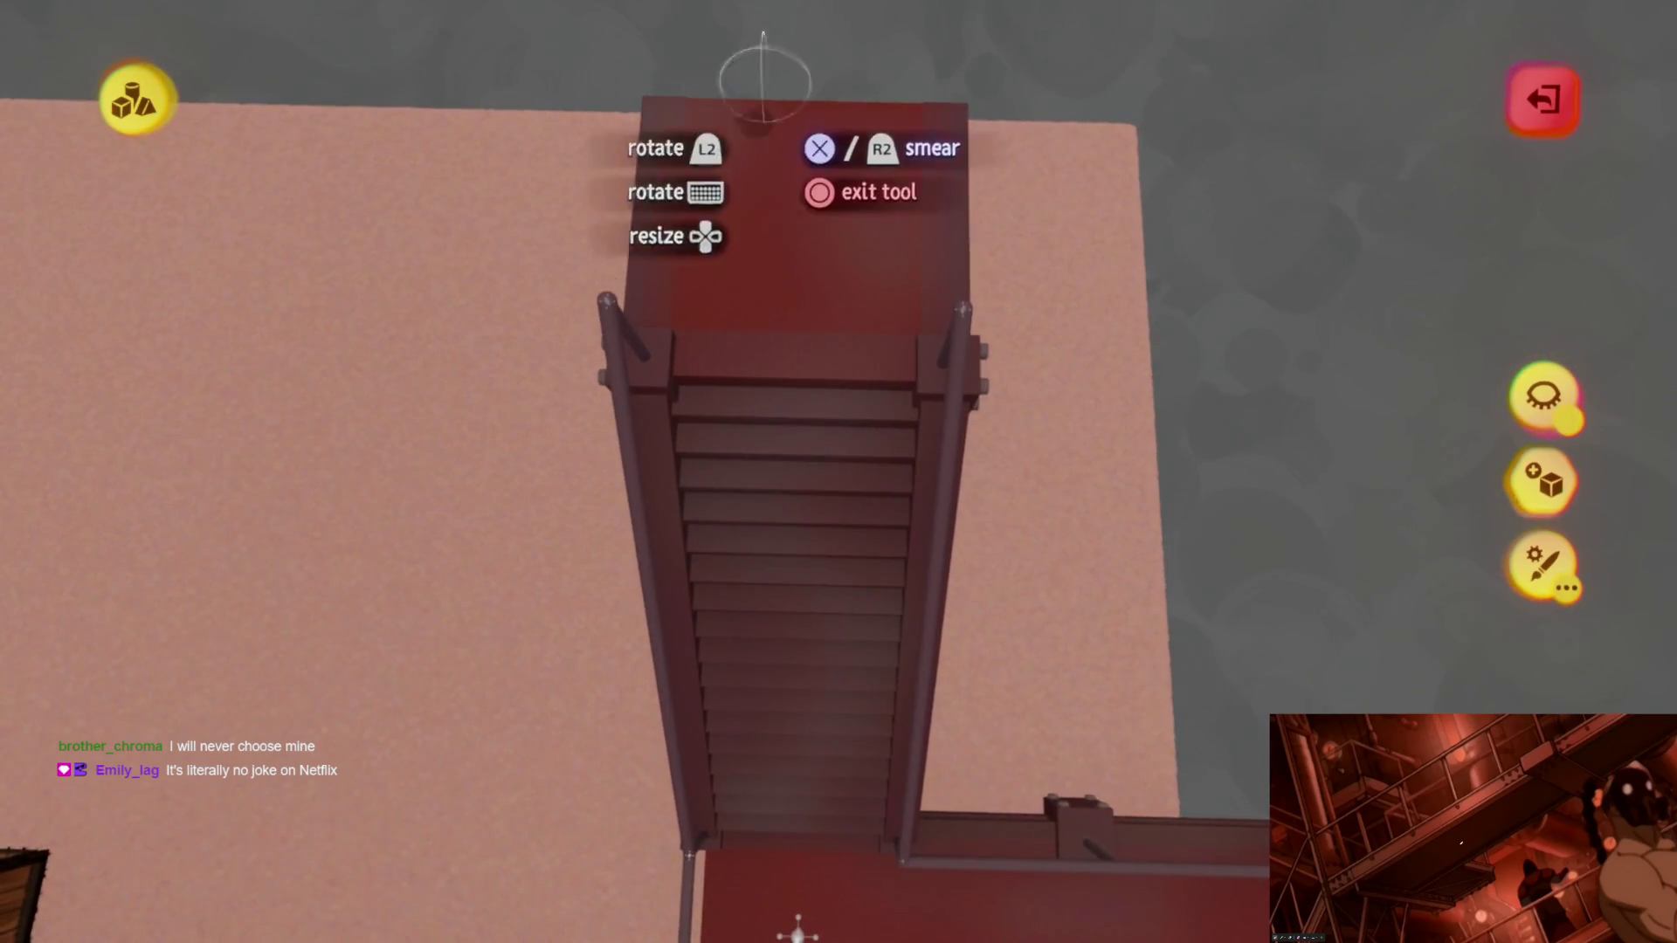
pyautogui.moveTo(852, 466)
pyautogui.mouseDown(button='middle')
pyautogui.moveTo(786, 468)
pyautogui.moveTo(786, 393)
pyautogui.moveTo(778, 412)
pyautogui.moveTo(895, 190)
pyautogui.moveTo(854, 525)
pyautogui.moveTo(787, 637)
pyautogui.moveTo(693, 393)
pyautogui.moveTo(845, 499)
pyautogui.moveTo(795, 420)
pyautogui.moveTo(805, 394)
pyautogui.moveTo(805, 506)
pyautogui.moveTo(853, 538)
pyautogui.moveTo(843, 498)
pyautogui.moveTo(860, 543)
pyautogui.moveTo(854, 486)
pyautogui.moveTo(795, 693)
pyautogui.moveTo(857, 563)
pyautogui.moveTo(822, 446)
pyautogui.moveTo(805, 555)
pyautogui.moveTo(842, 369)
pyautogui.moveTo(839, 768)
pyautogui.moveTo(798, 775)
pyautogui.moveTo(858, 694)
pyautogui.moveTo(771, 767)
pyautogui.mouseUp(button='middle')
# Step: Pick a dark red hue and shade from the colour wheel for painting the landing
pyautogui.press('c')
pyautogui.click(781, 462)
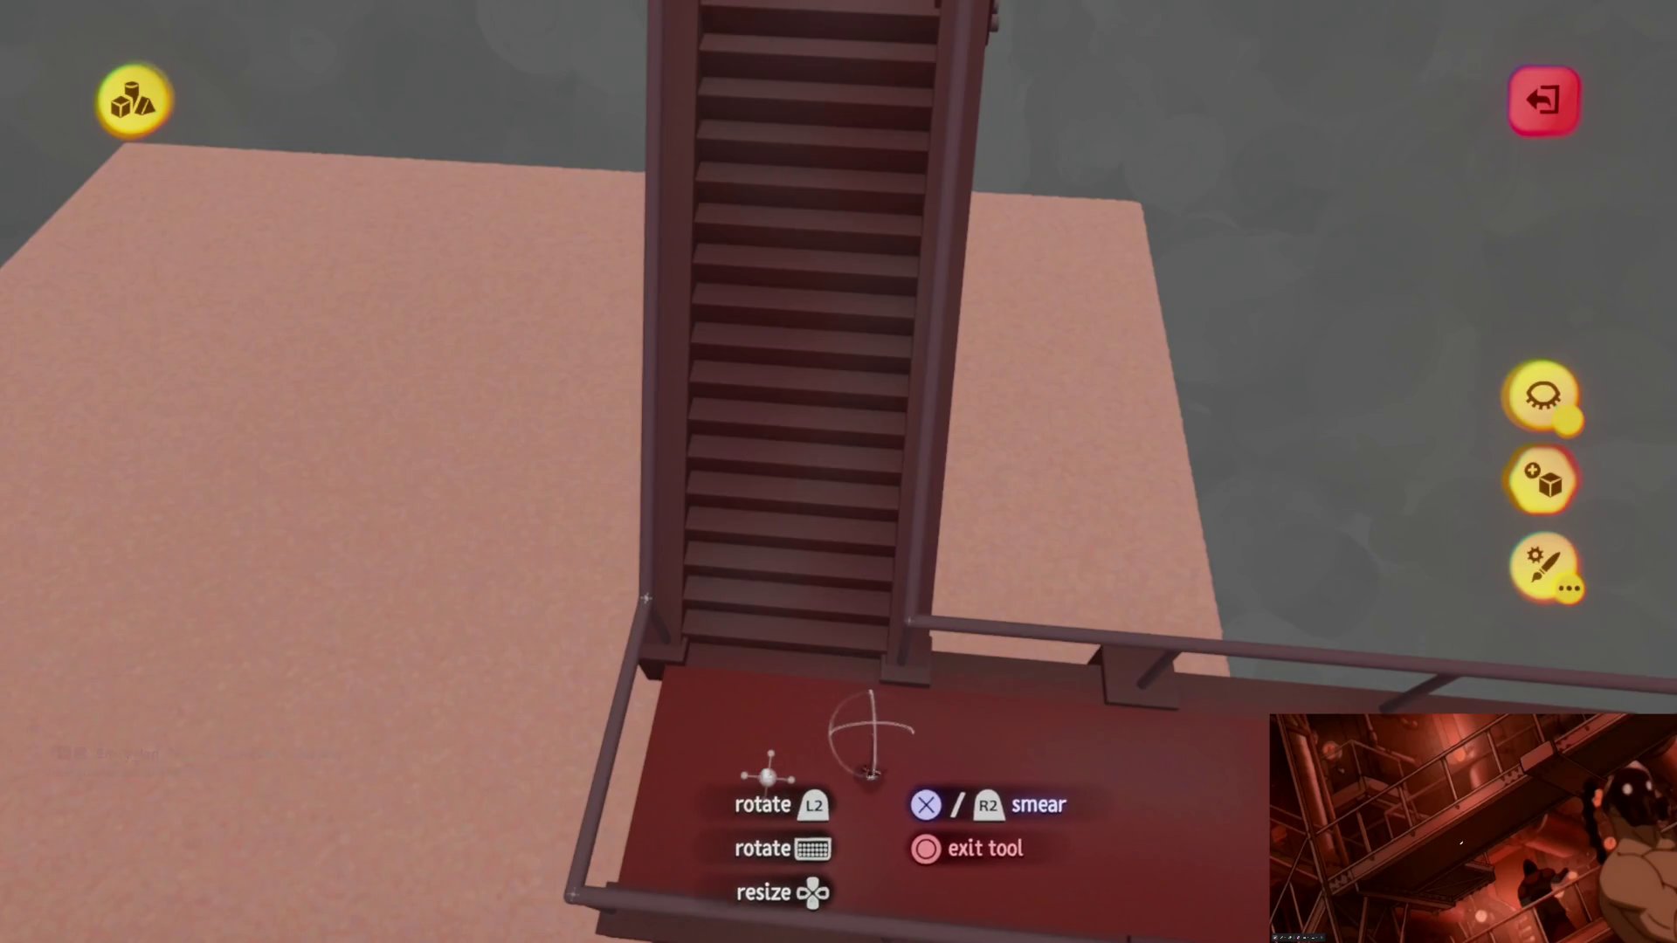
pyautogui.moveTo(877, 727)
pyautogui.mouseDown(button='middle')
pyautogui.moveTo(873, 711)
pyautogui.moveTo(955, 722)
pyautogui.moveTo(1105, 544)
pyautogui.moveTo(343, 650)
pyautogui.mouseUp(button='middle')
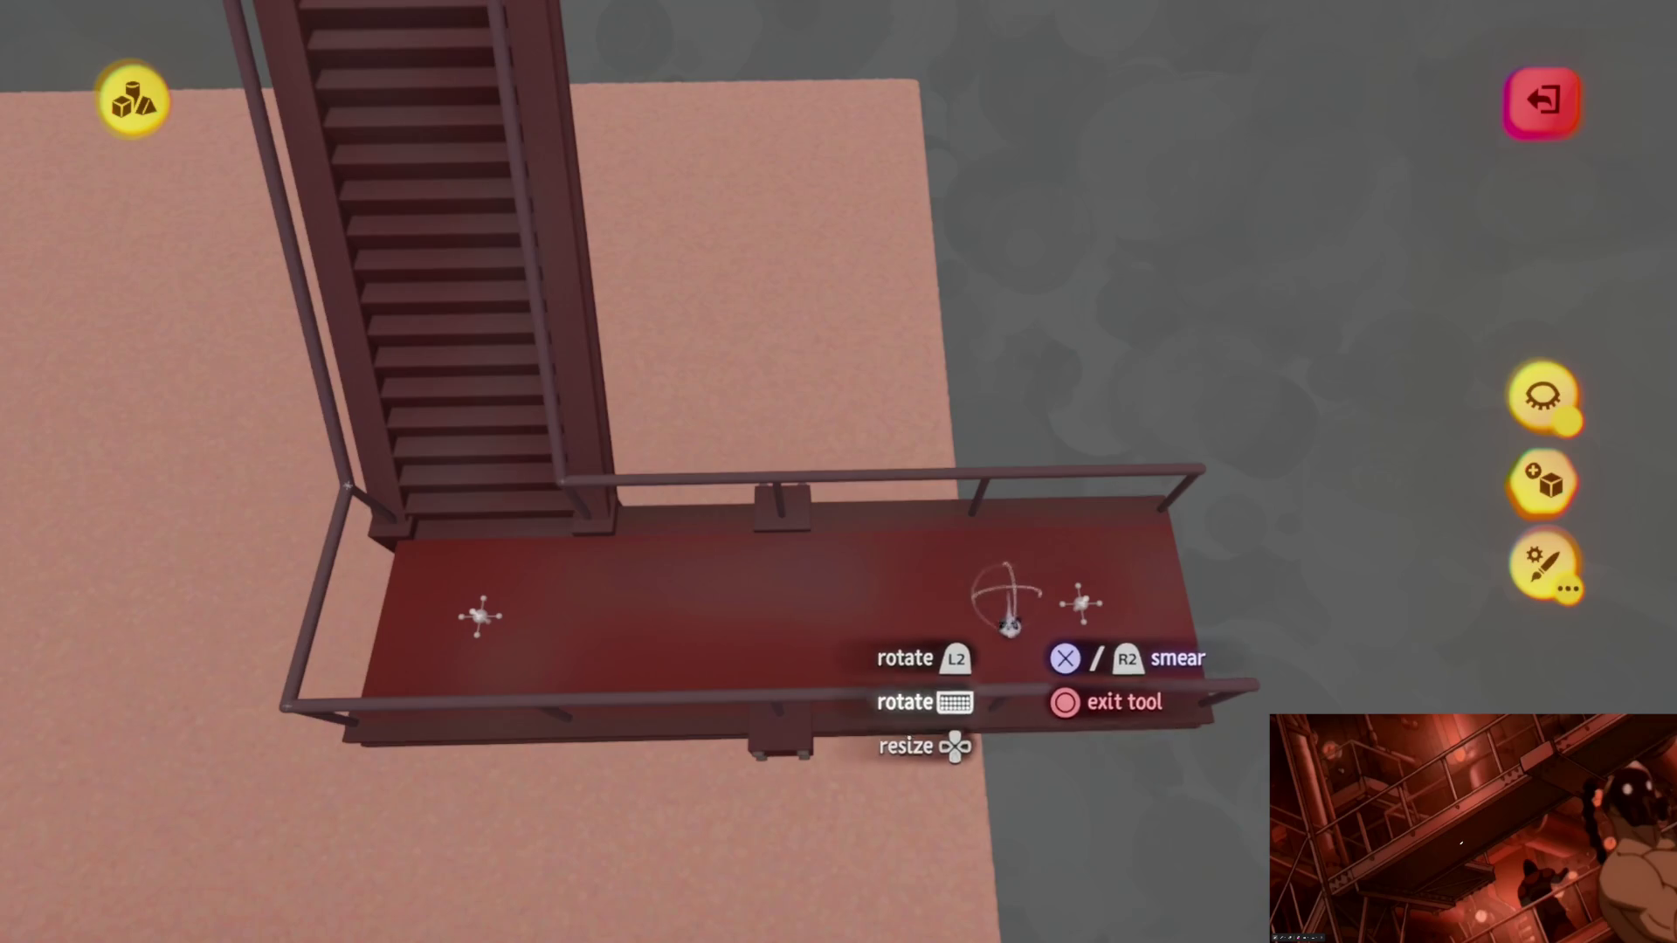
pyautogui.click(960, 610)
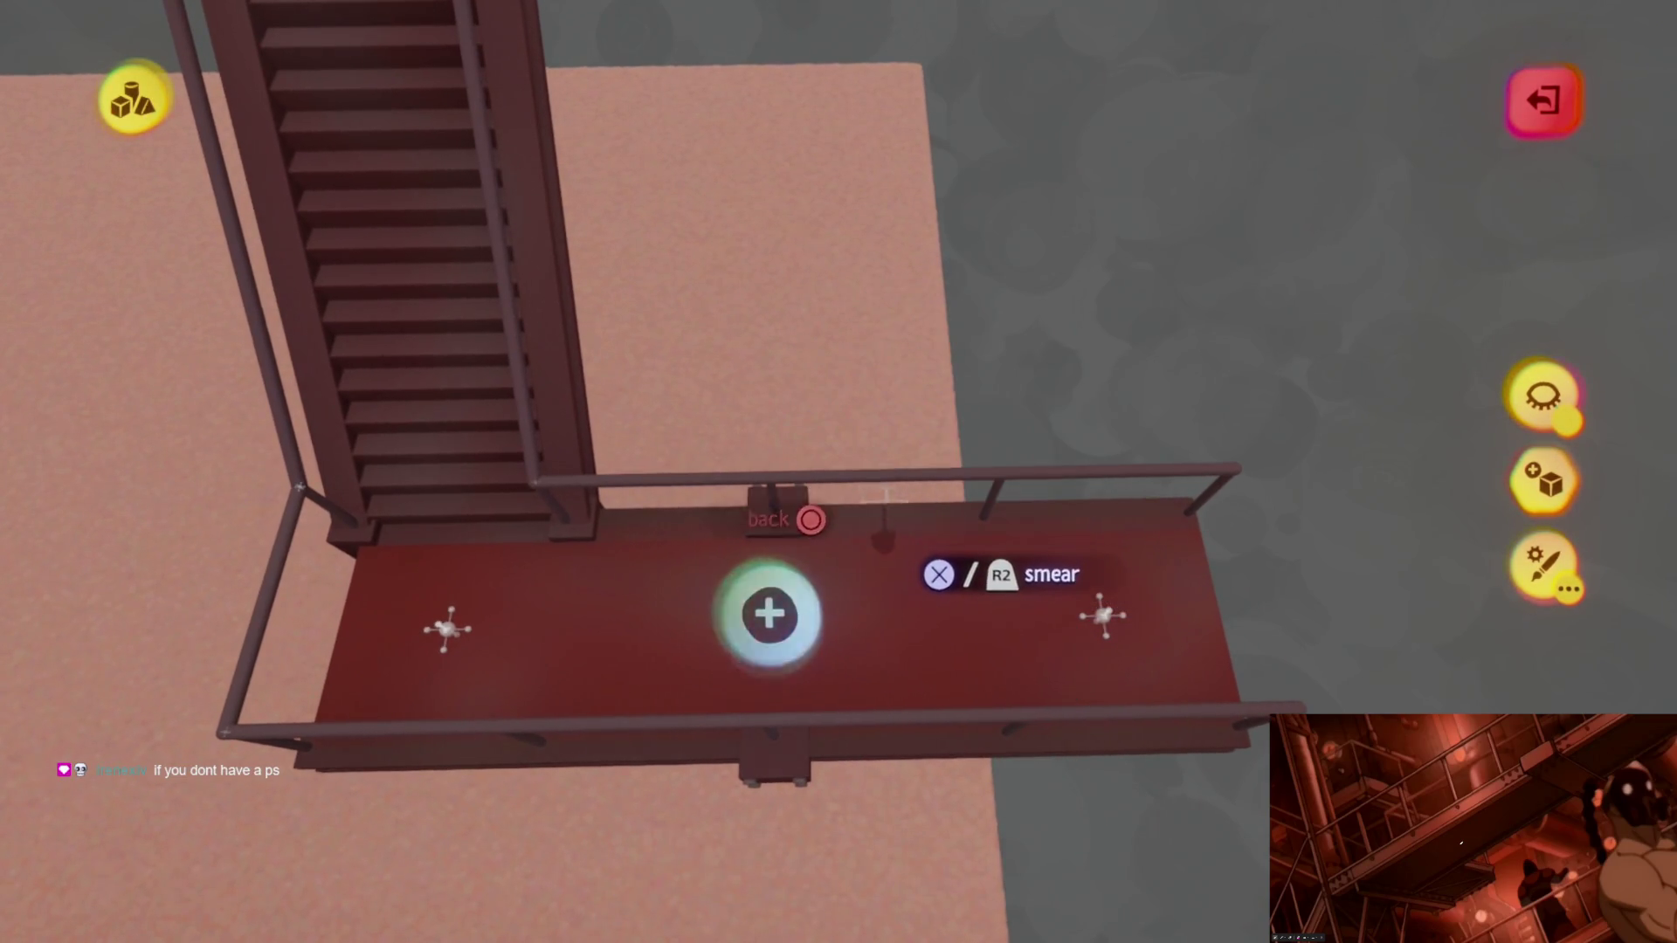
# Step: Confirm the dark red paint colour and leave walkway sculpting for the scene toolbar
pyautogui.click(770, 614)
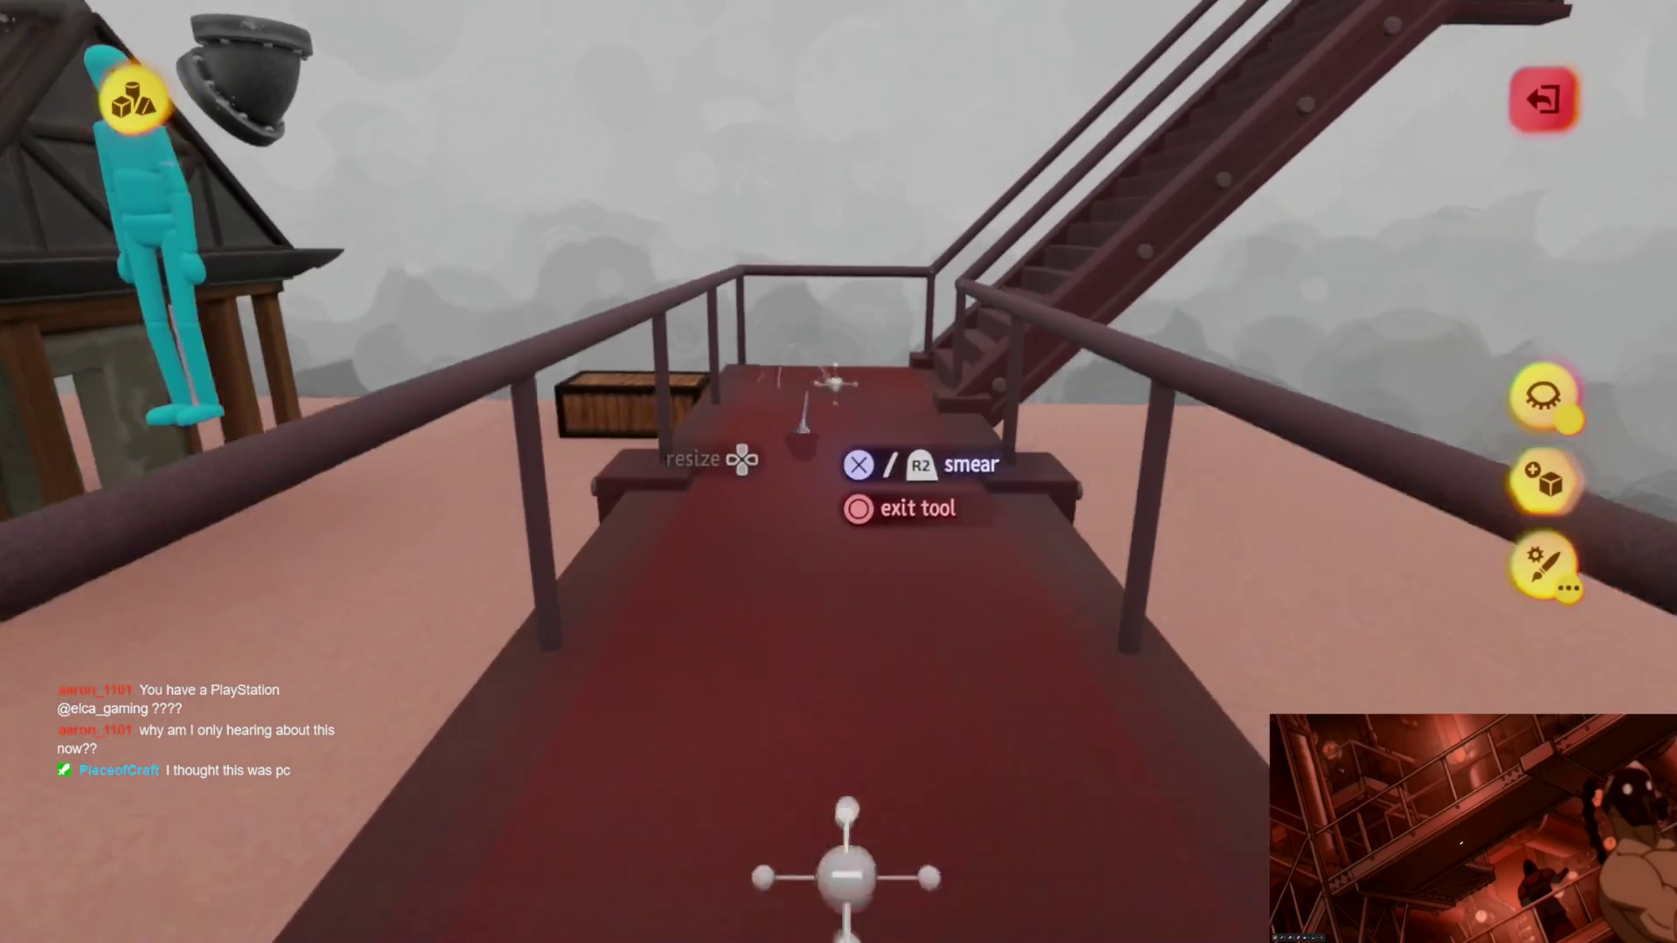
pyautogui.press('Escape')
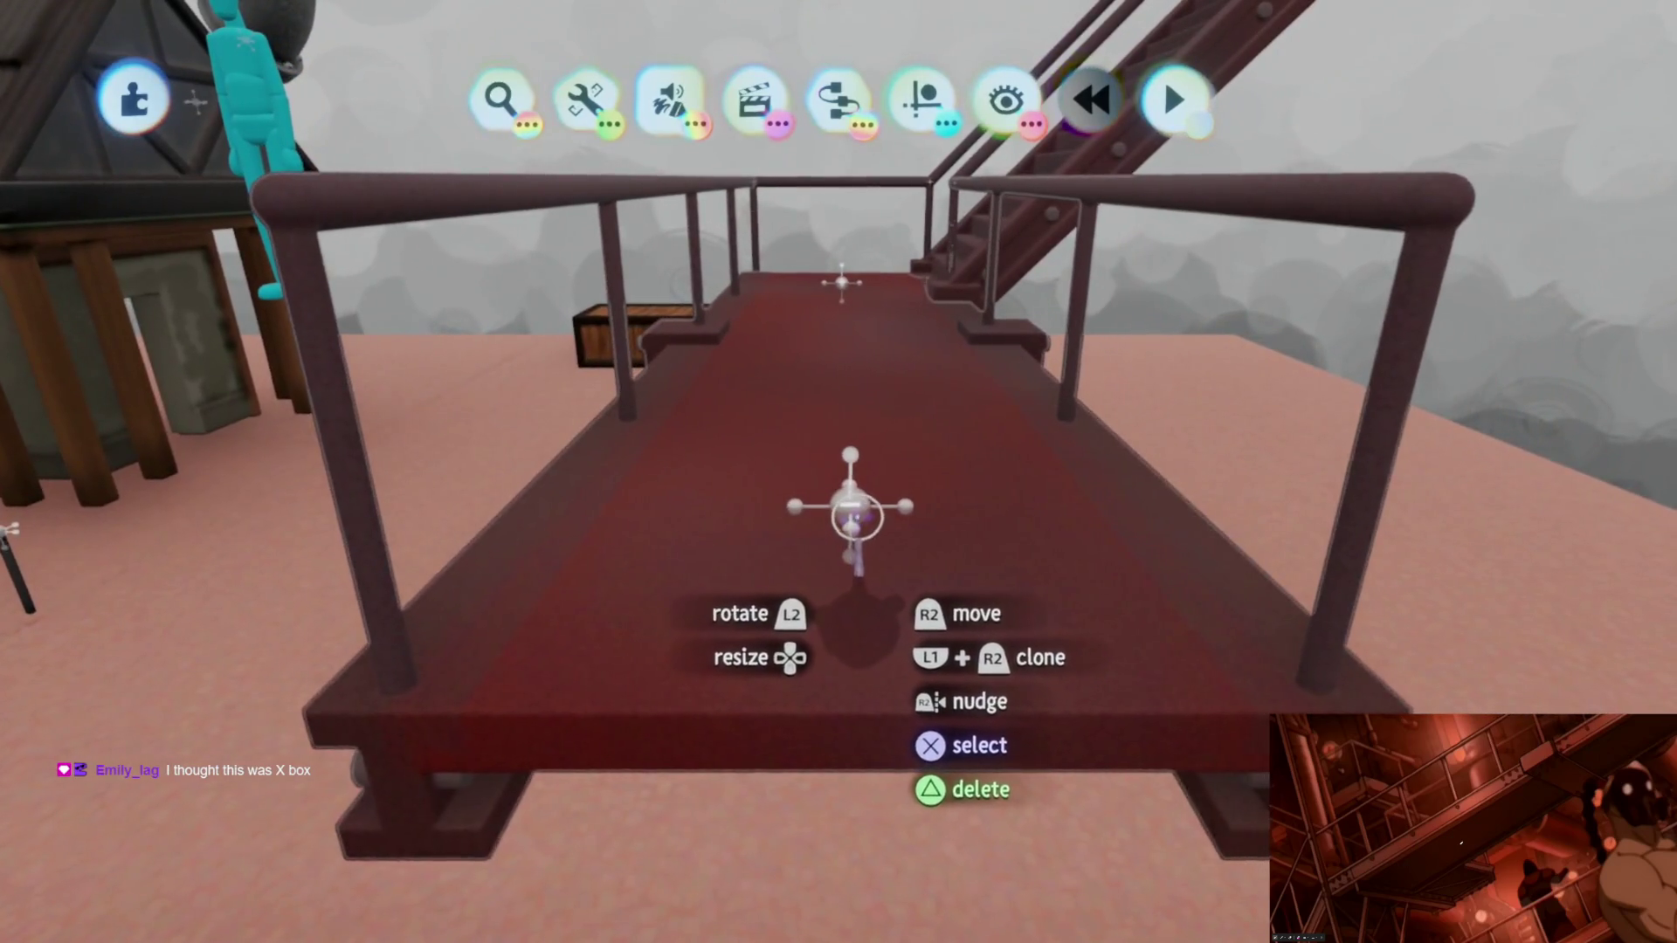
# Step: Reopen the walkway sculpt with the colour wheel and swing round to its side beam
pyautogui.doubleClick(860, 522)
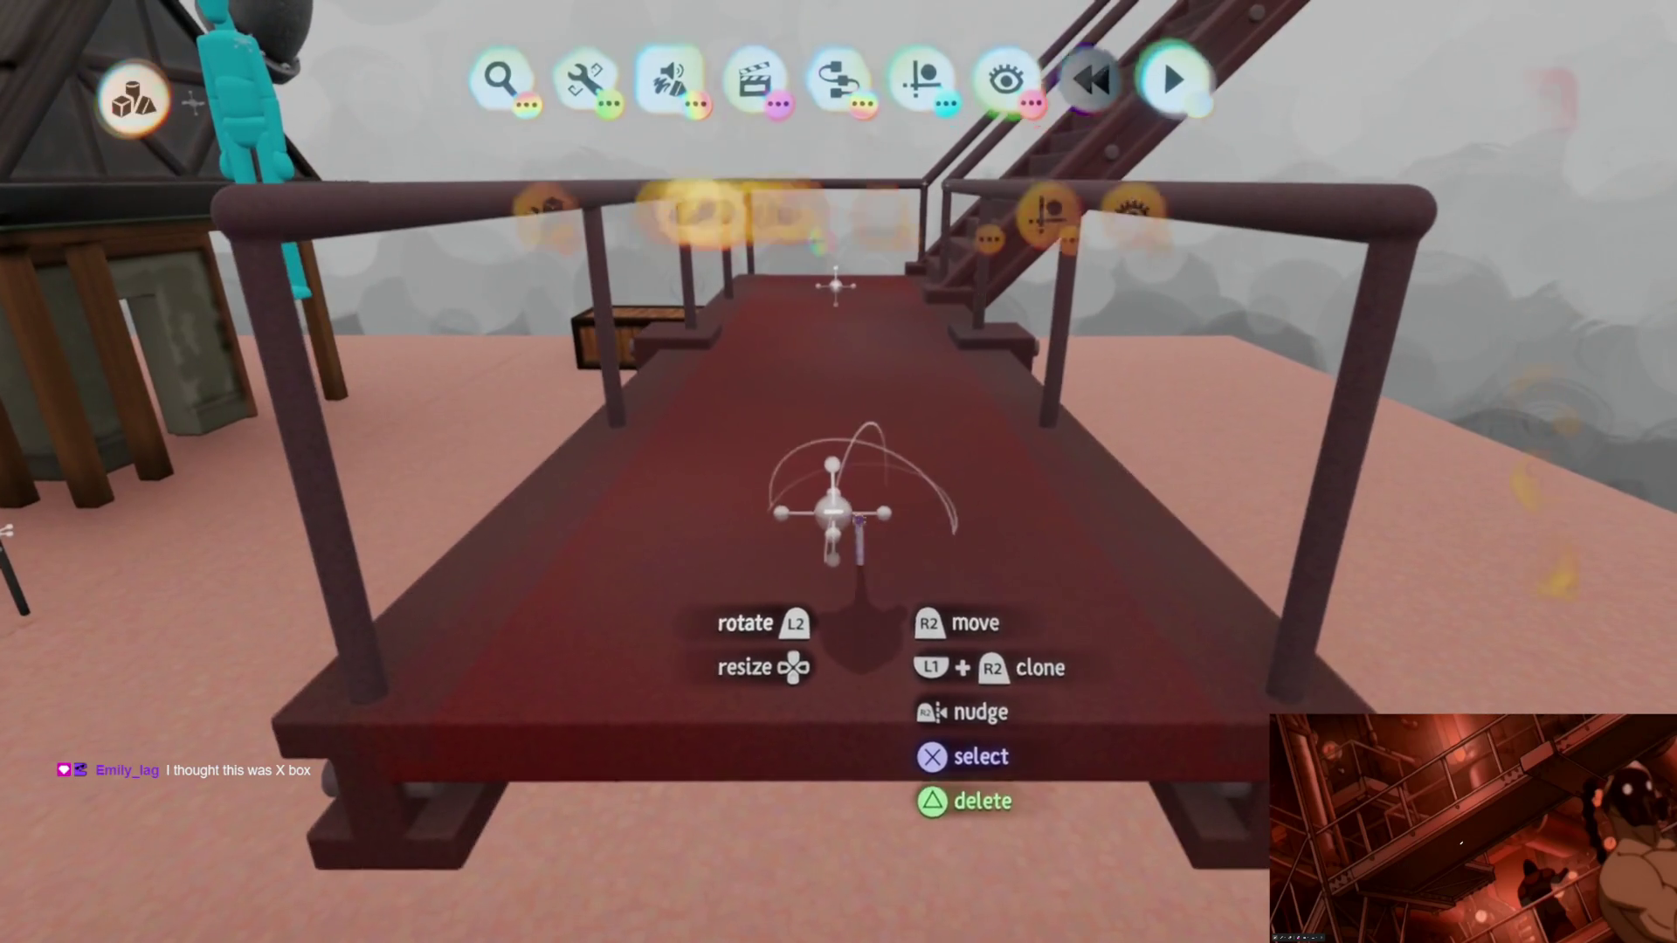
pyautogui.press('c')
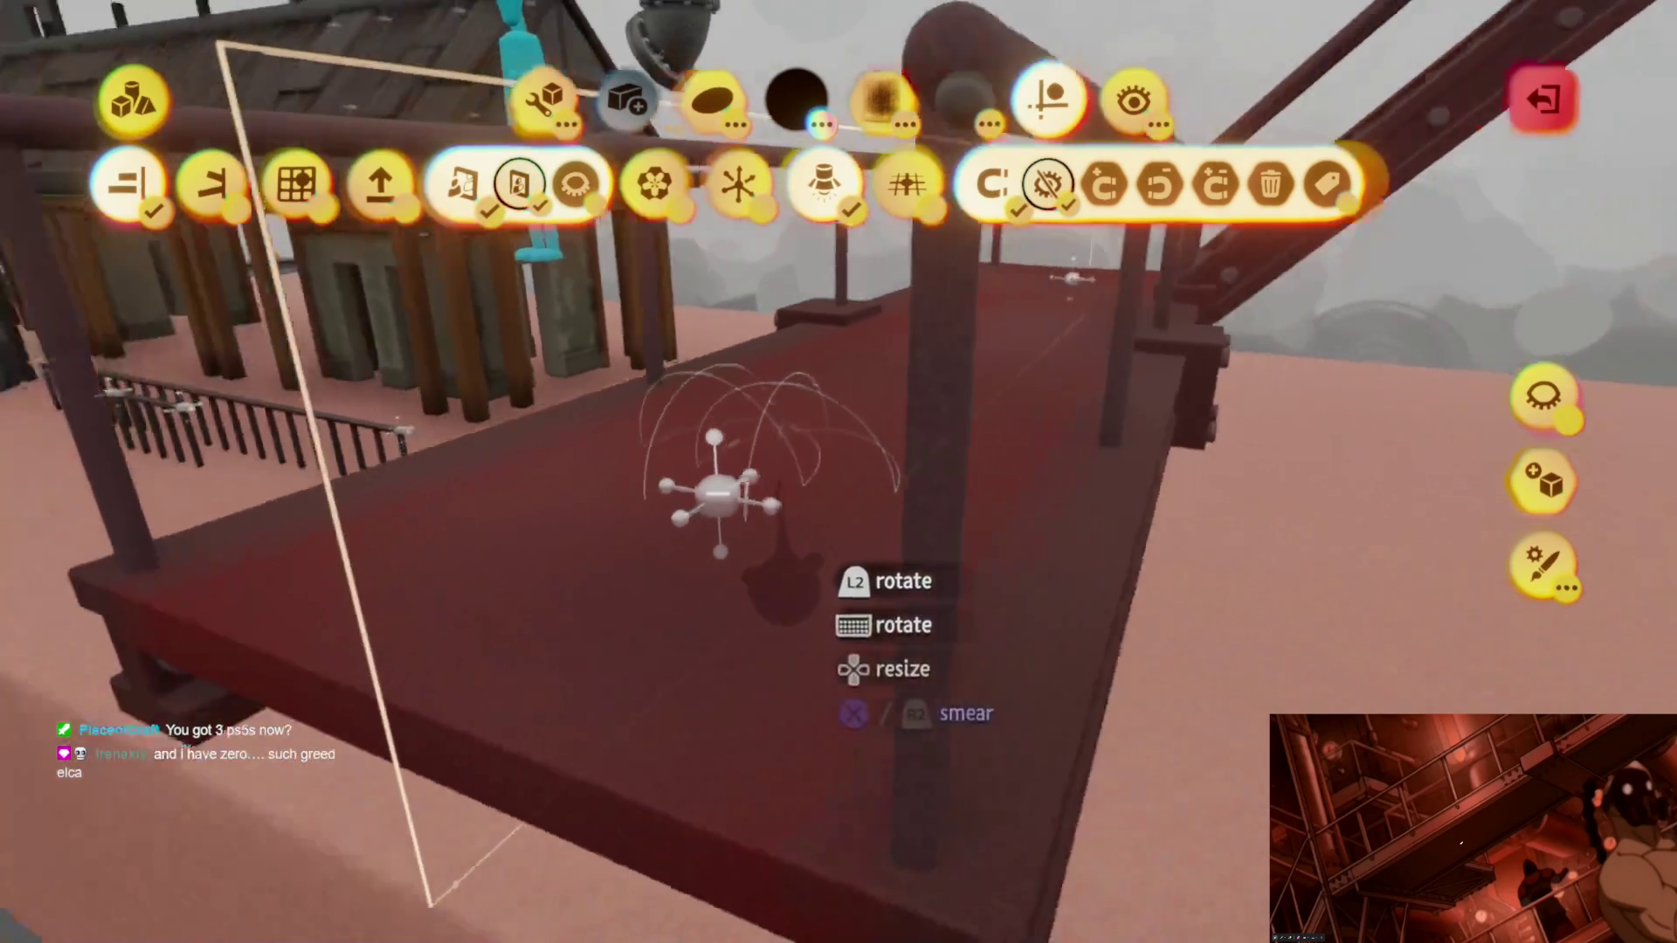
pyautogui.moveTo(725, 514)
pyautogui.mouseDown(button='middle')
pyautogui.moveTo(709, 479)
pyautogui.moveTo(914, 436)
pyautogui.mouseUp(button='middle')
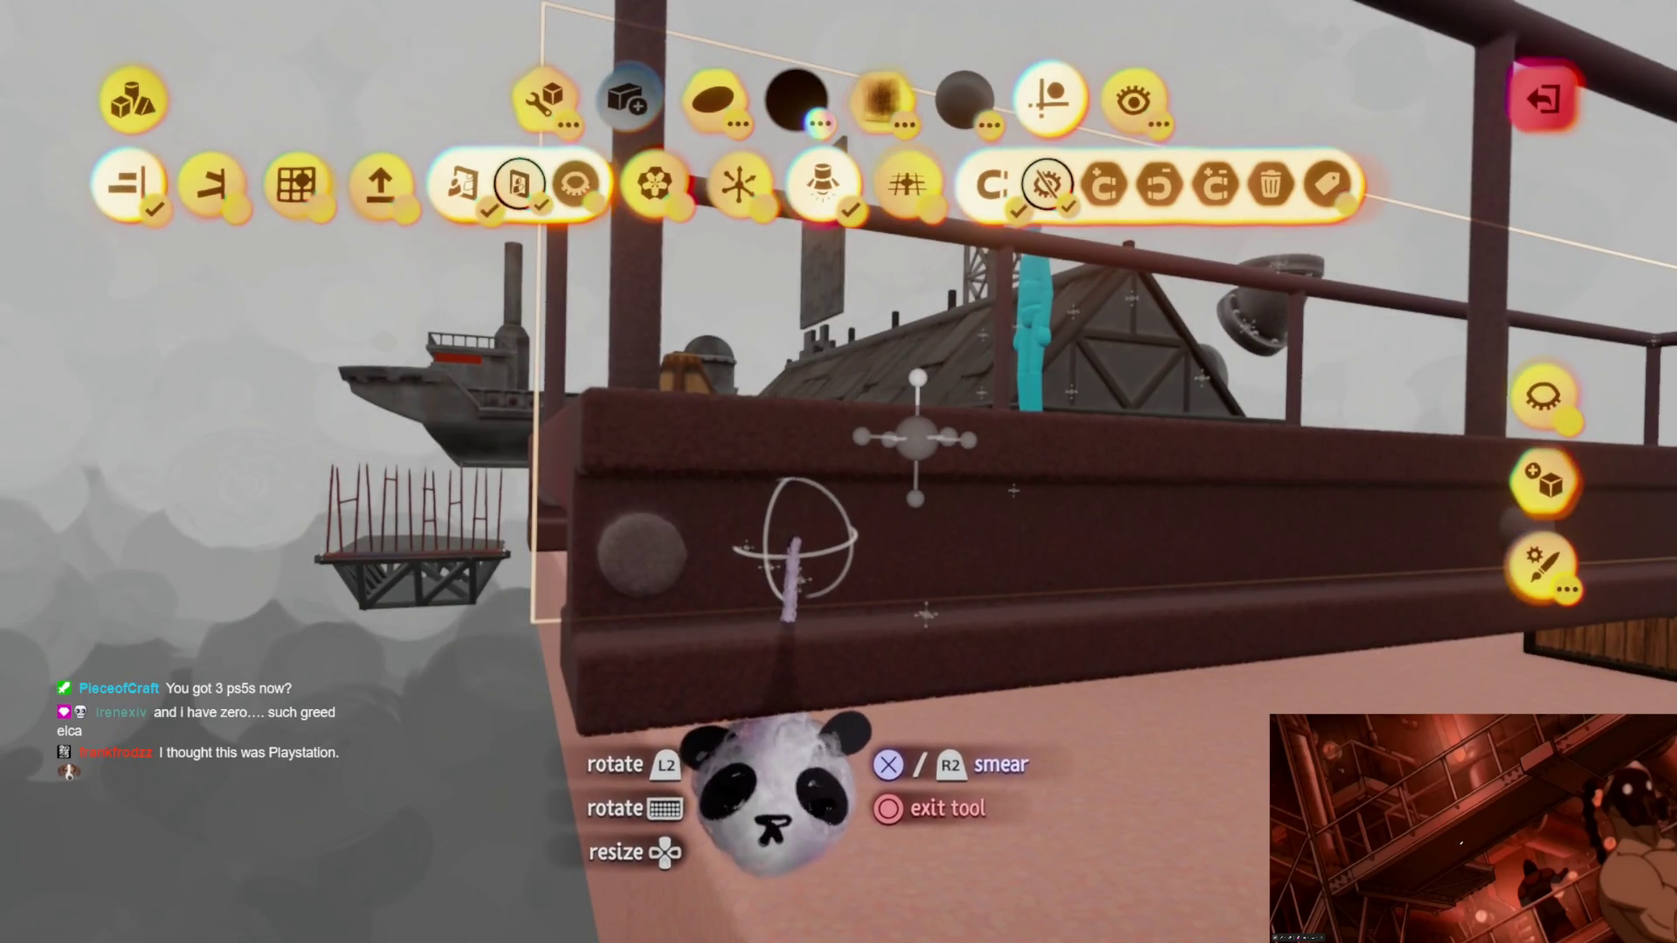
# Step: Undo one spray, then recoat the side beam and platform edges in speckled dark red spraypaint
pyautogui.moveTo(914, 436); pyautogui.dragTo(1075, 427, button='middle')
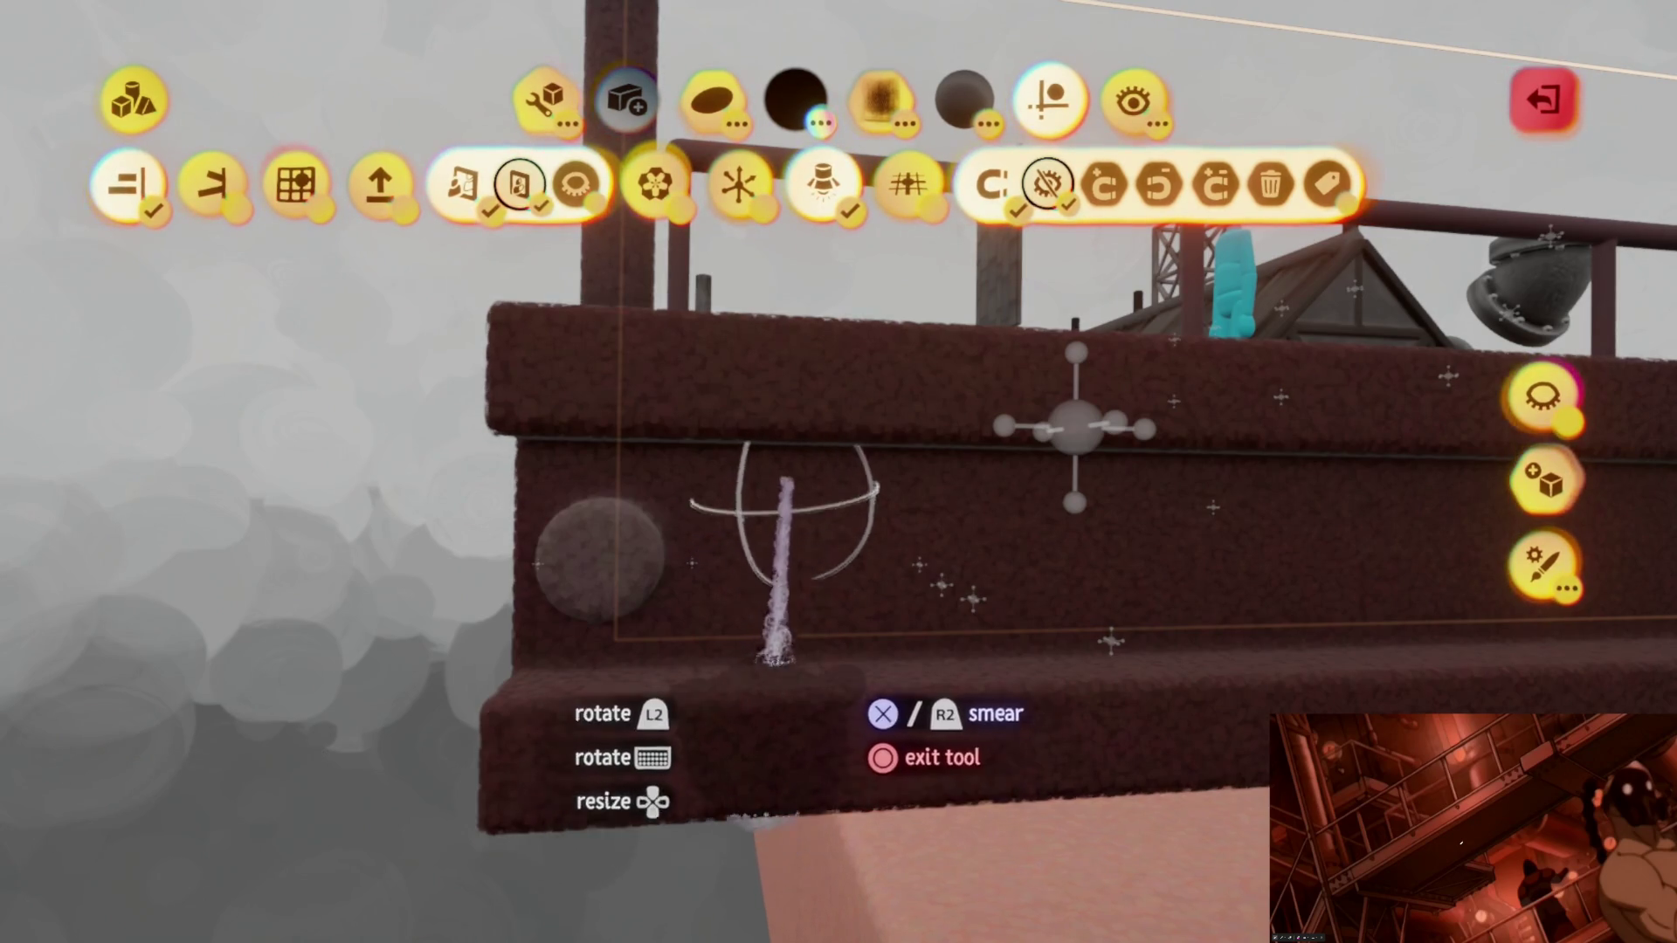
pyautogui.hotkey('ctrl', 'z')
pyautogui.moveTo(773, 576); pyautogui.dragTo(822, 505, button='middle')
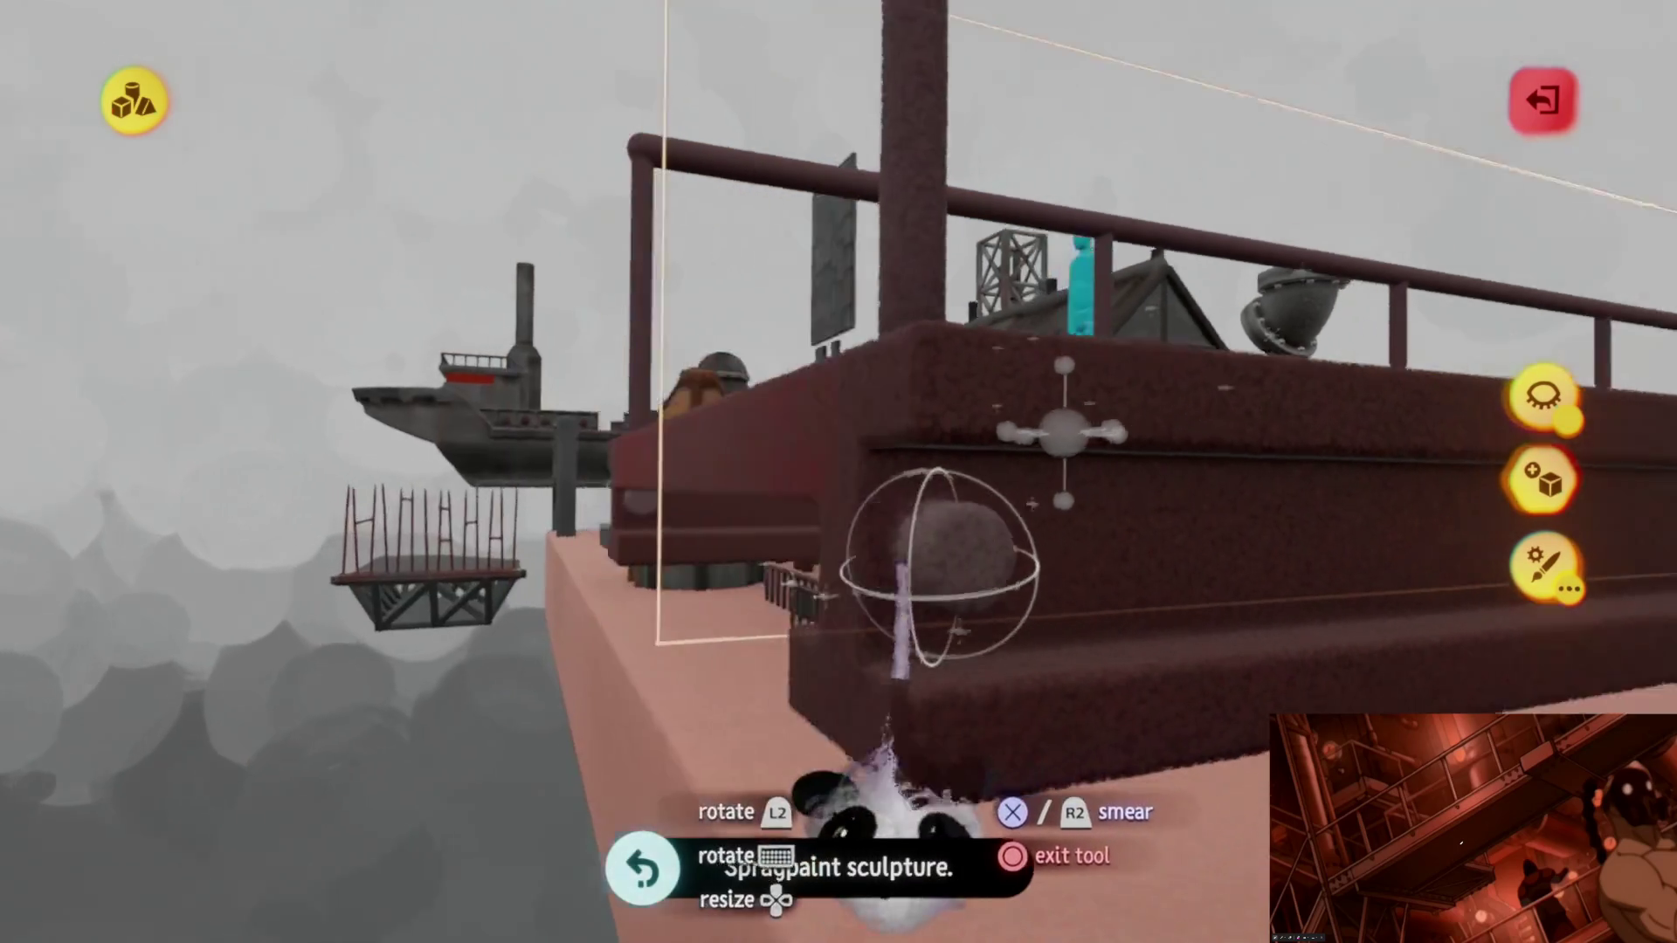
pyautogui.moveTo(803, 616); pyautogui.dragTo(805, 630, button='middle')
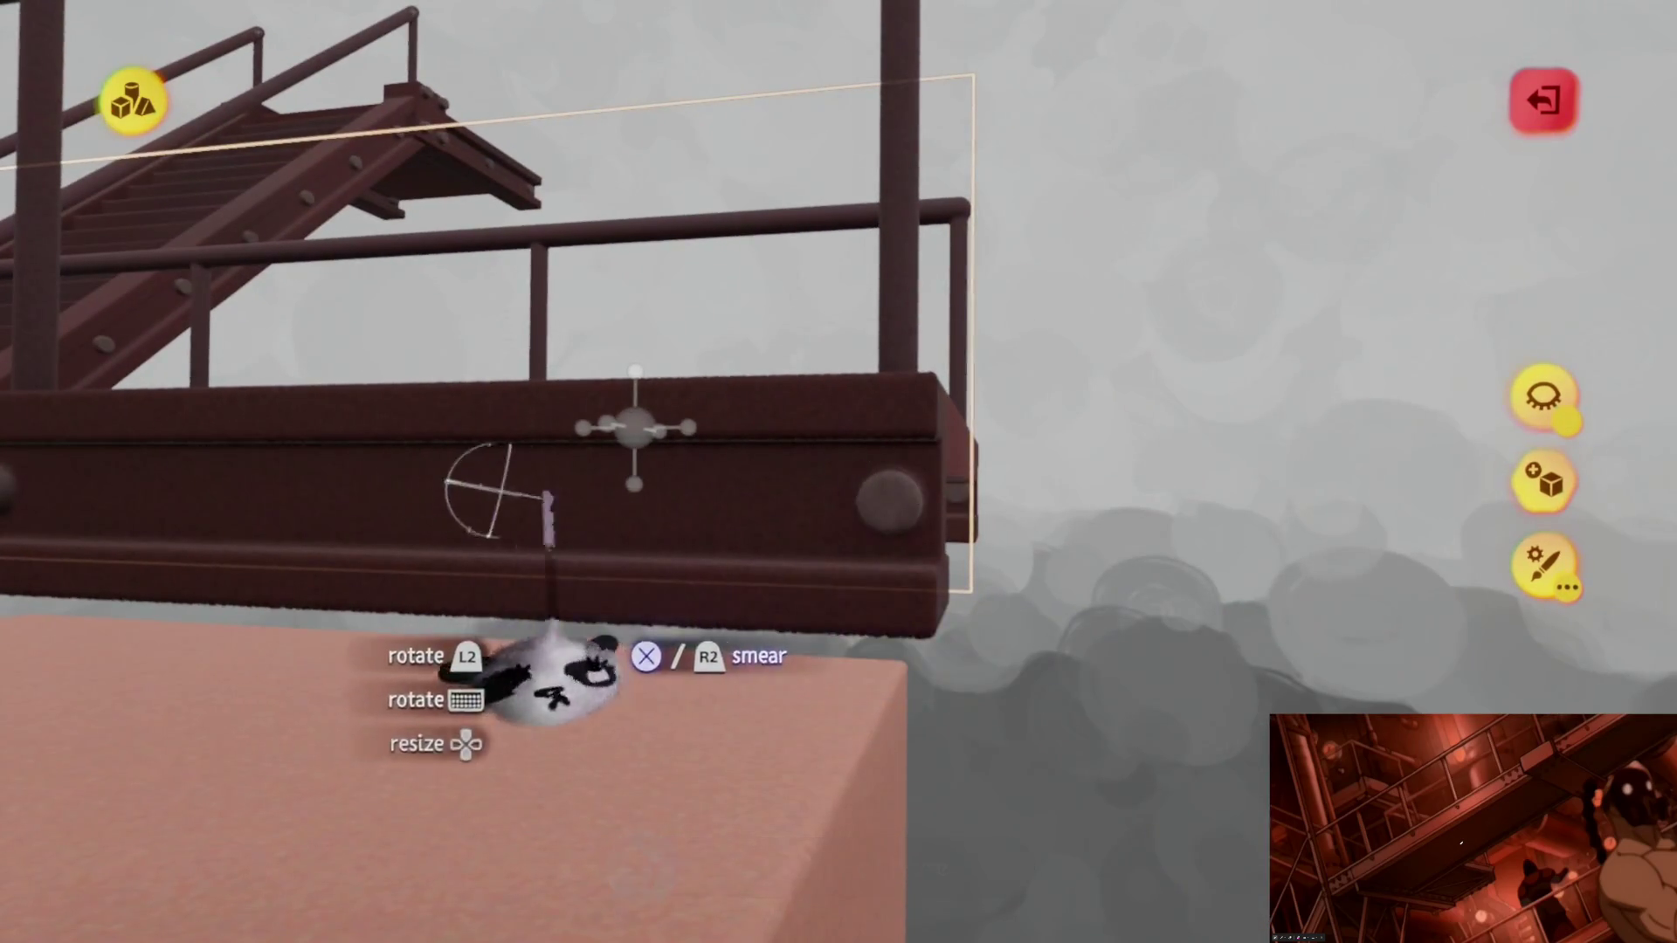
pyautogui.moveTo(887, 503); pyautogui.dragTo(865, 438, button='middle')
pyautogui.moveTo(885, 643)
pyautogui.mouseDown(button='middle')
pyautogui.moveTo(831, 543)
pyautogui.moveTo(805, 787)
pyautogui.mouseUp(button='middle')
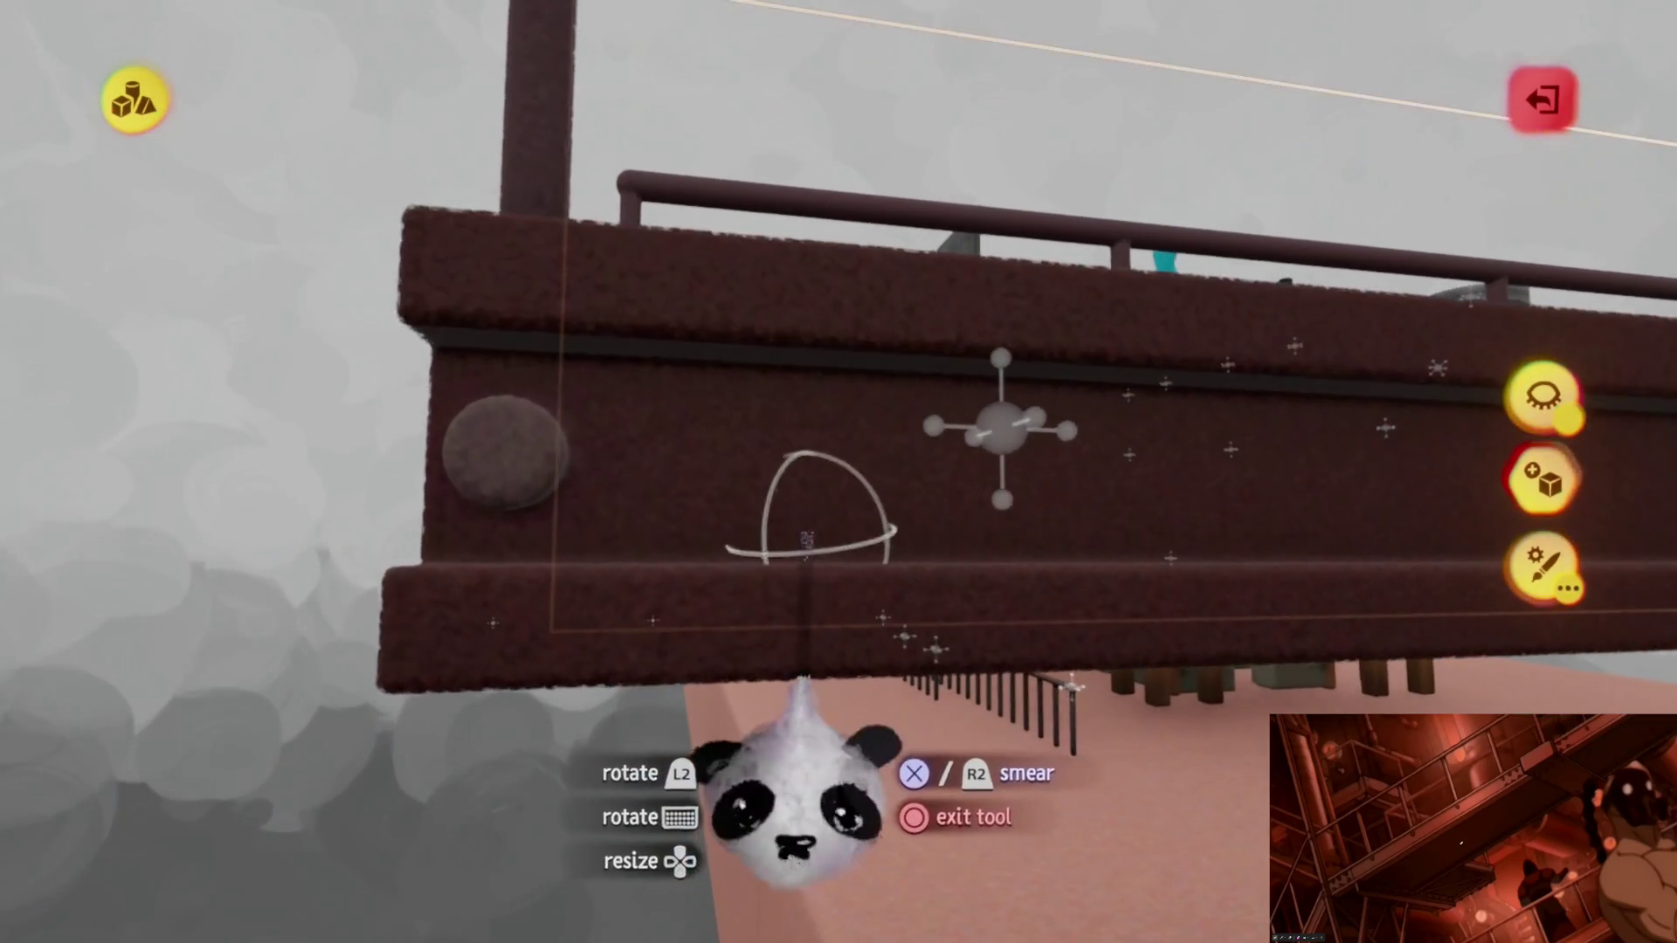
pyautogui.press('Tab')
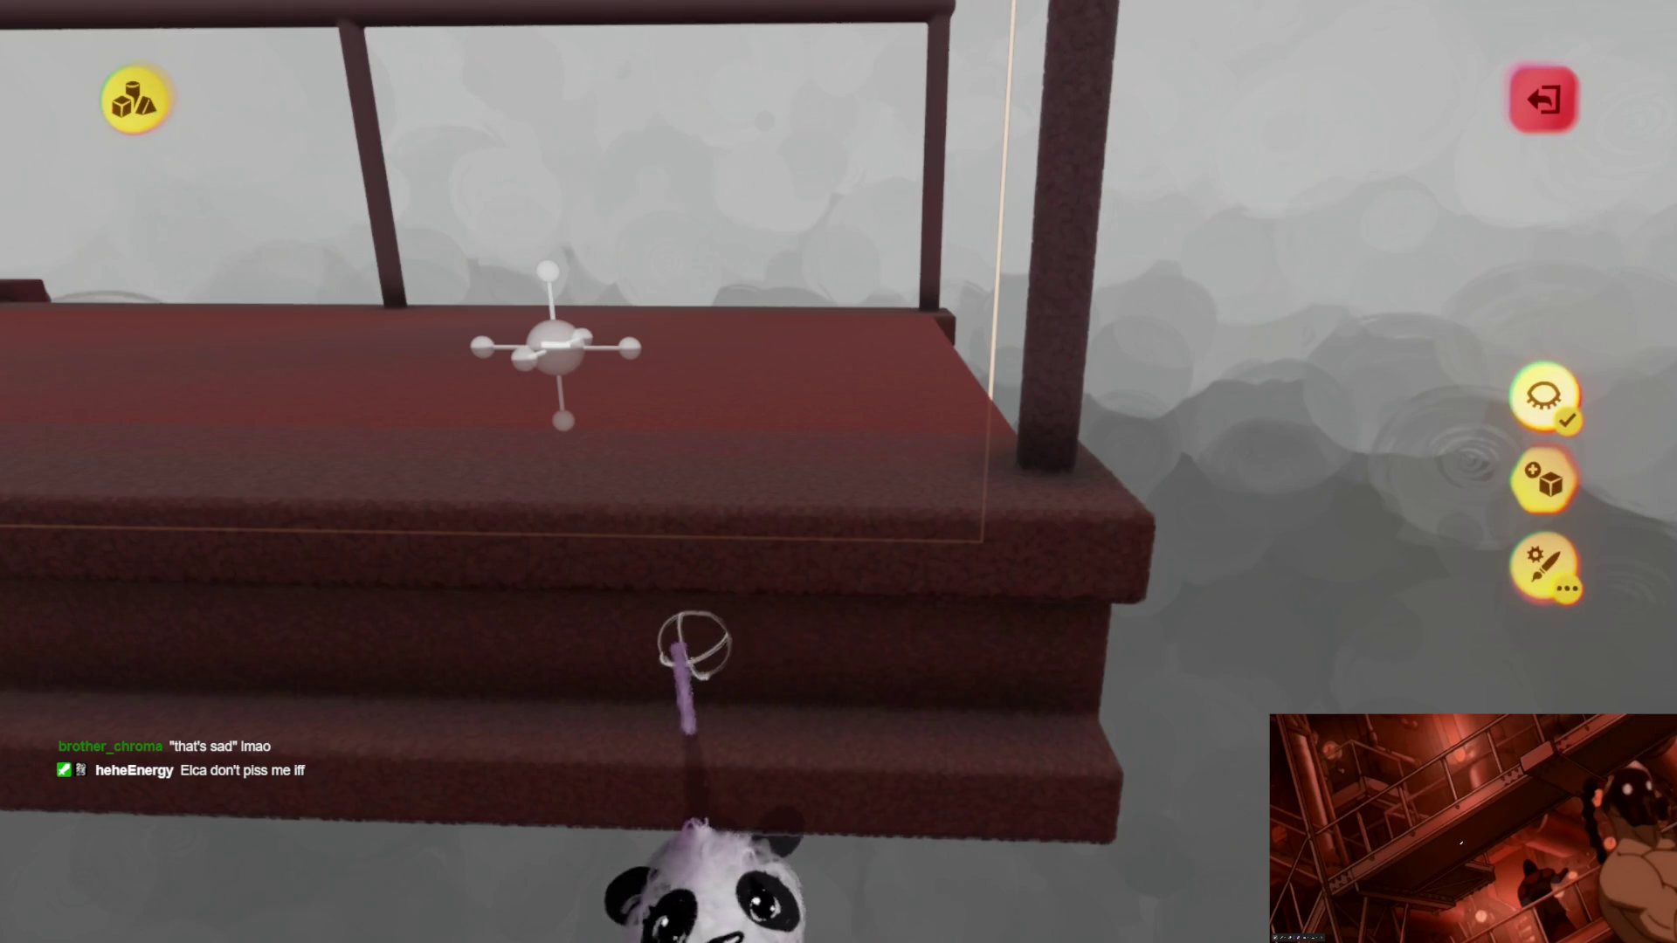
# Step: Inspect the platform railings, red beam and bolted block from several angles
pyautogui.moveTo(544, 583); pyautogui.dragTo(534, 387, button='middle')
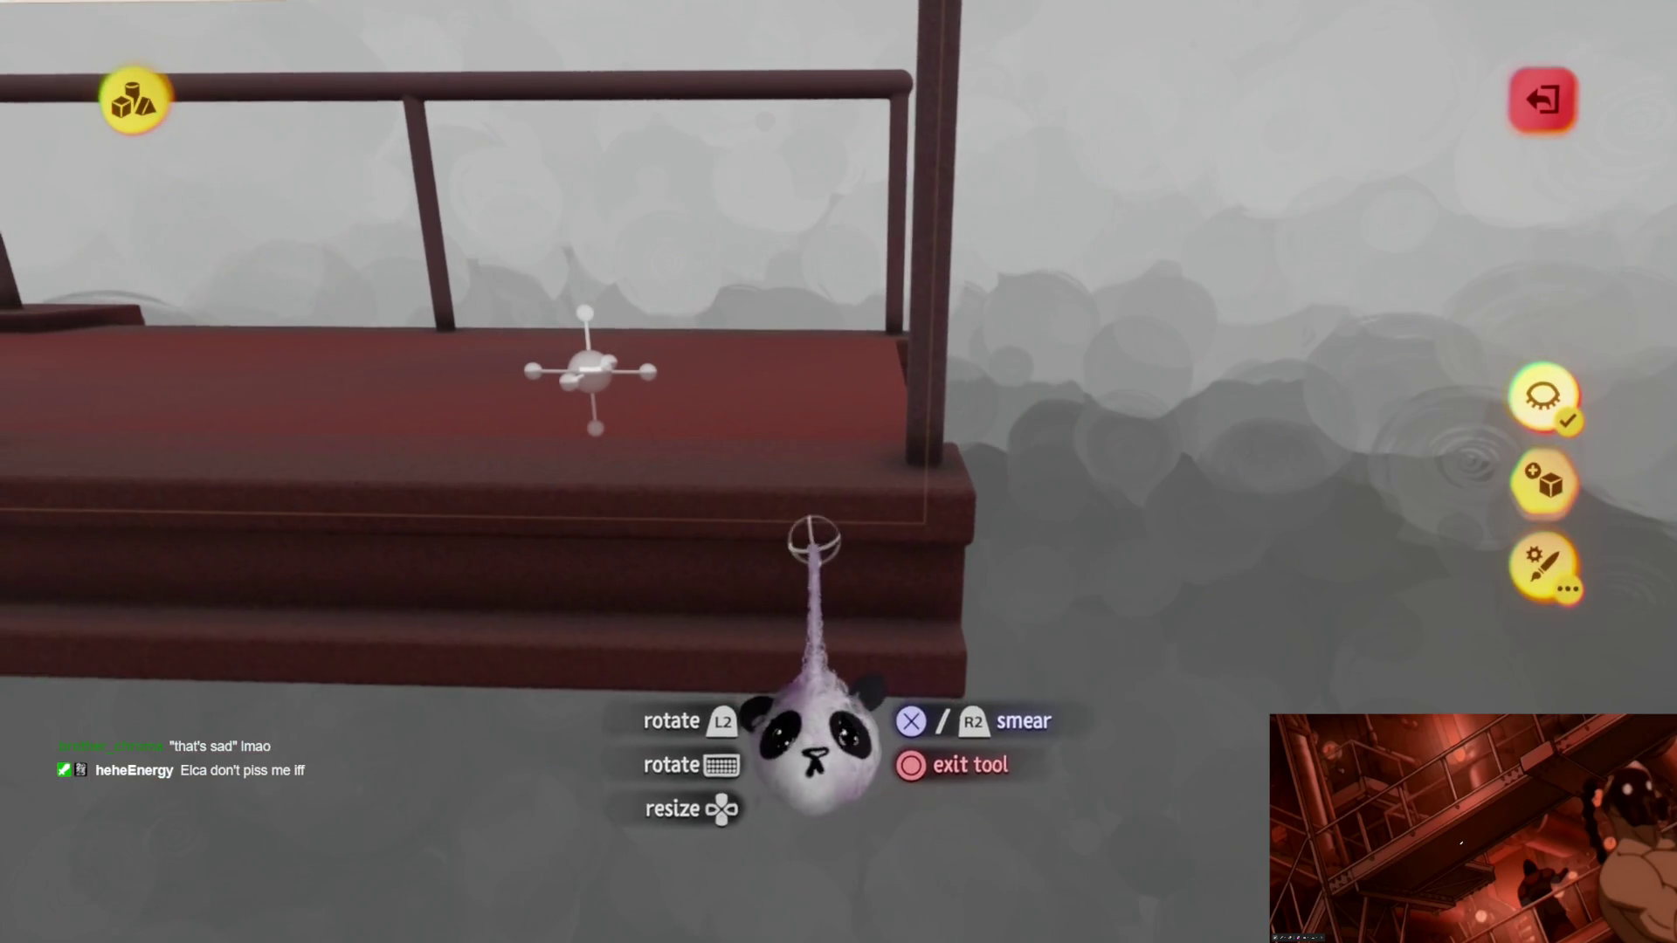
pyautogui.moveTo(760, 596)
pyautogui.mouseDown(button='middle')
pyautogui.moveTo(769, 550)
pyautogui.moveTo(767, 577)
pyautogui.moveTo(787, 567)
pyautogui.mouseUp(button='middle')
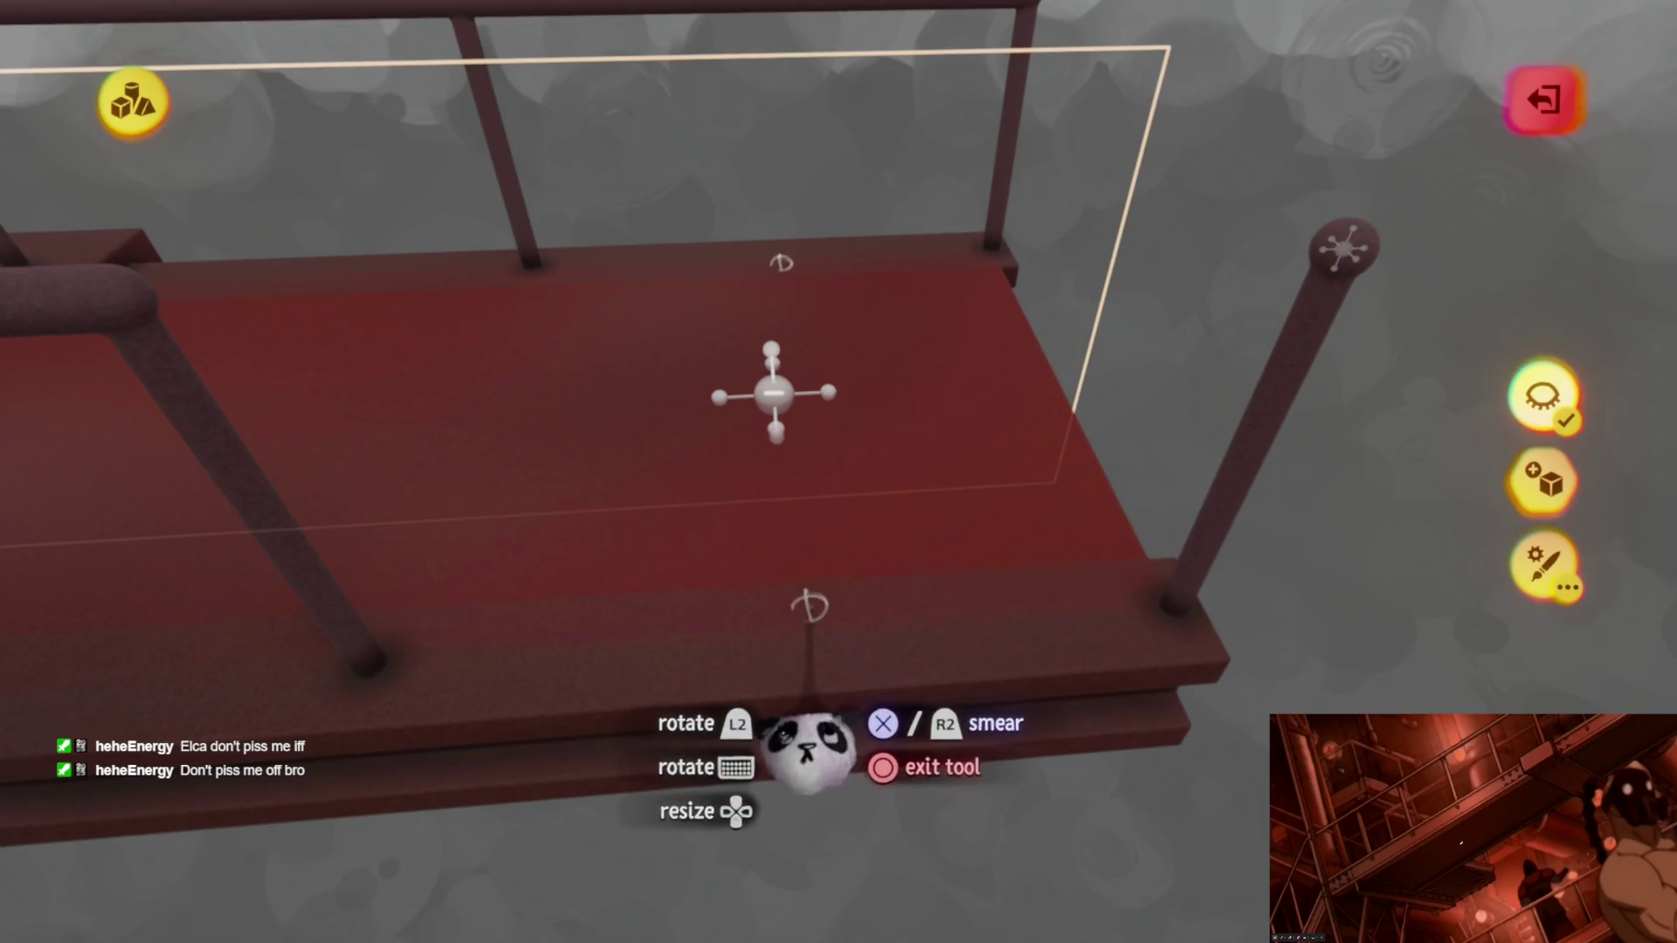
pyautogui.moveTo(862, 627)
pyautogui.mouseDown(button='middle')
pyautogui.moveTo(823, 603)
pyautogui.moveTo(869, 580)
pyautogui.mouseUp(button='middle')
pyautogui.moveTo(831, 476)
pyautogui.mouseDown(button='middle')
pyautogui.moveTo(878, 583)
pyautogui.moveTo(749, 693)
pyautogui.moveTo(854, 643)
pyautogui.moveTo(851, 603)
pyautogui.moveTo(873, 591)
pyautogui.moveTo(865, 525)
pyautogui.moveTo(840, 524)
pyautogui.moveTo(857, 498)
pyautogui.moveTo(880, 520)
pyautogui.moveTo(890, 502)
pyautogui.moveTo(860, 394)
pyautogui.moveTo(891, 420)
pyautogui.mouseUp(button='middle')
pyautogui.moveTo(836, 492)
pyautogui.mouseDown(button='middle')
pyautogui.moveTo(899, 543)
pyautogui.moveTo(824, 441)
pyautogui.moveTo(804, 580)
pyautogui.moveTo(999, 426)
pyautogui.moveTo(984, 525)
pyautogui.moveTo(854, 606)
pyautogui.moveTo(830, 430)
pyautogui.moveTo(891, 465)
pyautogui.mouseUp(button='middle')
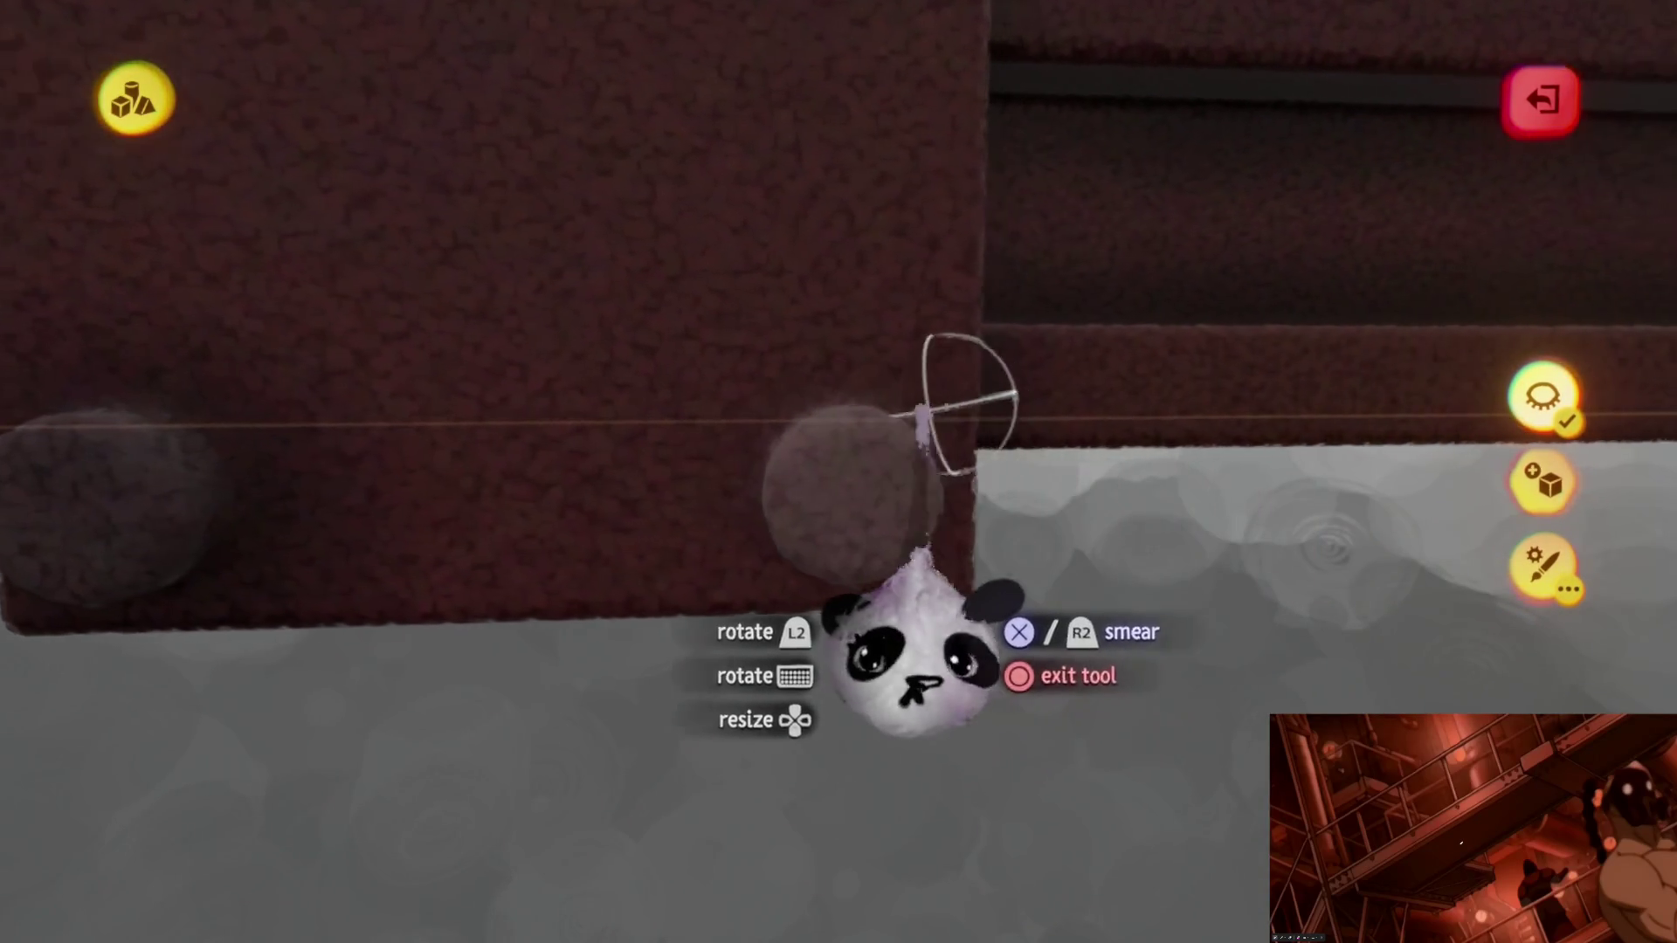
pyautogui.moveTo(778, 458)
pyautogui.mouseDown(button='middle')
pyautogui.moveTo(853, 542)
pyautogui.moveTo(825, 576)
pyautogui.moveTo(822, 460)
pyautogui.moveTo(768, 525)
pyautogui.mouseUp(button='middle')
# Step: Leave the walkway sculpt and open the staircase sculpture for spraypainting its steps
pyautogui.press('Escape')
pyautogui.moveTo(893, 543)
pyautogui.mouseDown(button='middle')
pyautogui.moveTo(910, 471)
pyautogui.moveTo(917, 561)
pyautogui.moveTo(786, 562)
pyautogui.moveTo(960, 550)
pyautogui.moveTo(899, 524)
pyautogui.moveTo(955, 668)
pyautogui.moveTo(936, 581)
pyautogui.moveTo(920, 610)
pyautogui.moveTo(967, 599)
pyautogui.moveTo(894, 583)
pyautogui.mouseUp(button='middle')
pyautogui.press('e')
pyautogui.moveTo(964, 630)
pyautogui.mouseDown(button='middle')
pyautogui.moveTo(911, 597)
pyautogui.moveTo(1013, 567)
pyautogui.moveTo(935, 494)
pyautogui.moveTo(853, 487)
pyautogui.moveTo(879, 487)
pyautogui.moveTo(899, 583)
pyautogui.moveTo(843, 524)
pyautogui.moveTo(787, 363)
pyautogui.moveTo(887, 580)
pyautogui.moveTo(1000, 599)
pyautogui.moveTo(1034, 580)
pyautogui.moveTo(1010, 524)
pyautogui.moveTo(929, 525)
pyautogui.moveTo(946, 573)
pyautogui.moveTo(958, 400)
pyautogui.mouseUp(button='middle')
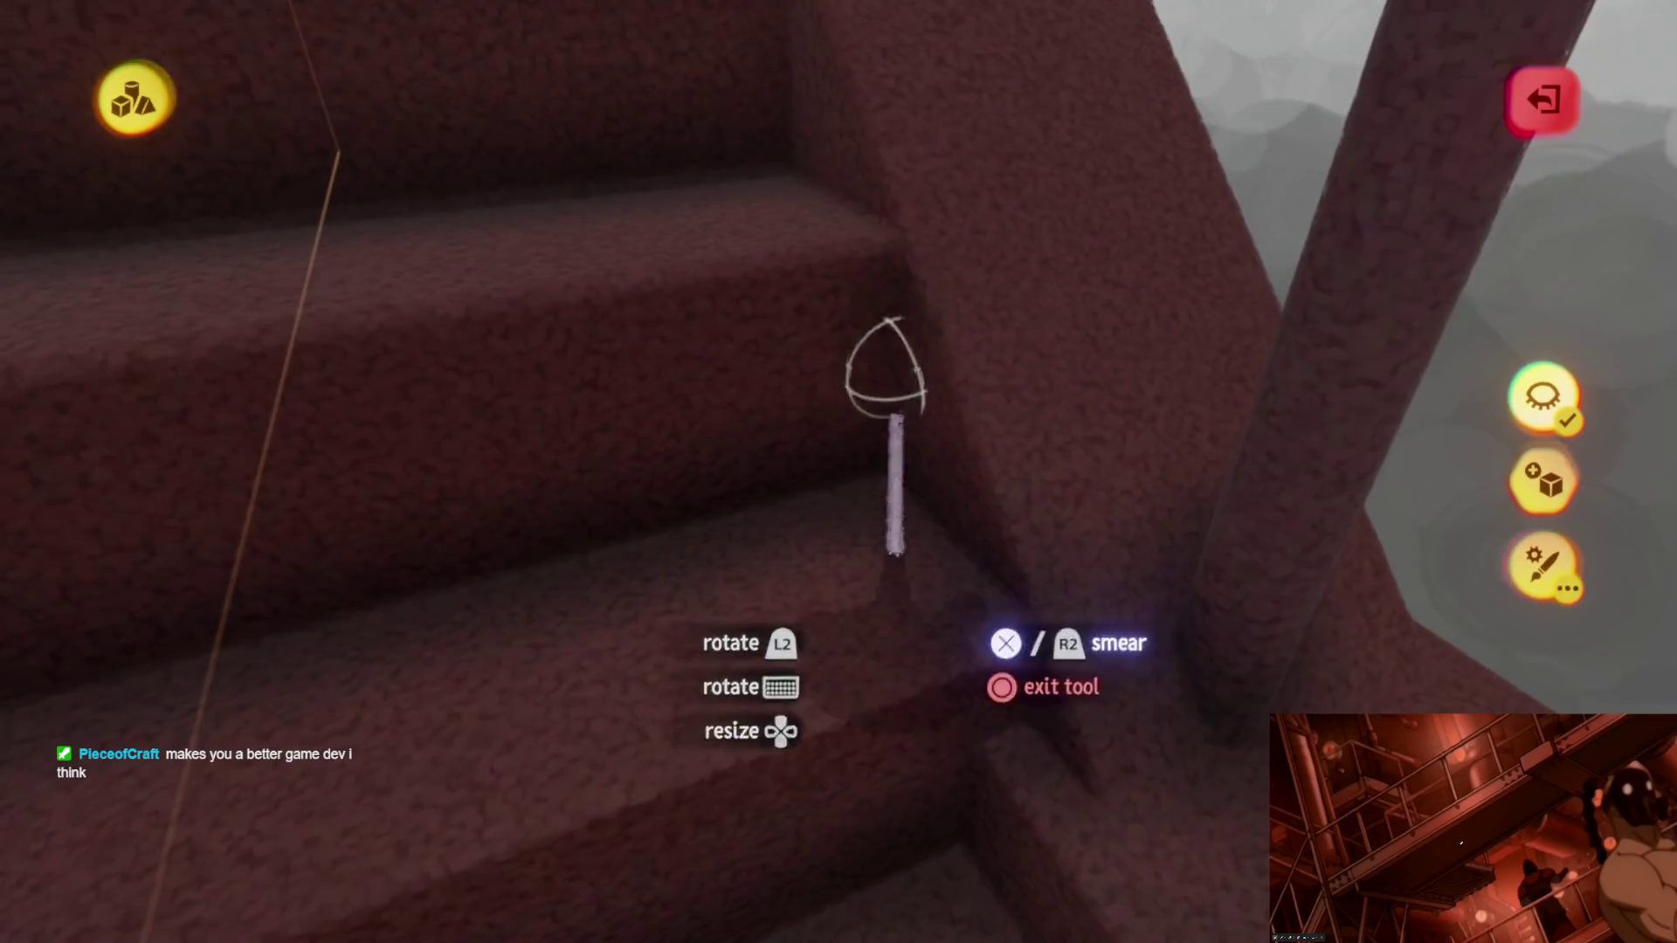
pyautogui.moveTo(1045, 648); pyautogui.dragTo(935, 268, button='middle')
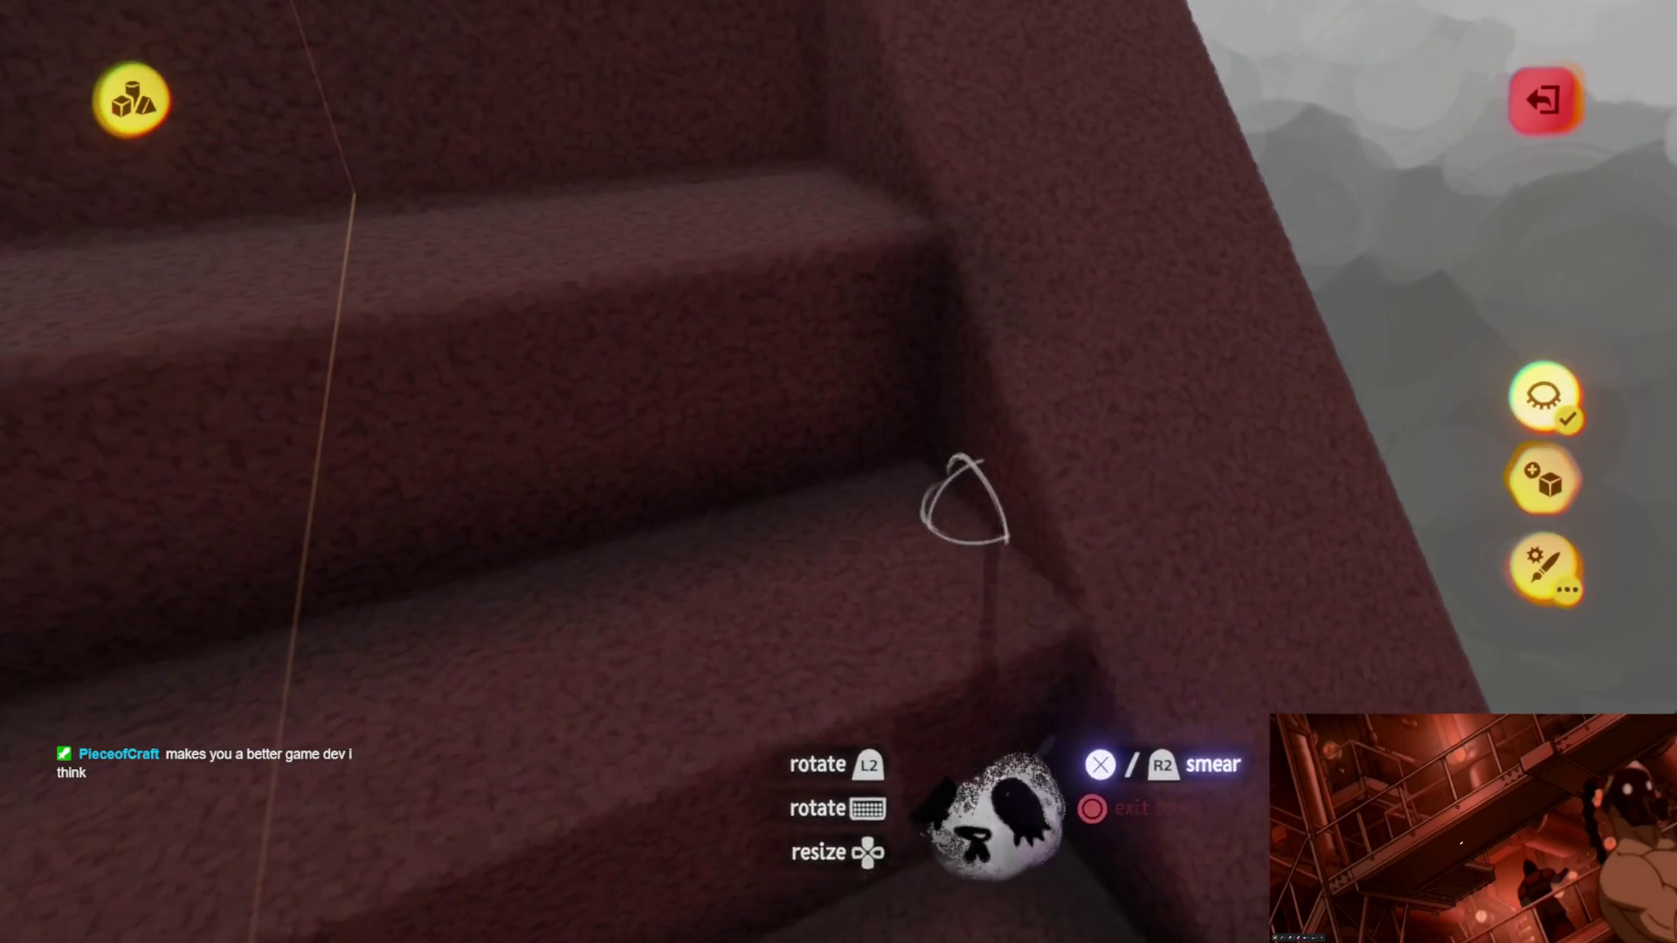
pyautogui.moveTo(1049, 606)
pyautogui.mouseDown(button='middle')
pyautogui.moveTo(989, 561)
pyautogui.moveTo(929, 627)
pyautogui.moveTo(878, 566)
pyautogui.mouseUp(button='middle')
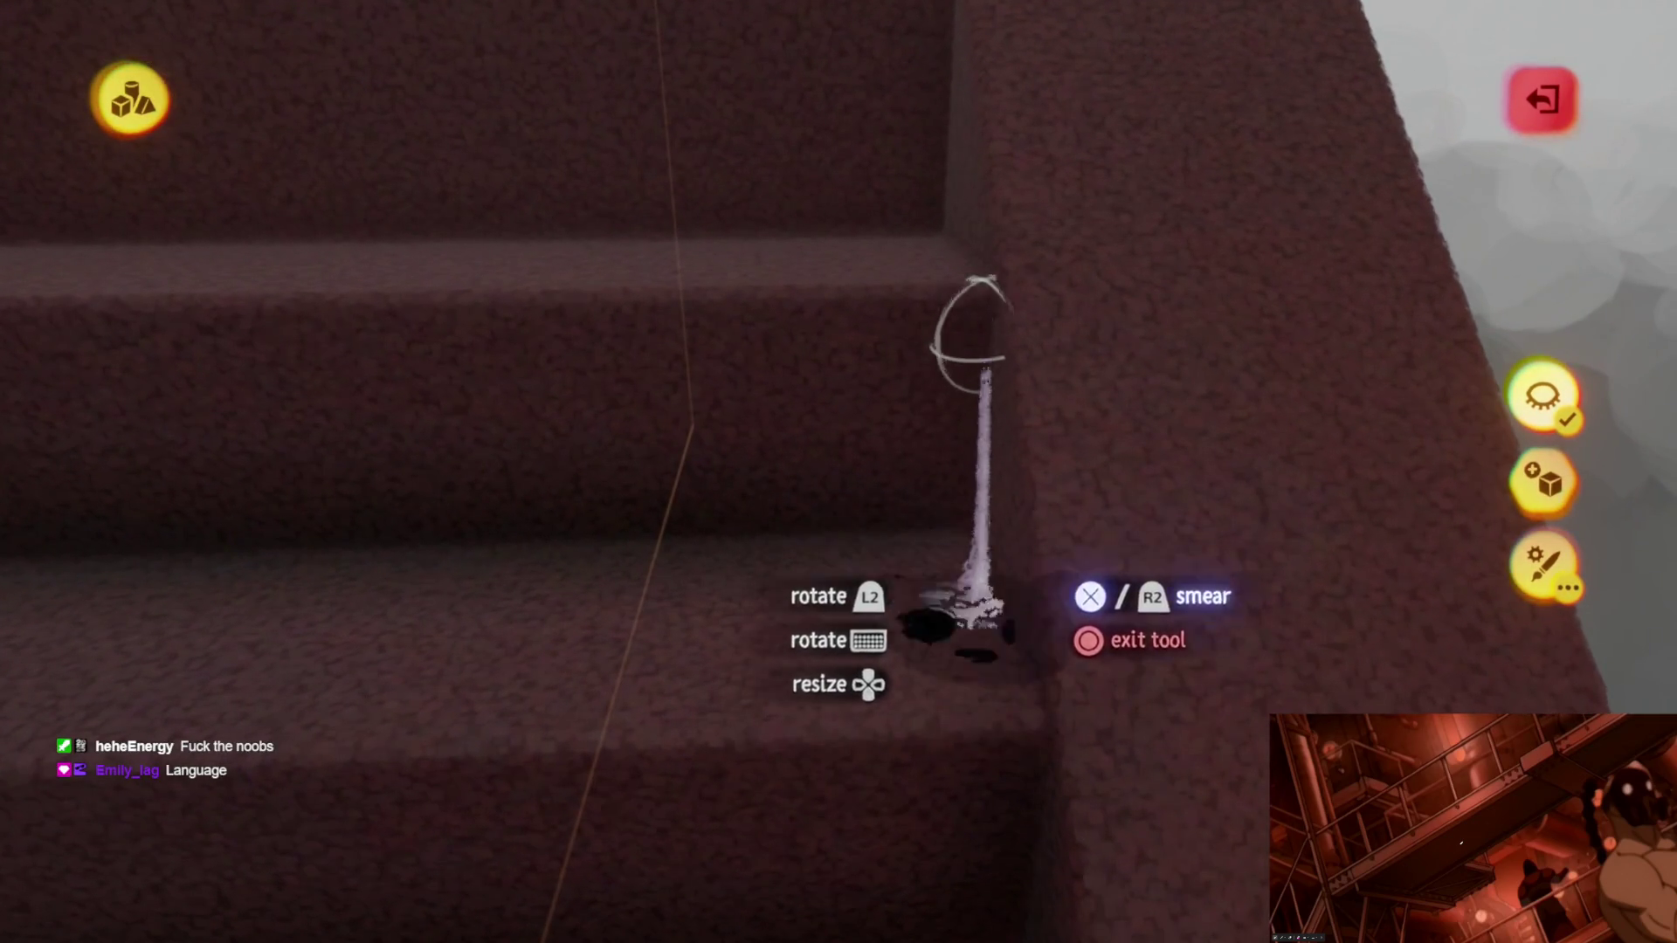
pyautogui.click(1035, 715)
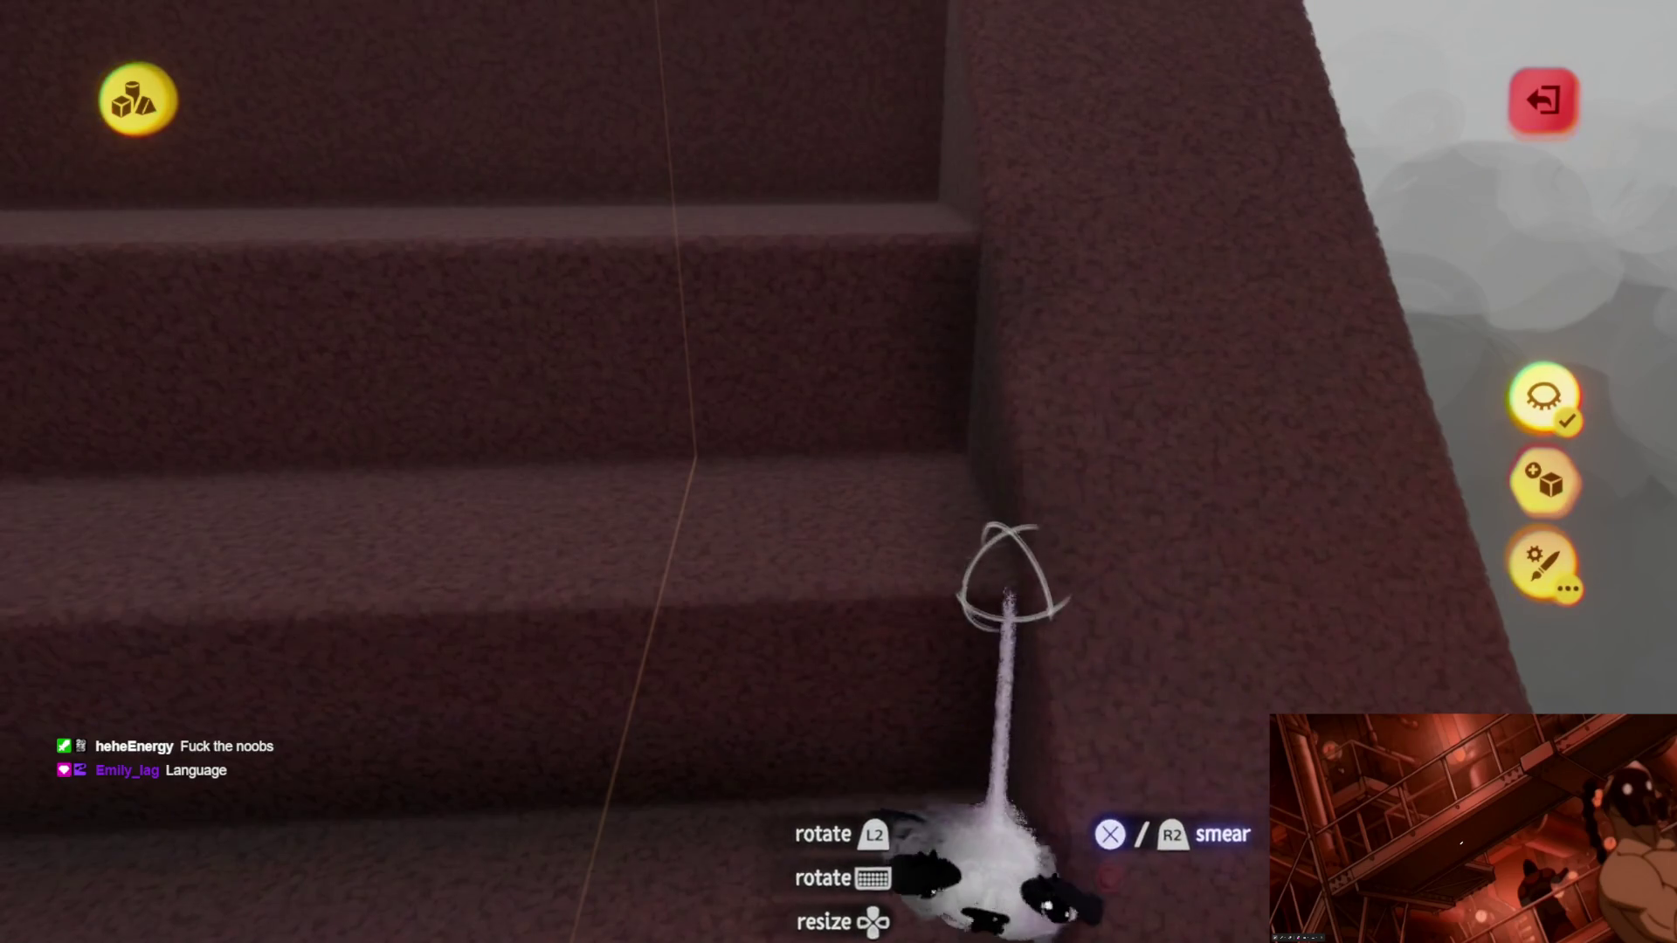
pyautogui.moveTo(1009, 576); pyautogui.dragTo(882, 521)
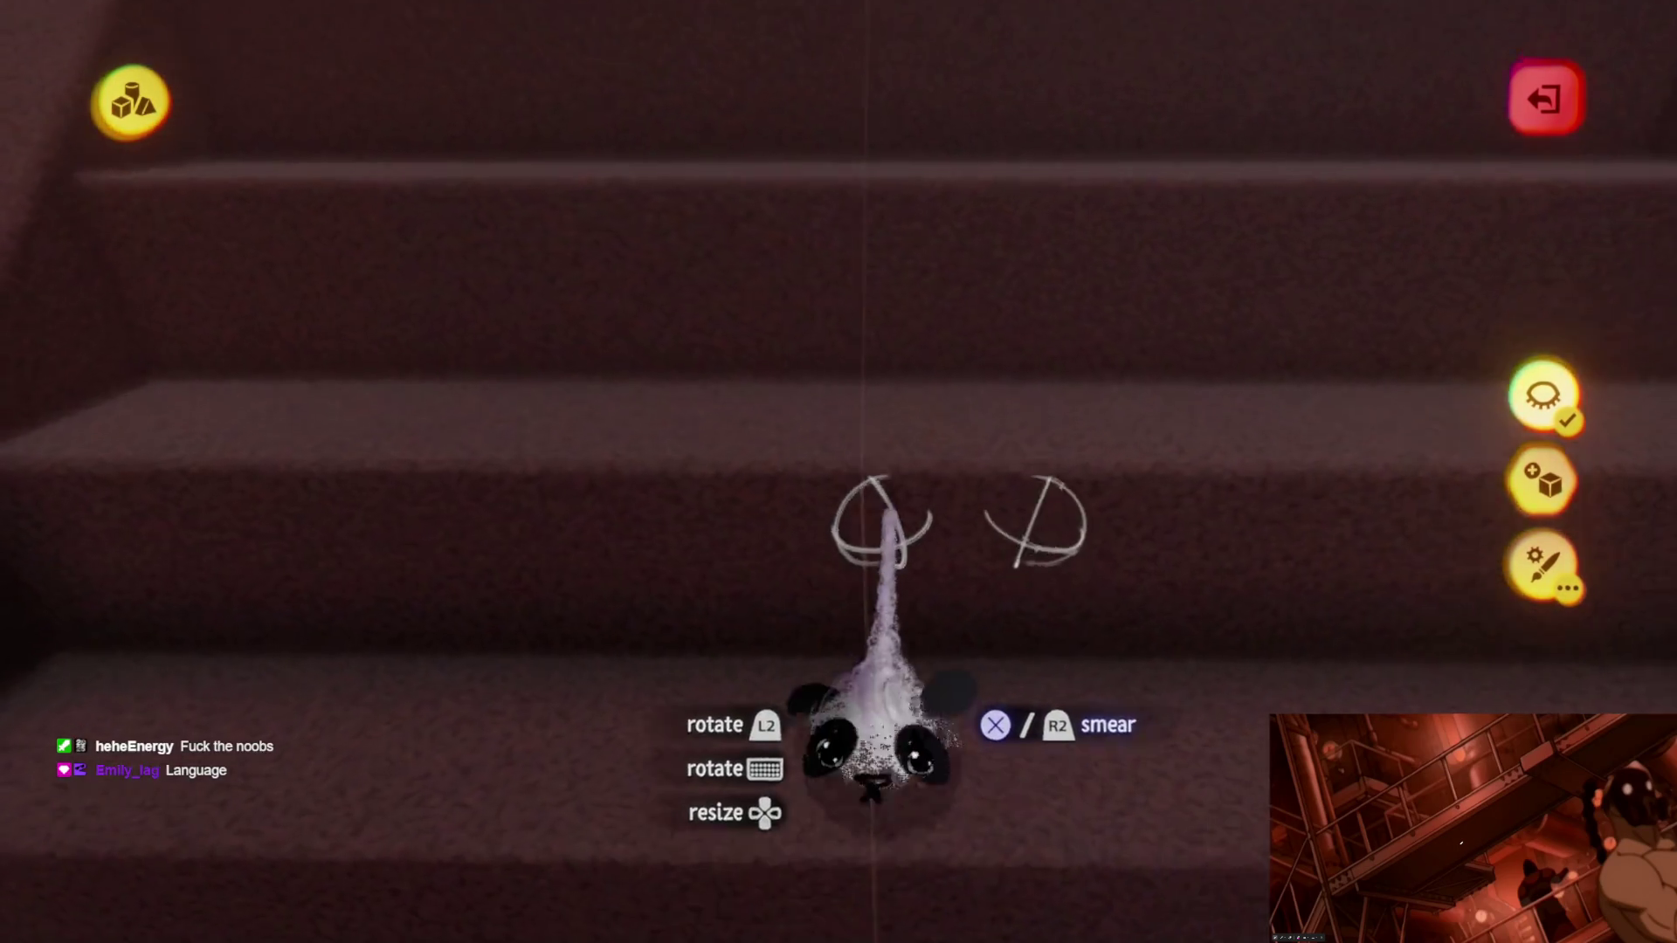
pyautogui.press('Escape')
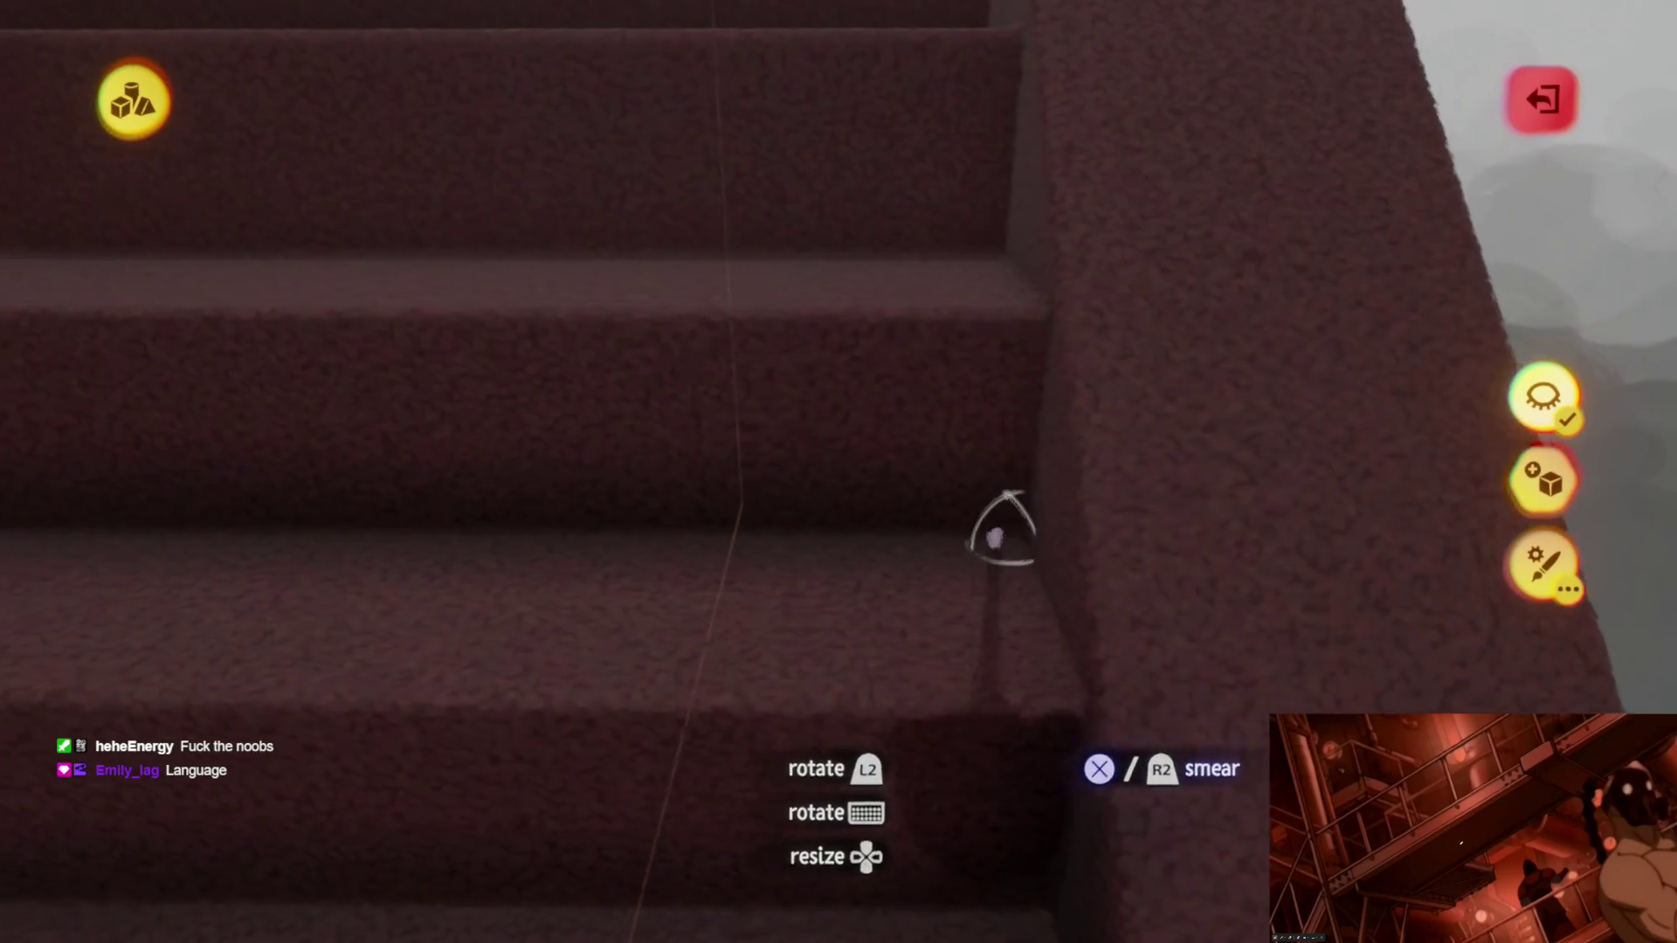
pyautogui.moveTo(1003, 531); pyautogui.dragTo(977, 393)
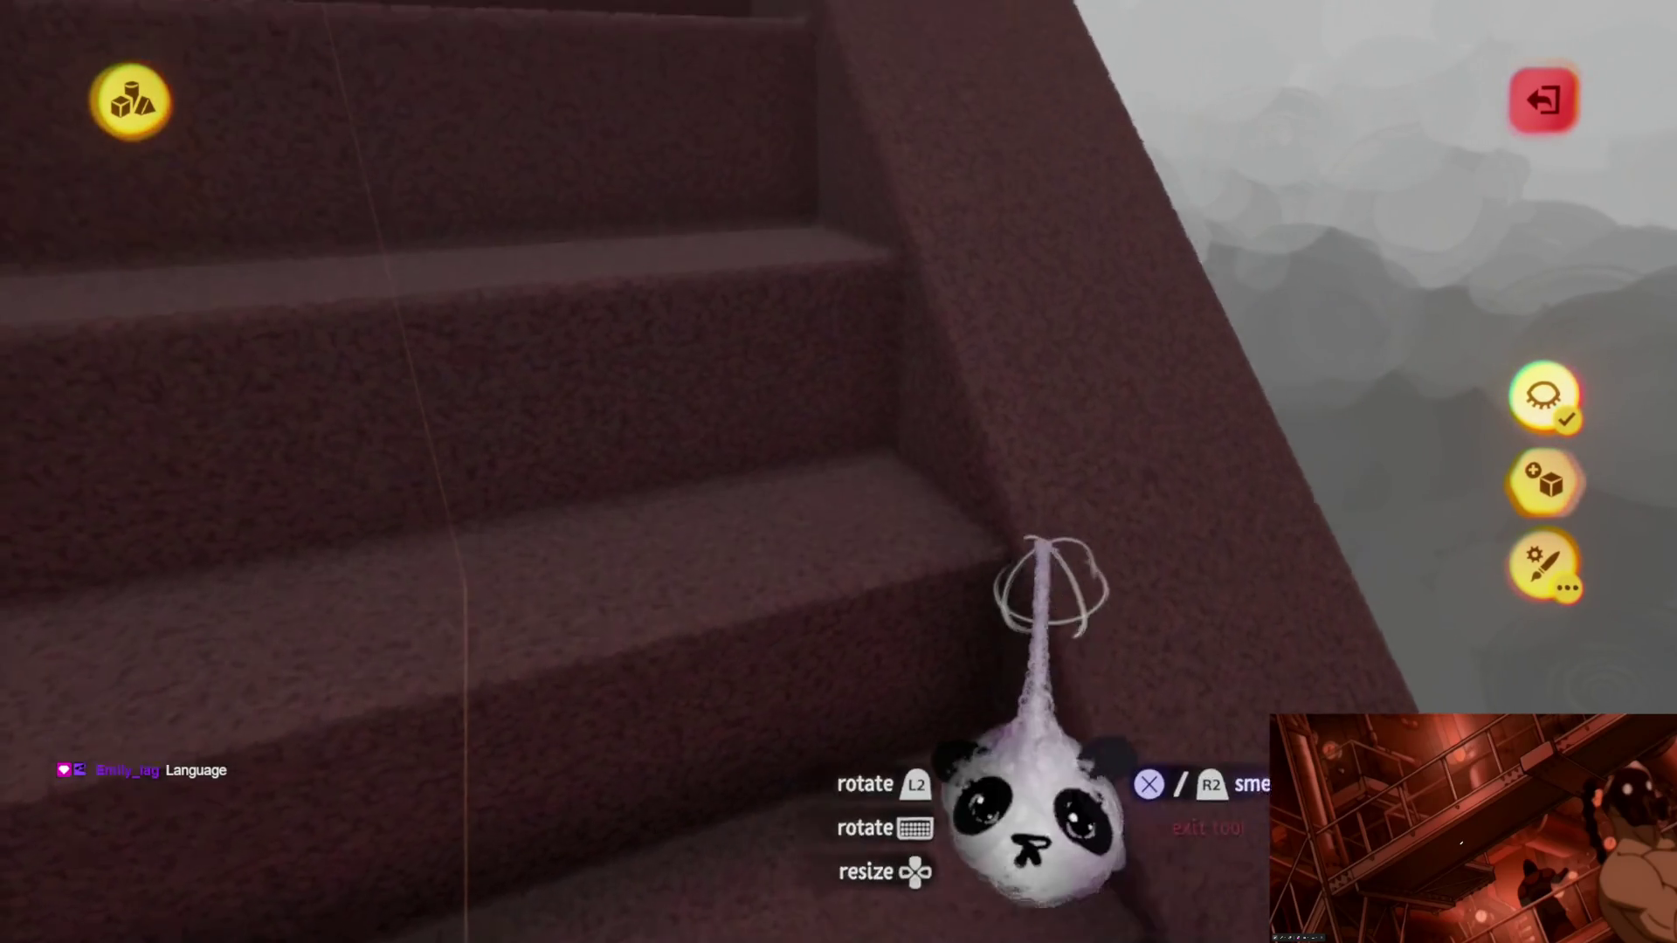
pyautogui.moveTo(1104, 609); pyautogui.dragTo(963, 369)
pyautogui.moveTo(1016, 661); pyautogui.dragTo(861, 367, button='middle')
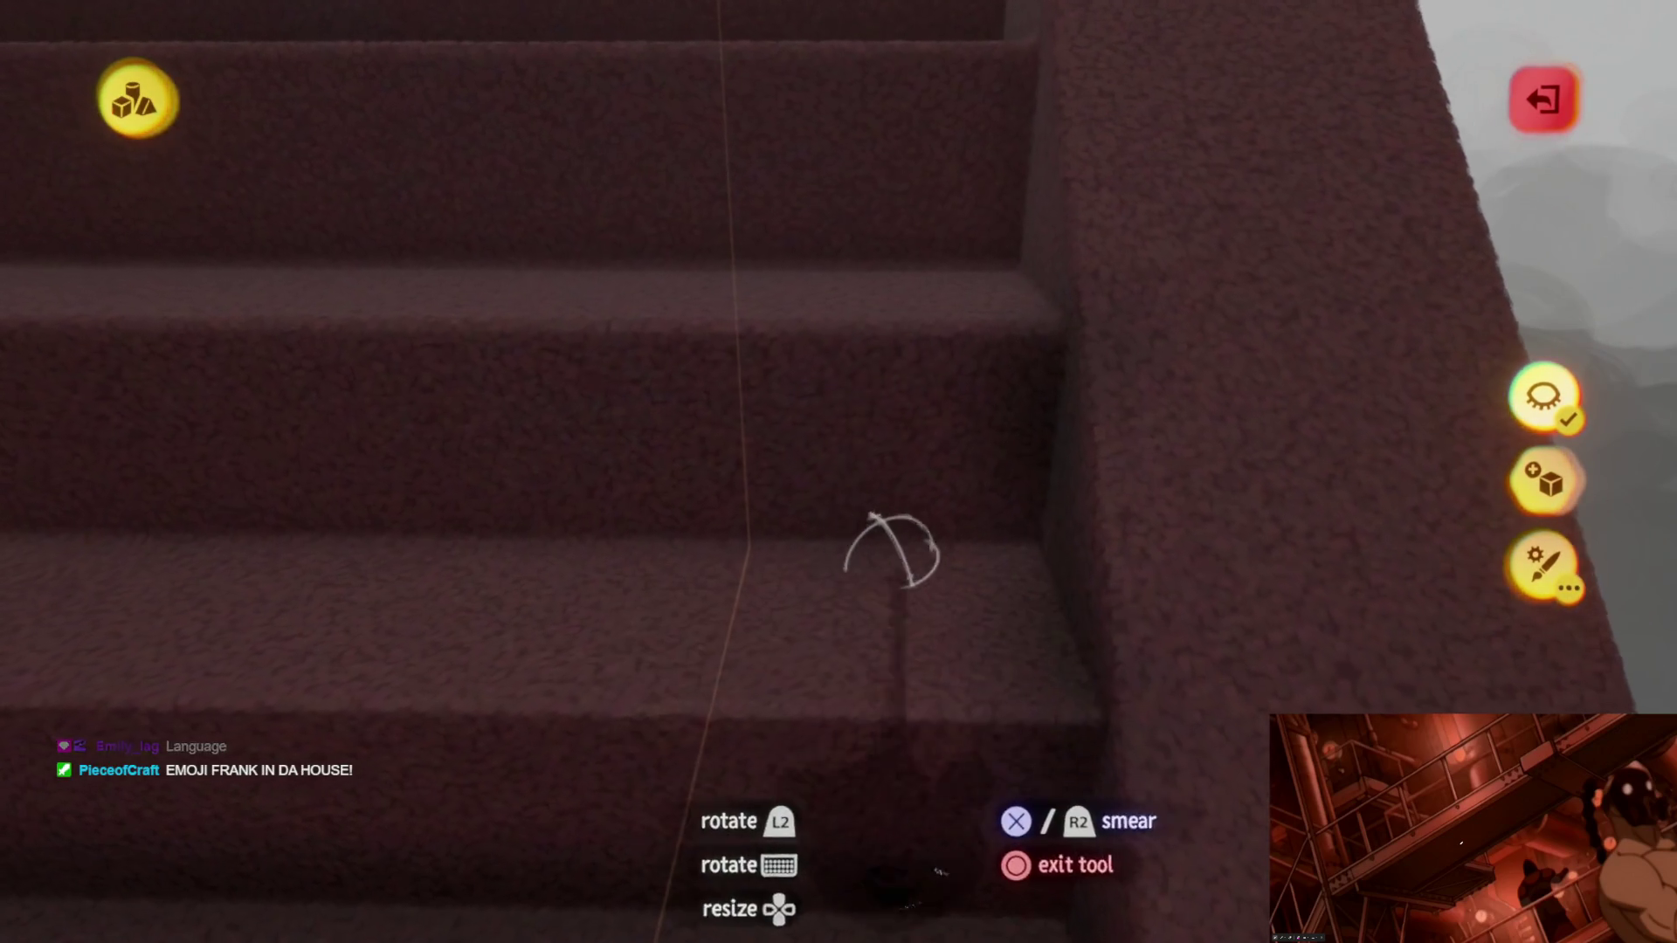
pyautogui.moveTo(955, 538)
pyautogui.mouseDown(button='middle')
pyautogui.moveTo(835, 616)
pyautogui.moveTo(917, 655)
pyautogui.moveTo(882, 381)
pyautogui.mouseUp(button='middle')
pyautogui.moveTo(1054, 661)
pyautogui.mouseDown(button='middle')
pyautogui.moveTo(984, 599)
pyautogui.moveTo(910, 442)
pyautogui.moveTo(940, 393)
pyautogui.mouseUp(button='middle')
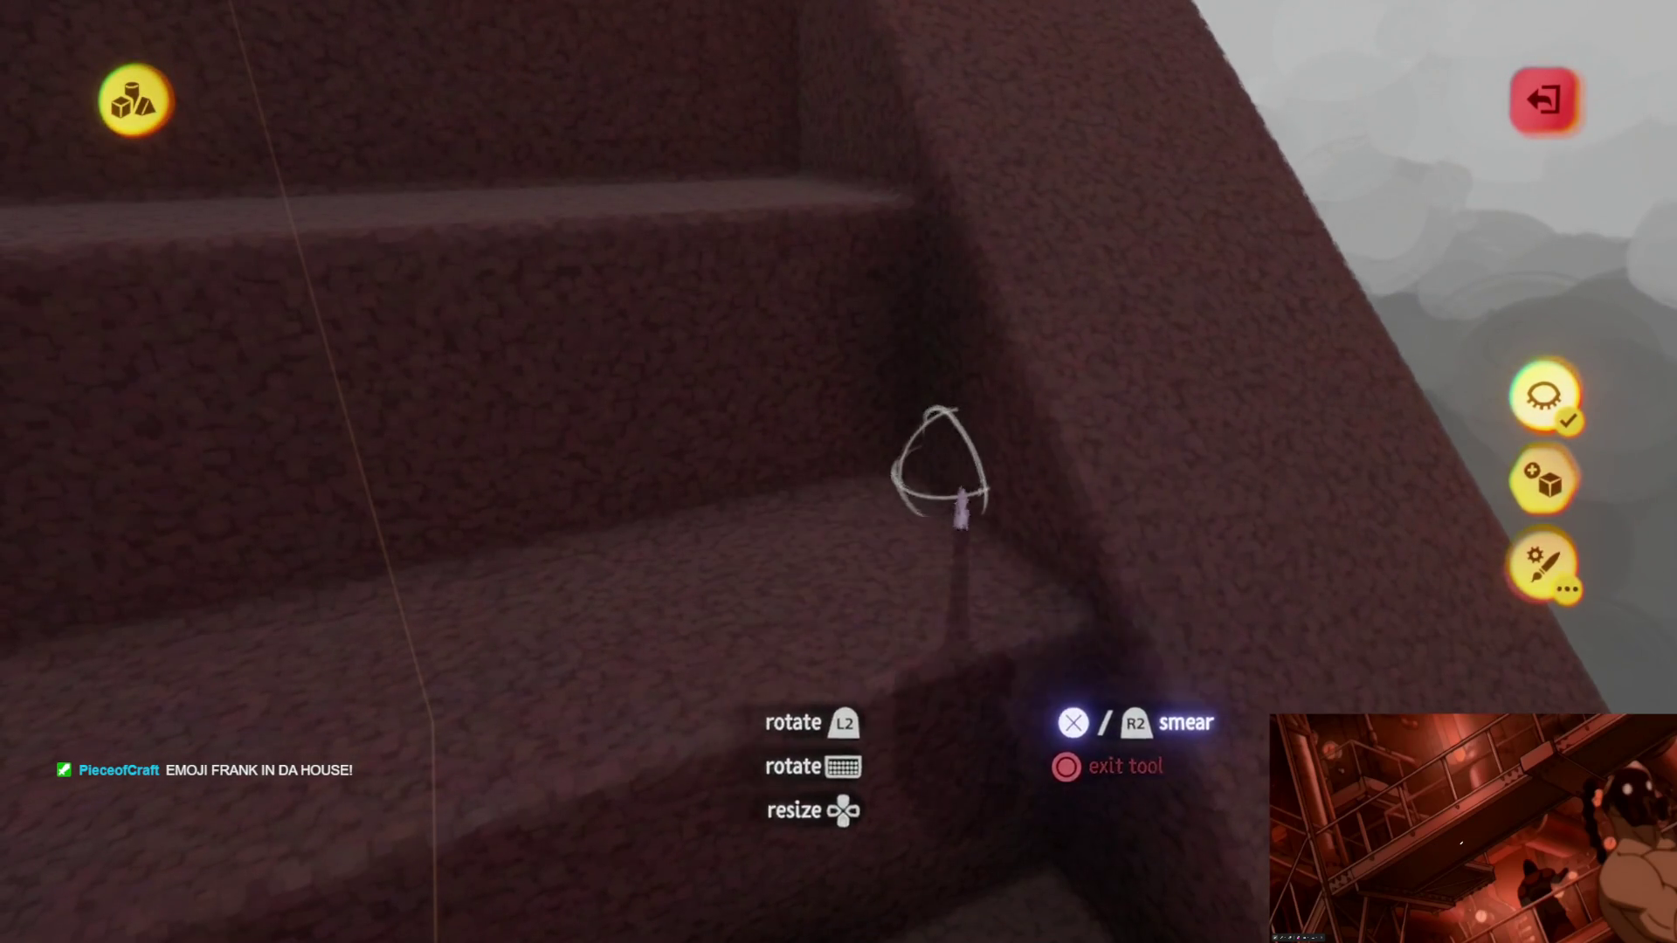
pyautogui.moveTo(1035, 610)
pyautogui.mouseDown(button='middle')
pyautogui.moveTo(1003, 580)
pyautogui.moveTo(855, 537)
pyautogui.mouseUp(button='middle')
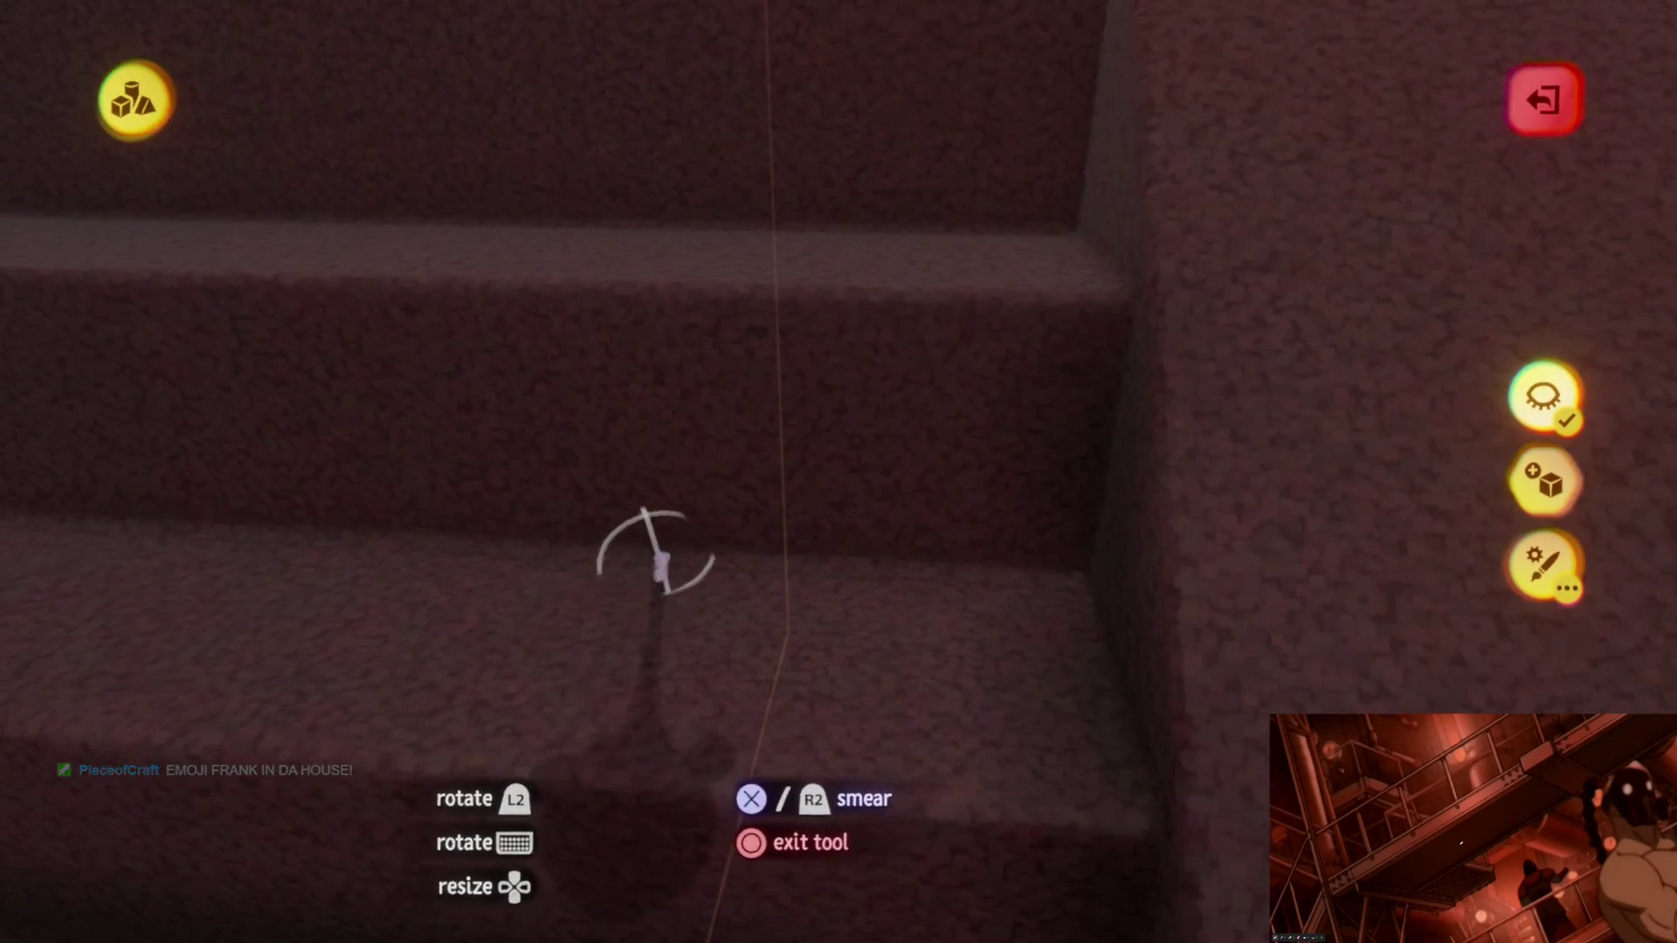
pyautogui.moveTo(606, 407)
pyautogui.mouseDown(button='middle')
pyautogui.moveTo(748, 637)
pyautogui.moveTo(869, 573)
pyautogui.moveTo(956, 562)
pyautogui.moveTo(918, 599)
pyautogui.moveTo(746, 542)
pyautogui.moveTo(715, 512)
pyautogui.moveTo(891, 479)
pyautogui.moveTo(898, 446)
pyautogui.mouseUp(button='middle')
pyautogui.moveTo(982, 905); pyautogui.dragTo(924, 648, button='middle')
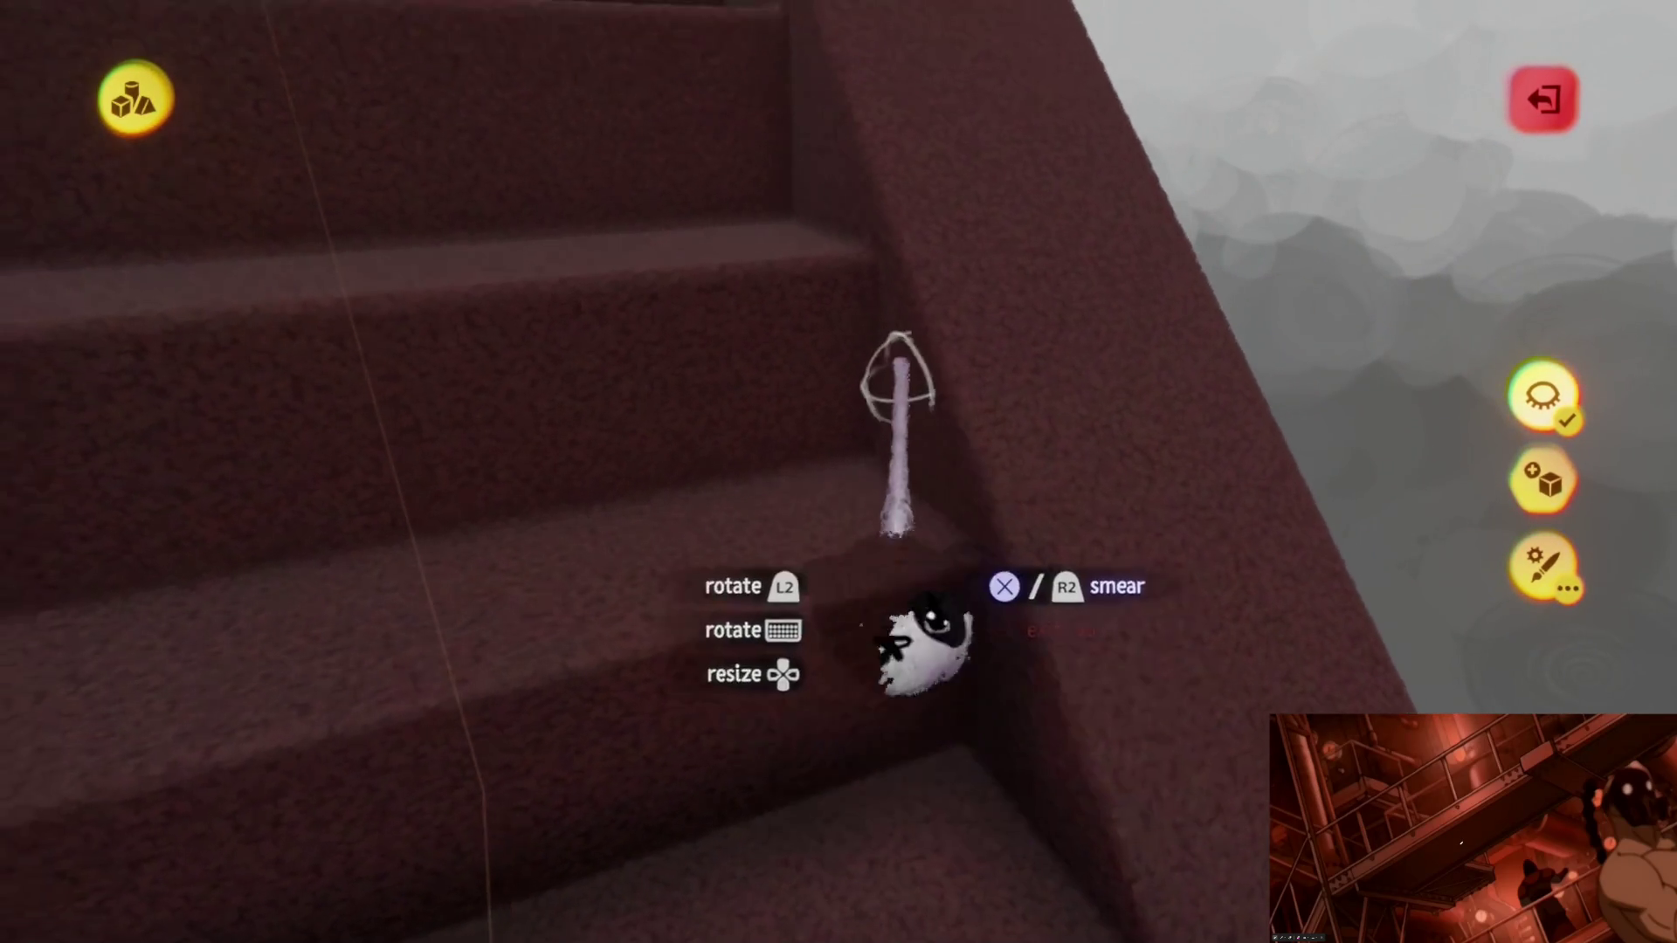
pyautogui.moveTo(967, 570)
pyautogui.mouseDown(button='middle')
pyautogui.moveTo(981, 569)
pyautogui.moveTo(966, 637)
pyautogui.moveTo(974, 610)
pyautogui.moveTo(1002, 611)
pyautogui.moveTo(954, 643)
pyautogui.moveTo(874, 629)
pyautogui.moveTo(768, 375)
pyautogui.moveTo(839, 469)
pyautogui.moveTo(828, 610)
pyautogui.moveTo(768, 637)
pyautogui.moveTo(910, 615)
pyautogui.mouseUp(button='middle')
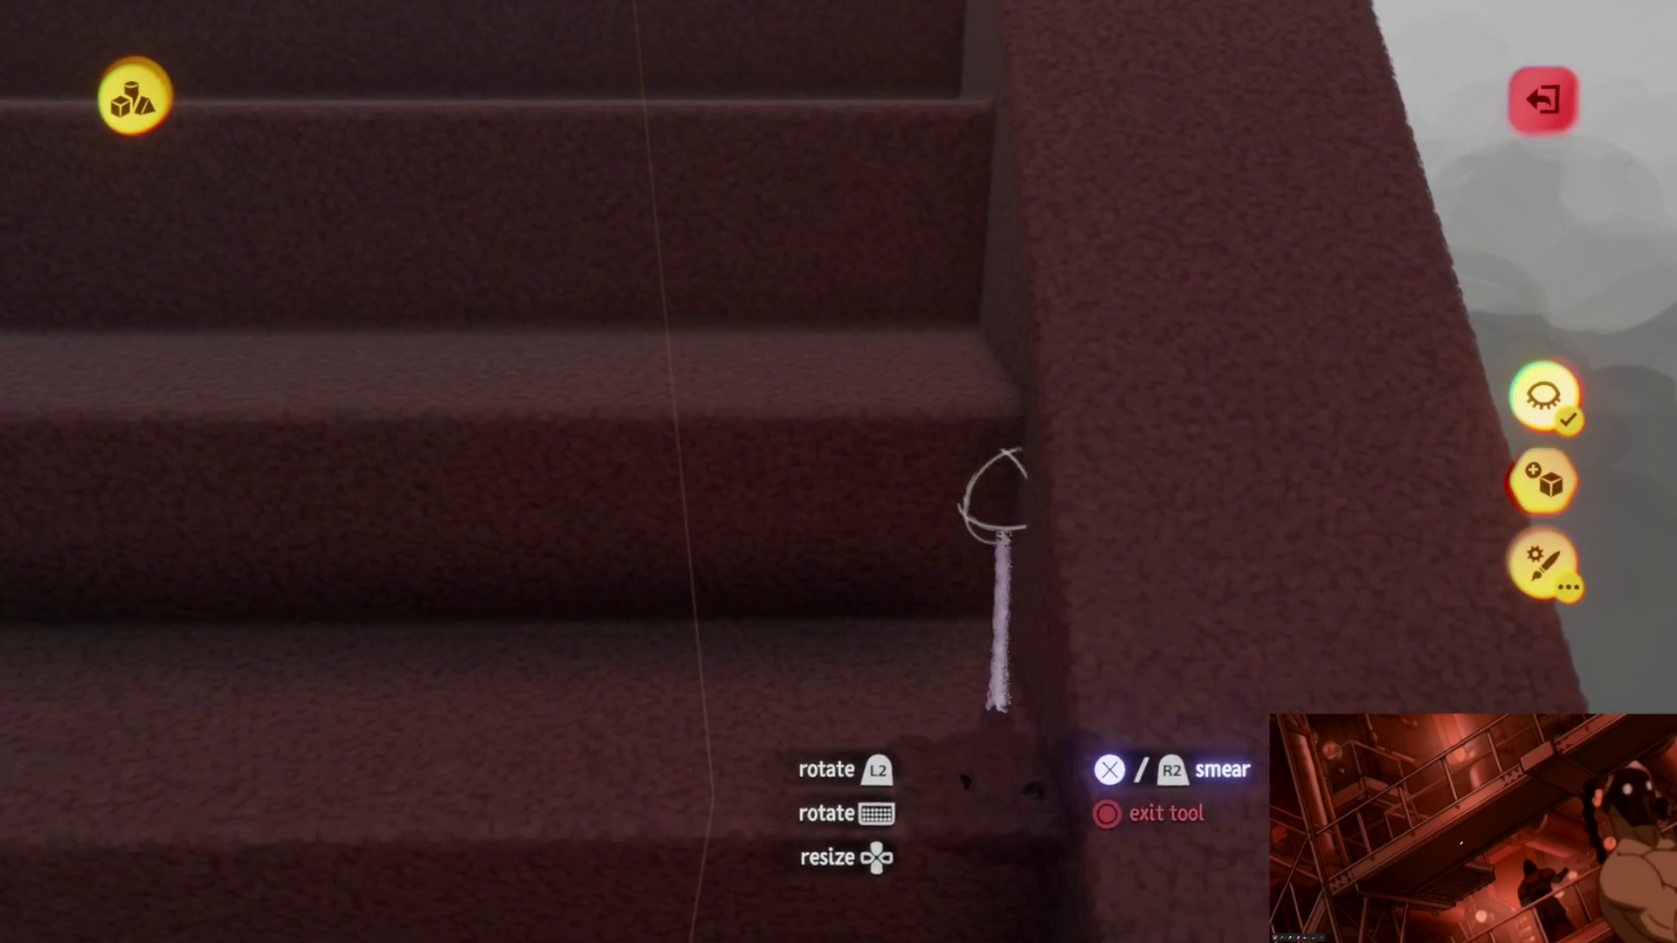
pyautogui.moveTo(1030, 799)
pyautogui.mouseDown(button='middle')
pyautogui.moveTo(983, 446)
pyautogui.moveTo(865, 393)
pyautogui.mouseUp(button='middle')
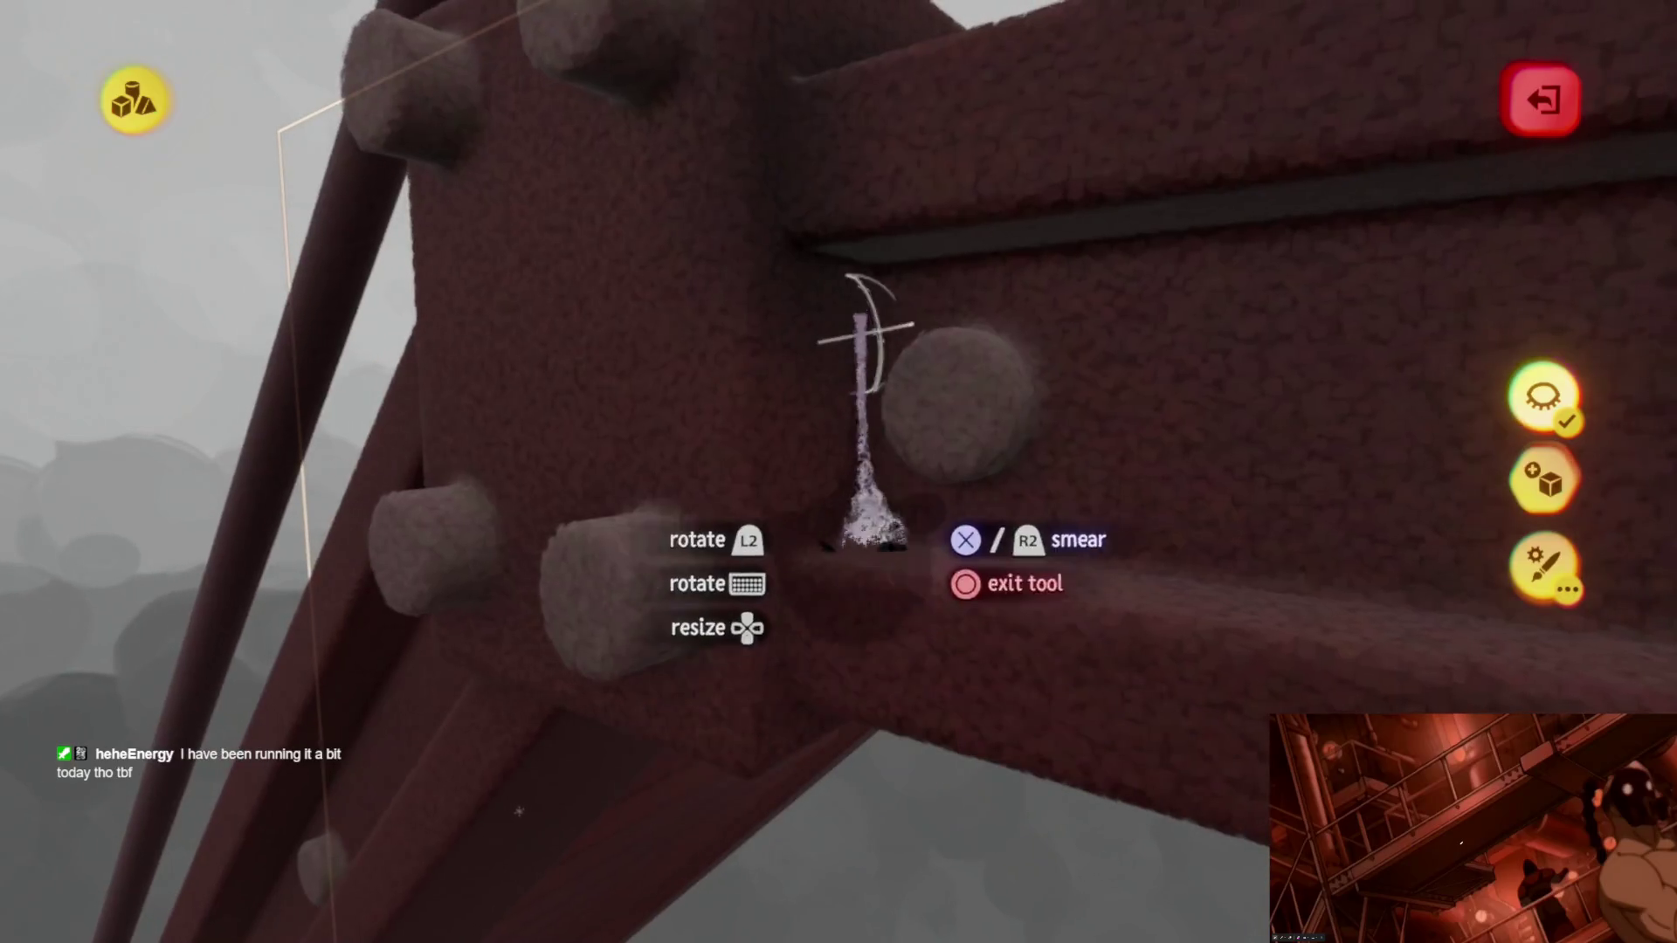
pyautogui.moveTo(864, 557)
pyautogui.mouseDown(button='middle')
pyautogui.moveTo(786, 442)
pyautogui.moveTo(692, 431)
pyautogui.moveTo(786, 442)
pyautogui.moveTo(880, 498)
pyautogui.moveTo(887, 375)
pyautogui.moveTo(869, 562)
pyautogui.moveTo(937, 590)
pyautogui.moveTo(943, 543)
pyautogui.moveTo(808, 500)
pyautogui.mouseUp(button='middle')
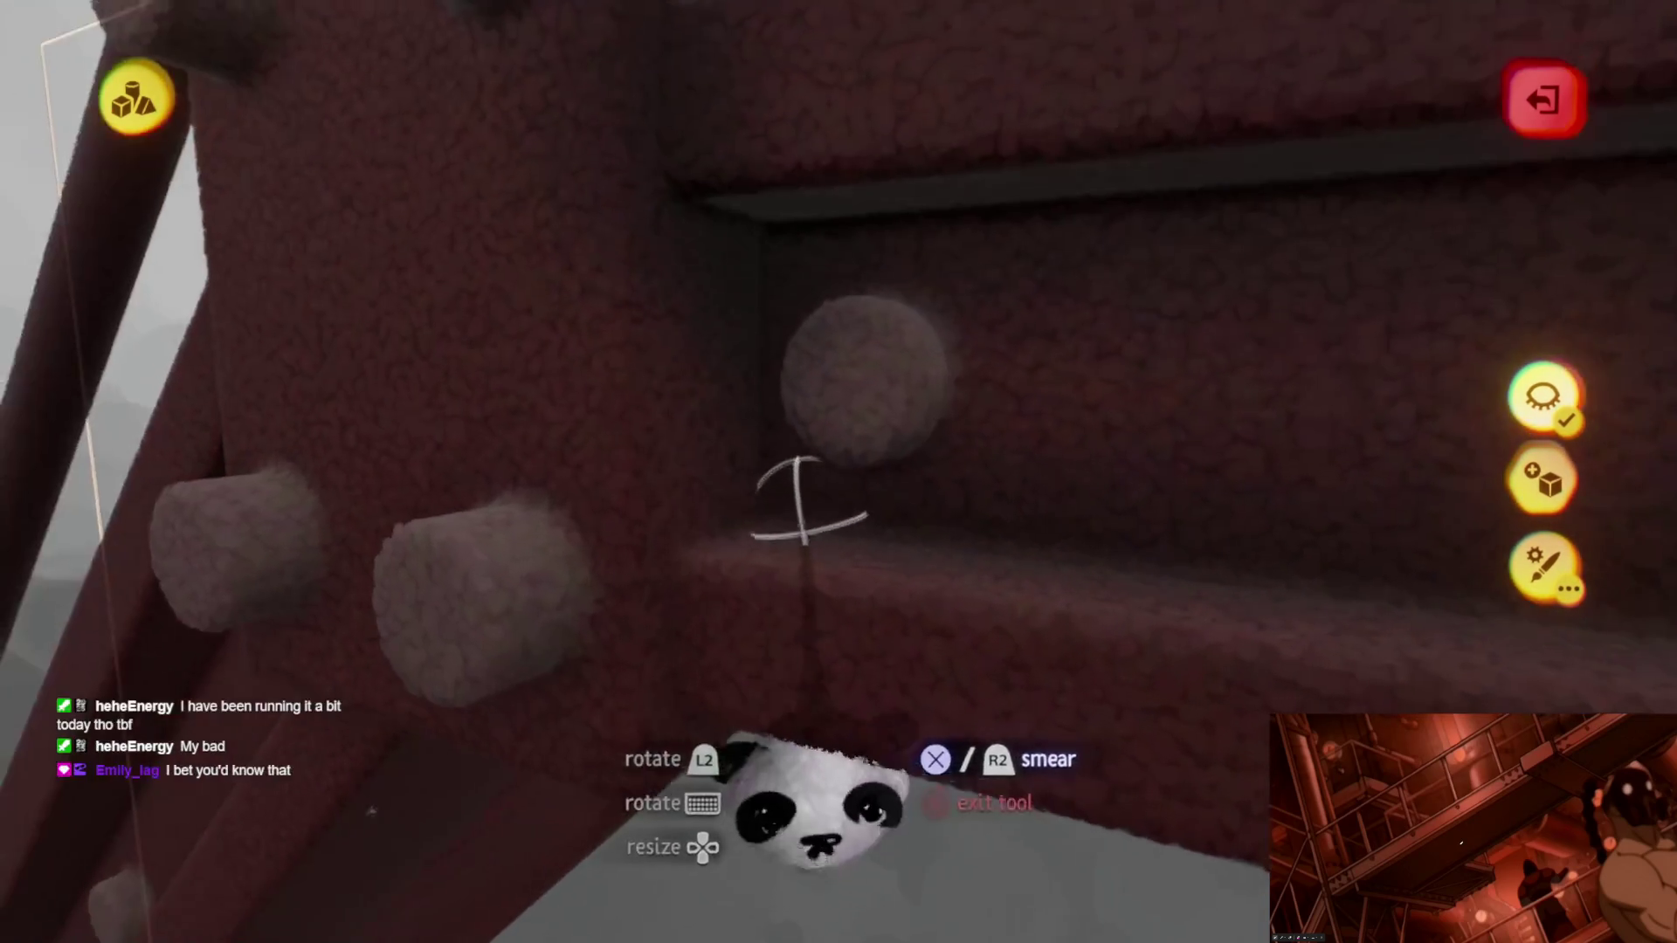
pyautogui.moveTo(665, 563)
pyautogui.mouseDown(button='middle')
pyautogui.moveTo(693, 656)
pyautogui.moveTo(767, 603)
pyautogui.mouseUp(button='middle')
pyautogui.moveTo(699, 511)
pyautogui.mouseDown(button='middle')
pyautogui.moveTo(708, 551)
pyautogui.moveTo(769, 600)
pyautogui.moveTo(741, 675)
pyautogui.mouseUp(button='middle')
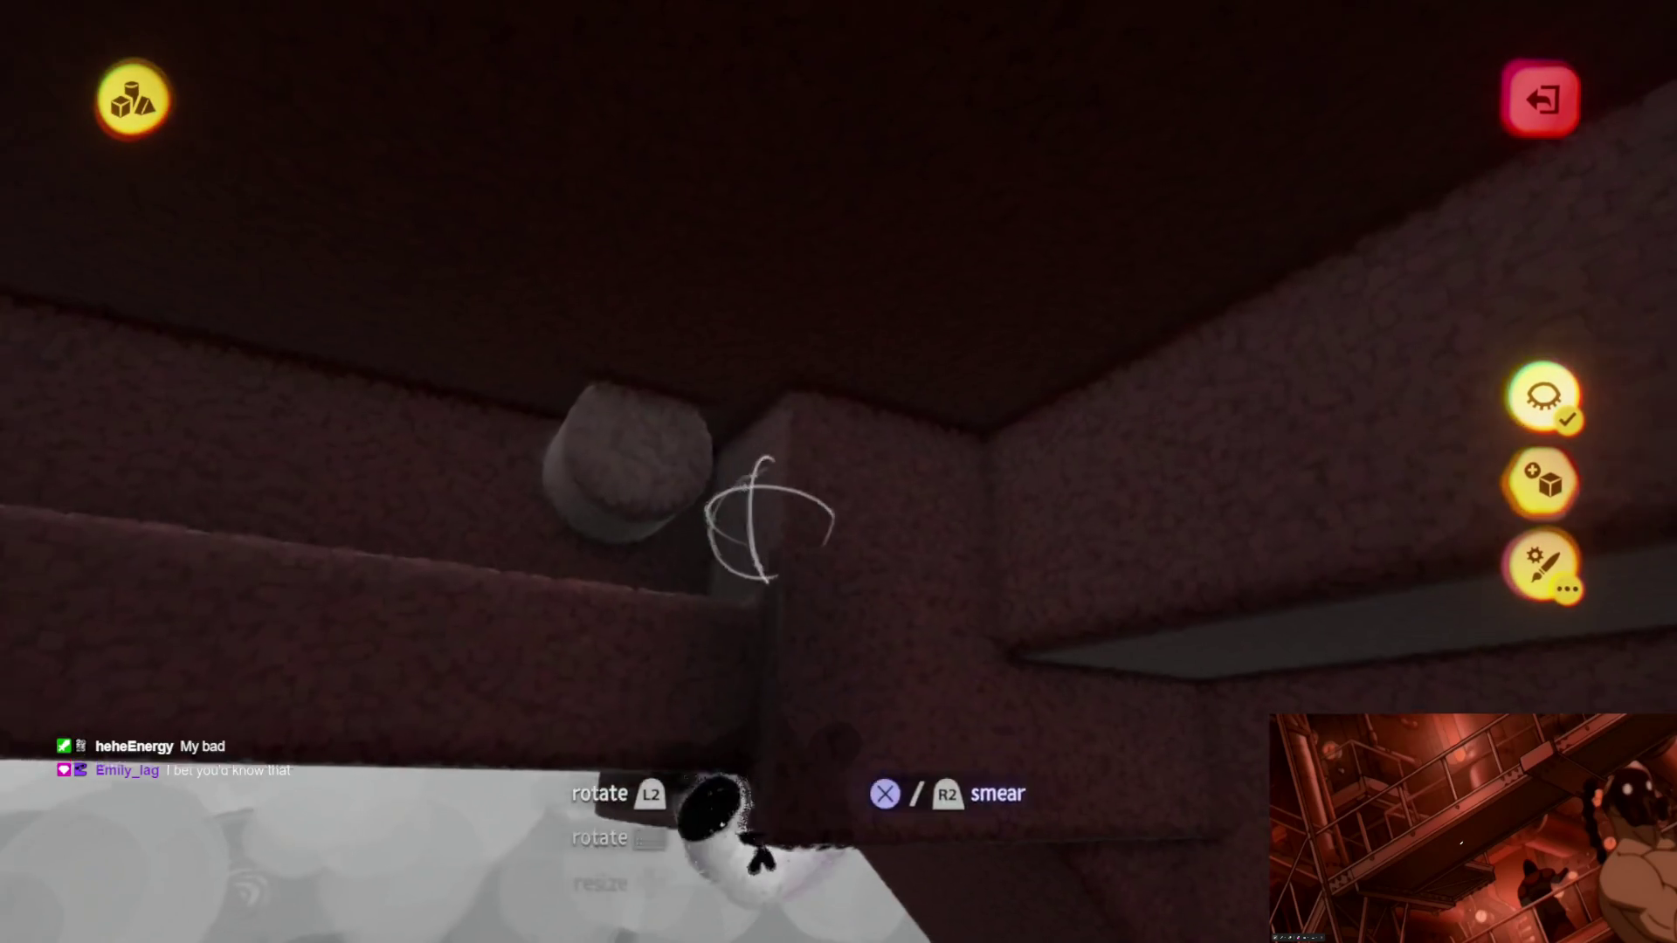
pyautogui.moveTo(749, 524); pyautogui.dragTo(976, 504, button='middle')
pyautogui.moveTo(874, 544)
pyautogui.mouseDown(button='middle')
pyautogui.moveTo(892, 438)
pyautogui.moveTo(818, 409)
pyautogui.moveTo(912, 522)
pyautogui.moveTo(814, 453)
pyautogui.mouseUp(button='middle')
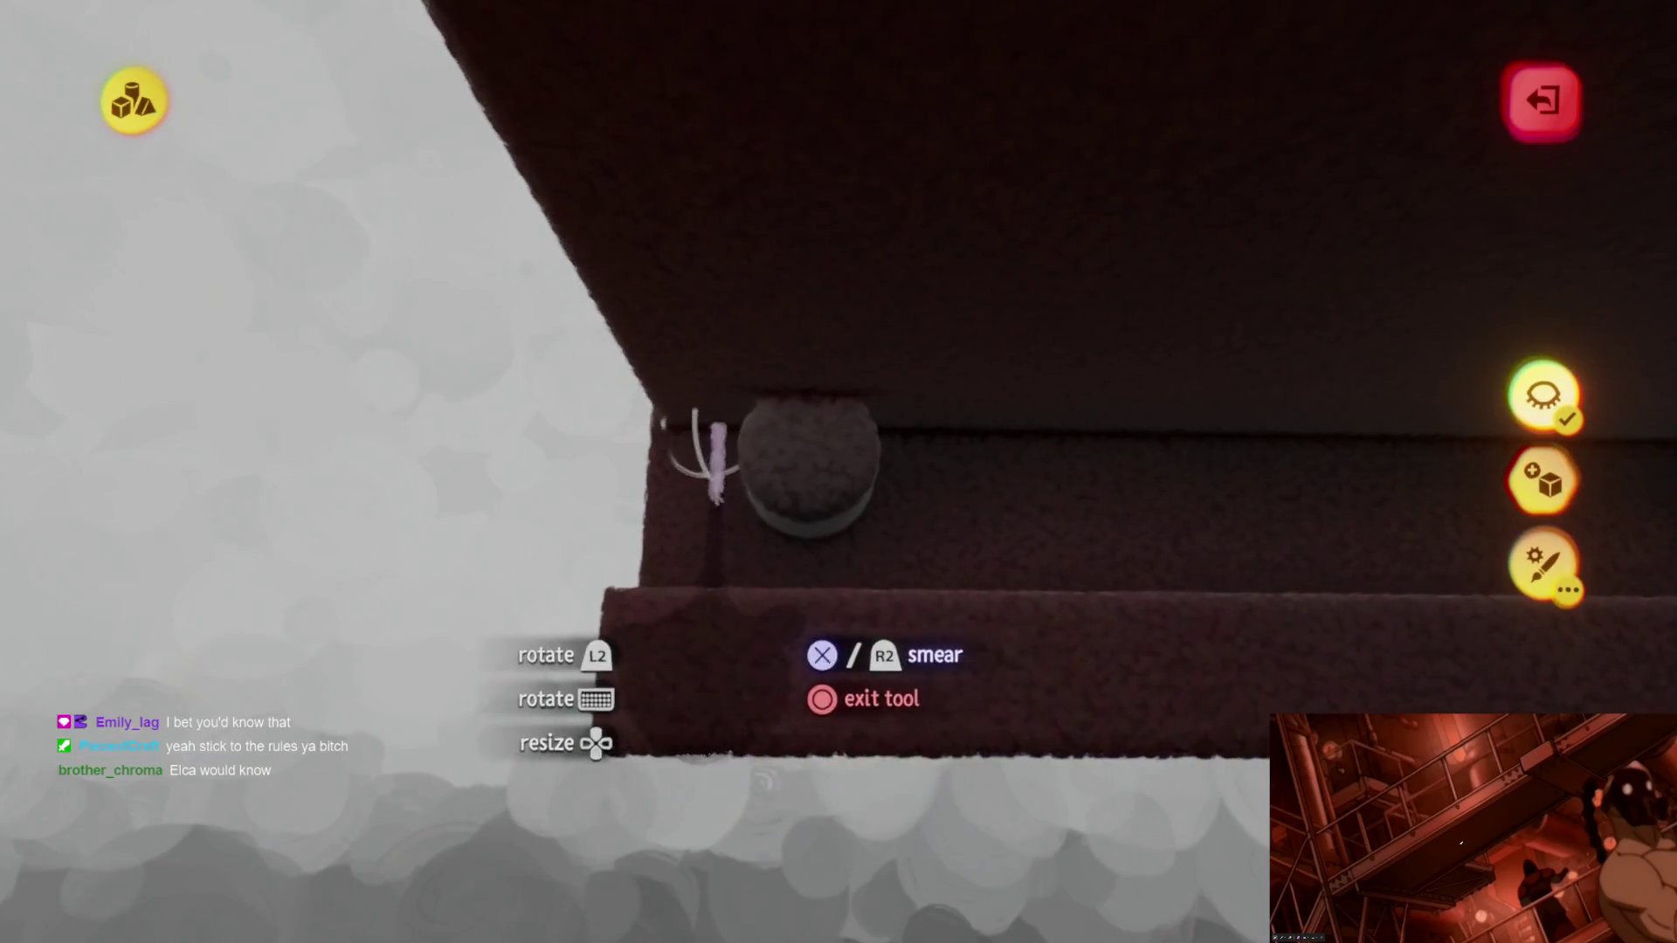
pyautogui.moveTo(721, 489)
pyautogui.mouseDown(button='middle')
pyautogui.moveTo(734, 581)
pyautogui.moveTo(638, 531)
pyautogui.moveTo(827, 524)
pyautogui.moveTo(768, 562)
pyautogui.moveTo(787, 487)
pyautogui.moveTo(655, 225)
pyautogui.moveTo(793, 275)
pyautogui.mouseUp(button='middle')
pyautogui.moveTo(850, 522)
pyautogui.mouseDown(button='middle')
pyautogui.moveTo(853, 562)
pyautogui.moveTo(769, 442)
pyautogui.moveTo(696, 458)
pyautogui.moveTo(762, 462)
pyautogui.mouseUp(button='middle')
pyautogui.moveTo(823, 518)
pyautogui.mouseDown(button='middle')
pyautogui.moveTo(729, 555)
pyautogui.moveTo(655, 525)
pyautogui.moveTo(711, 543)
pyautogui.moveTo(760, 498)
pyautogui.moveTo(703, 304)
pyautogui.mouseUp(button='middle')
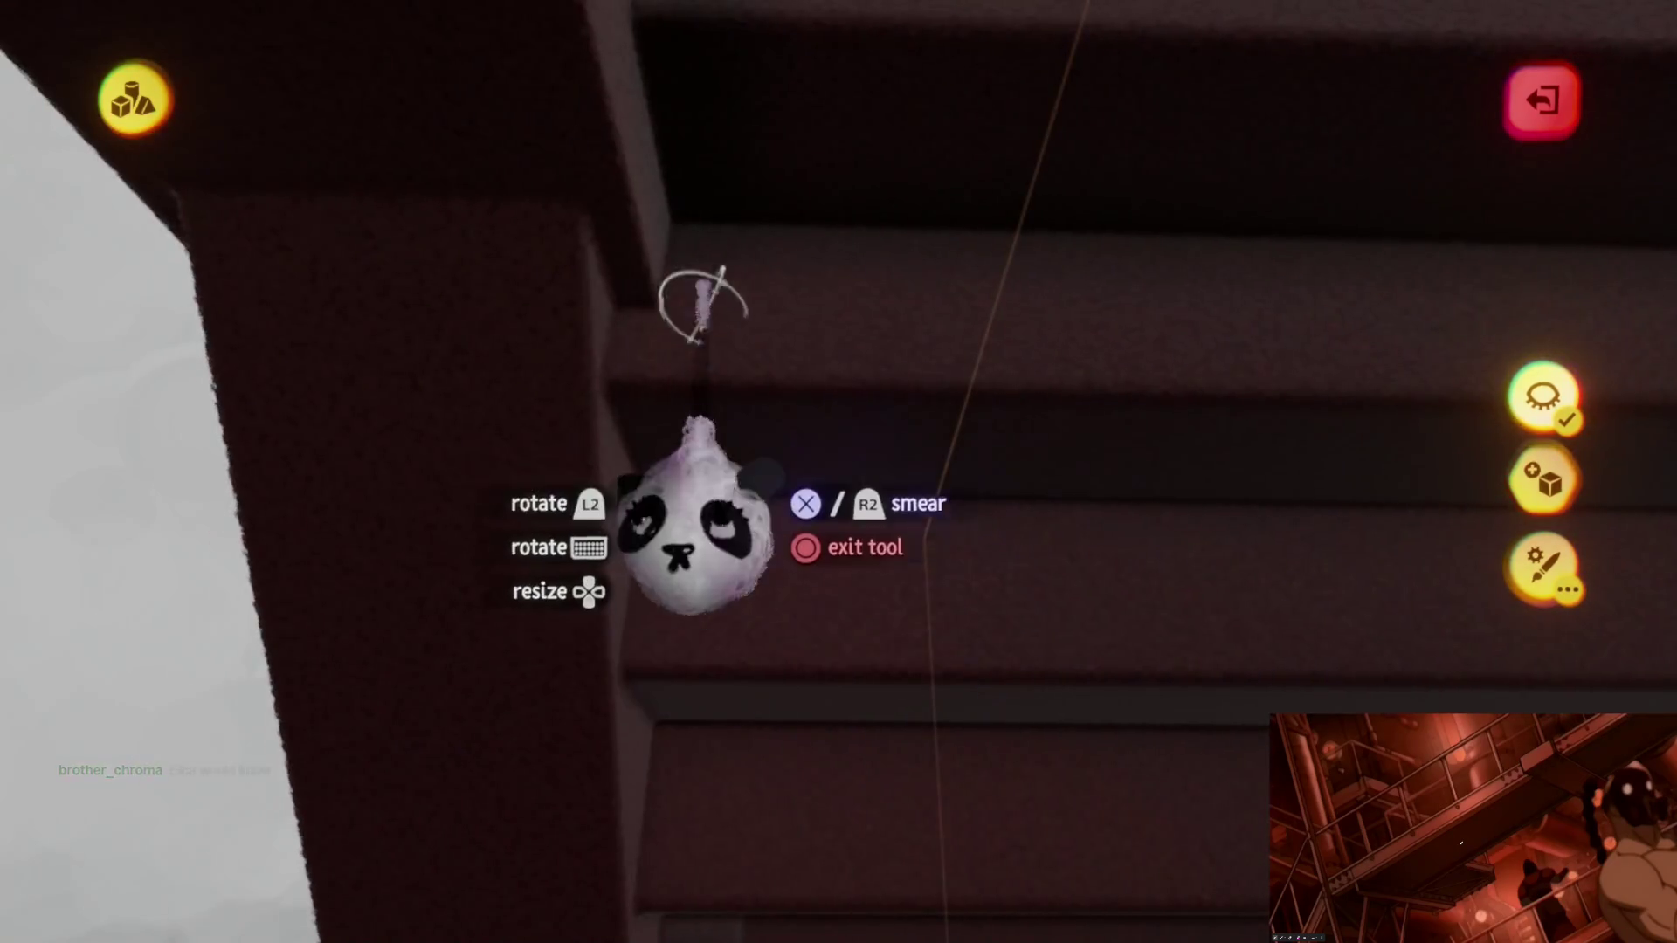
pyautogui.moveTo(638, 754)
pyautogui.mouseDown(button='middle')
pyautogui.moveTo(712, 768)
pyautogui.moveTo(768, 674)
pyautogui.moveTo(656, 617)
pyautogui.moveTo(518, 497)
pyautogui.moveTo(749, 401)
pyautogui.moveTo(583, 291)
pyautogui.mouseUp(button='middle')
pyautogui.moveTo(583, 475)
pyautogui.mouseDown(button='middle')
pyautogui.moveTo(639, 449)
pyautogui.moveTo(620, 361)
pyautogui.moveTo(655, 424)
pyautogui.moveTo(785, 421)
pyautogui.moveTo(673, 338)
pyautogui.mouseUp(button='middle')
pyautogui.moveTo(605, 295)
pyautogui.mouseDown(button='middle')
pyautogui.moveTo(637, 525)
pyautogui.moveTo(686, 511)
pyautogui.moveTo(596, 289)
pyautogui.mouseUp(button='middle')
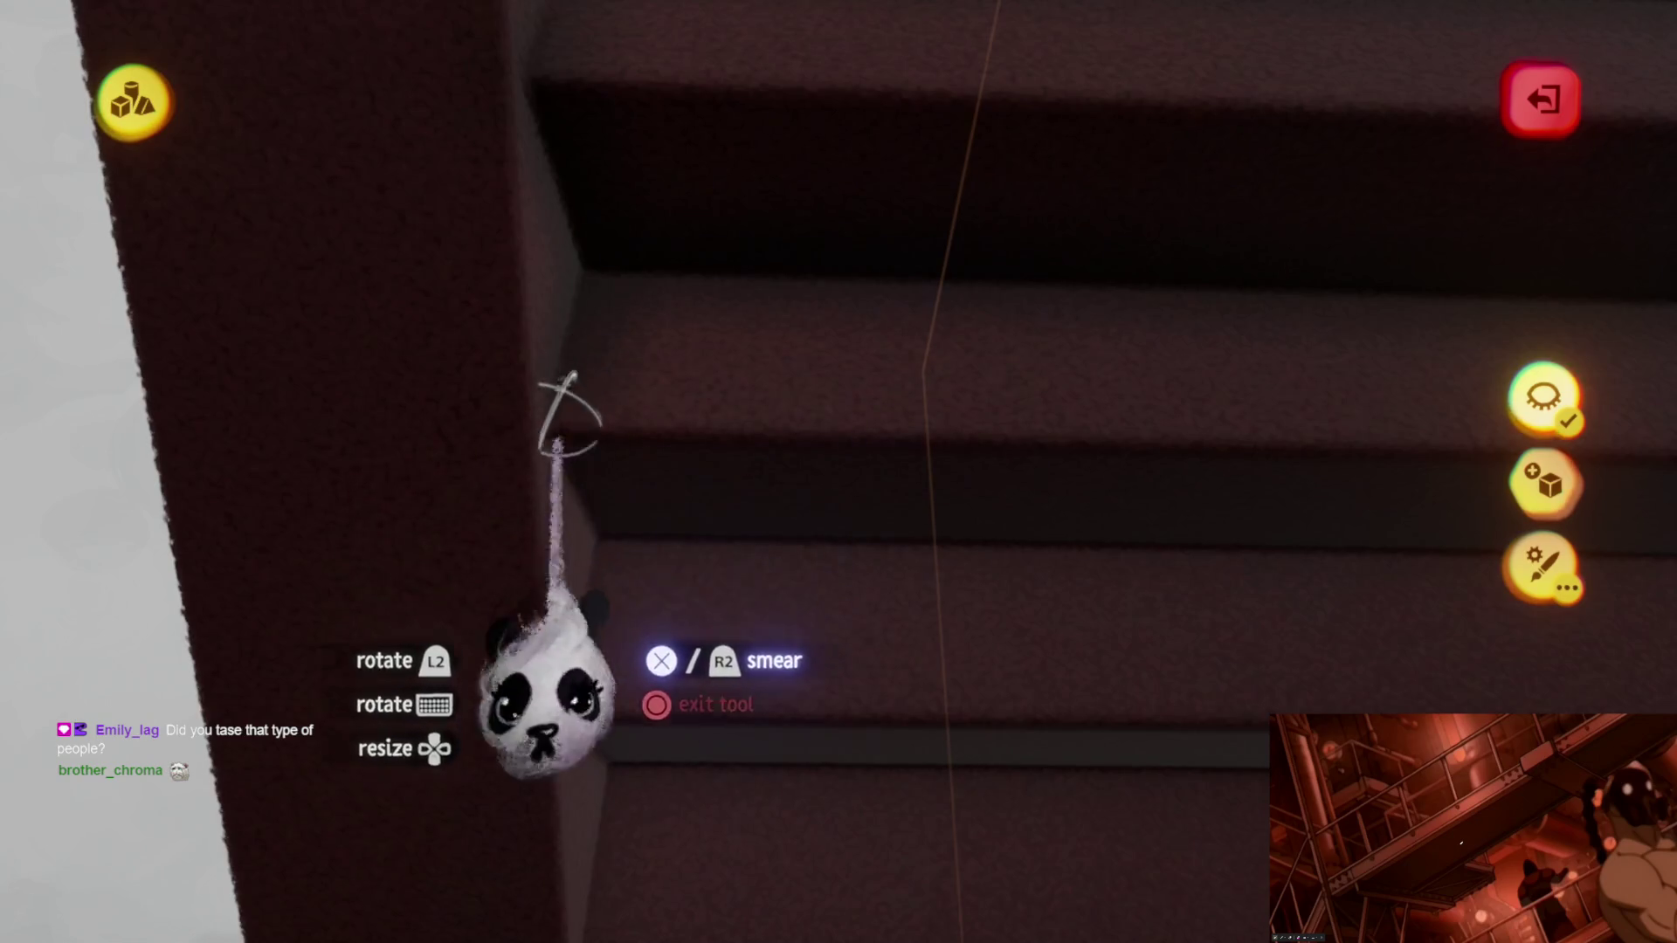
pyautogui.moveTo(606, 540)
pyautogui.mouseDown(button='middle')
pyautogui.moveTo(674, 562)
pyautogui.moveTo(768, 498)
pyautogui.moveTo(627, 295)
pyautogui.mouseUp(button='middle')
pyautogui.moveTo(616, 583)
pyautogui.mouseDown(button='middle')
pyautogui.moveTo(599, 842)
pyautogui.moveTo(643, 813)
pyautogui.moveTo(655, 580)
pyautogui.moveTo(591, 563)
pyautogui.moveTo(597, 531)
pyautogui.mouseUp(button='middle')
pyautogui.moveTo(543, 728)
pyautogui.mouseDown(button='middle')
pyautogui.moveTo(618, 787)
pyautogui.moveTo(598, 693)
pyautogui.moveTo(623, 596)
pyautogui.mouseUp(button='middle')
pyautogui.moveTo(550, 786)
pyautogui.mouseDown(button='middle')
pyautogui.moveTo(599, 861)
pyautogui.moveTo(616, 842)
pyautogui.moveTo(596, 446)
pyautogui.mouseUp(button='middle')
pyautogui.moveTo(550, 603)
pyautogui.mouseDown(button='middle')
pyautogui.moveTo(599, 711)
pyautogui.moveTo(580, 712)
pyautogui.moveTo(599, 686)
pyautogui.moveTo(551, 531)
pyautogui.mouseUp(button='middle')
pyautogui.moveTo(531, 648)
pyautogui.mouseDown(button='middle')
pyautogui.moveTo(561, 748)
pyautogui.moveTo(580, 748)
pyautogui.moveTo(456, 447)
pyautogui.mouseUp(button='middle')
pyautogui.moveTo(419, 597)
pyautogui.mouseDown(button='middle')
pyautogui.moveTo(487, 674)
pyautogui.moveTo(524, 638)
pyautogui.moveTo(531, 566)
pyautogui.mouseUp(button='middle')
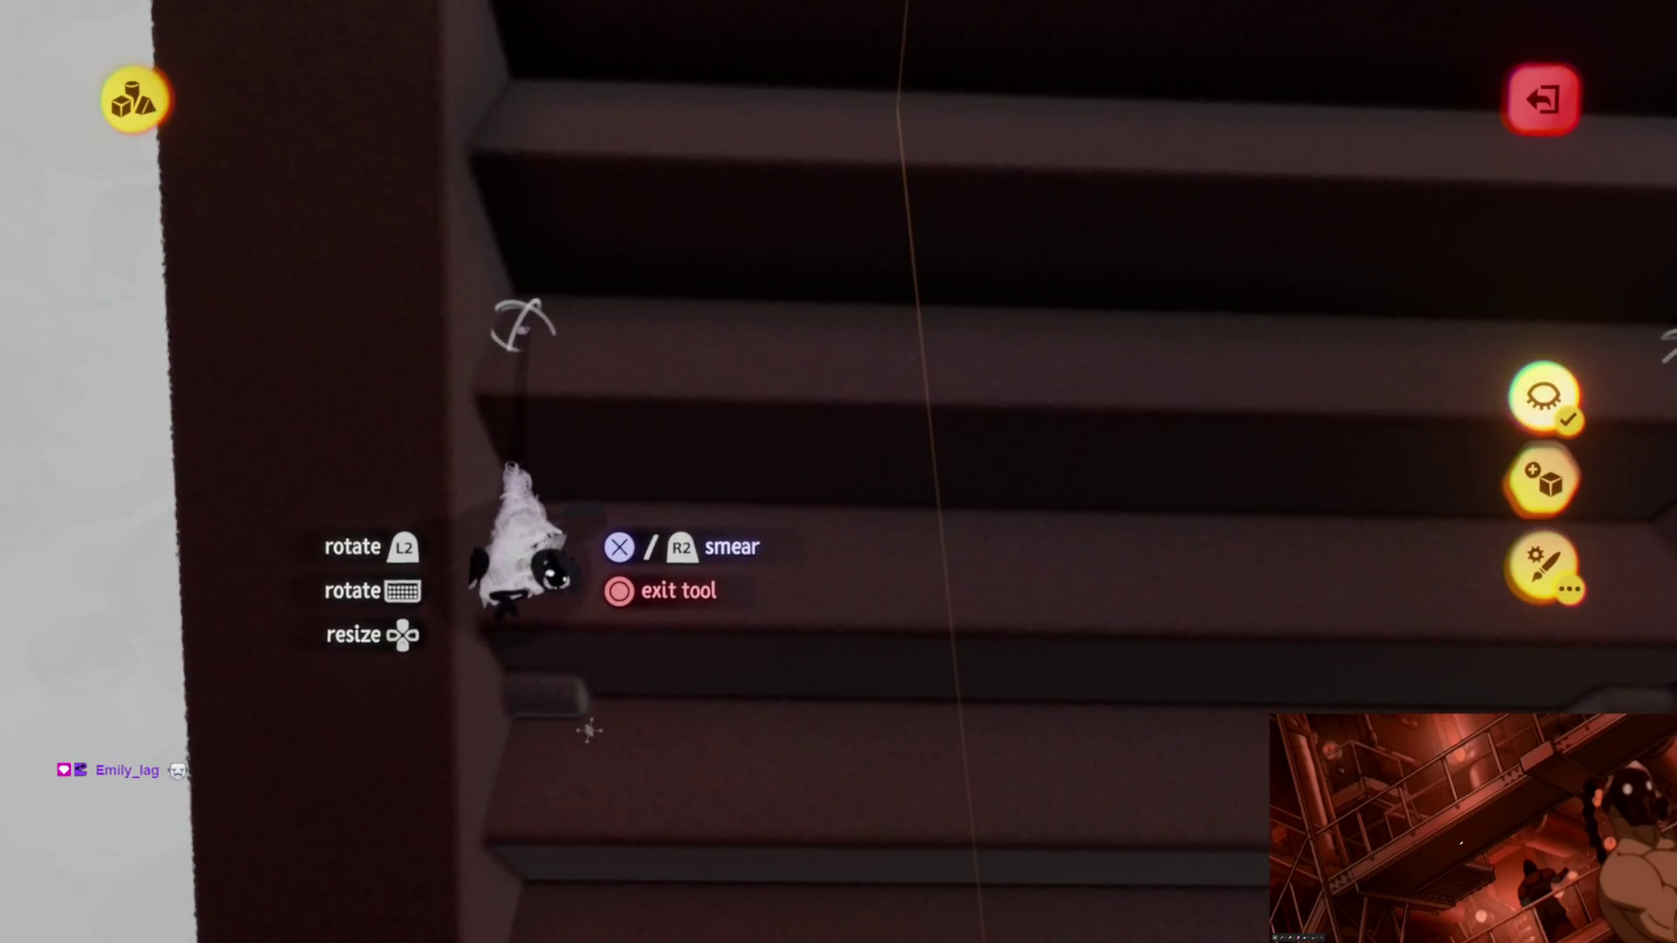
pyautogui.moveTo(492, 747)
pyautogui.mouseDown(button='middle')
pyautogui.moveTo(524, 711)
pyautogui.moveTo(543, 730)
pyautogui.moveTo(543, 712)
pyautogui.moveTo(602, 694)
pyautogui.mouseUp(button='middle')
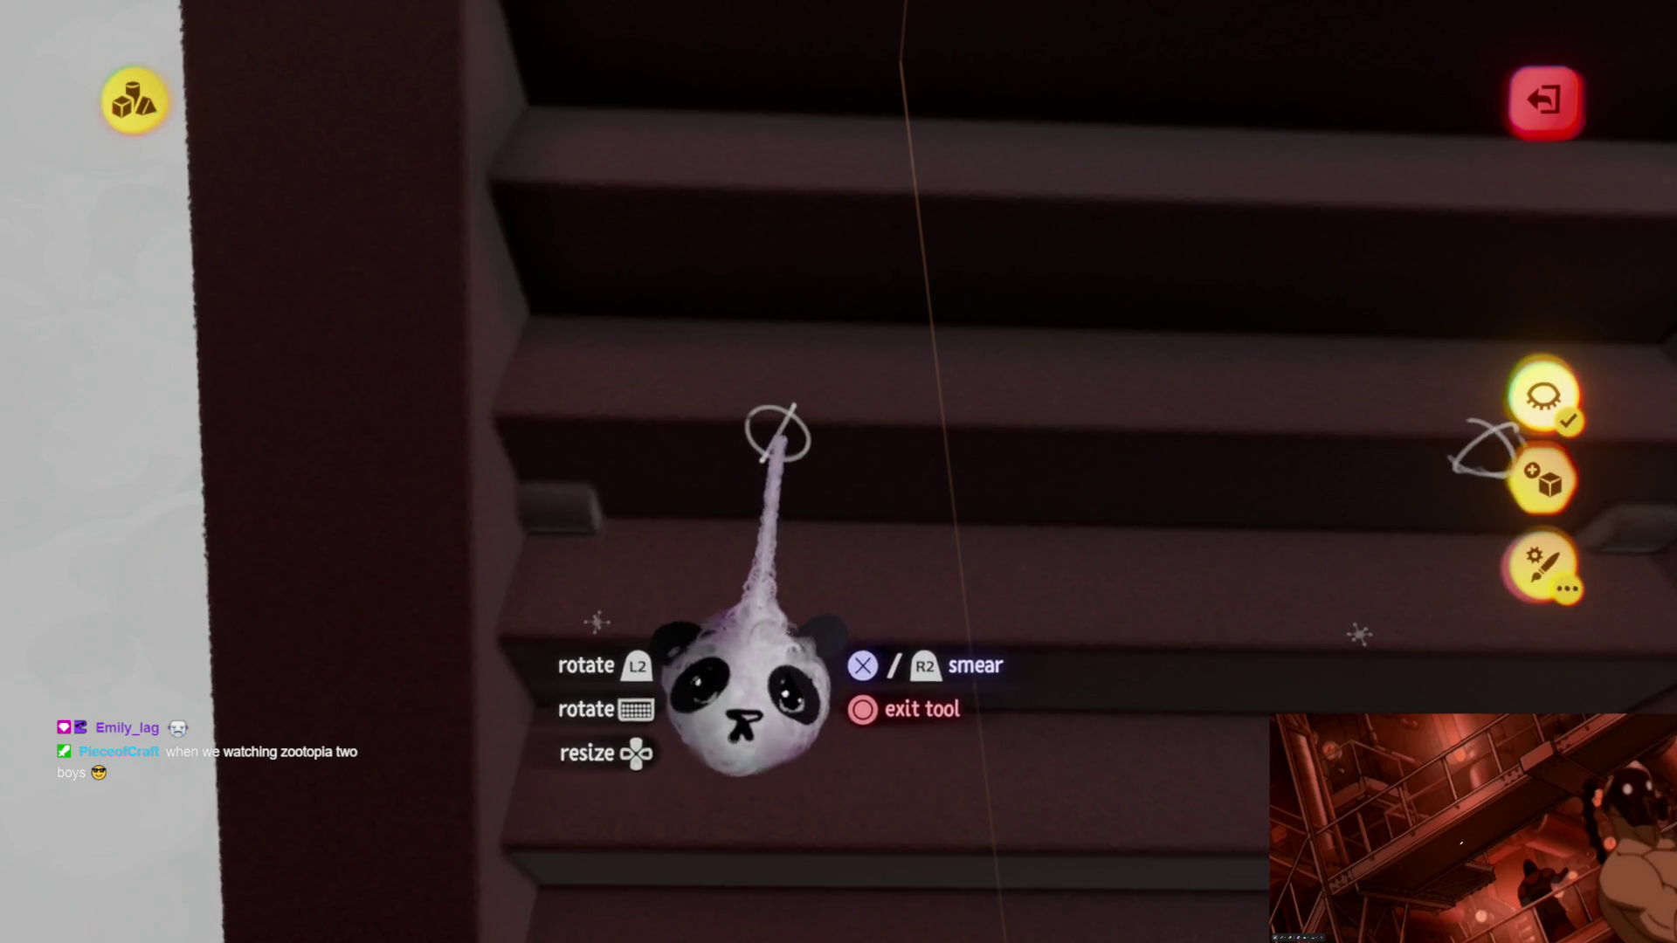
pyautogui.moveTo(715, 623)
pyautogui.mouseDown(button='middle')
pyautogui.moveTo(870, 617)
pyautogui.moveTo(911, 713)
pyautogui.mouseUp(button='middle')
pyautogui.moveTo(790, 805)
pyautogui.mouseDown(button='middle')
pyautogui.moveTo(591, 674)
pyautogui.moveTo(459, 491)
pyautogui.moveTo(487, 730)
pyautogui.moveTo(581, 692)
pyautogui.moveTo(505, 468)
pyautogui.moveTo(468, 563)
pyautogui.moveTo(485, 712)
pyautogui.moveTo(550, 728)
pyautogui.moveTo(480, 617)
pyautogui.moveTo(458, 512)
pyautogui.moveTo(433, 674)
pyautogui.moveTo(472, 734)
pyautogui.moveTo(446, 564)
pyautogui.moveTo(469, 748)
pyautogui.moveTo(562, 730)
pyautogui.moveTo(596, 674)
pyautogui.moveTo(591, 643)
pyautogui.moveTo(590, 662)
pyautogui.mouseUp(button='middle')
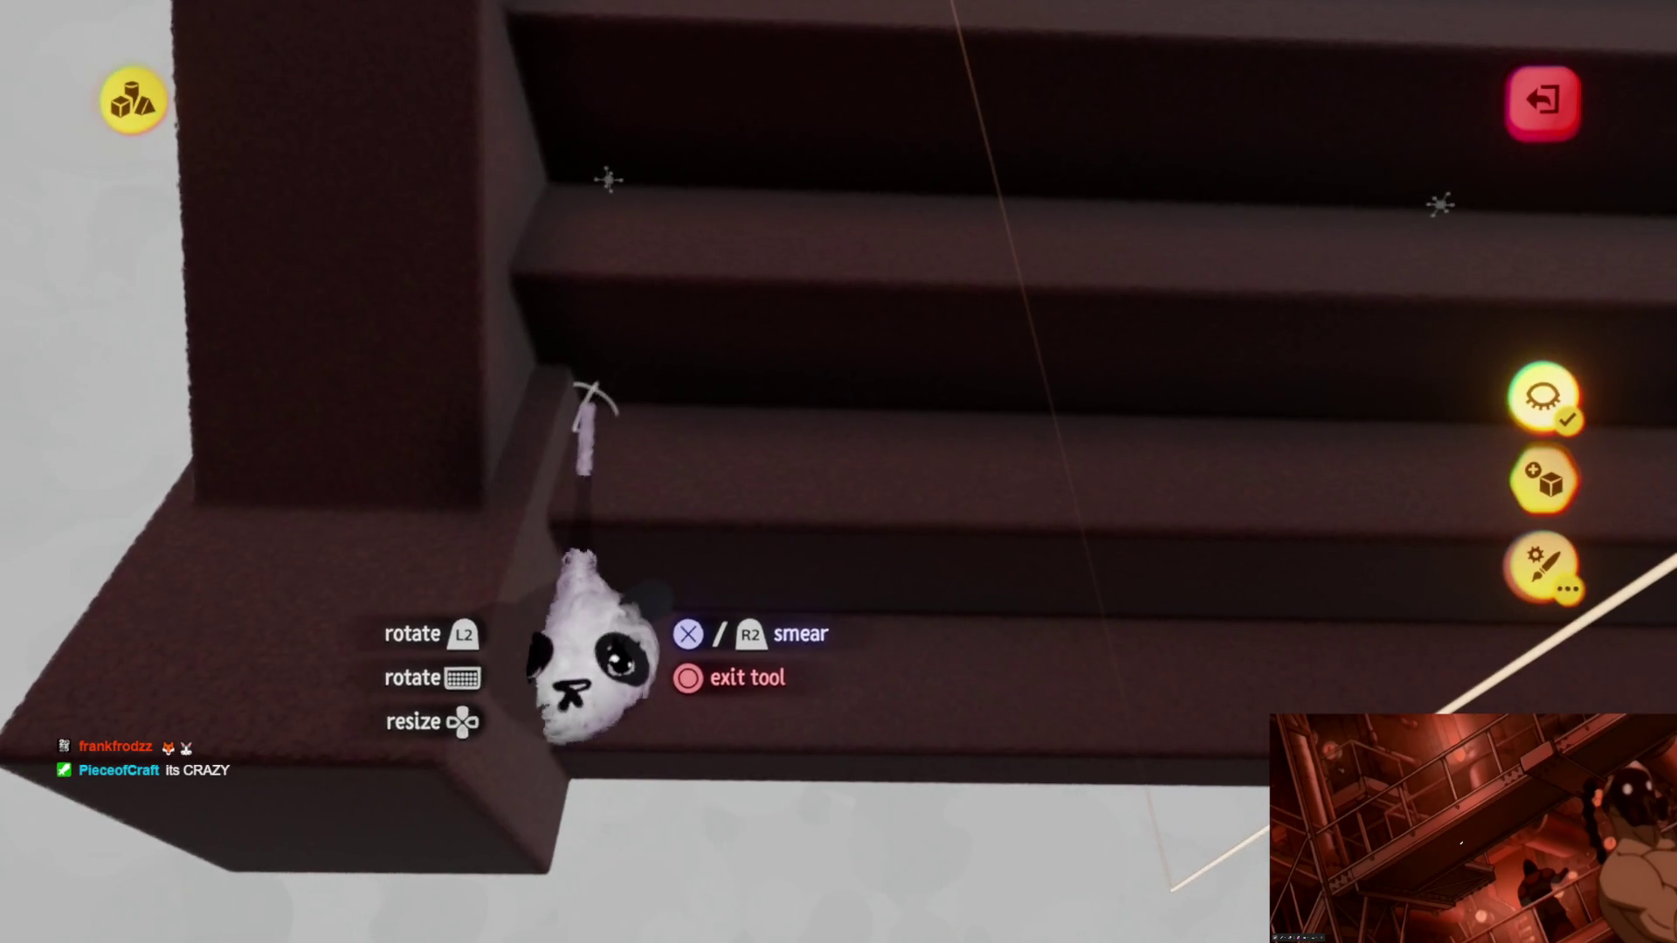
pyautogui.moveTo(573, 567)
pyautogui.mouseDown(button='middle')
pyautogui.moveTo(591, 616)
pyautogui.moveTo(674, 562)
pyautogui.moveTo(735, 550)
pyautogui.moveTo(692, 481)
pyautogui.moveTo(691, 562)
pyautogui.moveTo(749, 600)
pyautogui.moveTo(786, 580)
pyautogui.moveTo(758, 487)
pyautogui.moveTo(761, 563)
pyautogui.moveTo(775, 401)
pyautogui.moveTo(755, 655)
pyautogui.moveTo(690, 563)
pyautogui.moveTo(760, 550)
pyautogui.moveTo(784, 623)
pyautogui.moveTo(742, 600)
pyautogui.moveTo(580, 599)
pyautogui.moveTo(600, 637)
pyautogui.moveTo(793, 437)
pyautogui.mouseUp(button='middle')
pyautogui.moveTo(823, 366)
pyautogui.mouseDown(button='middle')
pyautogui.moveTo(825, 580)
pyautogui.moveTo(795, 596)
pyautogui.mouseUp(button='middle')
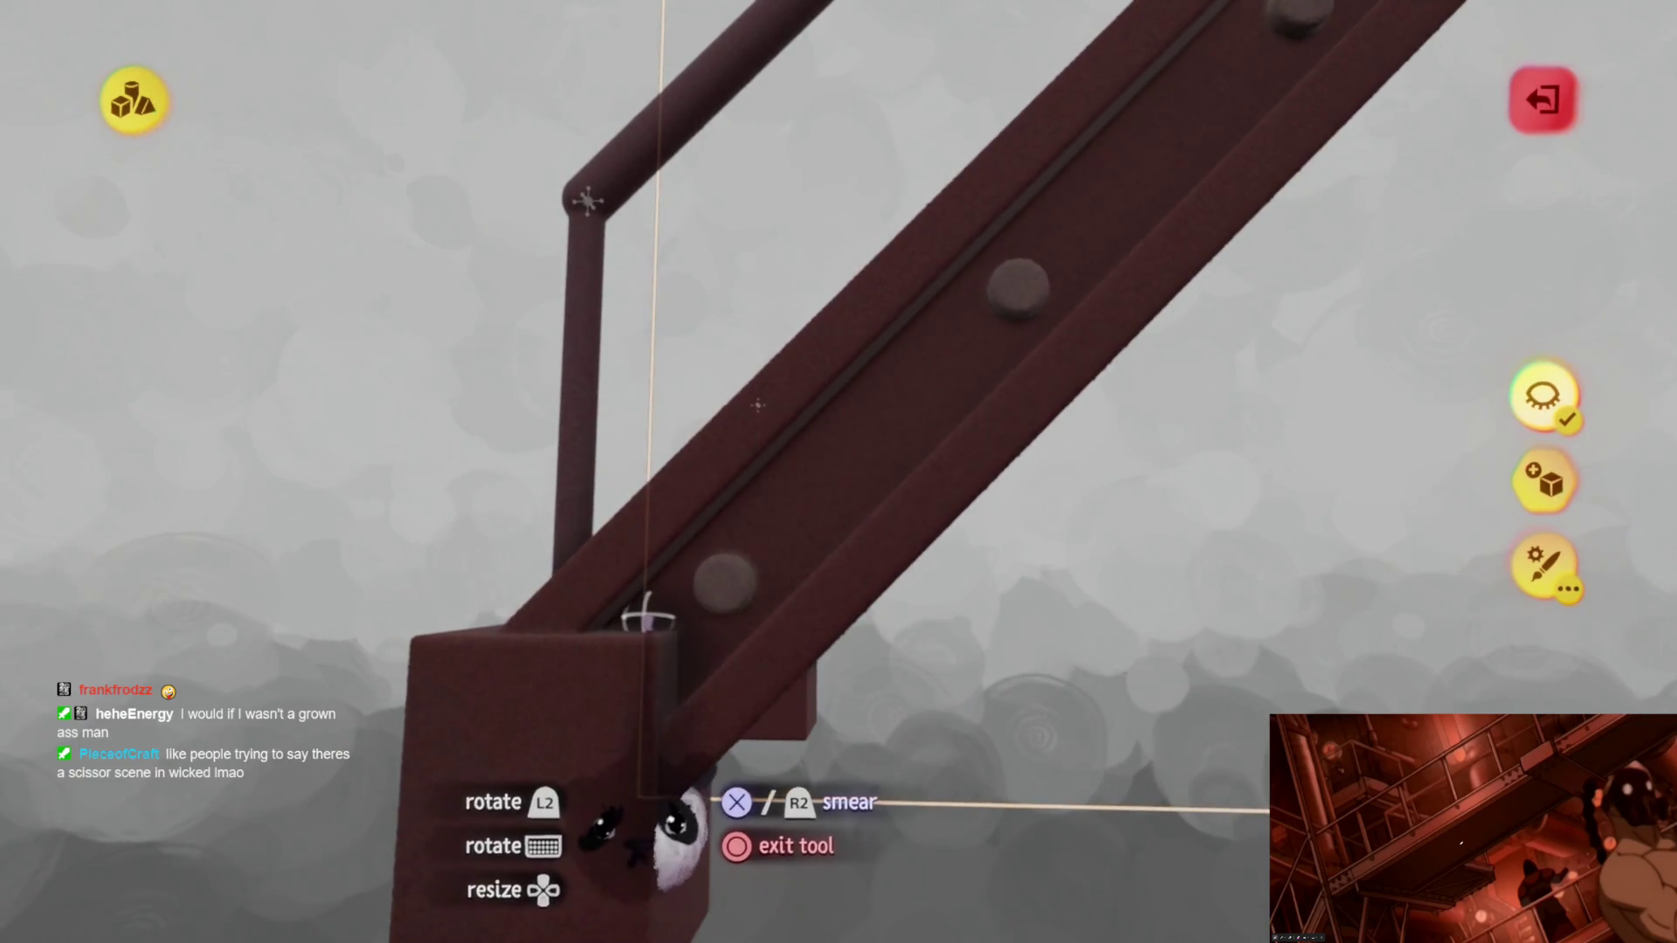
pyautogui.moveTo(638, 609); pyautogui.dragTo(662, 574, button='middle')
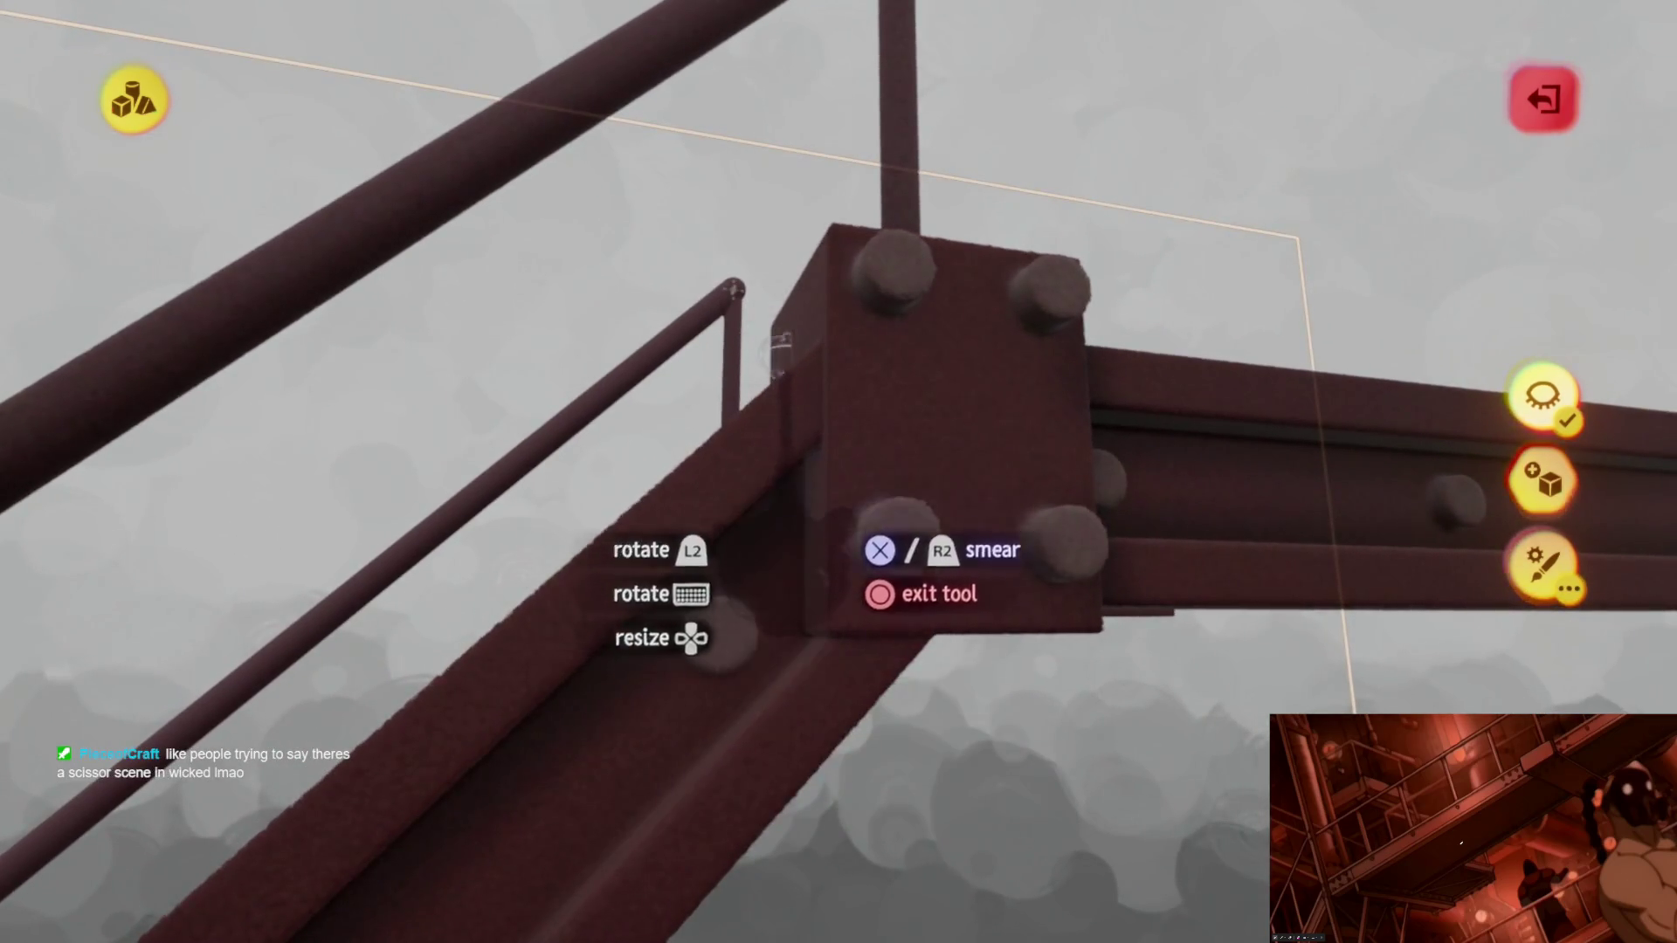
pyautogui.moveTo(837, 473); pyautogui.dragTo(859, 597)
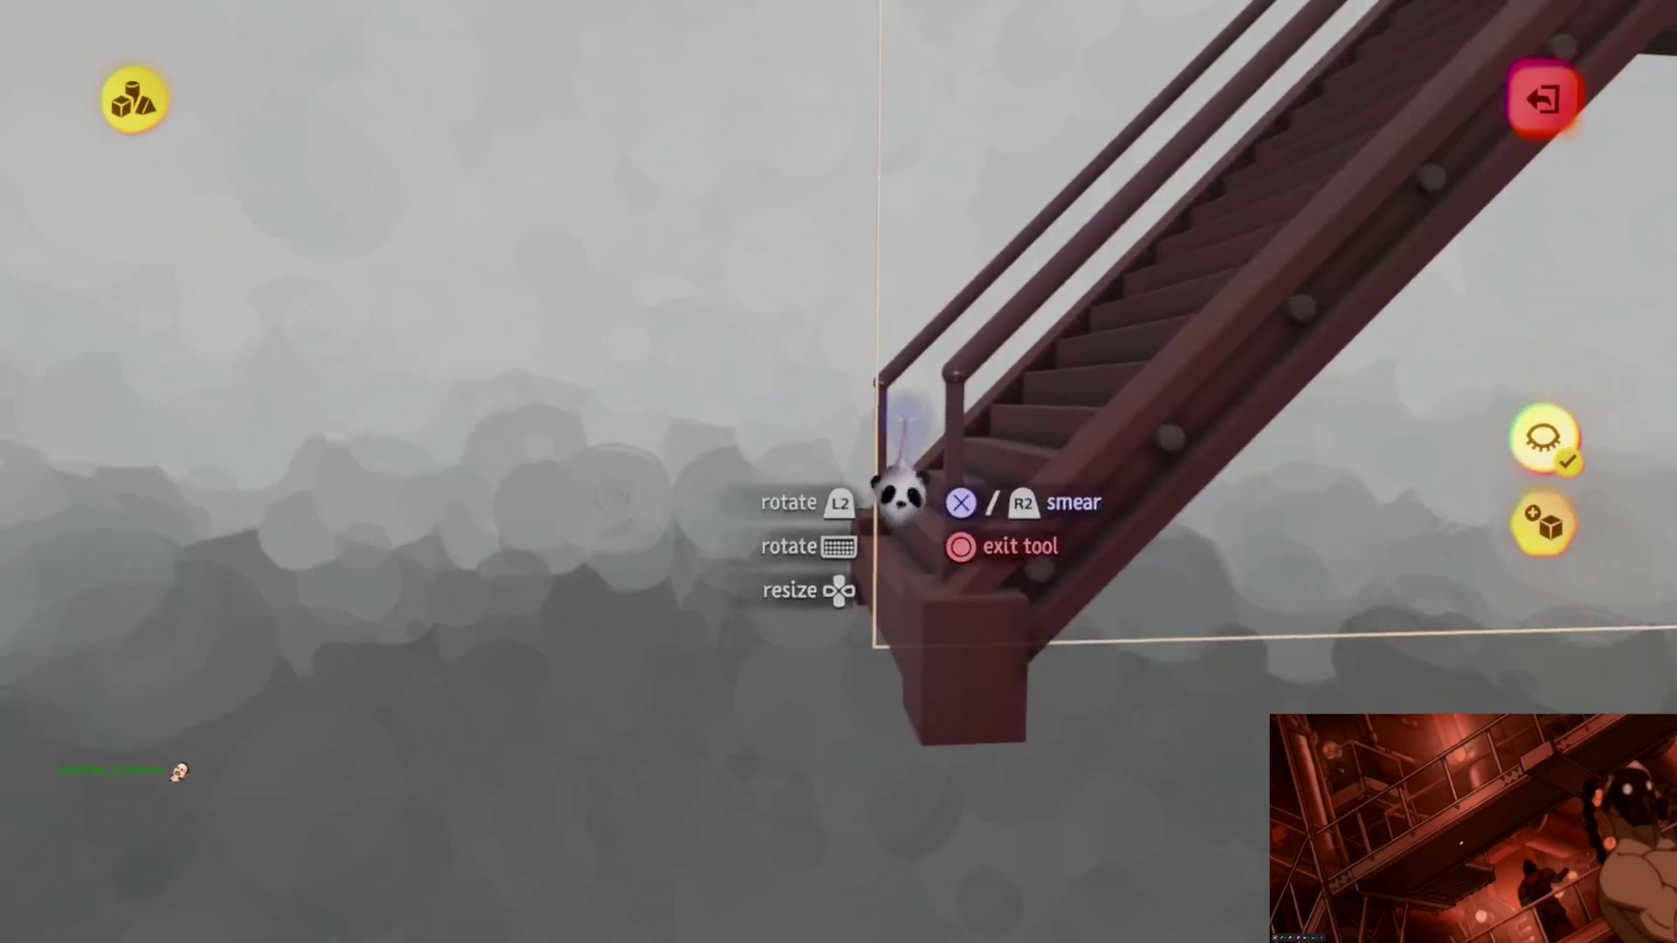
# Step: Bring up the guide and grid options from the sculpt menu
pyautogui.press('Escape')
pyautogui.click(1049, 108)
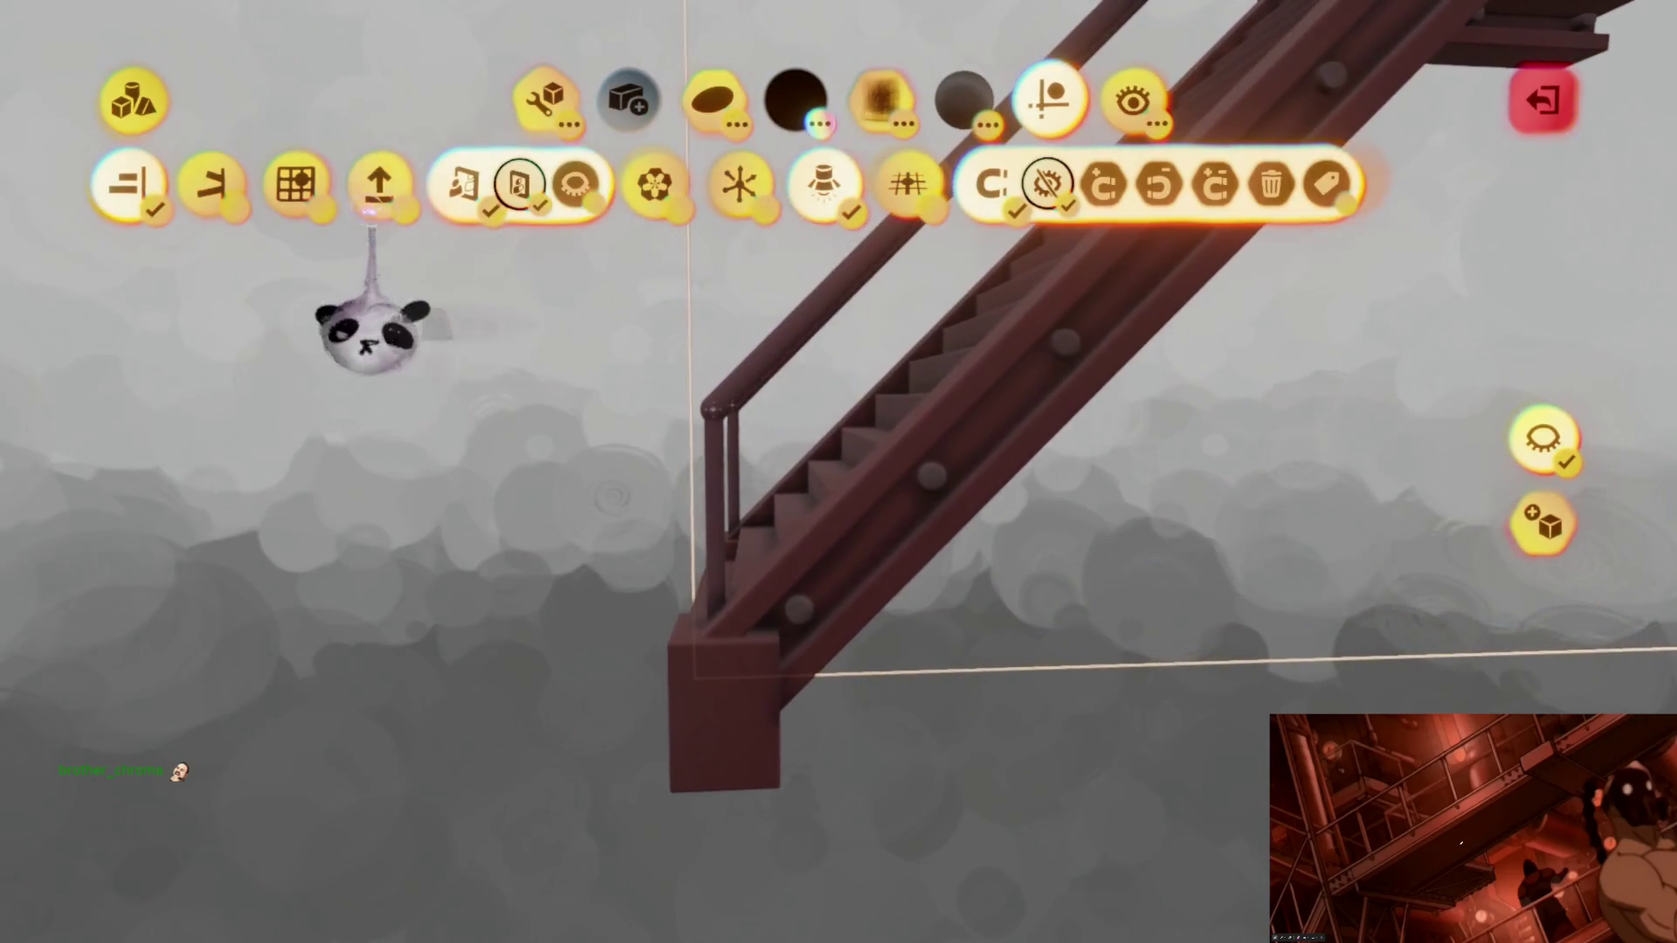
pyautogui.press('Escape')
# Step: Grab the staircase by its top beam, set it back in place and finish sculpting it
pyautogui.moveTo(714, 616); pyautogui.dragTo(848, 357)
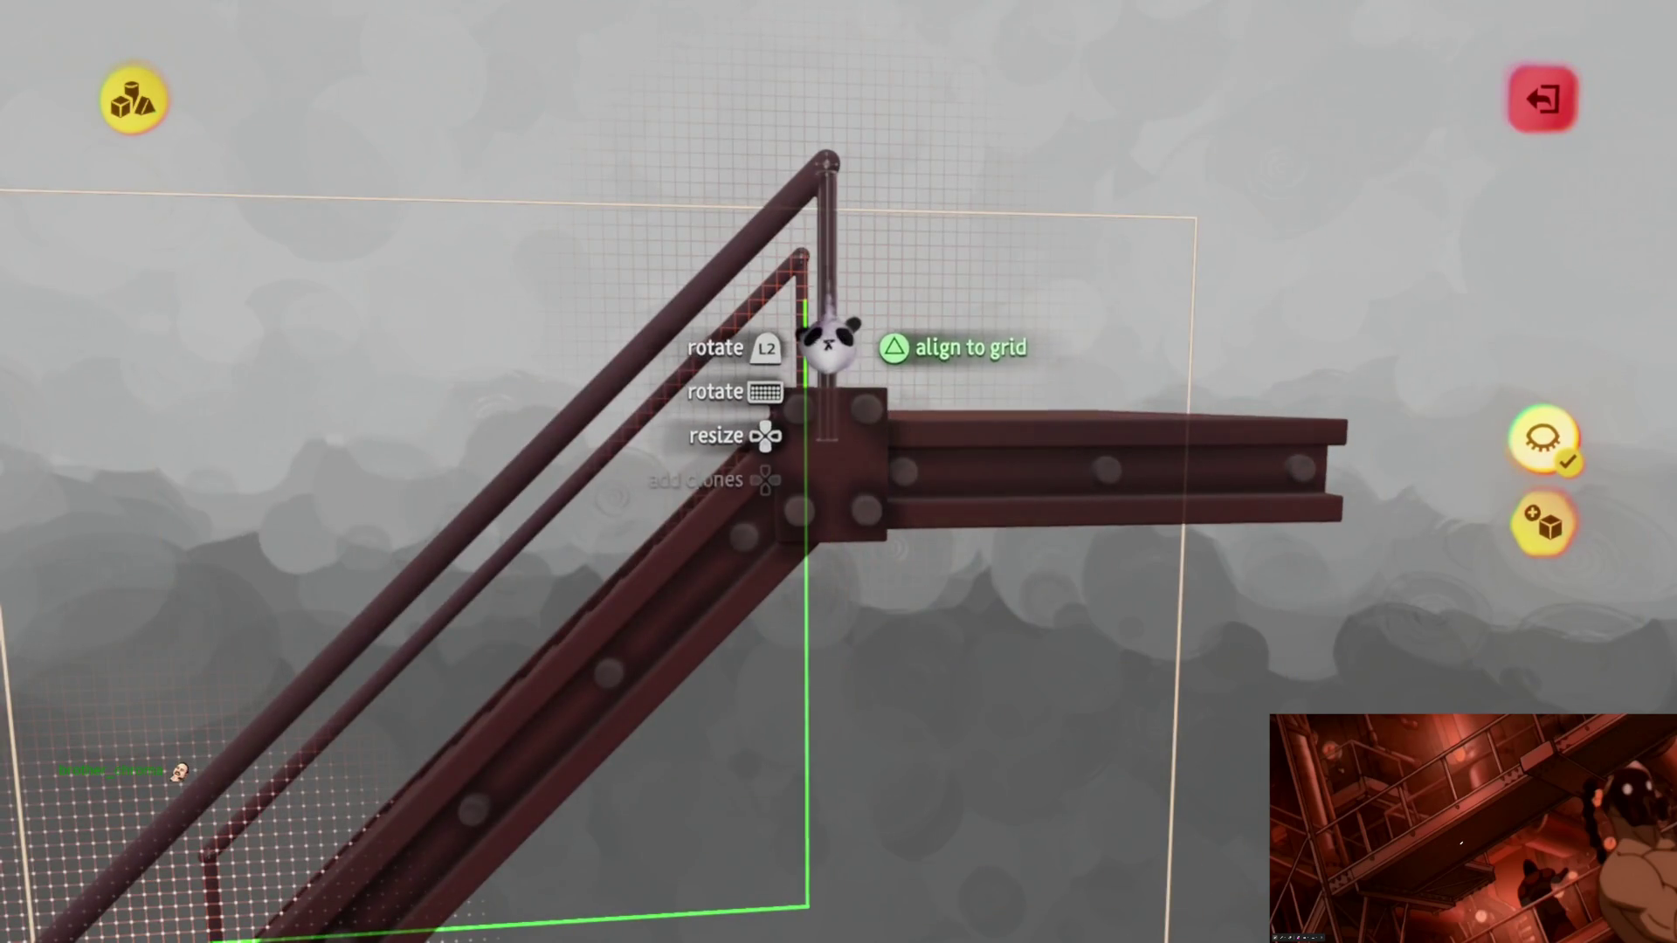
pyautogui.moveTo(826, 334)
pyautogui.mouseDown()
pyautogui.moveTo(828, 283)
pyautogui.moveTo(804, 337)
pyautogui.mouseUp()
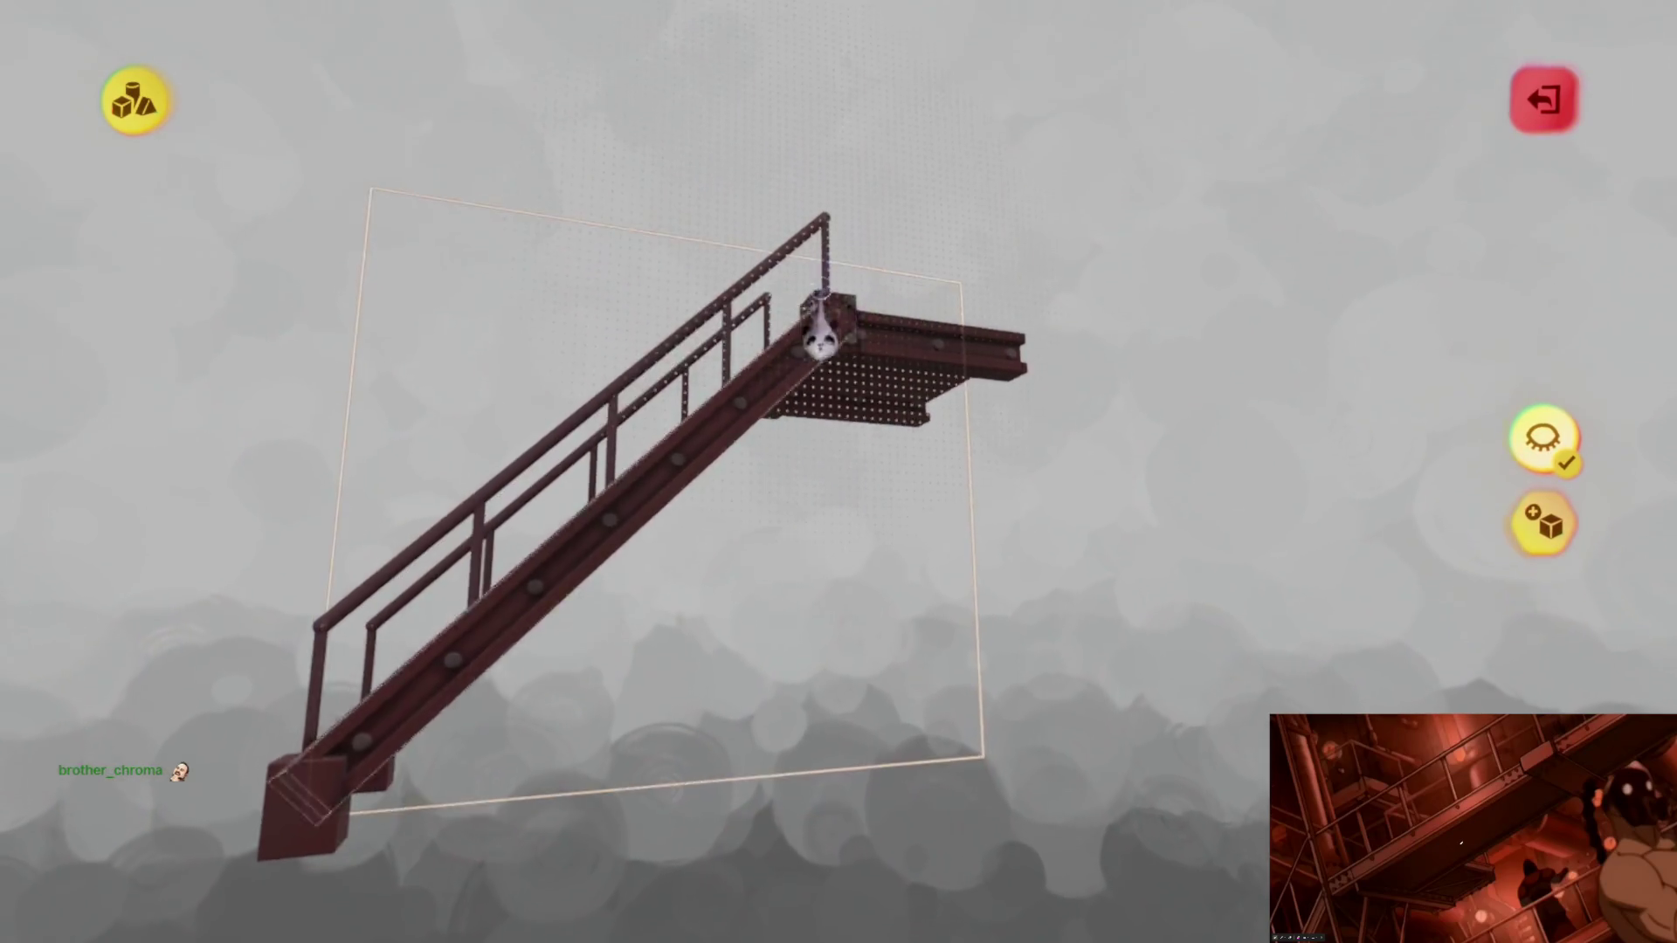
pyautogui.moveTo(804, 336); pyautogui.dragTo(842, 672, button='middle')
pyautogui.press('Escape')
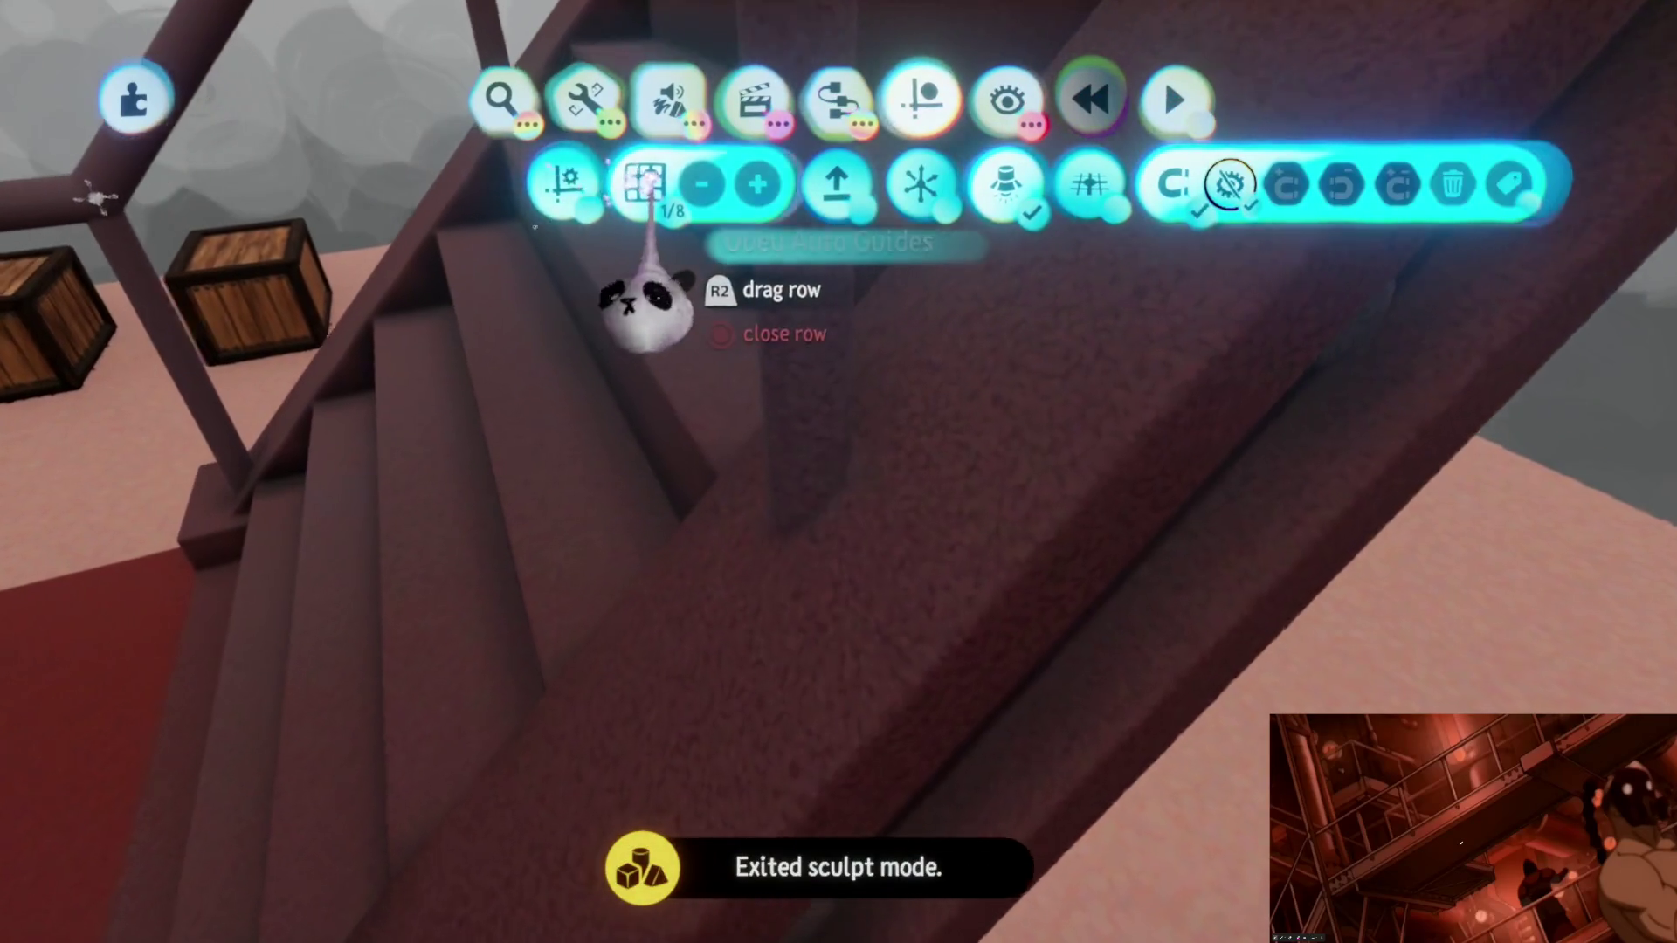
# Step: Reopen the staircase sculpt and move in beside the steps and post from below
pyautogui.click(843, 564)
pyautogui.moveTo(846, 600); pyautogui.dragTo(838, 607, button='middle')
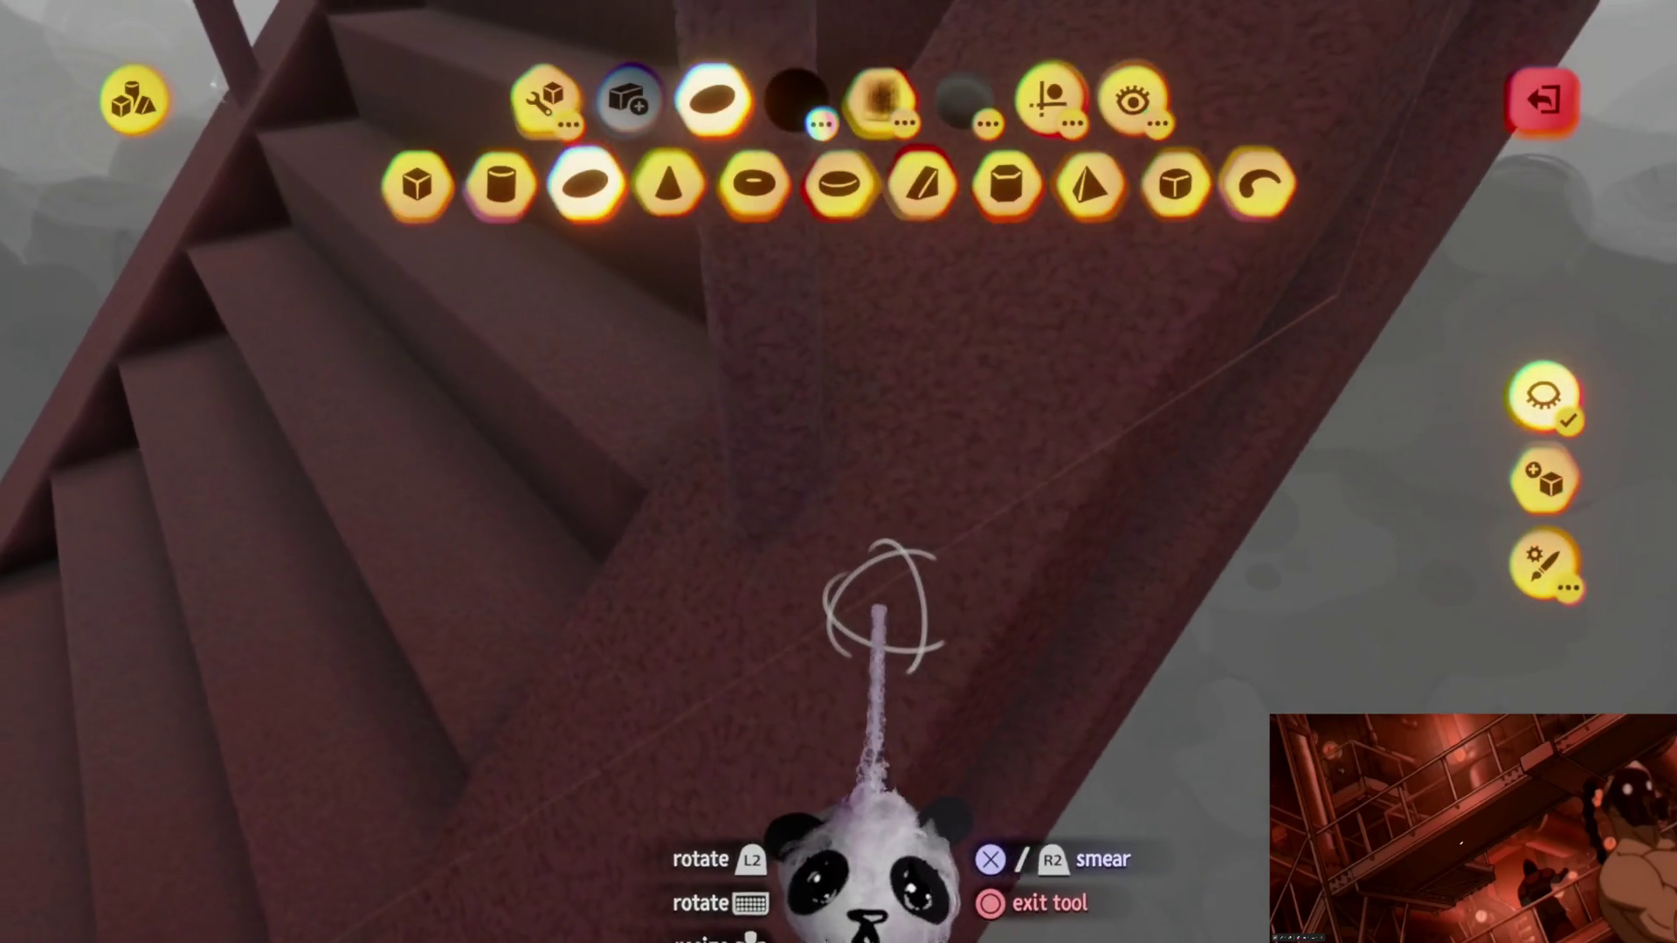
pyautogui.moveTo(865, 485); pyautogui.dragTo(911, 596, button='middle')
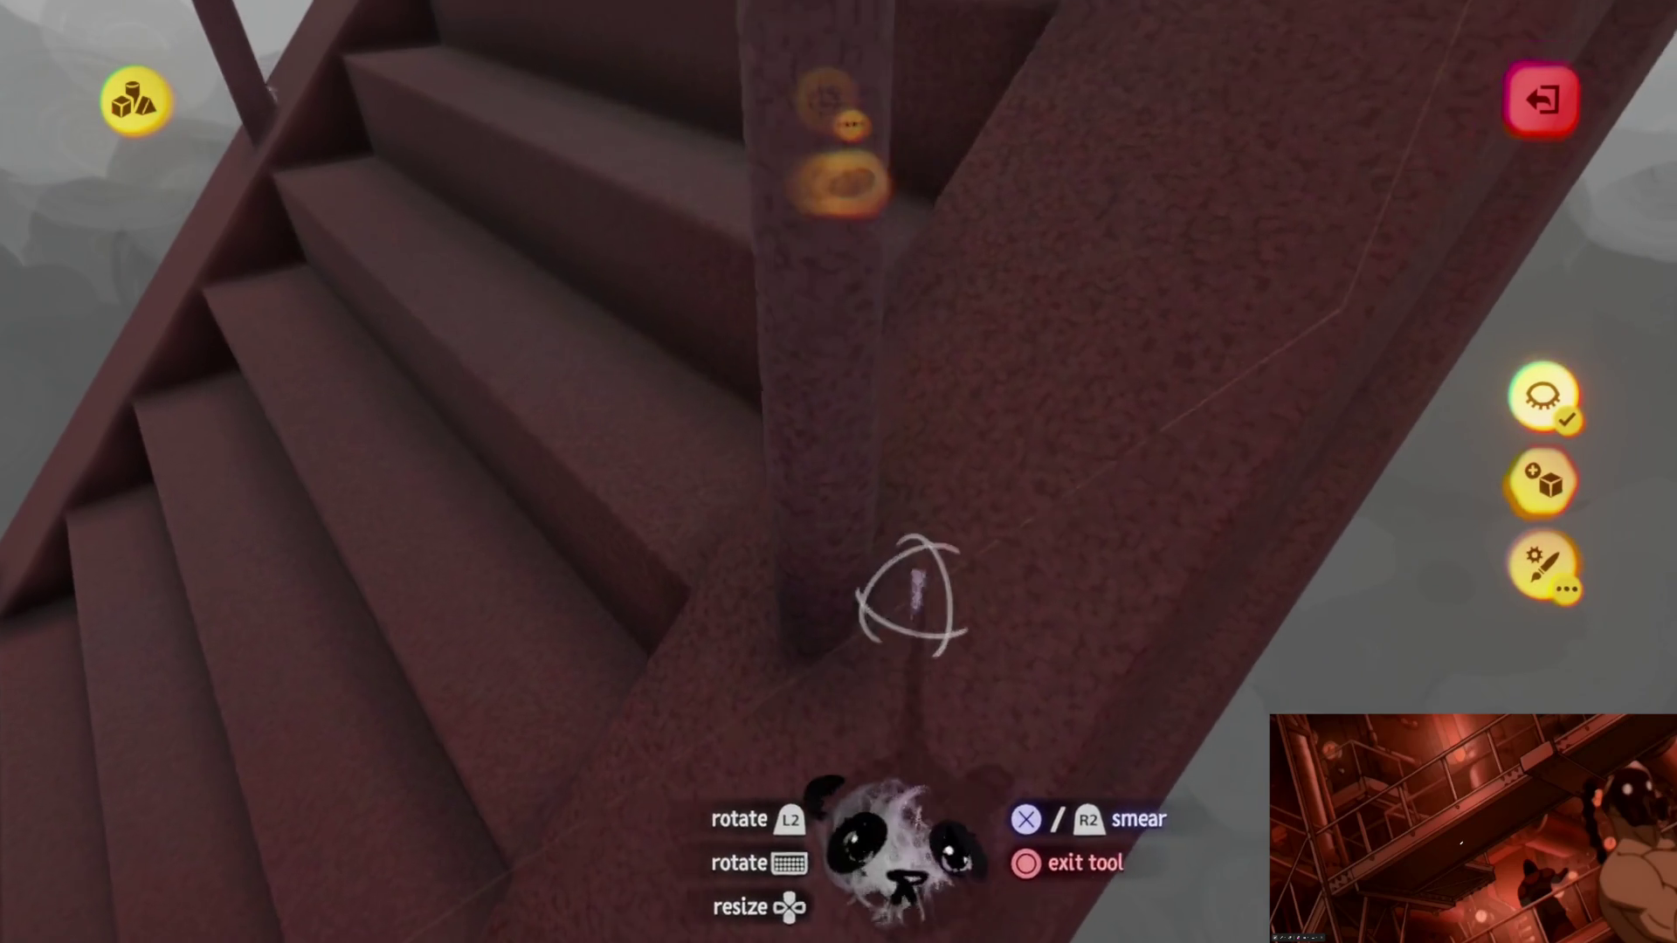
pyautogui.moveTo(819, 676)
pyautogui.mouseDown(button='middle')
pyautogui.moveTo(887, 644)
pyautogui.moveTo(760, 600)
pyautogui.moveTo(900, 673)
pyautogui.moveTo(883, 637)
pyautogui.moveTo(873, 722)
pyautogui.moveTo(805, 643)
pyautogui.moveTo(853, 637)
pyautogui.moveTo(881, 576)
pyautogui.mouseUp(button='middle')
pyautogui.moveTo(714, 923); pyautogui.dragTo(901, 661, button='middle')
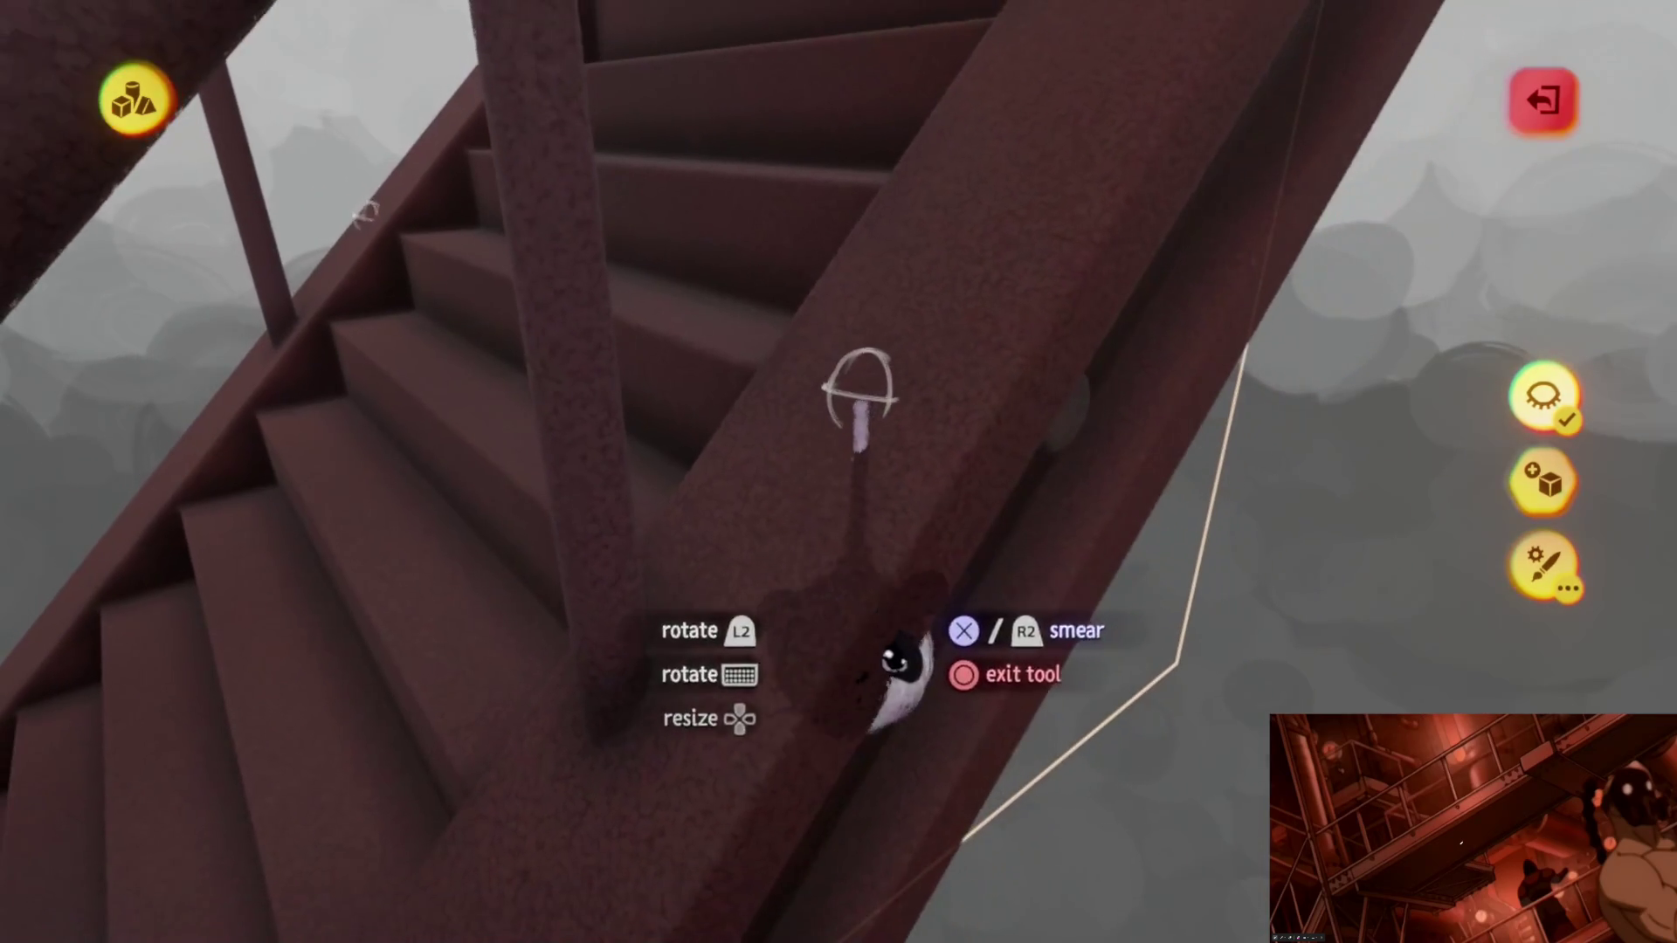
pyautogui.moveTo(833, 593)
pyautogui.mouseDown(button='middle')
pyautogui.moveTo(859, 655)
pyautogui.moveTo(869, 598)
pyautogui.moveTo(688, 577)
pyautogui.moveTo(879, 600)
pyautogui.moveTo(831, 562)
pyautogui.moveTo(966, 667)
pyautogui.moveTo(857, 558)
pyautogui.moveTo(880, 468)
pyautogui.moveTo(887, 646)
pyautogui.moveTo(905, 647)
pyautogui.moveTo(576, 184)
pyautogui.mouseUp(button='middle')
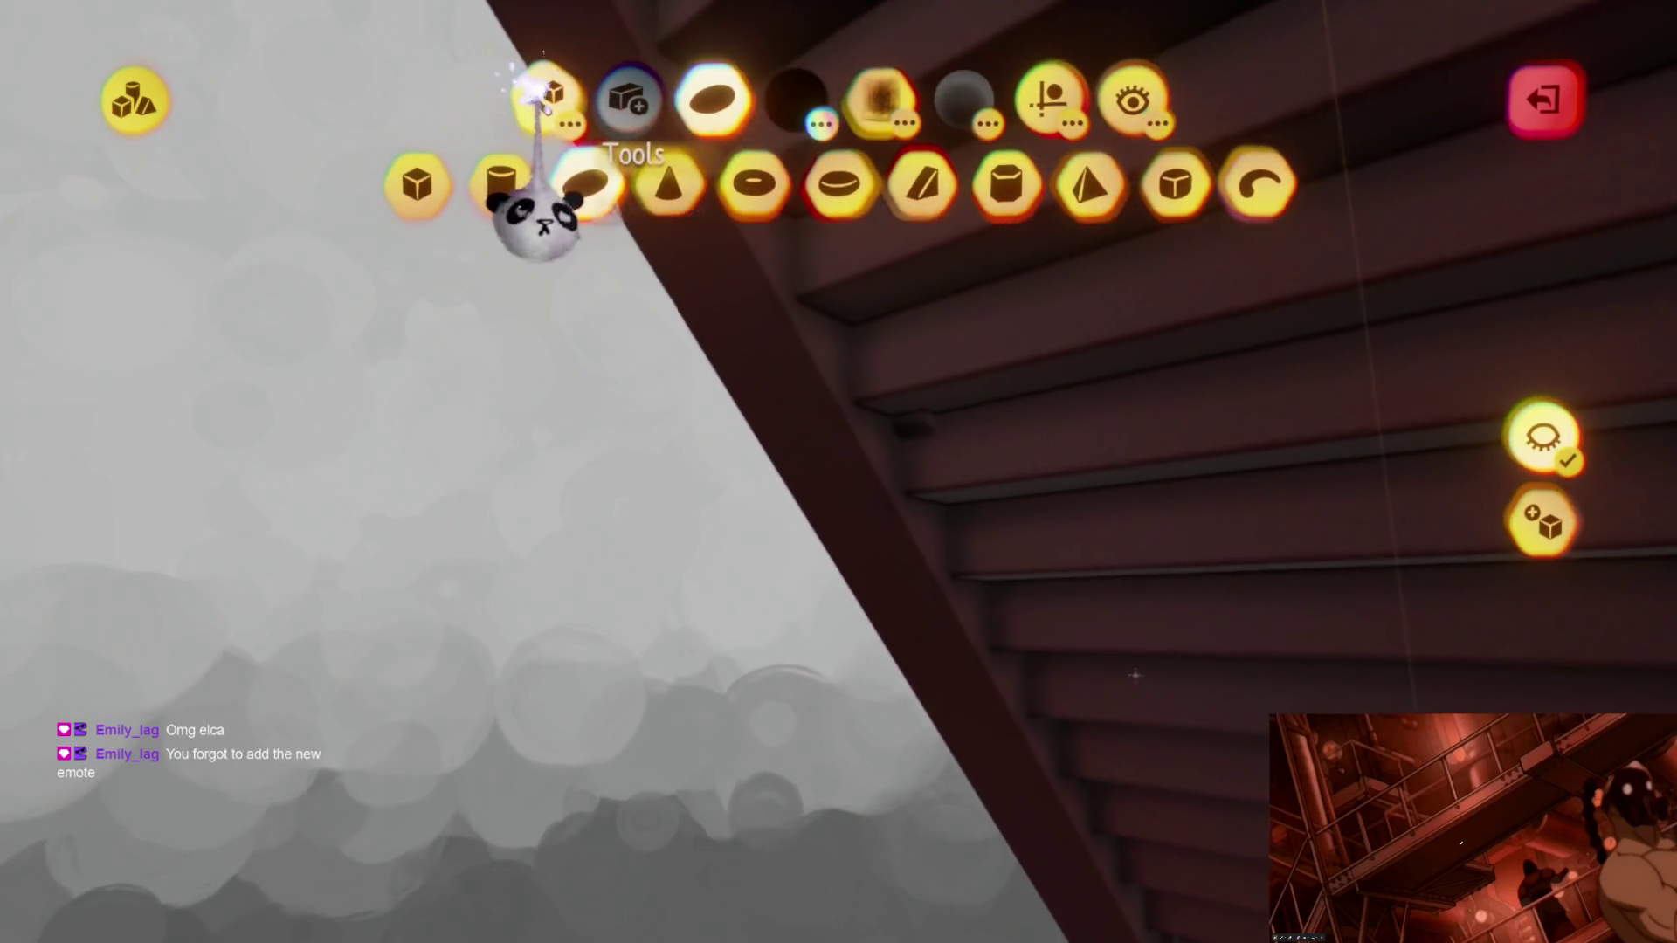
# Step: Switch to stretching the cylinder shape, then leave sculpting and face the landing platform
pyautogui.click(626, 183)
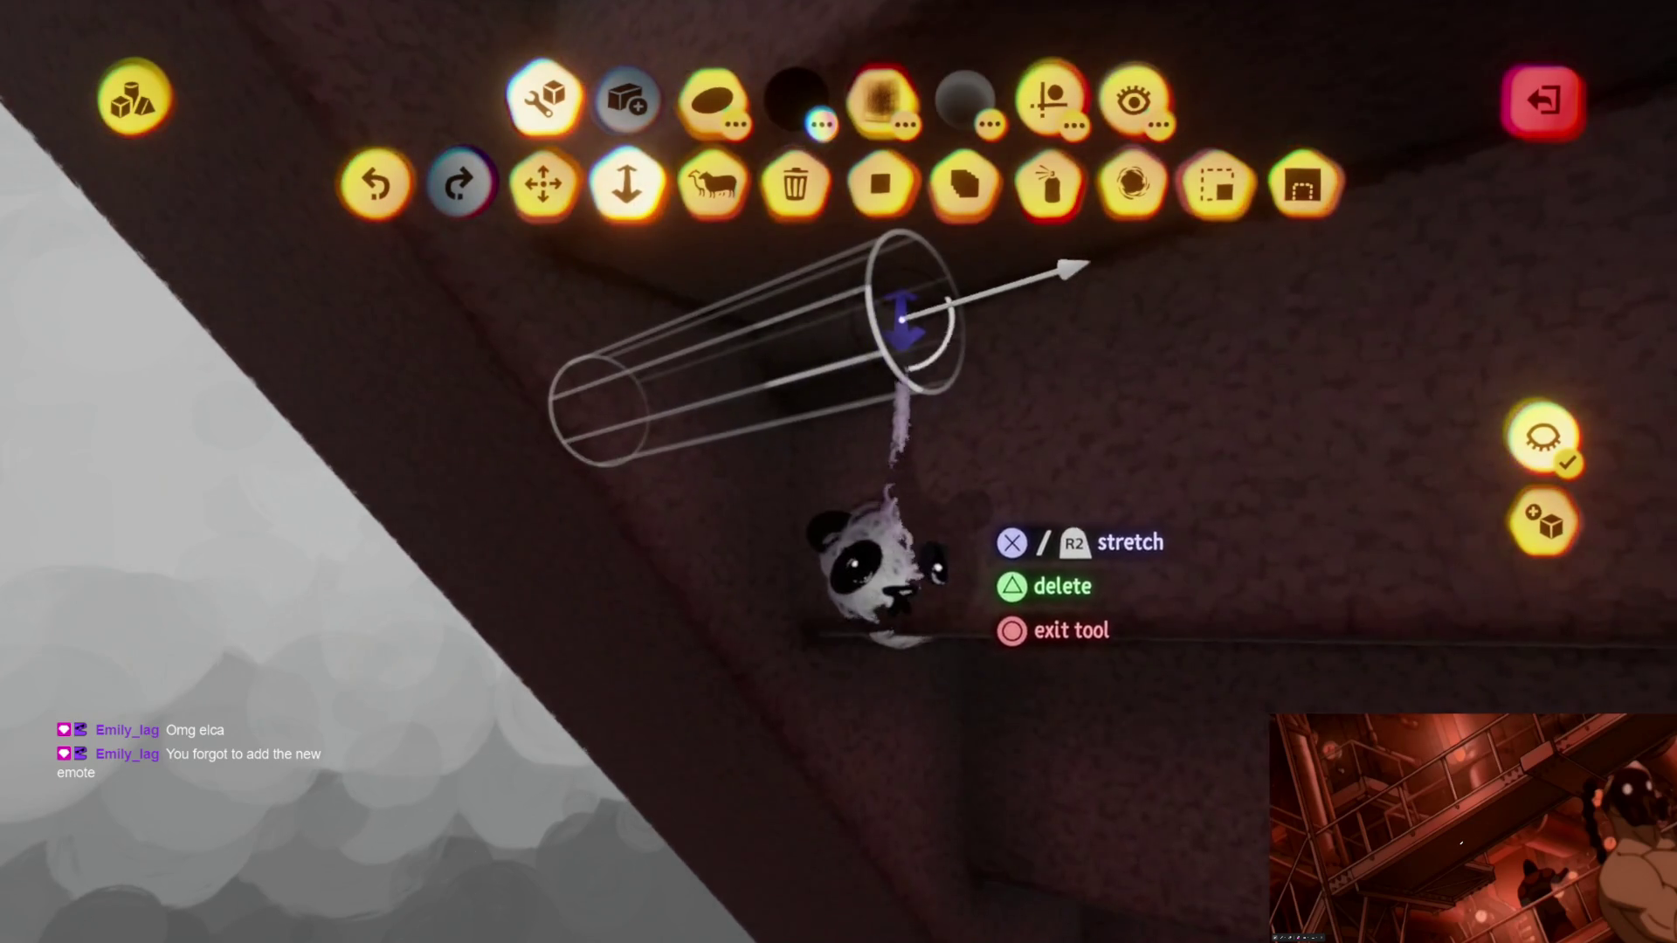
pyautogui.moveTo(886, 563)
pyautogui.mouseDown(button='middle')
pyautogui.moveTo(779, 868)
pyautogui.moveTo(843, 543)
pyautogui.mouseUp(button='middle')
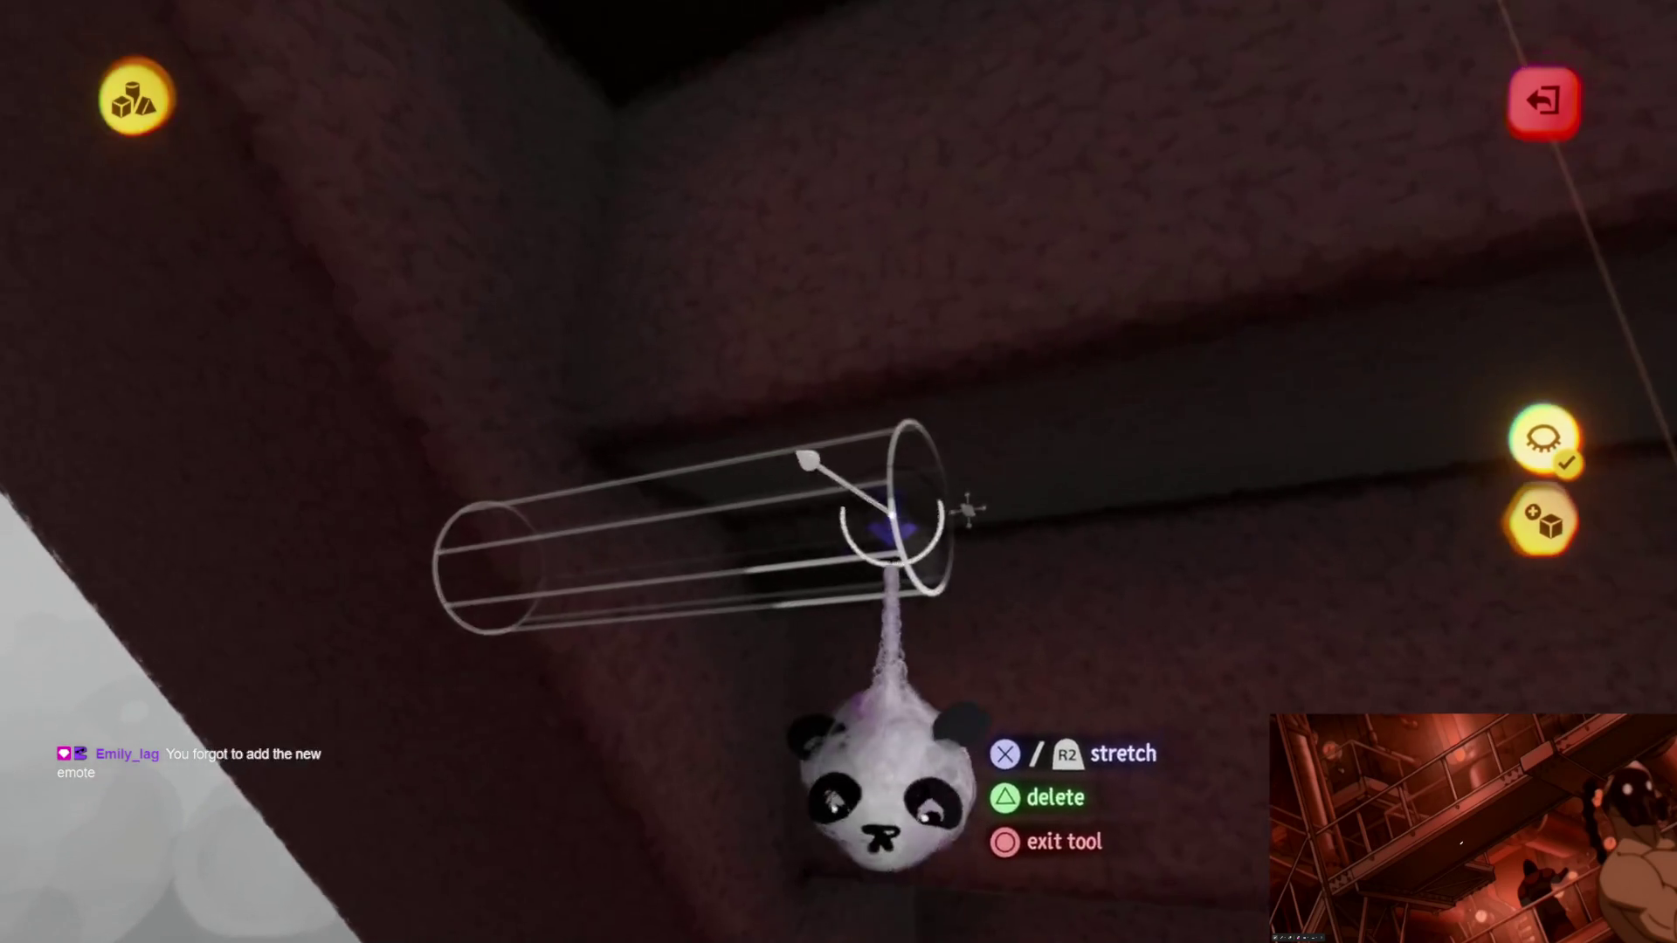
pyautogui.moveTo(967, 509)
pyautogui.mouseDown(button='middle')
pyautogui.moveTo(852, 515)
pyautogui.moveTo(780, 712)
pyautogui.moveTo(805, 562)
pyautogui.moveTo(797, 618)
pyautogui.moveTo(838, 629)
pyautogui.mouseUp(button='middle')
pyautogui.press('Escape')
pyautogui.moveTo(823, 519)
pyautogui.mouseDown(button='middle')
pyautogui.moveTo(822, 585)
pyautogui.moveTo(842, 367)
pyautogui.moveTo(839, 469)
pyautogui.mouseUp(button='middle')
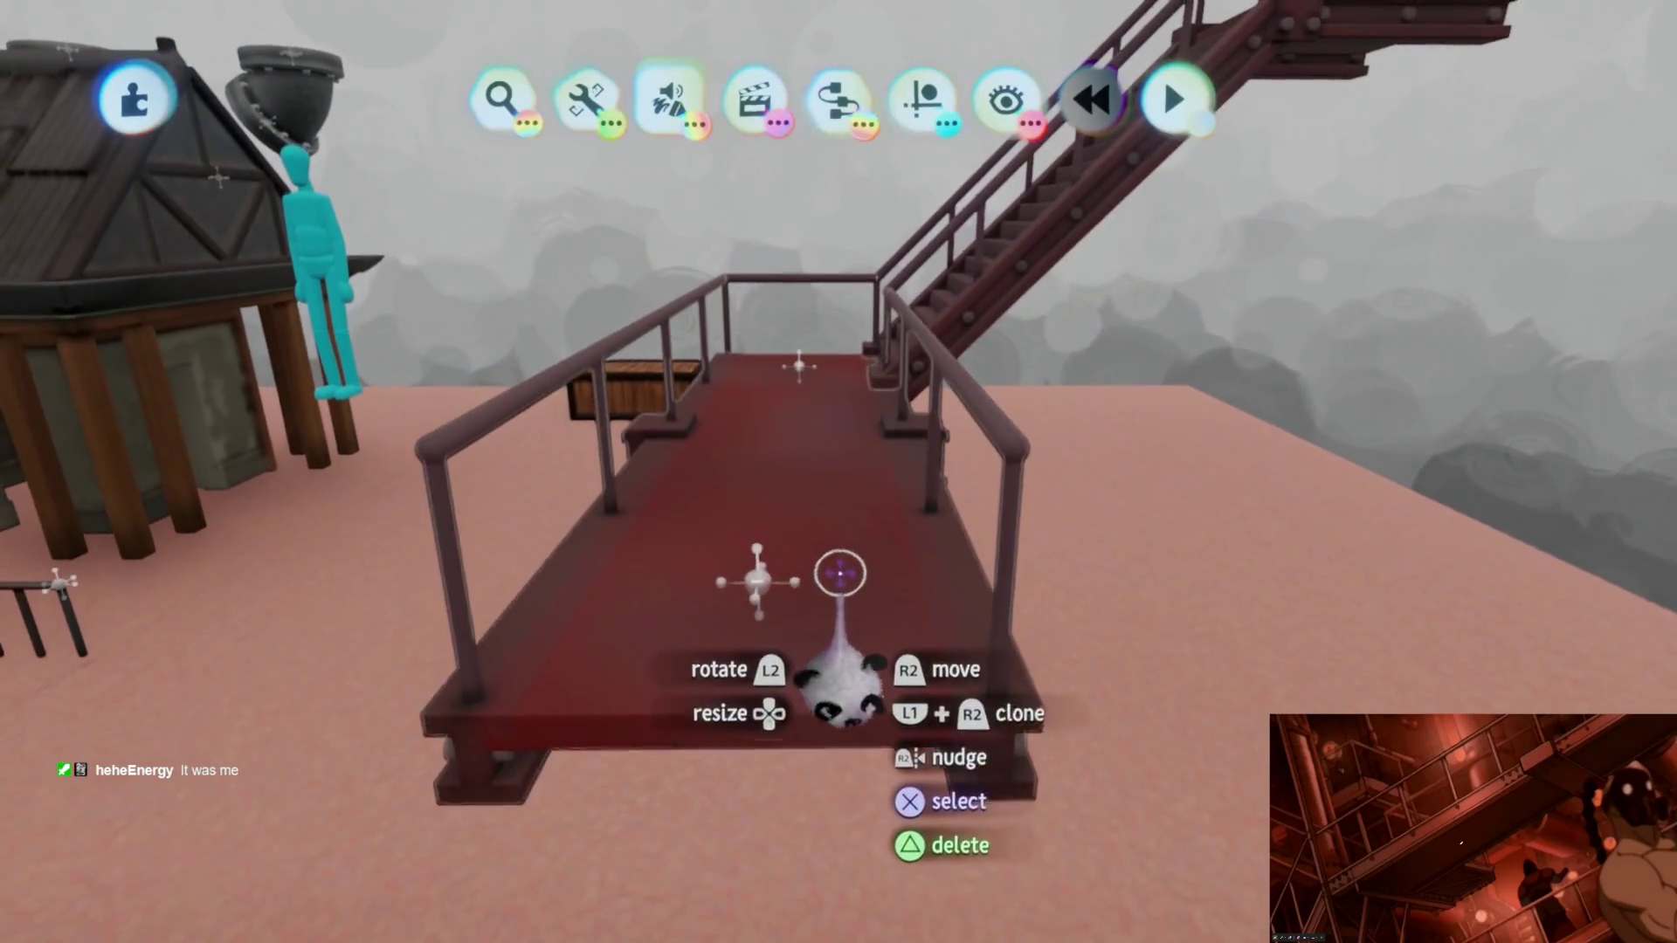
# Step: Open the walkway sculpt, hide its deck guide line and collapse the Snap Points options
pyautogui.doubleClick(838, 568)
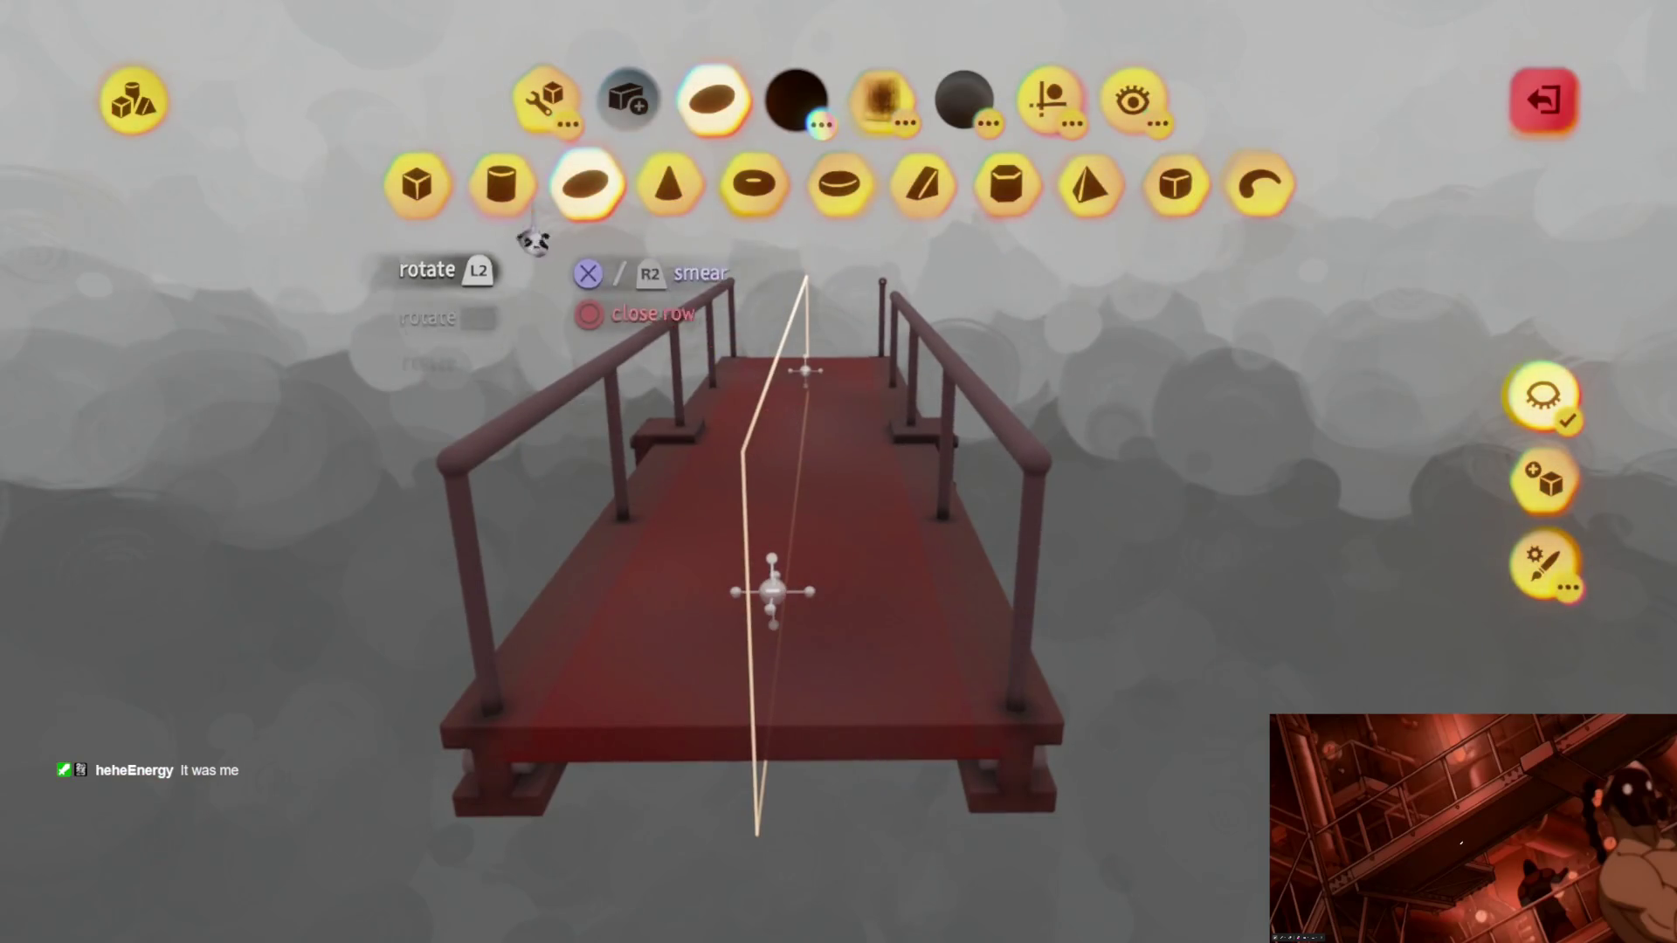
pyautogui.click(545, 103)
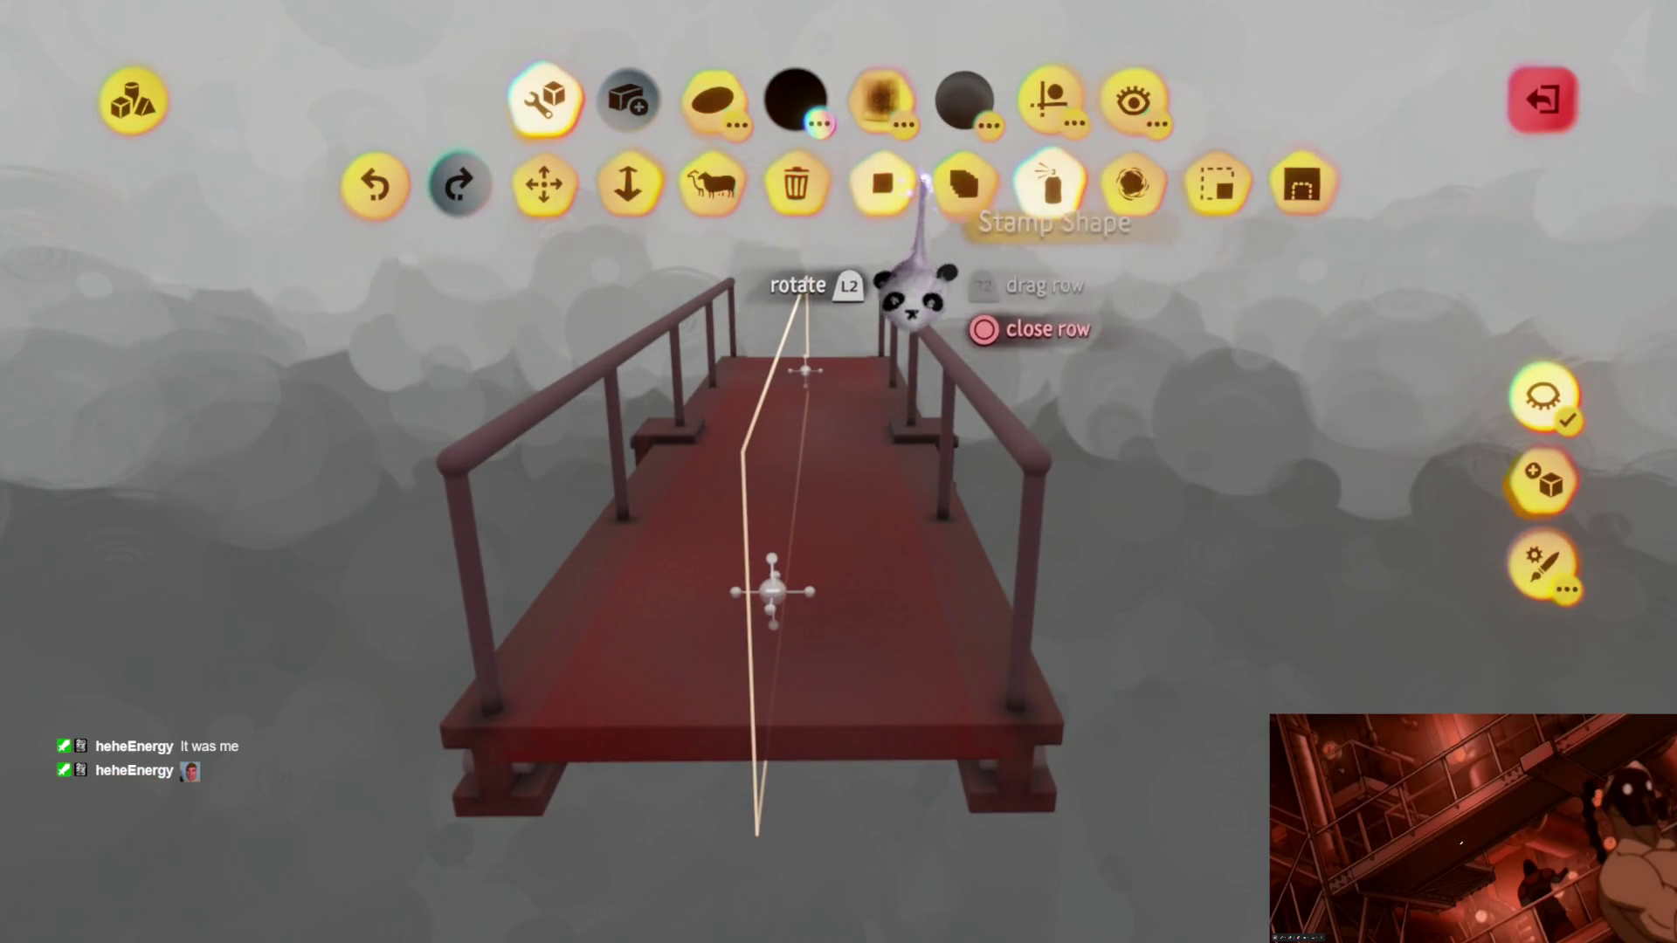
pyautogui.click(1048, 98)
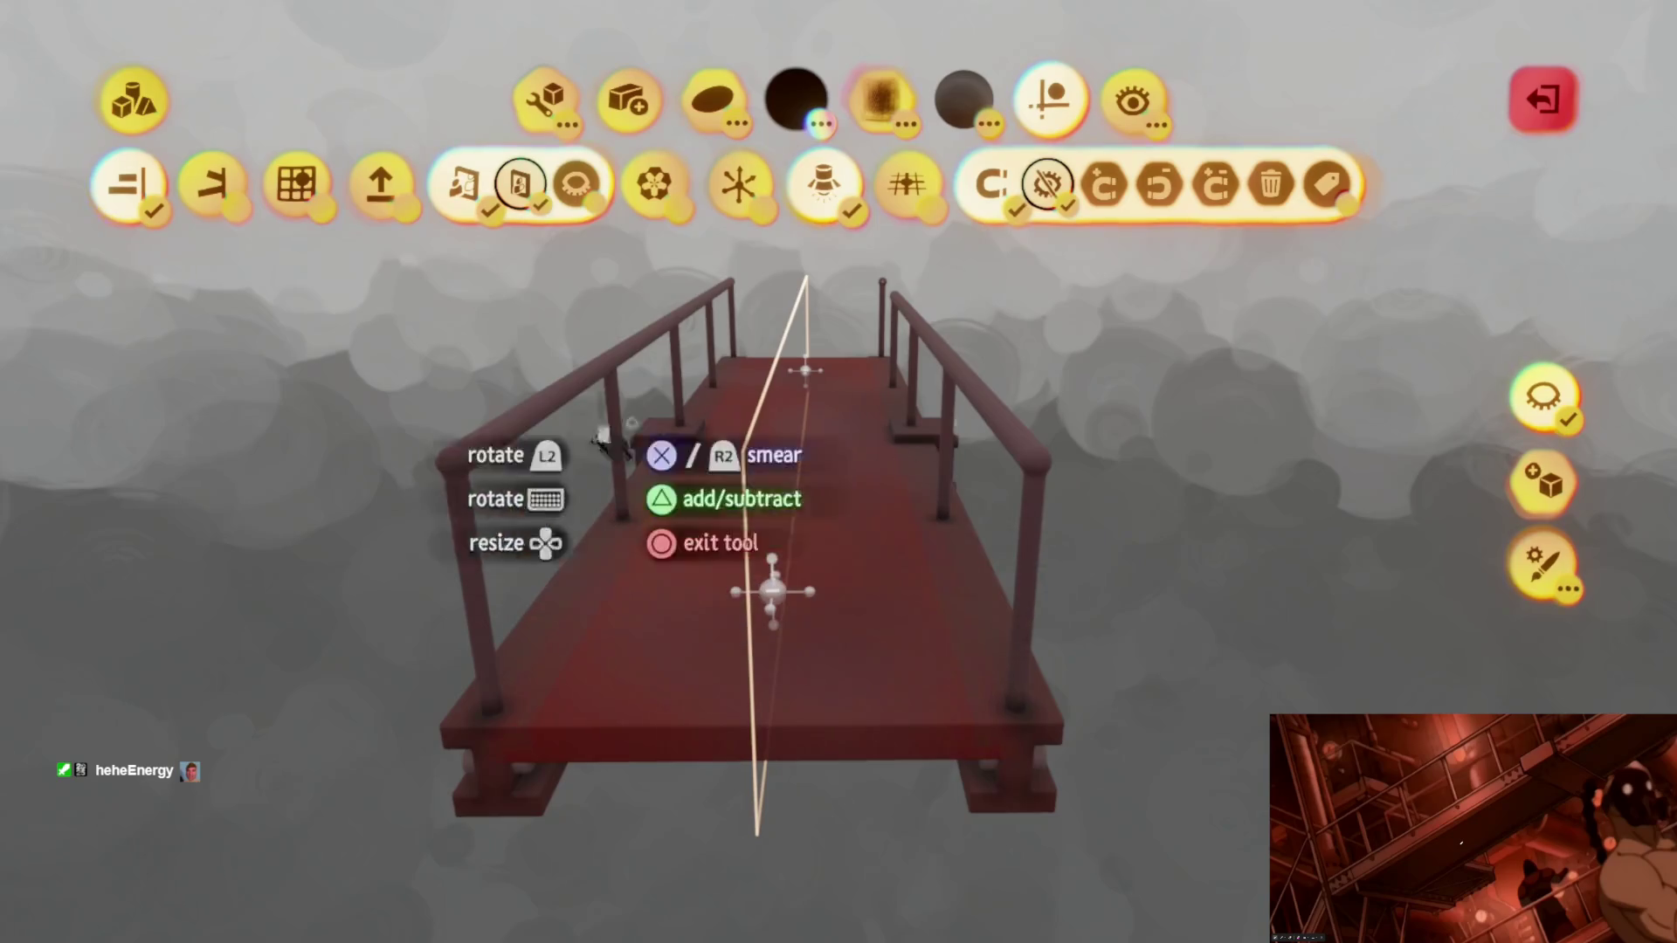
pyautogui.press('Escape')
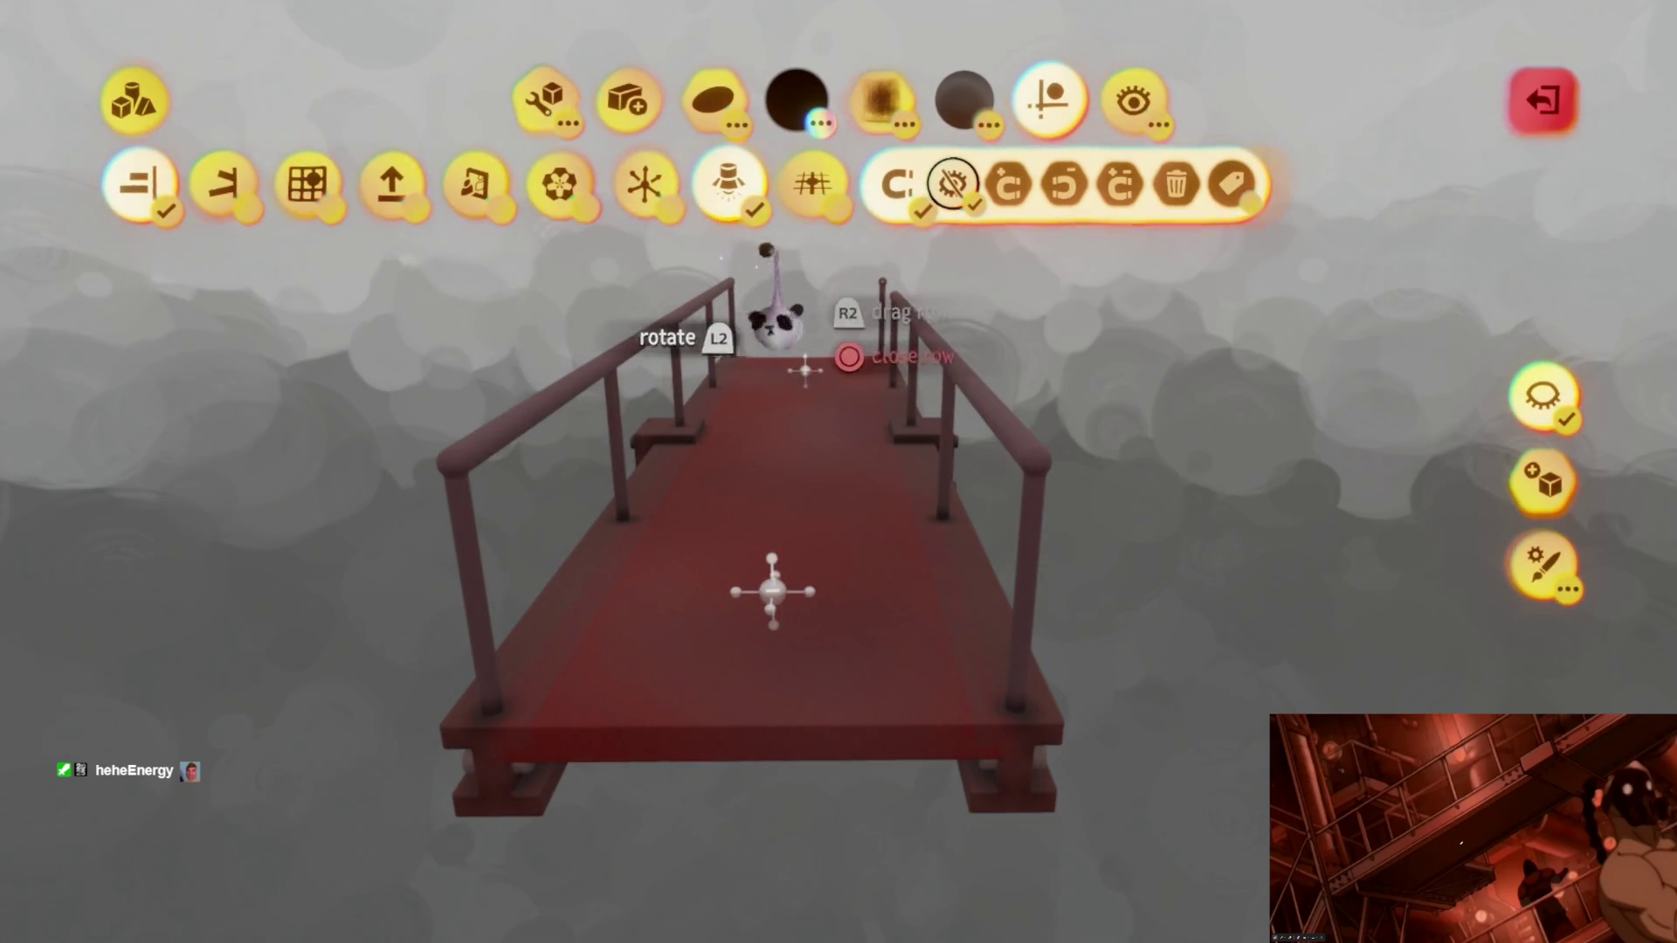
pyautogui.click(897, 190)
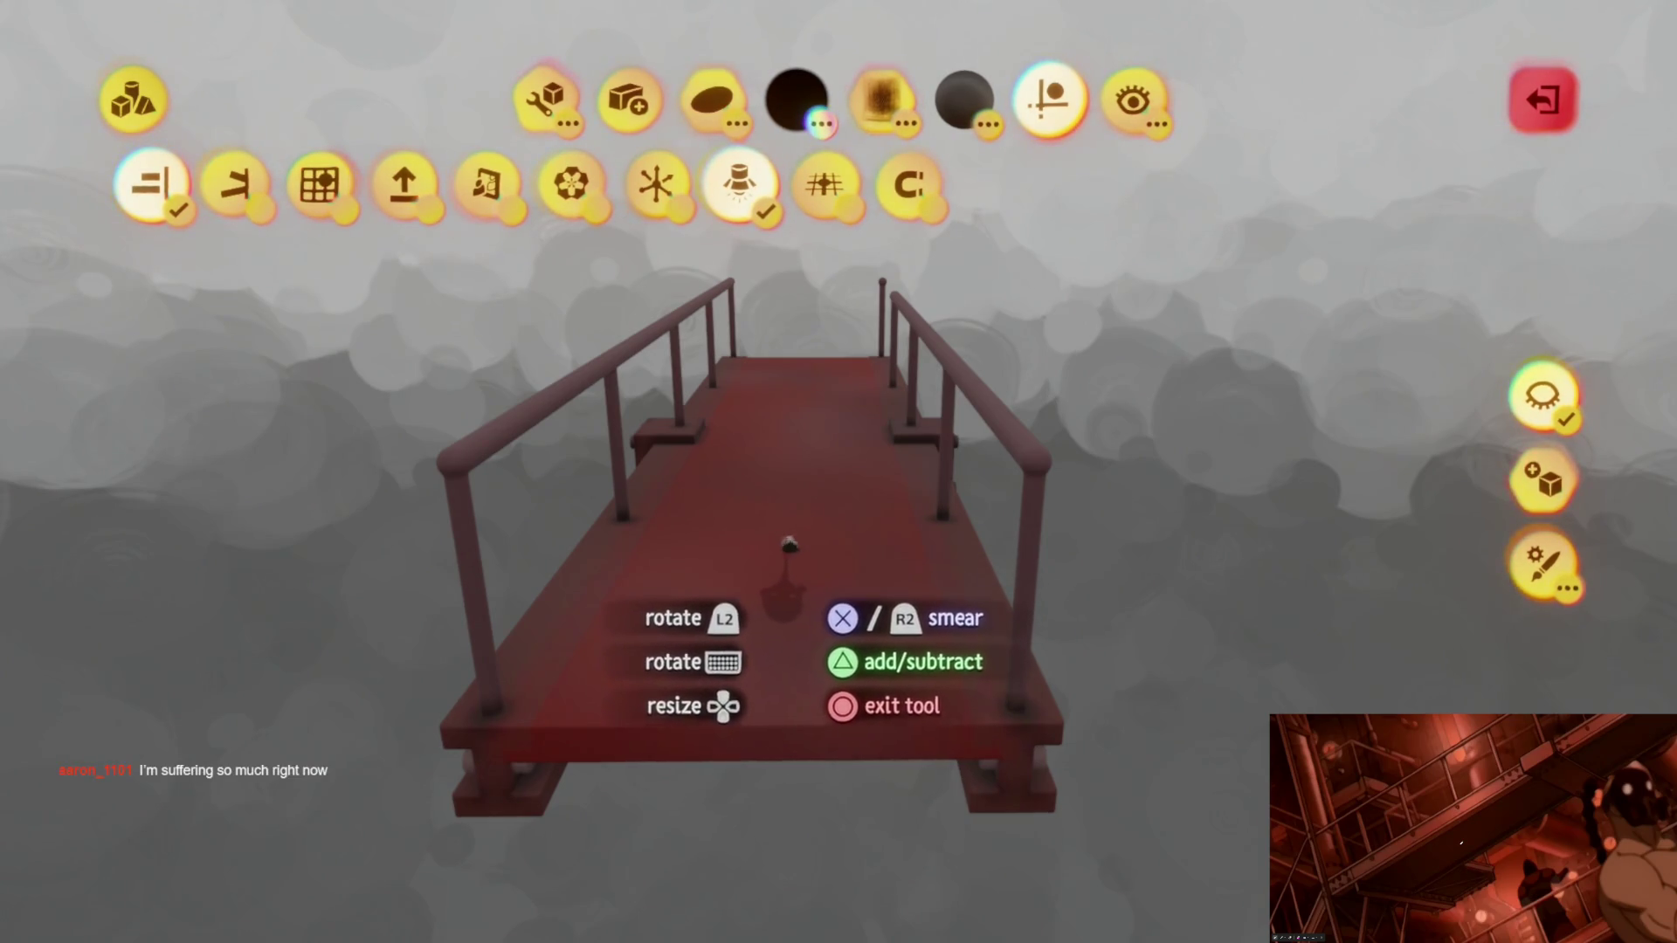
pyautogui.click(543, 99)
pyautogui.scroll(-3, 754, 544)
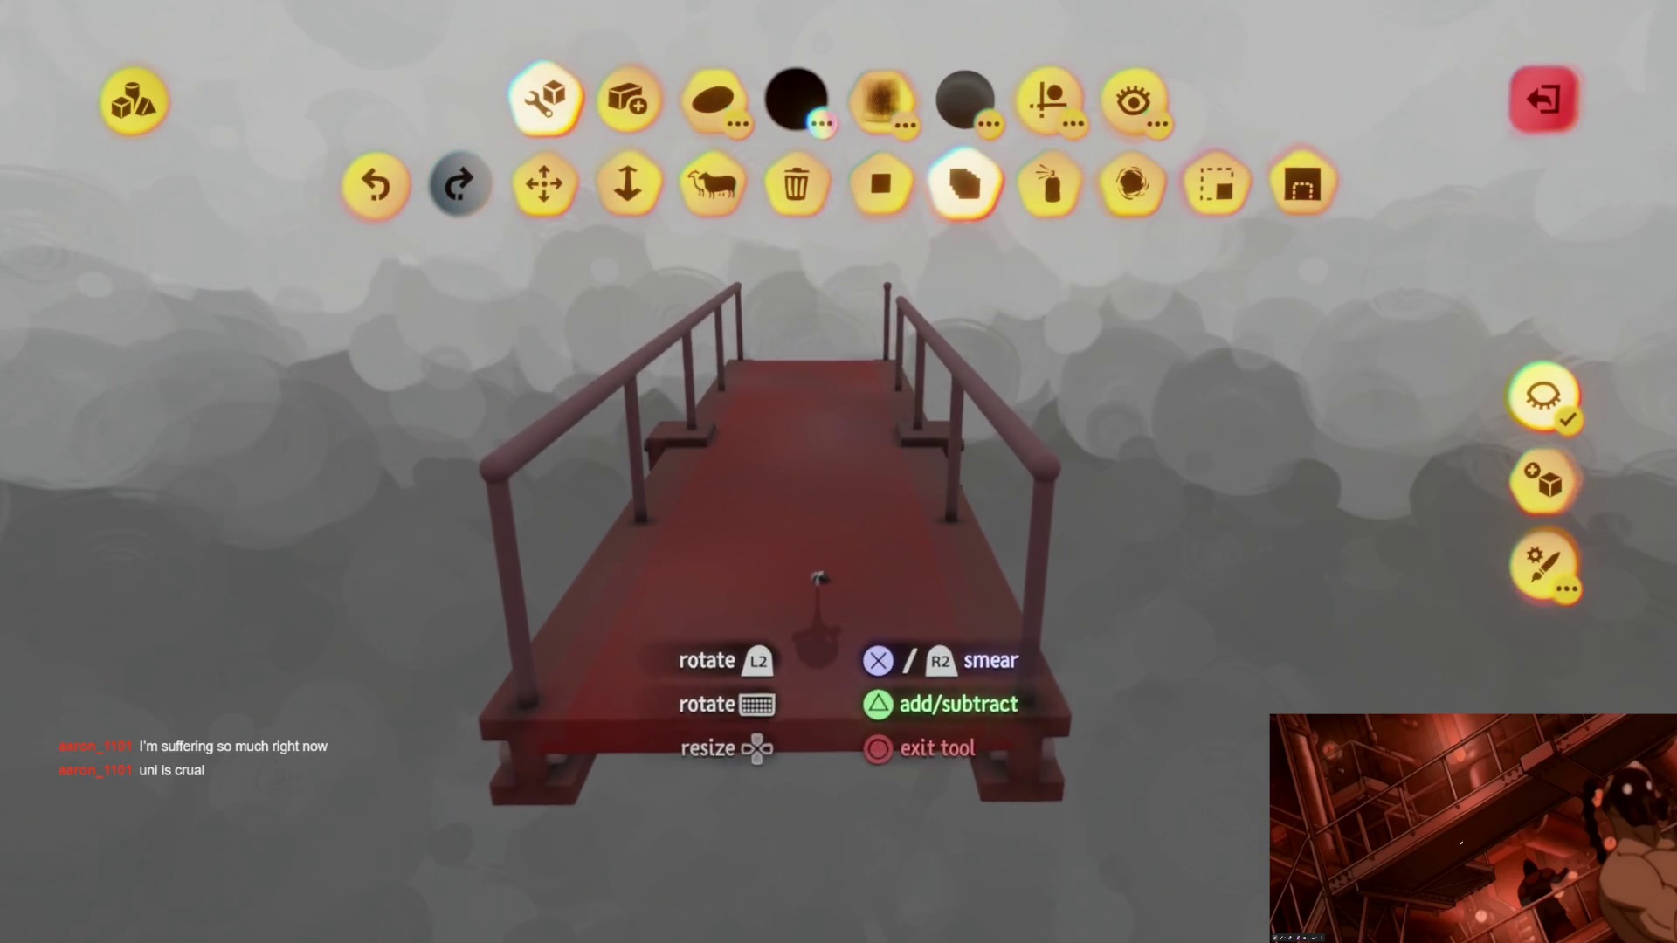
pyautogui.scroll(5, 879, 584)
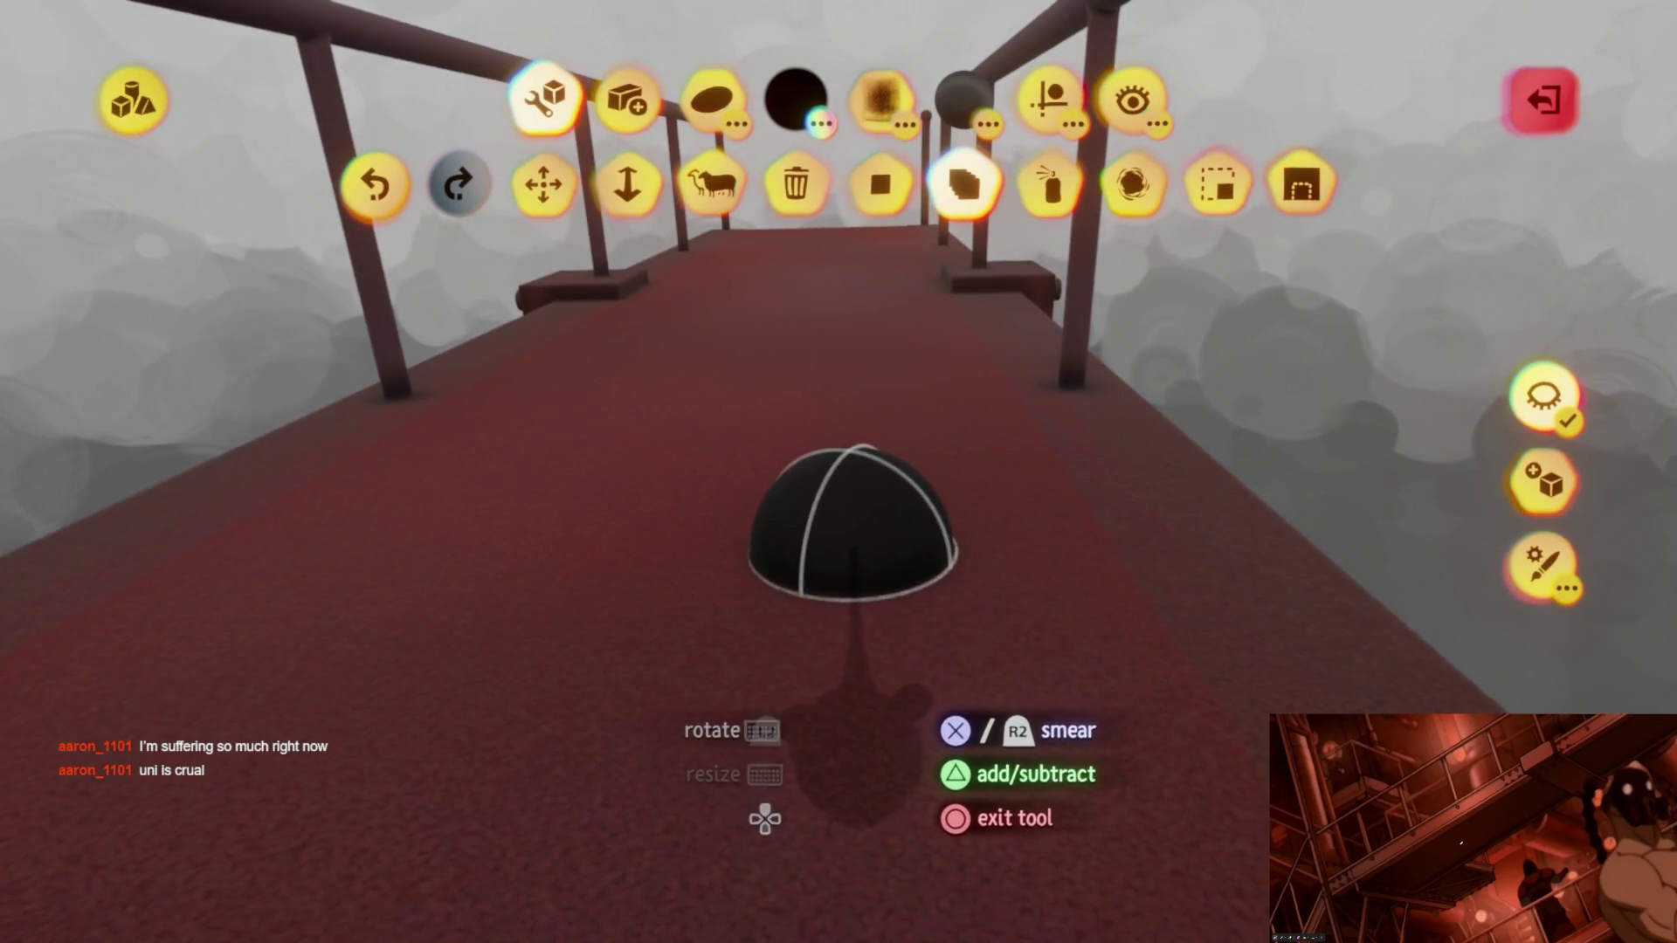
# Step: Stretch the smear brush blob into a long thin streak in the shape editor
pyautogui.press('Return')
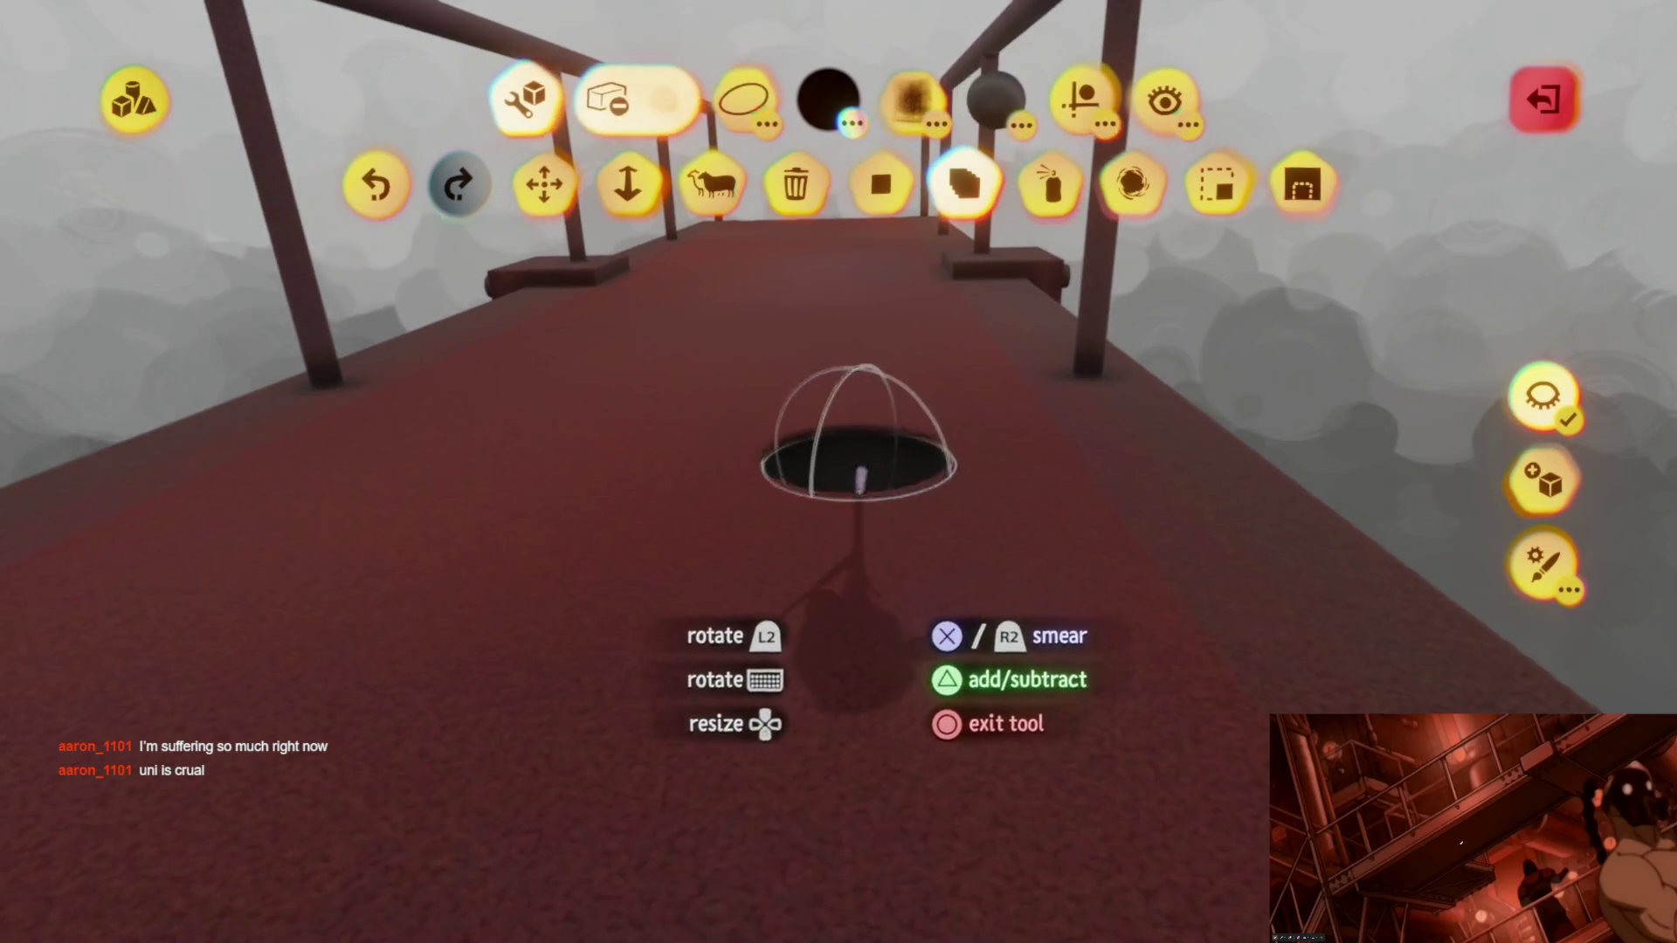
pyautogui.moveTo(785, 511); pyautogui.dragTo(465, 579)
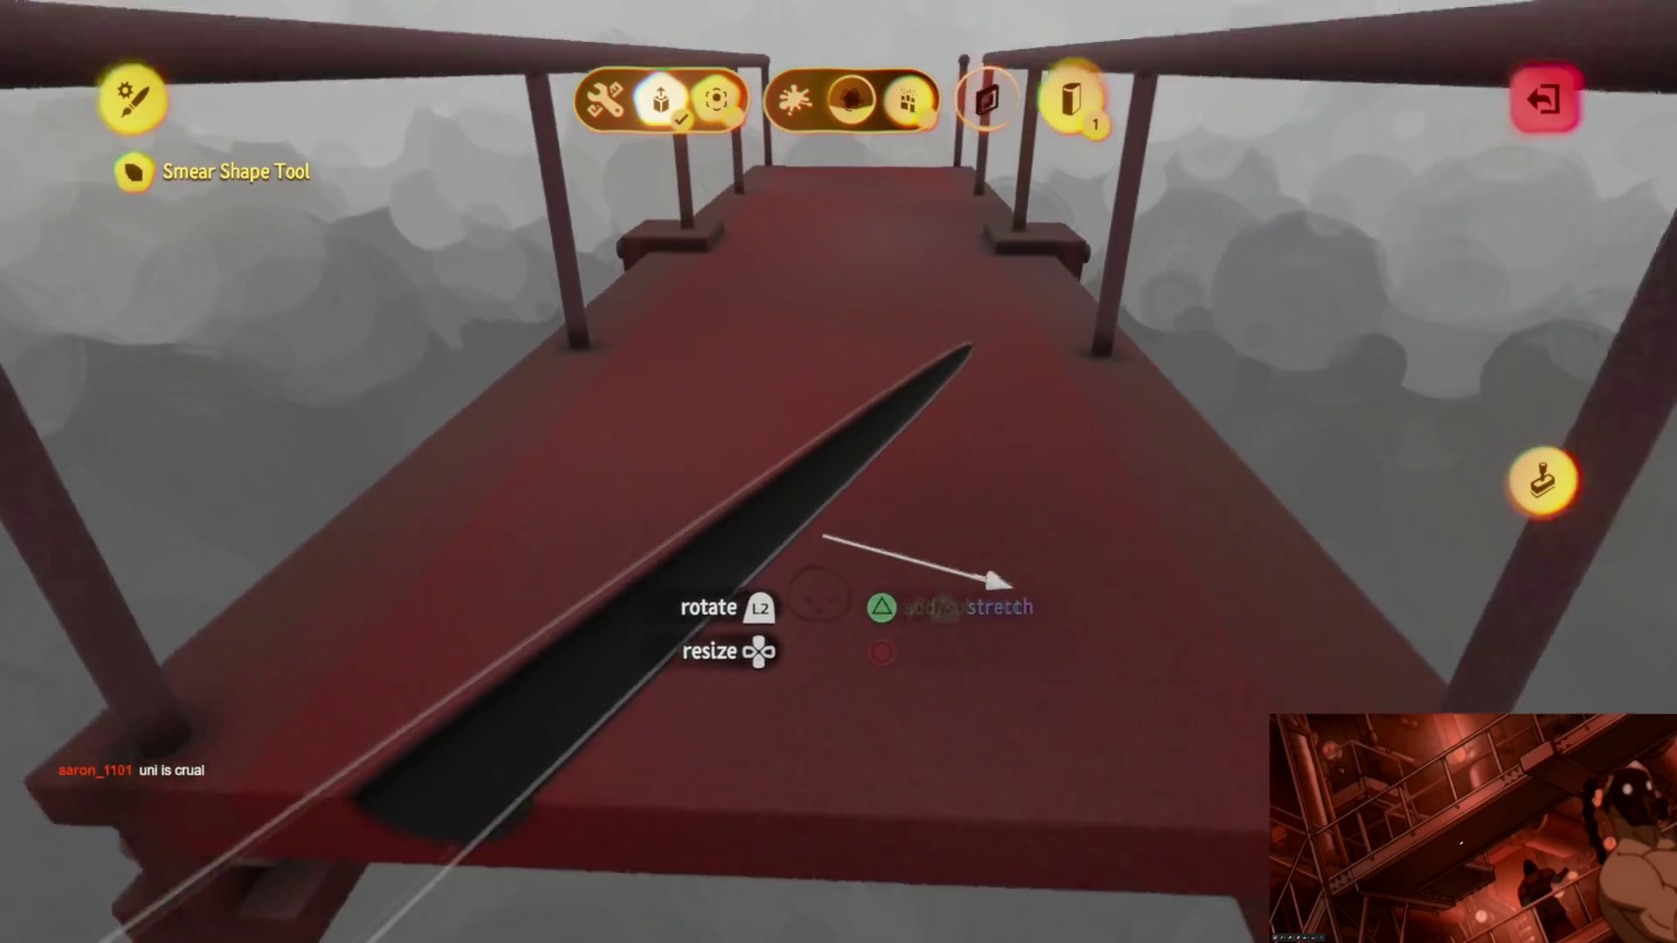
pyautogui.press('Escape')
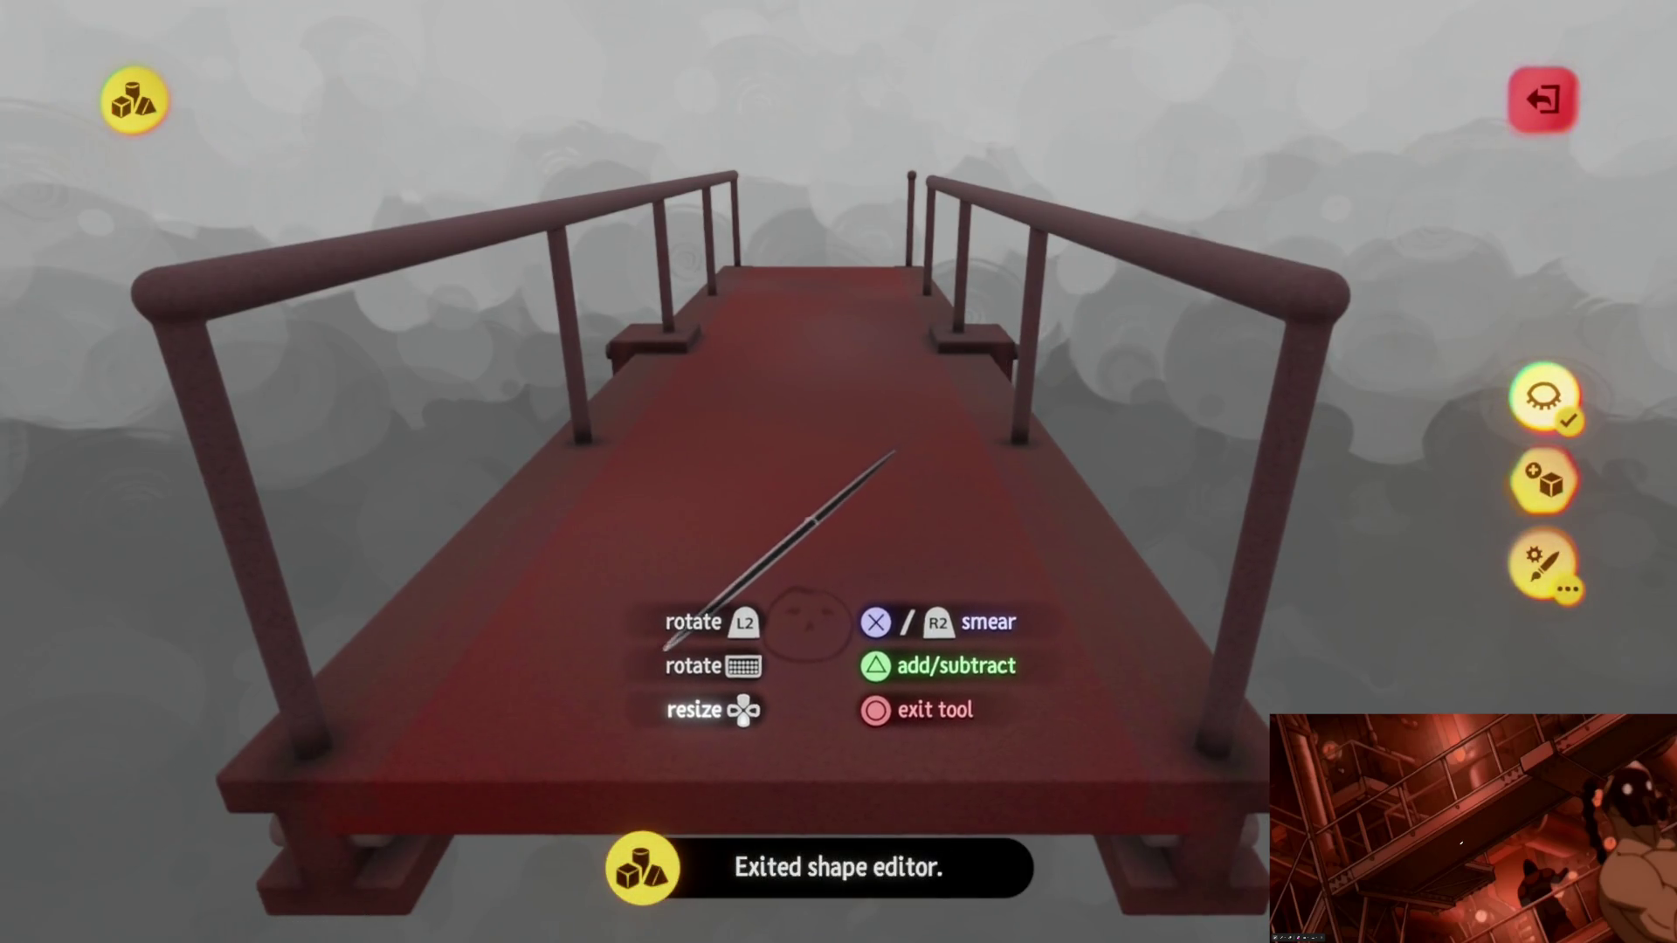
pyautogui.press('Return')
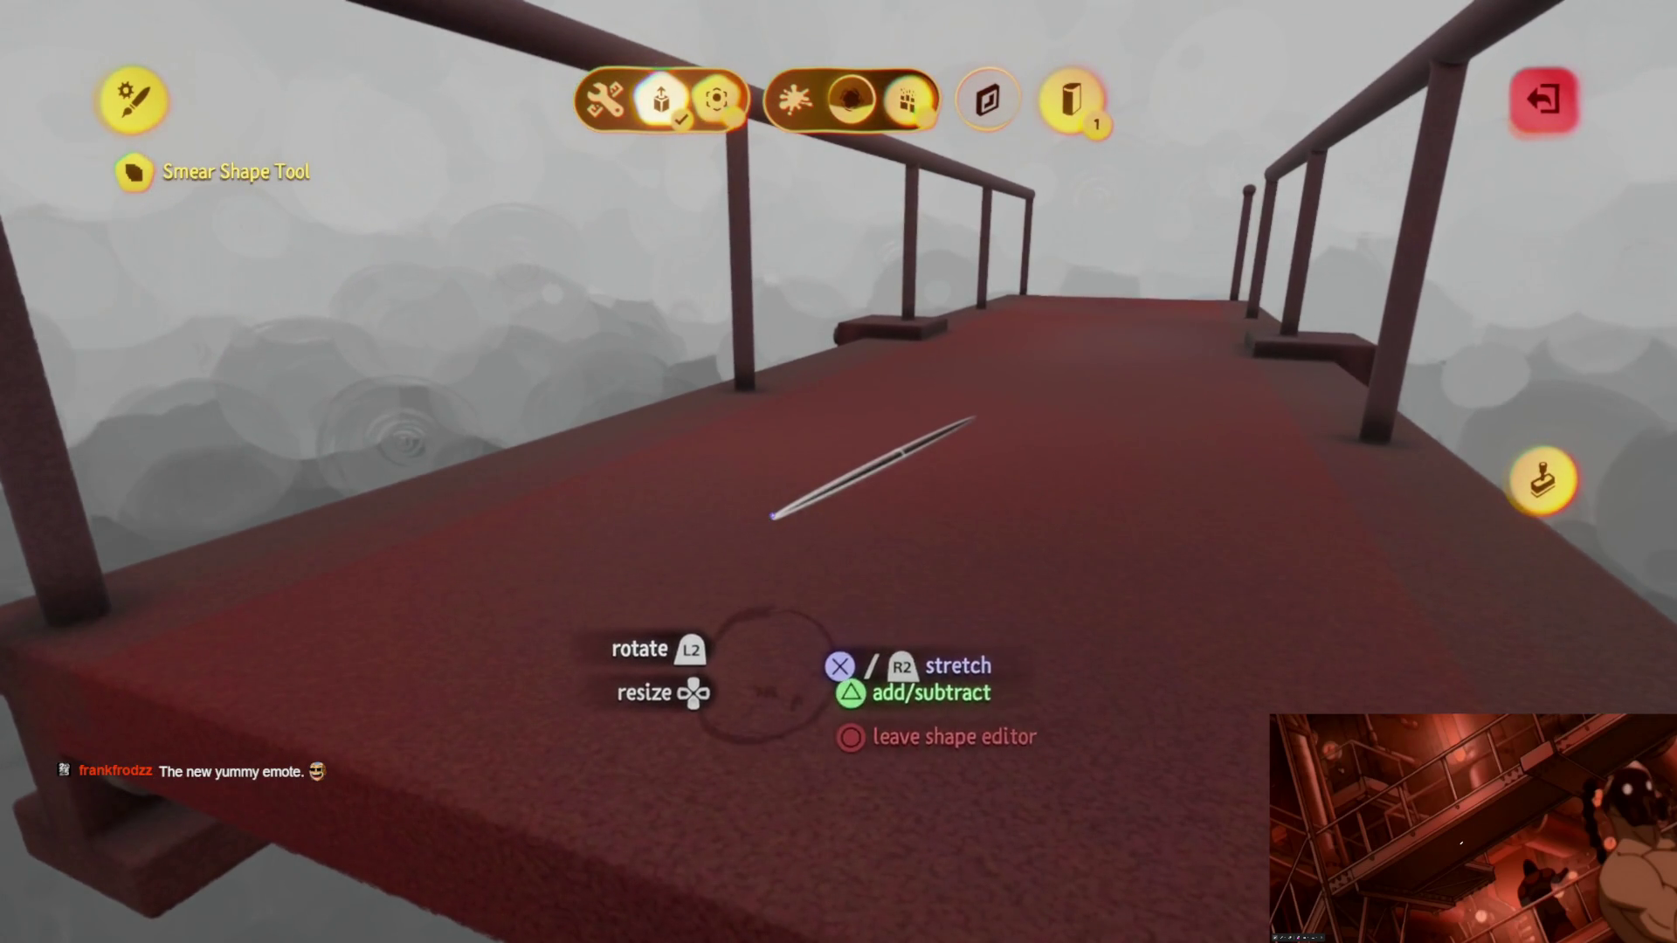
pyautogui.press('Escape')
pyautogui.press('Escape')
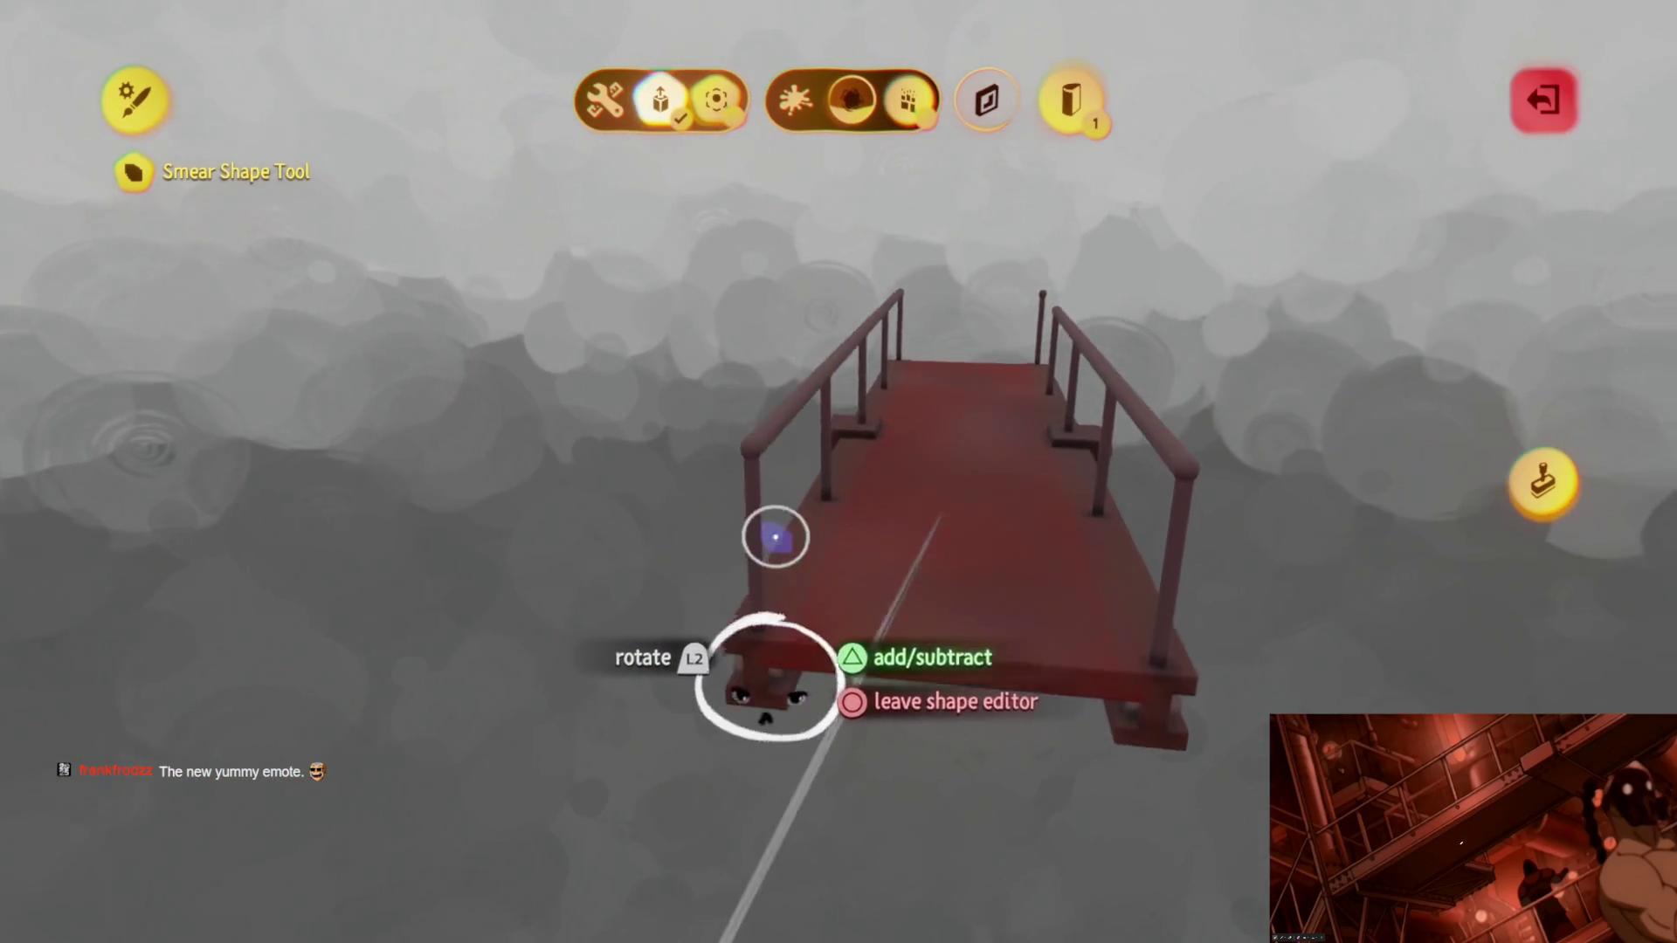
pyautogui.press('Escape')
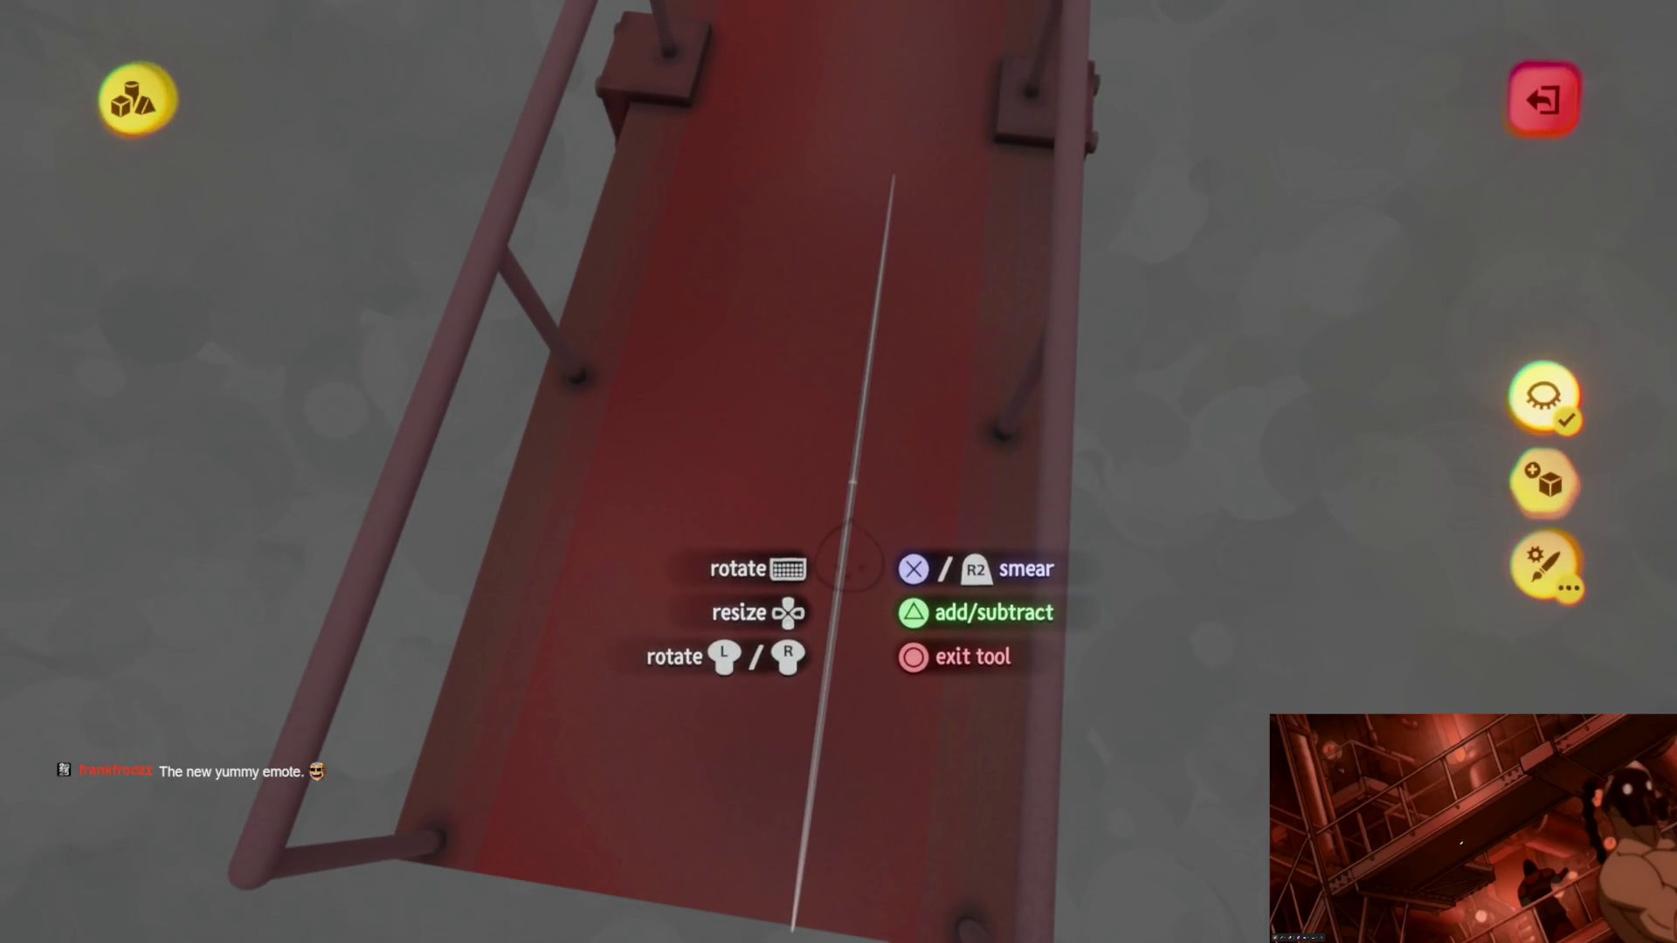
# Step: Try a purple shade for the smear brush from the colour wheel
pyautogui.press('c')
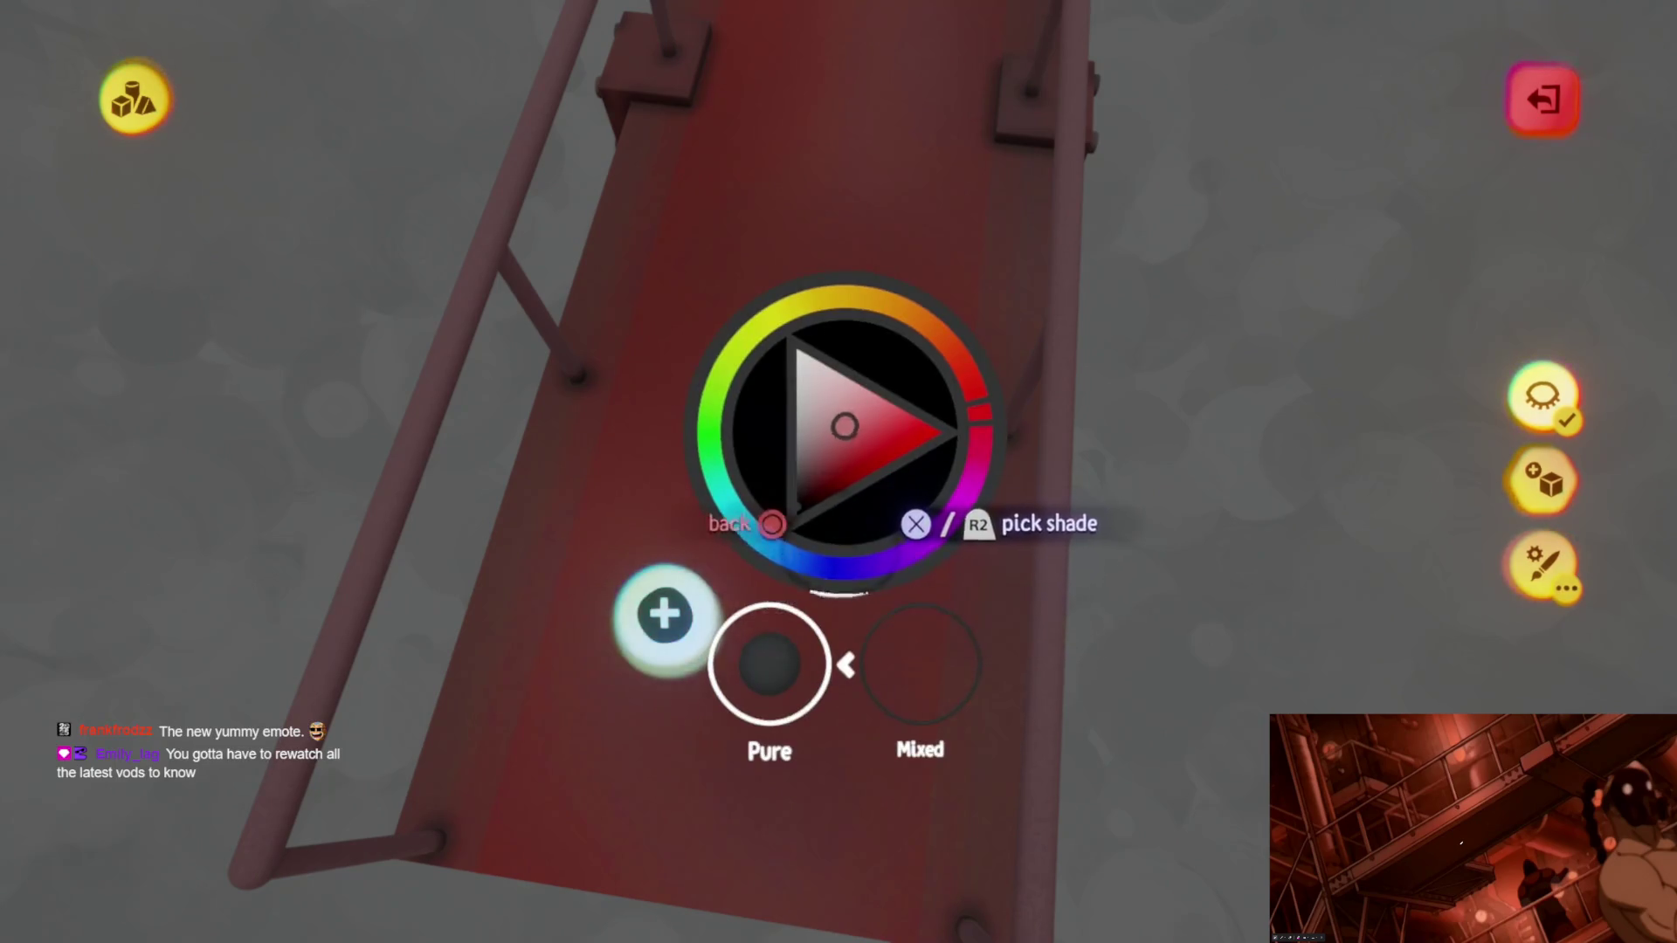
pyautogui.press('Escape')
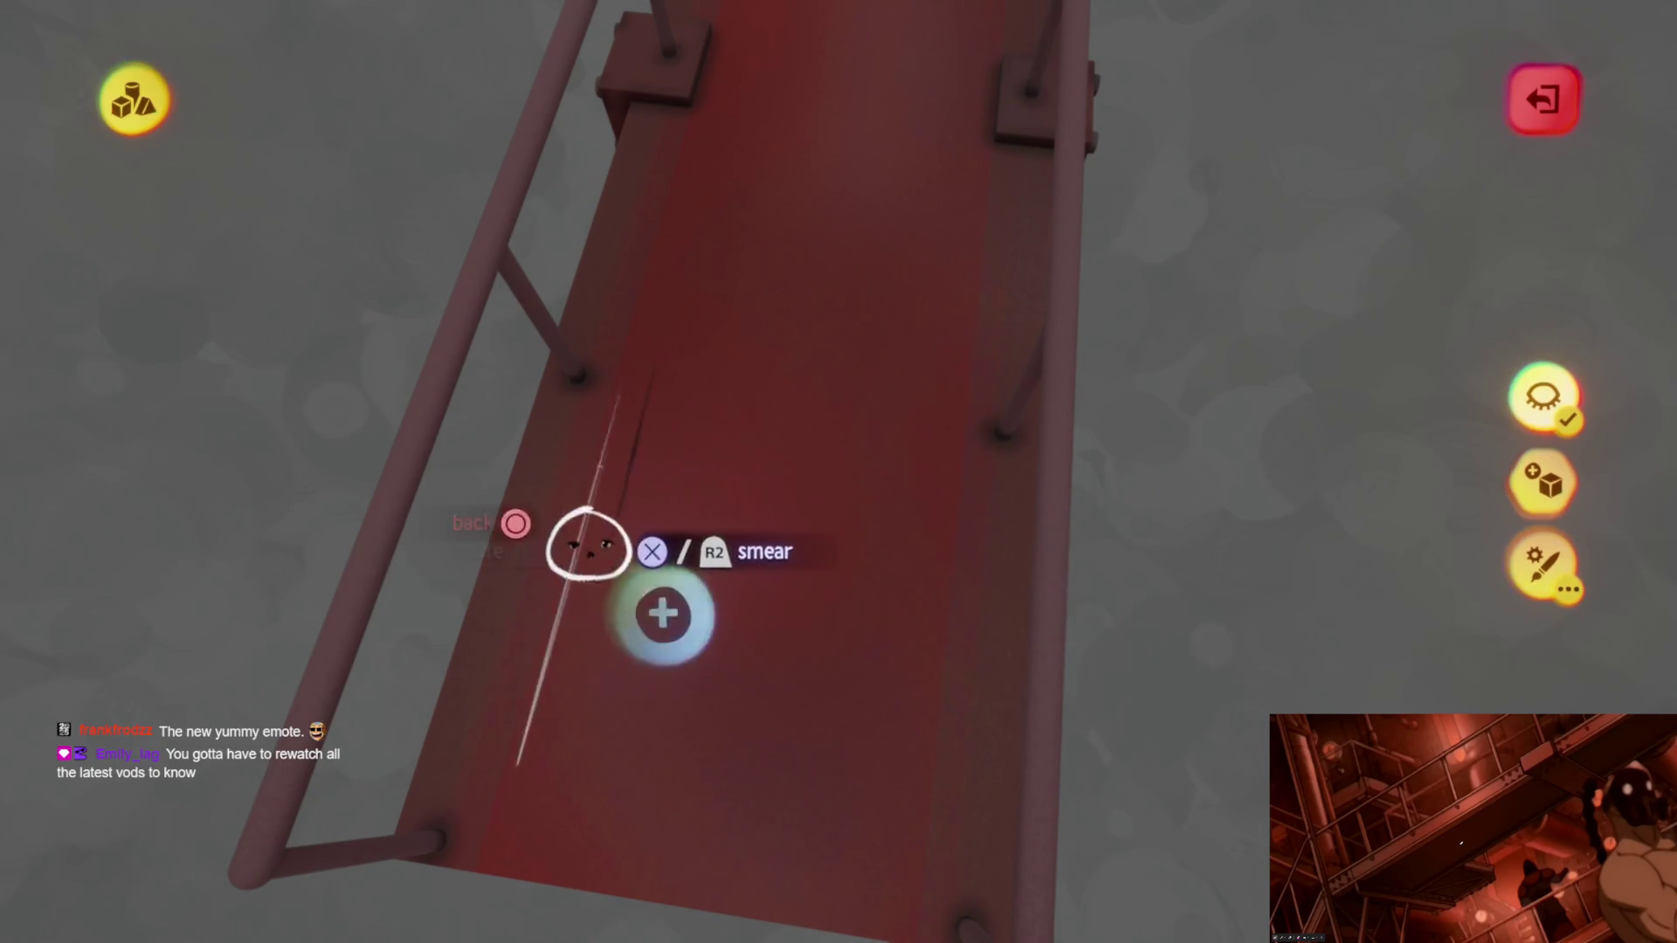
pyautogui.press('c')
pyautogui.click(704, 262)
pyautogui.press('Escape')
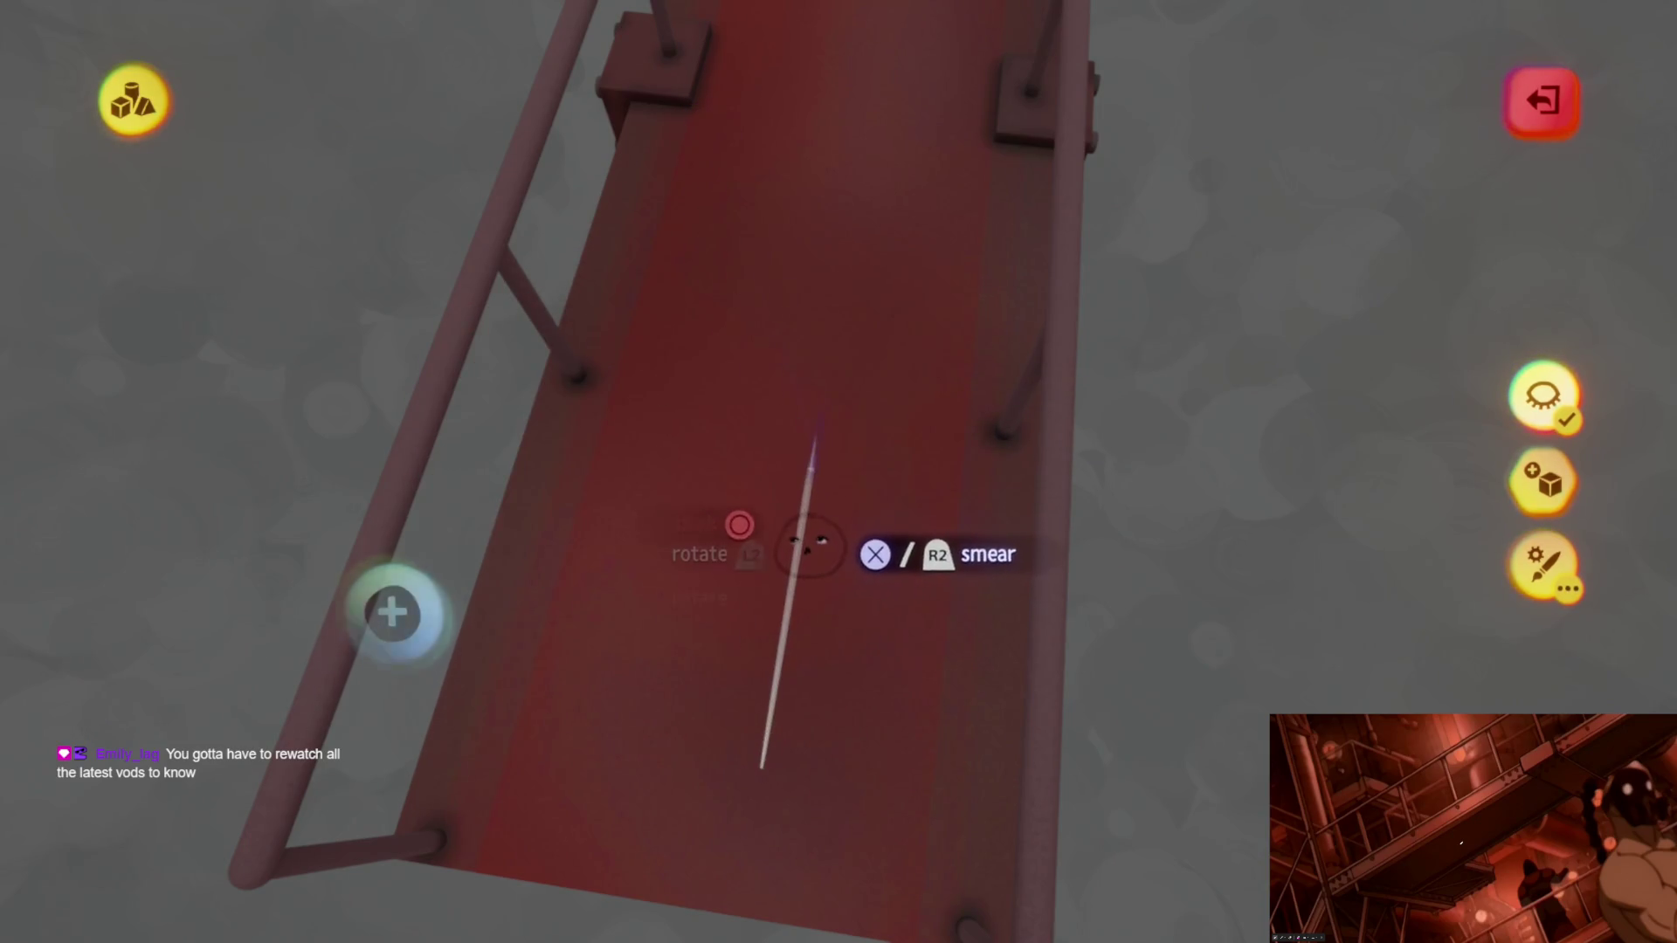
# Step: Settle on a pale red shade for the smear brush and pull back over the walkway
pyautogui.press('c')
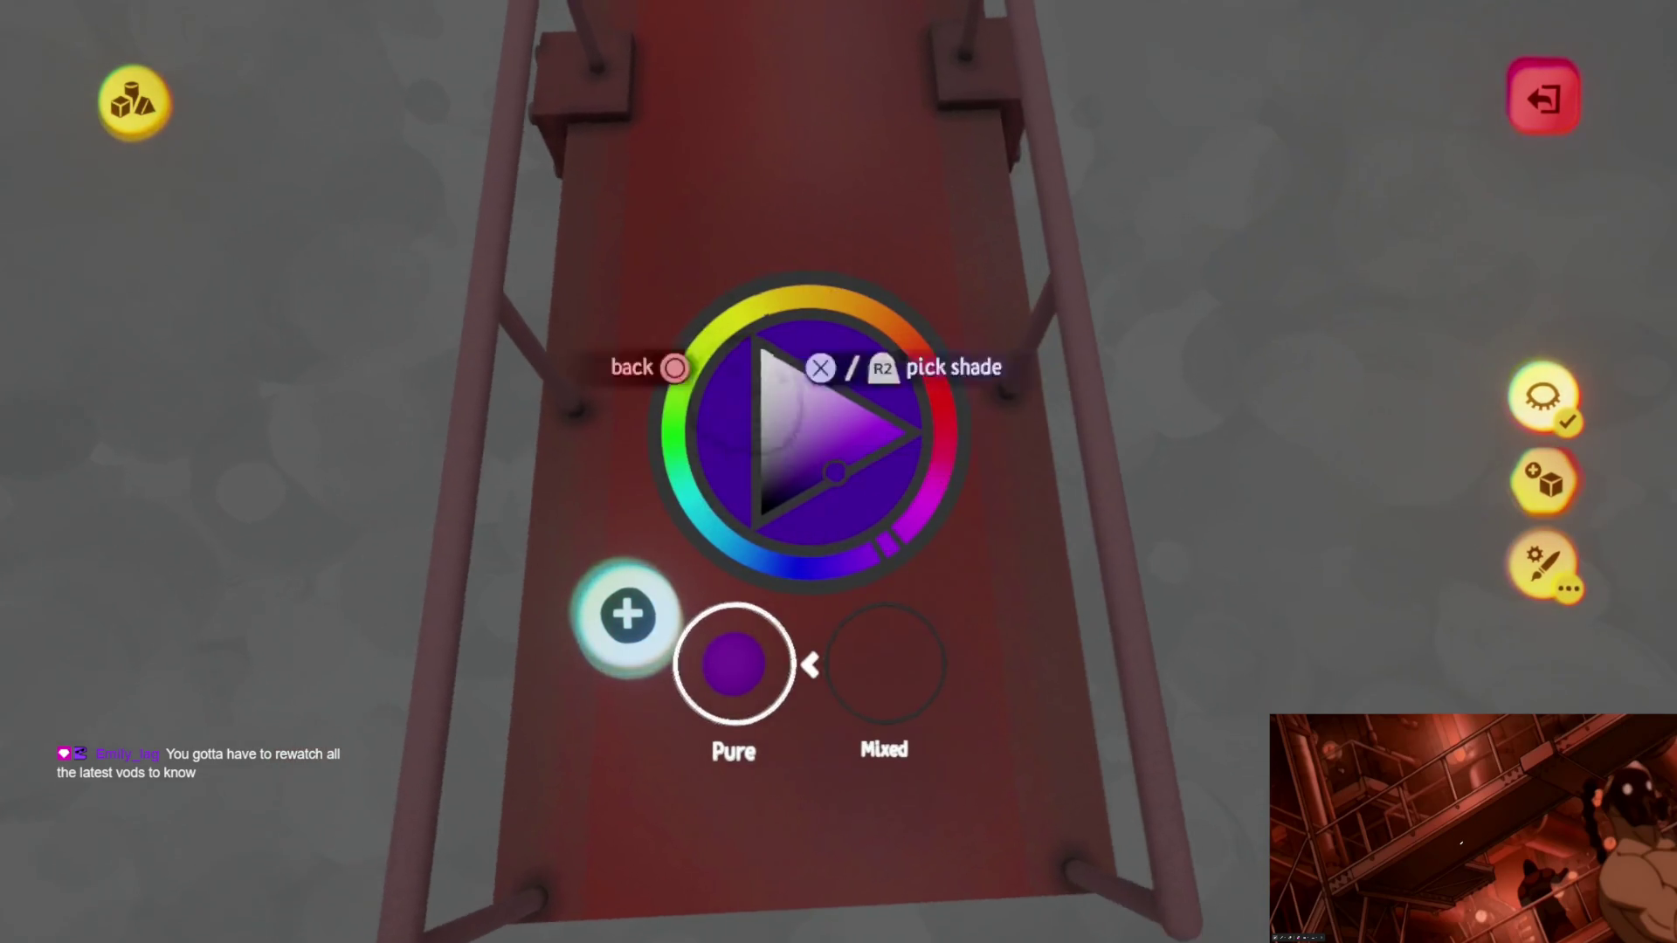
pyautogui.press('Escape')
pyautogui.press('c')
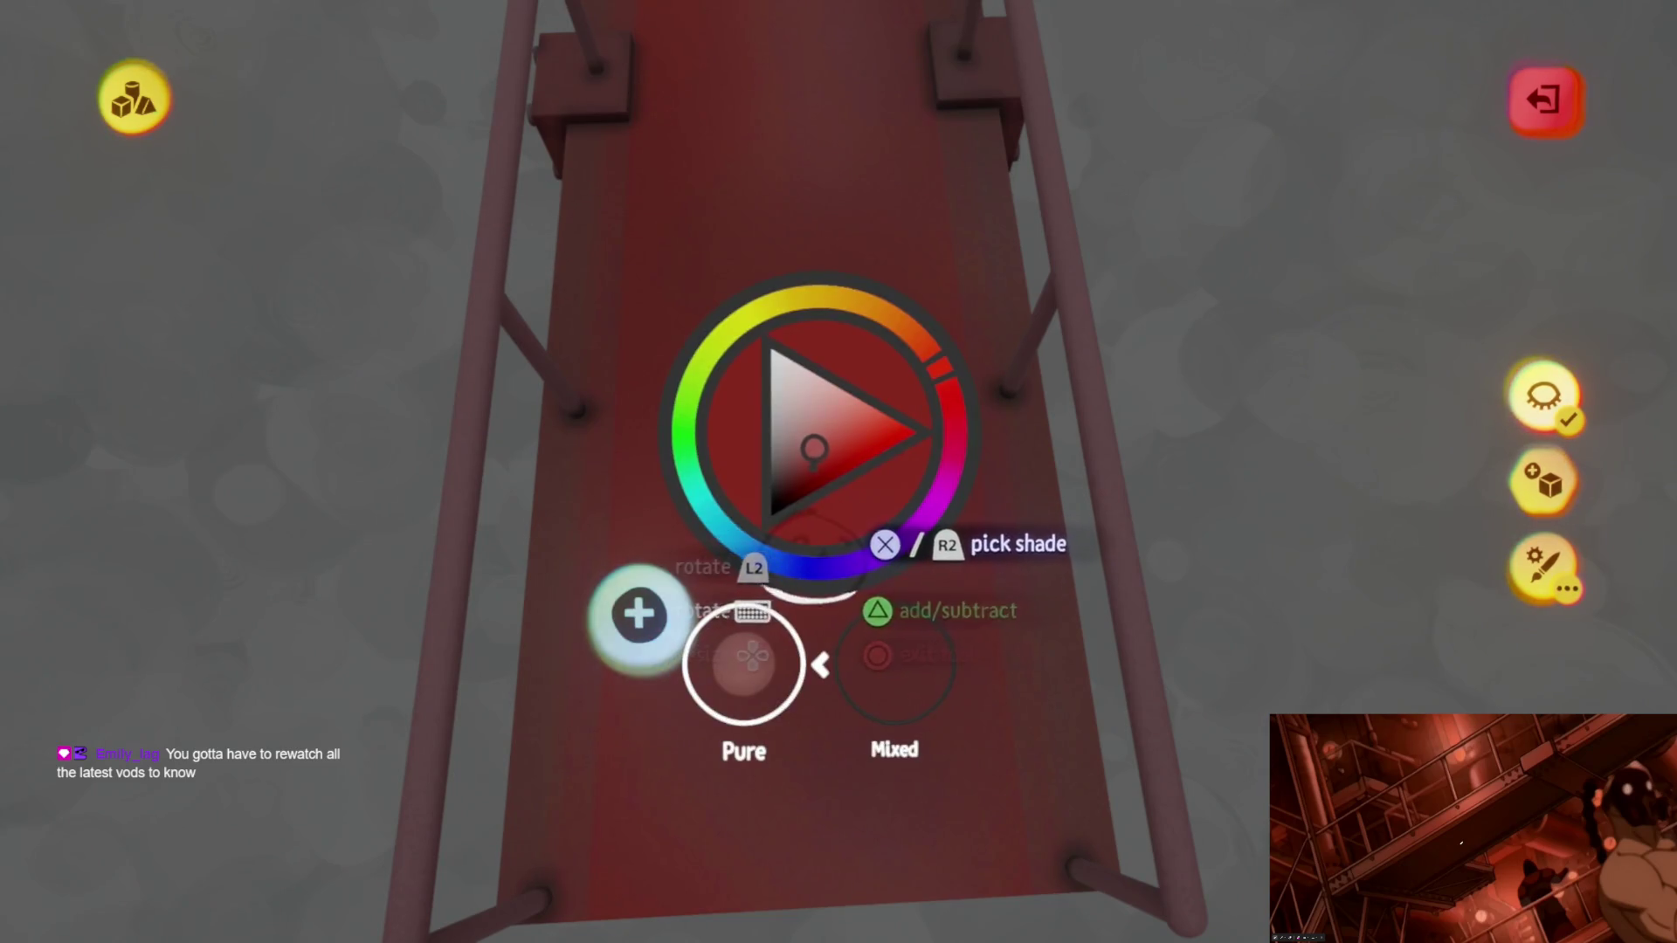
pyautogui.press('Escape')
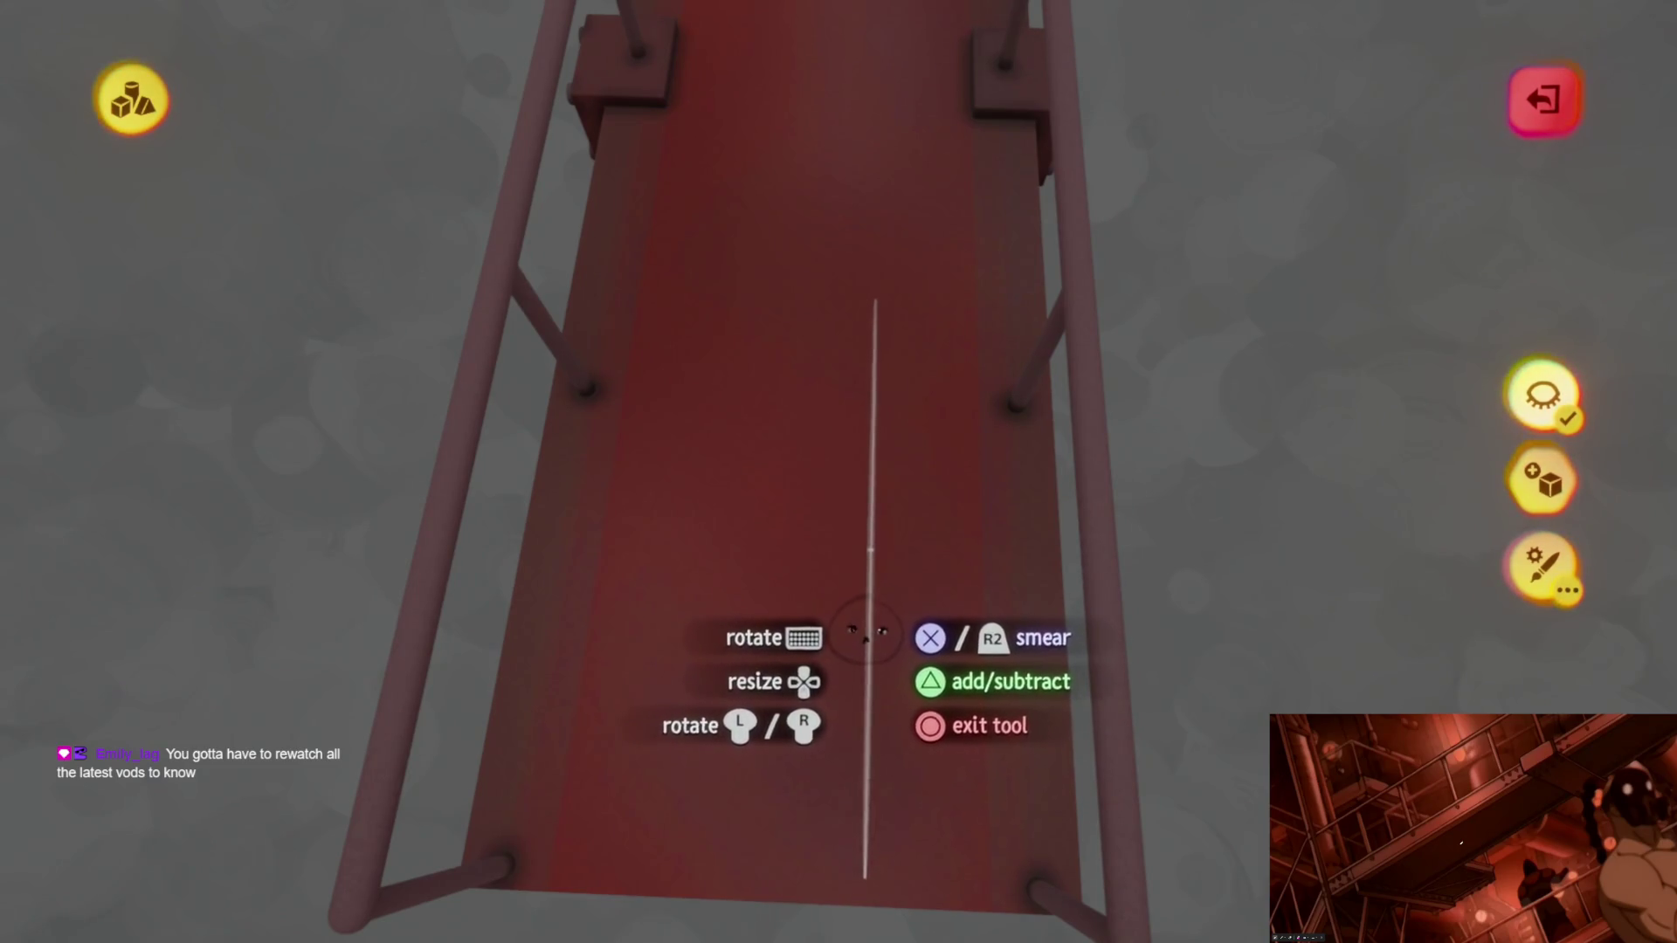
pyautogui.moveTo(865, 629); pyautogui.dragTo(876, 544, button='middle')
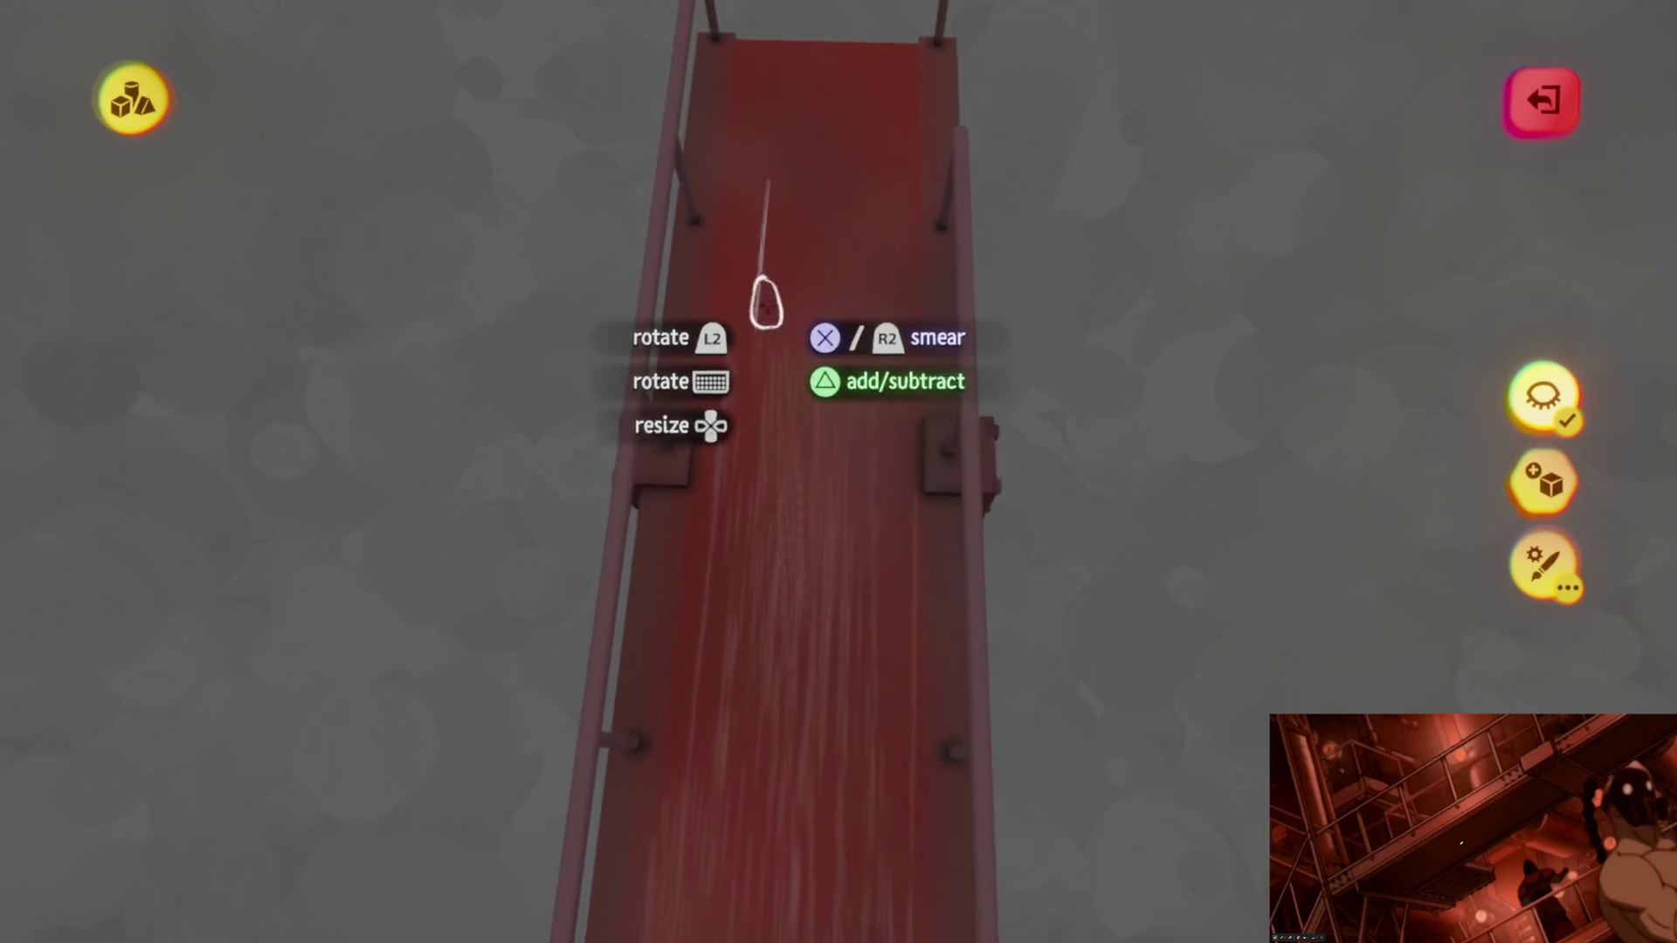
# Step: Smear pale weathered streaks along the red walkway deck and finish sculpting it
pyautogui.moveTo(747, 151); pyautogui.dragTo(895, 380)
pyautogui.moveTo(852, 282); pyautogui.dragTo(815, 197)
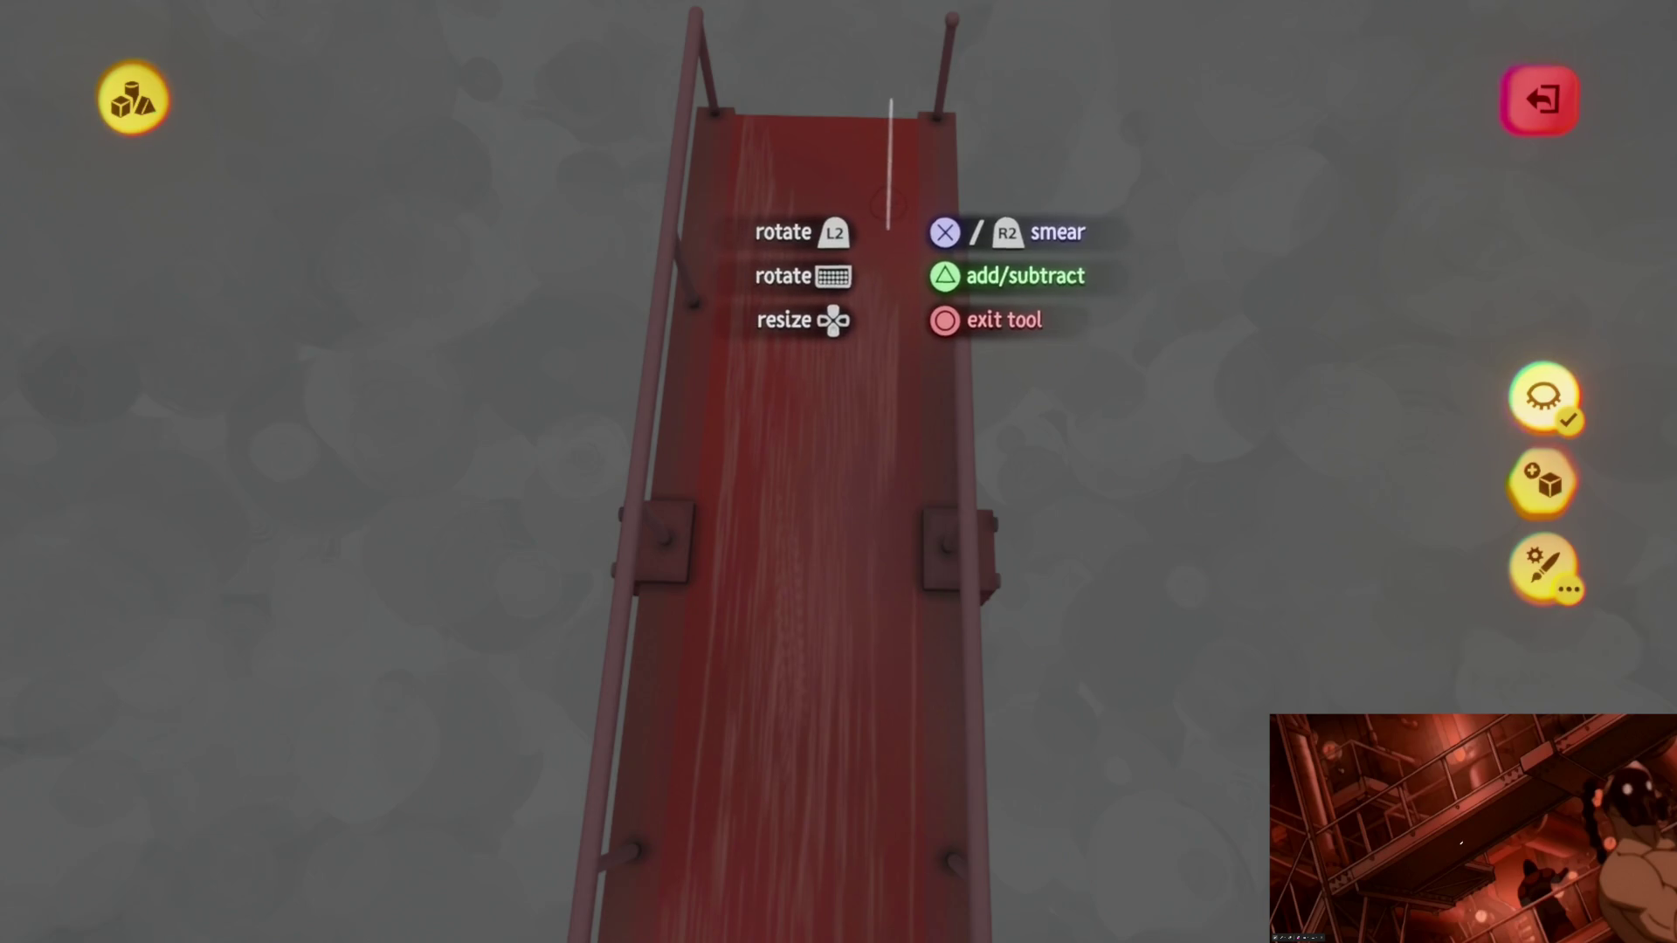
pyautogui.moveTo(861, 393)
pyautogui.mouseDown(button='middle')
pyautogui.moveTo(854, 380)
pyautogui.moveTo(854, 433)
pyautogui.mouseUp(button='middle')
pyautogui.press('Escape')
# Step: Clone the walkway landing and place the copy alongside to form a T-shaped landing
pyautogui.moveTo(1020, 415)
pyautogui.mouseDown(button='middle')
pyautogui.moveTo(979, 378)
pyautogui.moveTo(996, 315)
pyautogui.mouseUp(button='middle')
pyautogui.click(979, 379)
pyautogui.press('Tab')
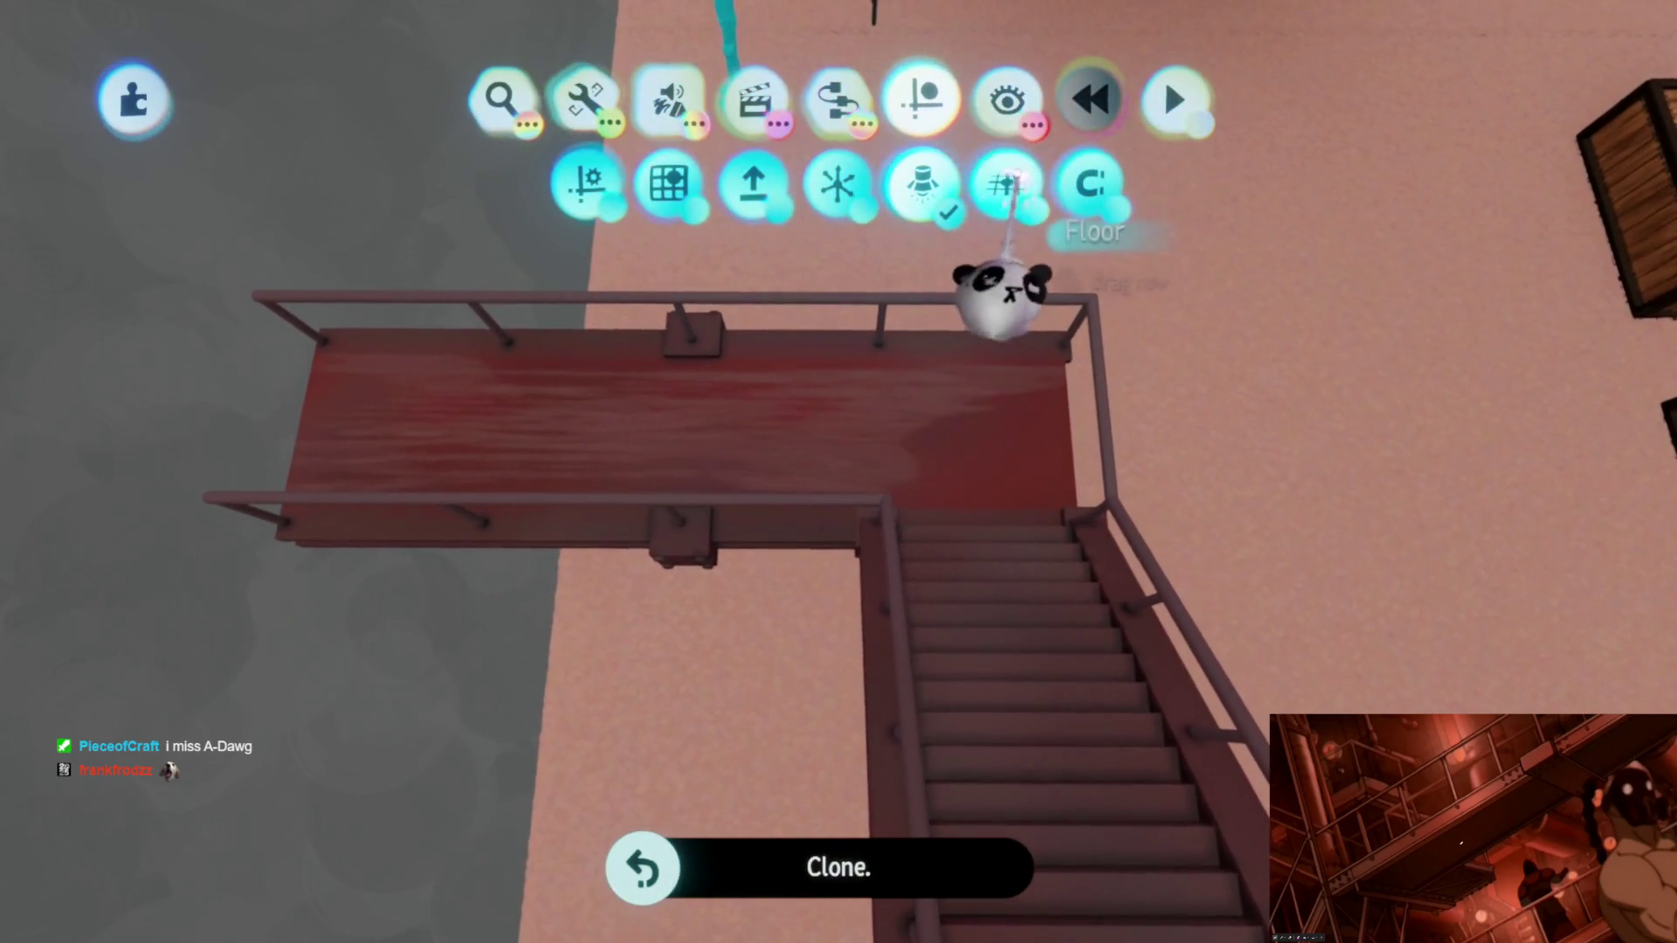
pyautogui.moveTo(1003, 291); pyautogui.dragTo(828, 461)
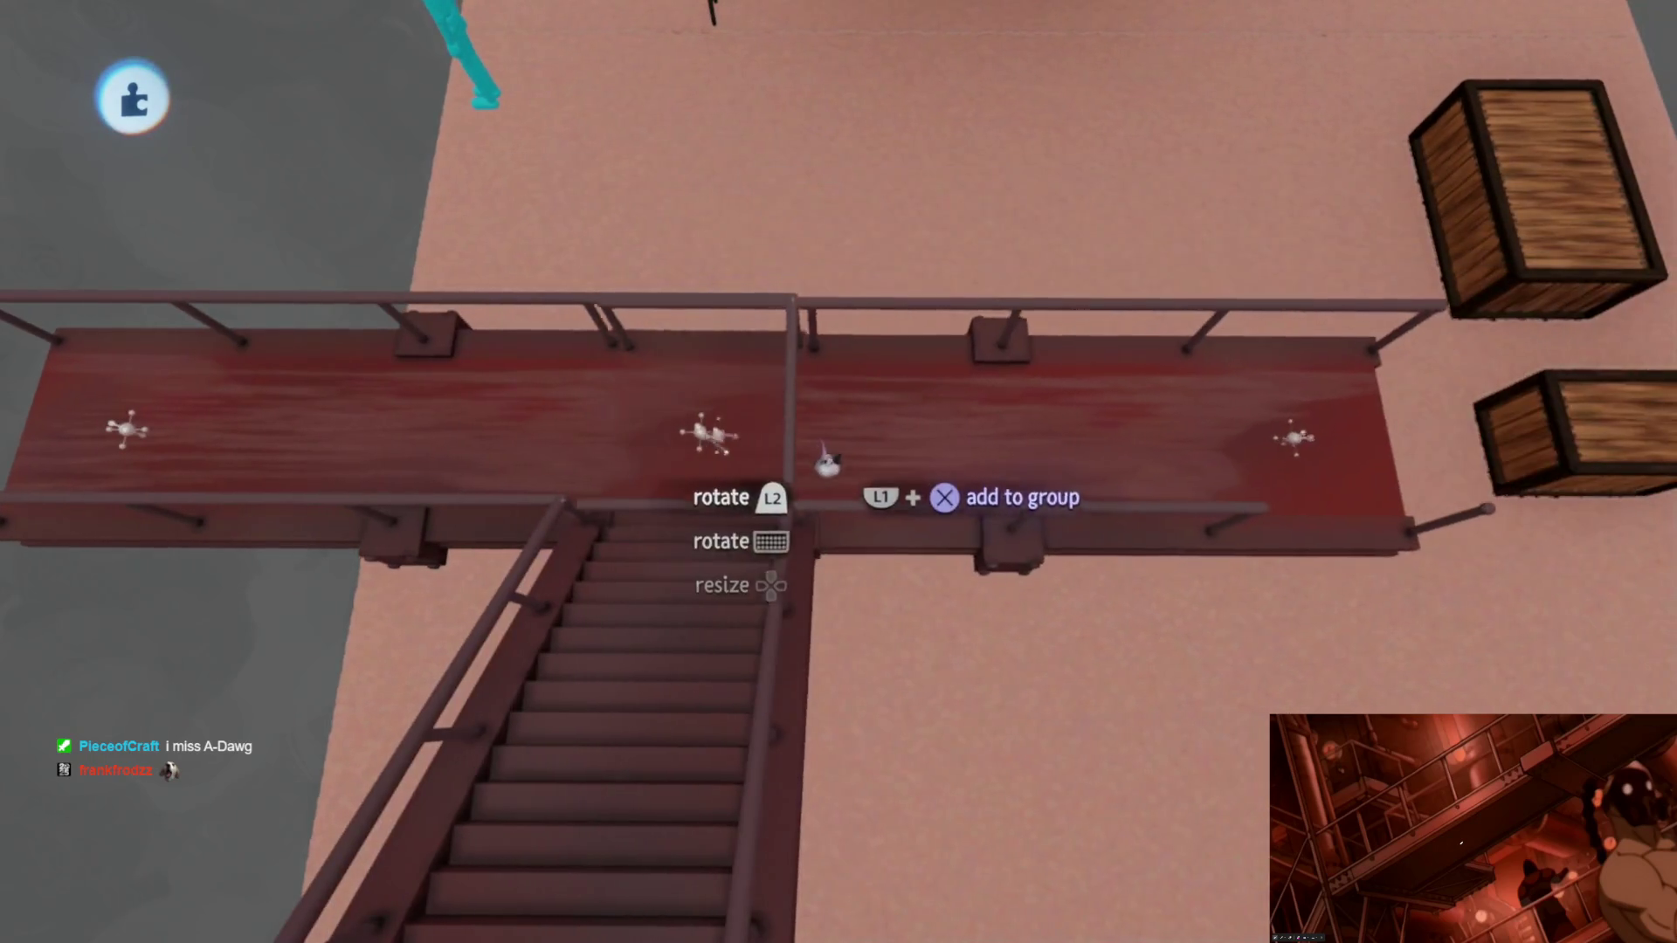
pyautogui.moveTo(828, 461)
pyautogui.mouseDown(button='middle')
pyautogui.moveTo(890, 452)
pyautogui.moveTo(860, 400)
pyautogui.moveTo(860, 718)
pyautogui.moveTo(853, 490)
pyautogui.mouseUp(button='middle')
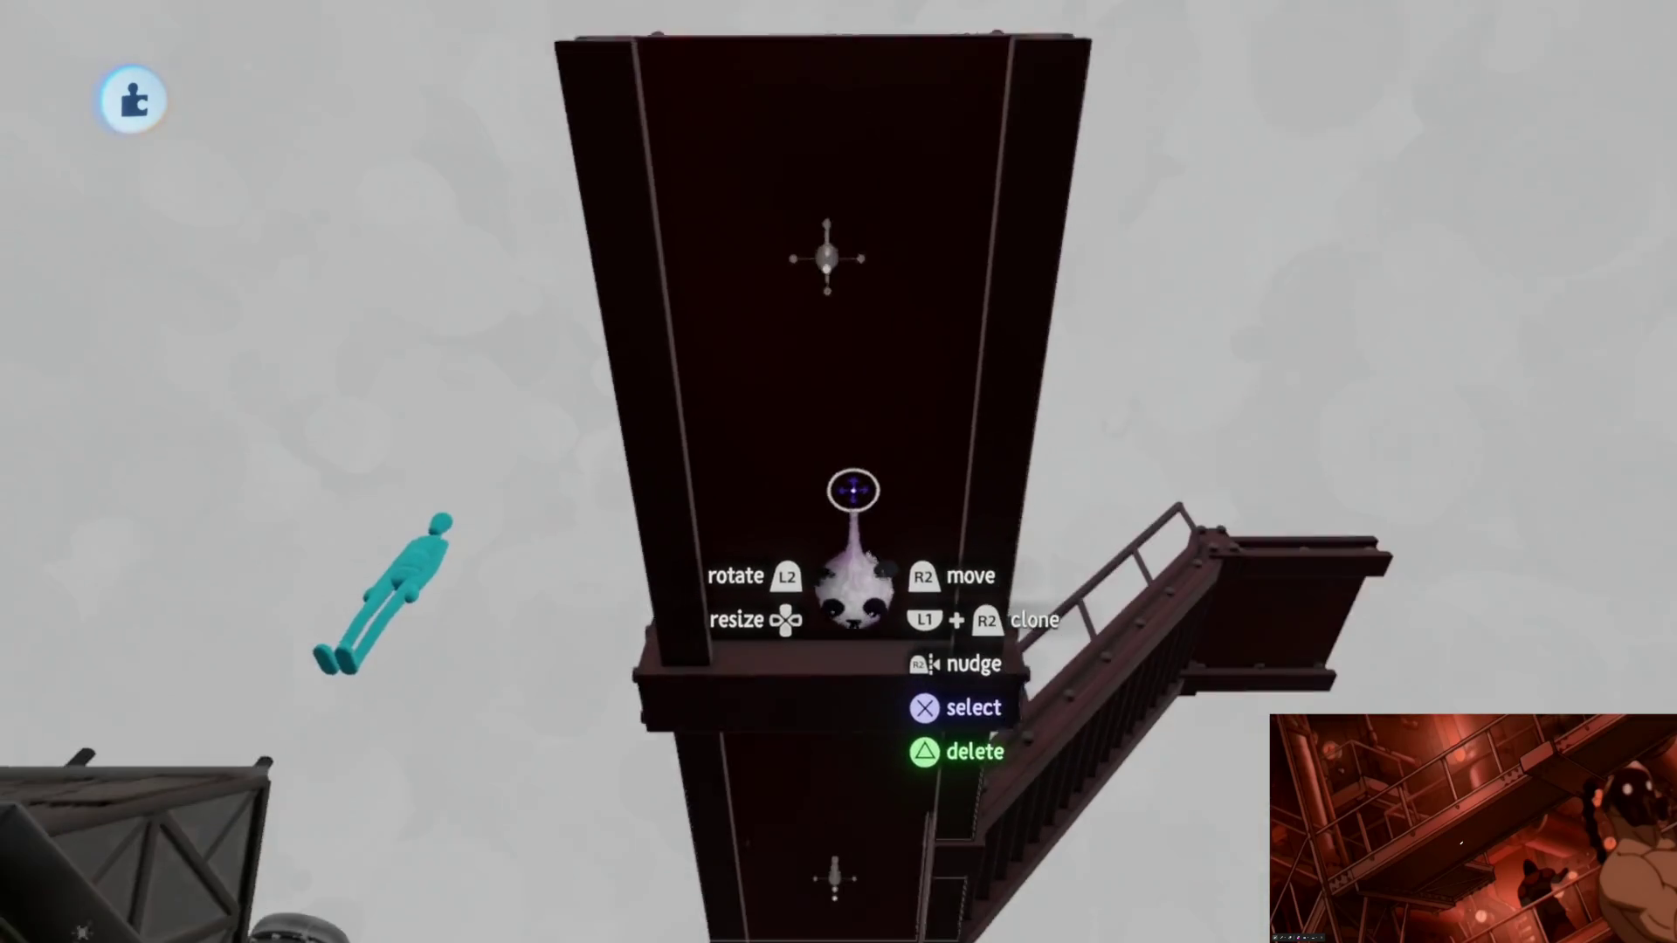
# Step: Open the tall dark beam's sculpture for smearing and look down its length
pyautogui.press('s')
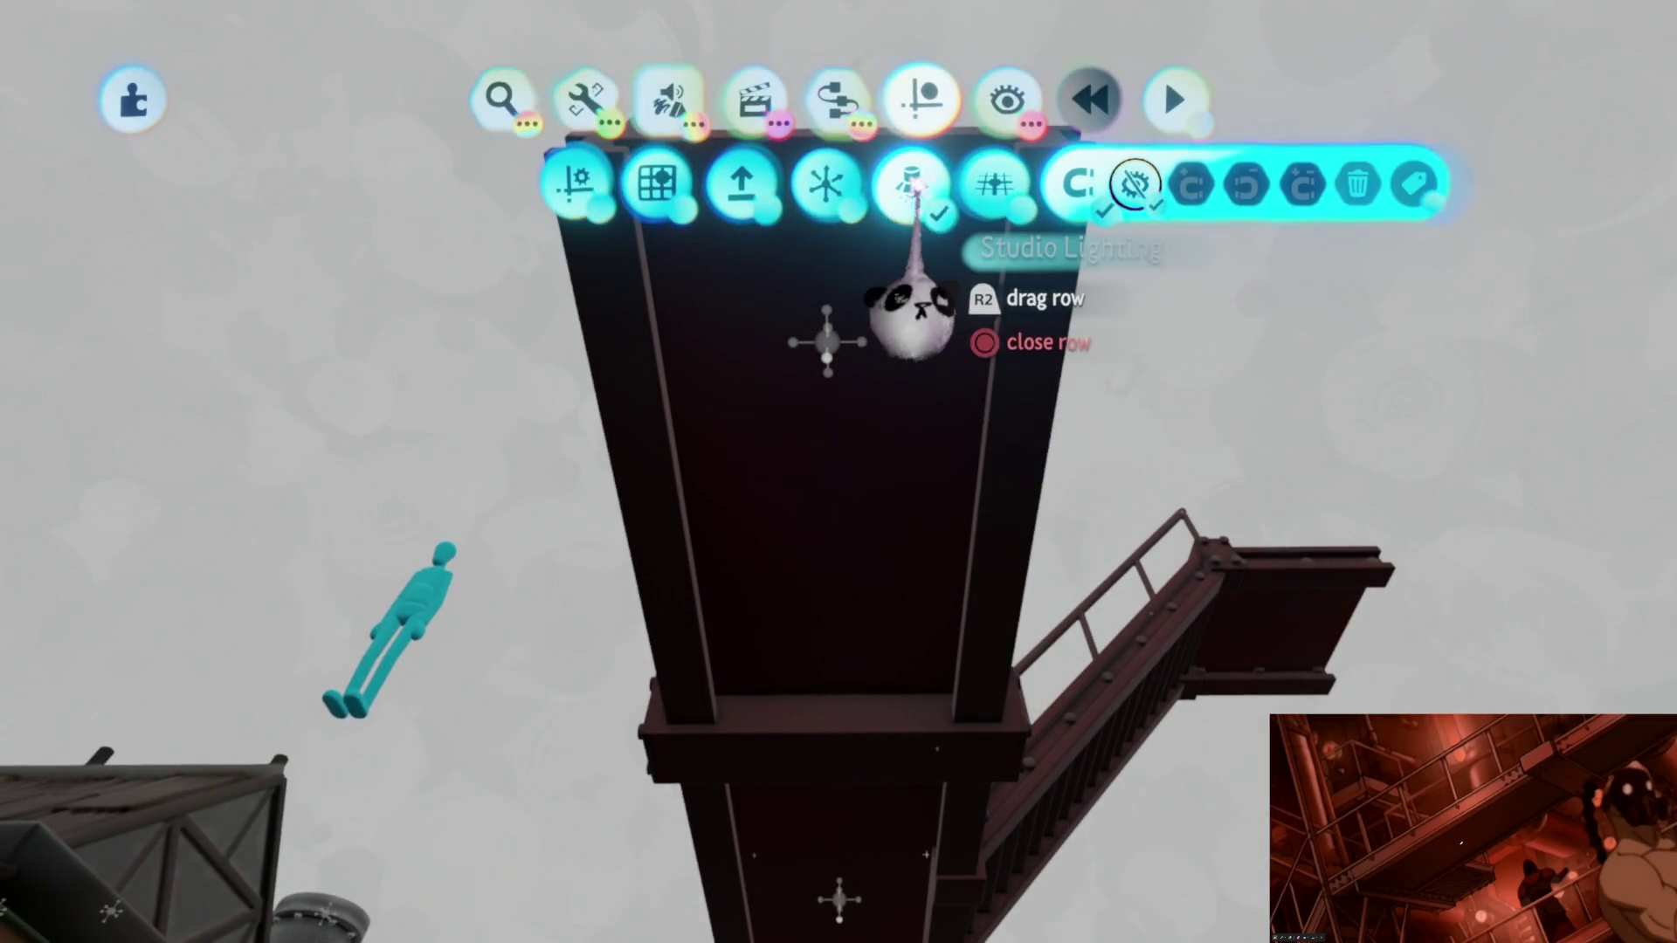
pyautogui.click(891, 543)
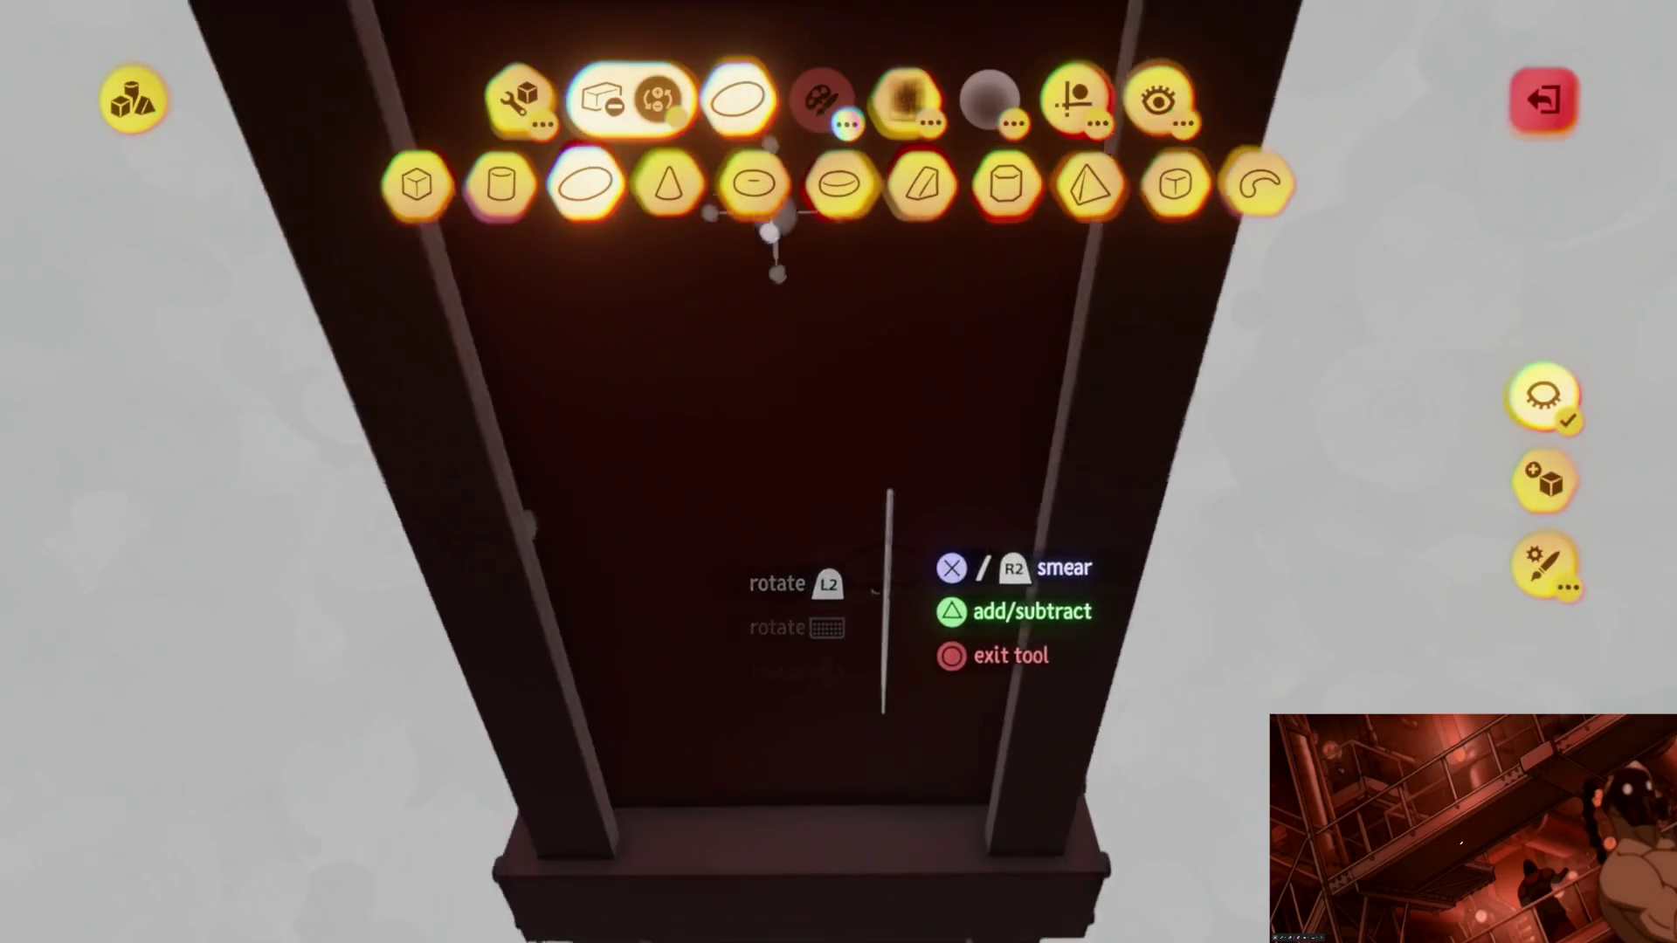
pyautogui.click(871, 606)
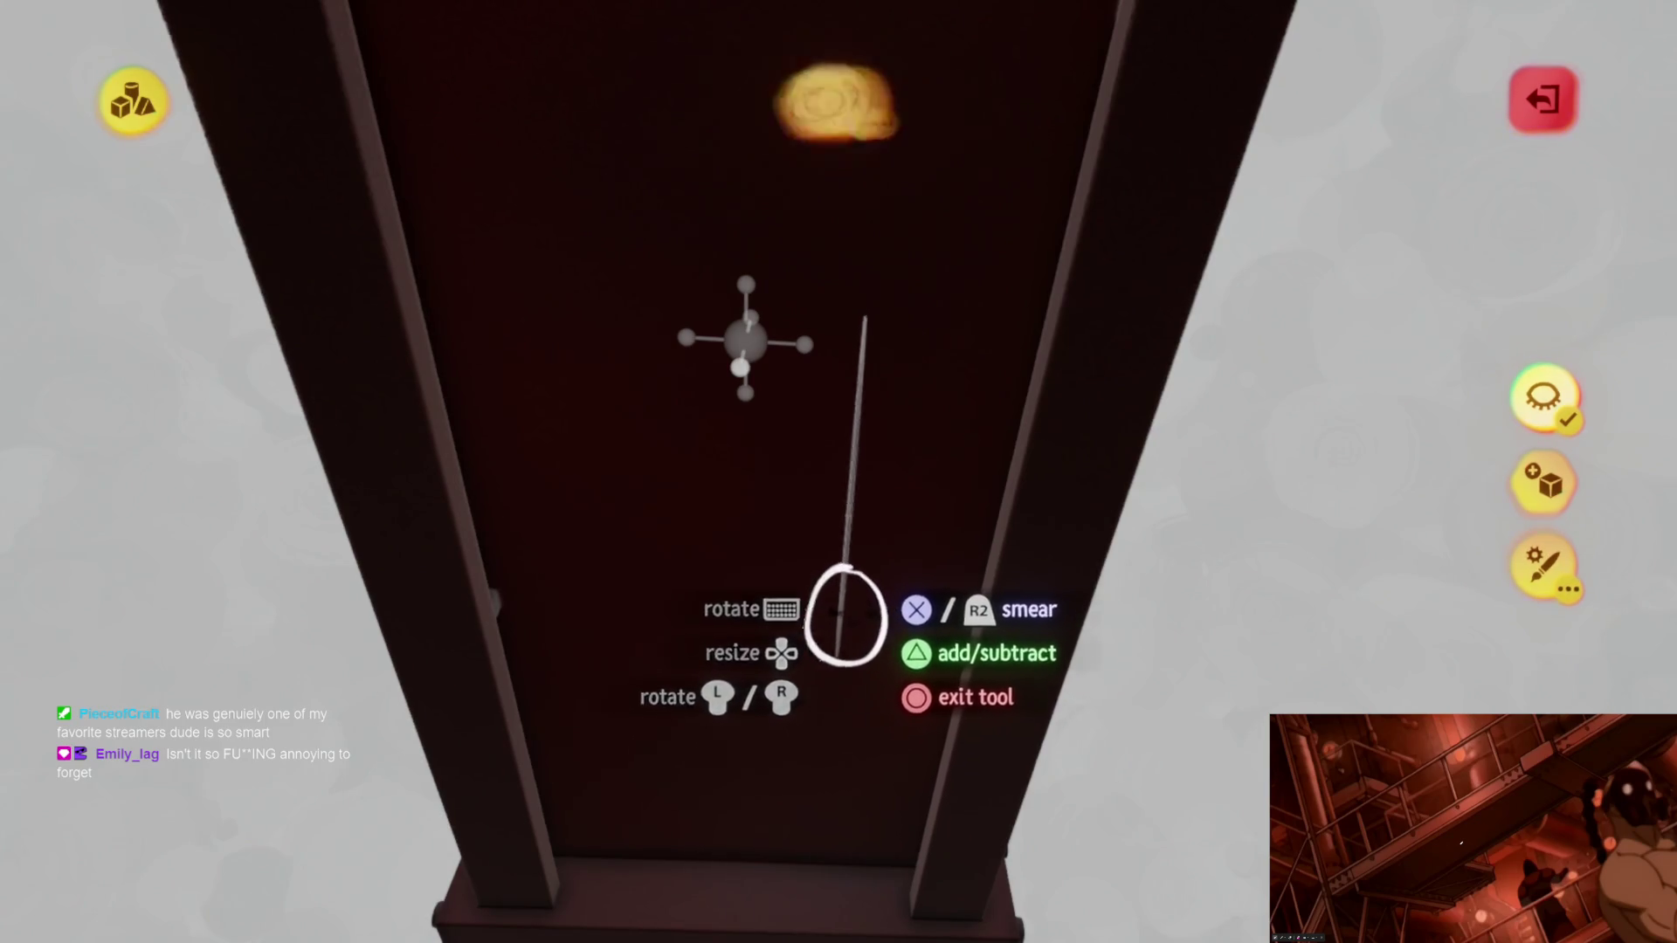
pyautogui.scroll(-5, 846, 614)
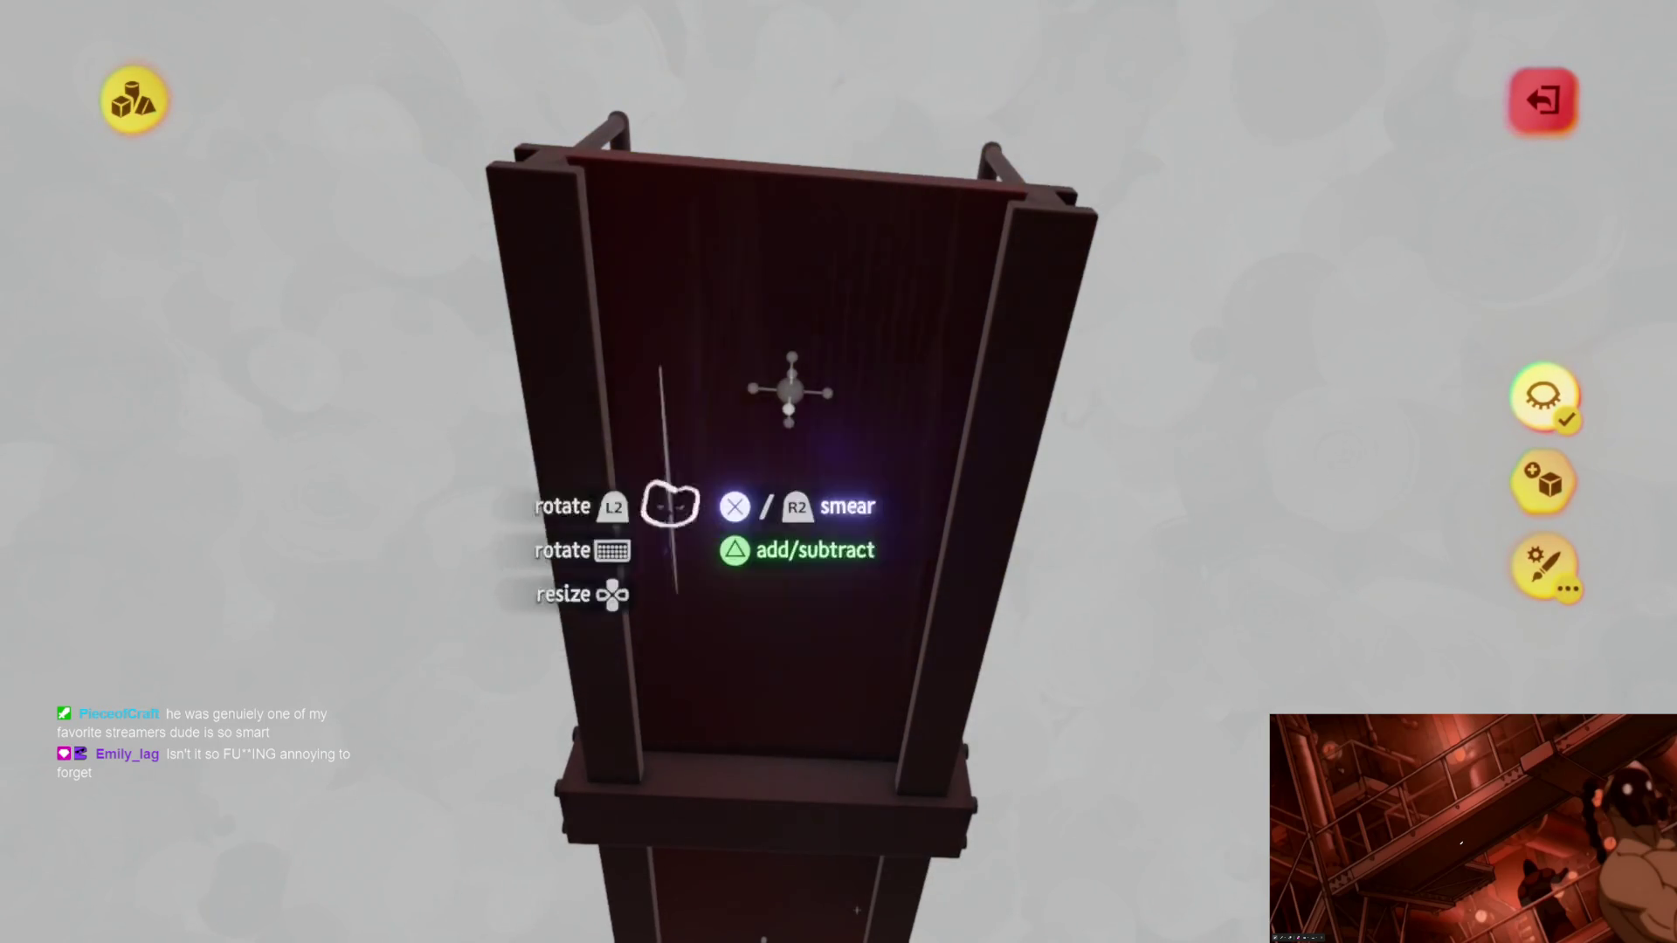
pyautogui.moveTo(866, 718)
pyautogui.mouseDown(button='middle')
pyautogui.moveTo(860, 474)
pyautogui.moveTo(849, 508)
pyautogui.moveTo(875, 463)
pyautogui.mouseUp(button='middle')
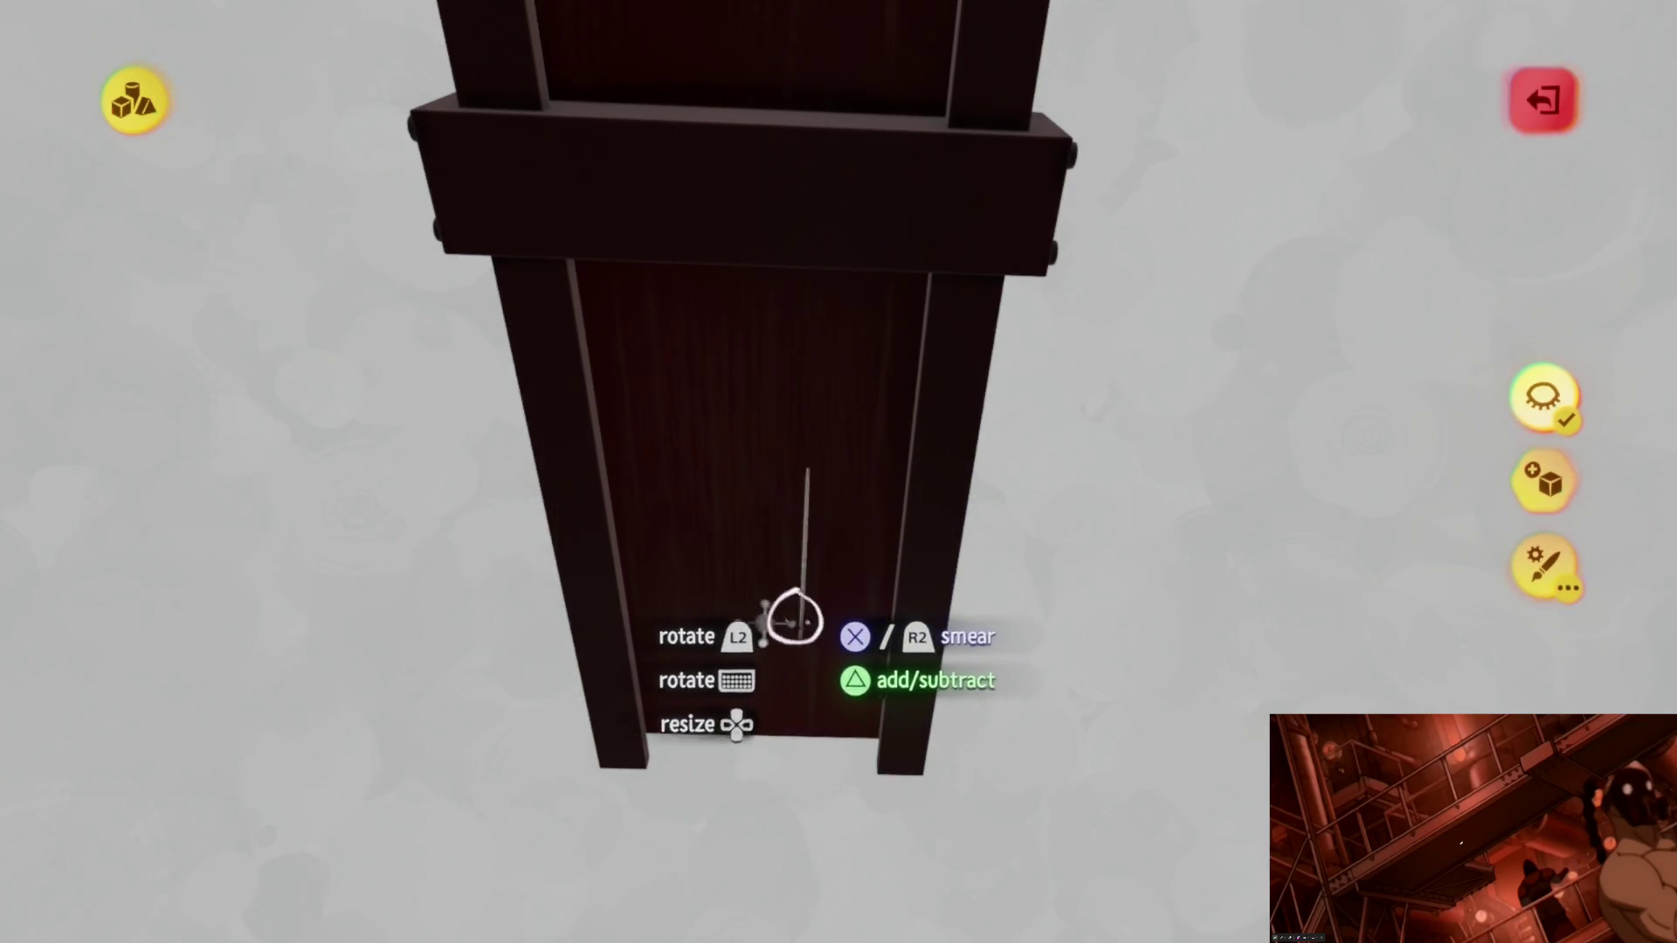
pyautogui.scroll(-3, 805, 543)
pyautogui.scroll(-5, 802, 538)
pyautogui.scroll(2, 801, 536)
pyautogui.scroll(3, 801, 538)
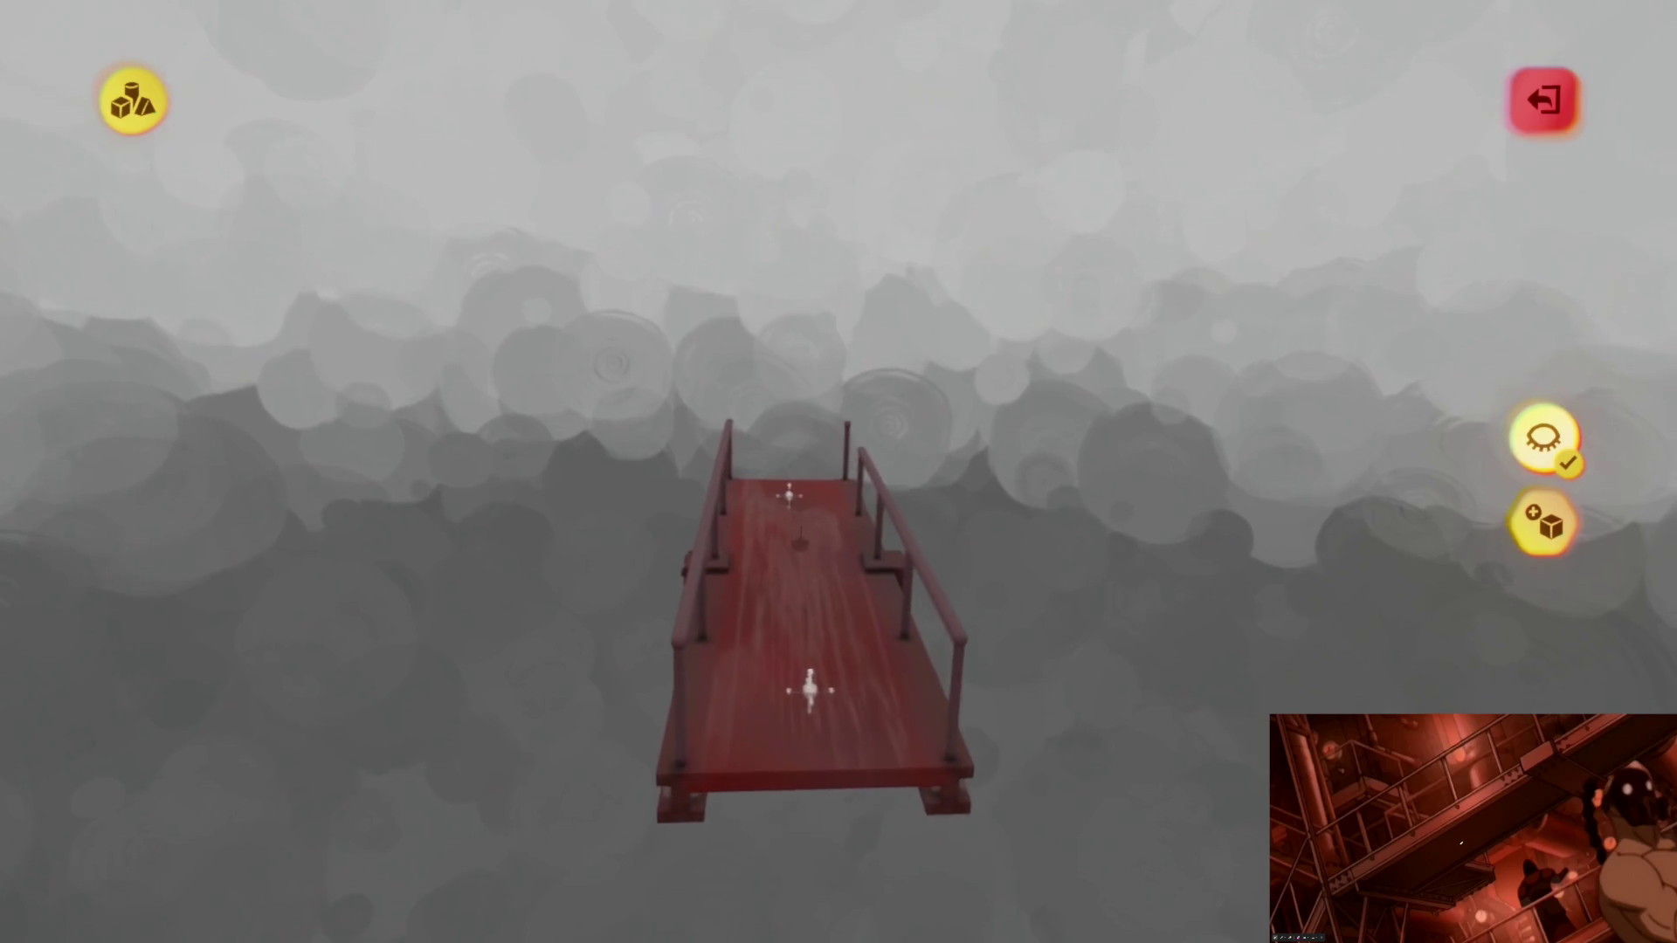
pyautogui.scroll(4, 801, 685)
pyautogui.scroll(3, 775, 449)
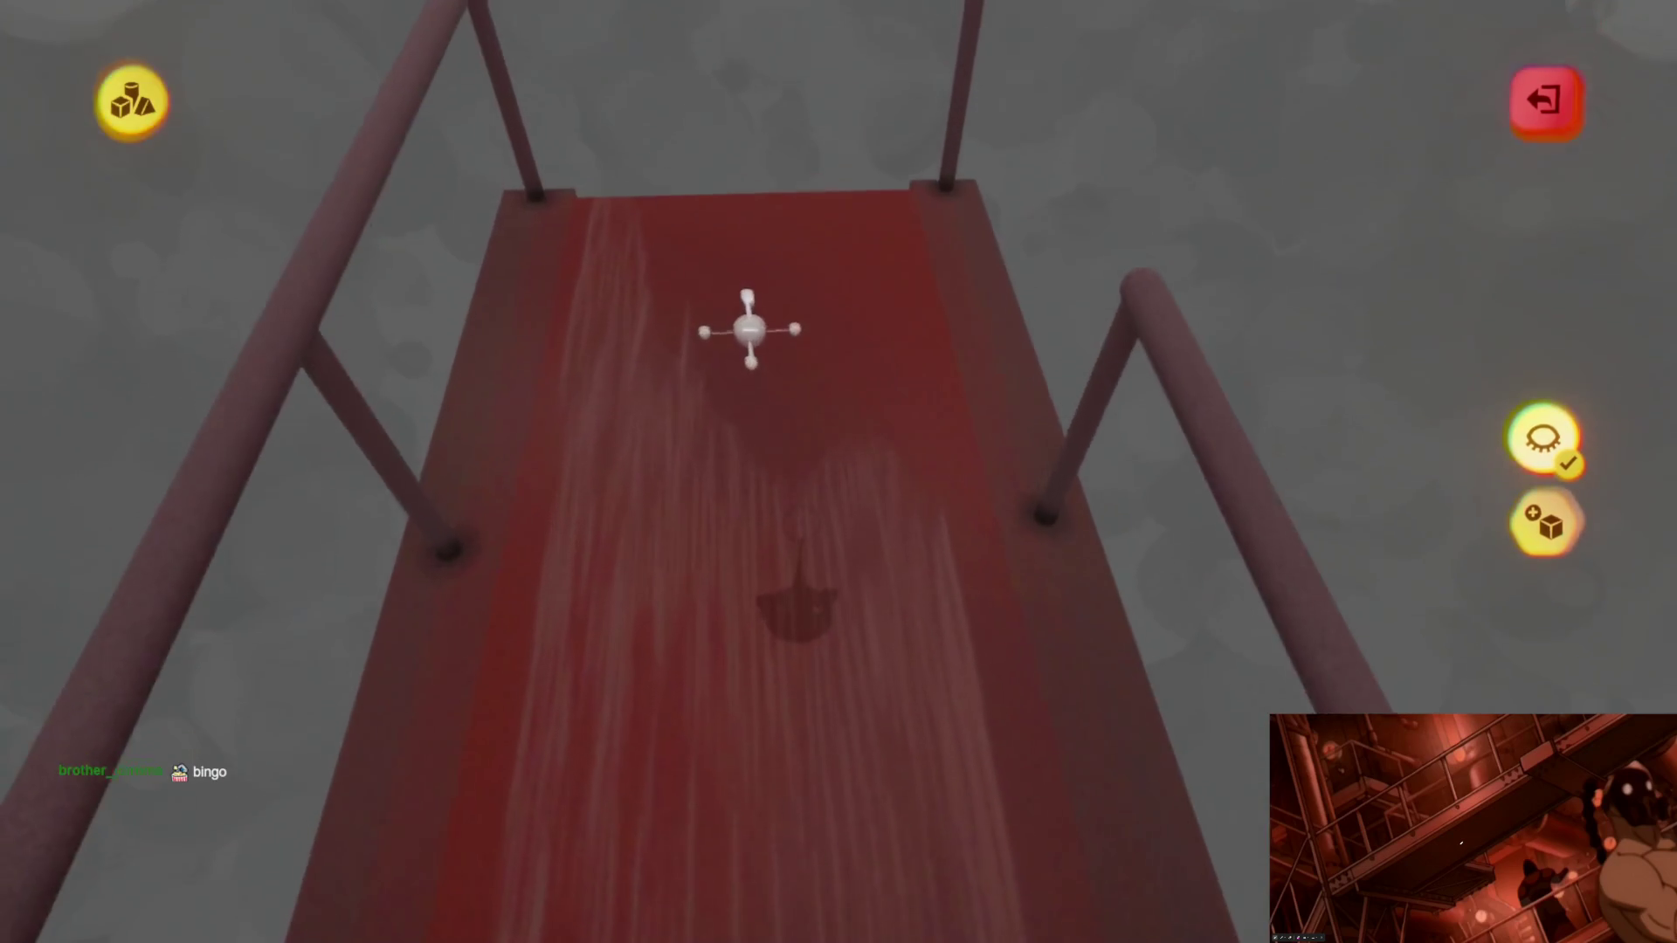
pyautogui.scroll(2, 838, 471)
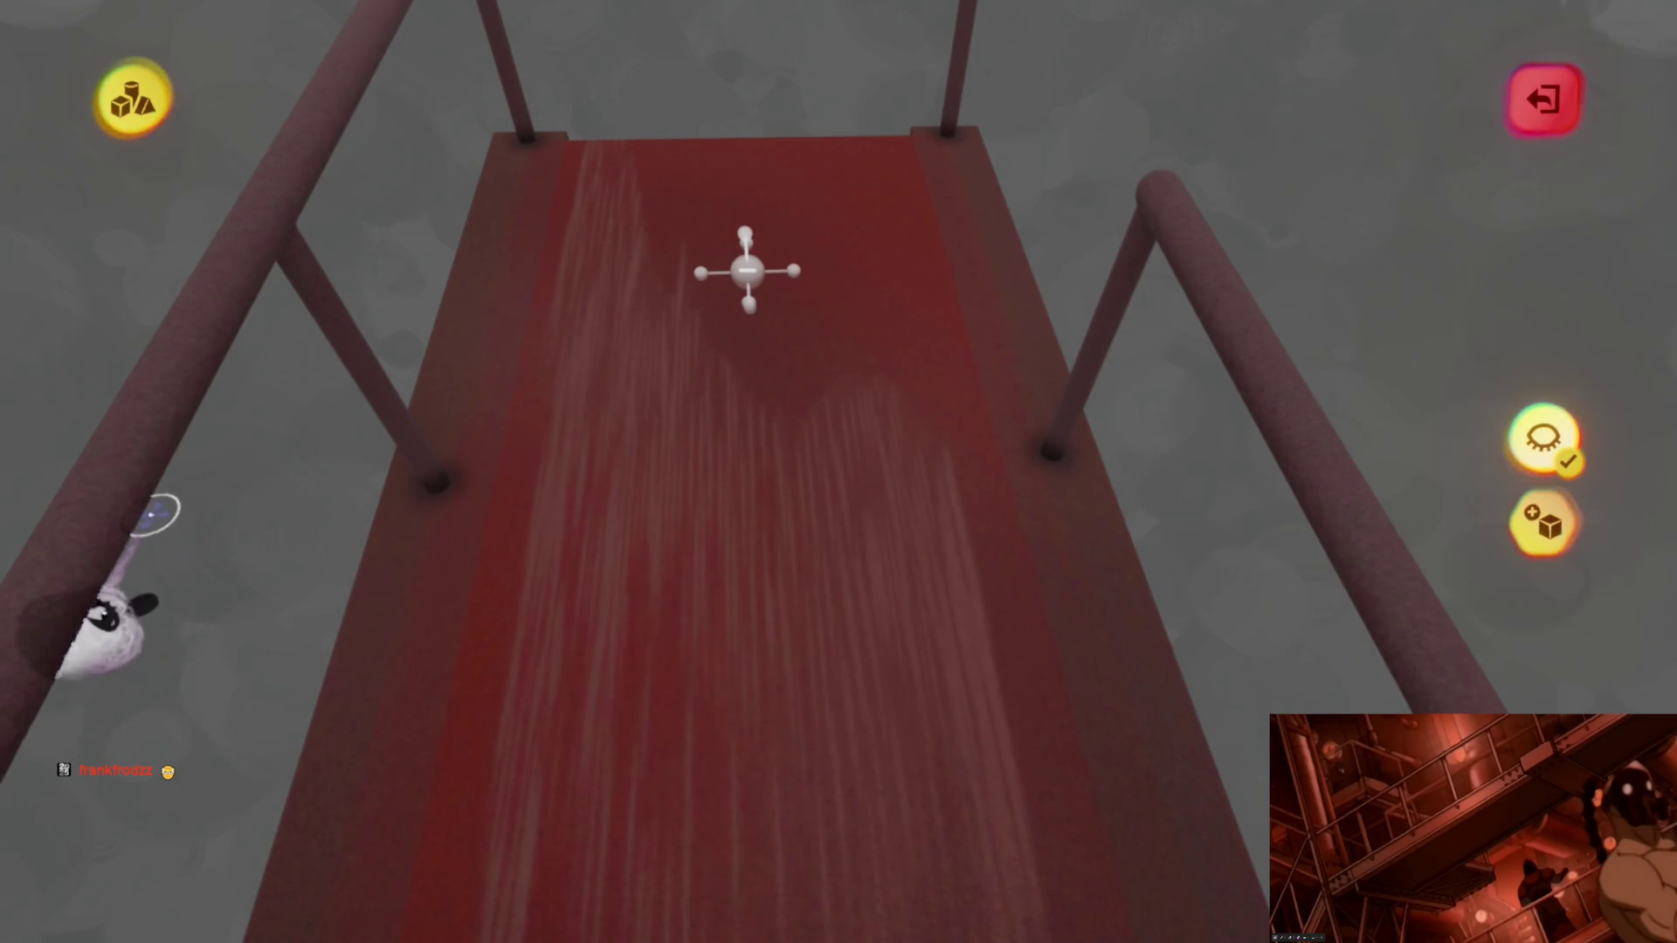
pyautogui.scroll(-3, 775, 379)
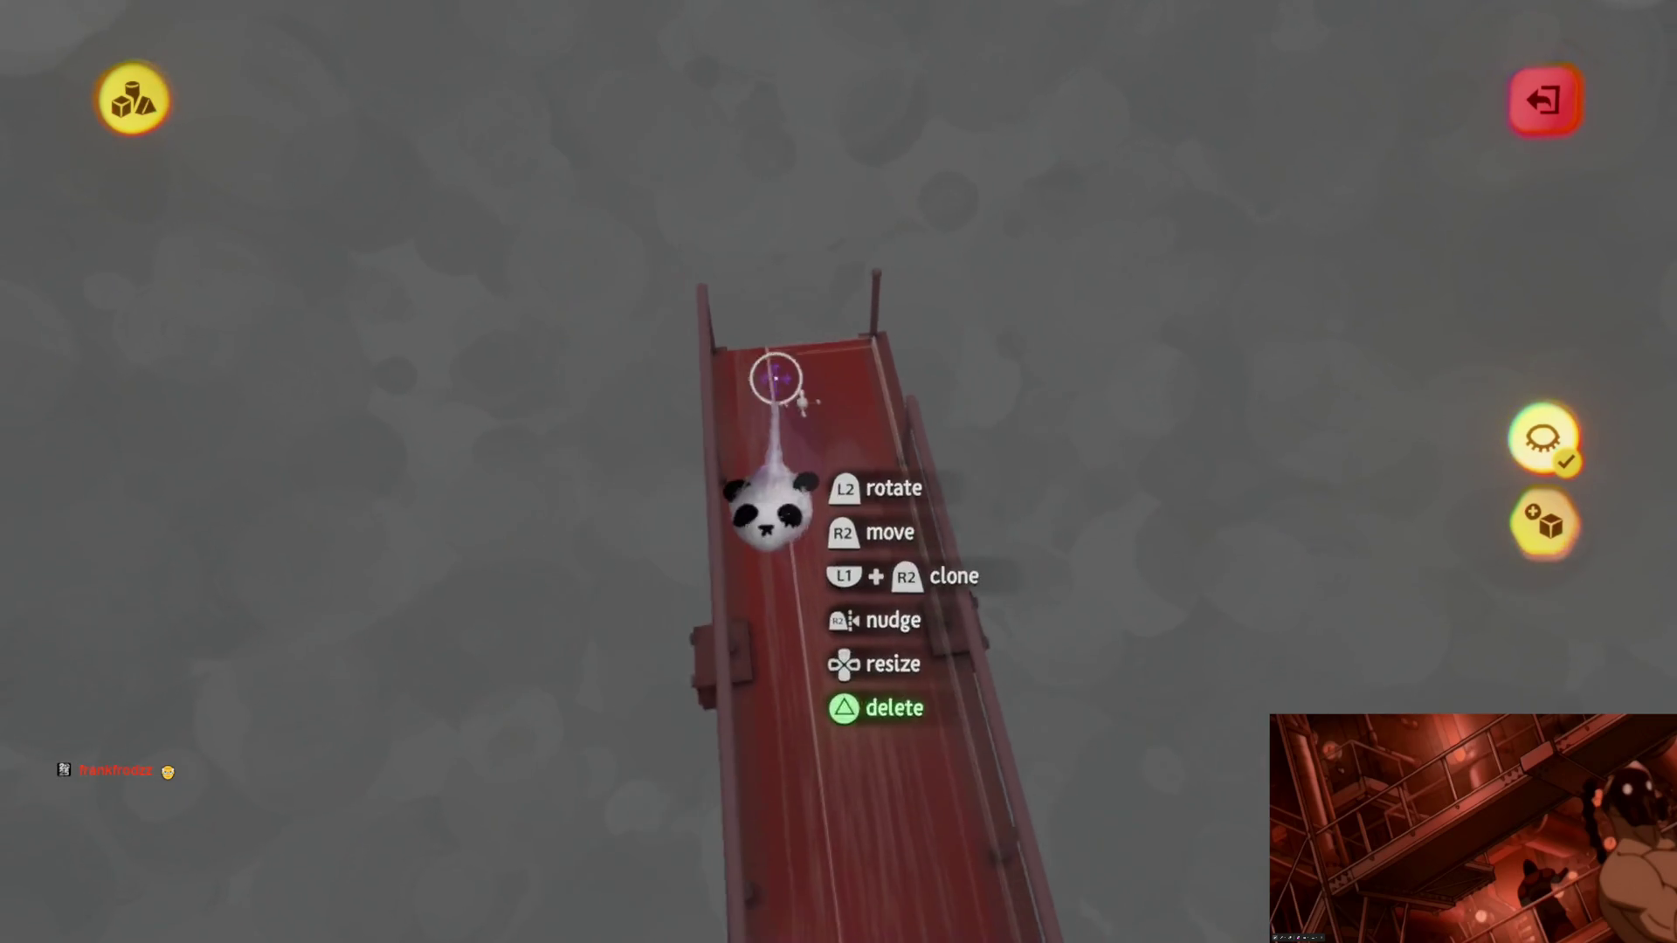
# Step: Enter sculpt on the red walkway, inspect it from several angles, then exit sculpting
pyautogui.moveTo(776, 379)
pyautogui.mouseDown(button='middle')
pyautogui.moveTo(840, 622)
pyautogui.moveTo(806, 587)
pyautogui.mouseUp(button='middle')
pyautogui.scroll(3, 820, 557)
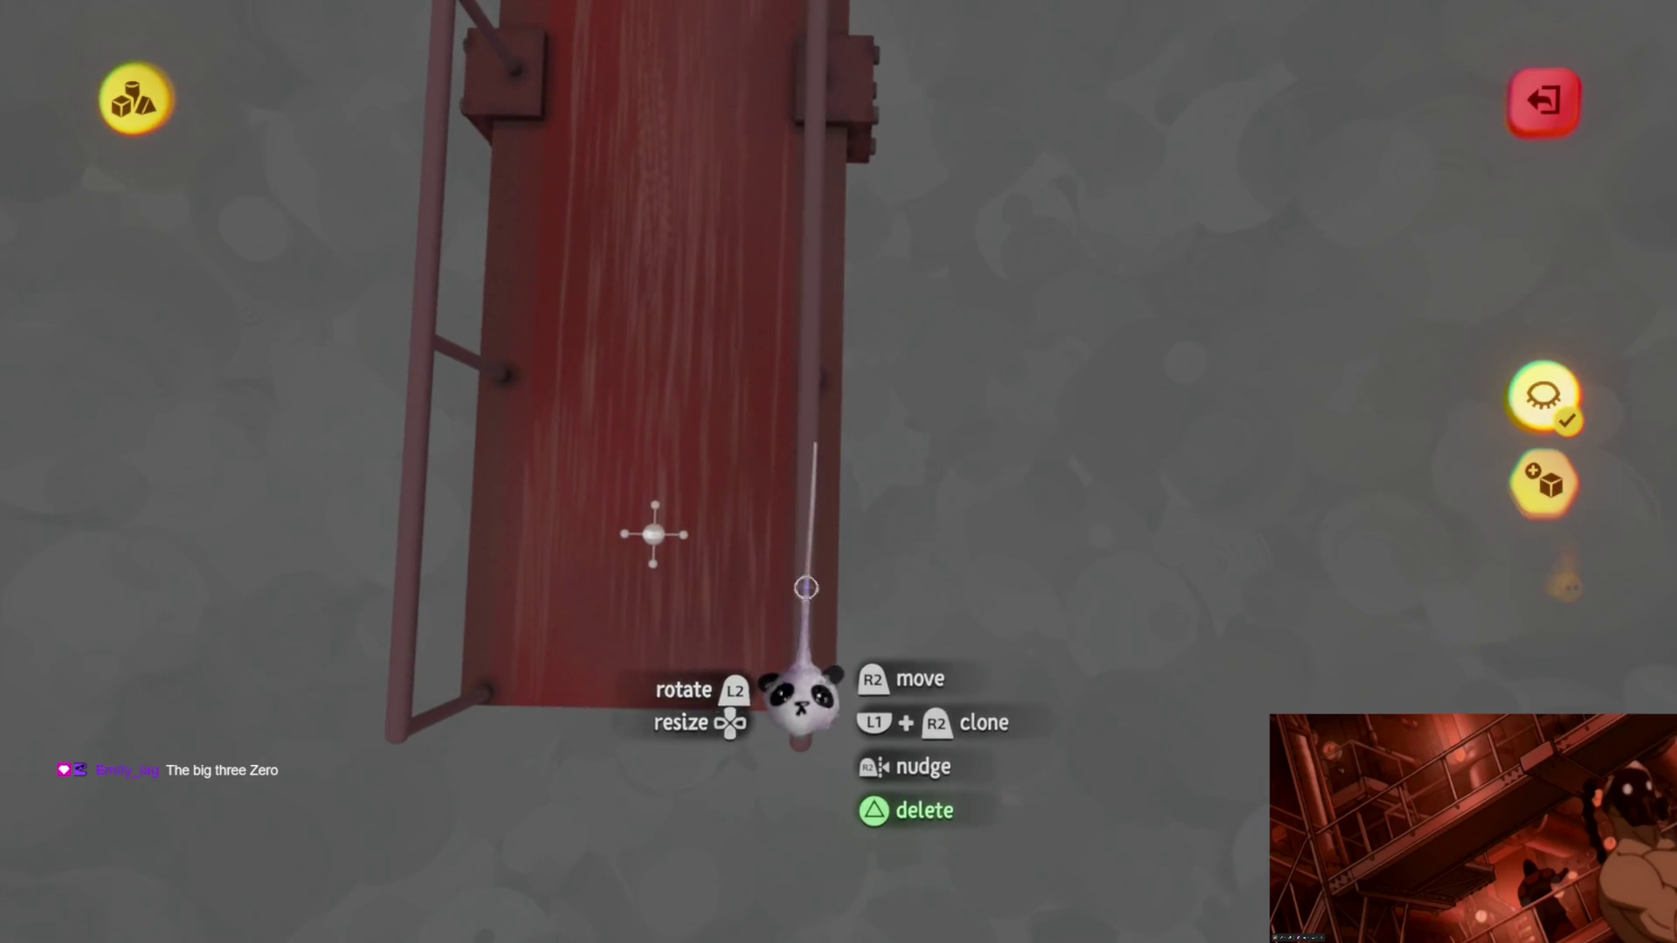
pyautogui.click(806, 587)
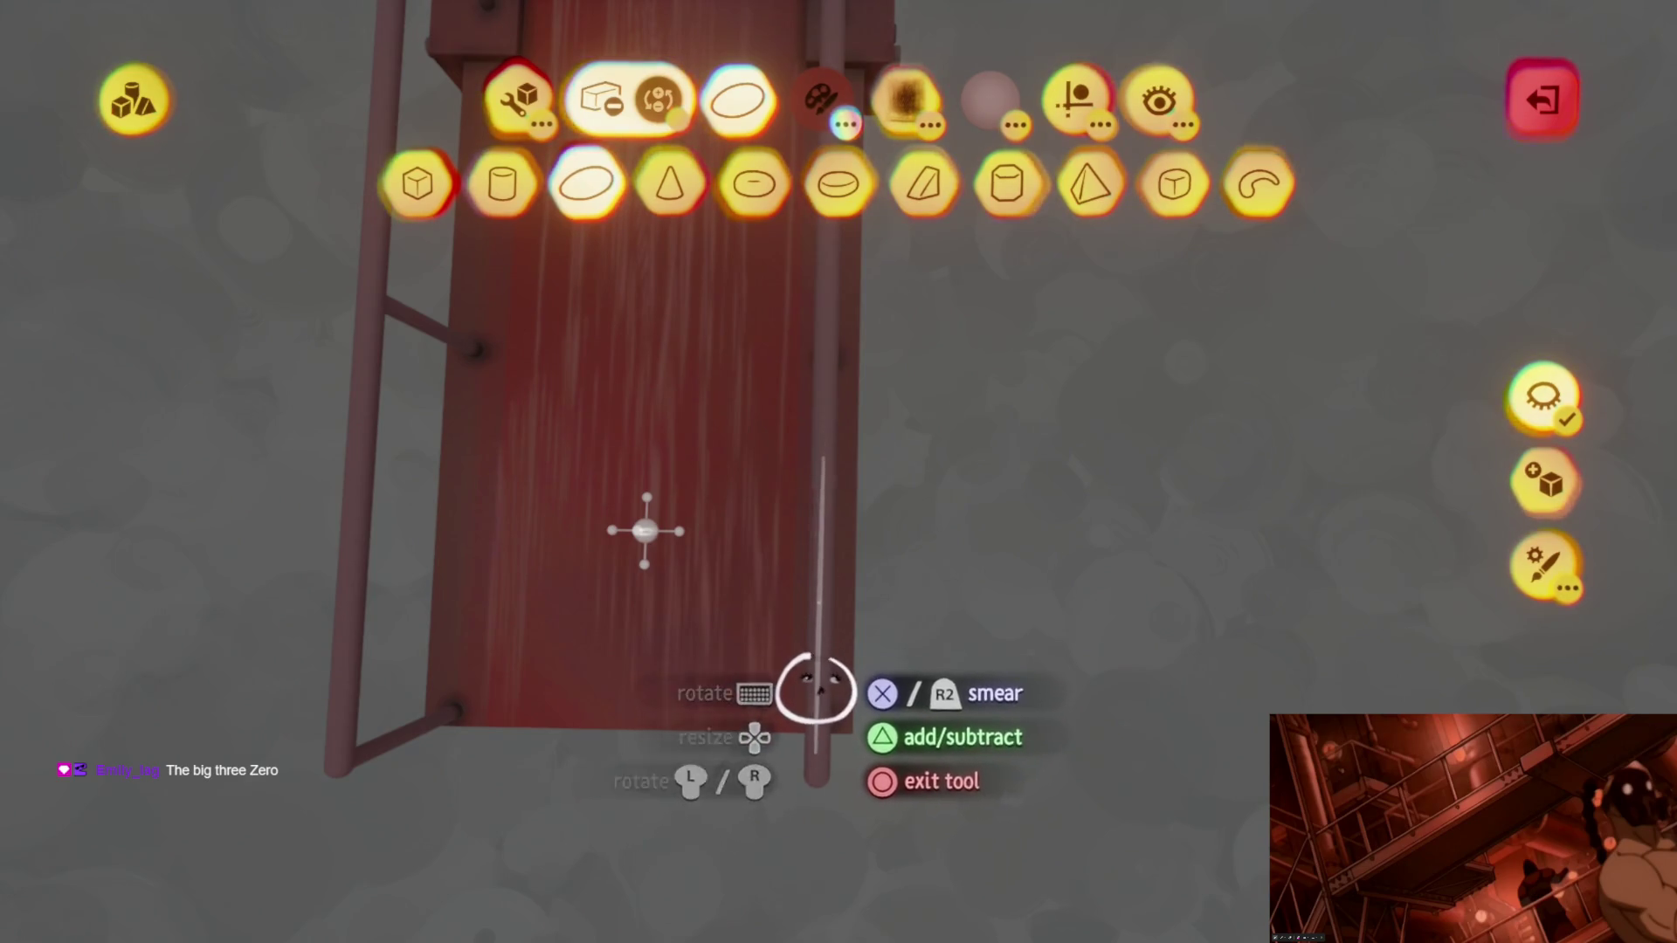
pyautogui.moveTo(819, 754)
pyautogui.mouseDown(button='middle')
pyautogui.moveTo(844, 511)
pyautogui.moveTo(817, 442)
pyautogui.mouseUp(button='middle')
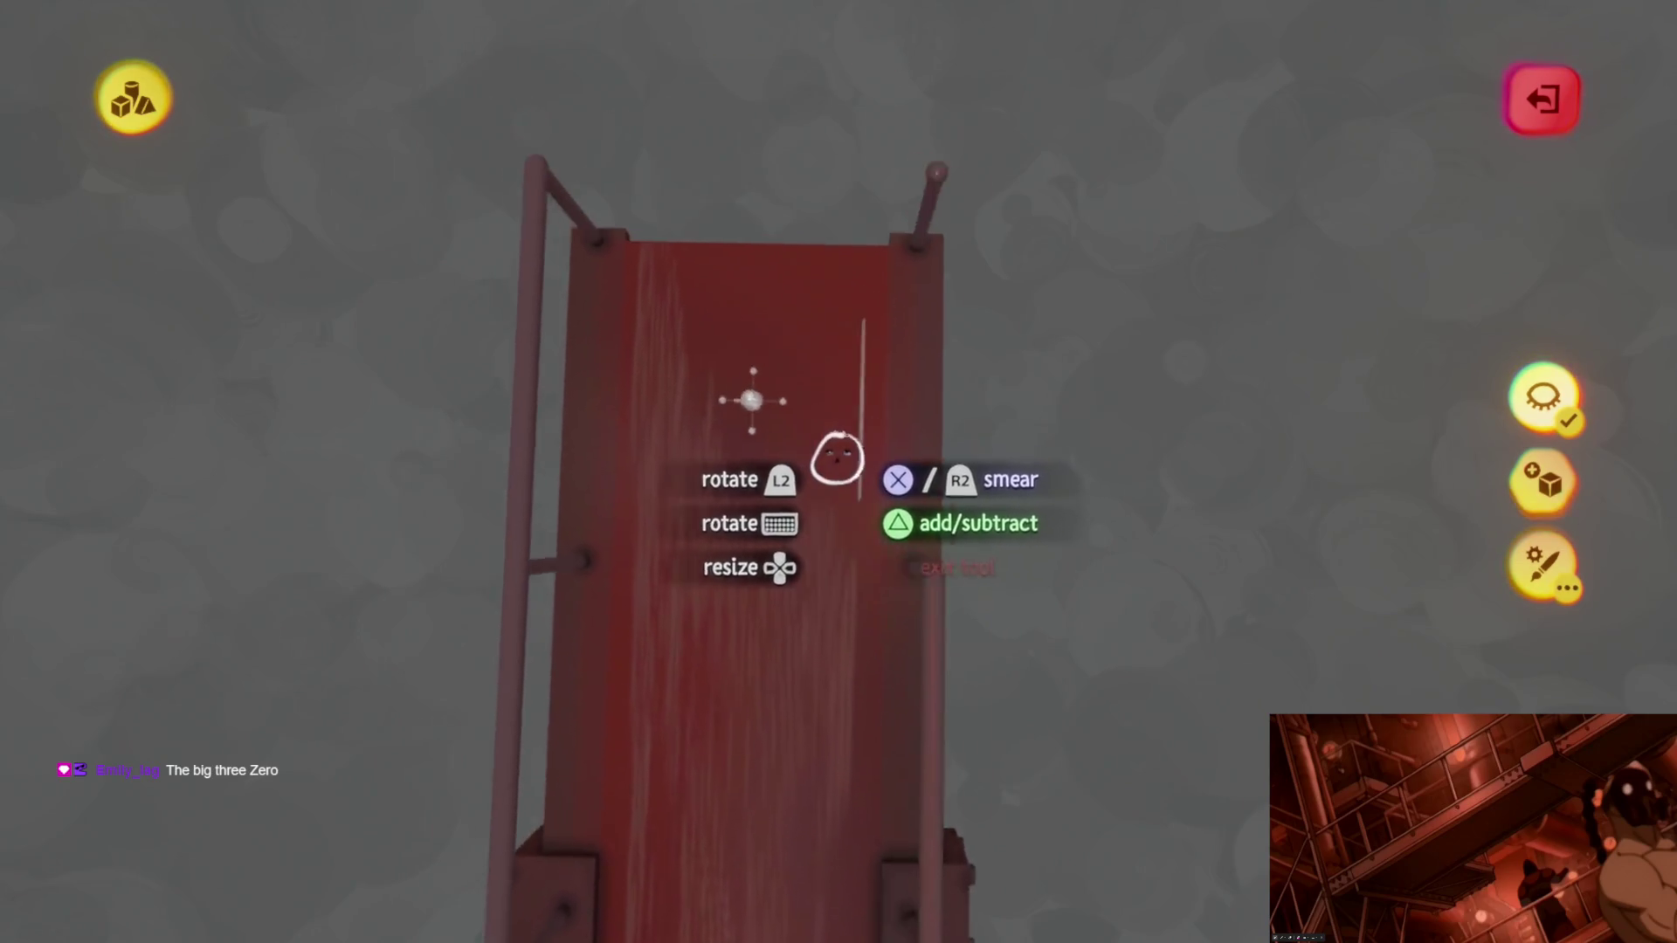
pyautogui.moveTo(839, 479); pyautogui.dragTo(822, 607, button='middle')
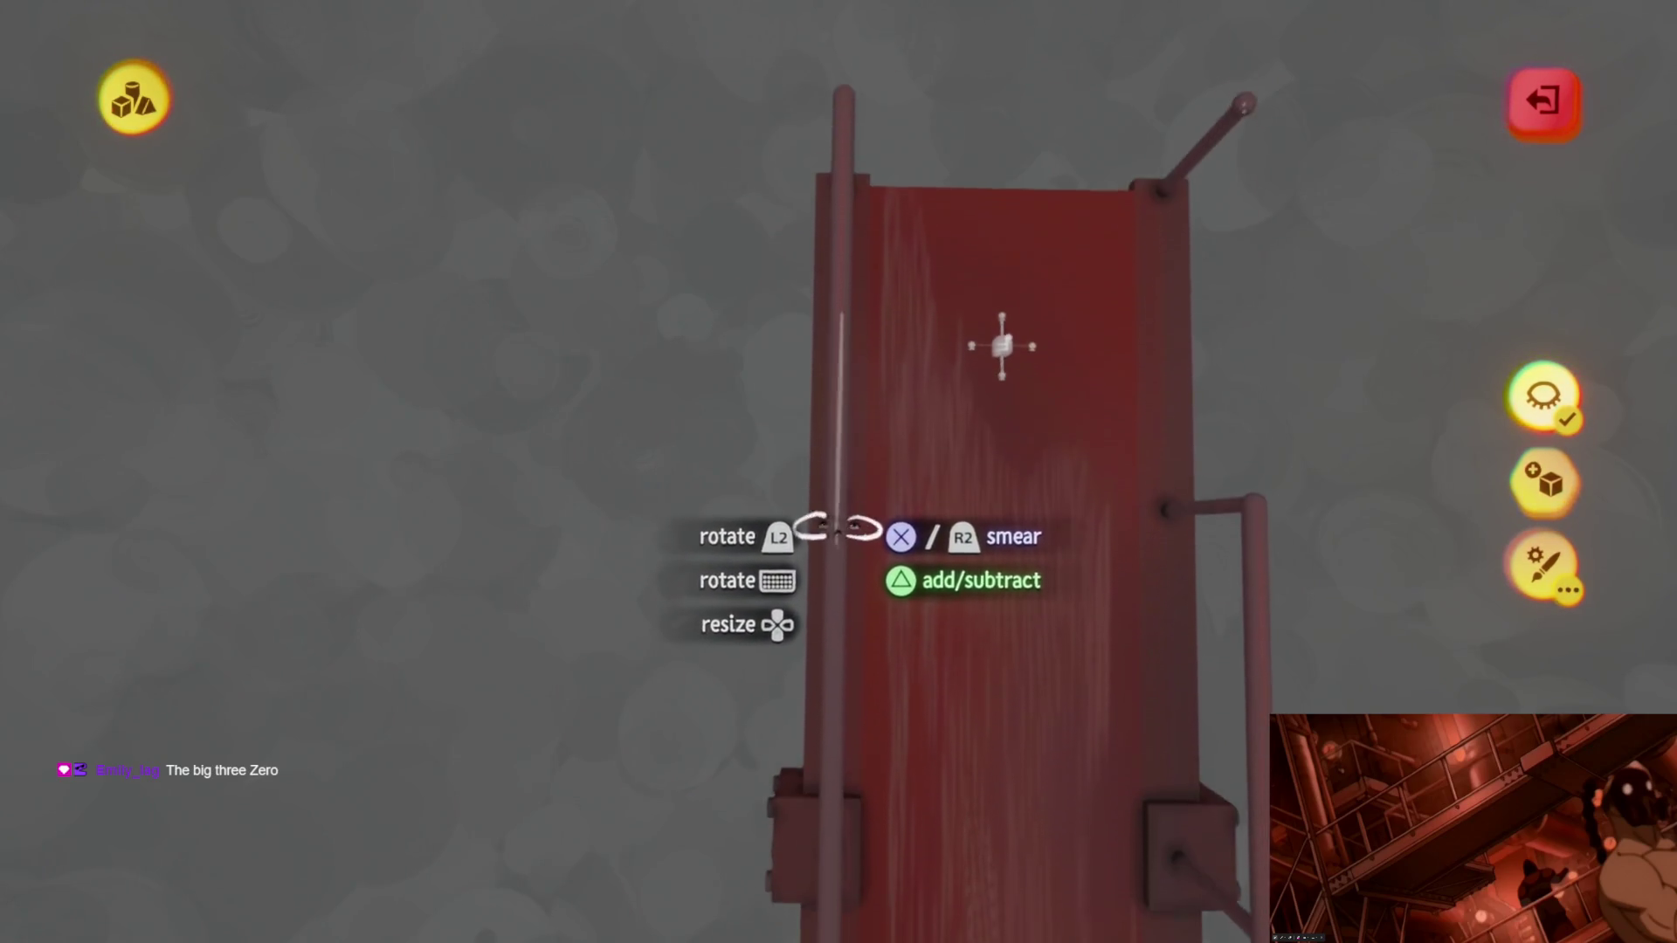
pyautogui.moveTo(1000, 708); pyautogui.dragTo(638, 81, button='middle')
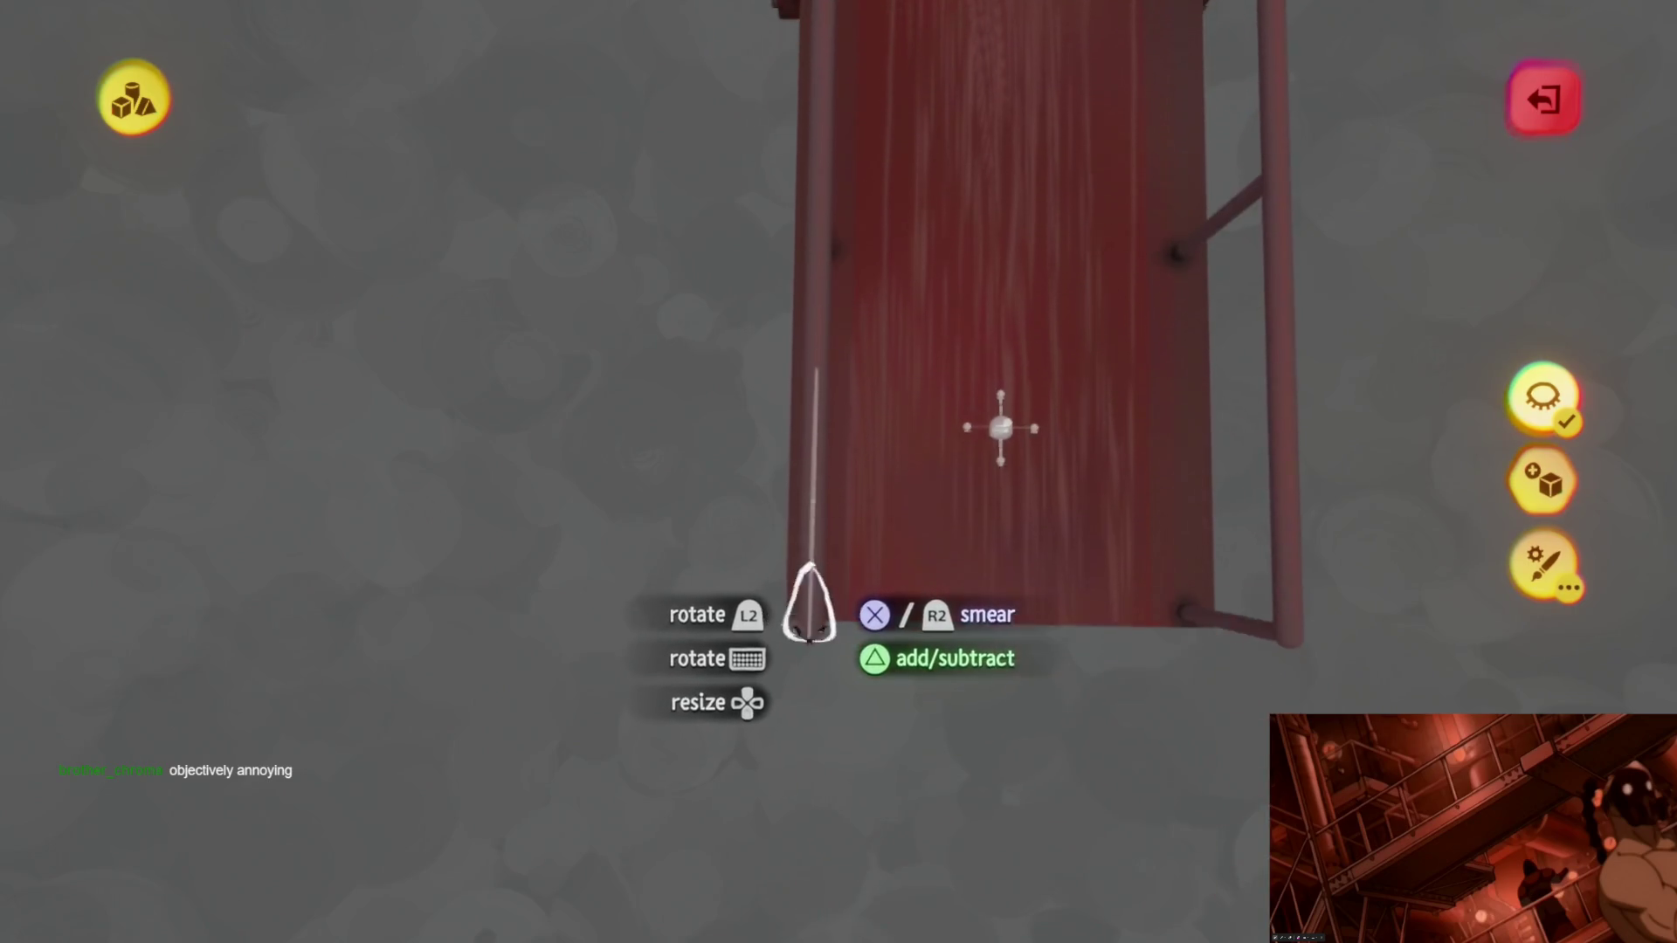
pyautogui.moveTo(864, 558); pyautogui.dragTo(845, 524, button='middle')
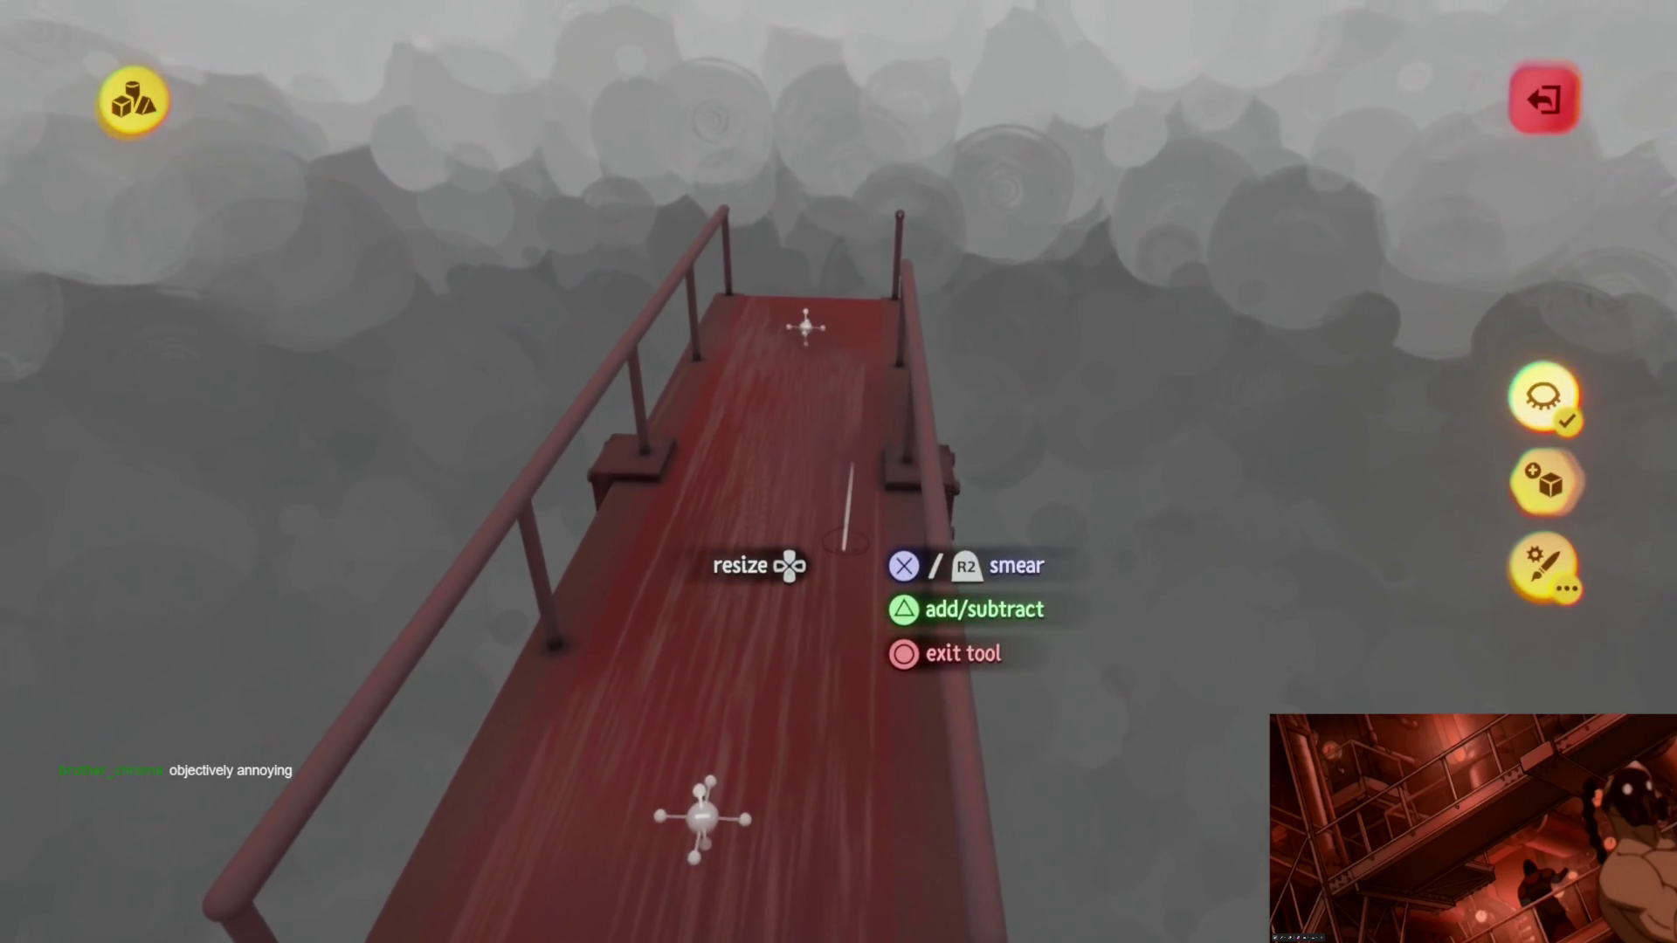
pyautogui.press('Escape')
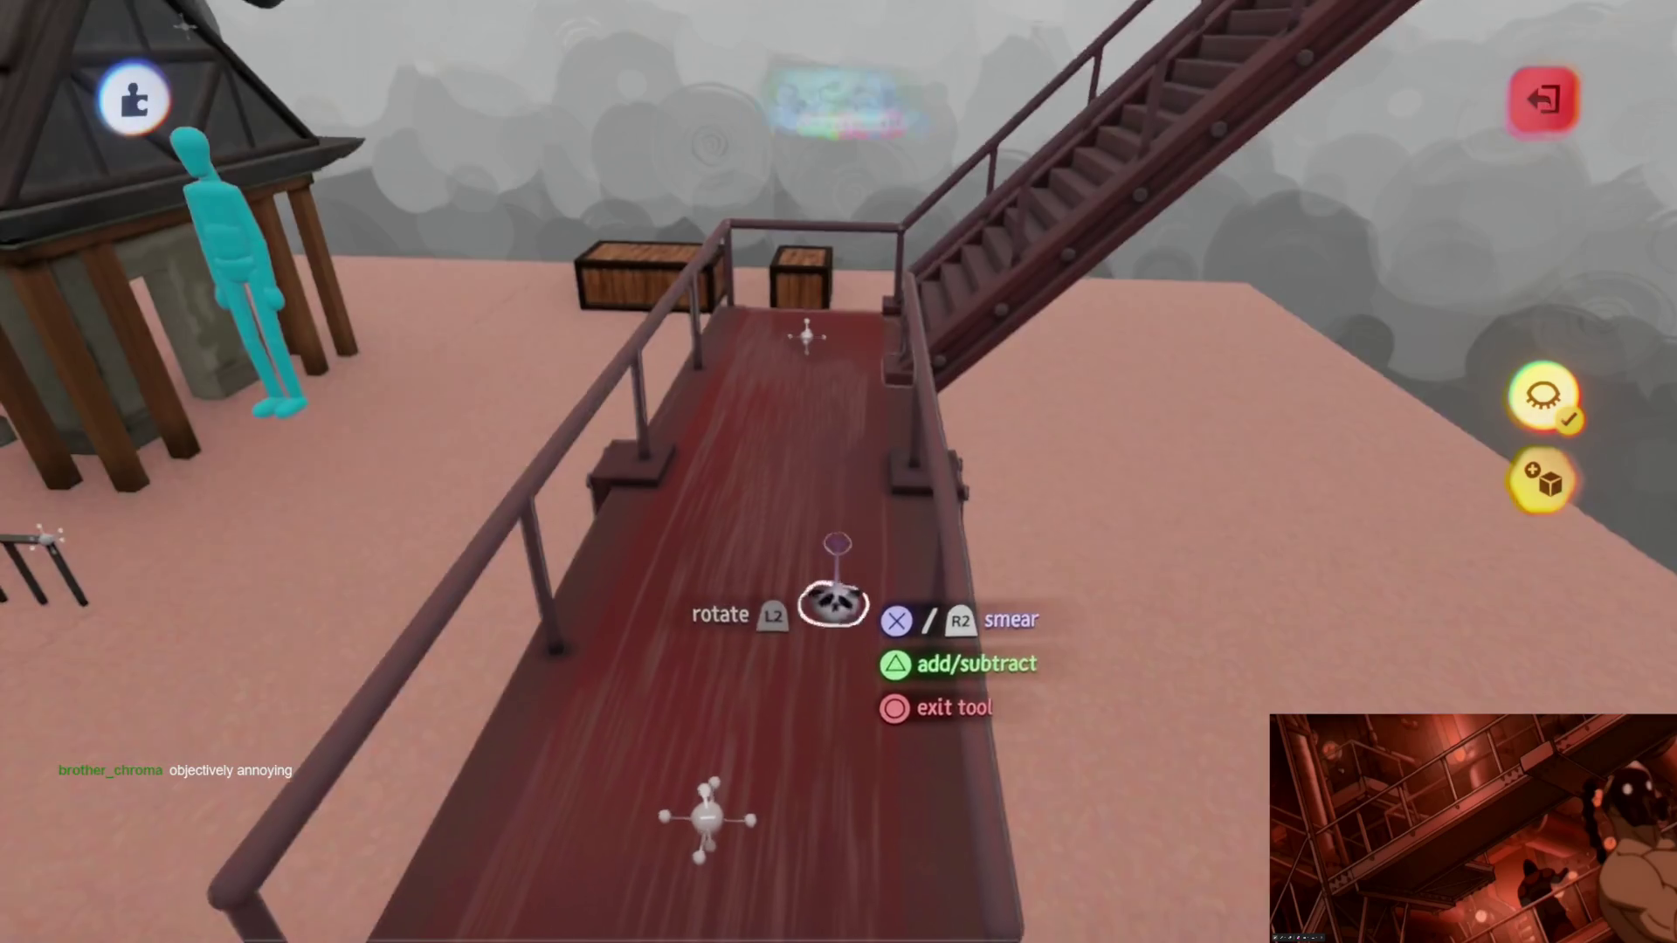
# Step: Swing over to the staircase and open it for sculpting
pyautogui.moveTo(843, 525)
pyautogui.mouseDown(button='middle')
pyautogui.moveTo(835, 488)
pyautogui.moveTo(816, 719)
pyautogui.mouseUp(button='middle')
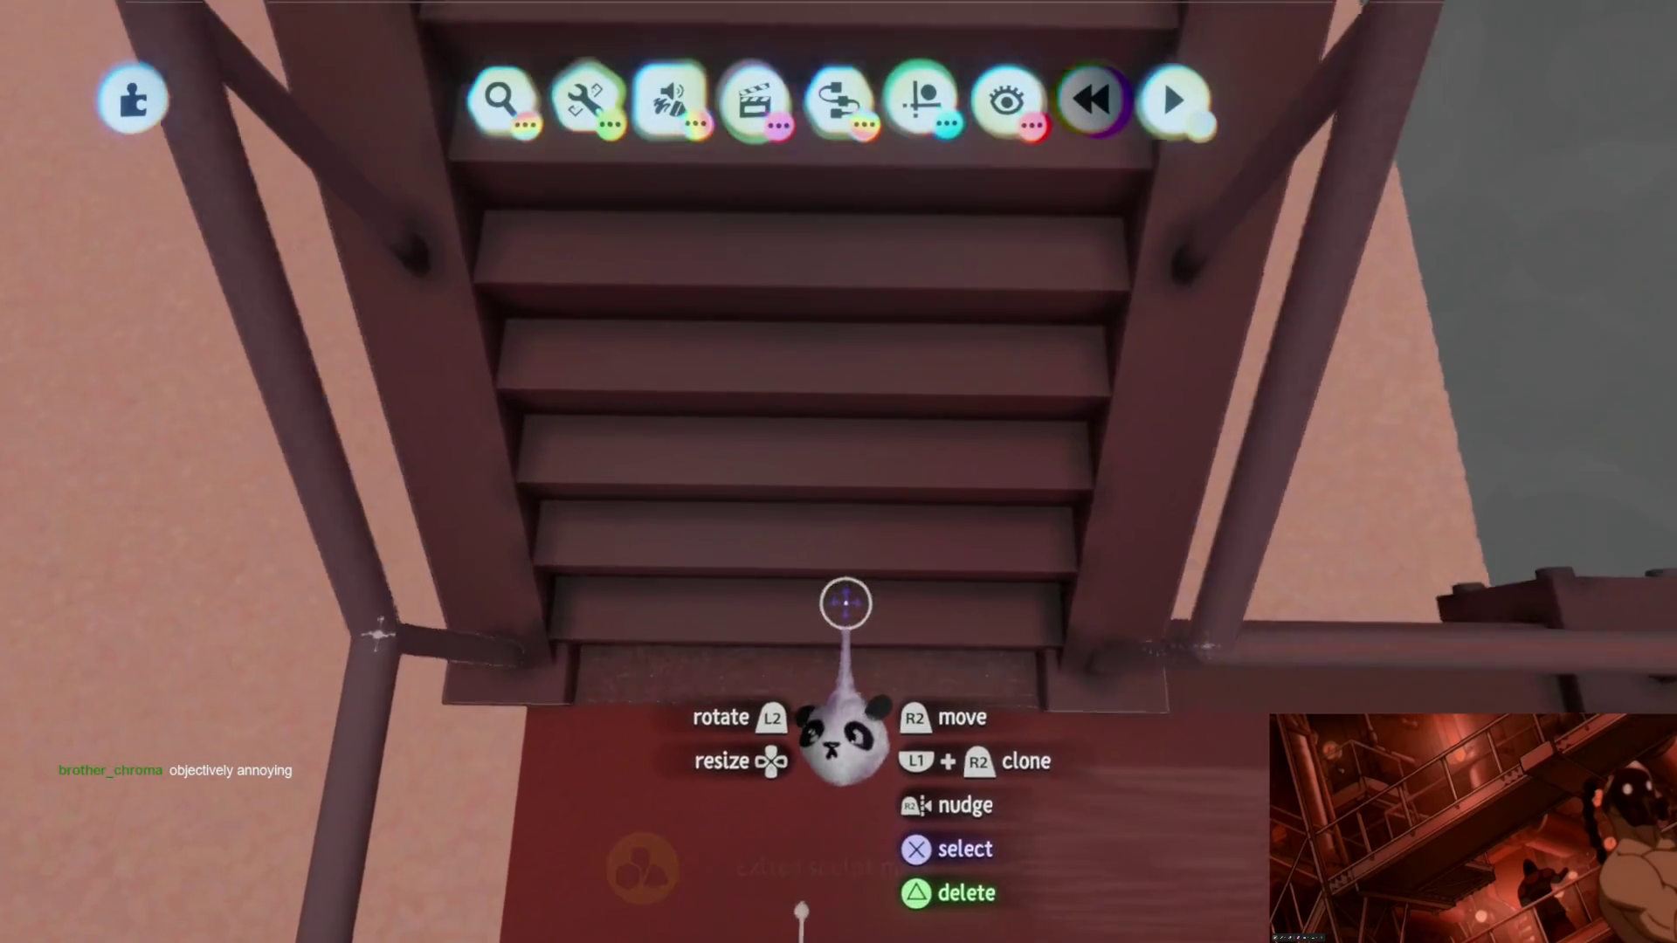
pyautogui.click(815, 719)
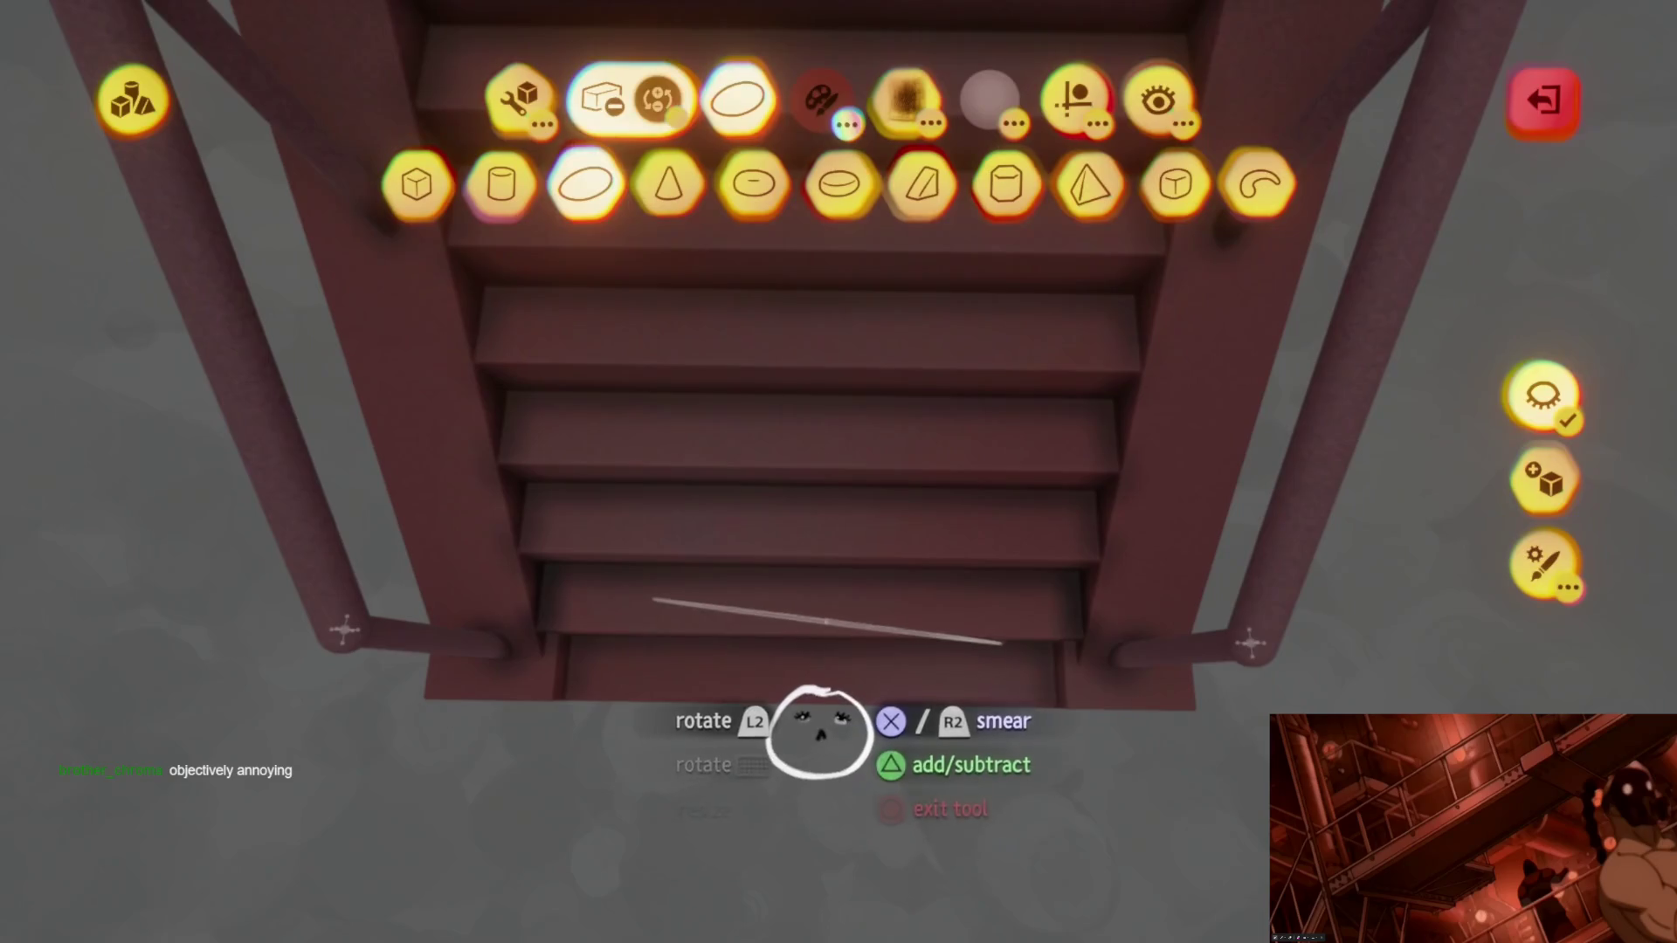
# Step: Orbit all around the staircase in sculpt mode, from its steps up to the top landing
pyautogui.moveTo(840, 782)
pyautogui.mouseDown(button='middle')
pyautogui.moveTo(816, 709)
pyautogui.moveTo(834, 638)
pyautogui.mouseUp(button='middle')
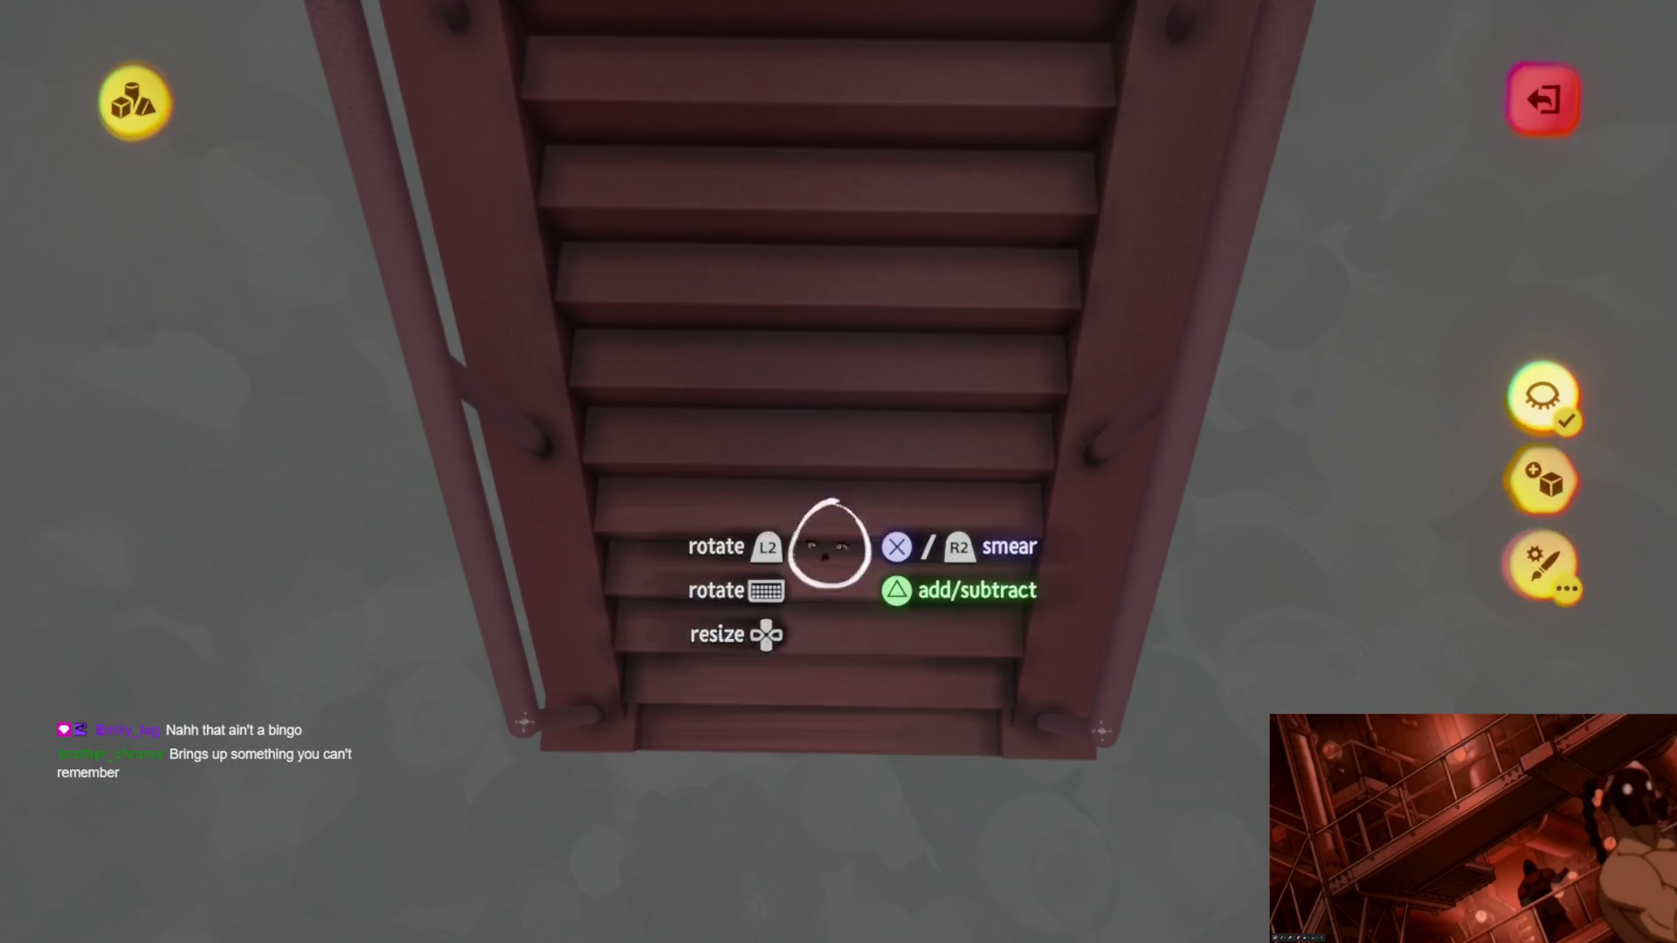
pyautogui.moveTo(825, 472)
pyautogui.mouseDown(button='middle')
pyautogui.moveTo(860, 632)
pyautogui.moveTo(876, 551)
pyautogui.moveTo(895, 577)
pyautogui.moveTo(869, 583)
pyautogui.moveTo(843, 652)
pyautogui.mouseUp(button='middle')
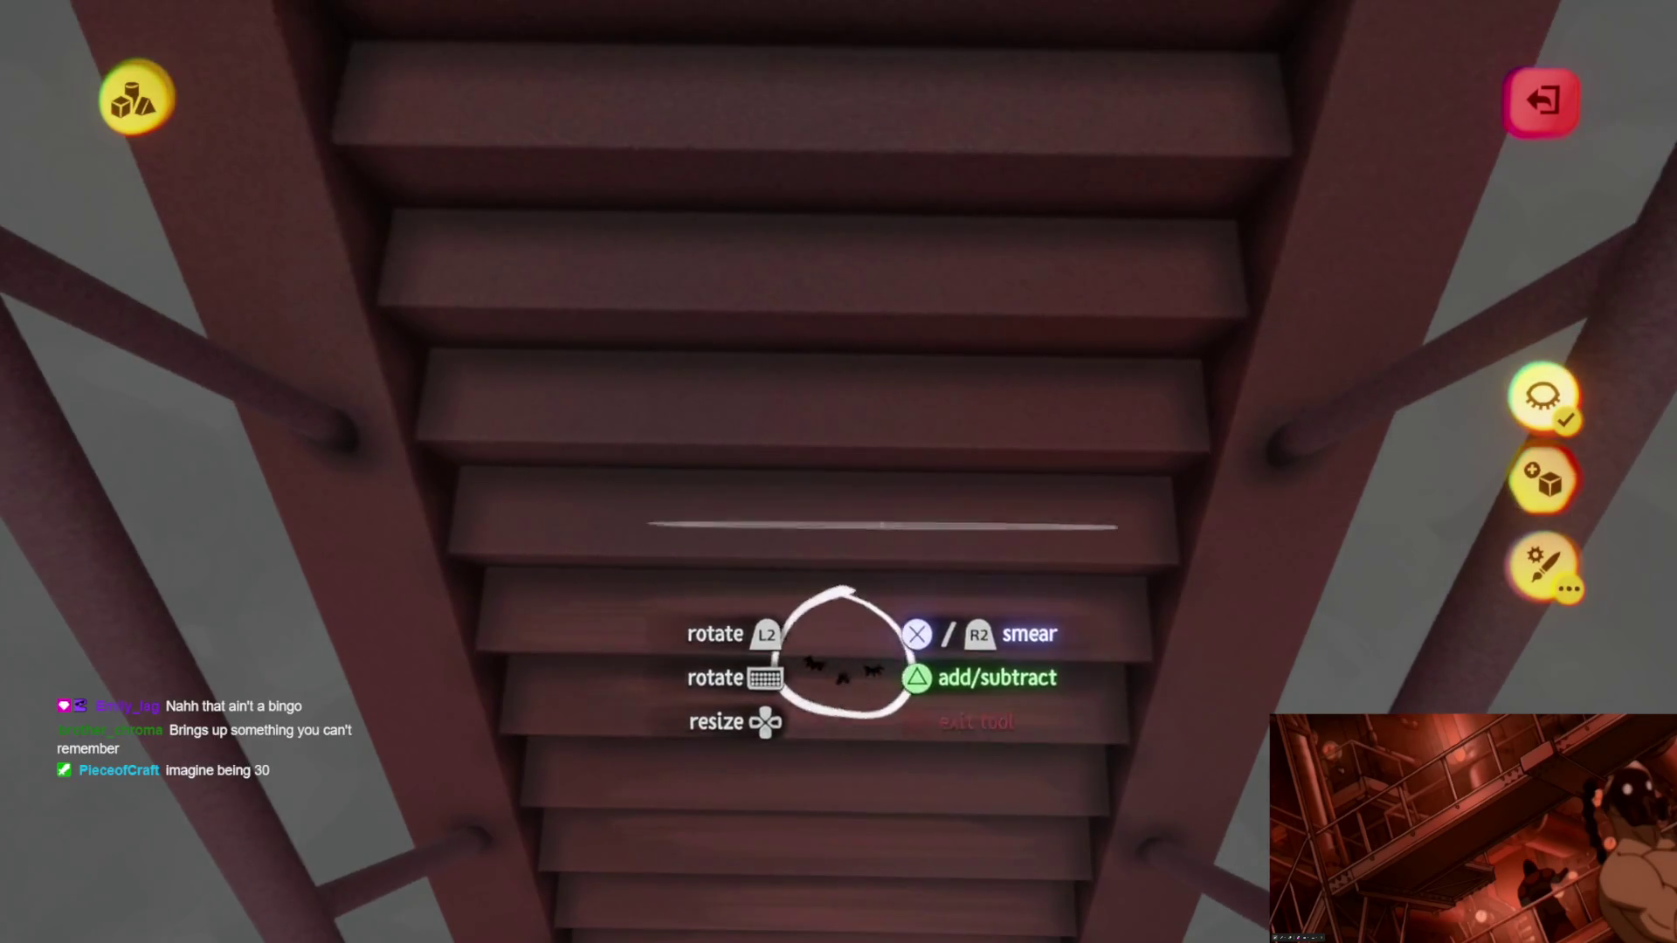
pyautogui.moveTo(852, 718); pyautogui.dragTo(905, 655, button='middle')
pyautogui.moveTo(826, 695)
pyautogui.mouseDown(button='middle')
pyautogui.moveTo(881, 642)
pyautogui.moveTo(831, 598)
pyautogui.moveTo(787, 581)
pyautogui.moveTo(817, 643)
pyautogui.moveTo(698, 642)
pyautogui.mouseUp(button='middle')
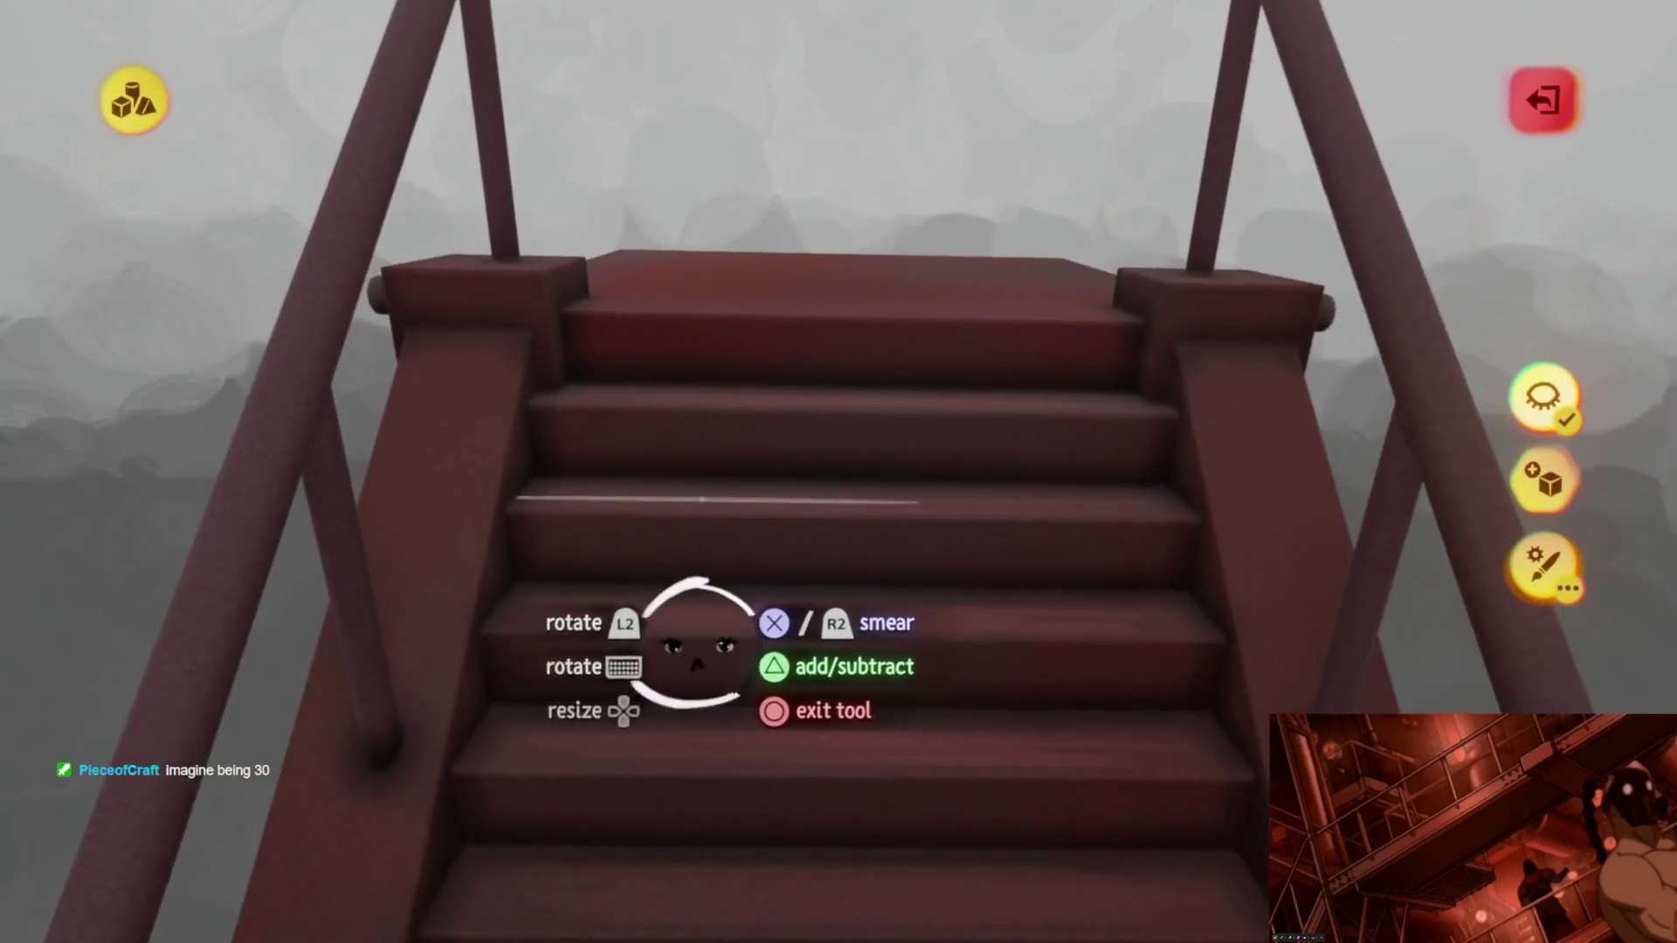
pyautogui.moveTo(852, 550)
pyautogui.mouseDown(button='middle')
pyautogui.moveTo(843, 485)
pyautogui.moveTo(918, 544)
pyautogui.moveTo(866, 573)
pyautogui.moveTo(861, 543)
pyautogui.moveTo(825, 524)
pyautogui.moveTo(876, 599)
pyautogui.moveTo(875, 525)
pyautogui.moveTo(837, 524)
pyautogui.moveTo(813, 603)
pyautogui.moveTo(874, 635)
pyautogui.moveTo(892, 525)
pyautogui.mouseUp(button='middle')
pyautogui.moveTo(754, 465)
pyautogui.mouseDown(button='middle')
pyautogui.moveTo(859, 552)
pyautogui.moveTo(858, 609)
pyautogui.mouseUp(button='middle')
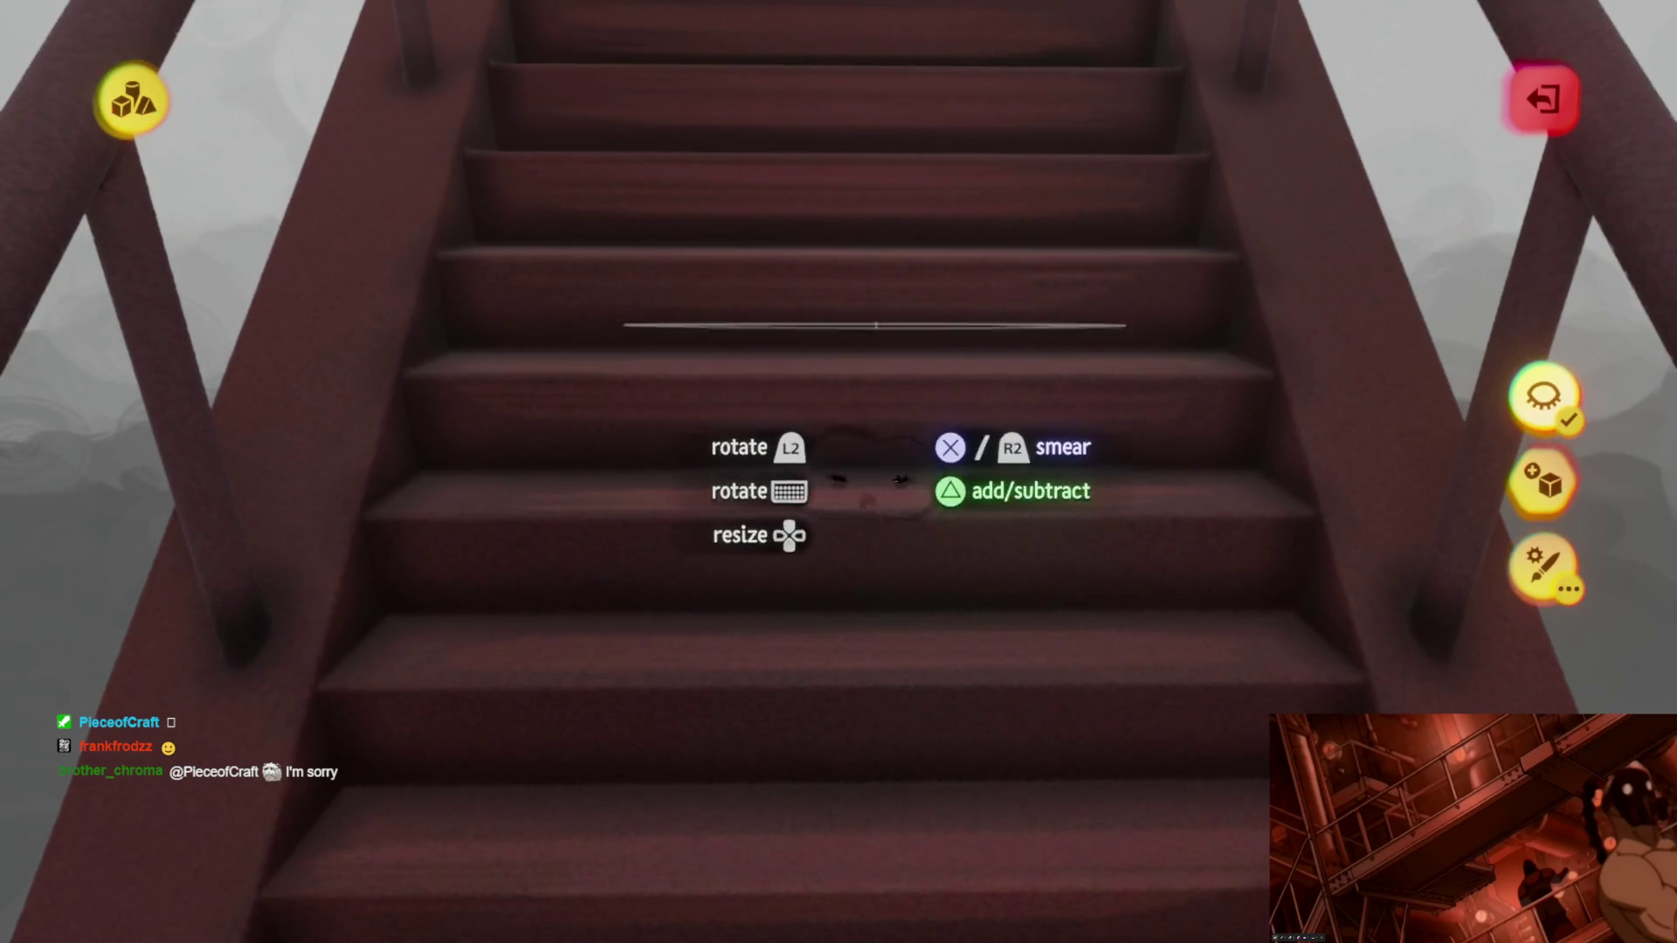
pyautogui.moveTo(858, 446); pyautogui.dragTo(847, 519, button='middle')
pyautogui.moveTo(753, 489)
pyautogui.mouseDown(button='middle')
pyautogui.moveTo(894, 476)
pyautogui.moveTo(879, 468)
pyautogui.mouseUp(button='middle')
pyautogui.moveTo(843, 412)
pyautogui.mouseDown(button='middle')
pyautogui.moveTo(887, 543)
pyautogui.moveTo(902, 540)
pyautogui.moveTo(872, 748)
pyautogui.moveTo(805, 842)
pyautogui.moveTo(887, 691)
pyautogui.moveTo(879, 555)
pyautogui.mouseUp(button='middle')
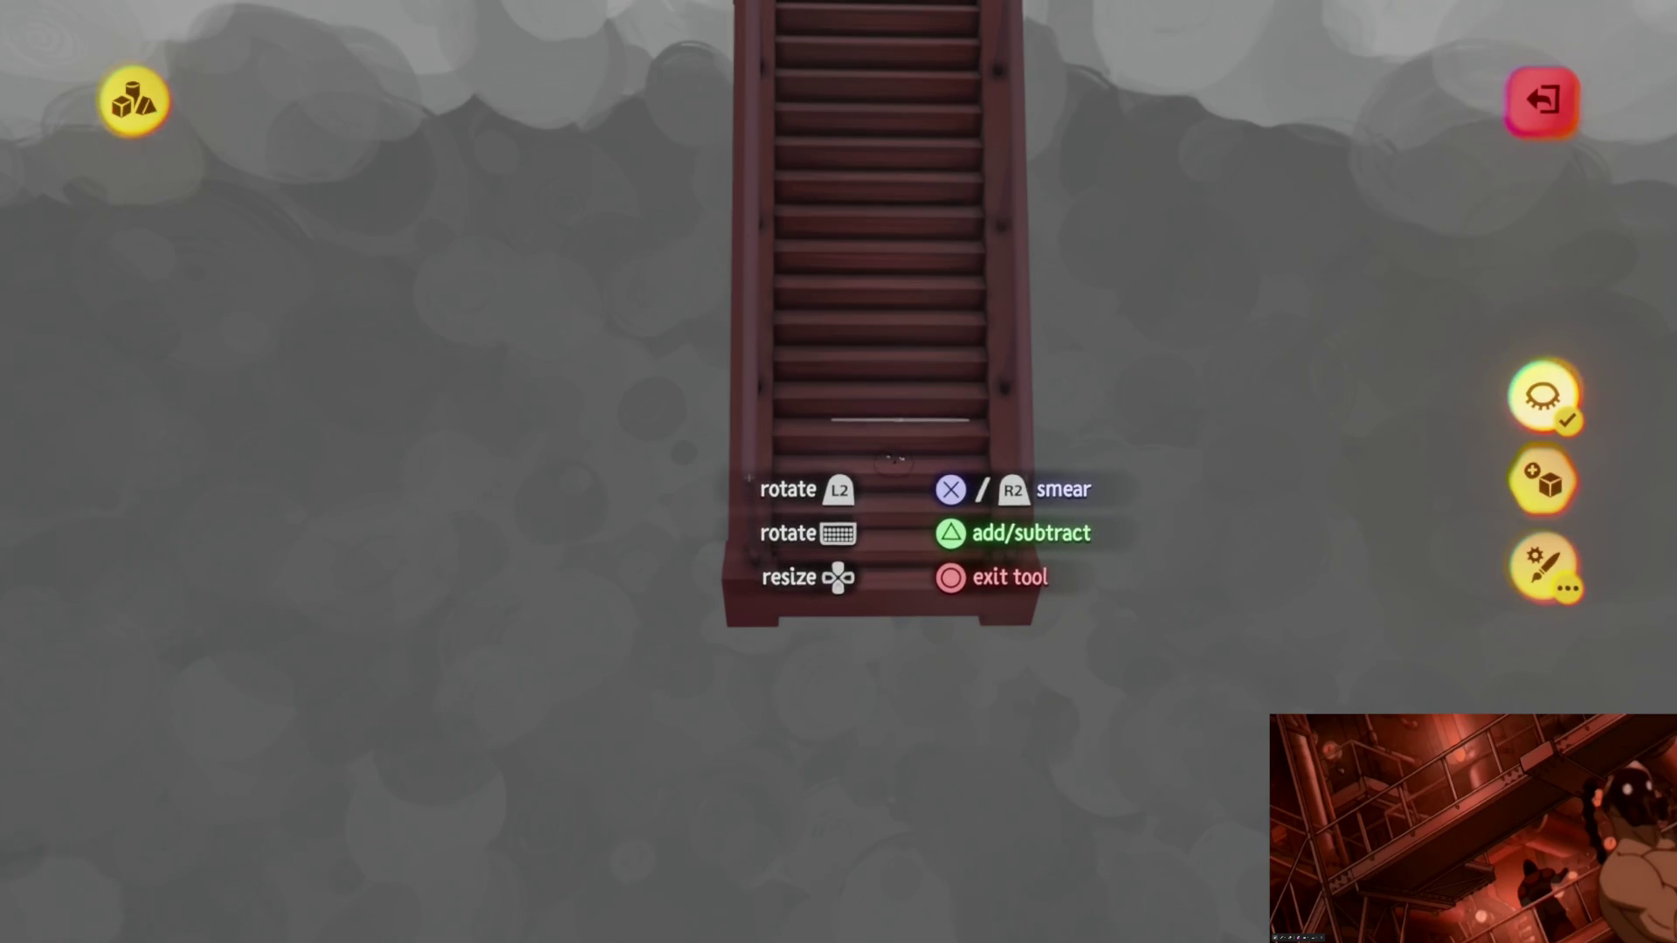
pyautogui.moveTo(889, 473)
pyautogui.mouseDown(button='middle')
pyautogui.moveTo(857, 629)
pyautogui.moveTo(900, 617)
pyautogui.moveTo(826, 515)
pyautogui.mouseUp(button='middle')
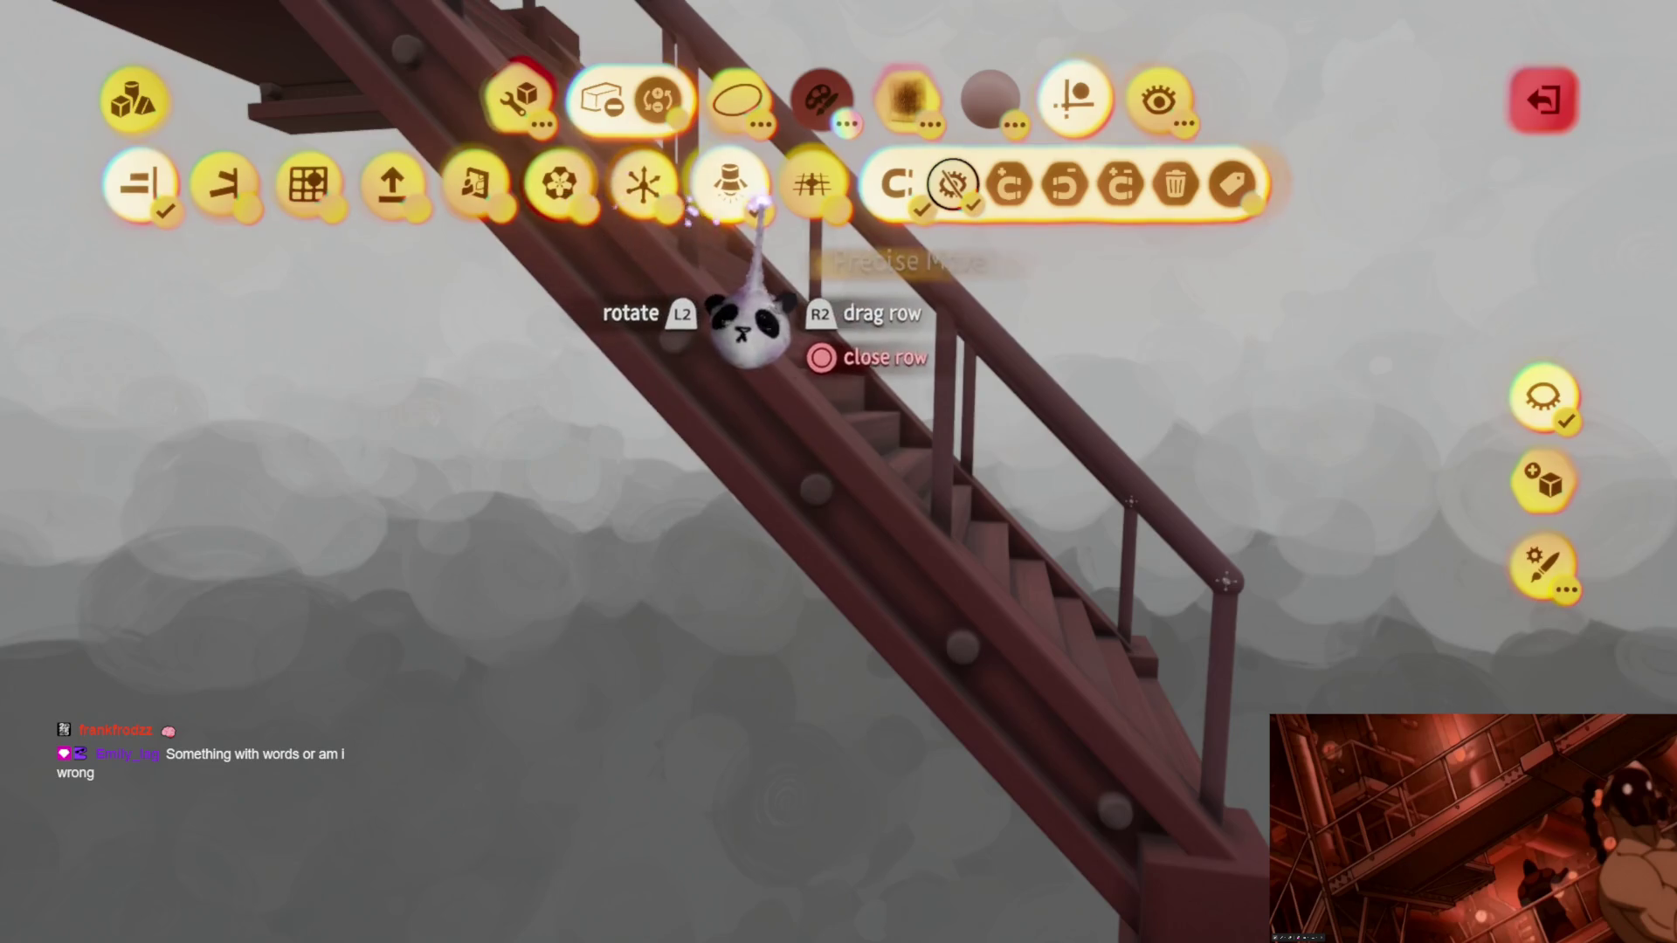
# Step: Turn on a Clipped Mirror guide and check the staircase sits inside the mirror box
pyautogui.click(474, 185)
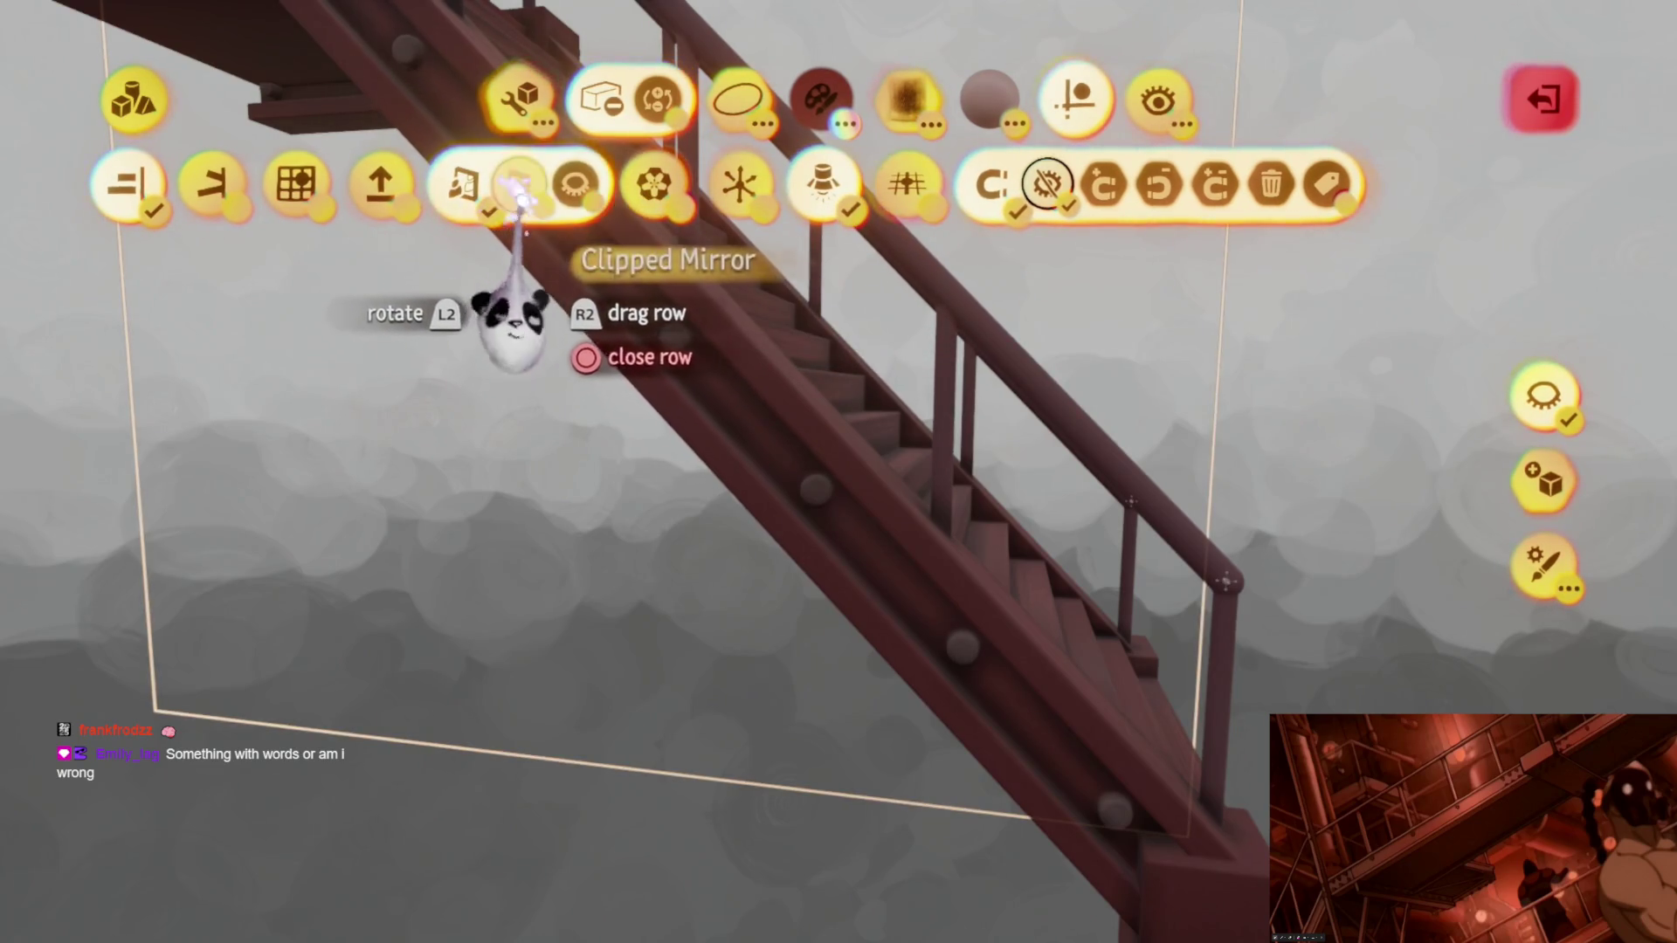
pyautogui.press('Escape')
pyautogui.moveTo(997, 767)
pyautogui.mouseDown(button='middle')
pyautogui.moveTo(851, 604)
pyautogui.moveTo(797, 506)
pyautogui.mouseUp(button='middle')
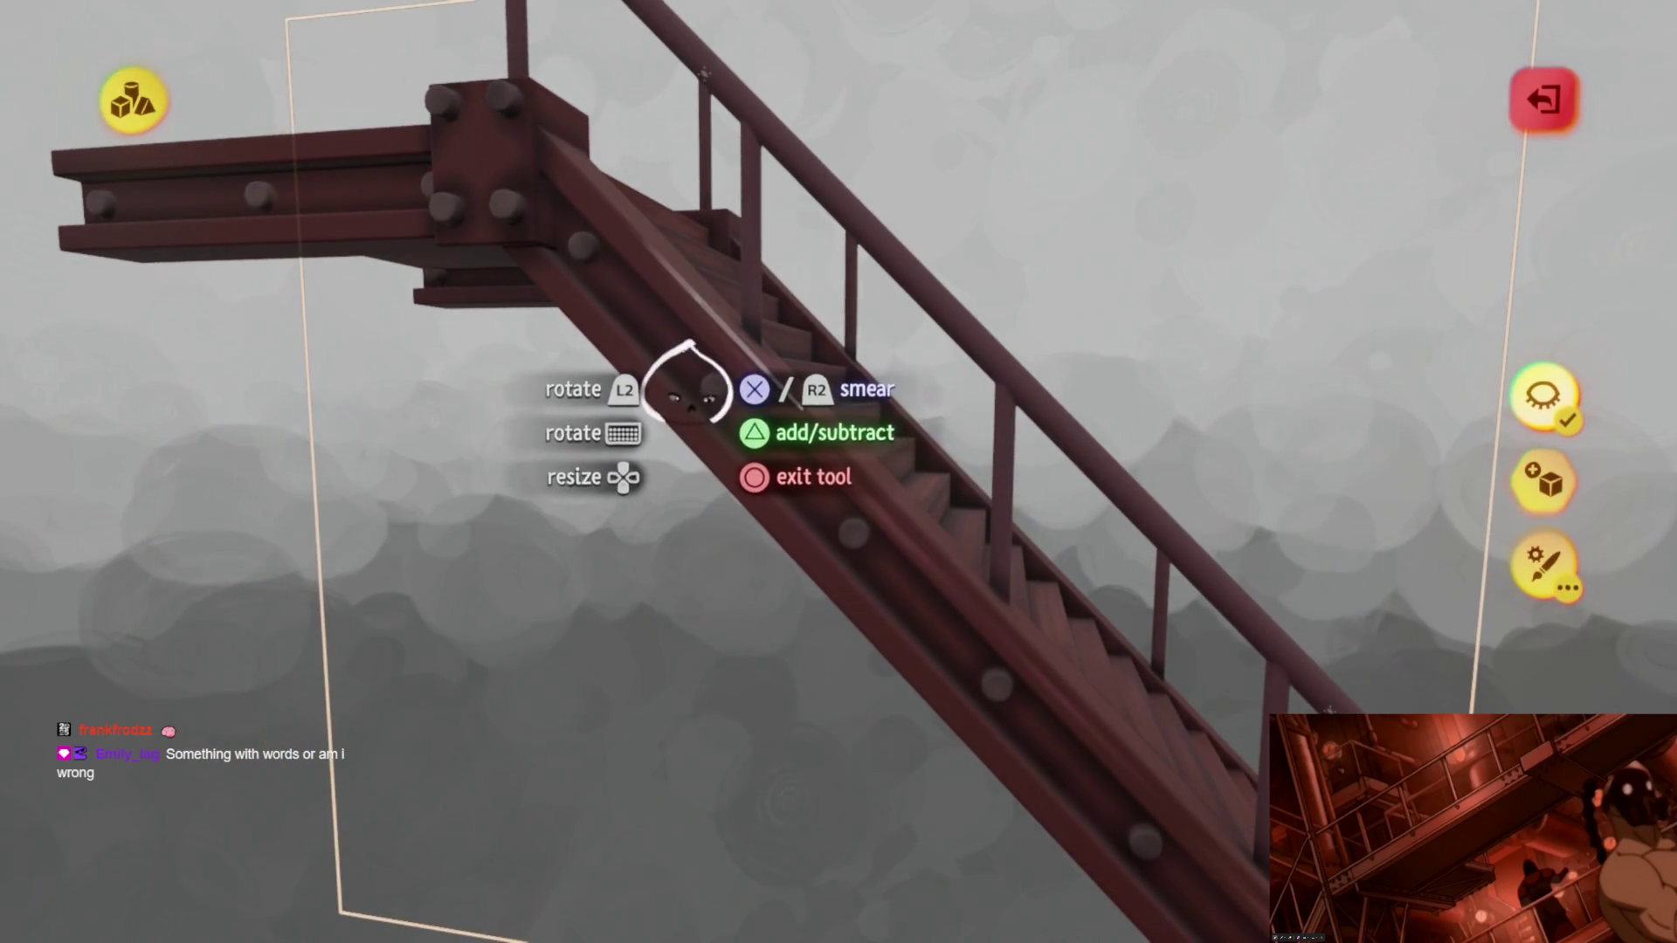
pyautogui.moveTo(656, 373); pyautogui.dragTo(648, 407, button='middle')
pyautogui.moveTo(767, 498)
pyautogui.mouseDown(button='middle')
pyautogui.moveTo(742, 441)
pyautogui.moveTo(839, 529)
pyautogui.mouseUp(button='middle')
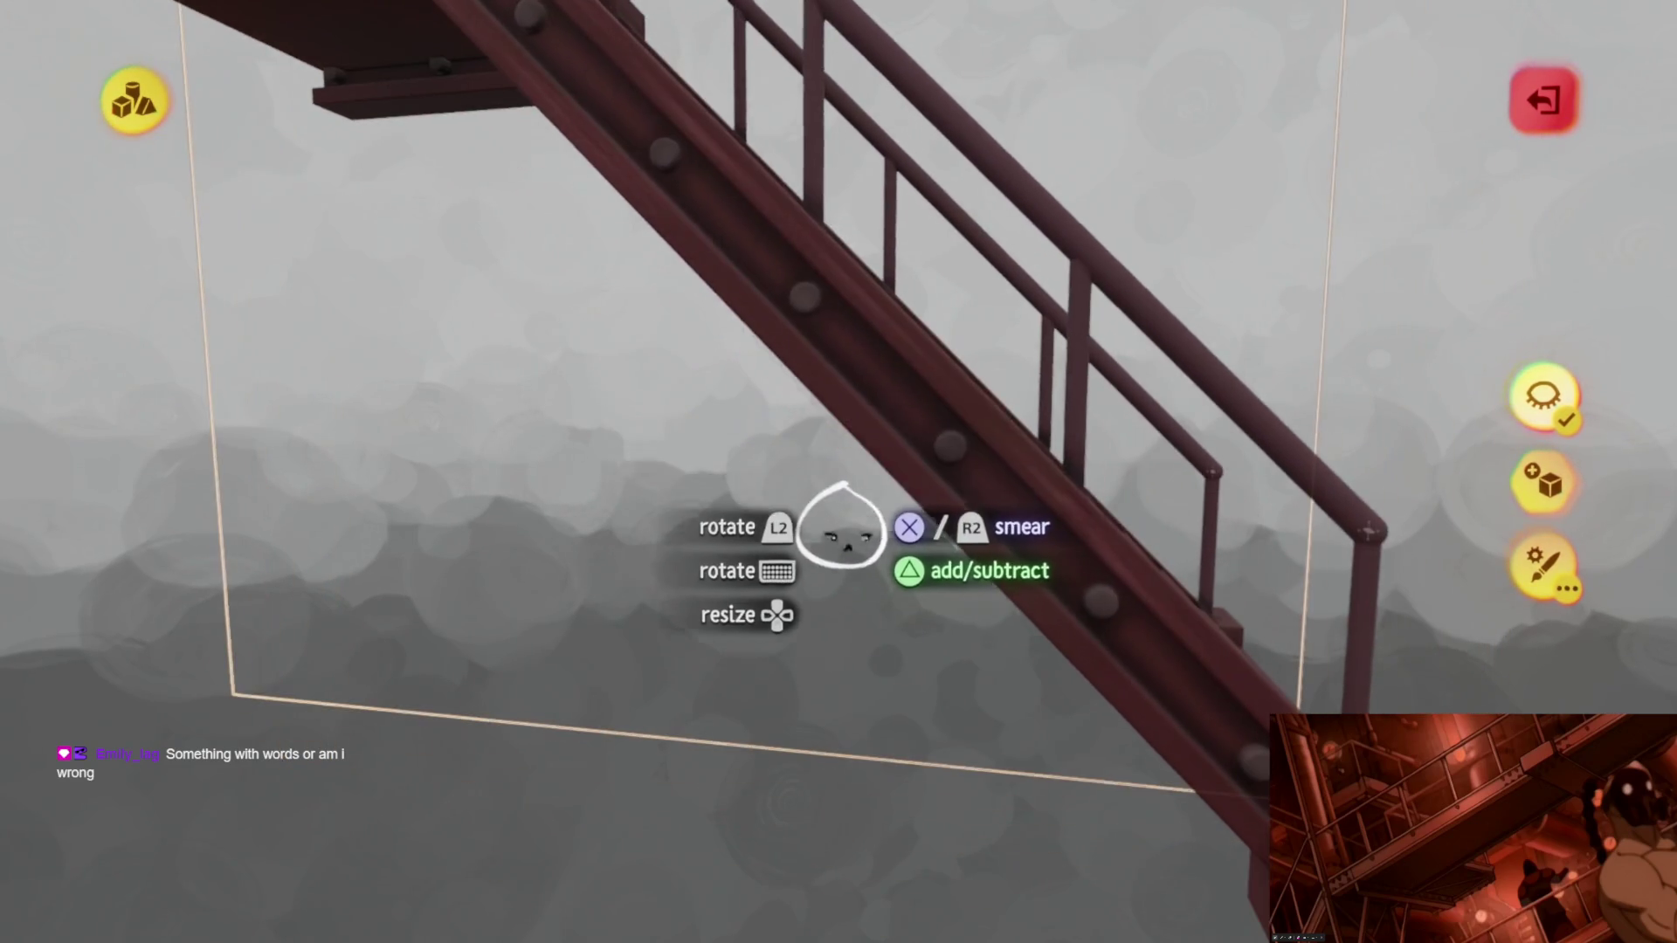
pyautogui.moveTo(804, 460); pyautogui.dragTo(946, 651, button='middle')
# Step: Inspect the staircase's underside within the guide box and reopen the guide options
pyautogui.moveTo(948, 748)
pyautogui.mouseDown(button='middle')
pyautogui.moveTo(948, 606)
pyautogui.moveTo(756, 480)
pyautogui.mouseUp(button='middle')
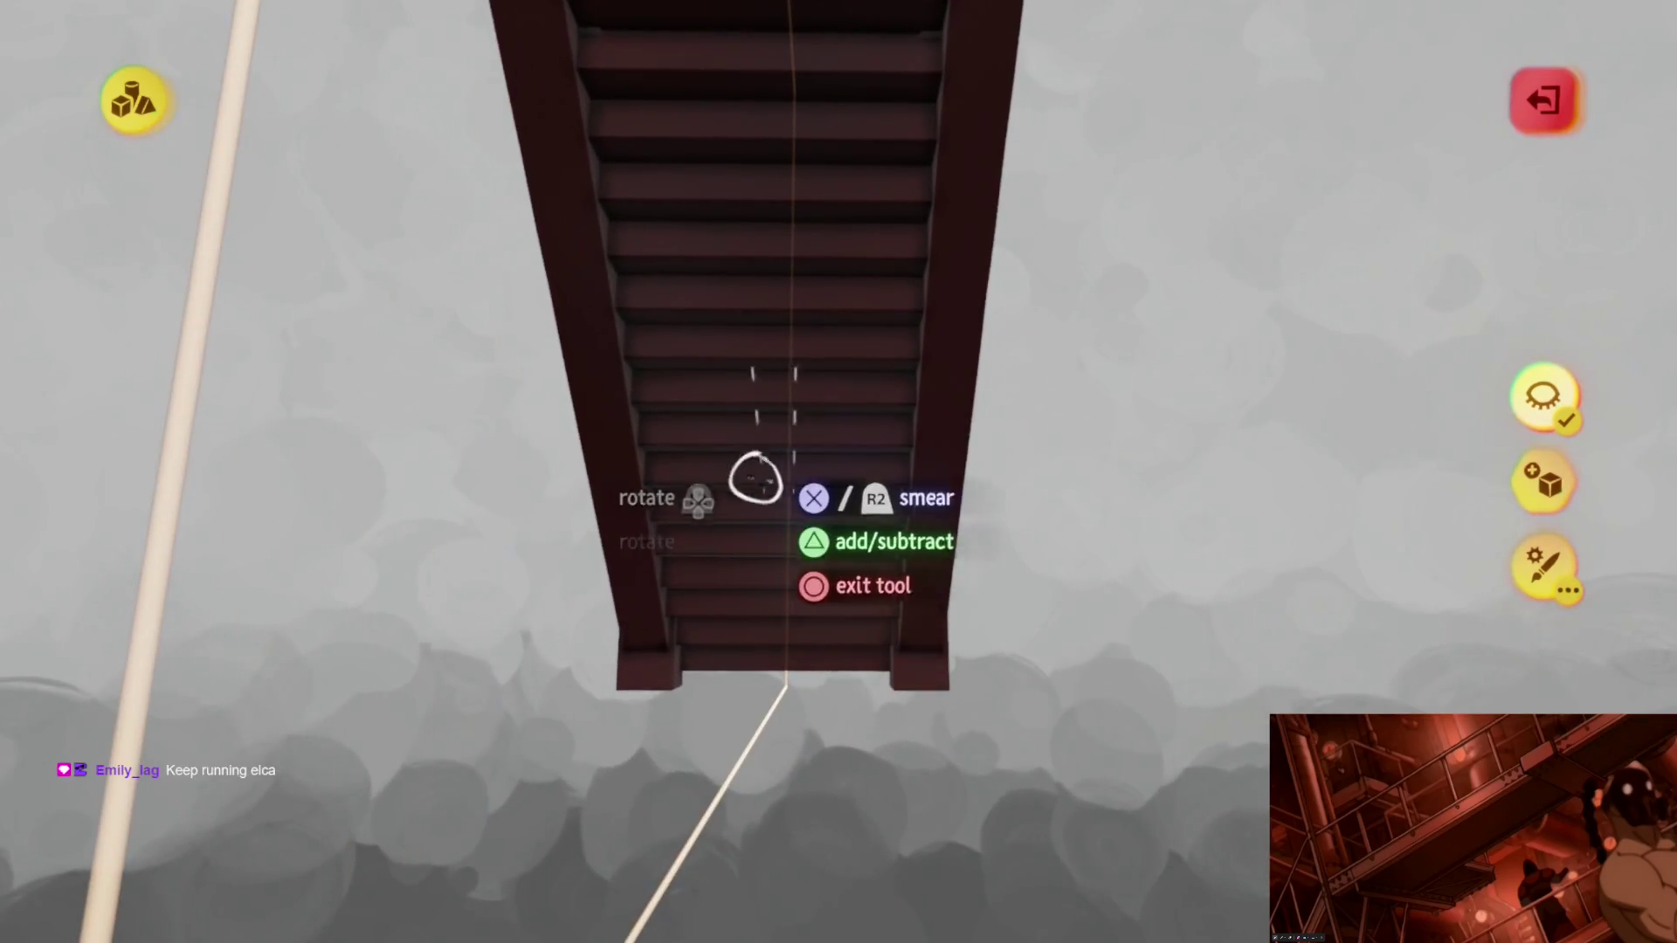
pyautogui.moveTo(837, 532)
pyautogui.mouseDown(button='middle')
pyautogui.moveTo(846, 608)
pyautogui.moveTo(898, 598)
pyautogui.moveTo(874, 589)
pyautogui.moveTo(884, 573)
pyautogui.moveTo(870, 603)
pyautogui.mouseUp(button='middle')
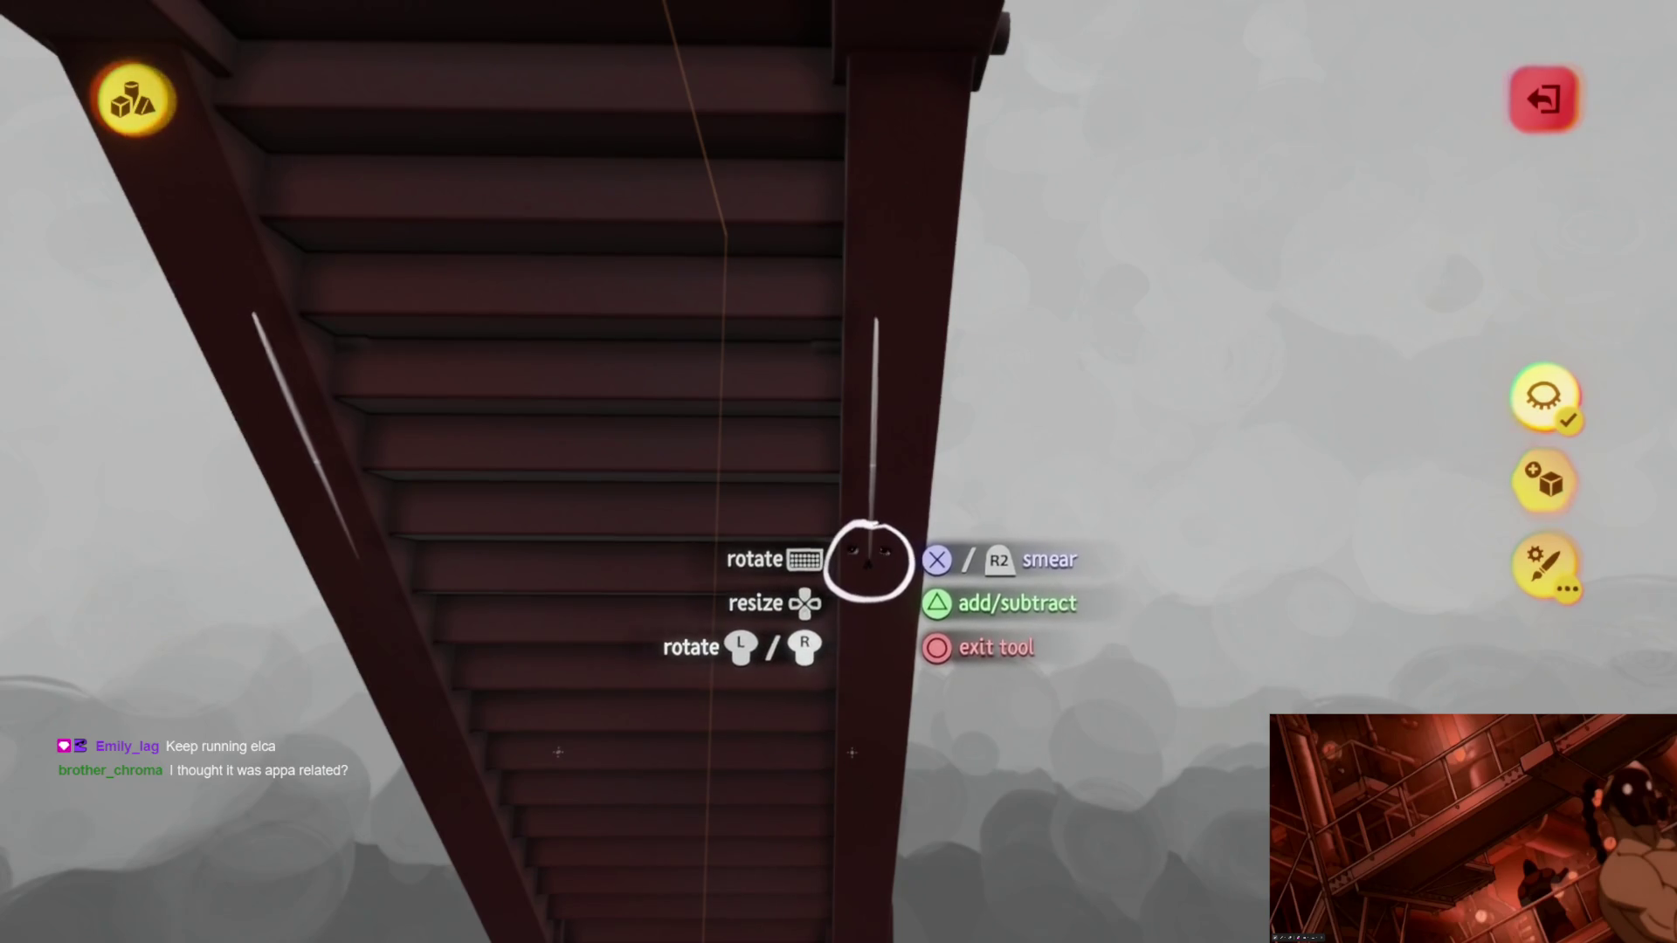
pyautogui.moveTo(872, 553)
pyautogui.mouseDown(button='middle')
pyautogui.moveTo(869, 449)
pyautogui.moveTo(837, 416)
pyautogui.moveTo(856, 589)
pyautogui.moveTo(836, 693)
pyautogui.mouseUp(button='middle')
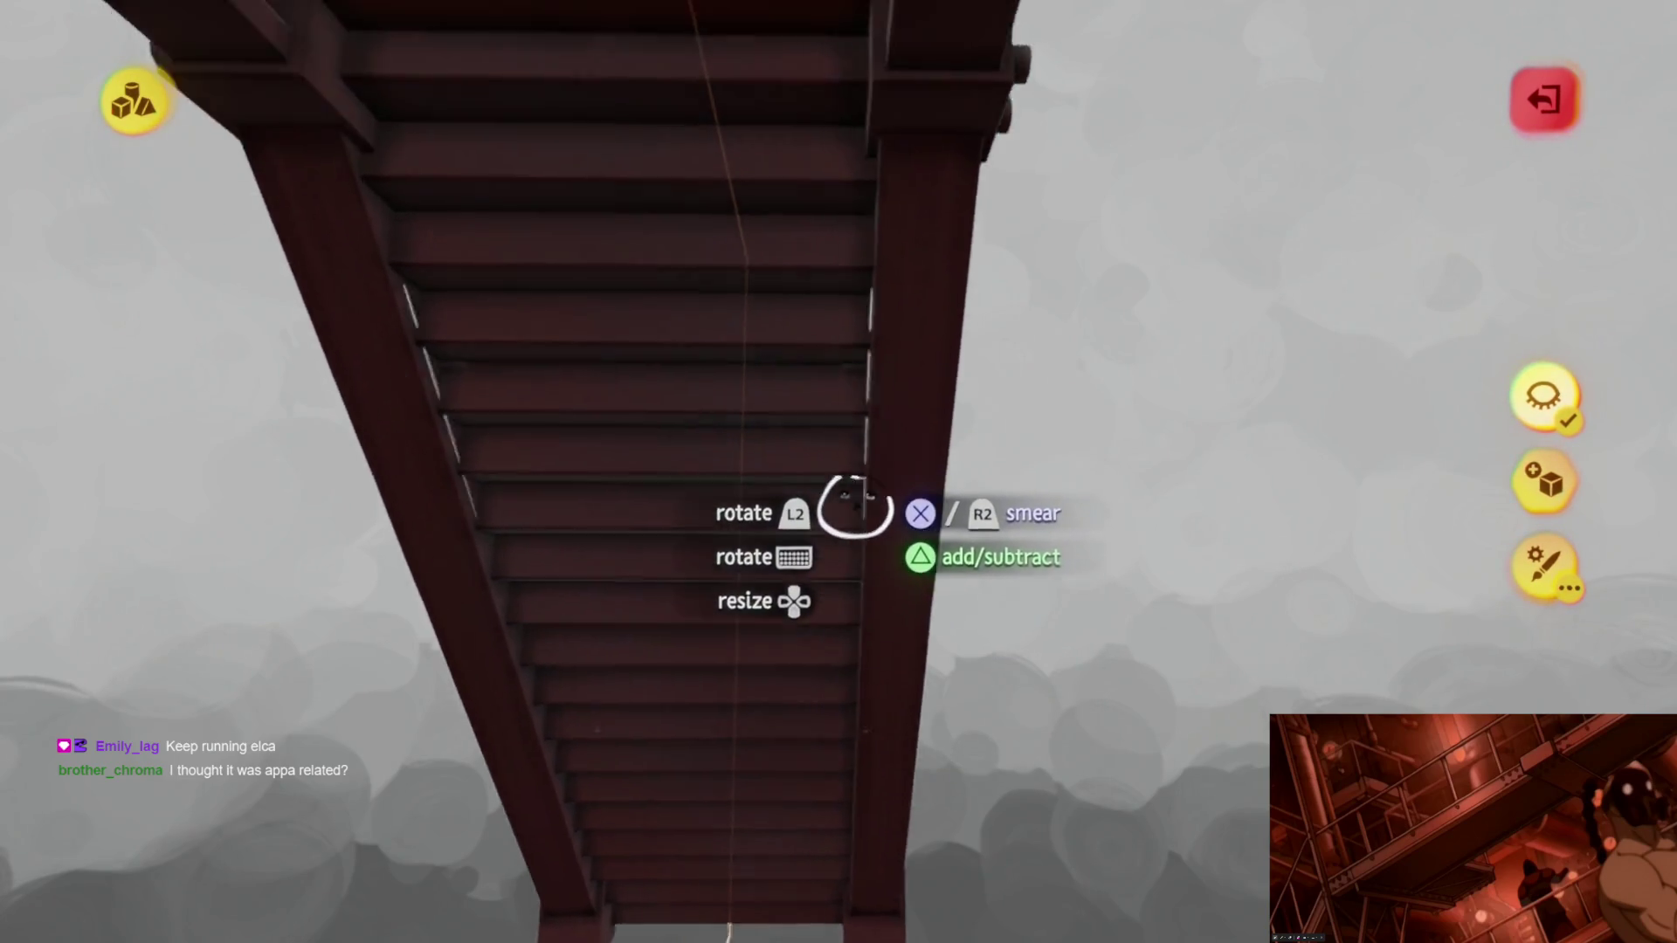
pyautogui.press('Escape')
pyautogui.moveTo(852, 411)
pyautogui.mouseDown(button='middle')
pyautogui.moveTo(525, 368)
pyautogui.moveTo(537, 295)
pyautogui.mouseUp(button='middle')
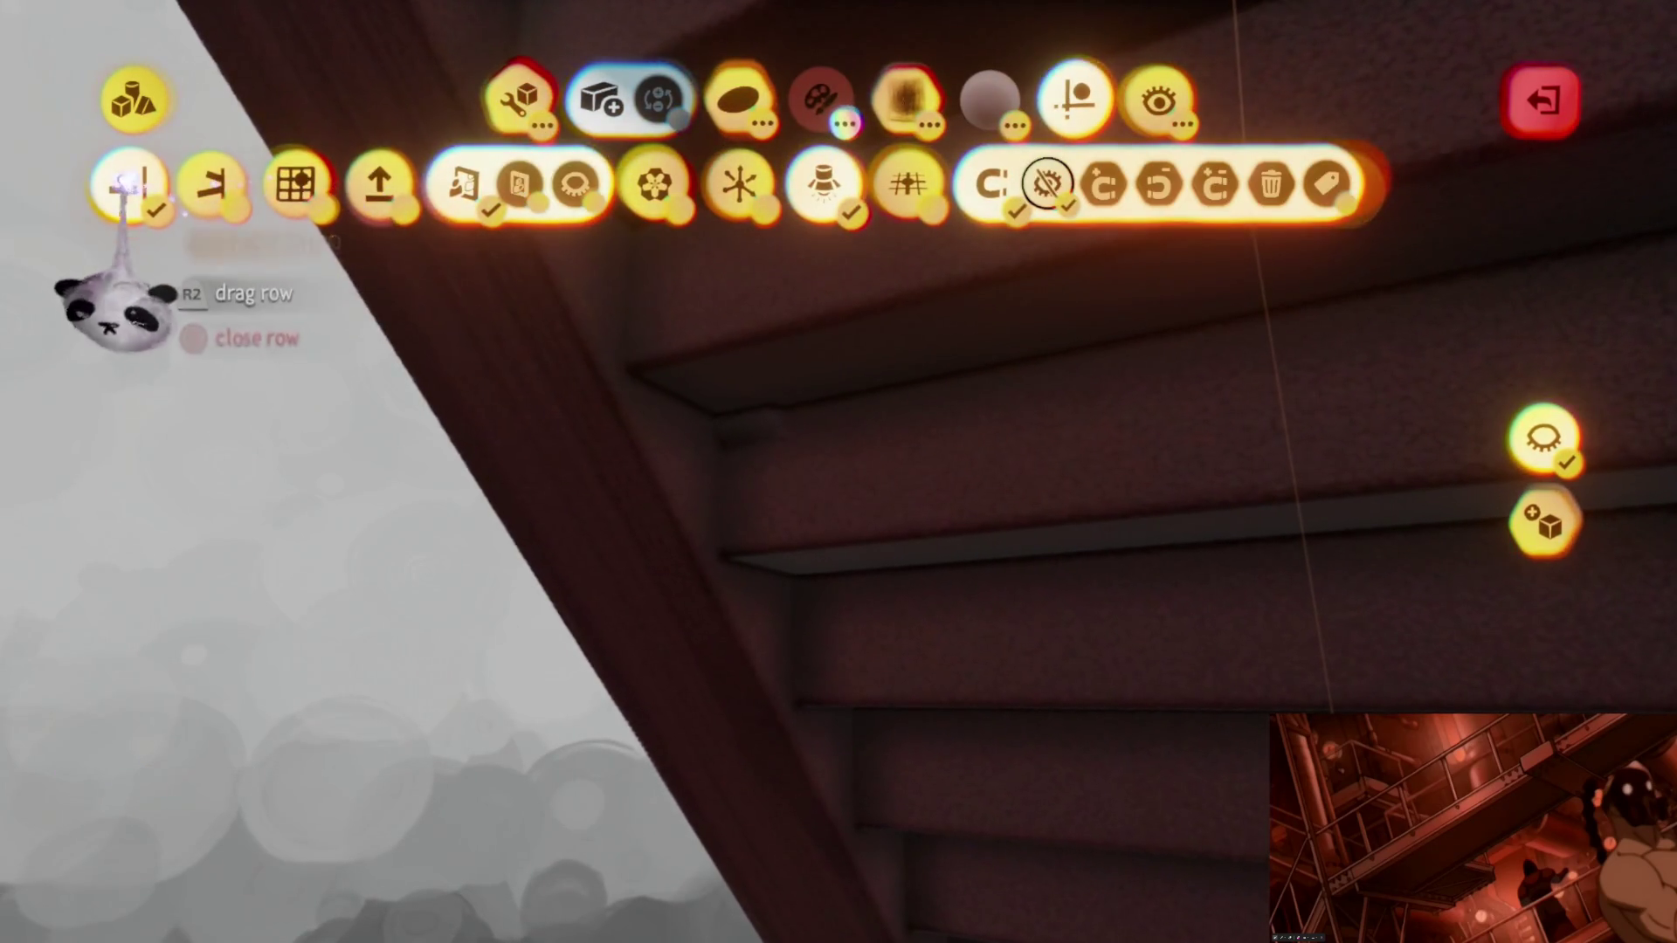
pyautogui.moveTo(760, 417)
pyautogui.mouseDown(button='middle')
pyautogui.moveTo(721, 432)
pyautogui.moveTo(857, 604)
pyautogui.moveTo(865, 649)
pyautogui.moveTo(853, 584)
pyautogui.mouseUp(button='middle')
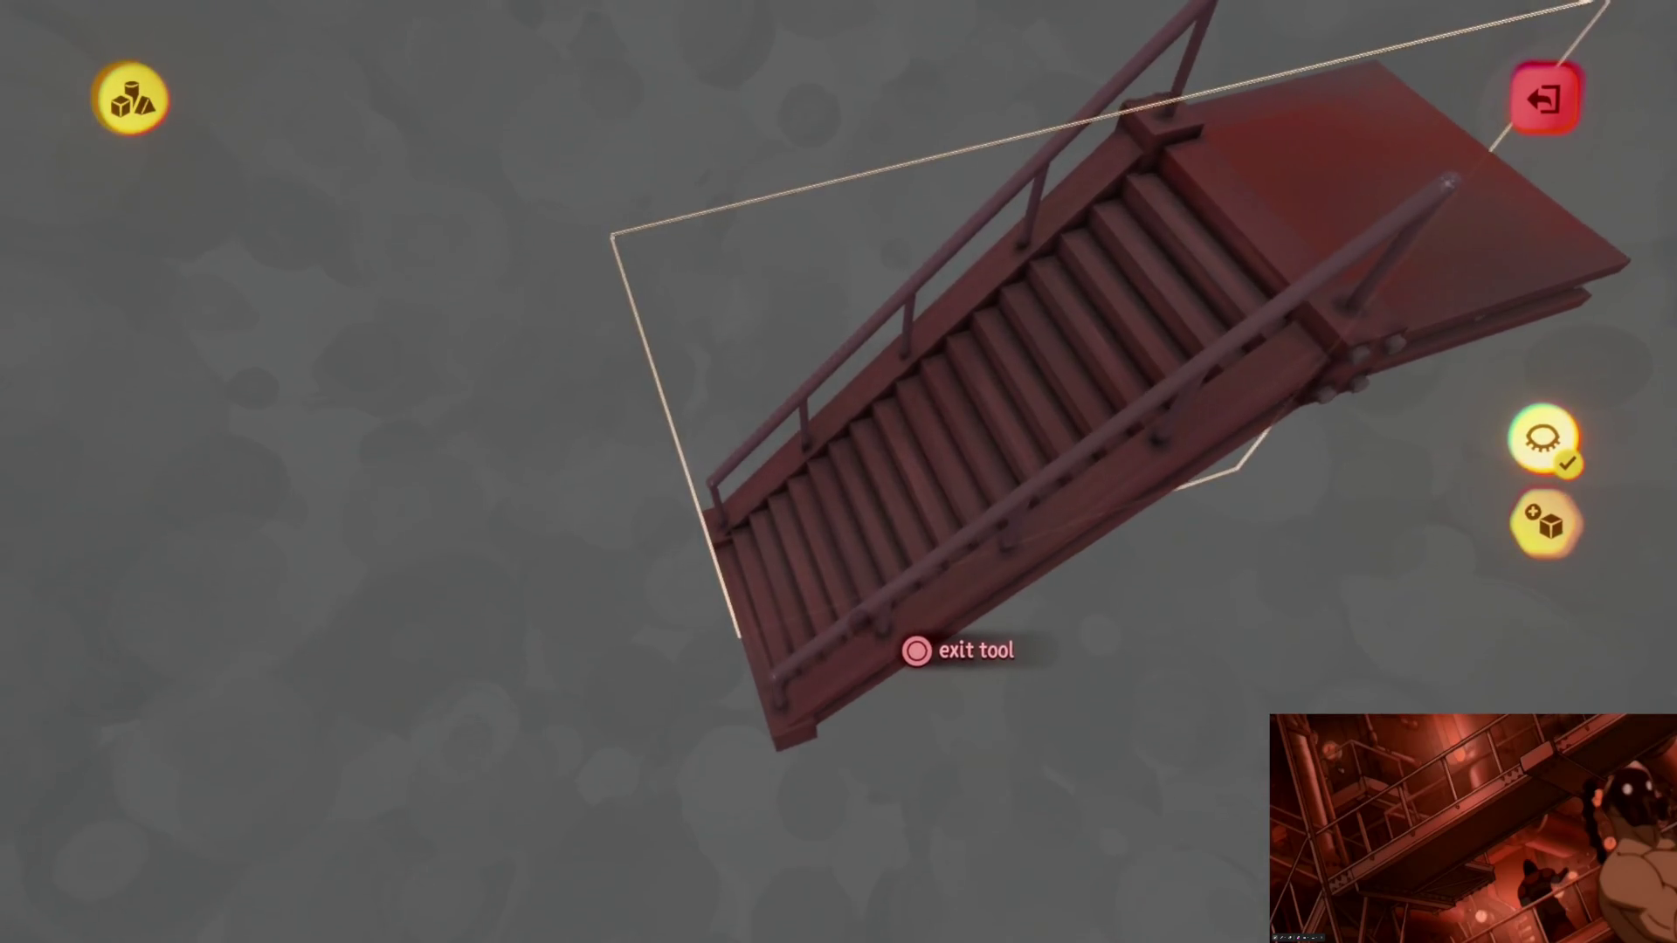
# Step: Exit sculpting and run the Reduce Detail tool over the staircase
pyautogui.press('Escape')
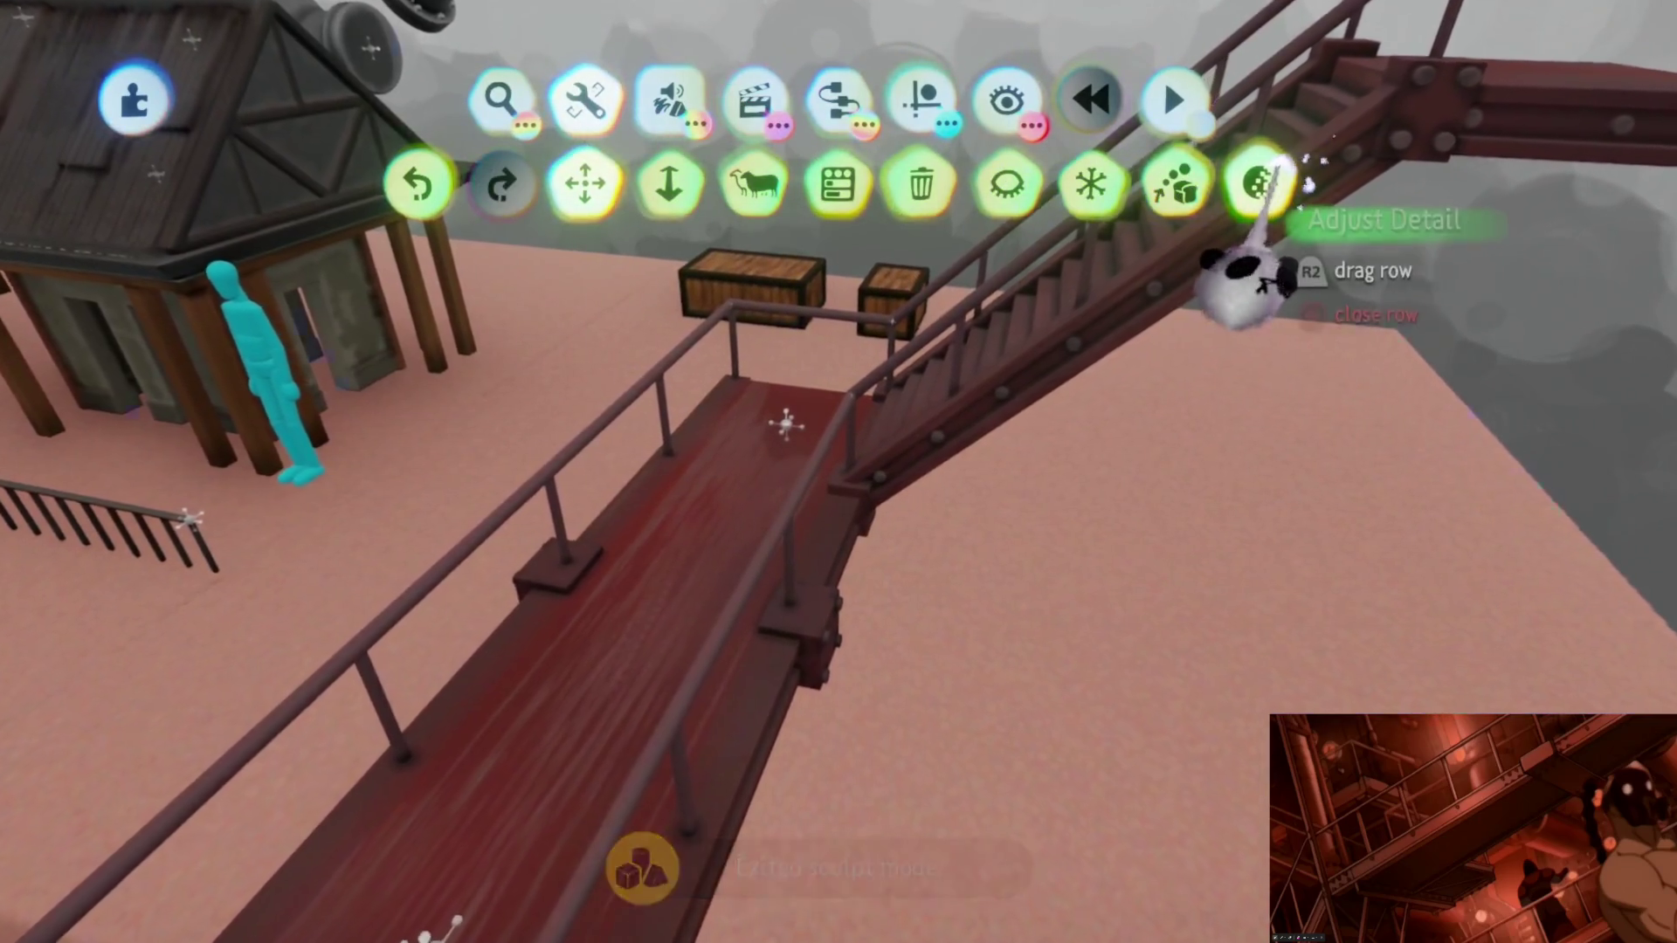
pyautogui.click(1258, 184)
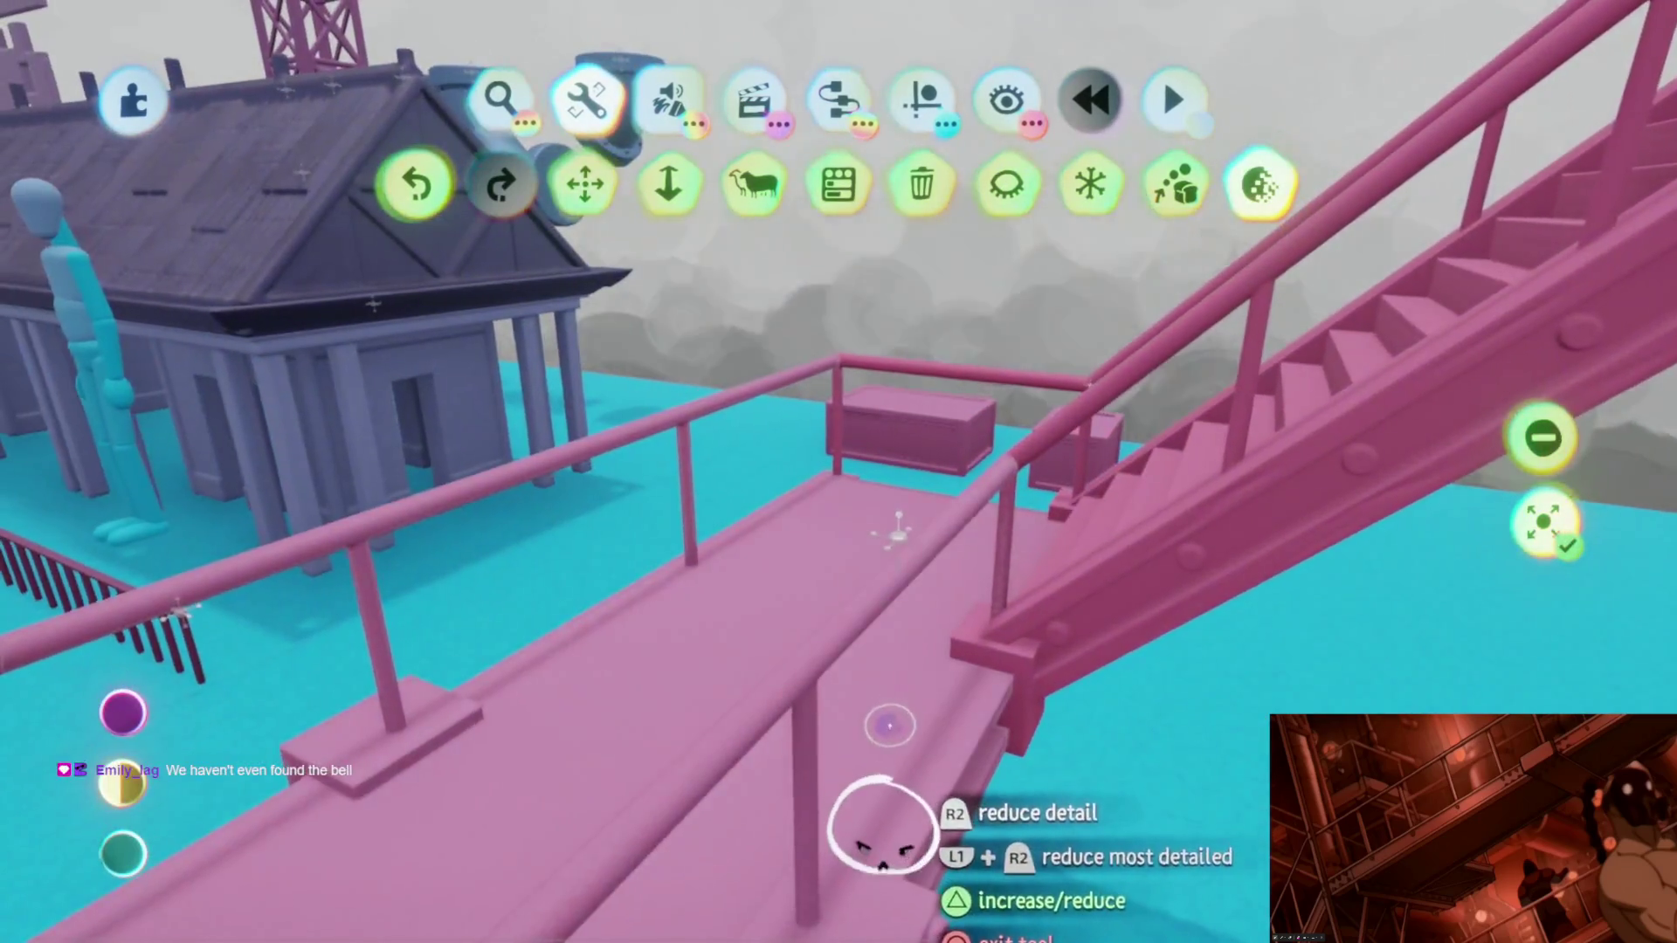
pyautogui.moveTo(882, 826)
pyautogui.mouseDown(button='middle')
pyautogui.moveTo(877, 747)
pyautogui.moveTo(852, 688)
pyautogui.moveTo(917, 688)
pyautogui.mouseUp(button='middle')
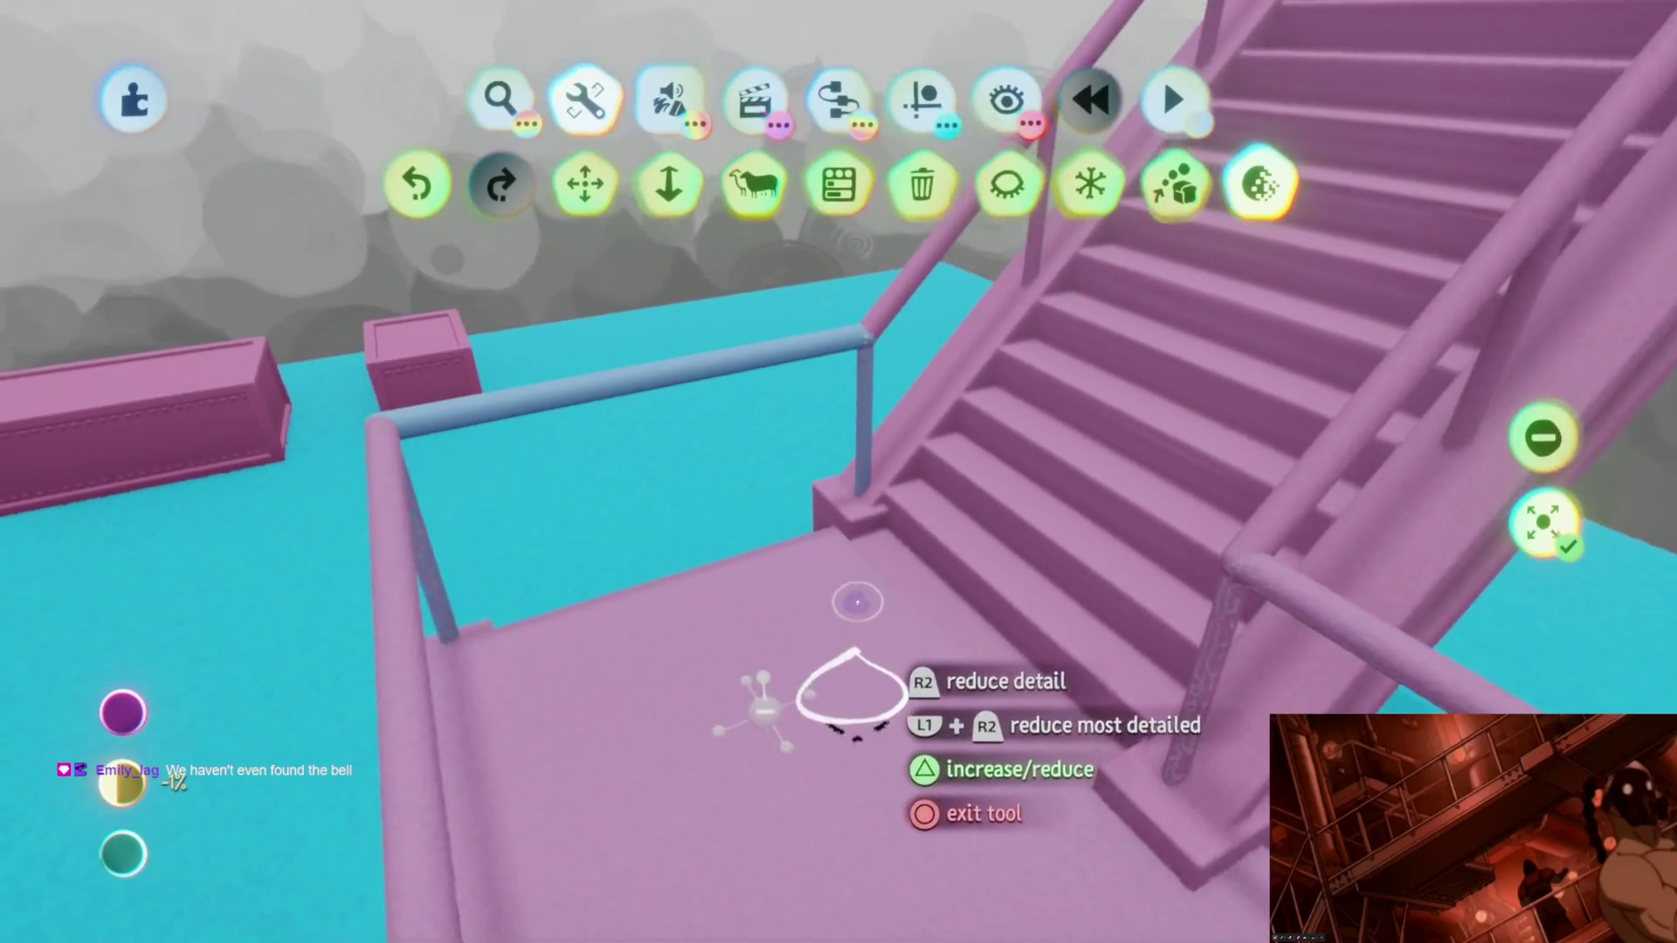
pyautogui.moveTo(857, 602)
pyautogui.mouseDown(button='middle')
pyautogui.moveTo(751, 430)
pyautogui.moveTo(824, 512)
pyautogui.mouseUp(button='middle')
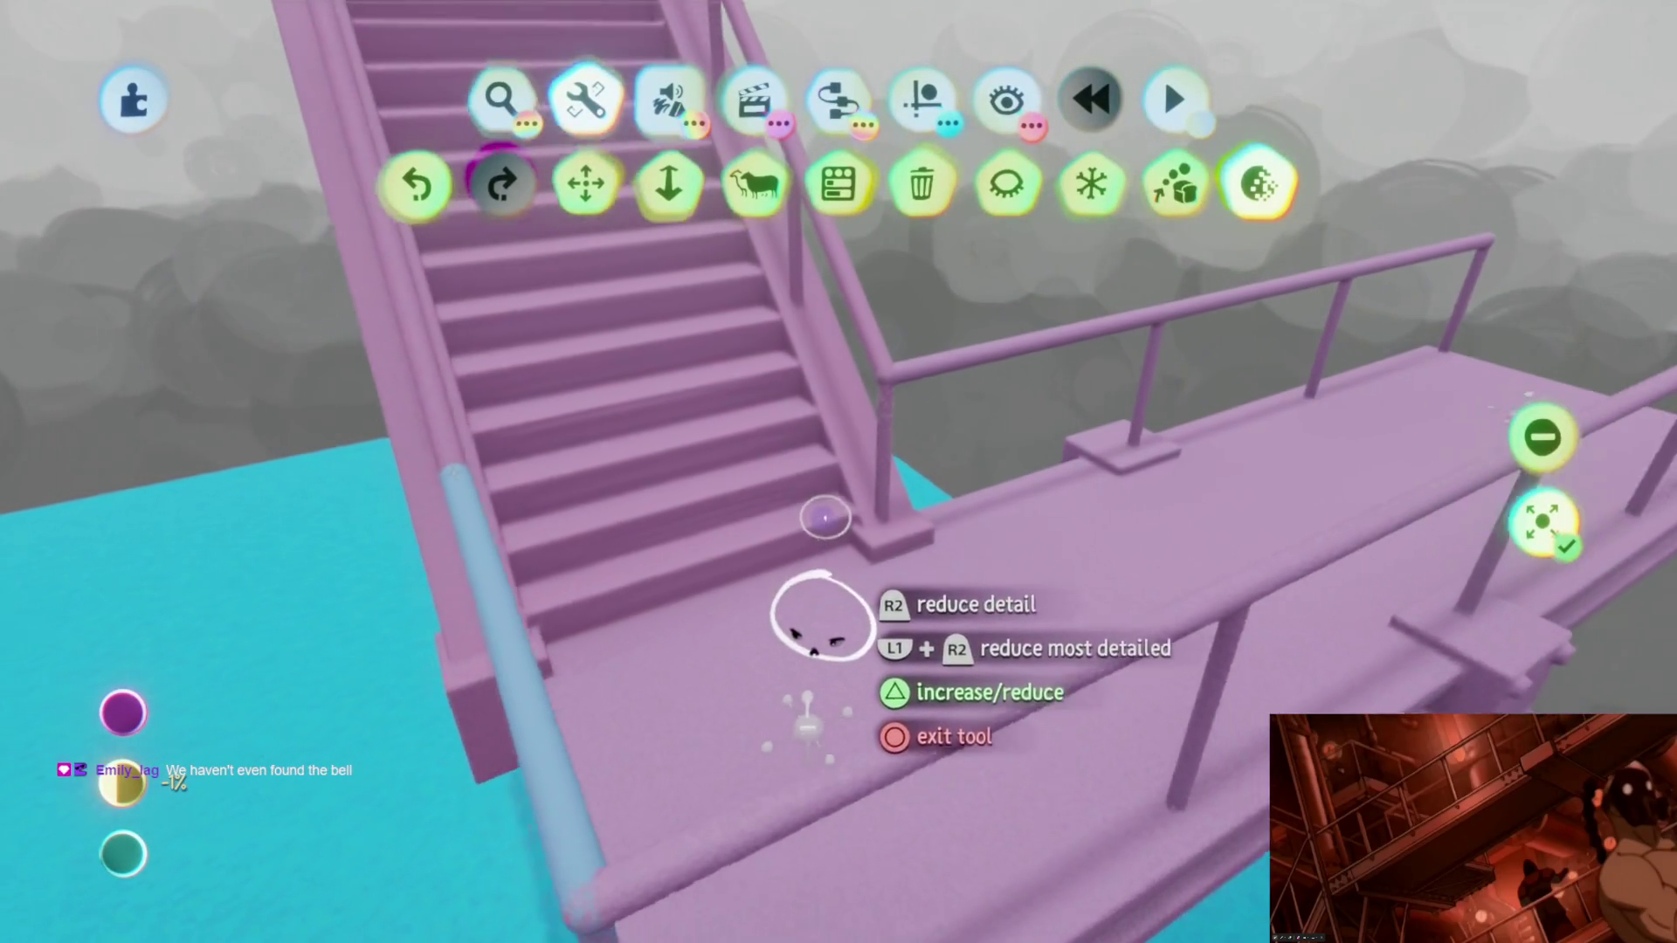
pyautogui.press('Escape')
pyautogui.press('Escape')
# Step: Tweak the staircase railing and lower its first Outer Properties slider to 0%
pyautogui.moveTo(827, 607); pyautogui.dragTo(722, 535, button='middle')
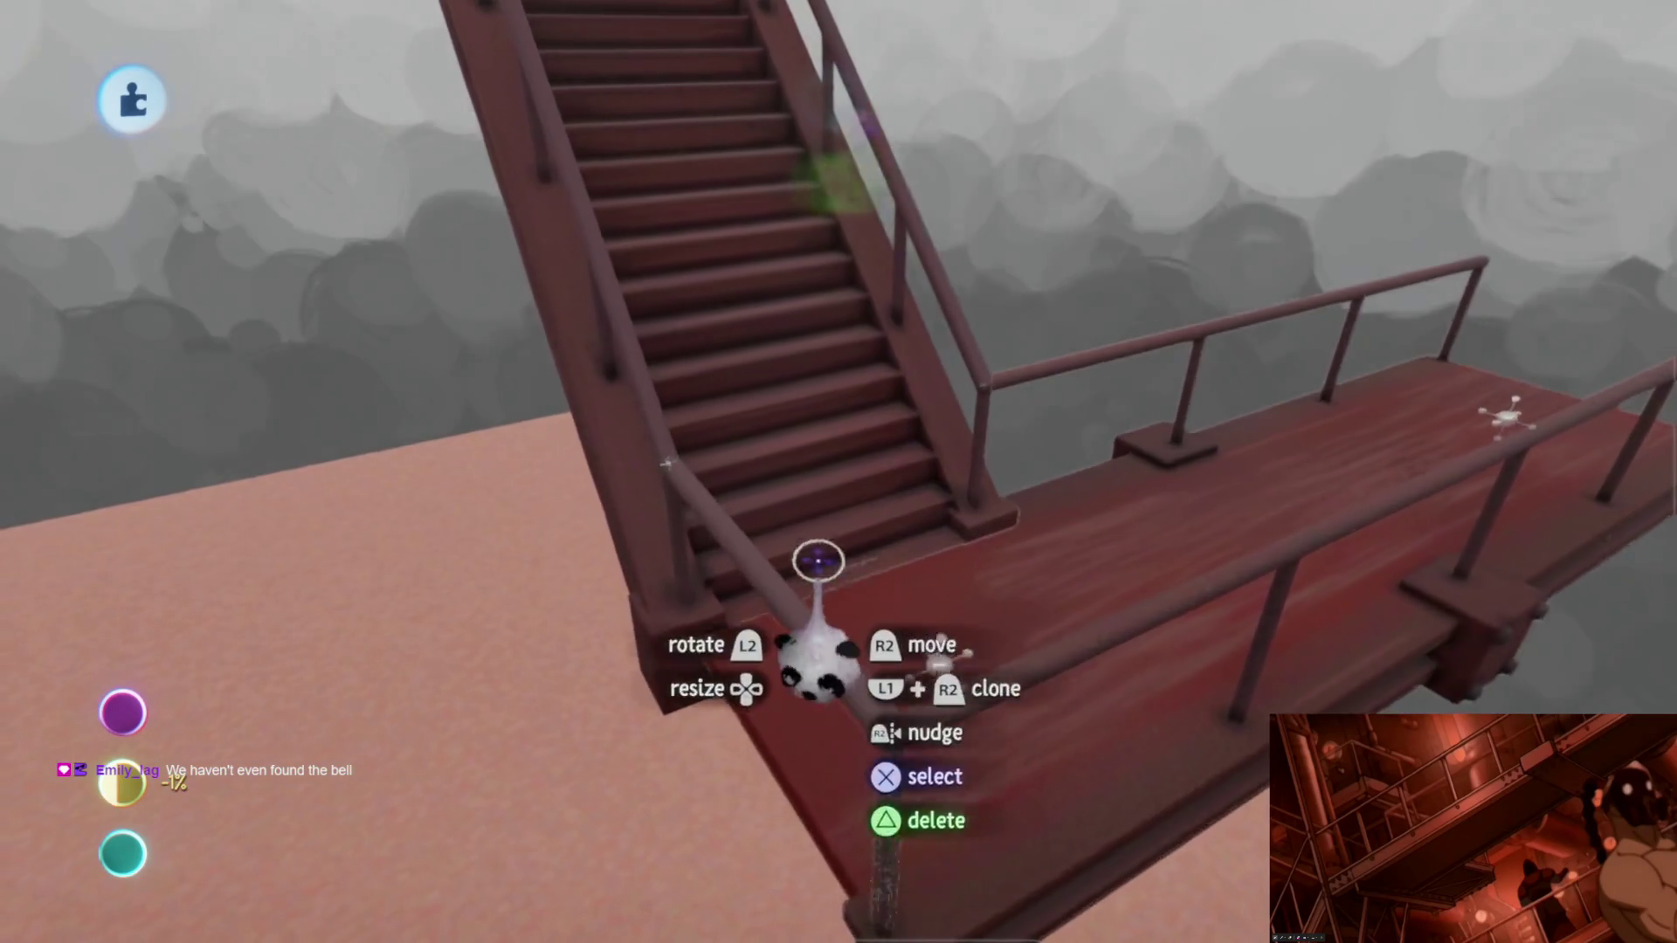
pyautogui.moveTo(980, 639); pyautogui.dragTo(1010, 643, button='middle')
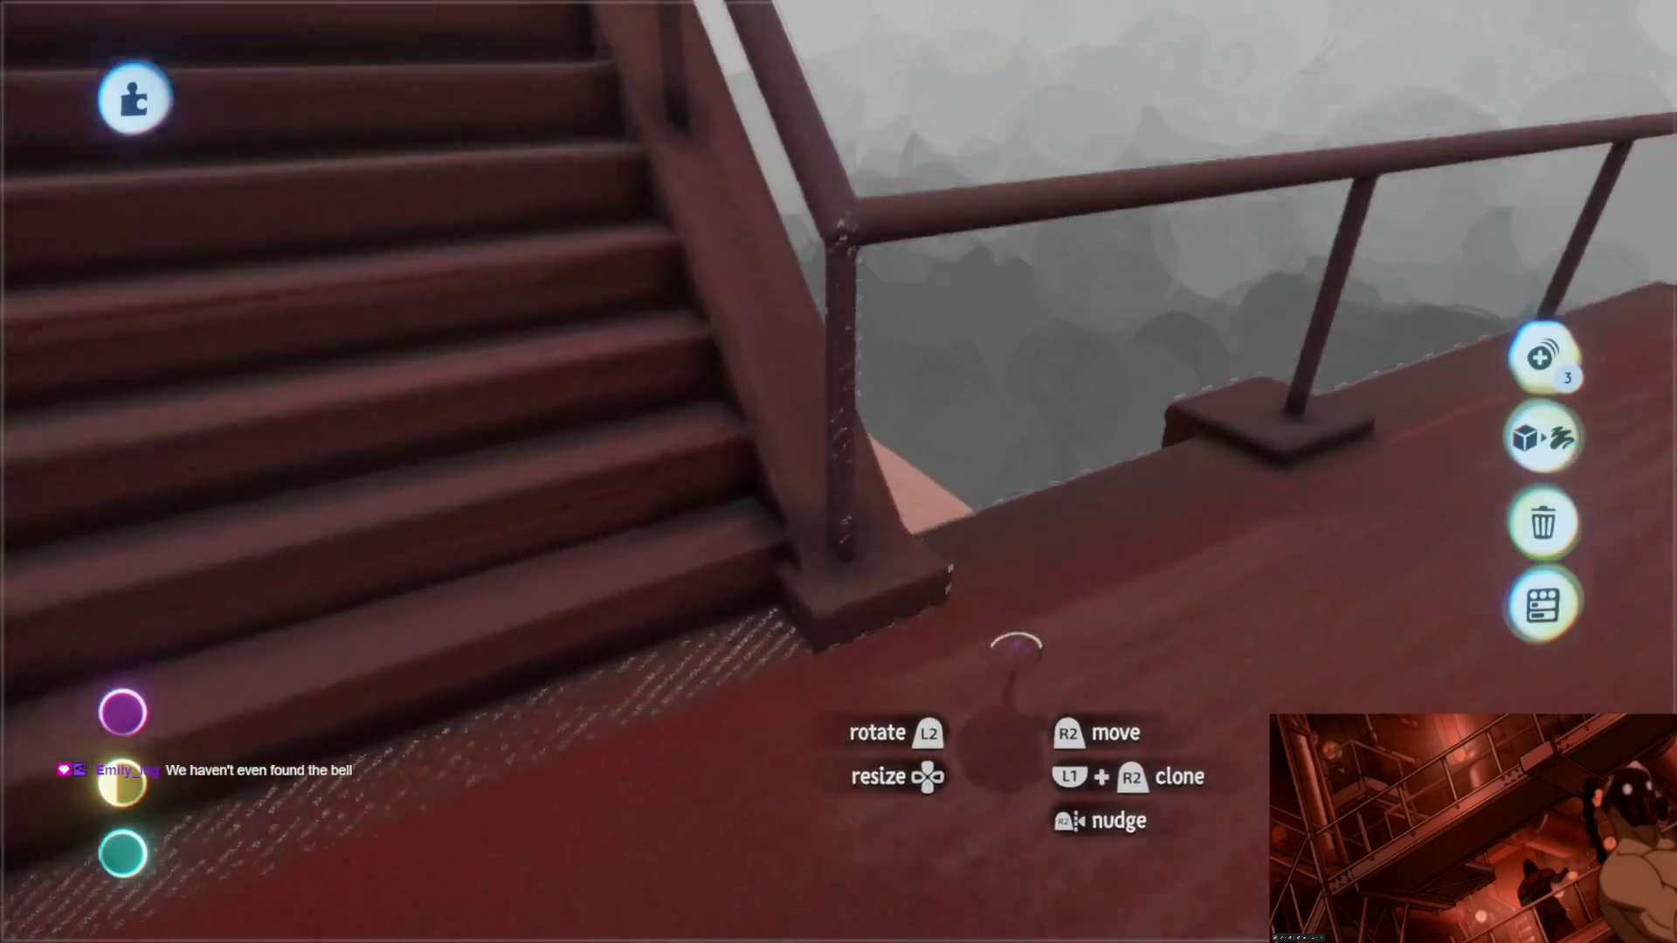
pyautogui.click(1020, 722)
pyautogui.moveTo(829, 495); pyautogui.dragTo(774, 377, button='middle')
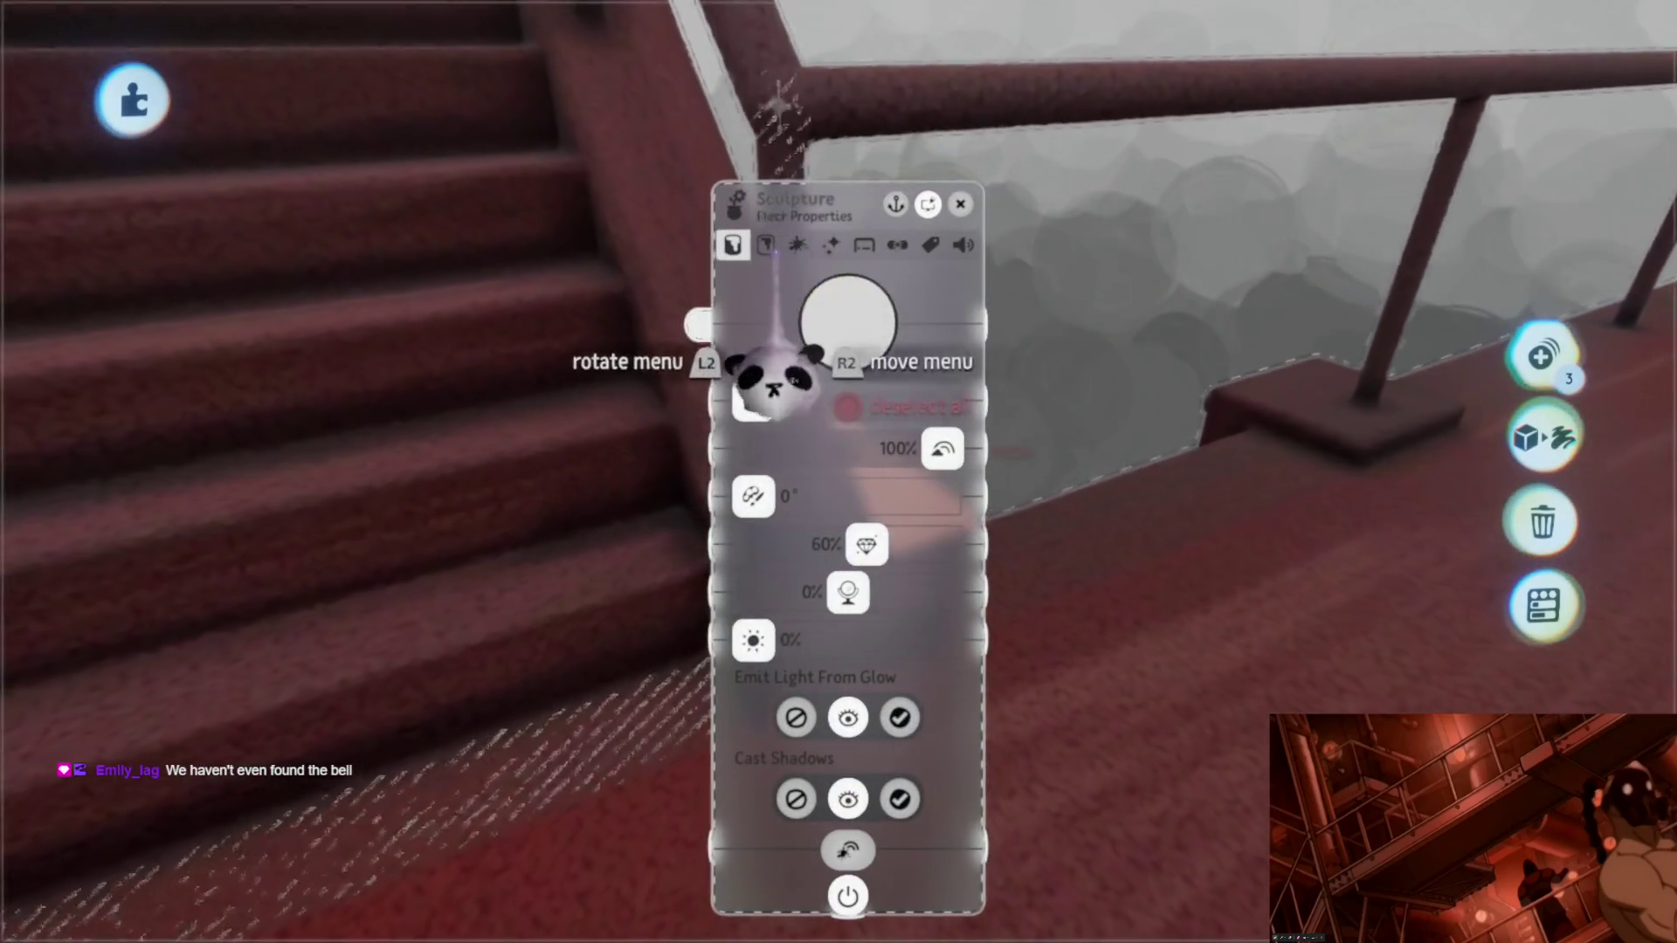
pyautogui.moveTo(859, 530); pyautogui.dragTo(714, 517)
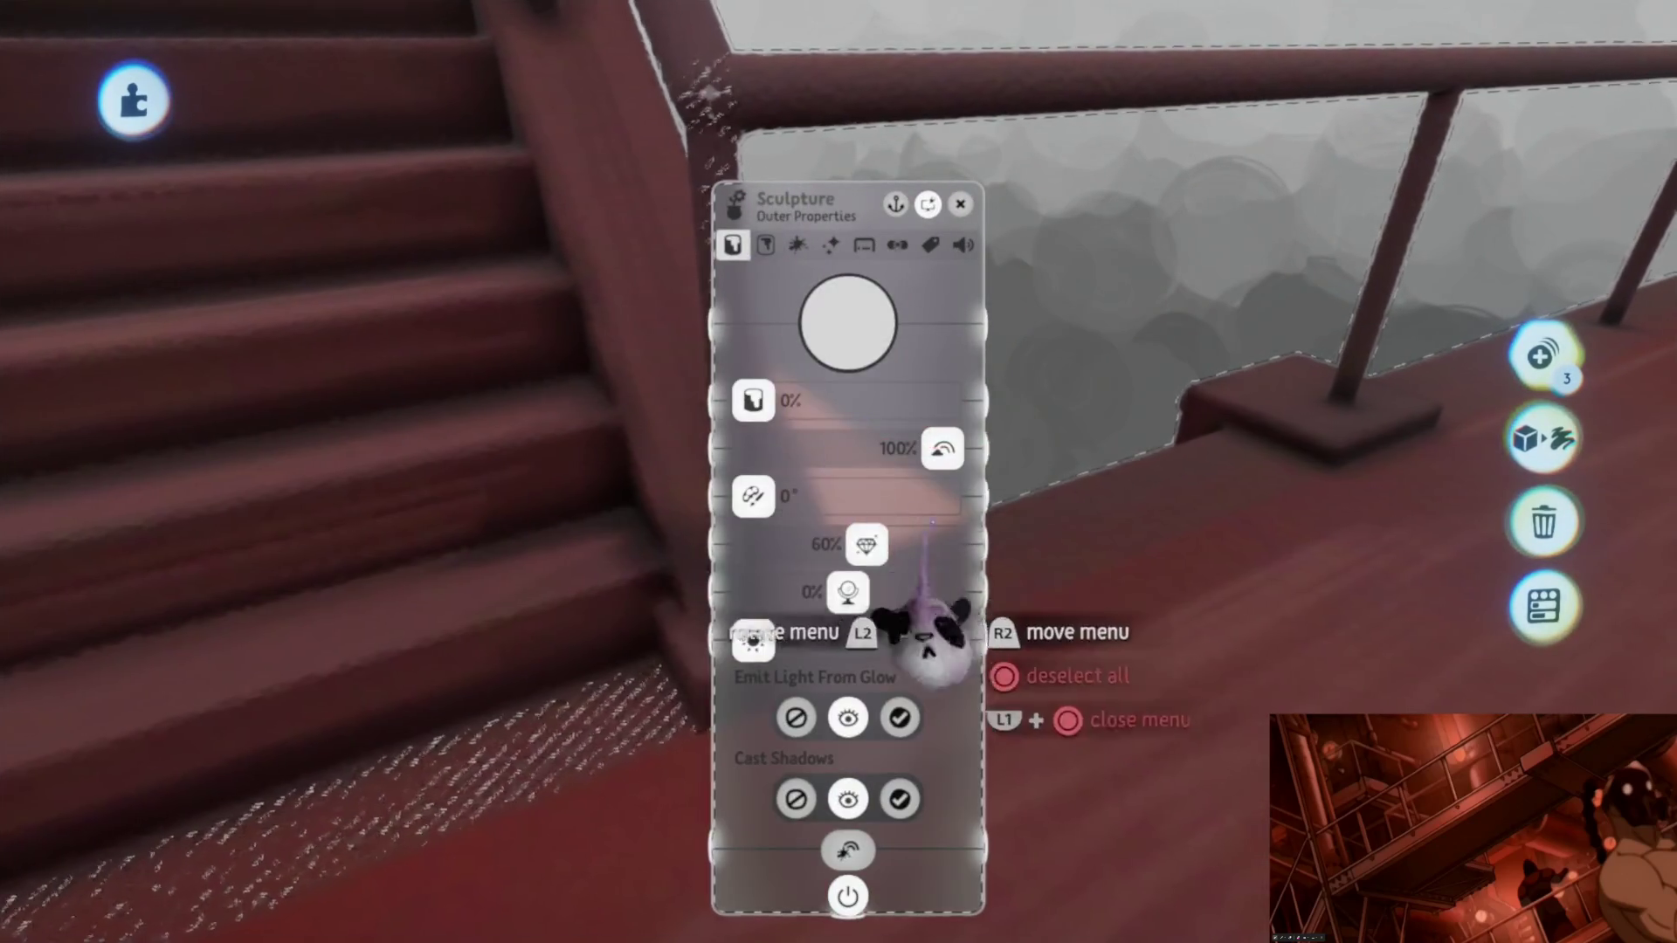
pyautogui.moveTo(851, 597)
pyautogui.mouseDown(button='middle')
pyautogui.moveTo(887, 674)
pyautogui.moveTo(842, 644)
pyautogui.mouseUp(button='middle')
pyautogui.press('Escape')
# Step: Switch off Studio Lighting in the scene editing options so the scene looks darker
pyautogui.moveTo(841, 583)
pyautogui.mouseDown(button='middle')
pyautogui.moveTo(861, 598)
pyautogui.moveTo(843, 475)
pyautogui.mouseUp(button='middle')
pyautogui.press('Tab')
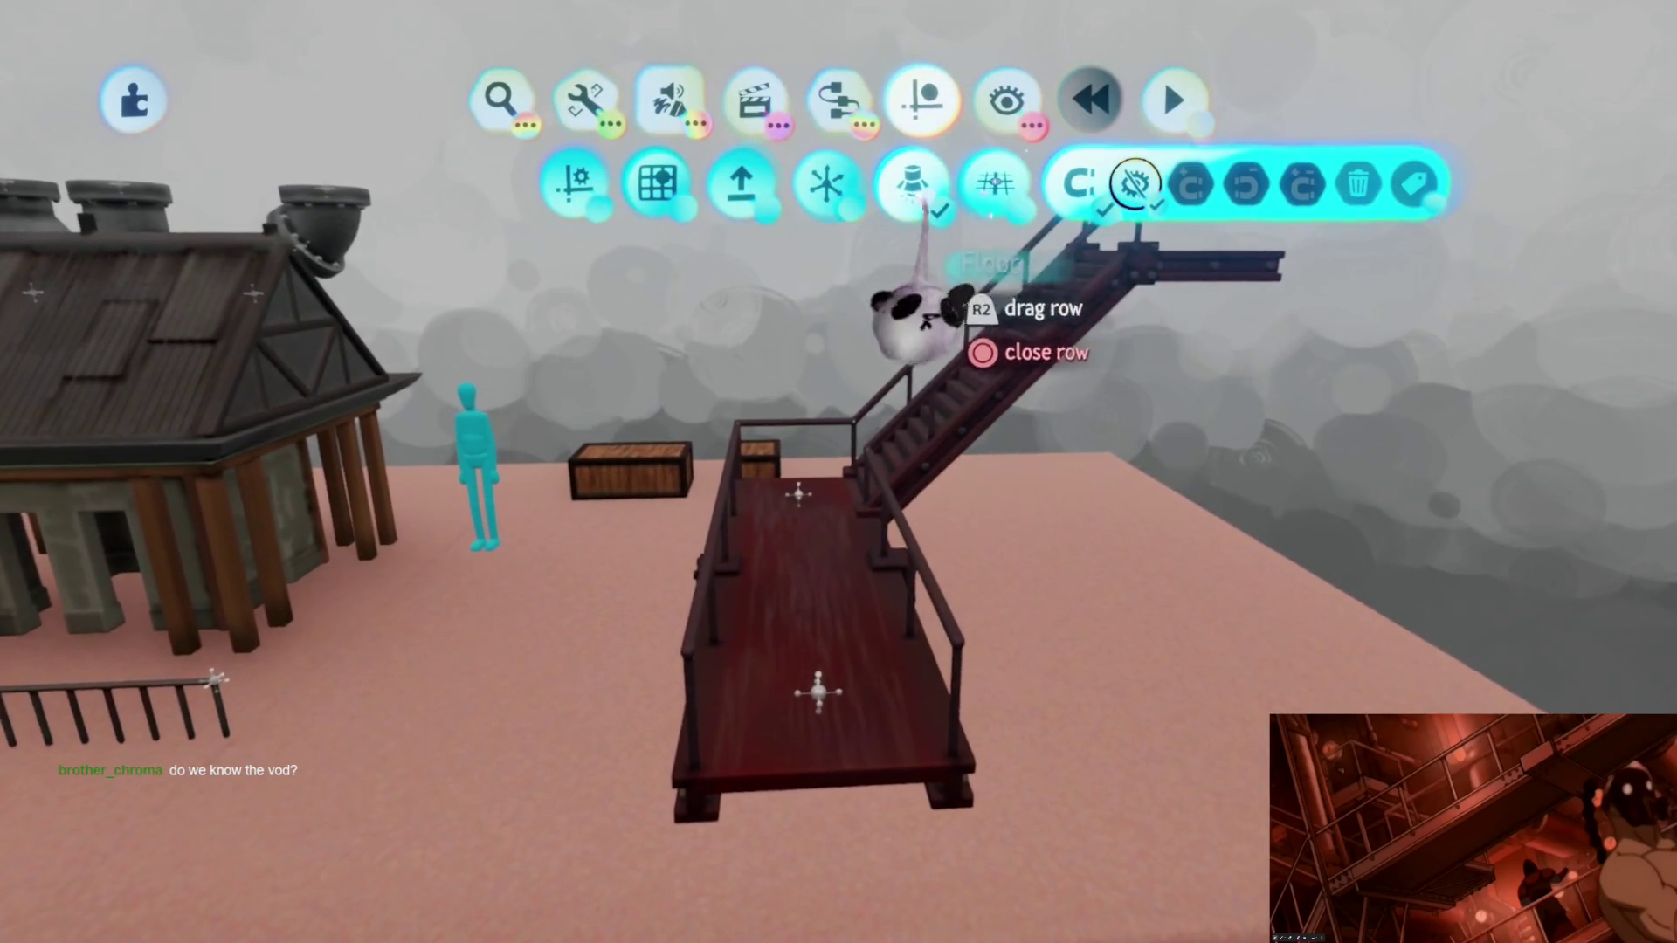
pyautogui.click(1135, 184)
pyautogui.press('Tab')
# Step: Review the staircase's surface properties from several angles, then close them
pyautogui.moveTo(824, 722)
pyautogui.mouseDown(button='middle')
pyautogui.moveTo(835, 507)
pyautogui.moveTo(819, 585)
pyautogui.moveTo(912, 565)
pyautogui.mouseUp(button='middle')
pyautogui.moveTo(782, 473)
pyautogui.mouseDown(button='middle')
pyautogui.moveTo(869, 693)
pyautogui.moveTo(1101, 608)
pyautogui.moveTo(1062, 616)
pyautogui.moveTo(655, 436)
pyautogui.mouseUp(button='middle')
pyautogui.click(798, 485)
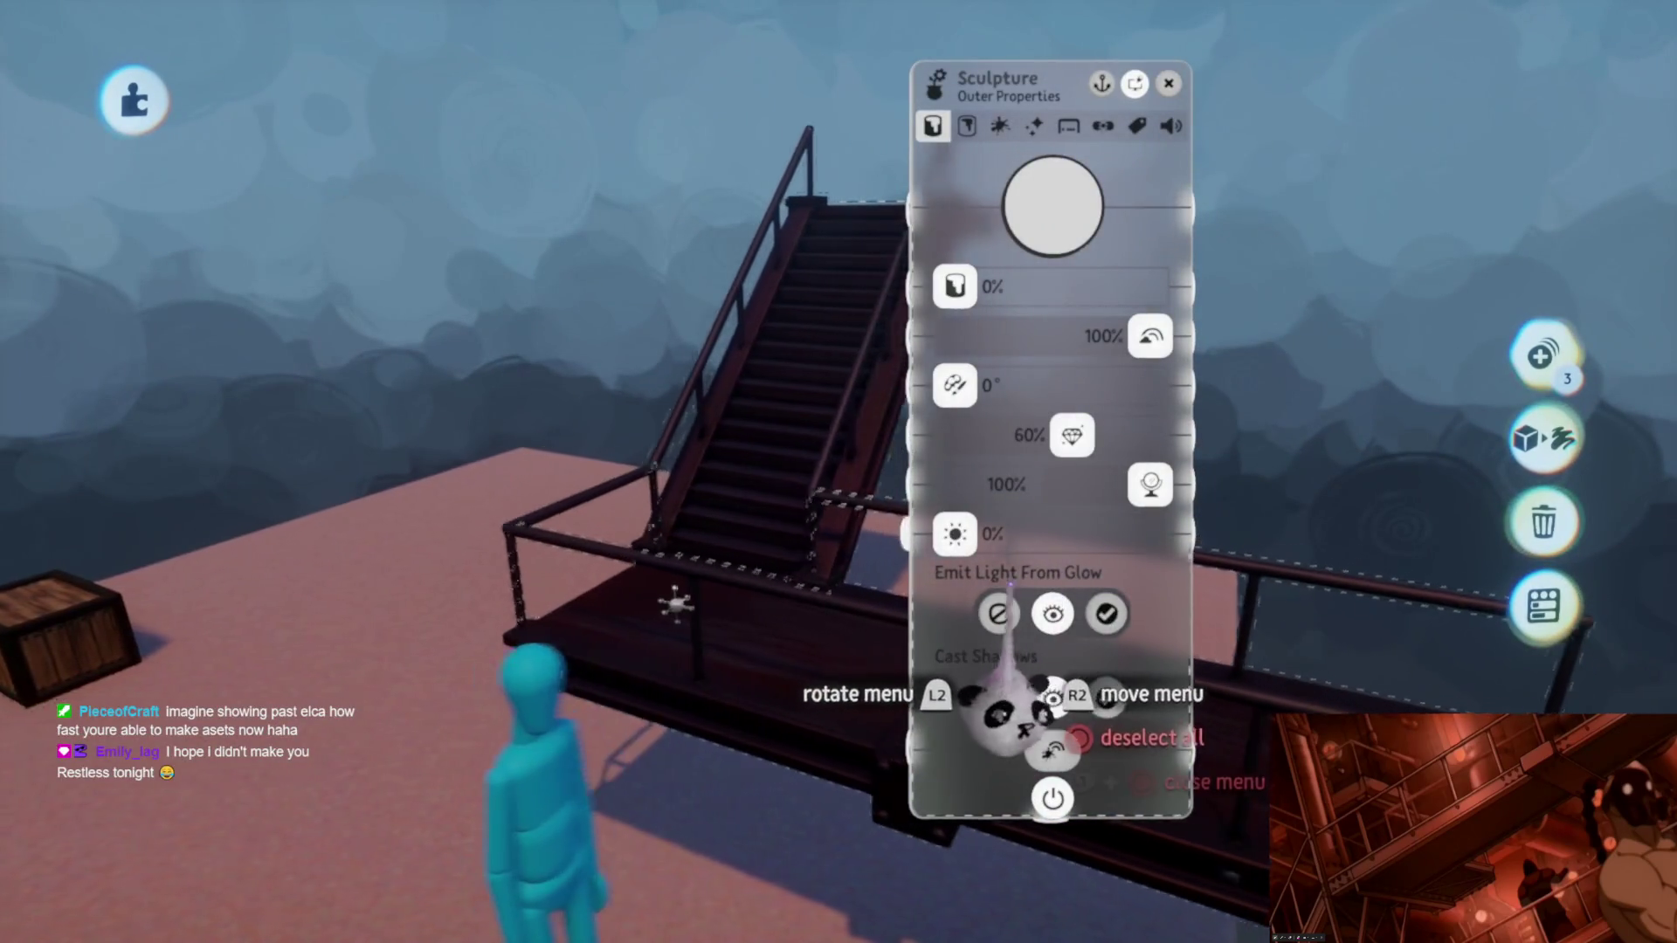
pyautogui.moveTo(649, 602); pyautogui.dragTo(552, 594, button='middle')
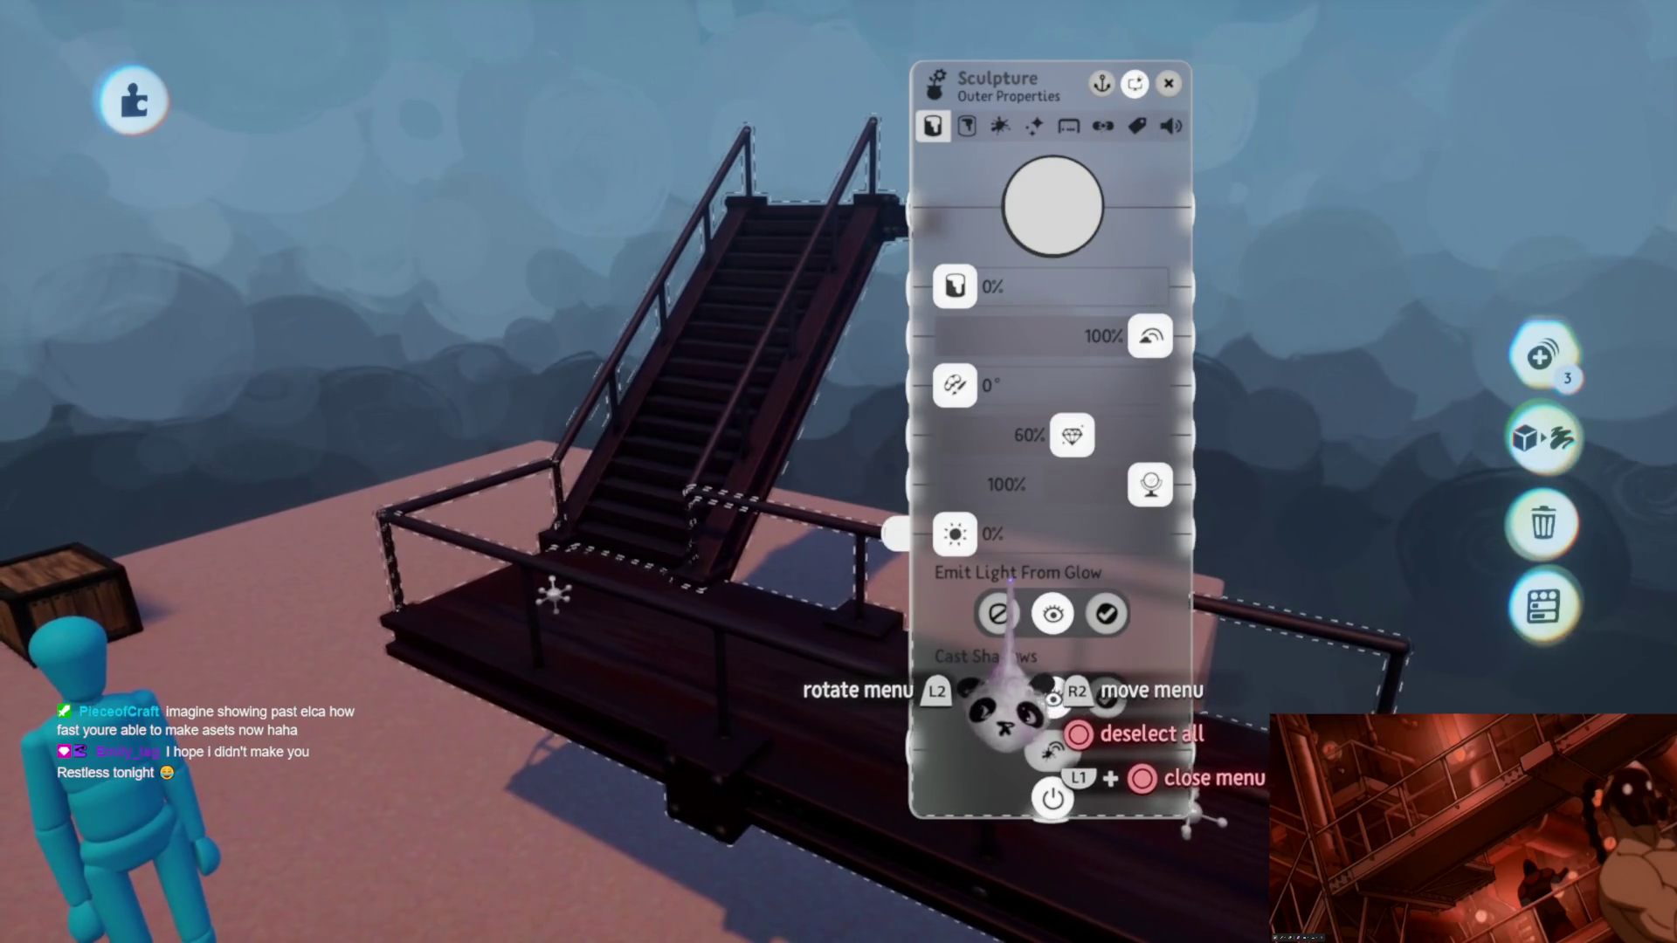
pyautogui.moveTo(1102, 728)
pyautogui.mouseDown(button='middle')
pyautogui.moveTo(1086, 693)
pyautogui.moveTo(1097, 563)
pyautogui.moveTo(1066, 524)
pyautogui.moveTo(1074, 550)
pyautogui.mouseUp(button='middle')
pyautogui.moveTo(1104, 440)
pyautogui.mouseDown(button='middle')
pyautogui.moveTo(1105, 581)
pyautogui.moveTo(883, 499)
pyautogui.moveTo(833, 613)
pyautogui.moveTo(865, 588)
pyautogui.moveTo(831, 390)
pyautogui.moveTo(843, 198)
pyautogui.moveTo(881, 787)
pyautogui.moveTo(792, 522)
pyautogui.mouseUp(button='middle')
pyautogui.press('Escape')
pyautogui.moveTo(869, 653)
pyautogui.mouseDown(button='middle')
pyautogui.moveTo(827, 562)
pyautogui.moveTo(893, 802)
pyautogui.mouseUp(button='middle')
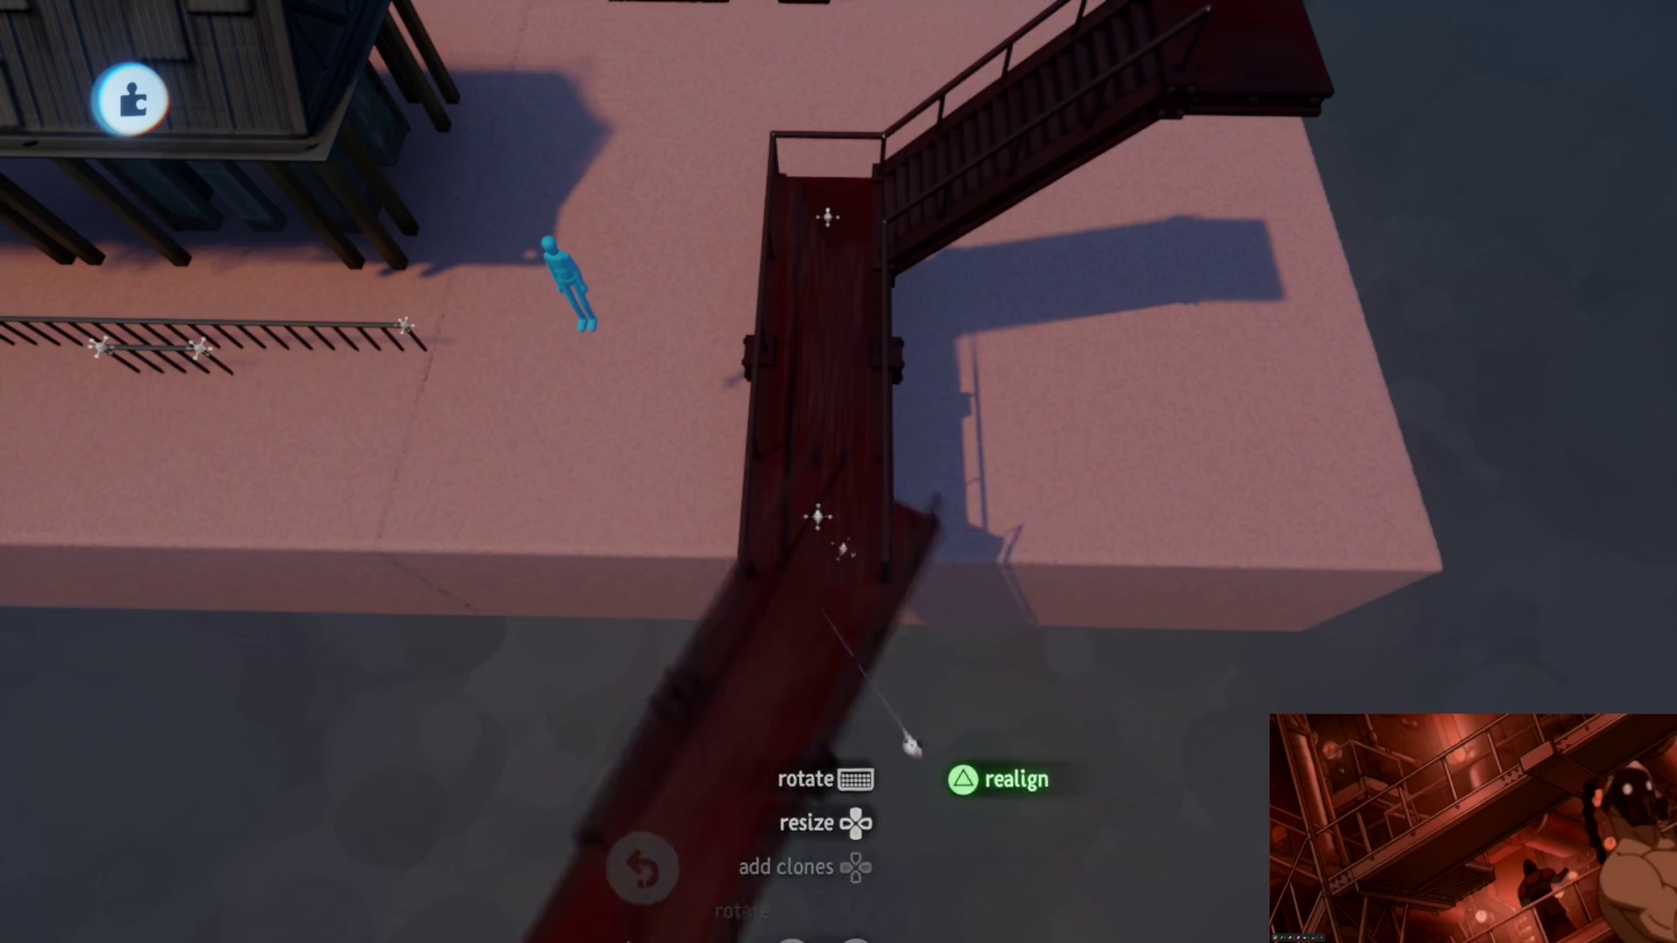
# Step: Grab the staircase and drop it realigned at the platform edge, checking from above
pyautogui.moveTo(850, 578); pyautogui.dragTo(870, 497, button='middle')
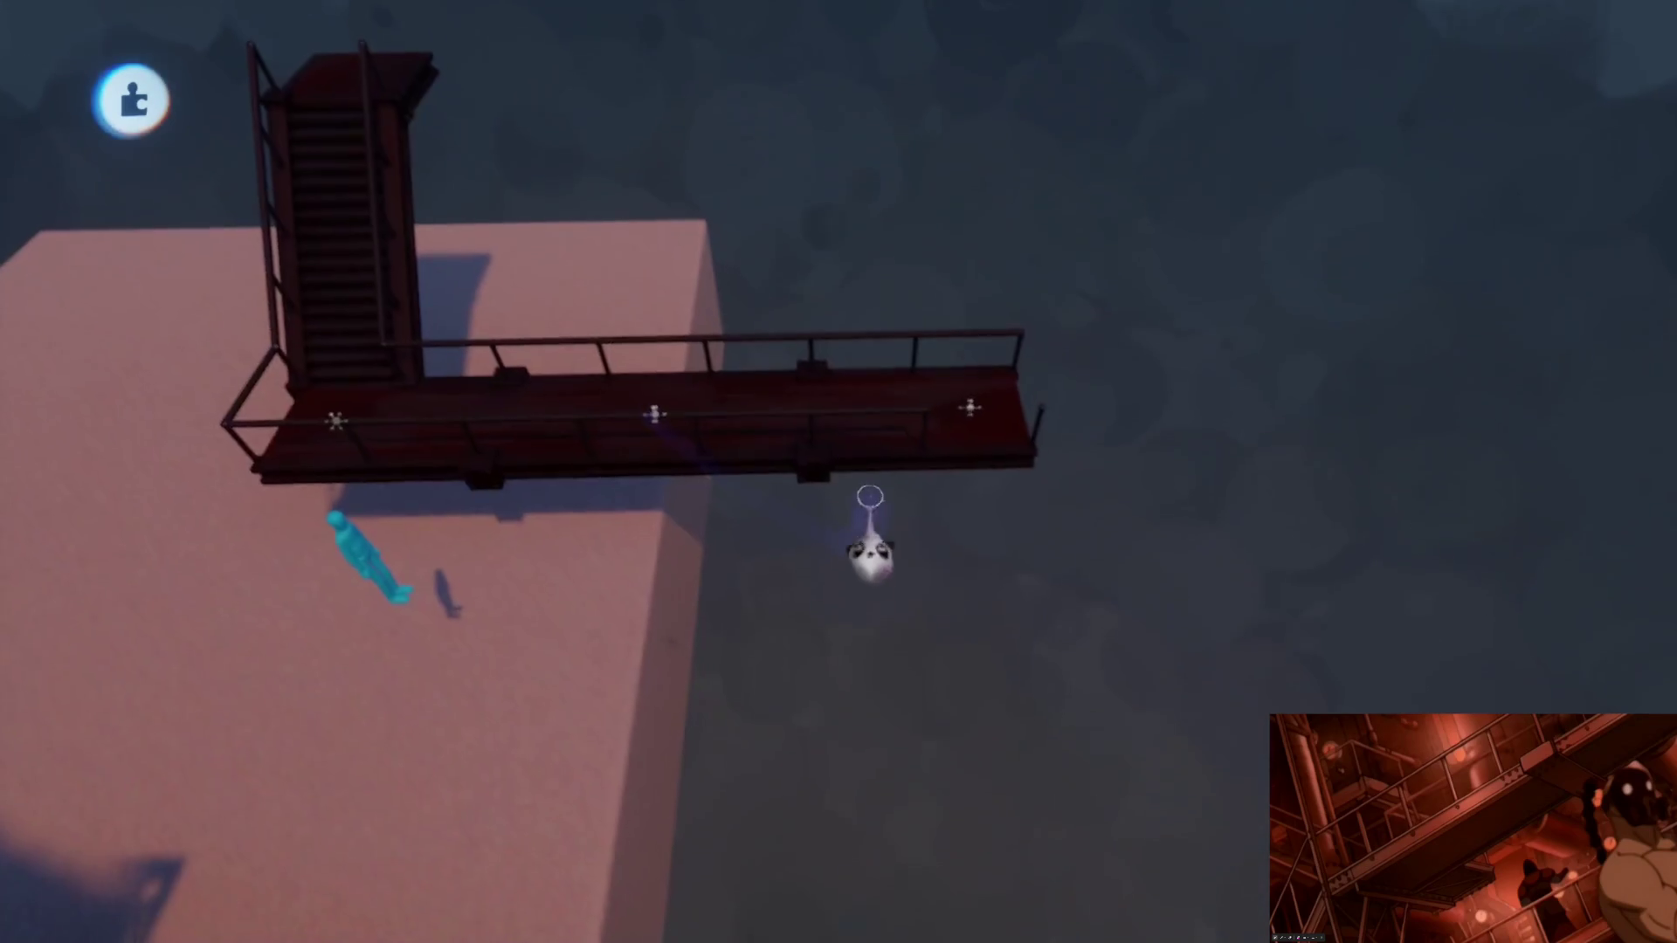
pyautogui.moveTo(824, 418); pyautogui.dragTo(821, 423, button='middle')
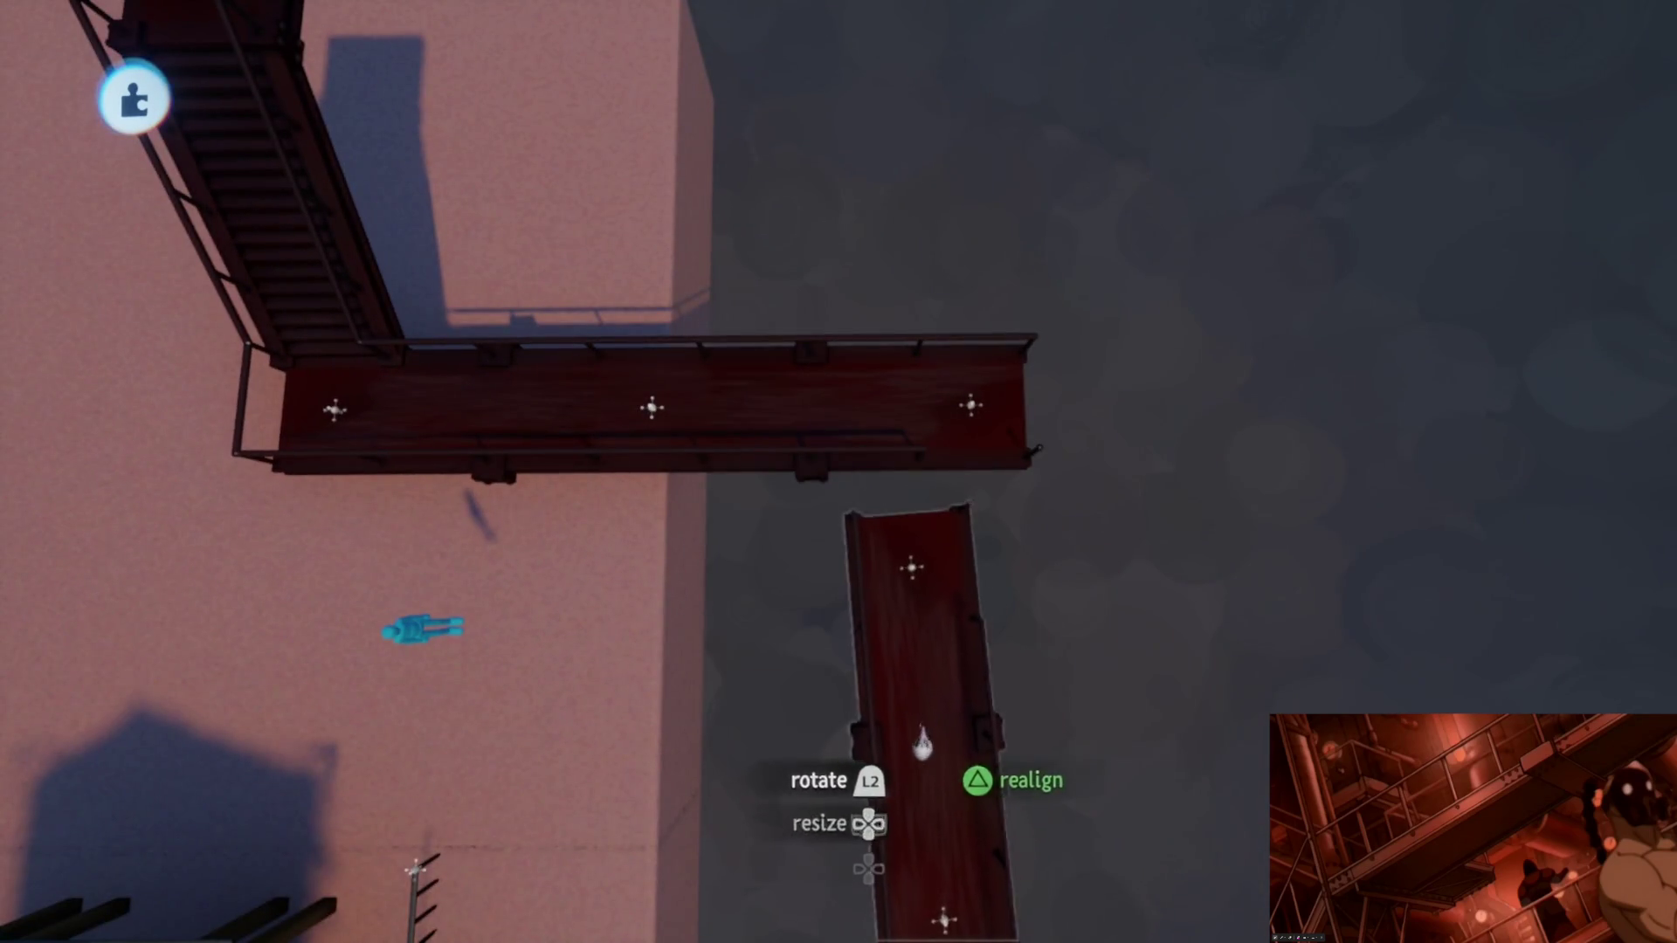
pyautogui.moveTo(953, 566)
pyautogui.mouseDown(button='middle')
pyautogui.moveTo(883, 589)
pyautogui.moveTo(948, 581)
pyautogui.moveTo(955, 537)
pyautogui.moveTo(809, 303)
pyautogui.moveTo(803, 496)
pyautogui.moveTo(812, 480)
pyautogui.moveTo(842, 694)
pyautogui.mouseUp(button='middle')
pyautogui.click(774, 355)
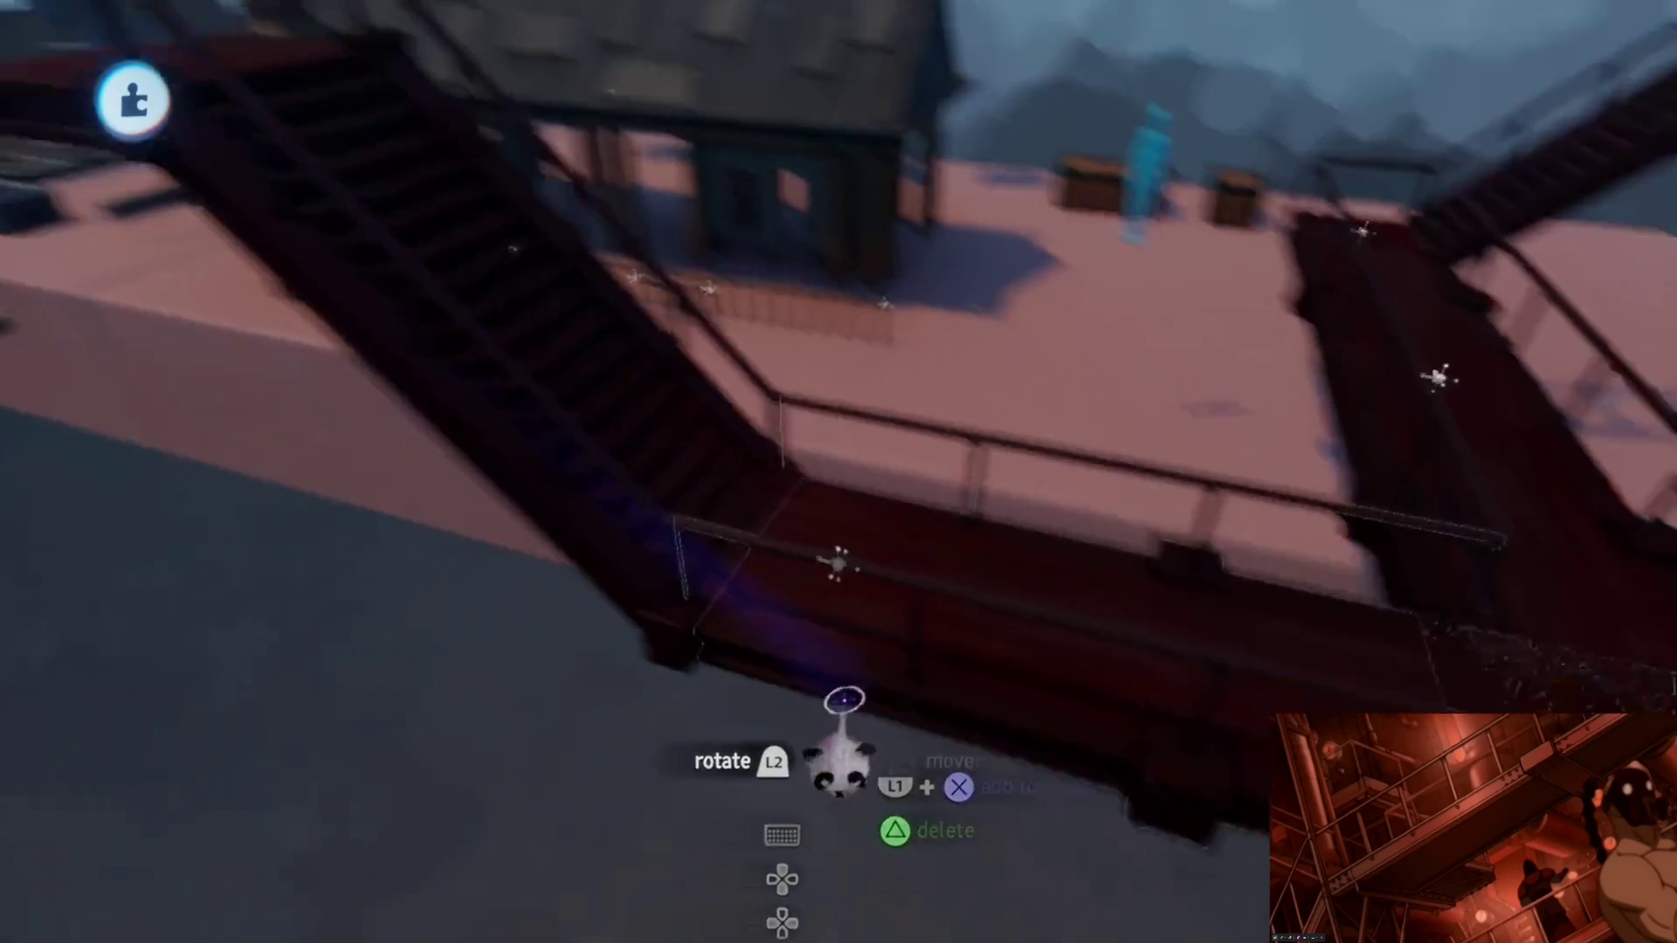
pyautogui.click(442, 486)
pyautogui.moveTo(442, 487)
pyautogui.mouseDown(button='middle')
pyautogui.moveTo(932, 629)
pyautogui.moveTo(924, 658)
pyautogui.moveTo(865, 379)
pyautogui.moveTo(843, 730)
pyautogui.moveTo(805, 454)
pyautogui.moveTo(832, 293)
pyautogui.mouseUp(button='middle')
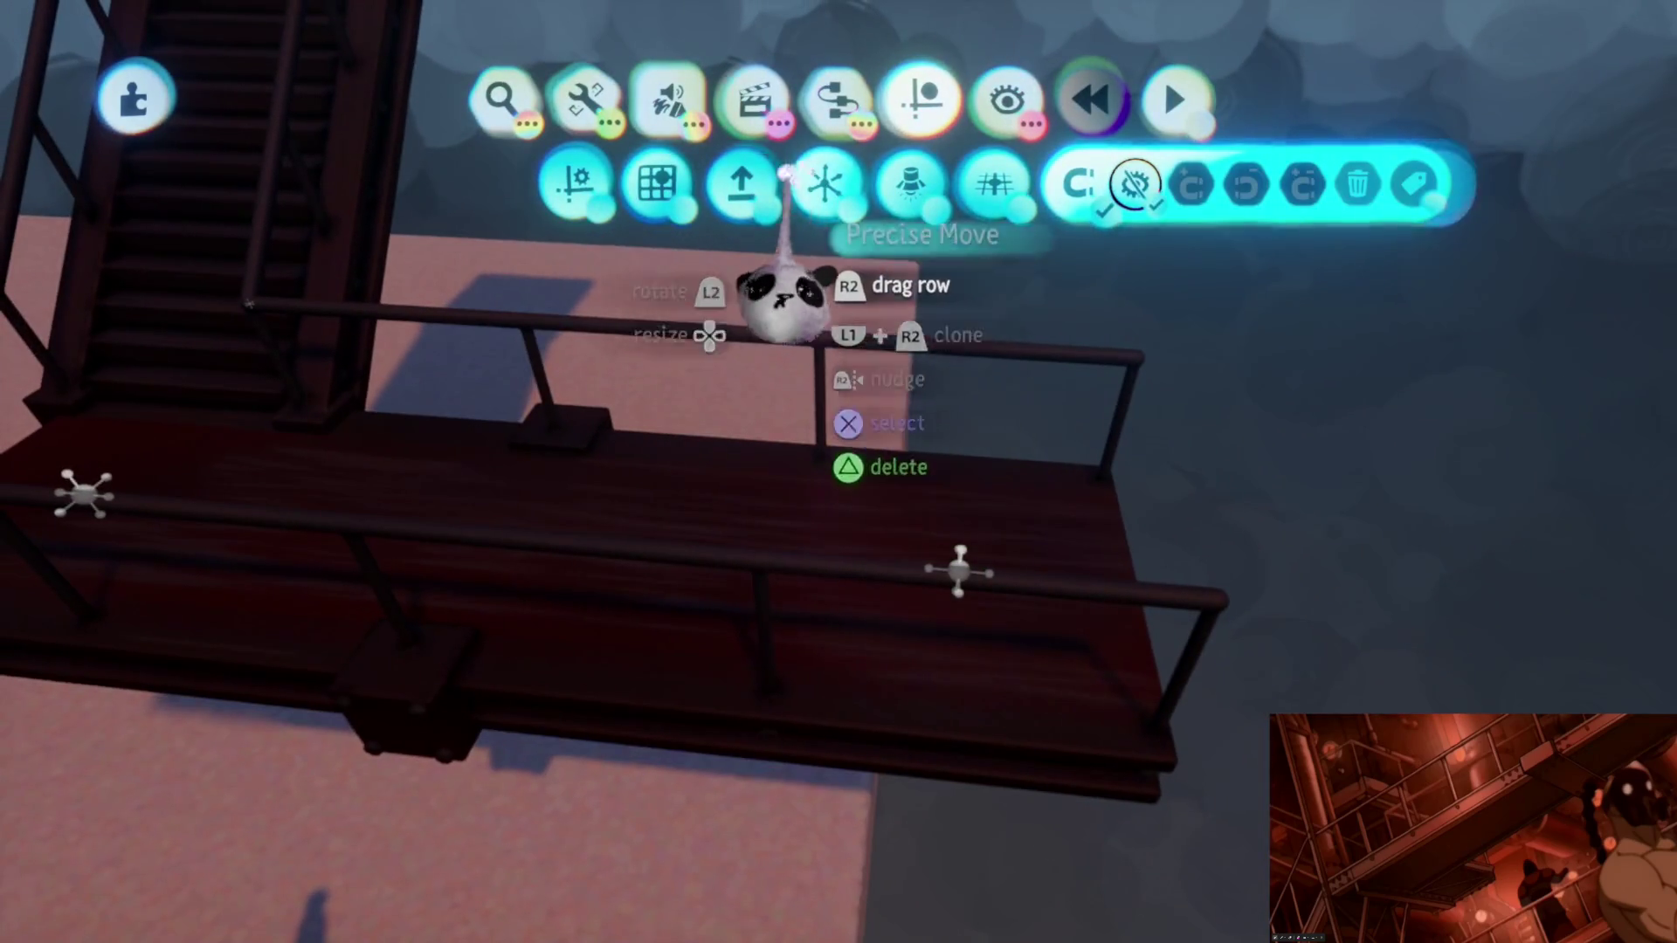
pyautogui.press('Escape')
pyautogui.moveTo(749, 413); pyautogui.dragTo(887, 588, button='middle')
# Step: Add a custom snap point to the railed landing, shrinking it from 67% to 58%
pyautogui.press('Escape')
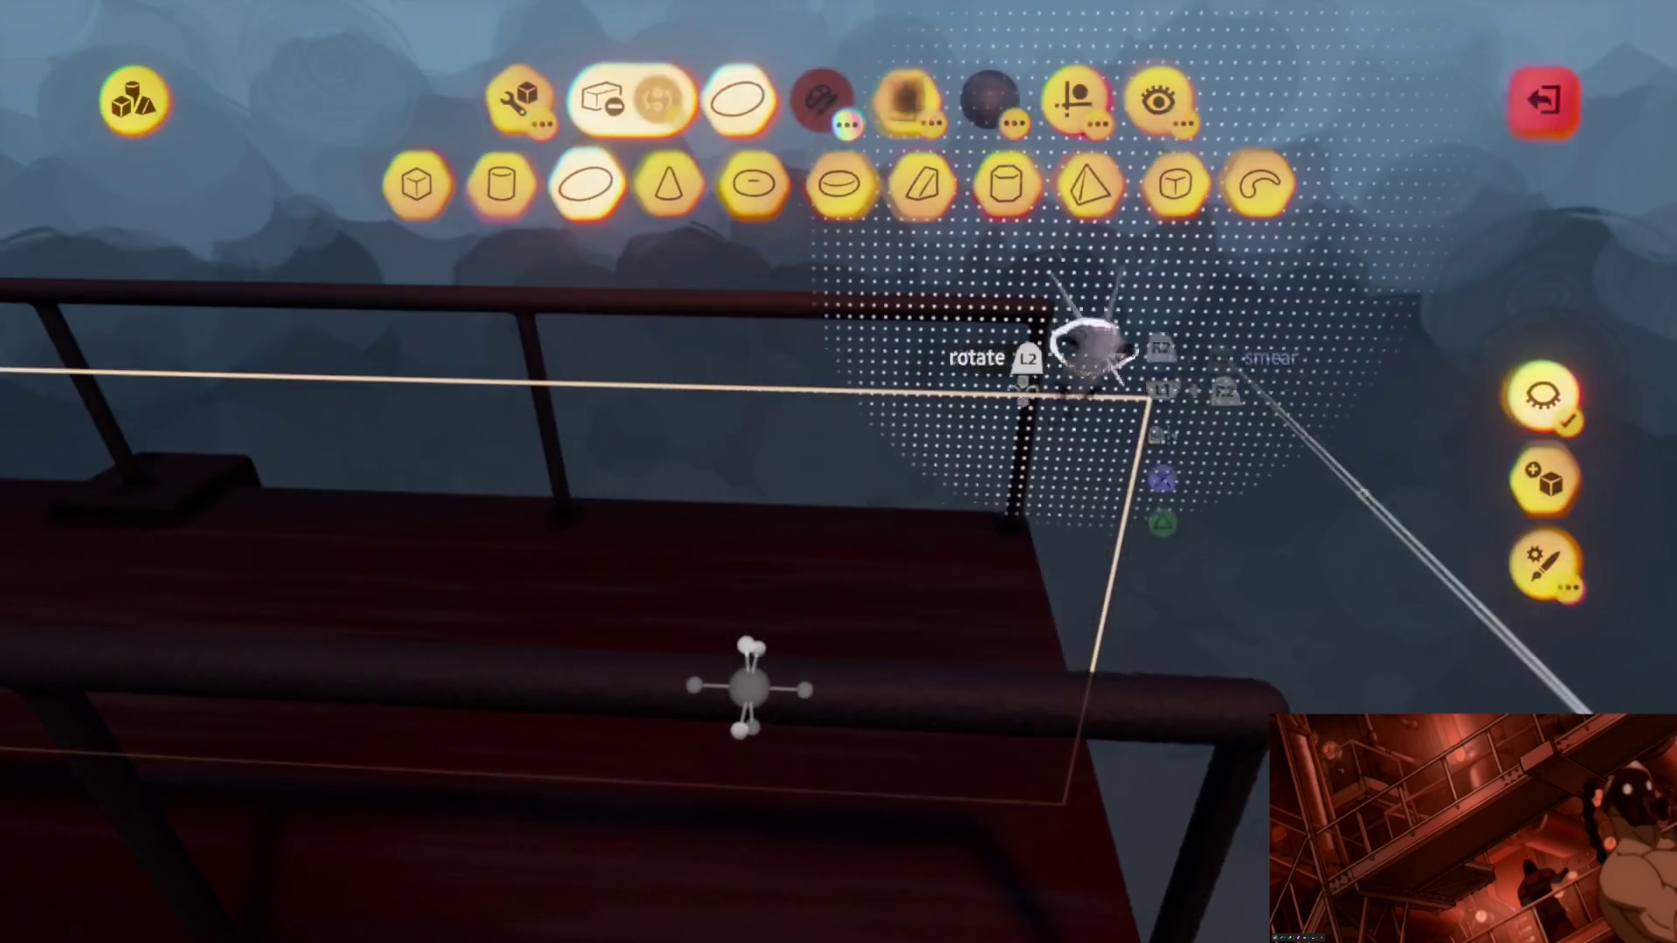
pyautogui.click(1256, 190)
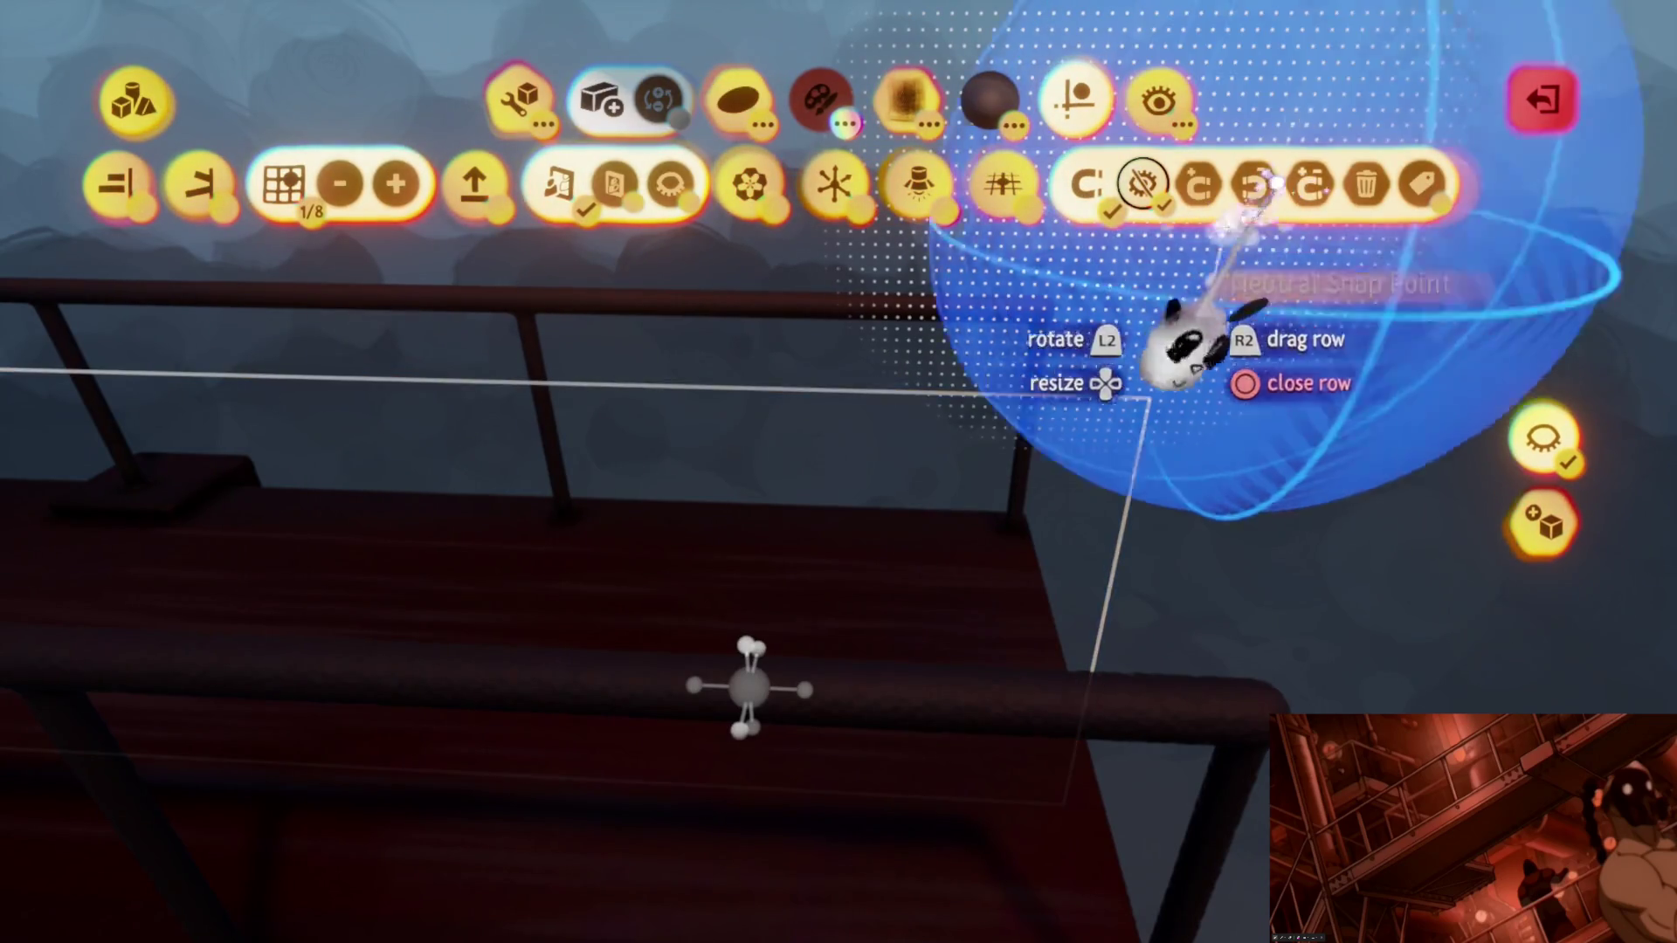
pyautogui.moveTo(869, 638)
pyautogui.mouseDown(button='middle')
pyautogui.moveTo(865, 560)
pyautogui.moveTo(854, 629)
pyautogui.moveTo(807, 597)
pyautogui.mouseUp(button='middle')
pyautogui.scroll(5, 808, 596)
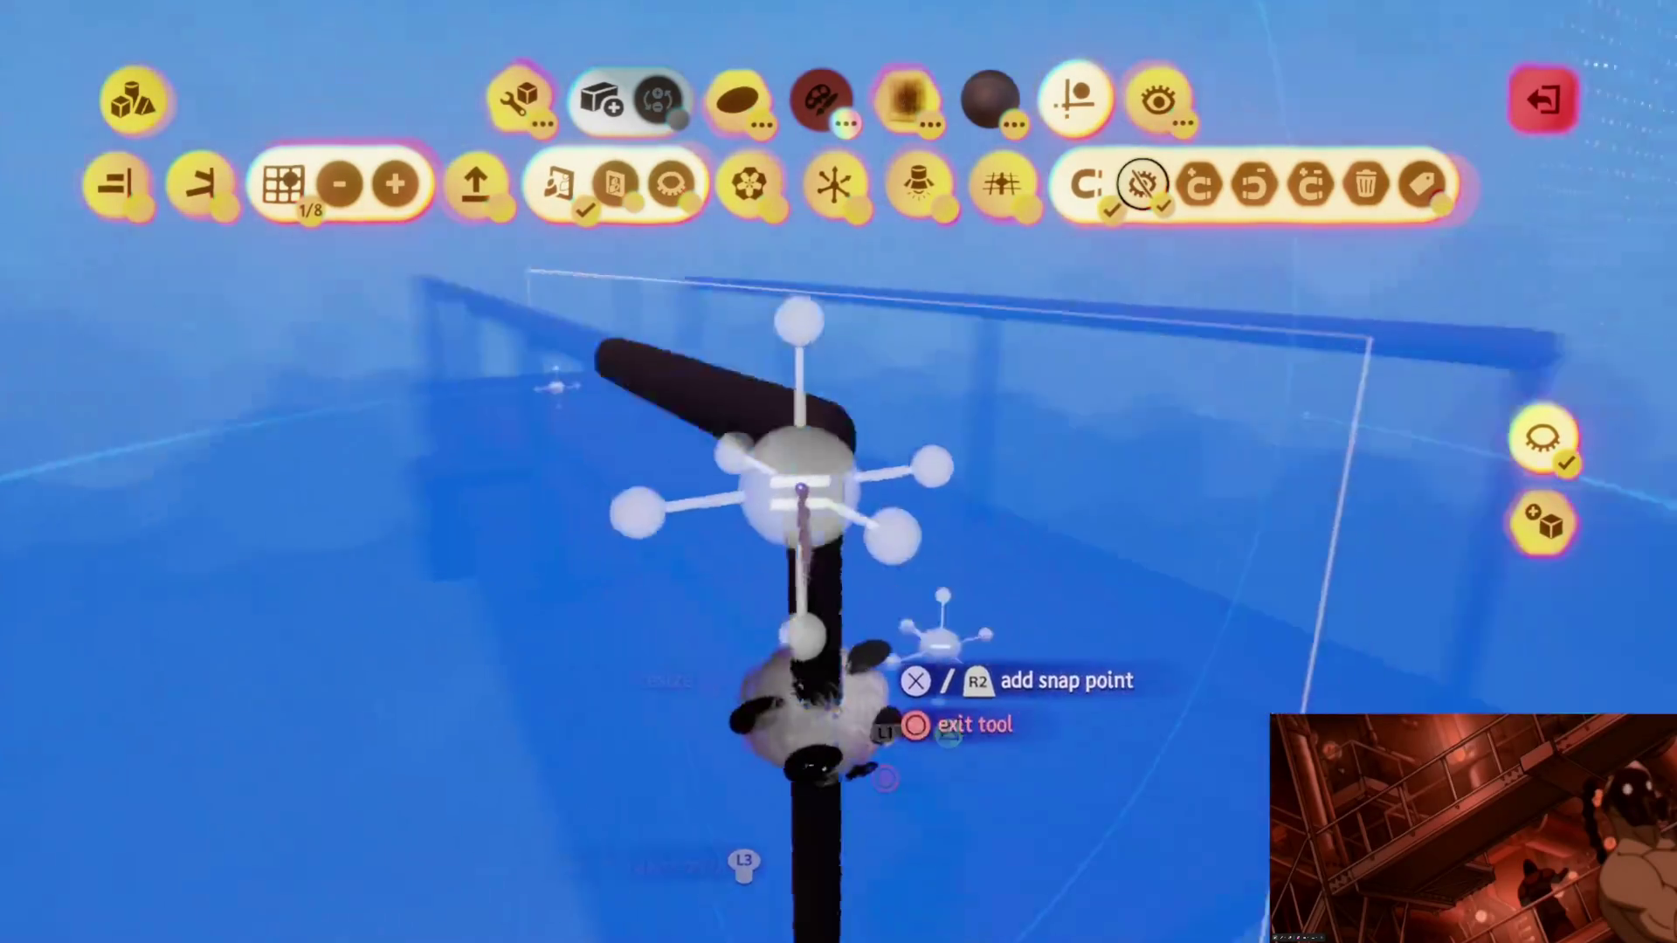
pyautogui.moveTo(786, 681); pyautogui.dragTo(820, 695, button='middle')
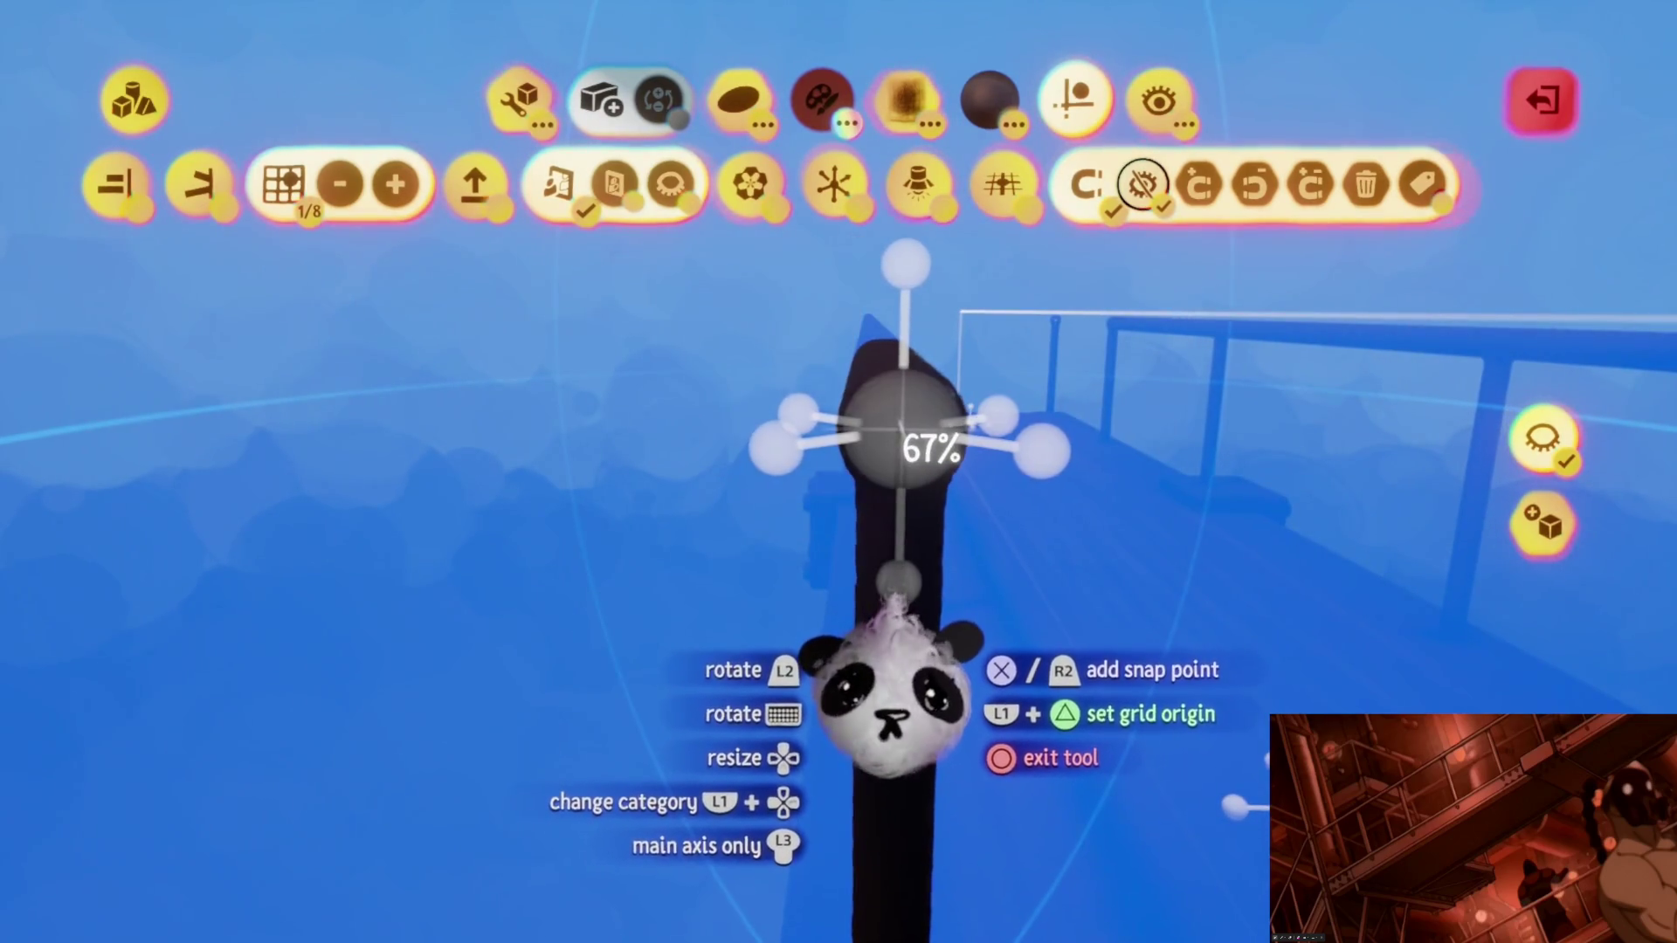
pyautogui.moveTo(888, 683); pyautogui.dragTo(892, 684, button='middle')
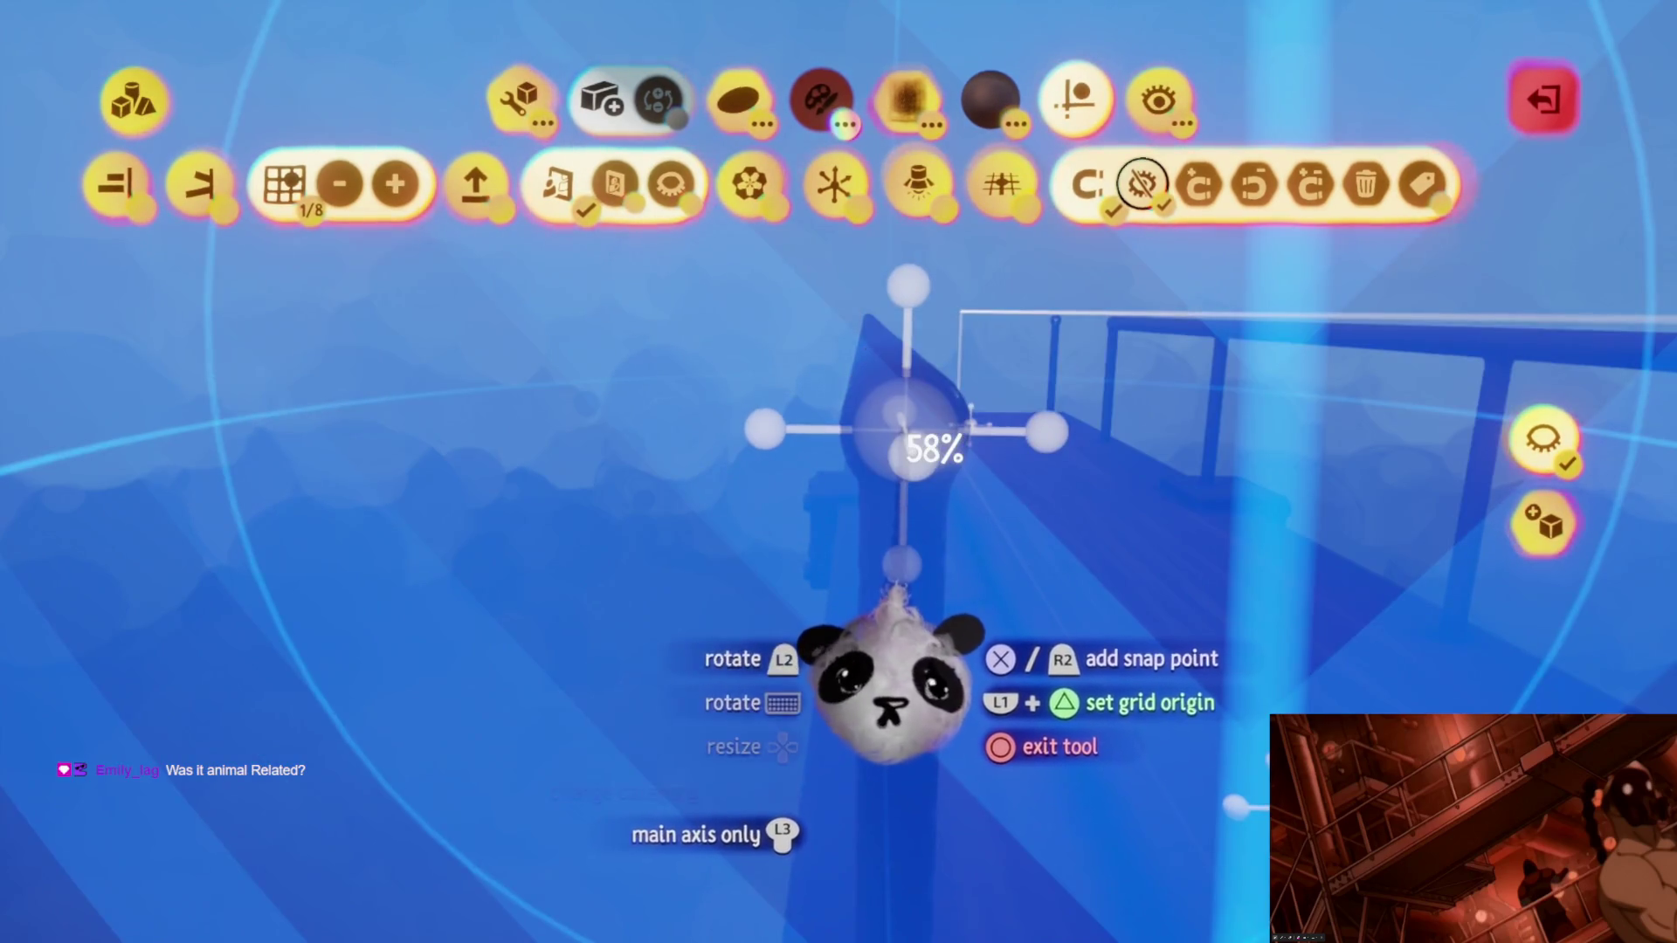
pyautogui.press('Escape')
pyautogui.scroll(-3, 806, 590)
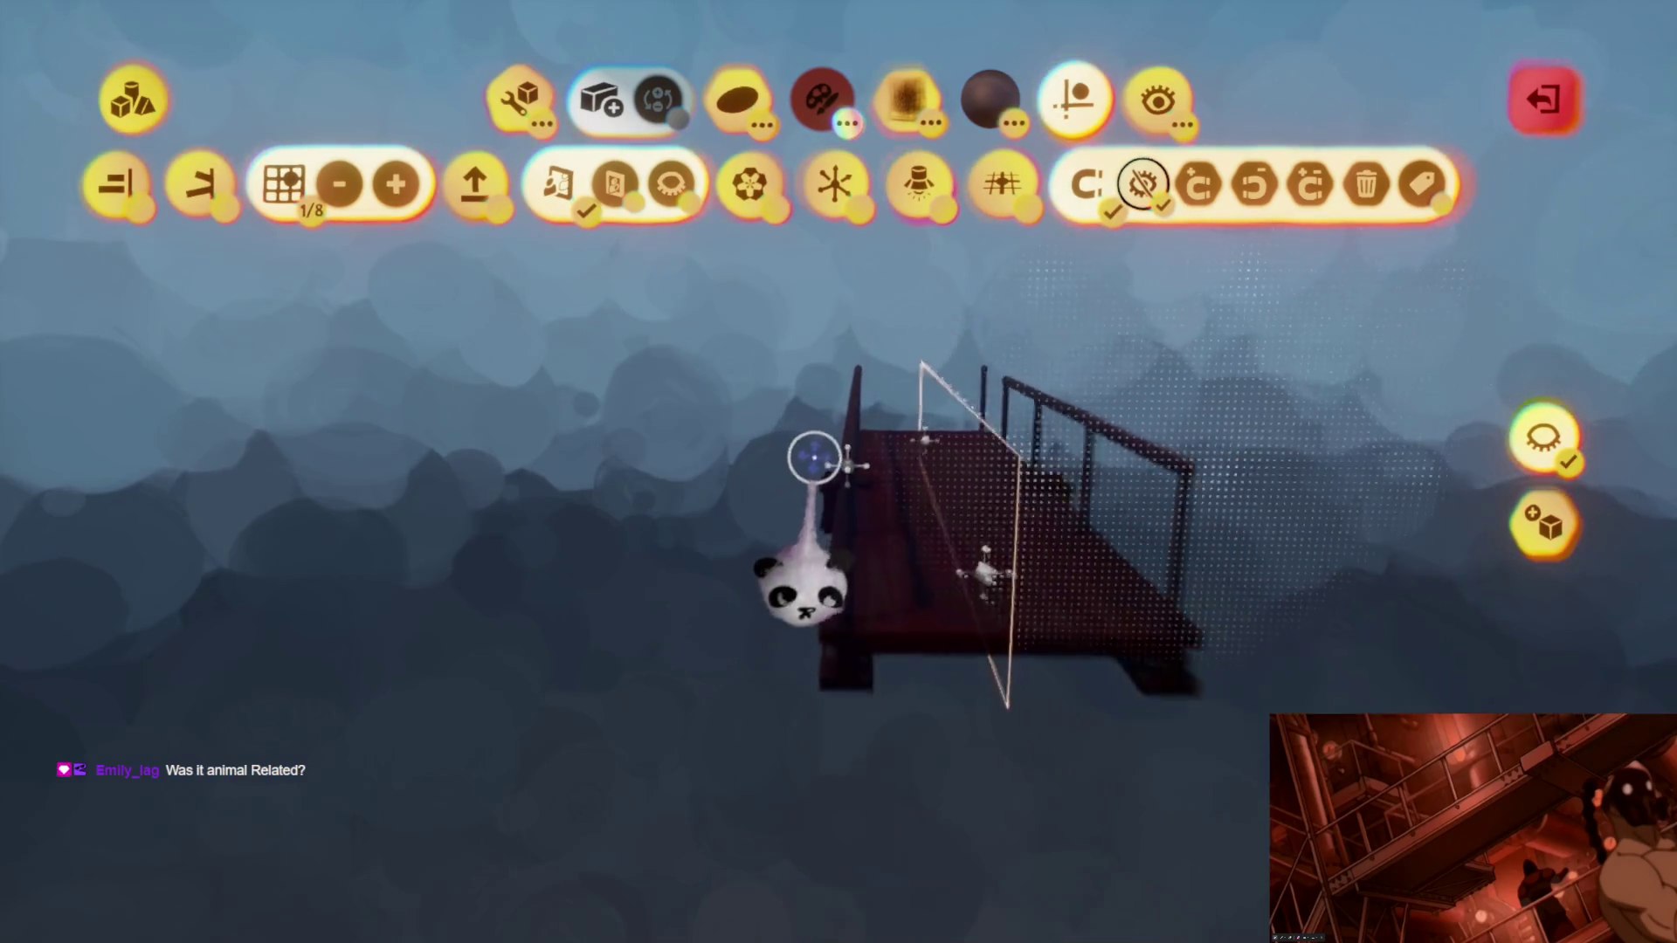
# Step: Exit sculpting back to the scene and look over the staircase platform
pyautogui.moveTo(842, 675)
pyautogui.mouseDown(button='middle')
pyautogui.moveTo(869, 692)
pyautogui.moveTo(869, 667)
pyautogui.moveTo(839, 644)
pyautogui.moveTo(790, 280)
pyautogui.moveTo(822, 472)
pyautogui.mouseUp(button='middle')
pyautogui.press('Escape')
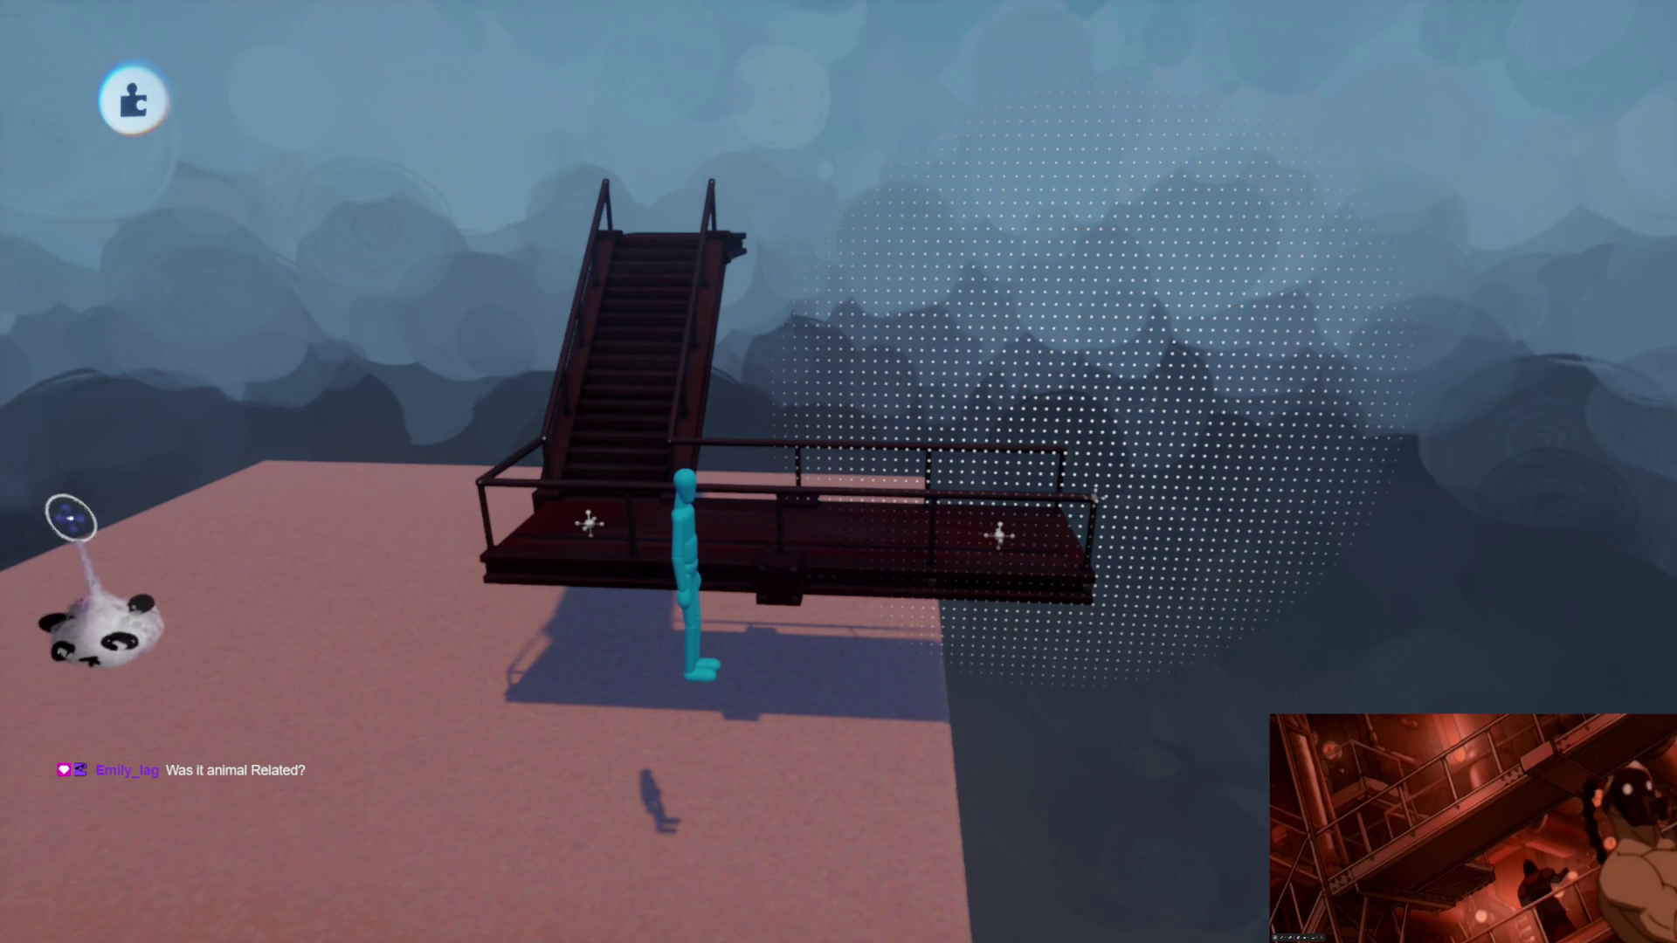
pyautogui.moveTo(803, 589)
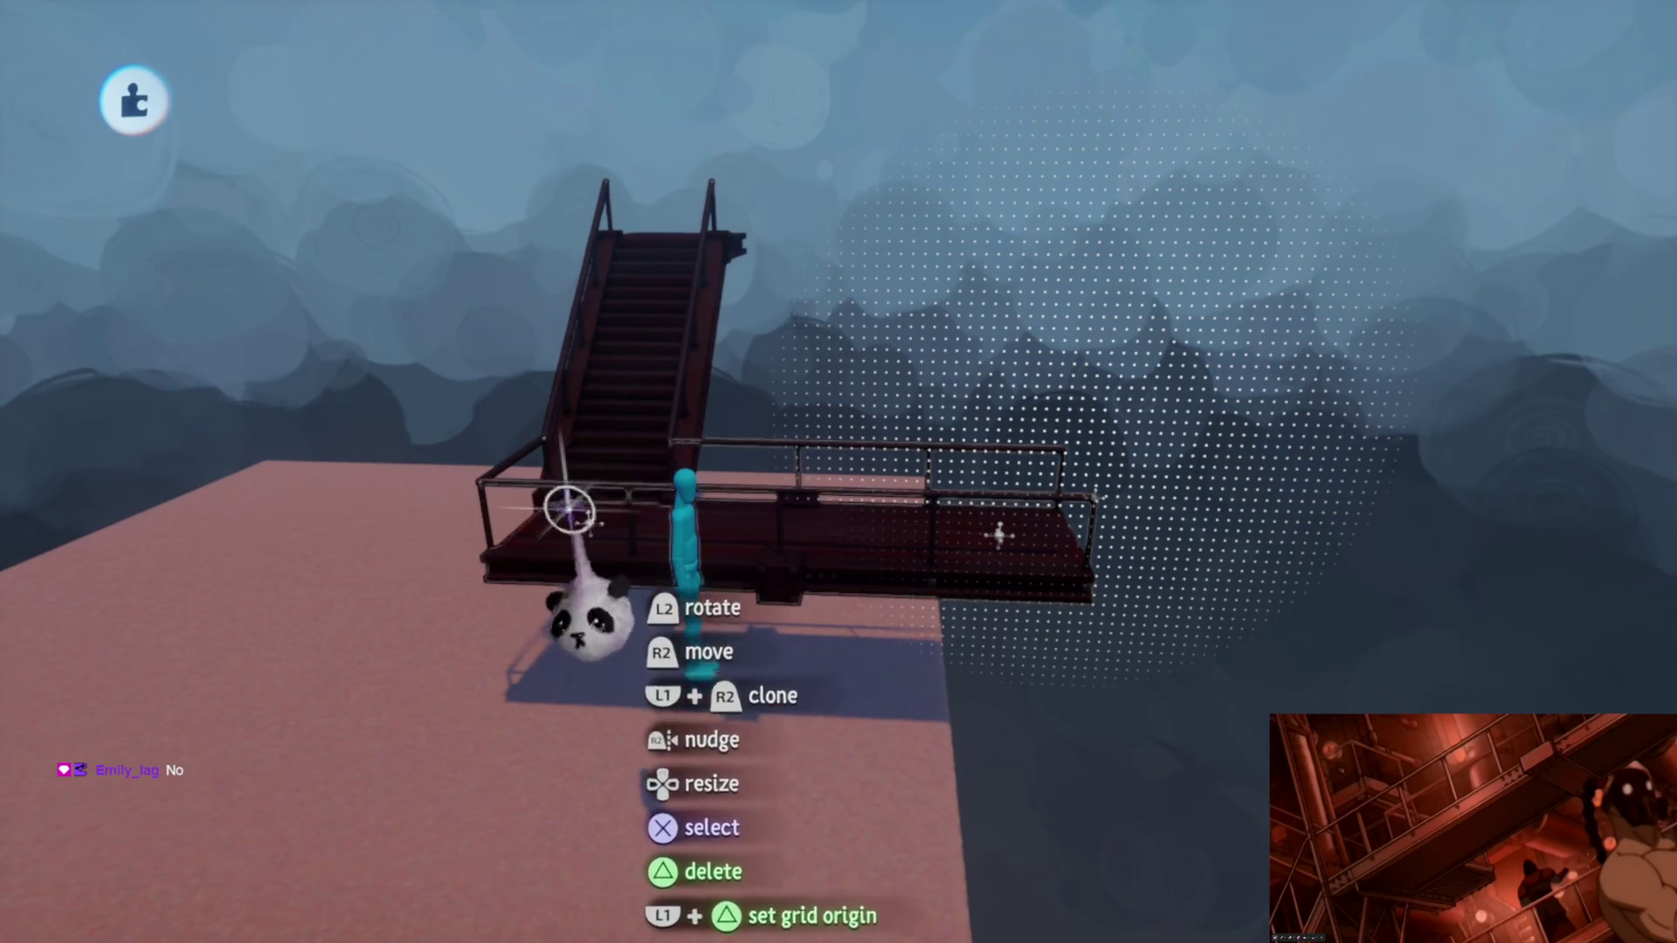
pyautogui.moveTo(1118, 640)
pyautogui.mouseDown(button='middle')
pyautogui.moveTo(574, 638)
pyautogui.moveTo(850, 570)
pyautogui.mouseUp(button='middle')
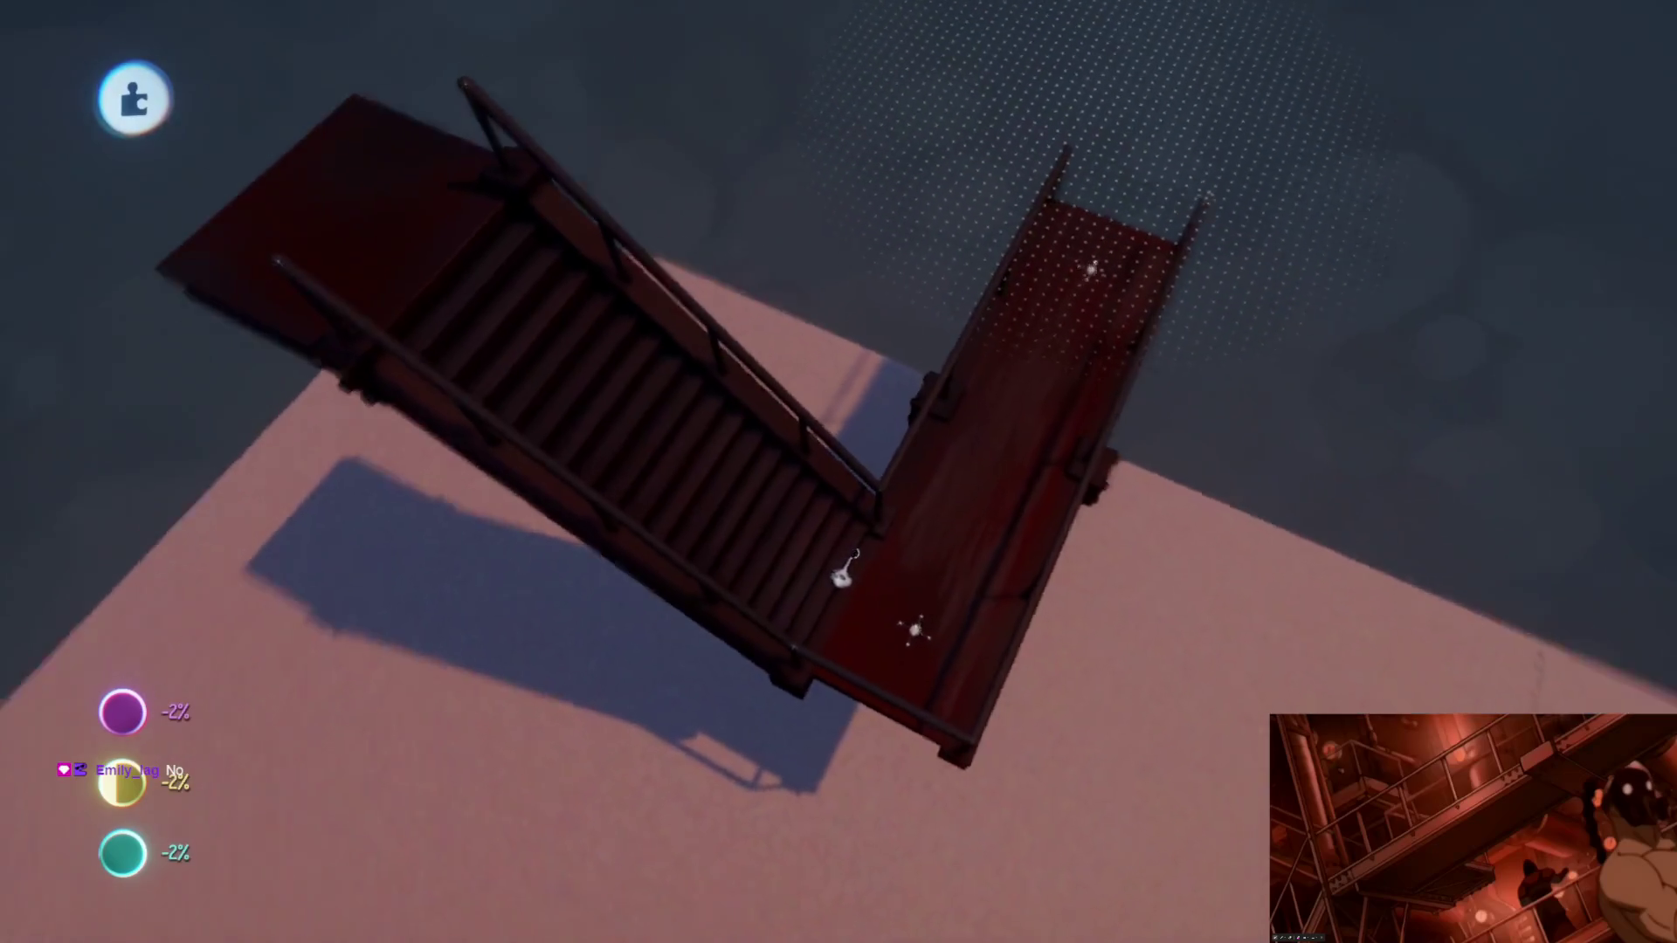
# Step: Tweak the staircase and lower its Outer Properties slider to 40%
pyautogui.click(832, 617)
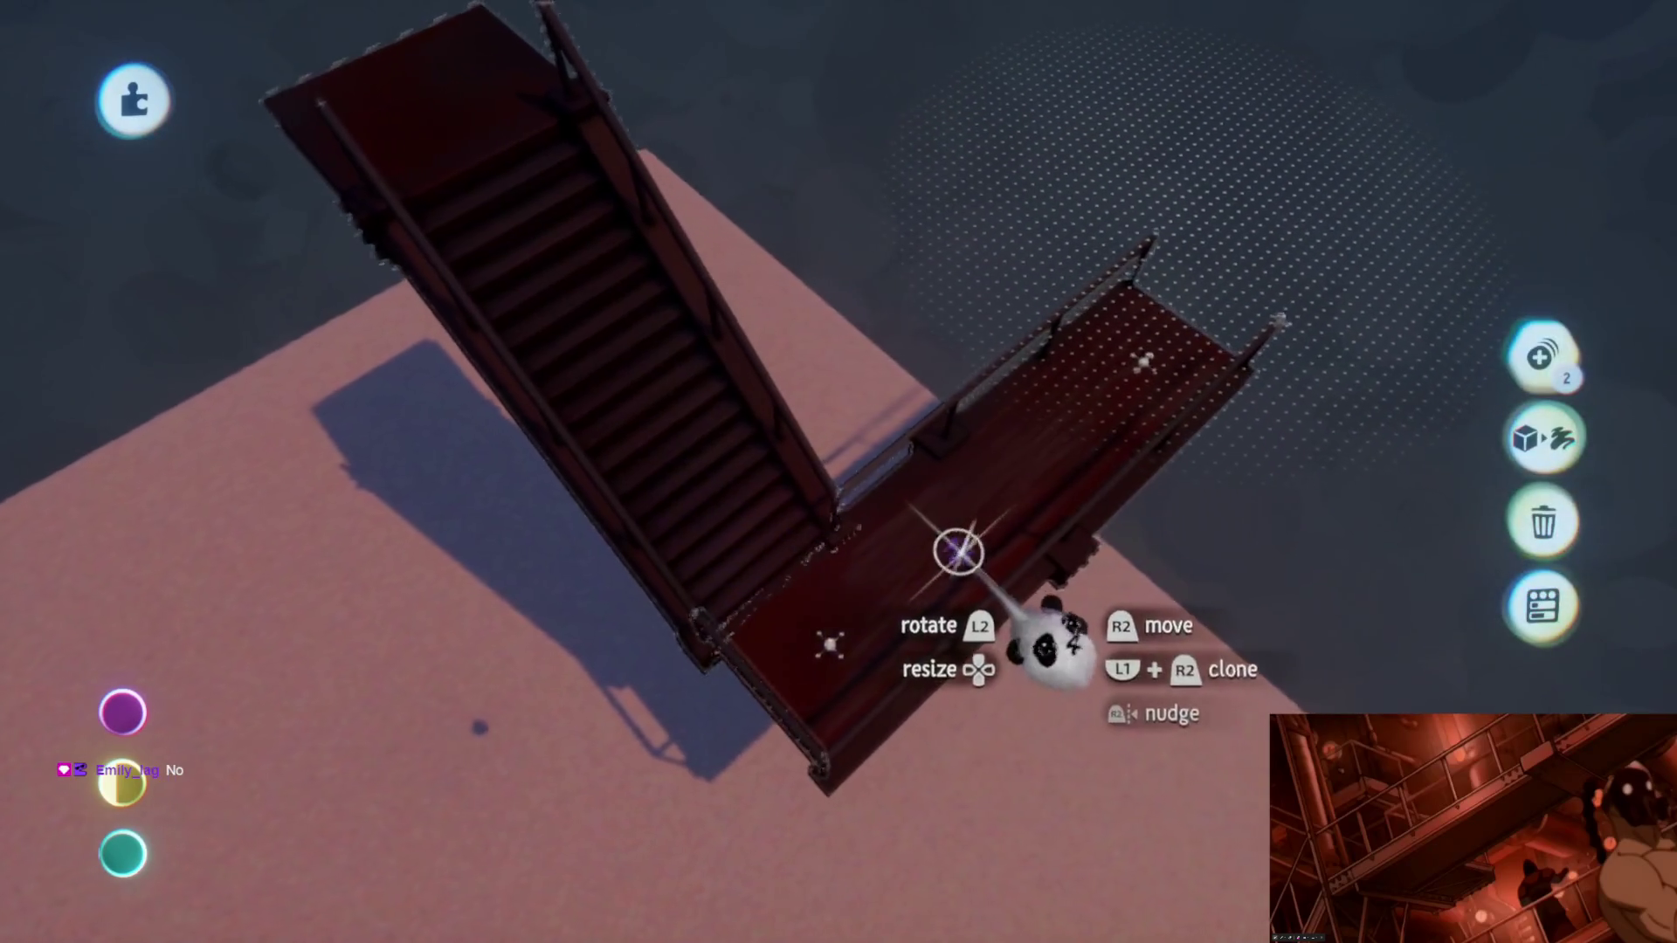
pyautogui.click(925, 659)
pyautogui.moveTo(926, 660); pyautogui.dragTo(1048, 478, button='middle')
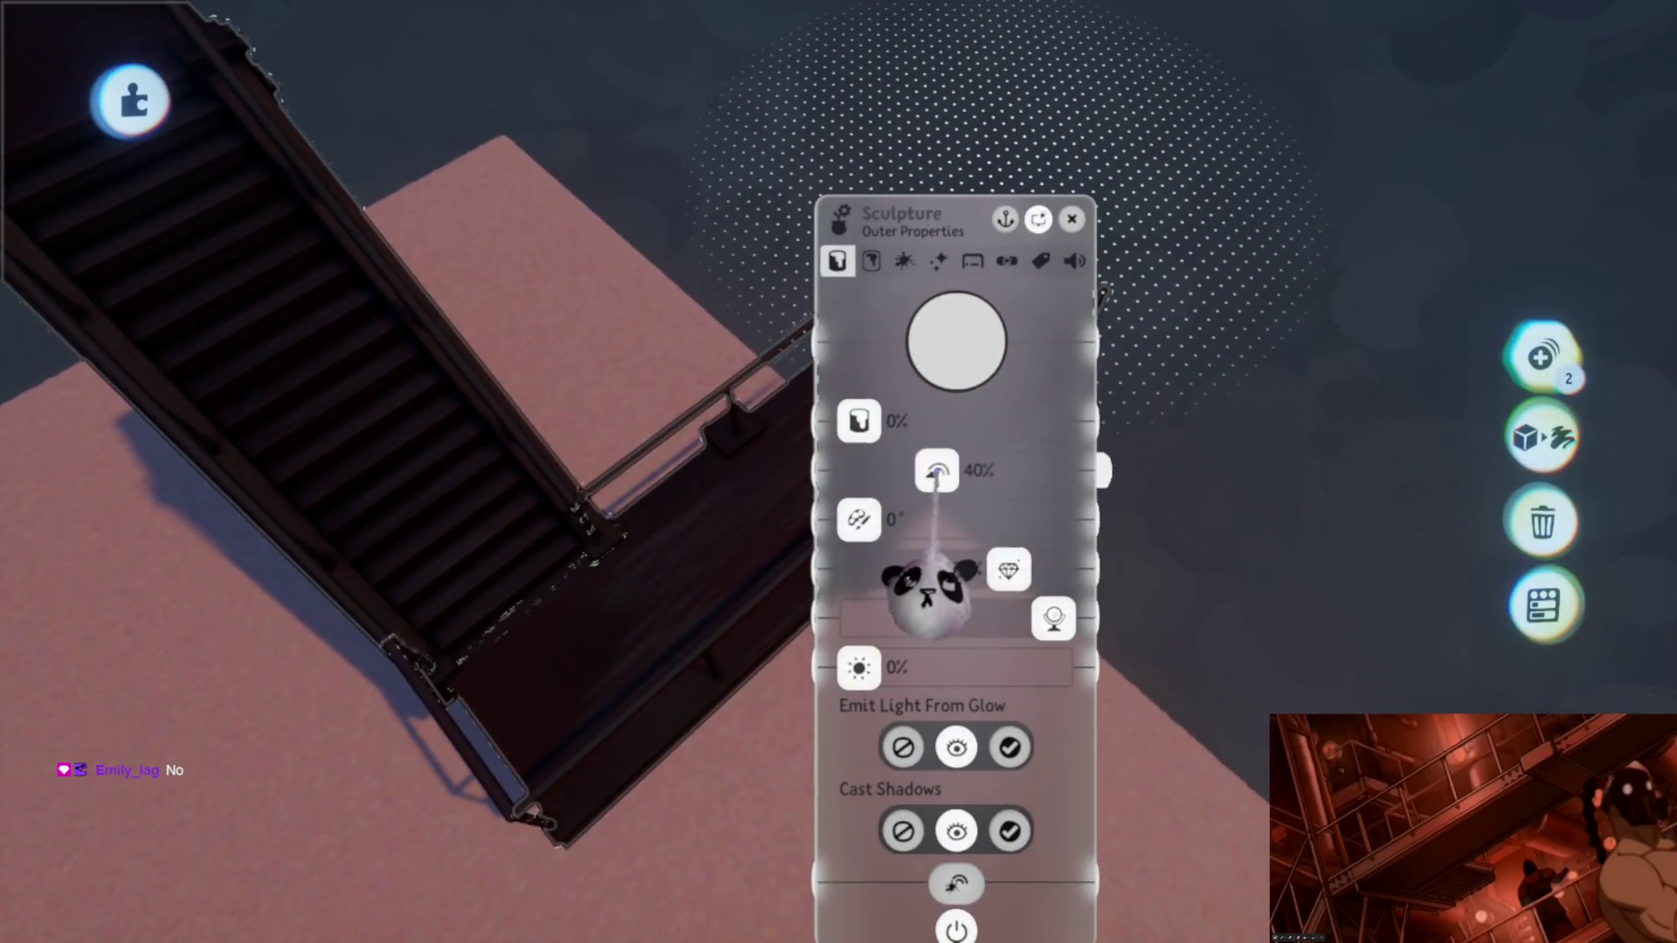
pyautogui.moveTo(989, 682); pyautogui.dragTo(897, 707, button='middle')
pyautogui.press('Escape')
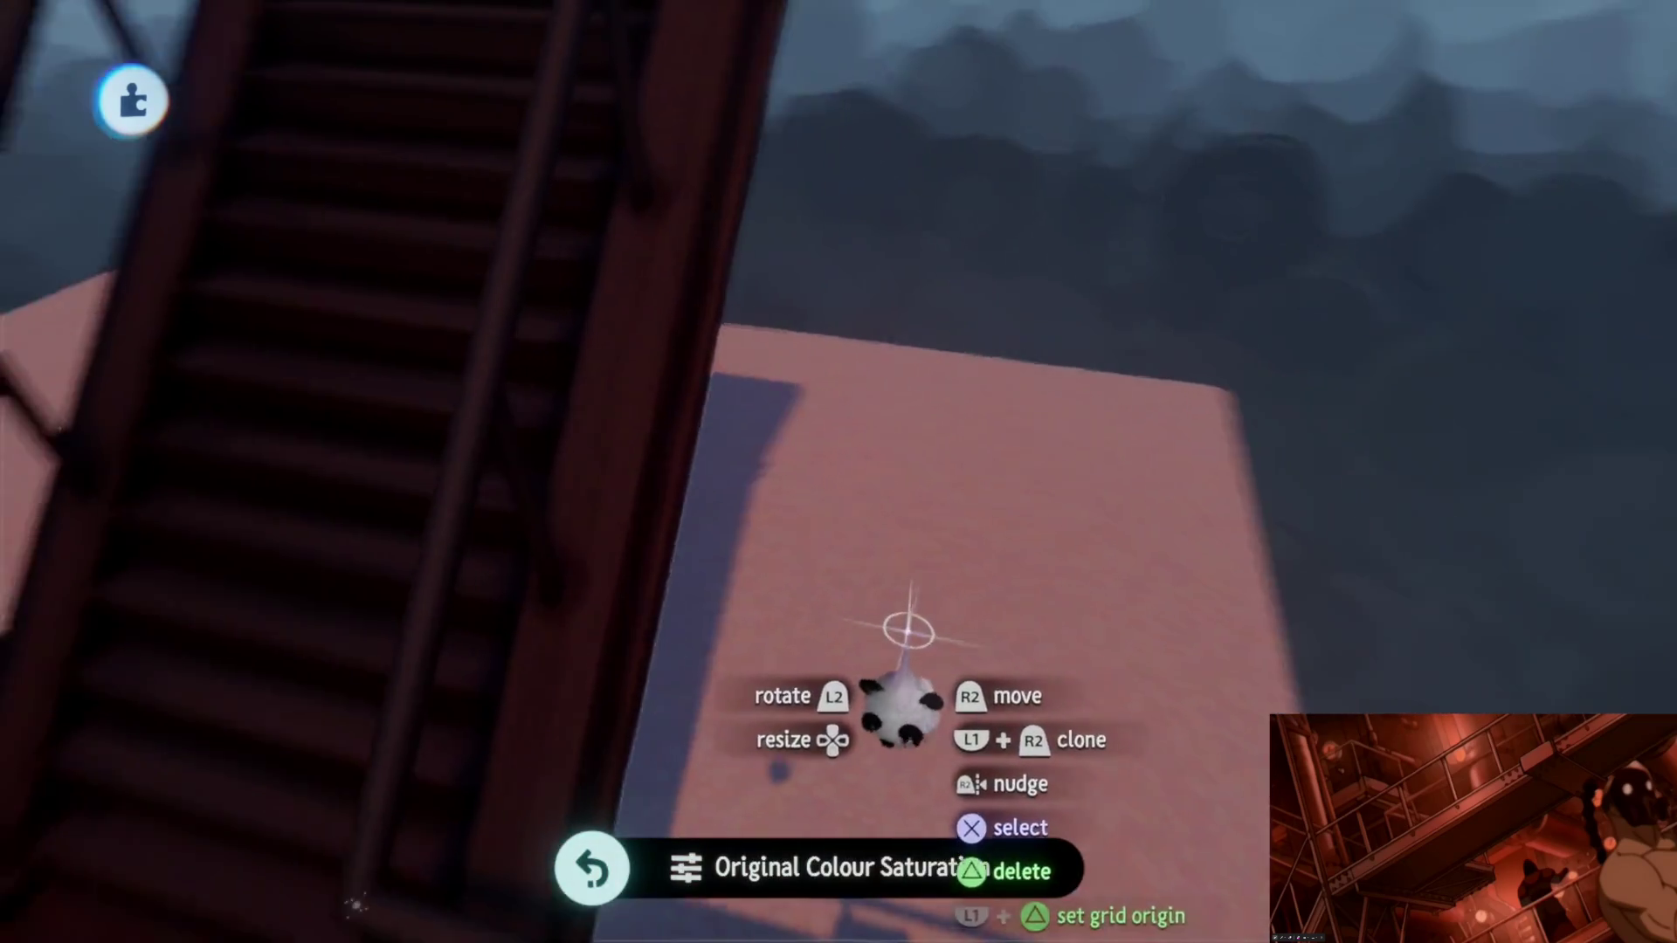
# Step: Pull back over the platform and bring up the creation's pause menu
pyautogui.moveTo(908, 631)
pyautogui.mouseDown(button='middle')
pyautogui.moveTo(899, 555)
pyautogui.moveTo(853, 610)
pyautogui.moveTo(917, 577)
pyautogui.mouseUp(button='middle')
pyautogui.press('Escape')
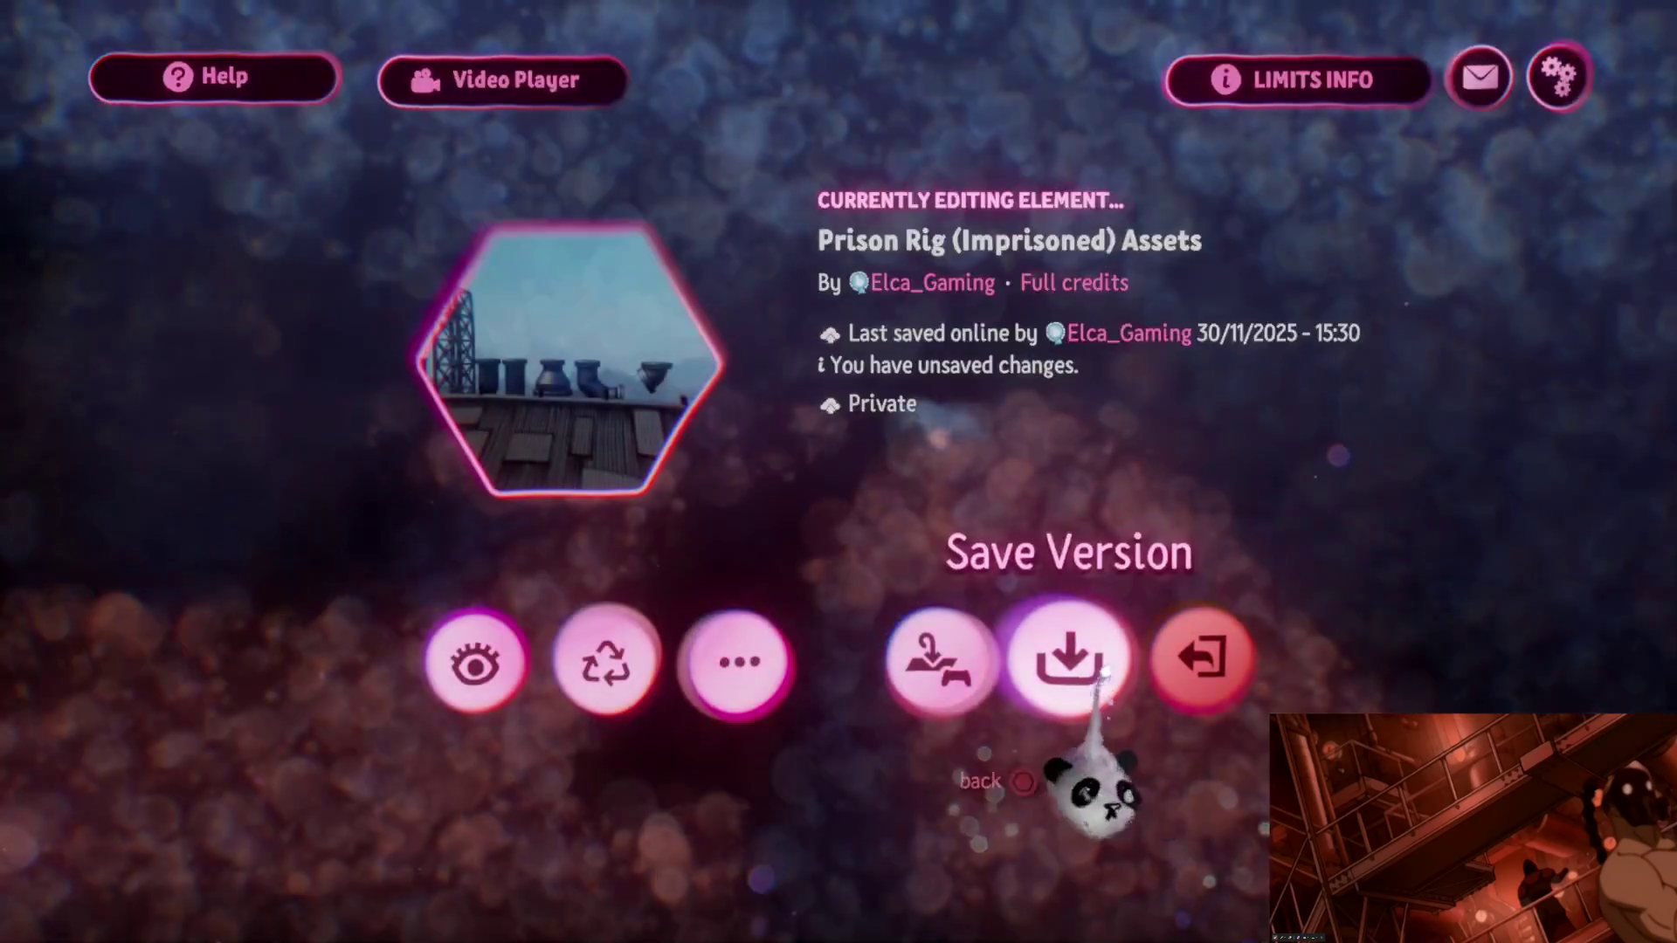
# Step: Save a new online version of Prison Rig (Imprisoned) Assets and exit the creation
pyautogui.click(1094, 636)
pyautogui.press('Return')
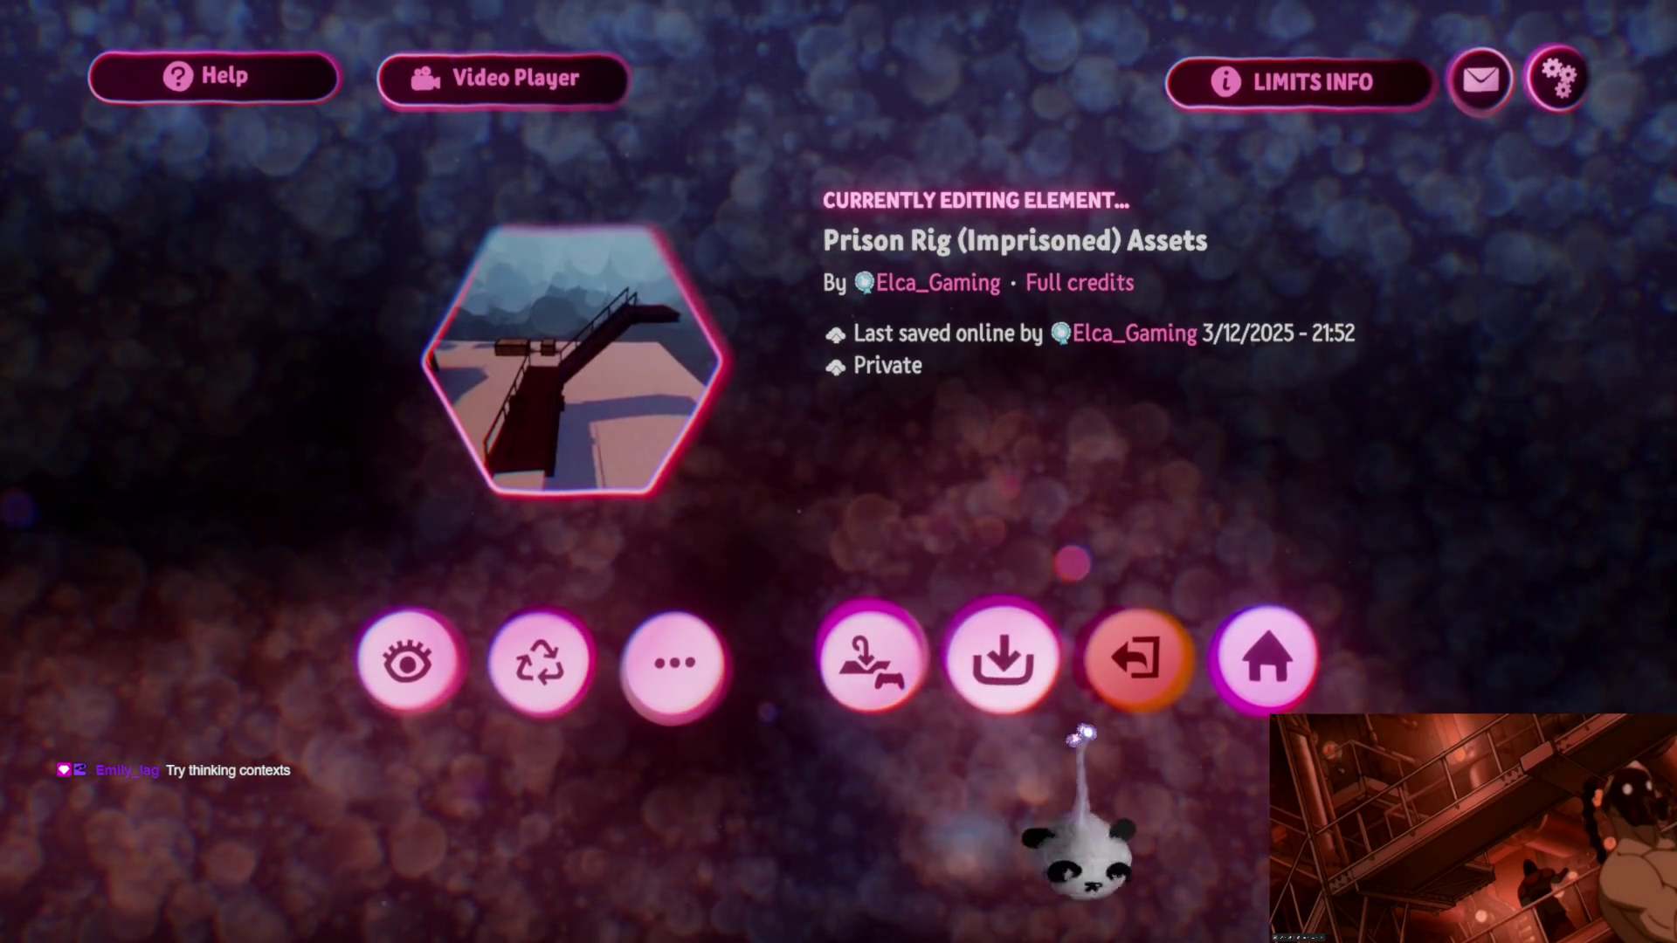
pyautogui.click(1138, 673)
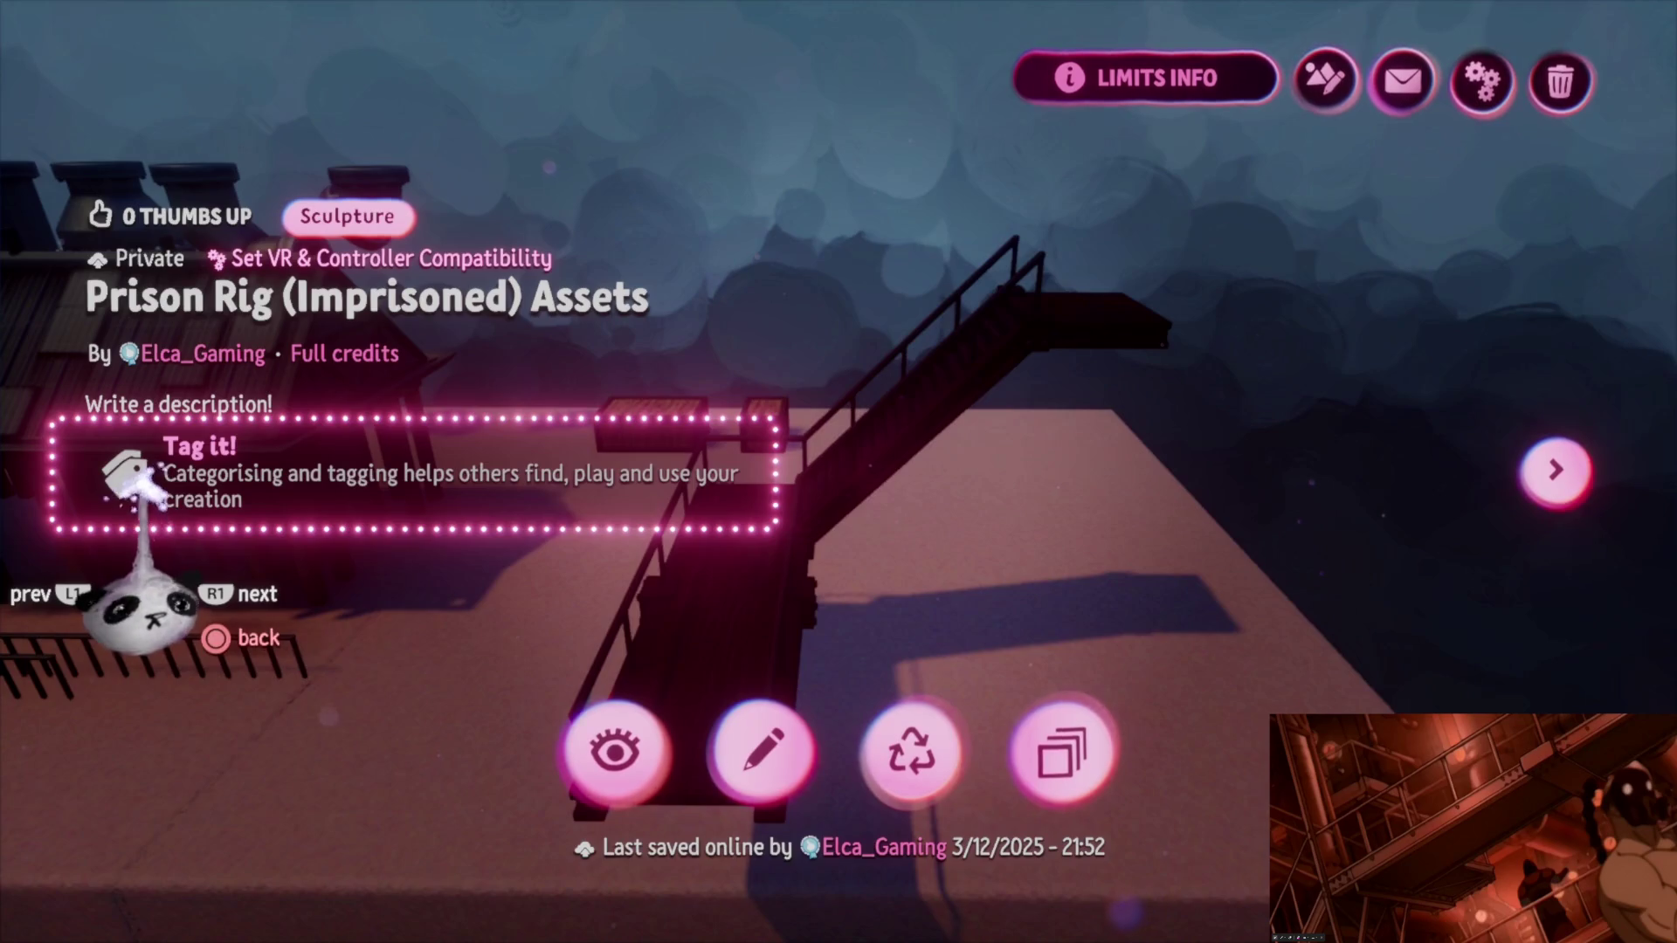
# Step: Return to My Creations, select the Prison Rig creation and start editing it
pyautogui.click(131, 479)
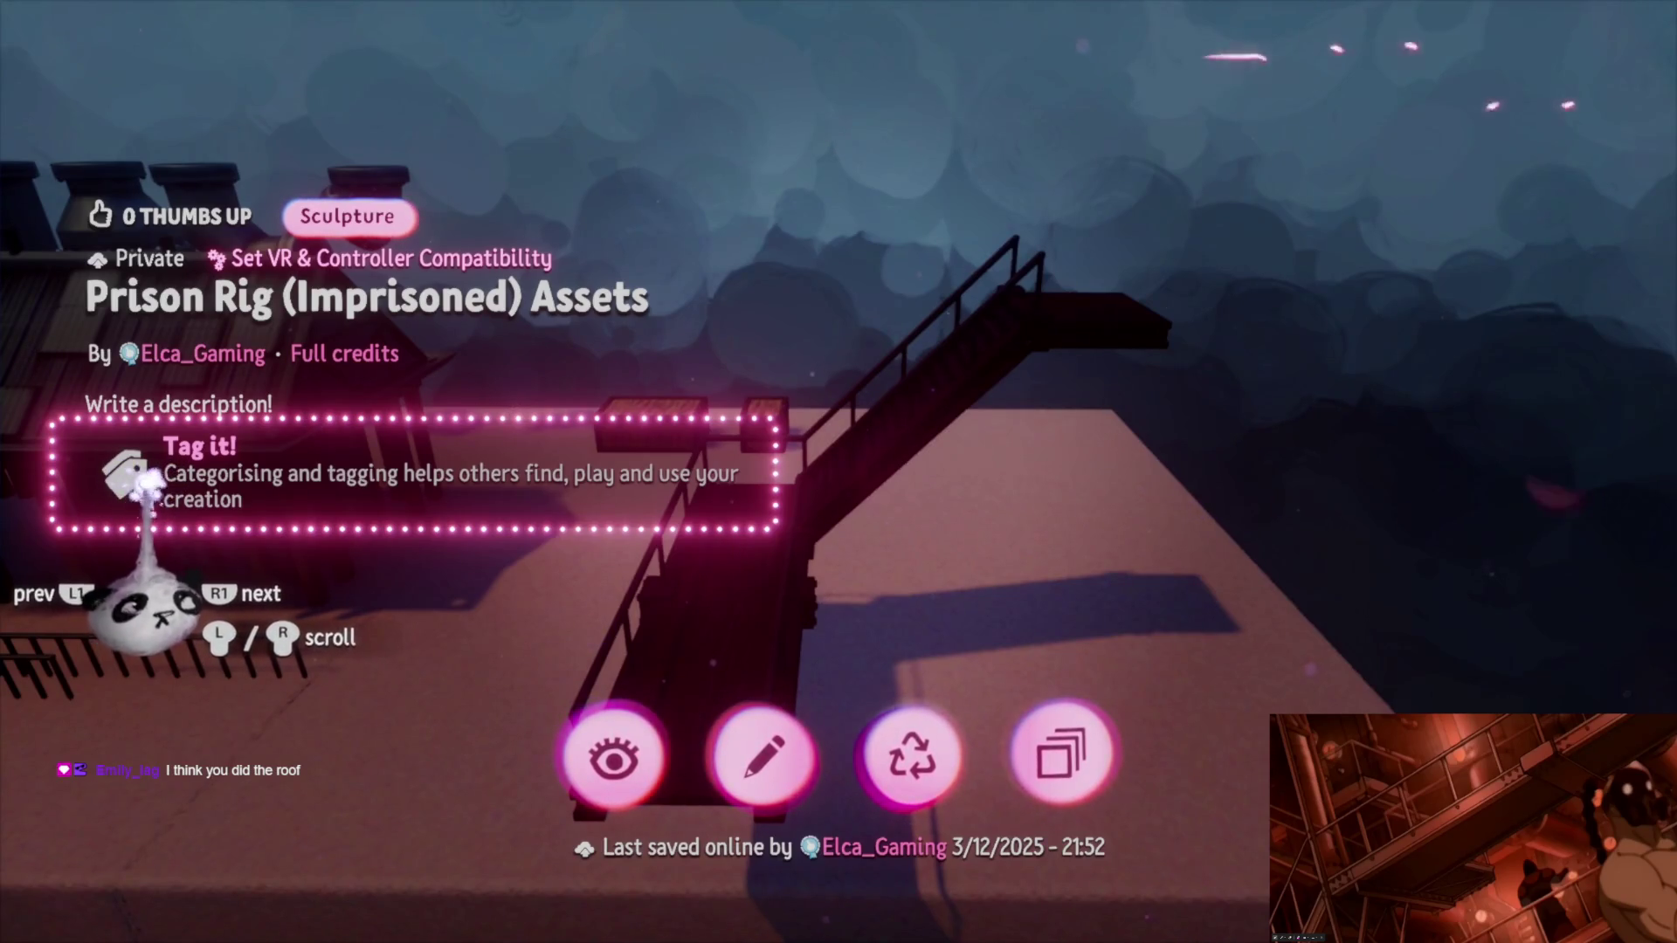
pyautogui.press('Escape')
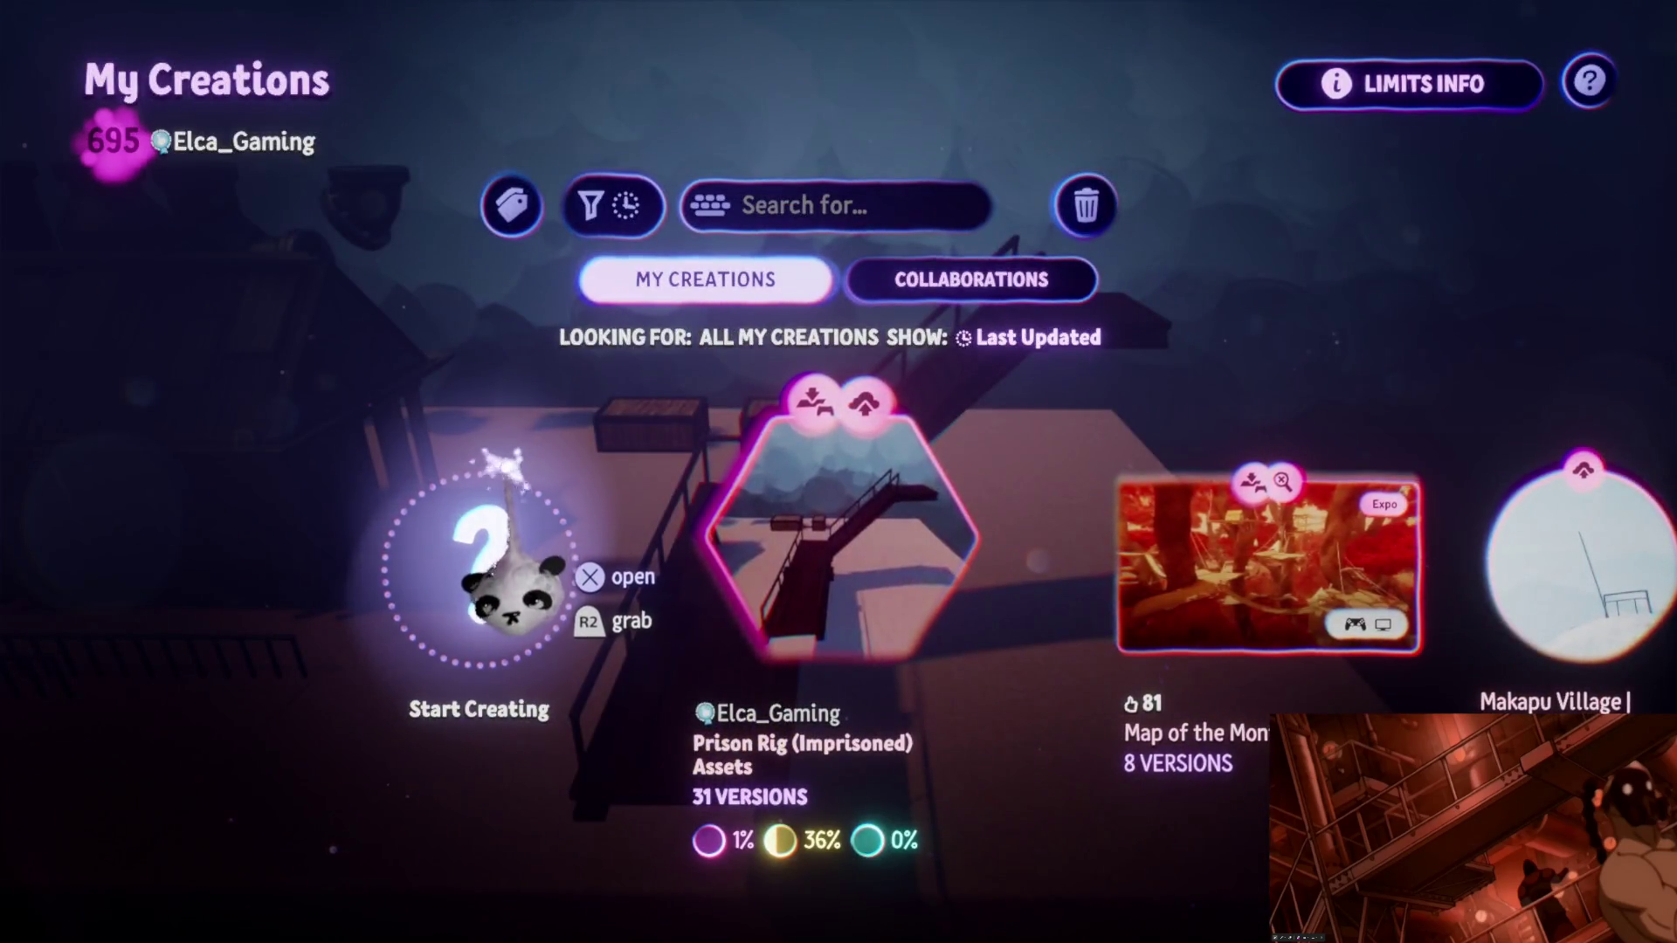
pyautogui.hscroll(1, 505, 583)
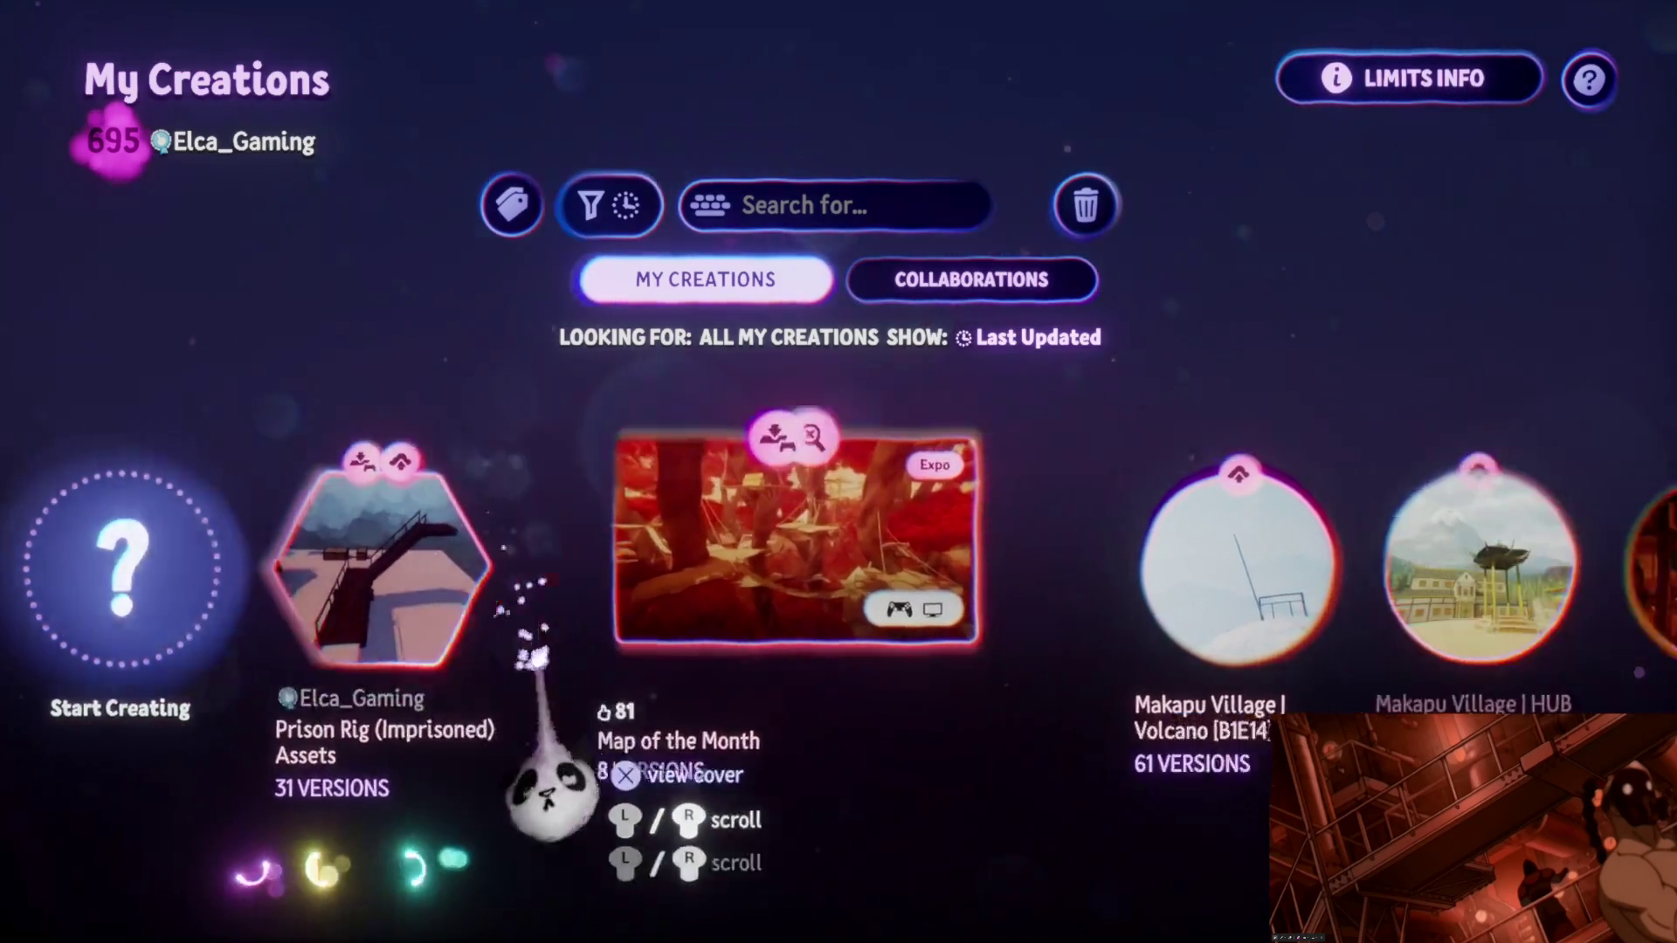
pyautogui.hscroll(2, 555, 787)
pyautogui.hscroll(2, 554, 879)
pyautogui.hscroll(1, 412, 804)
pyautogui.click(748, 688)
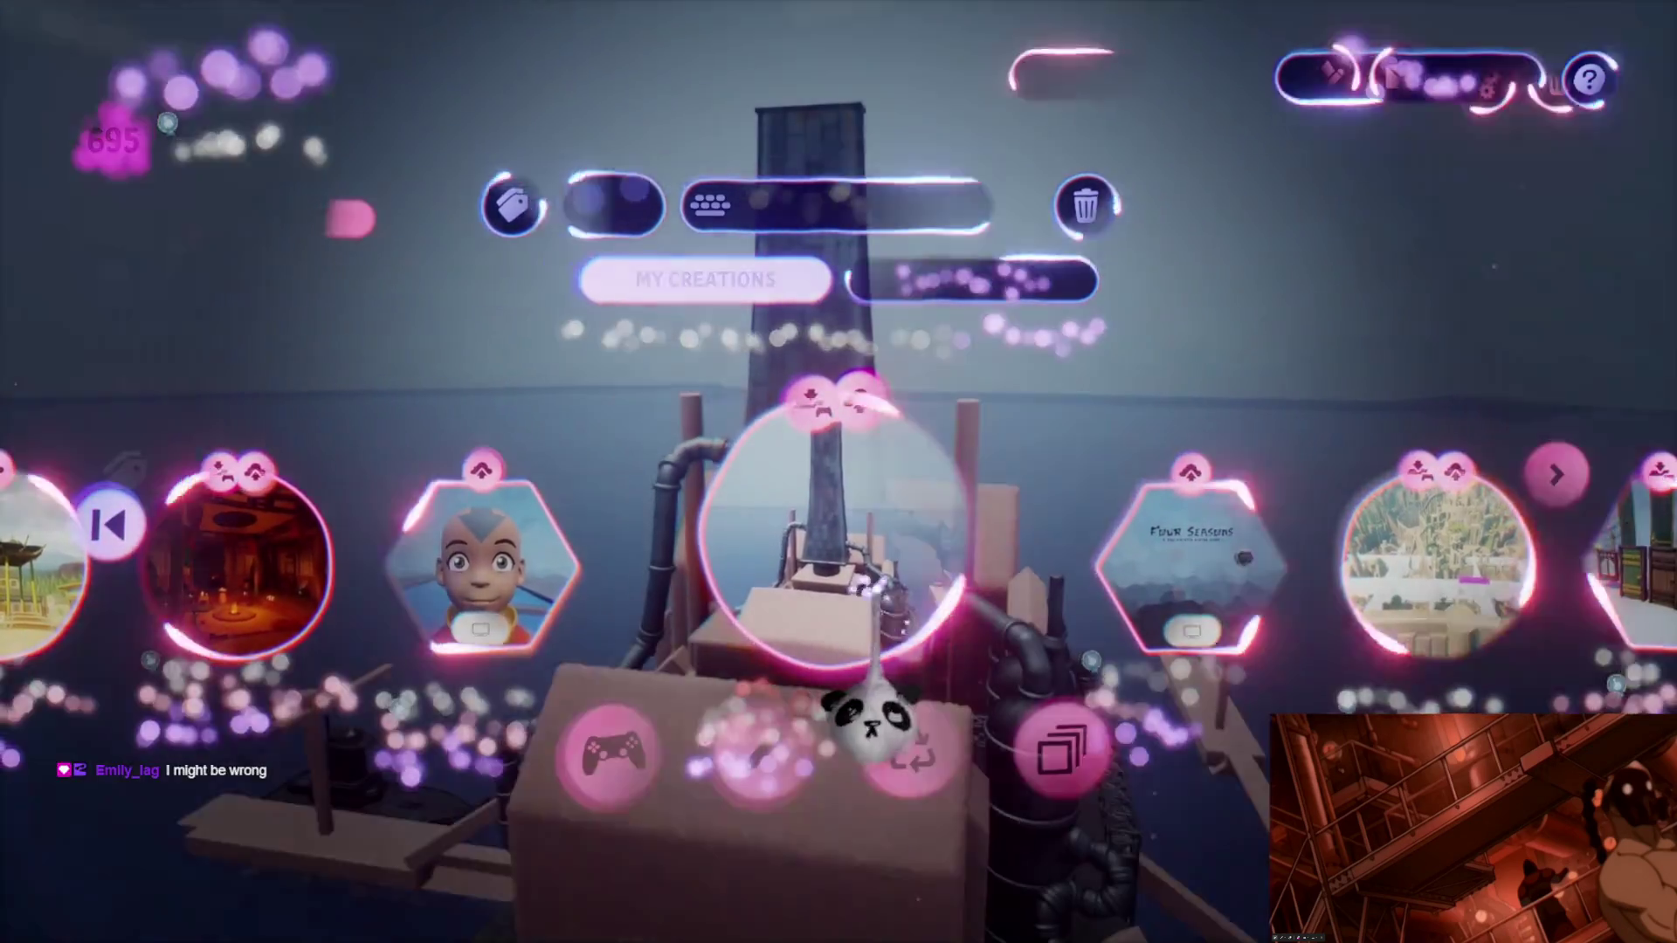
pyautogui.click(761, 749)
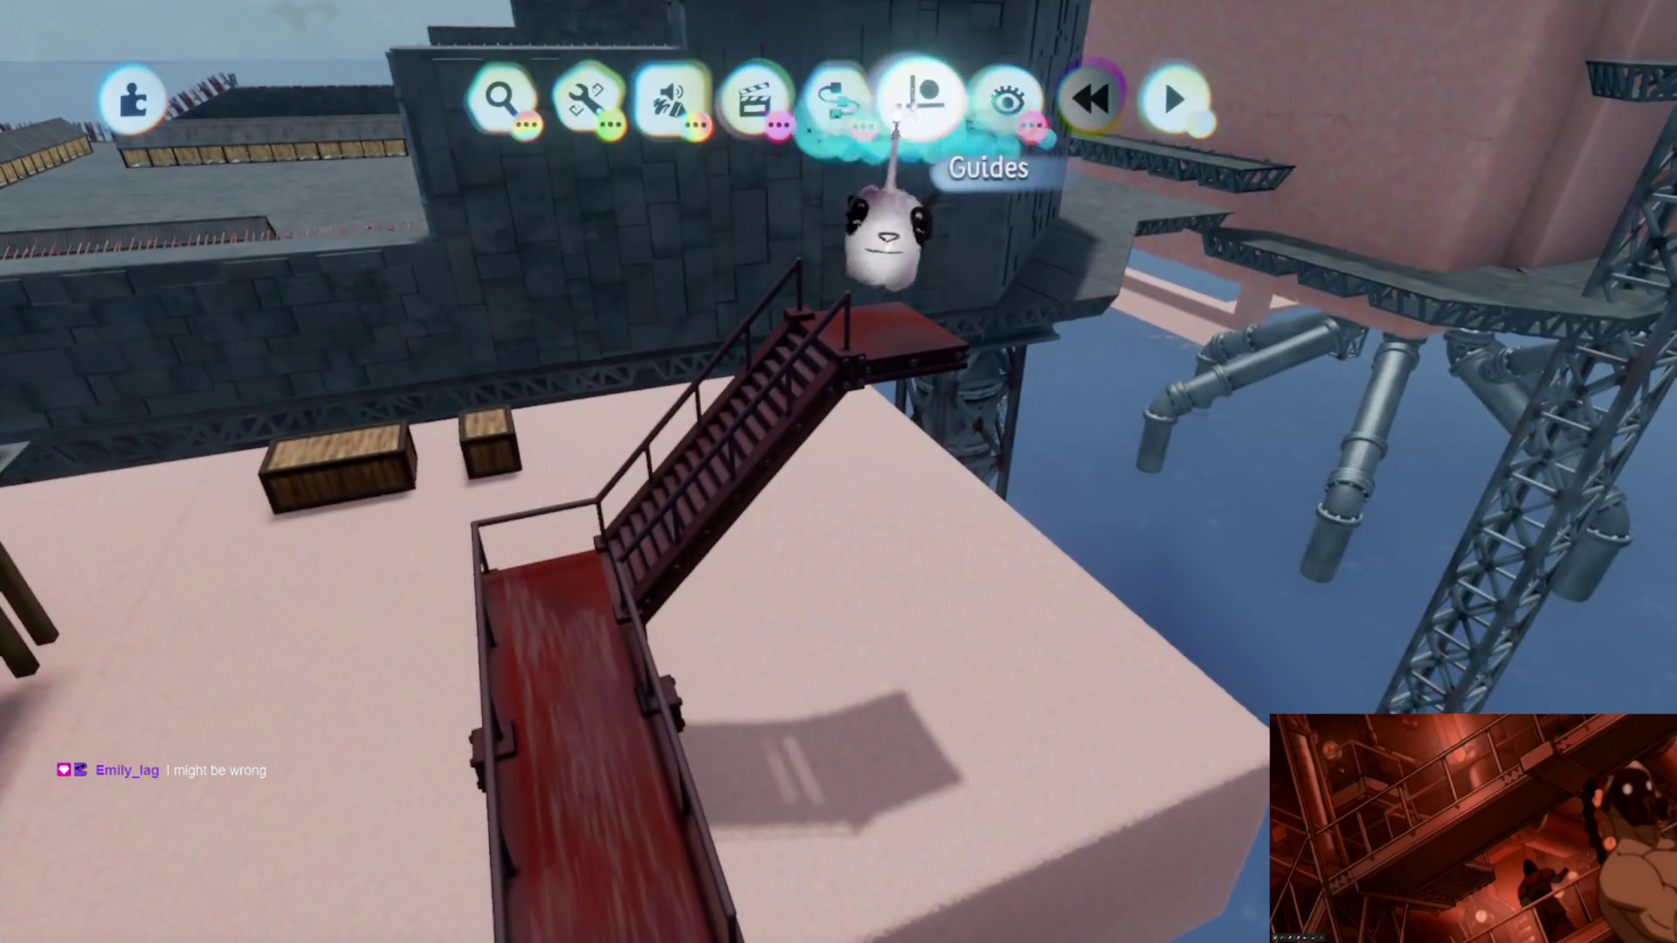
# Step: Leave sculpt mode, enable the Grid guide and start carrying the staircase toward the rig
pyautogui.click(918, 103)
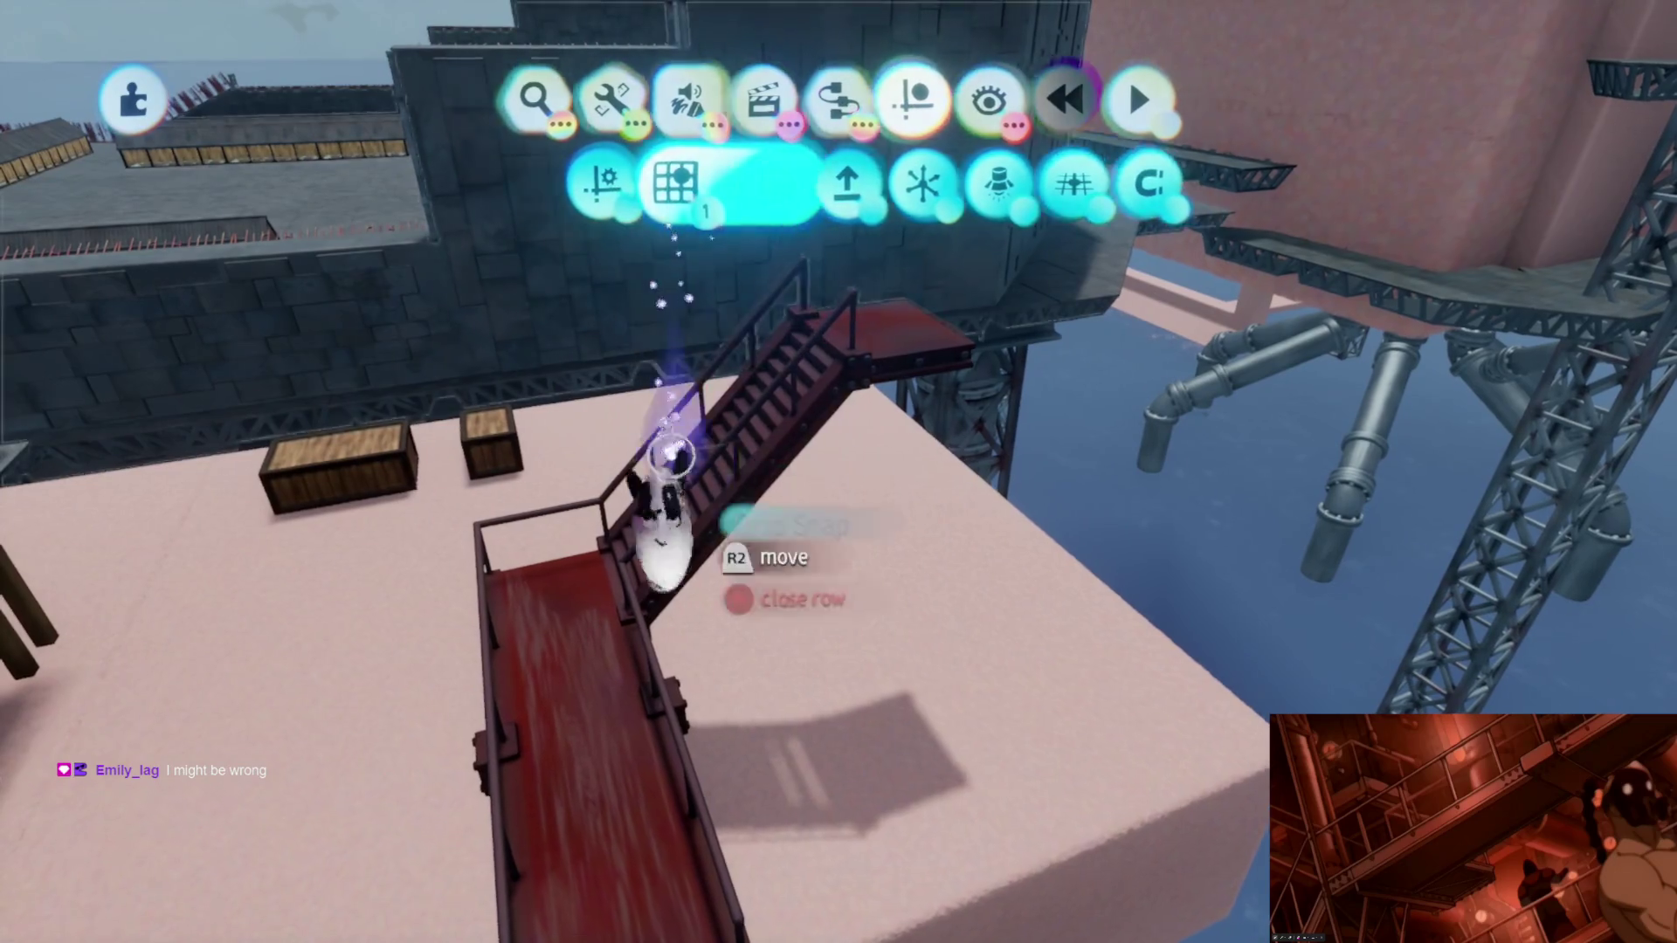
pyautogui.press('Escape')
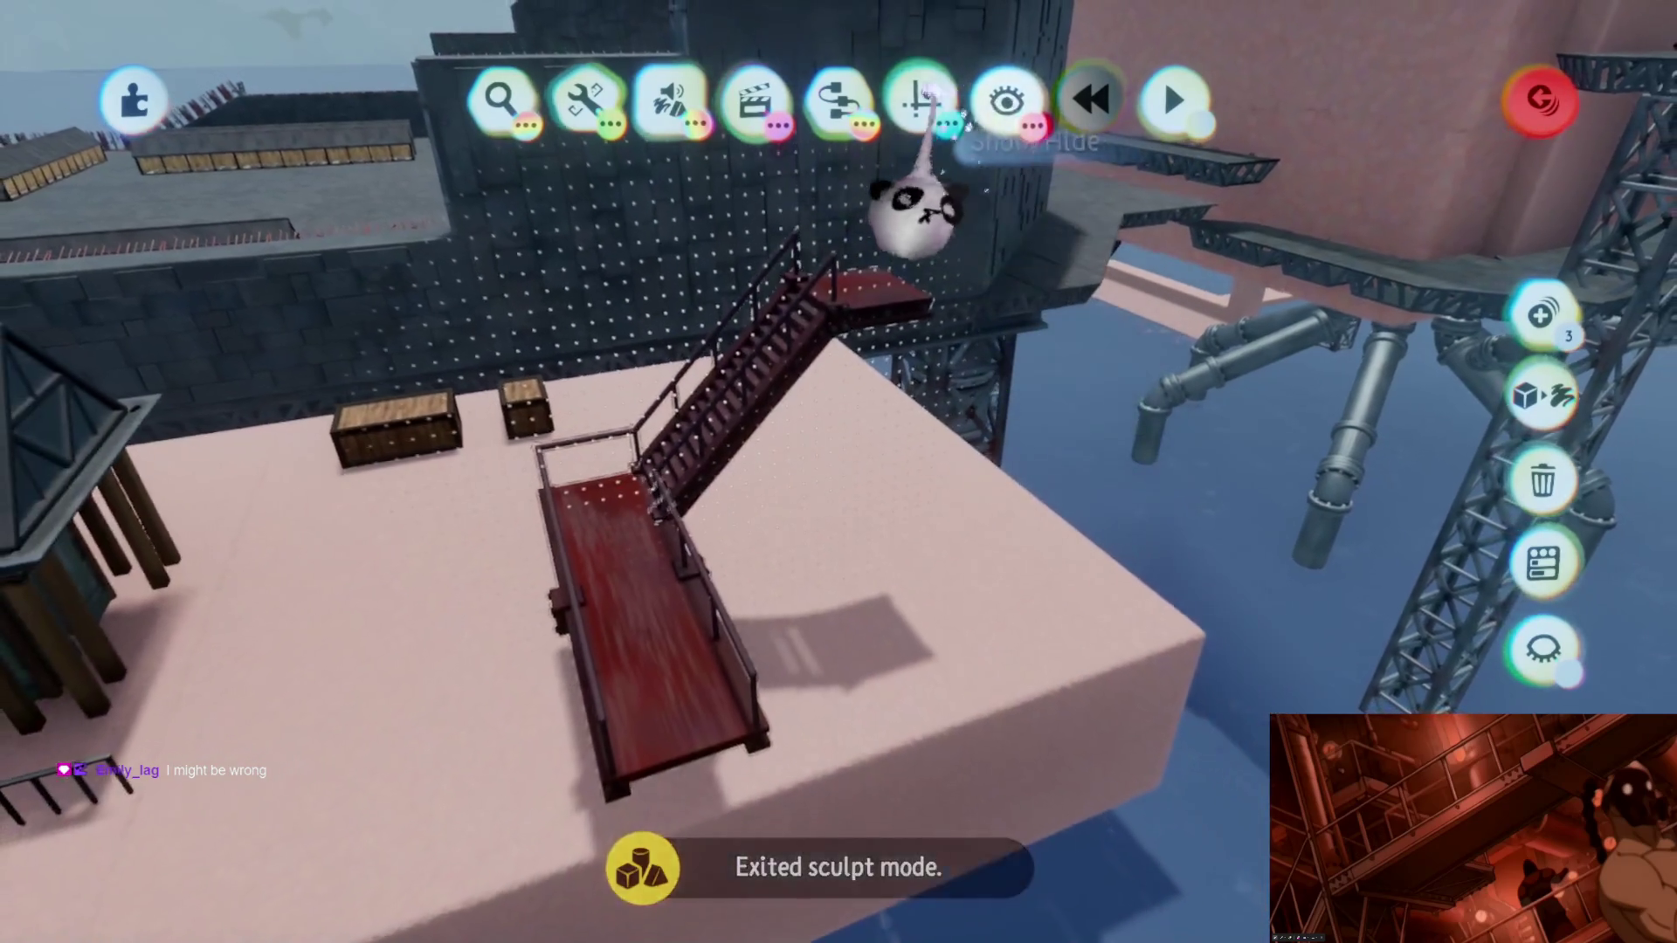
pyautogui.click(917, 103)
pyautogui.click(1186, 183)
pyautogui.moveTo(712, 543)
pyautogui.mouseDown()
pyautogui.moveTo(760, 525)
pyautogui.moveTo(760, 551)
pyautogui.mouseUp()
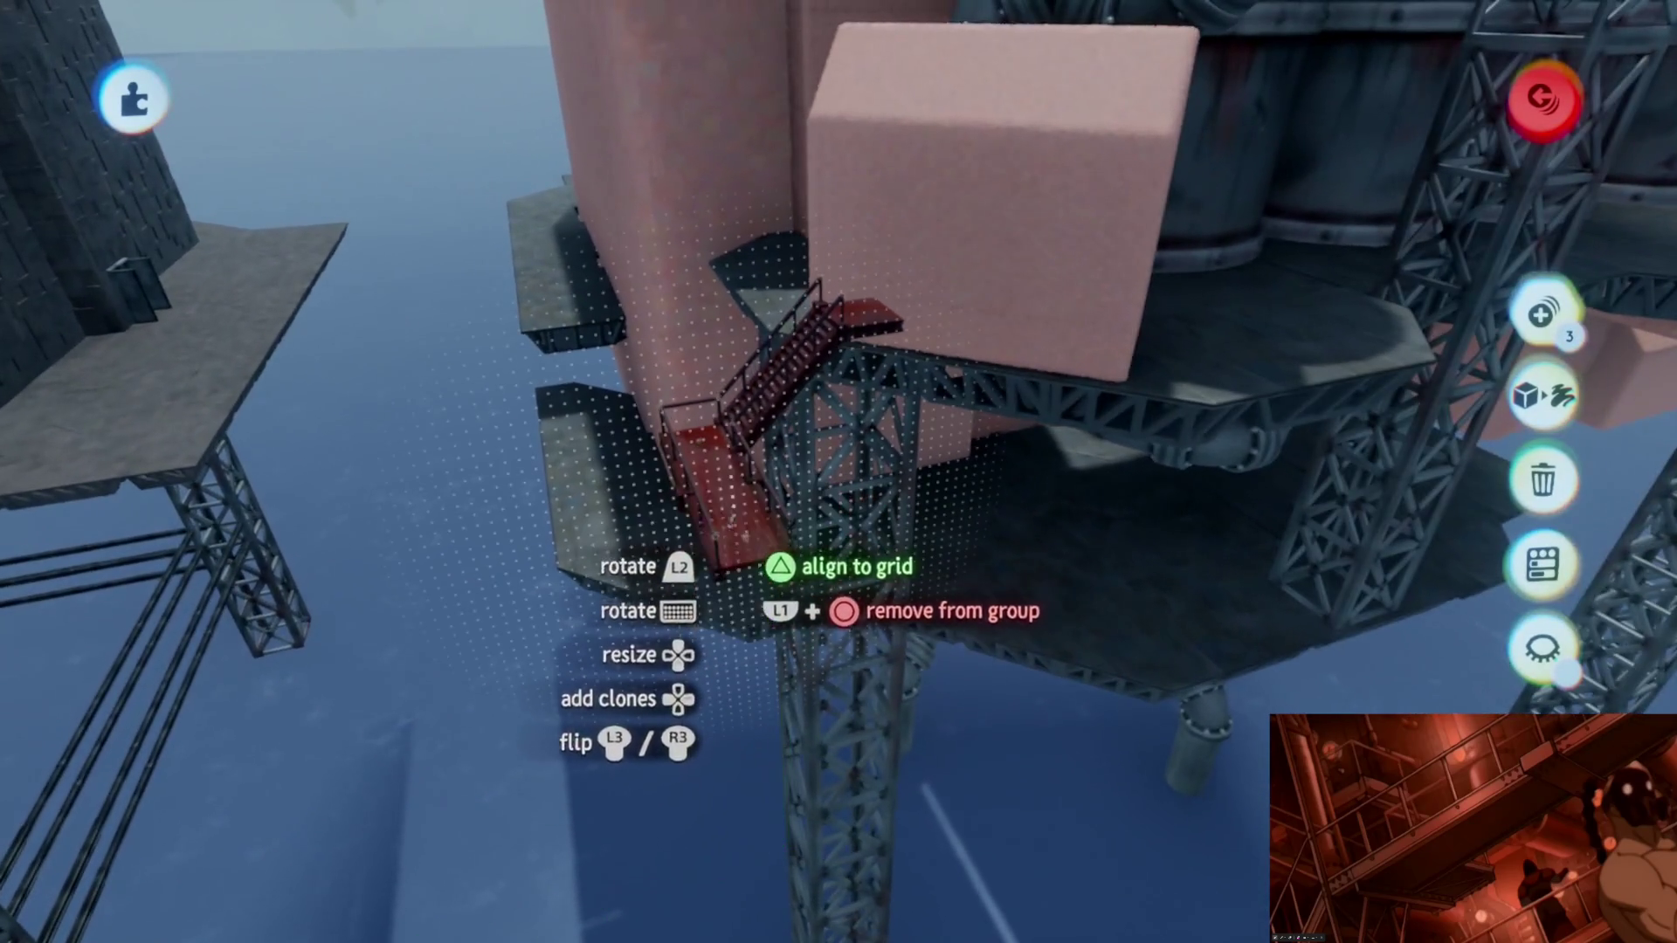
# Step: Set the staircase assembly down on the rig's lower platform and release it there
pyautogui.moveTo(760, 550); pyautogui.dragTo(747, 648)
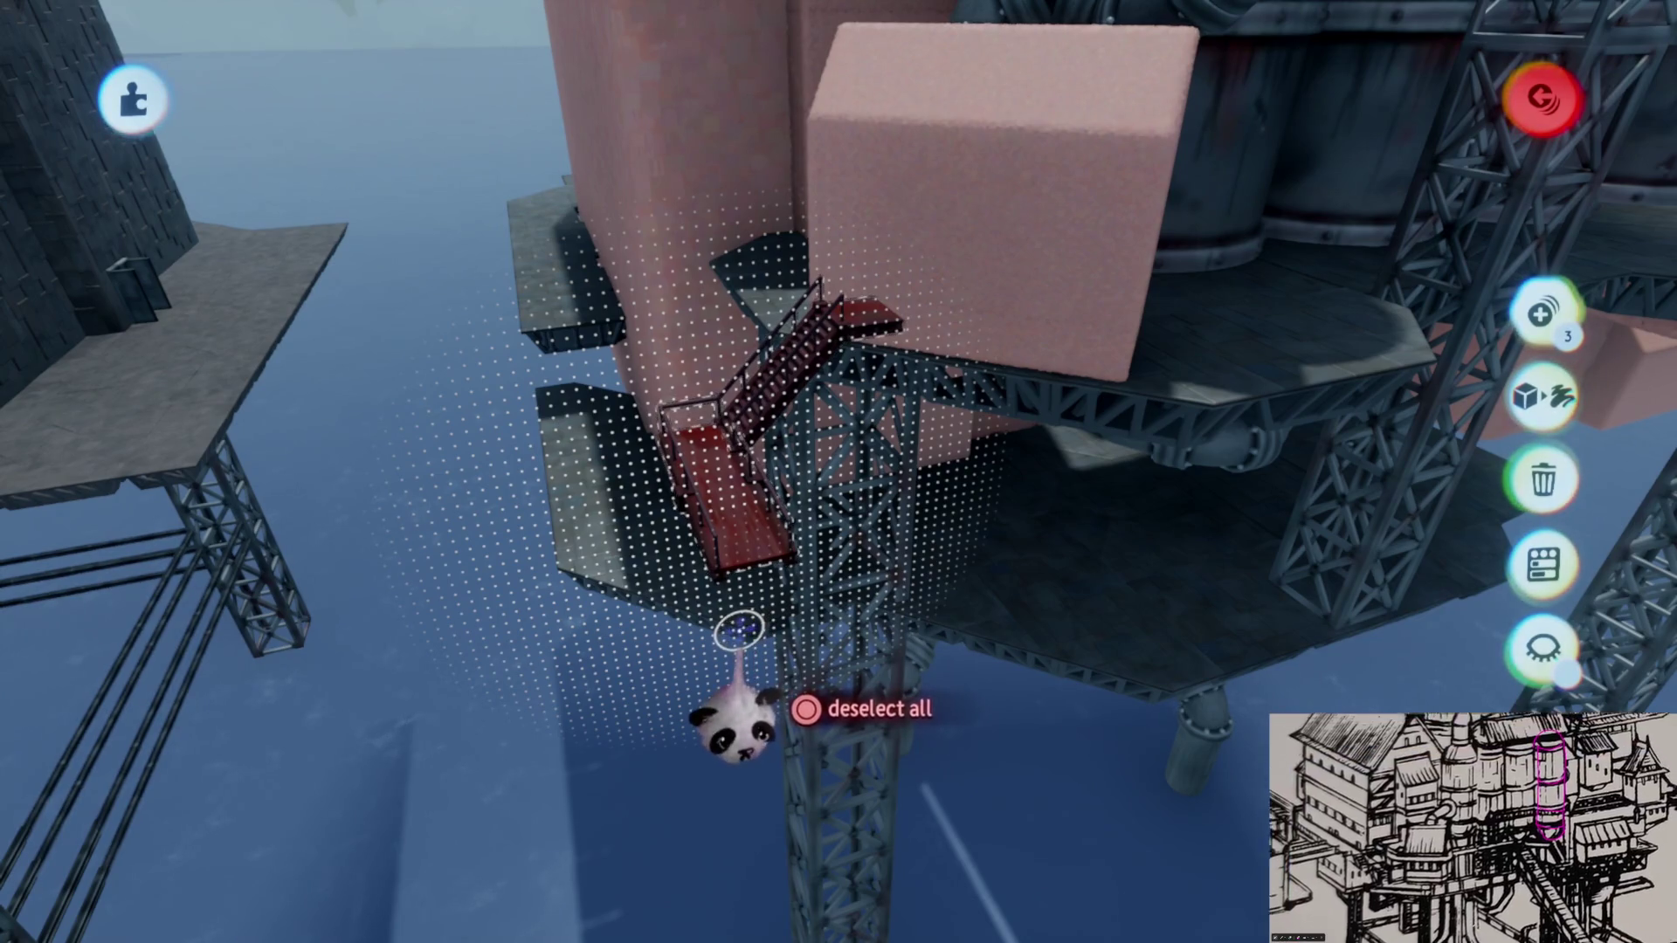
pyautogui.moveTo(734, 618)
pyautogui.mouseDown(button='middle')
pyautogui.moveTo(794, 562)
pyautogui.moveTo(749, 617)
pyautogui.moveTo(720, 593)
pyautogui.moveTo(857, 442)
pyautogui.moveTo(877, 393)
pyautogui.moveTo(848, 369)
pyautogui.moveTo(872, 381)
pyautogui.moveTo(675, 402)
pyautogui.moveTo(885, 496)
pyautogui.mouseUp(button='middle')
pyautogui.moveTo(887, 538)
pyautogui.mouseDown()
pyautogui.moveTo(790, 514)
pyautogui.moveTo(778, 581)
pyautogui.moveTo(805, 487)
pyautogui.moveTo(794, 412)
pyautogui.moveTo(815, 456)
pyautogui.moveTo(770, 400)
pyautogui.moveTo(812, 388)
pyautogui.mouseUp()
pyautogui.press('Tab')
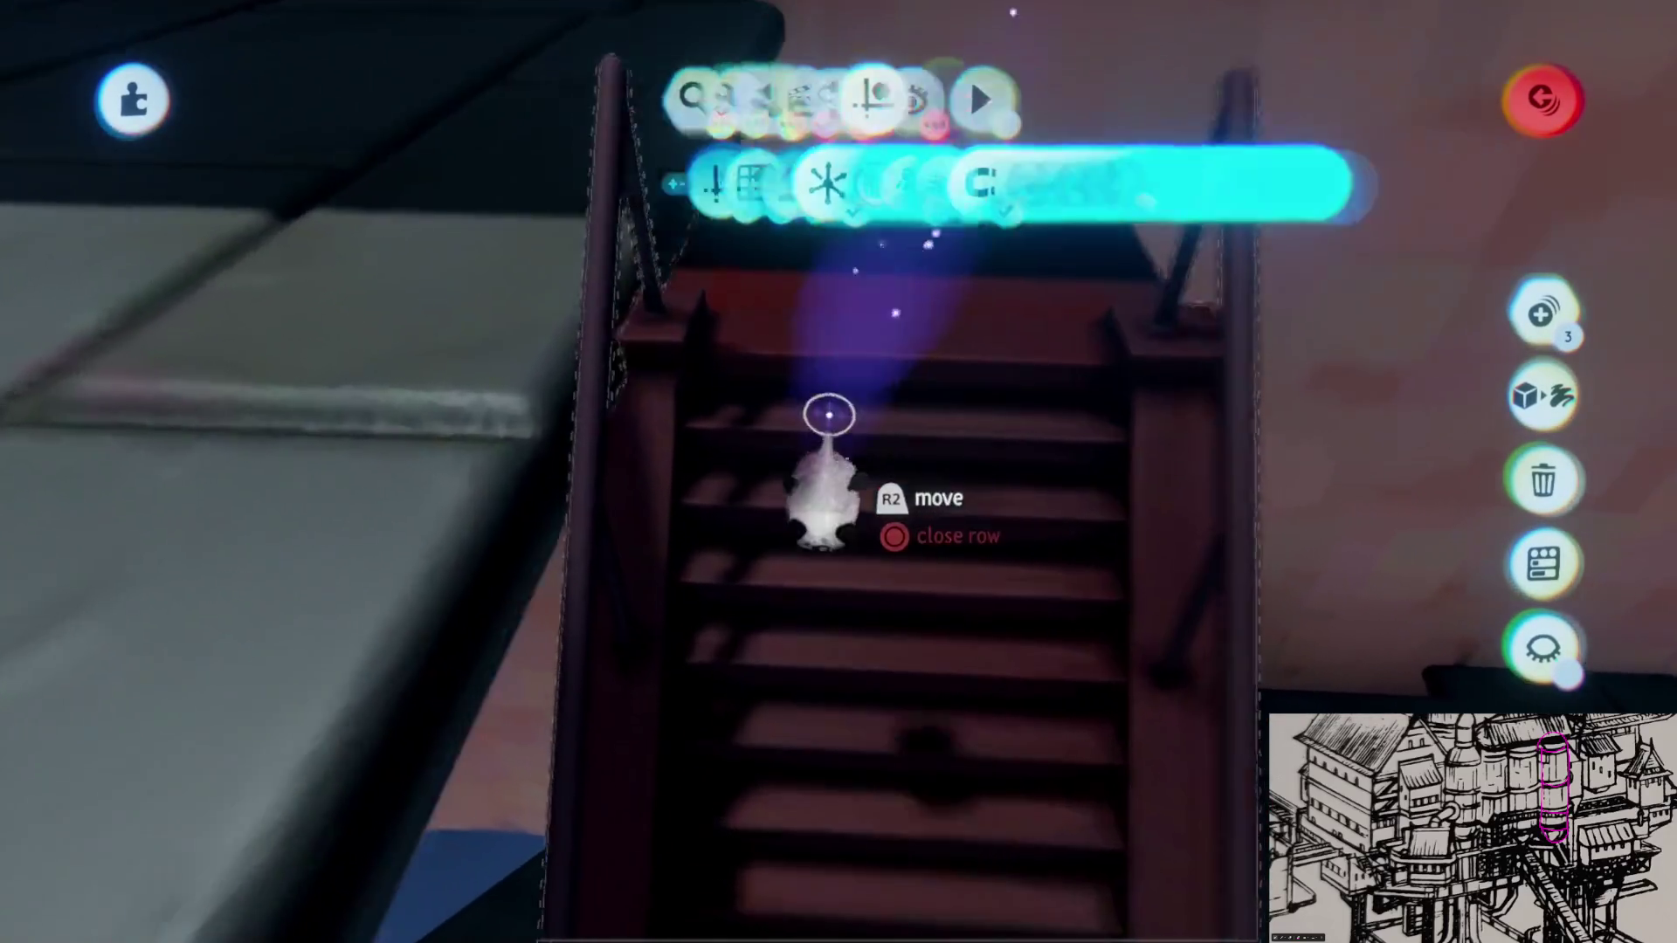
# Step: Raise the stair flight slightly and rotate it to 90° on the deck
pyautogui.press('Escape')
pyautogui.moveTo(829, 440); pyautogui.dragTo(834, 425)
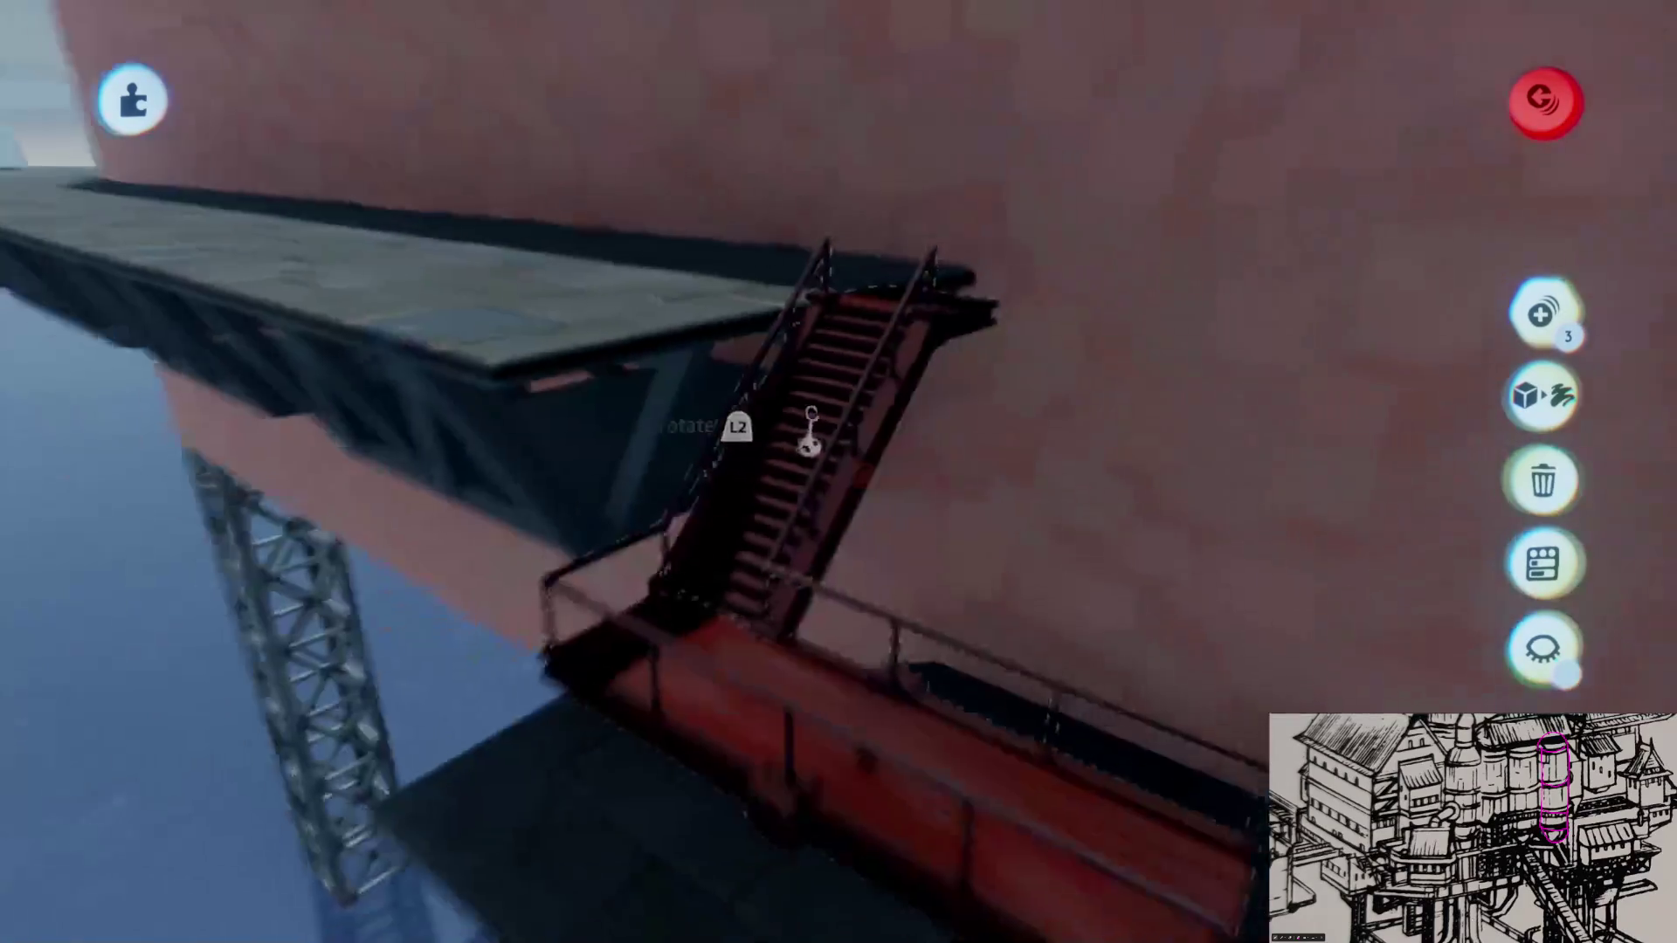
pyautogui.moveTo(835, 425)
pyautogui.mouseDown()
pyautogui.moveTo(759, 577)
pyautogui.moveTo(678, 311)
pyautogui.moveTo(805, 598)
pyautogui.mouseUp()
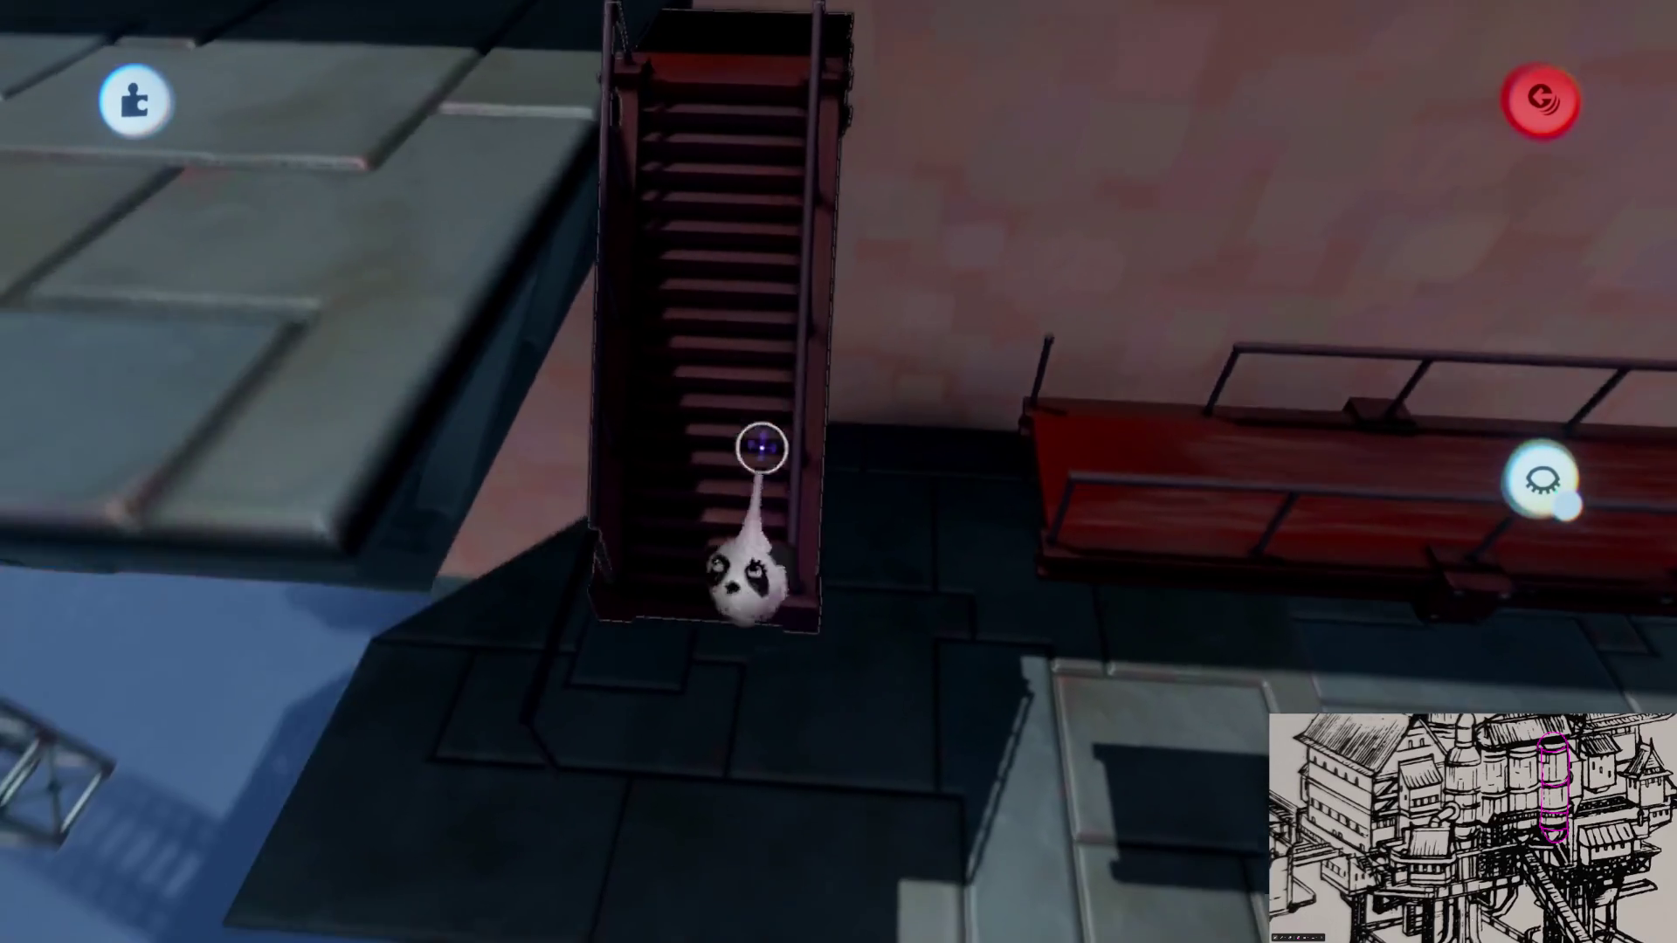
pyautogui.moveTo(749, 446)
pyautogui.mouseDown()
pyautogui.moveTo(961, 881)
pyautogui.moveTo(971, 682)
pyautogui.mouseUp()
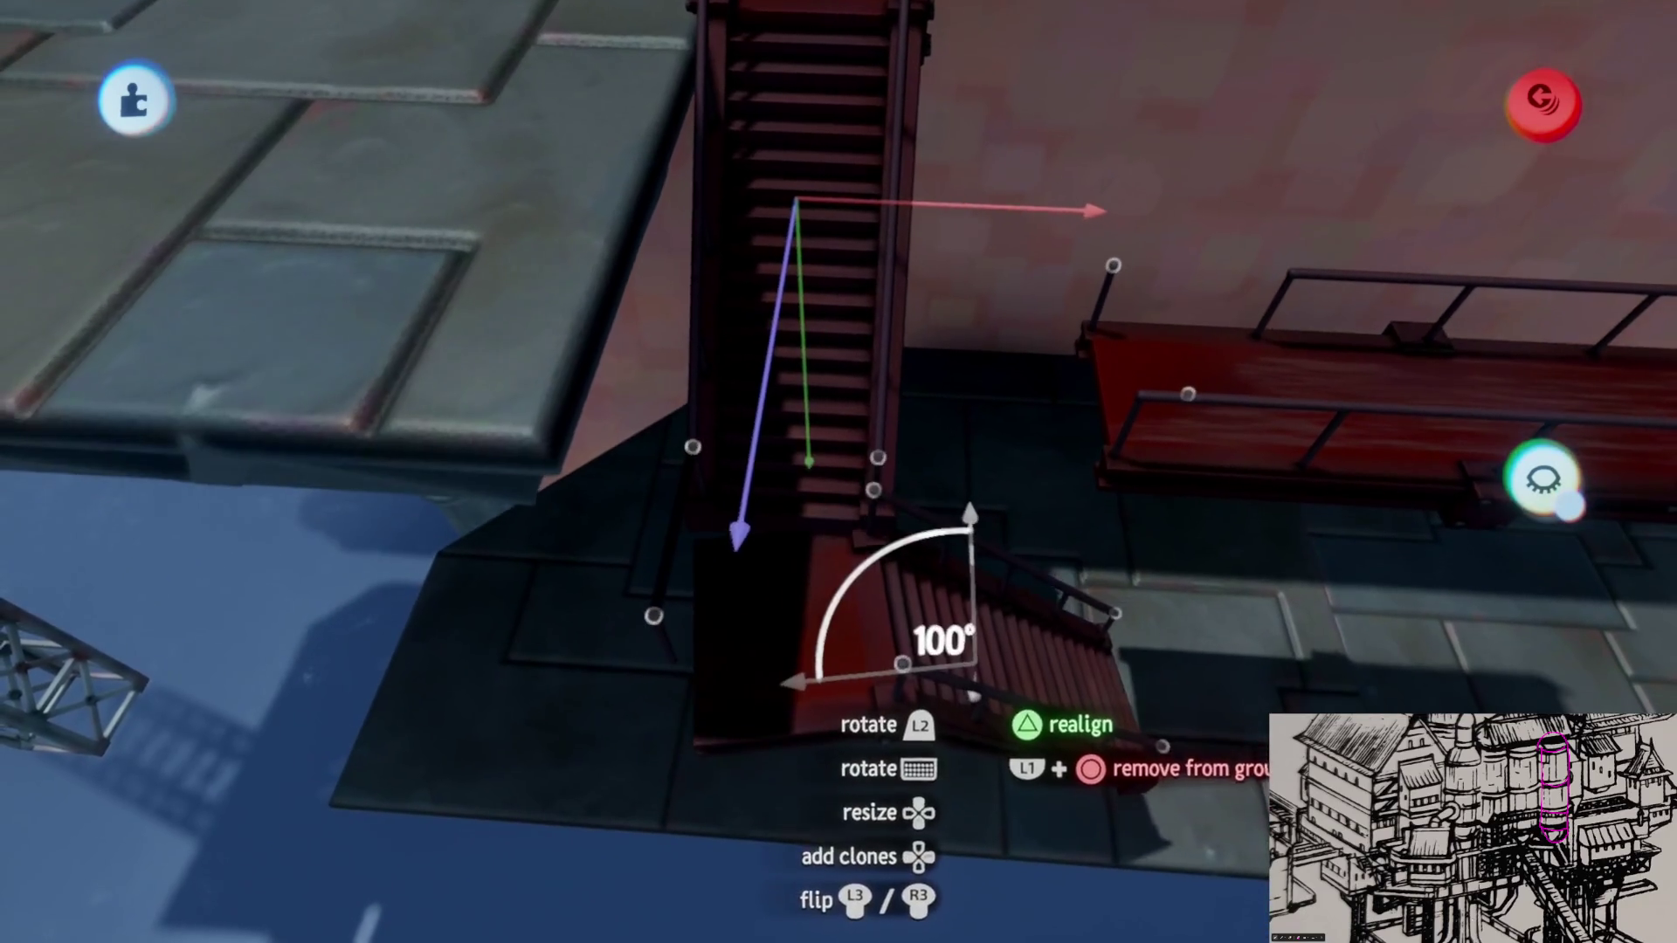
pyautogui.moveTo(908, 601)
pyautogui.mouseDown()
pyautogui.moveTo(873, 644)
pyautogui.moveTo(655, 439)
pyautogui.mouseUp()
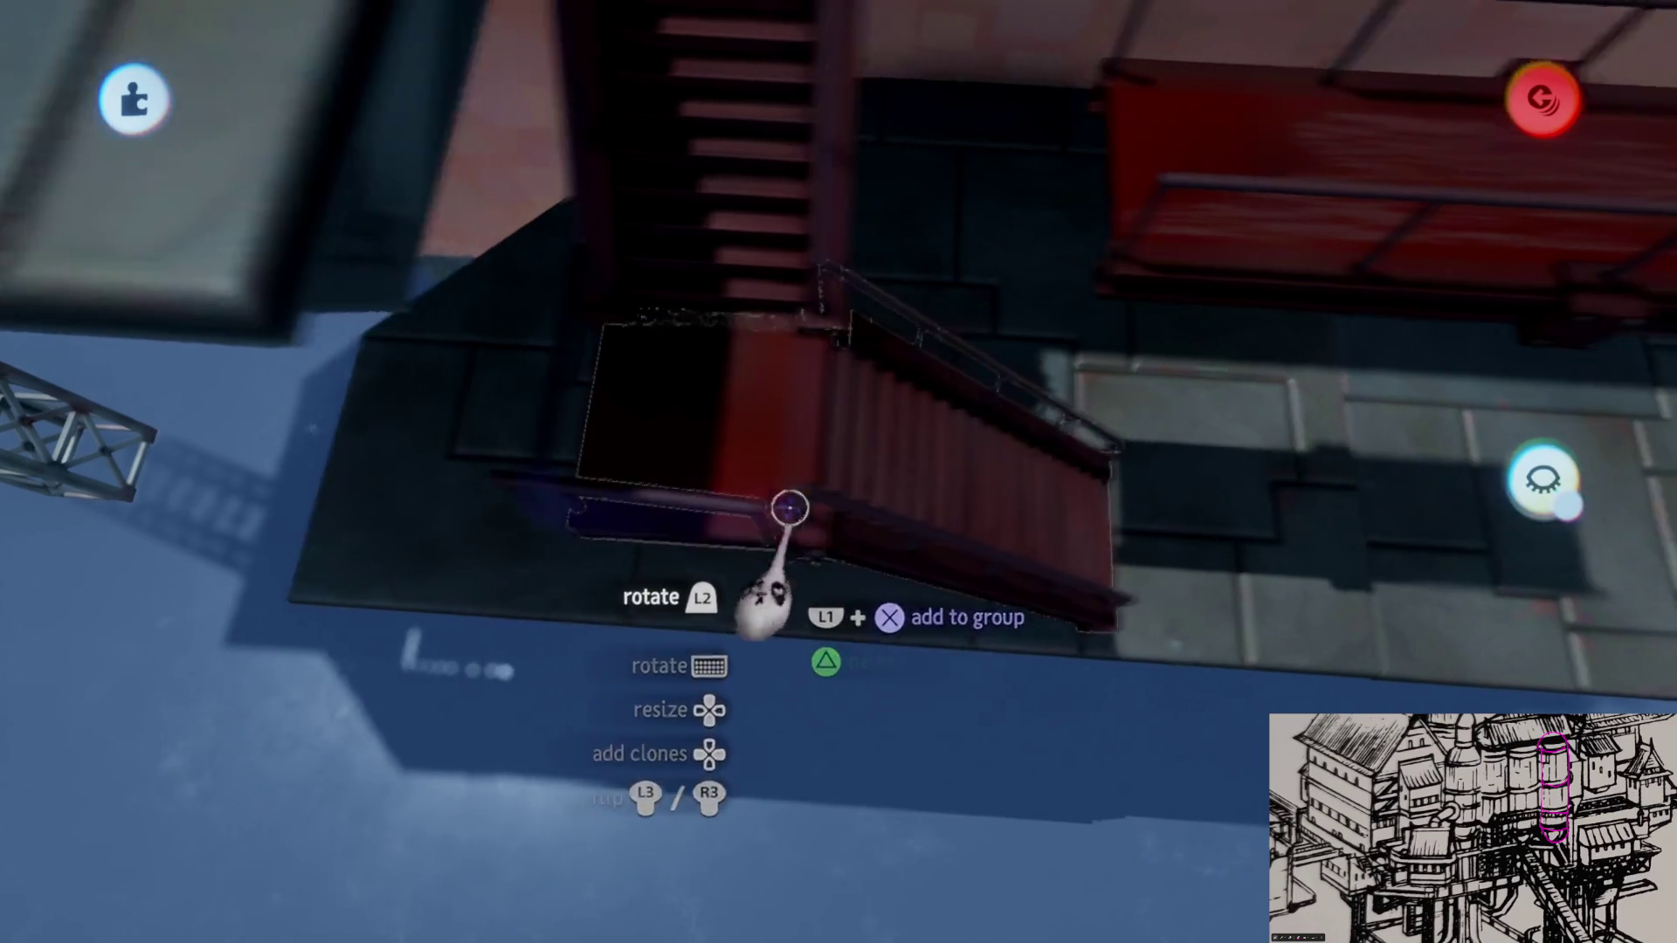
# Step: Re-grab the stairs from a low angle and turn them into their final orientation with the landing beneath
pyautogui.moveTo(678, 531)
pyautogui.mouseDown()
pyautogui.moveTo(797, 574)
pyautogui.moveTo(787, 591)
pyautogui.mouseUp()
pyautogui.moveTo(839, 650)
pyautogui.mouseDown()
pyautogui.moveTo(940, 600)
pyautogui.moveTo(898, 623)
pyautogui.moveTo(800, 577)
pyautogui.mouseUp()
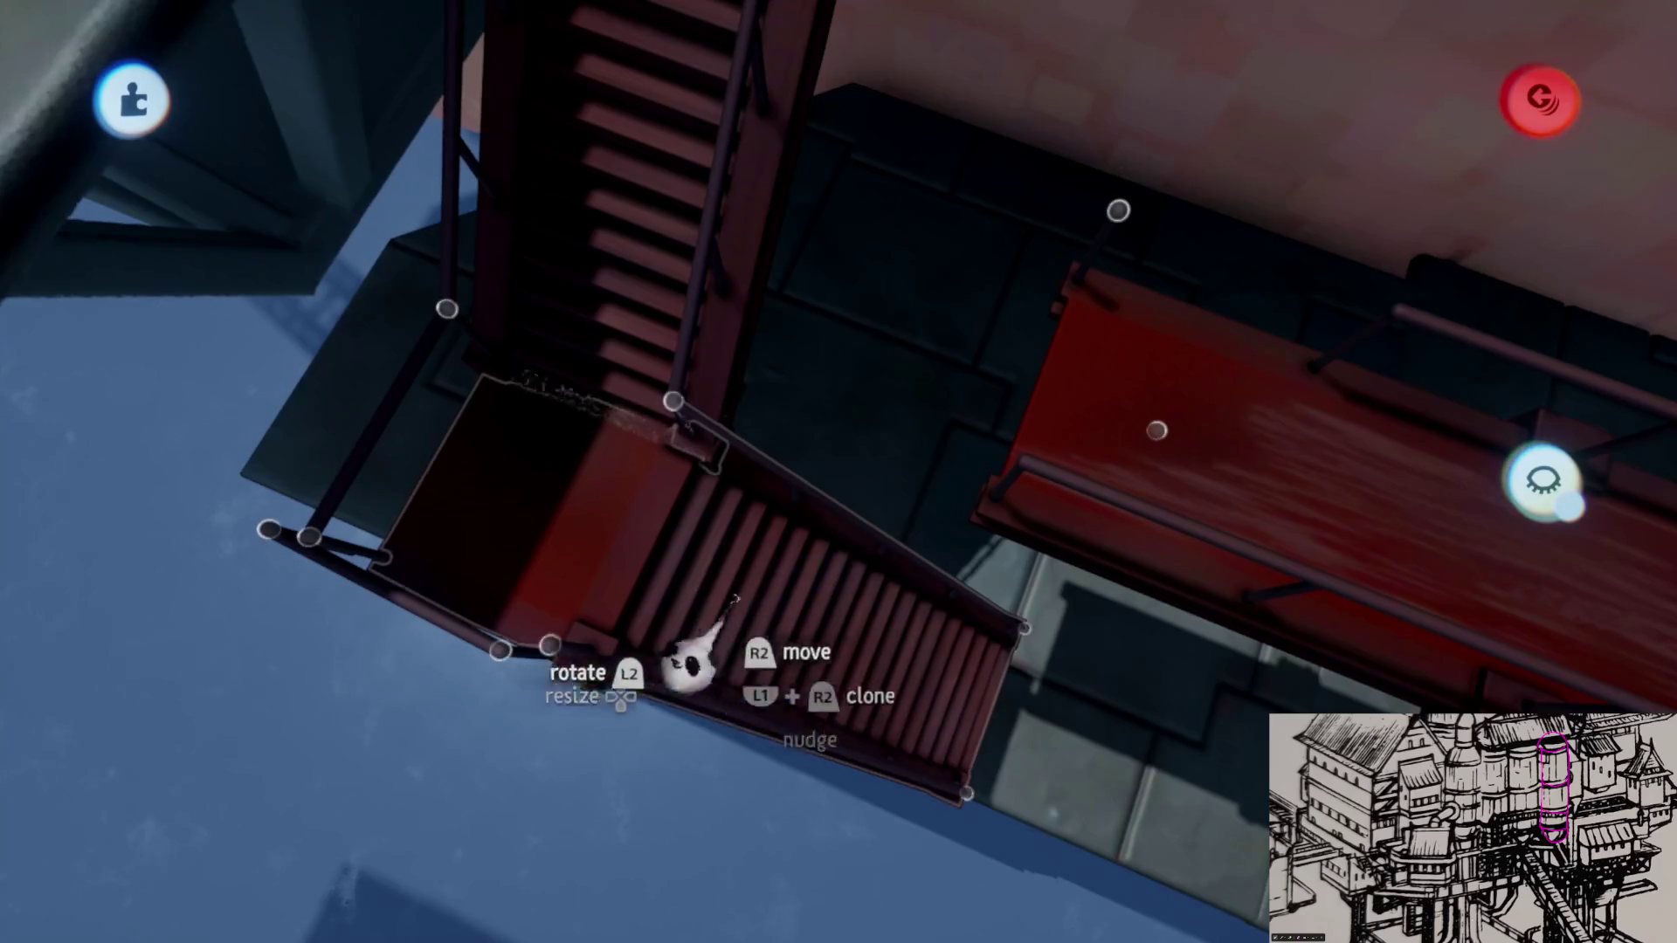
pyautogui.moveTo(690, 655); pyautogui.dragTo(828, 428)
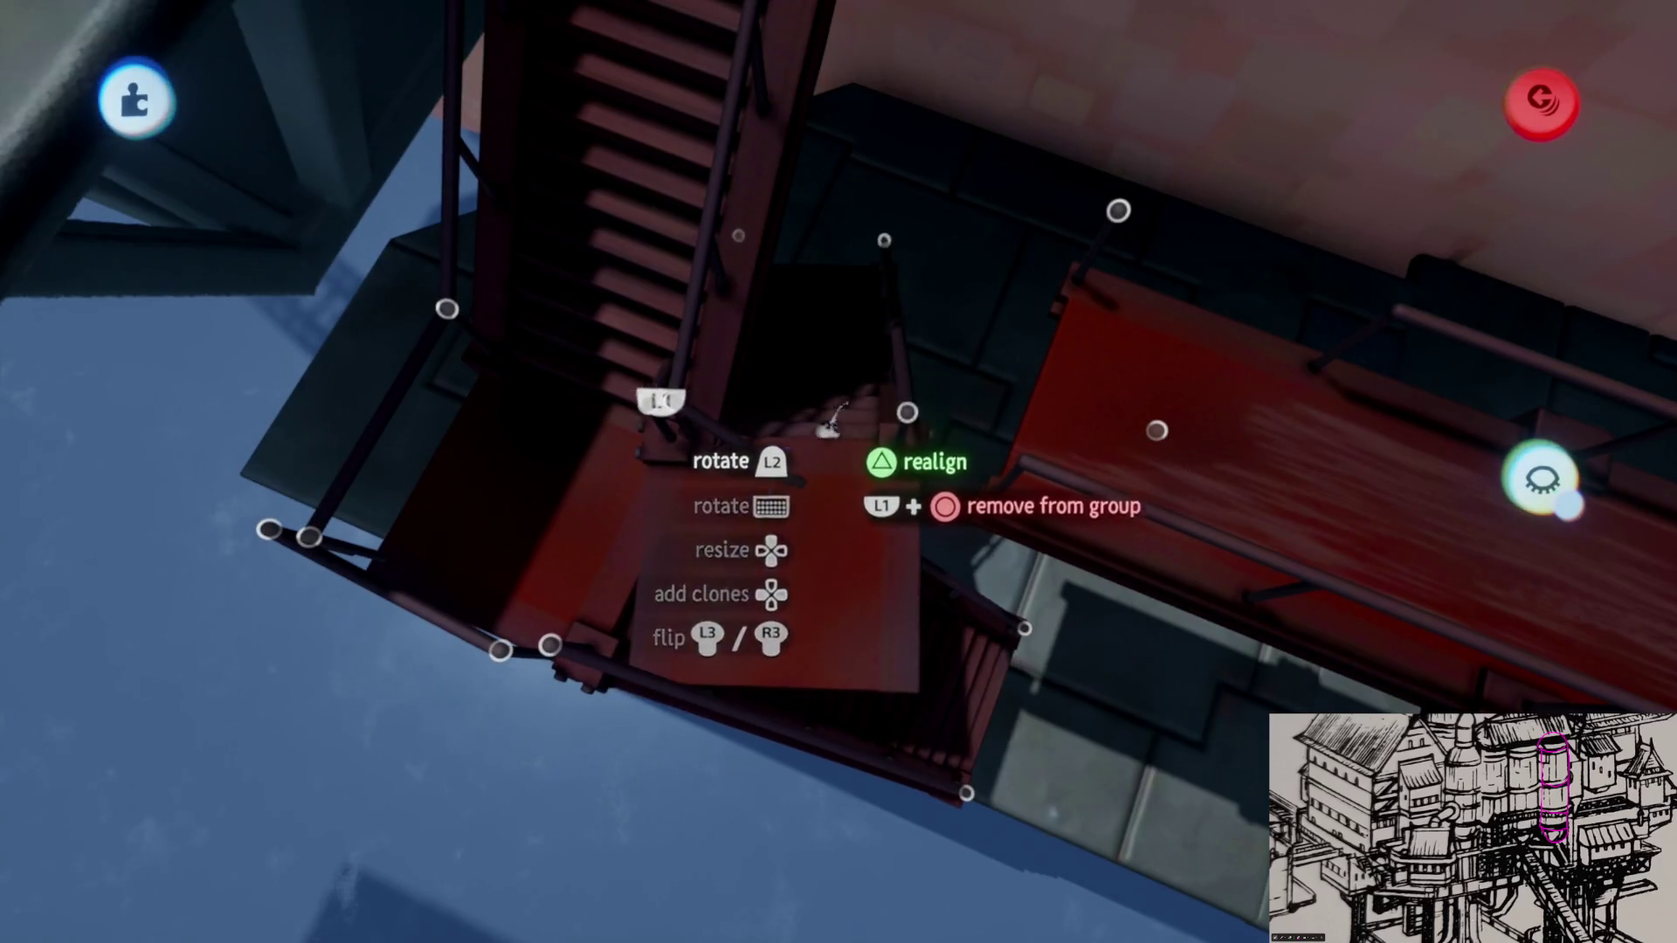
pyautogui.moveTo(782, 577); pyautogui.dragTo(818, 495, button='middle')
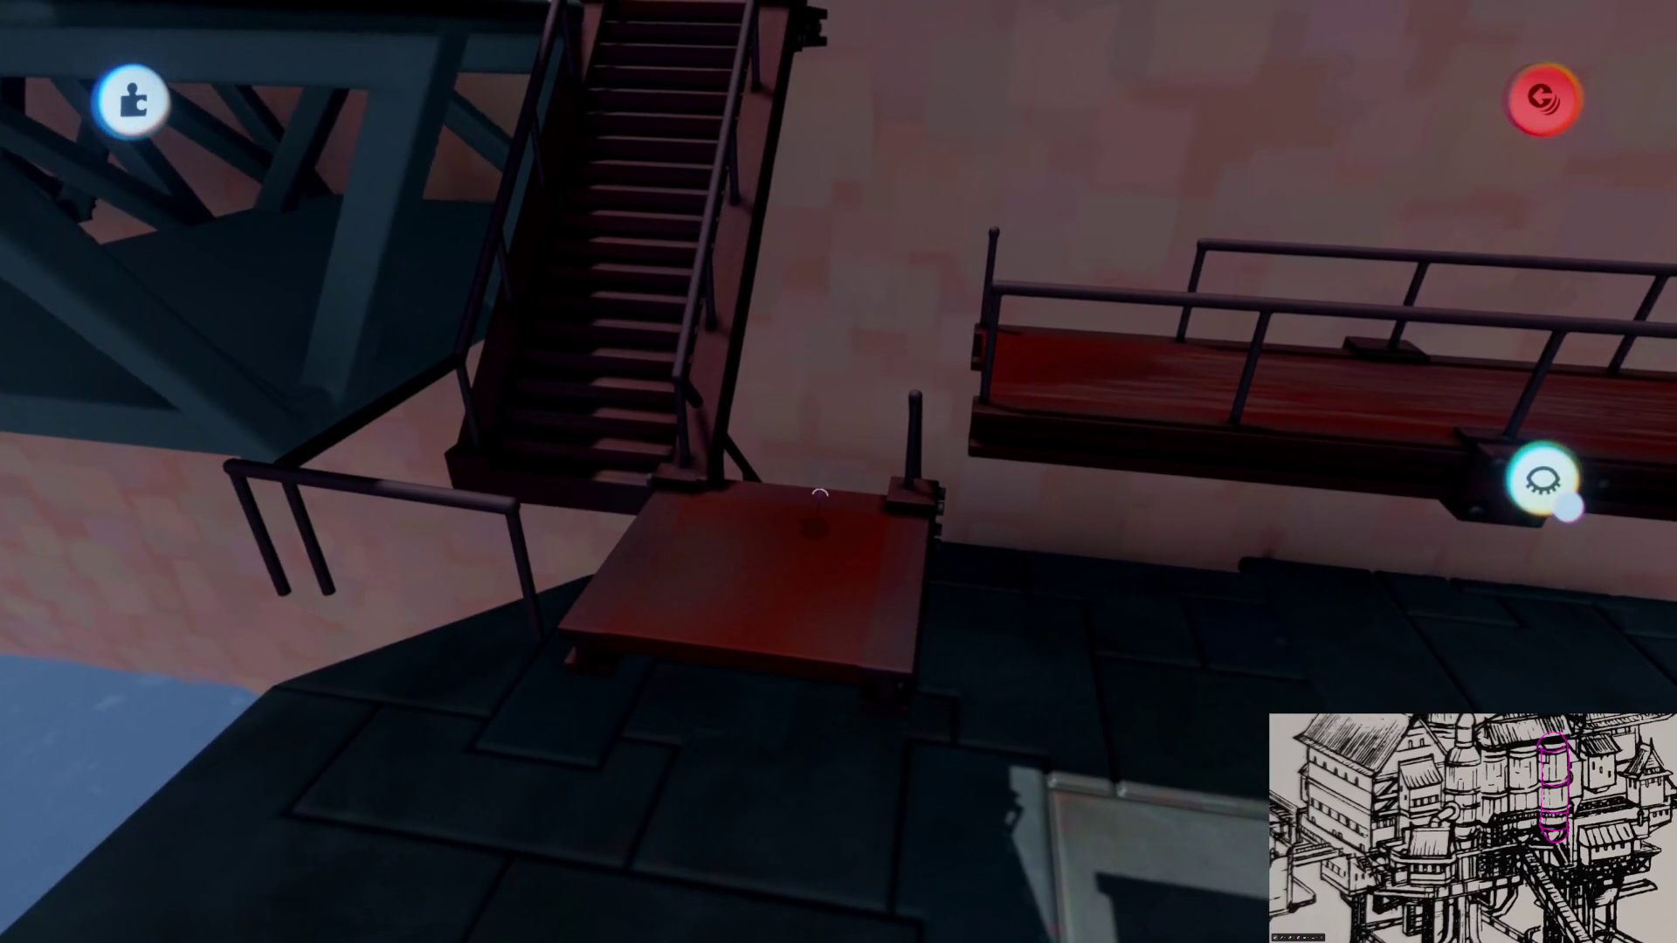
# Step: Rotate the small red landing so it meets the foot of the stairs beside the walkway
pyautogui.moveTo(819, 495)
pyautogui.mouseDown(button='middle')
pyautogui.moveTo(845, 477)
pyautogui.moveTo(826, 361)
pyautogui.mouseUp(button='middle')
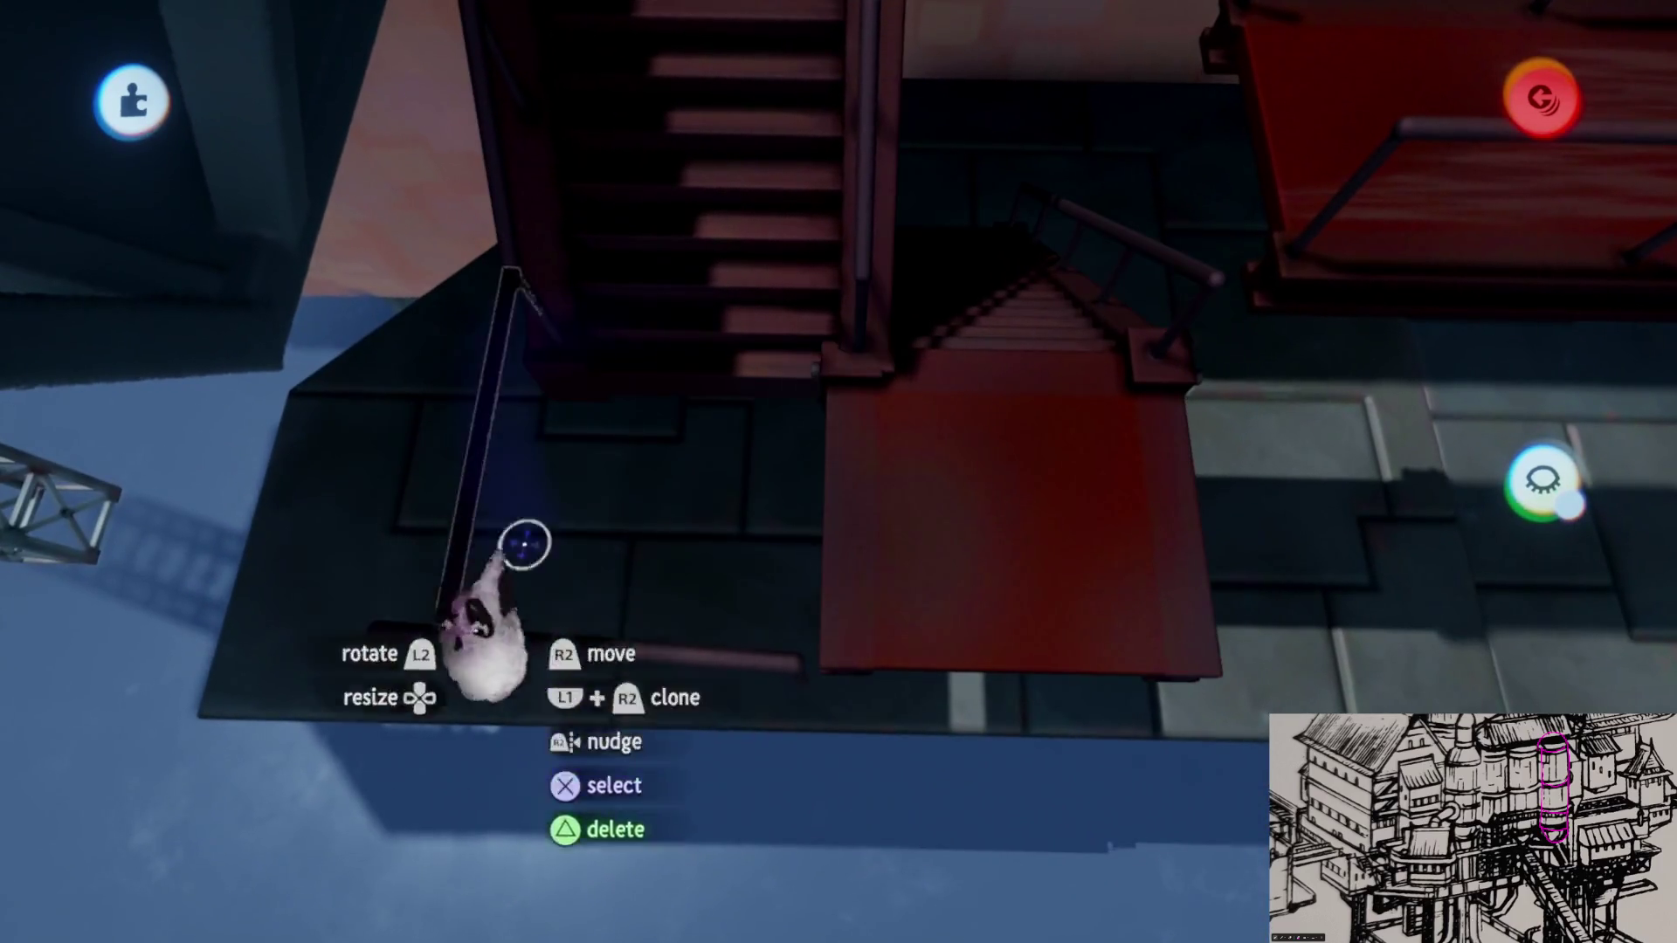
pyautogui.moveTo(524, 544)
pyautogui.mouseDown(button='middle')
pyautogui.moveTo(831, 479)
pyautogui.moveTo(808, 515)
pyautogui.moveTo(853, 532)
pyautogui.mouseUp(button='middle')
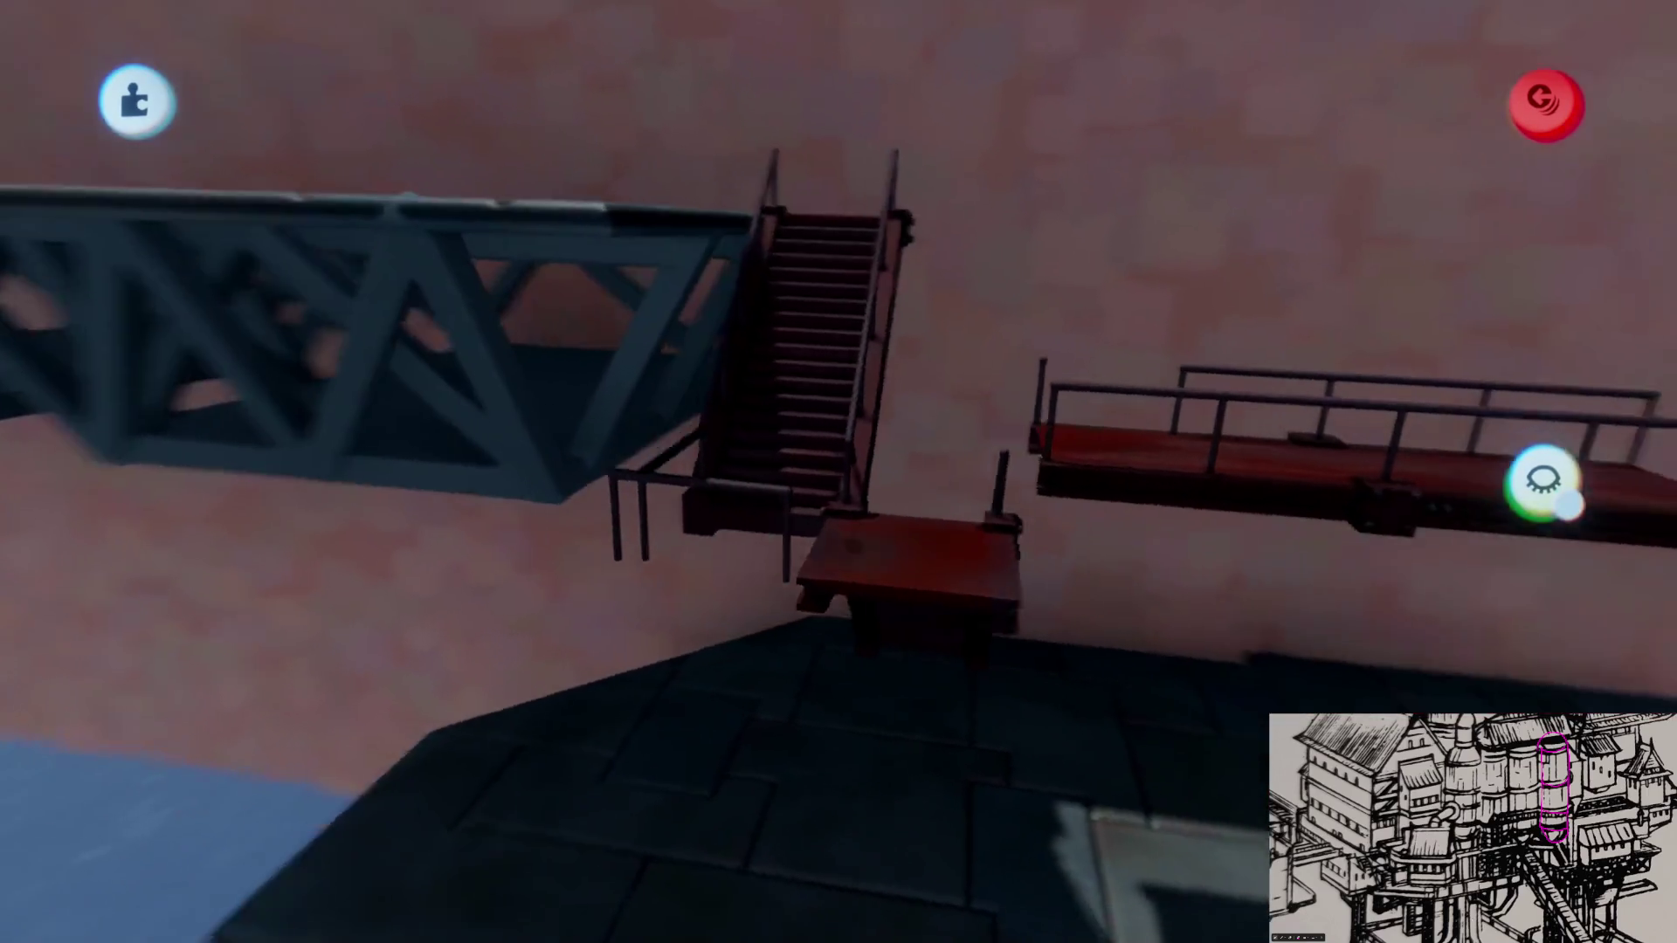
pyautogui.moveTo(840, 472); pyautogui.dragTo(804, 524, button='middle')
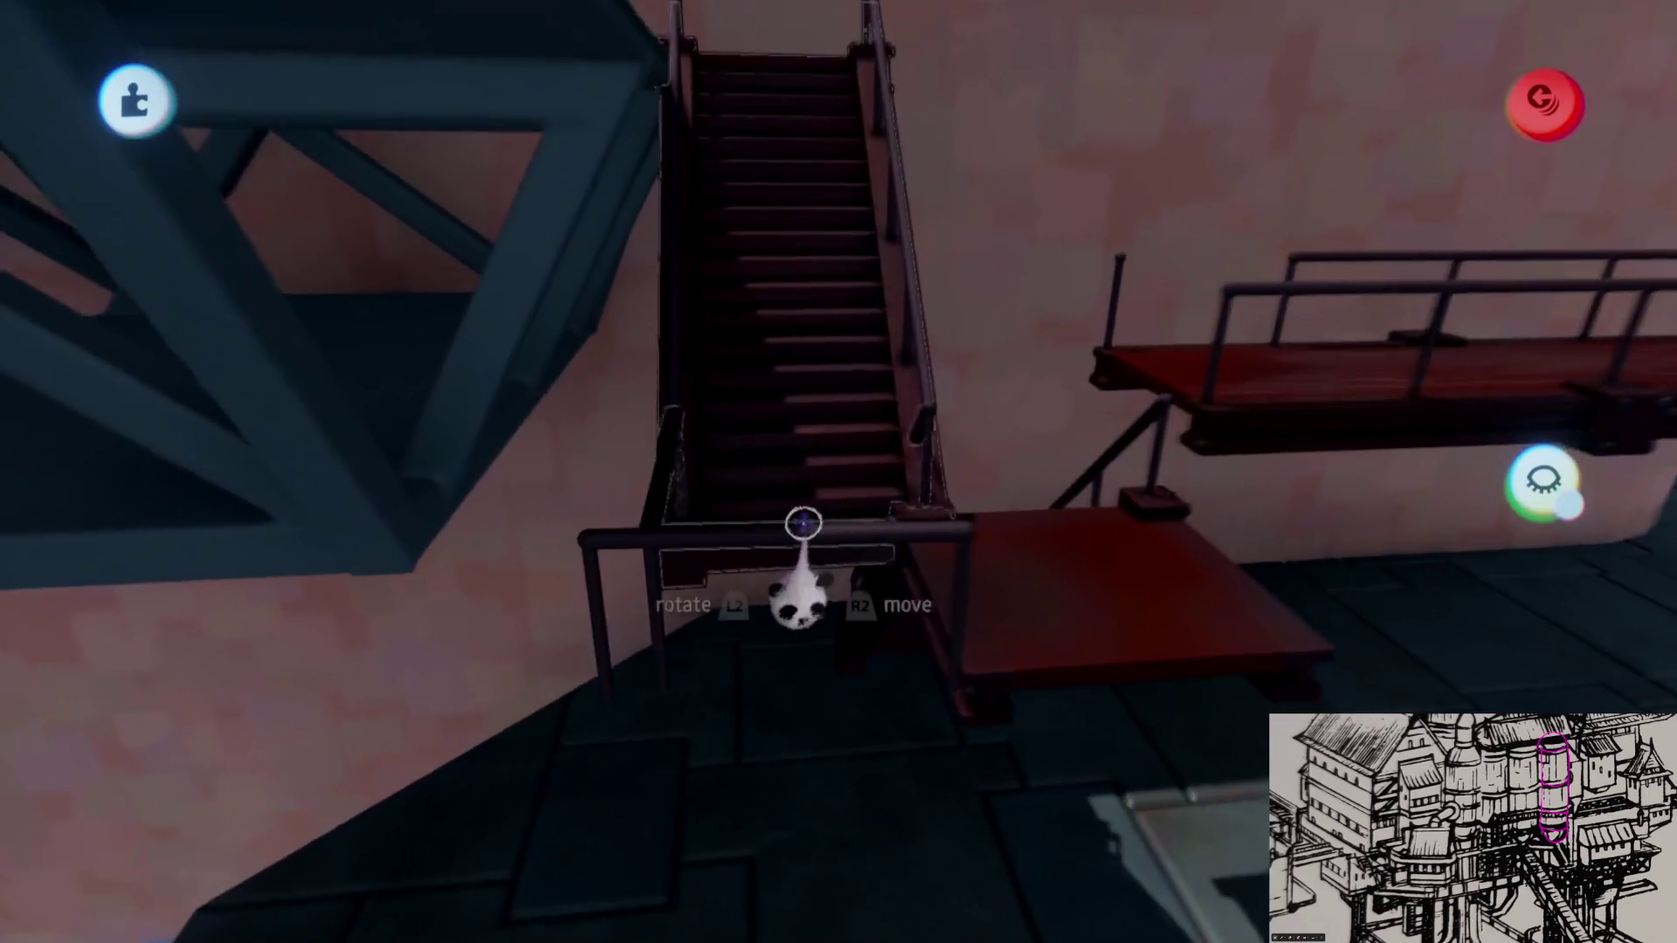
pyautogui.moveTo(854, 581)
pyautogui.mouseDown(button='middle')
pyautogui.moveTo(857, 673)
pyautogui.moveTo(827, 558)
pyautogui.moveTo(715, 499)
pyautogui.moveTo(932, 494)
pyautogui.mouseUp(button='middle')
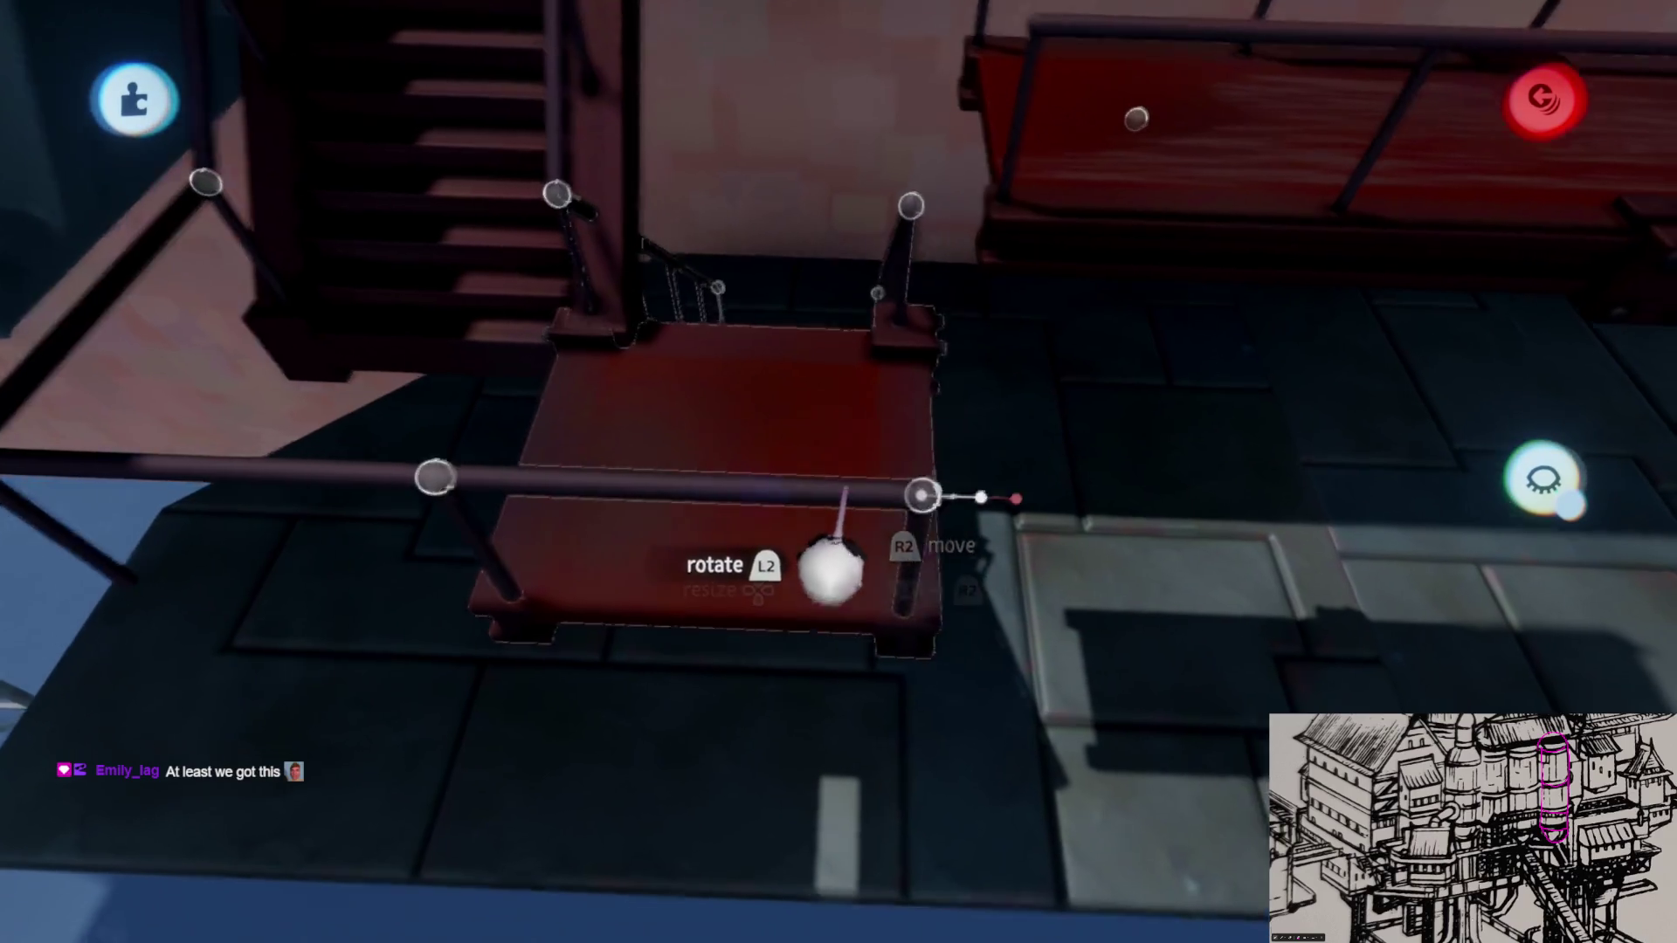
pyautogui.moveTo(828, 511); pyautogui.dragTo(901, 349)
pyautogui.moveTo(878, 328)
pyautogui.mouseDown(button='middle')
pyautogui.moveTo(749, 458)
pyautogui.moveTo(766, 407)
pyautogui.mouseUp(button='middle')
# Step: Inspect the joined stairs, landing and walkway from several angles and add the walkway to the selection
pyautogui.moveTo(839, 473)
pyautogui.mouseDown(button='middle')
pyautogui.moveTo(783, 581)
pyautogui.moveTo(754, 408)
pyautogui.mouseUp(button='middle')
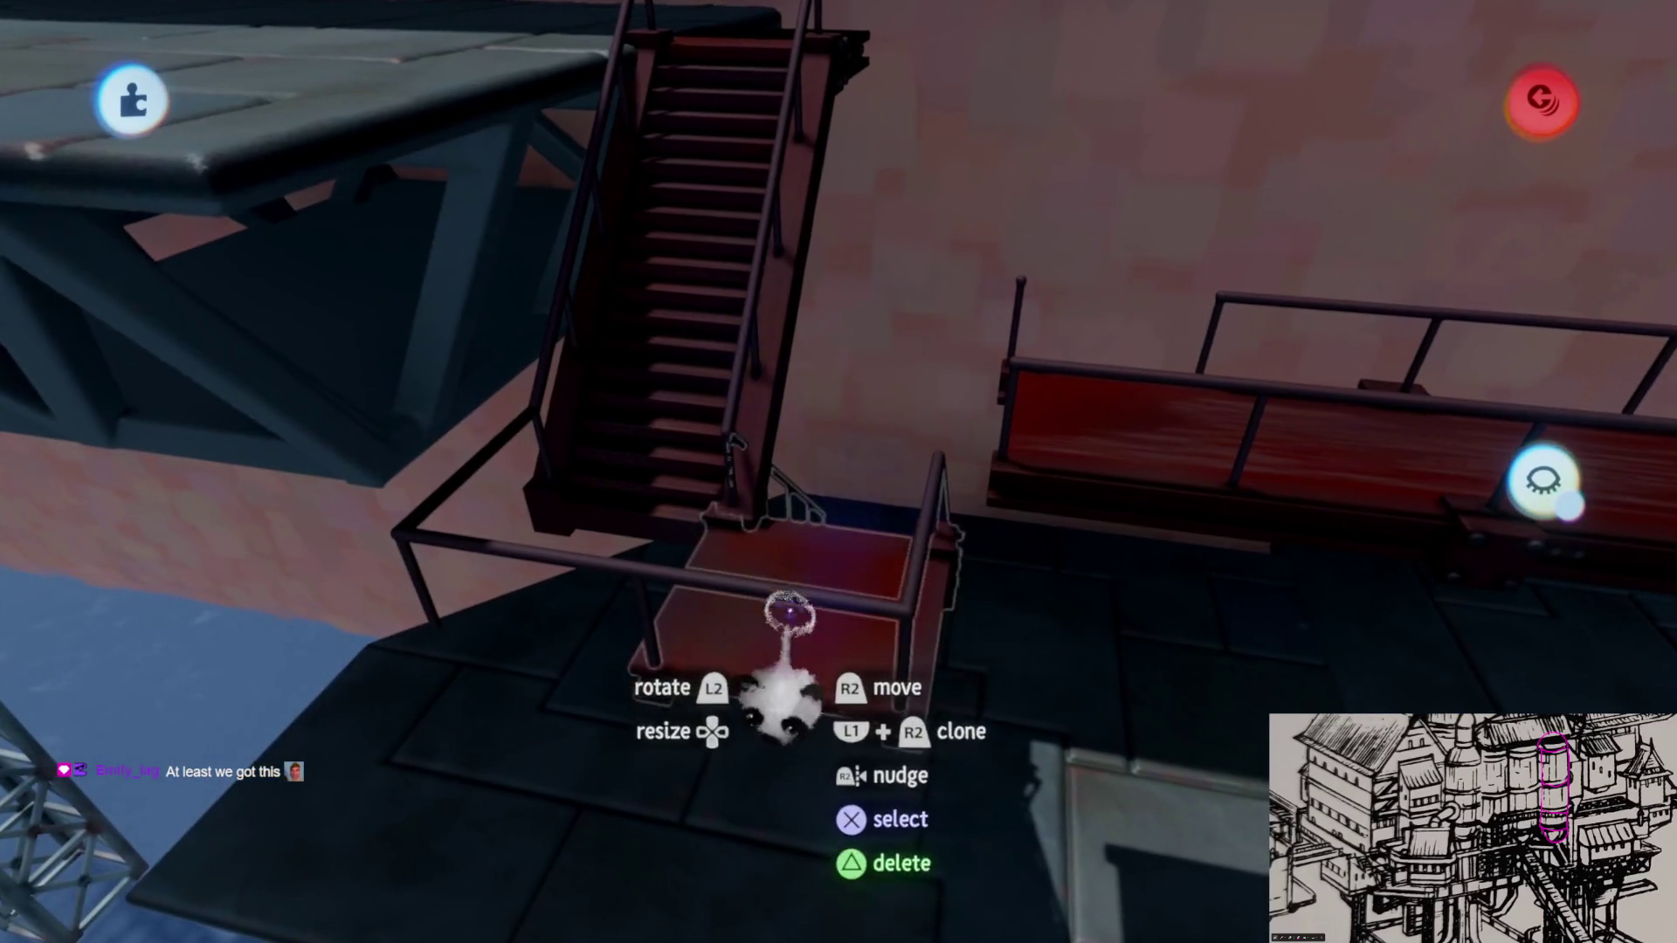
pyautogui.moveTo(828, 594)
pyautogui.mouseDown(button='middle')
pyautogui.moveTo(824, 498)
pyautogui.moveTo(857, 591)
pyautogui.moveTo(869, 447)
pyautogui.moveTo(644, 712)
pyautogui.moveTo(858, 644)
pyautogui.moveTo(852, 572)
pyautogui.mouseUp(button='middle')
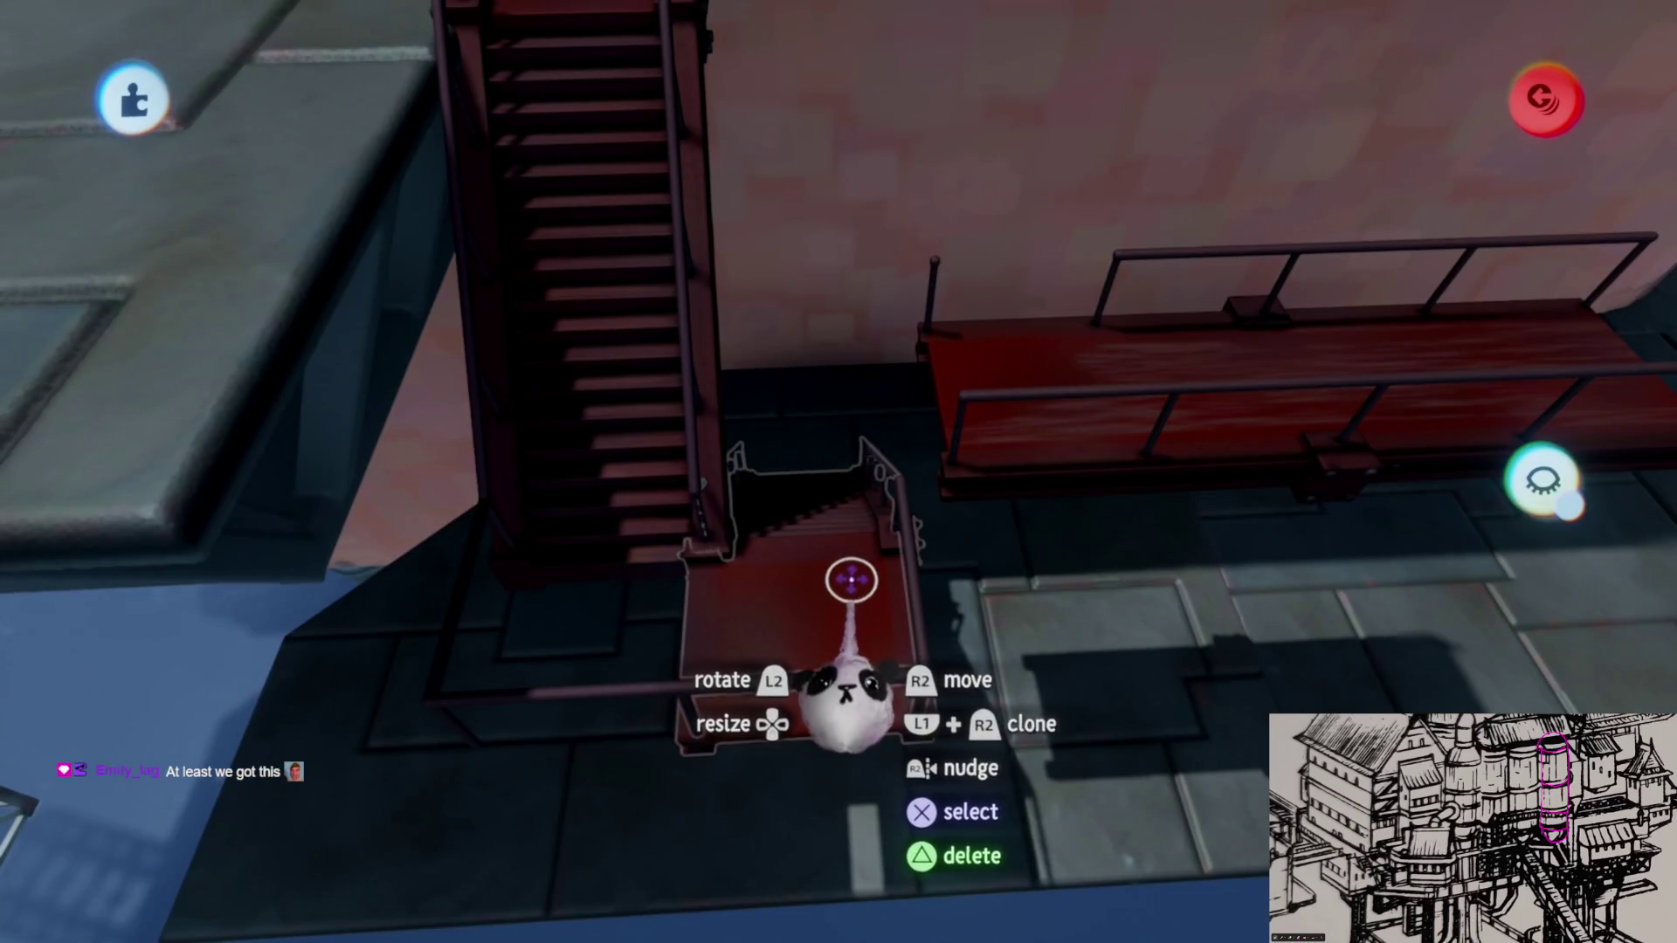
pyautogui.moveTo(837, 570)
pyautogui.mouseDown(button='middle')
pyautogui.moveTo(805, 480)
pyautogui.moveTo(801, 588)
pyautogui.moveTo(823, 569)
pyautogui.moveTo(807, 572)
pyautogui.mouseUp(button='middle')
pyautogui.moveTo(808, 491); pyautogui.dragTo(794, 566, button='middle')
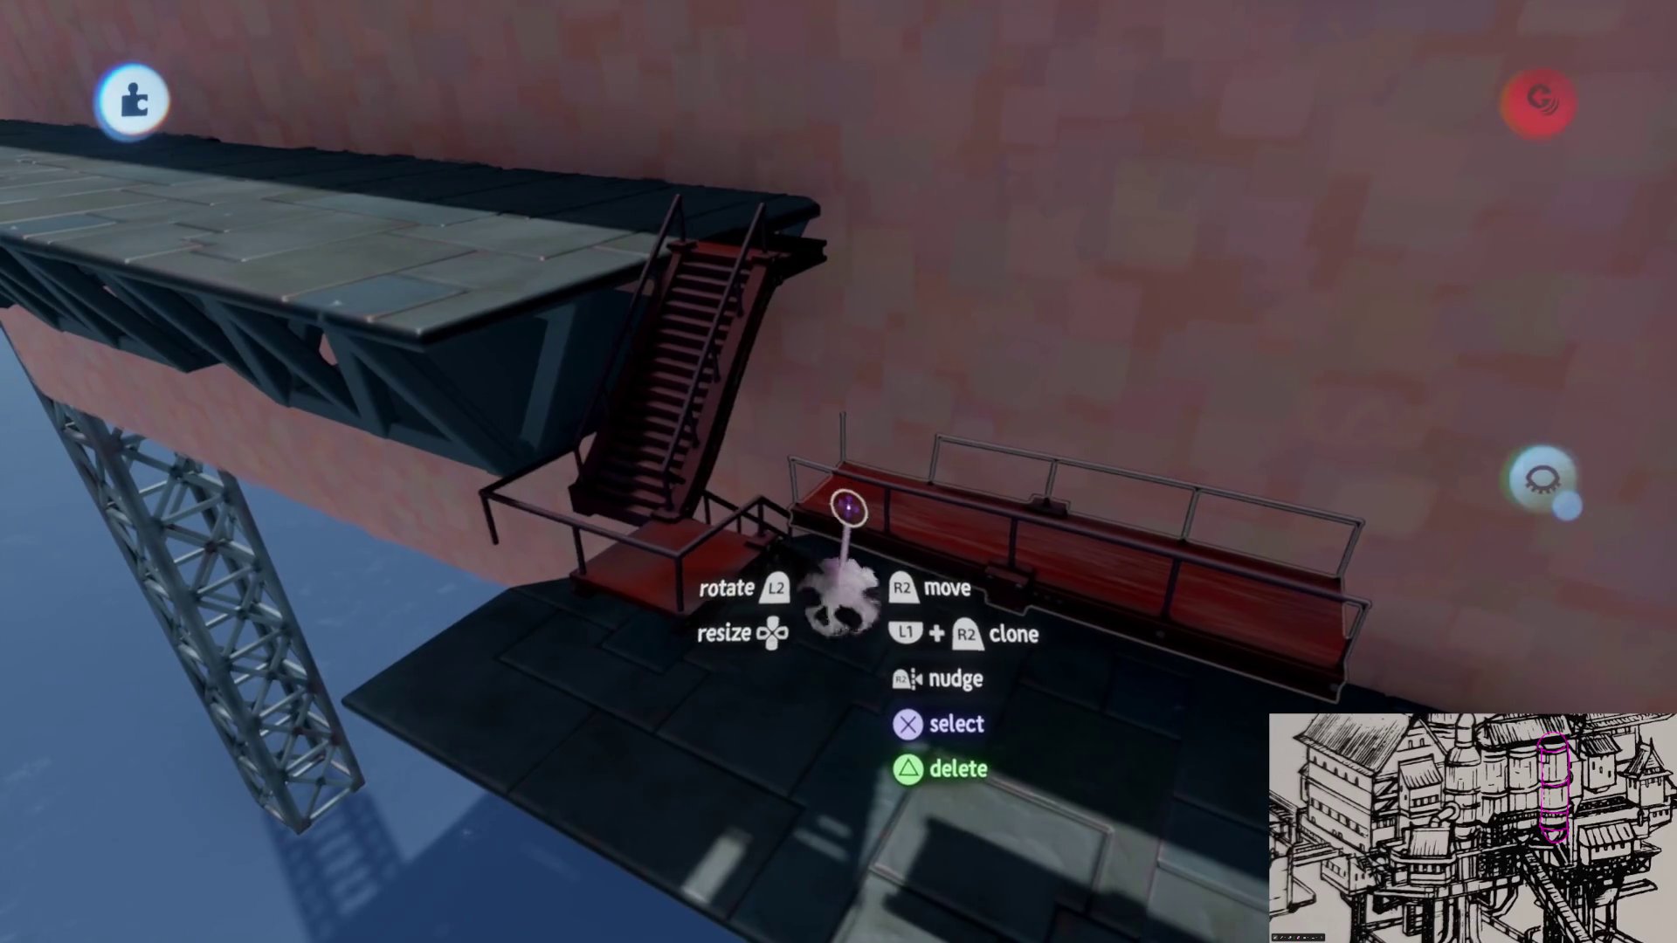
pyautogui.moveTo(854, 512)
pyautogui.mouseDown(button='middle')
pyautogui.moveTo(816, 642)
pyautogui.moveTo(722, 490)
pyautogui.moveTo(854, 486)
pyautogui.moveTo(794, 543)
pyautogui.moveTo(651, 596)
pyautogui.mouseUp(button='middle')
pyautogui.click(817, 696)
# Step: Add the remaining walkway pieces to the selection and reposition the view beside the pink wall
pyautogui.click(877, 477)
pyautogui.moveTo(876, 476)
pyautogui.mouseDown(button='middle')
pyautogui.moveTo(790, 568)
pyautogui.moveTo(895, 532)
pyautogui.mouseUp(button='middle')
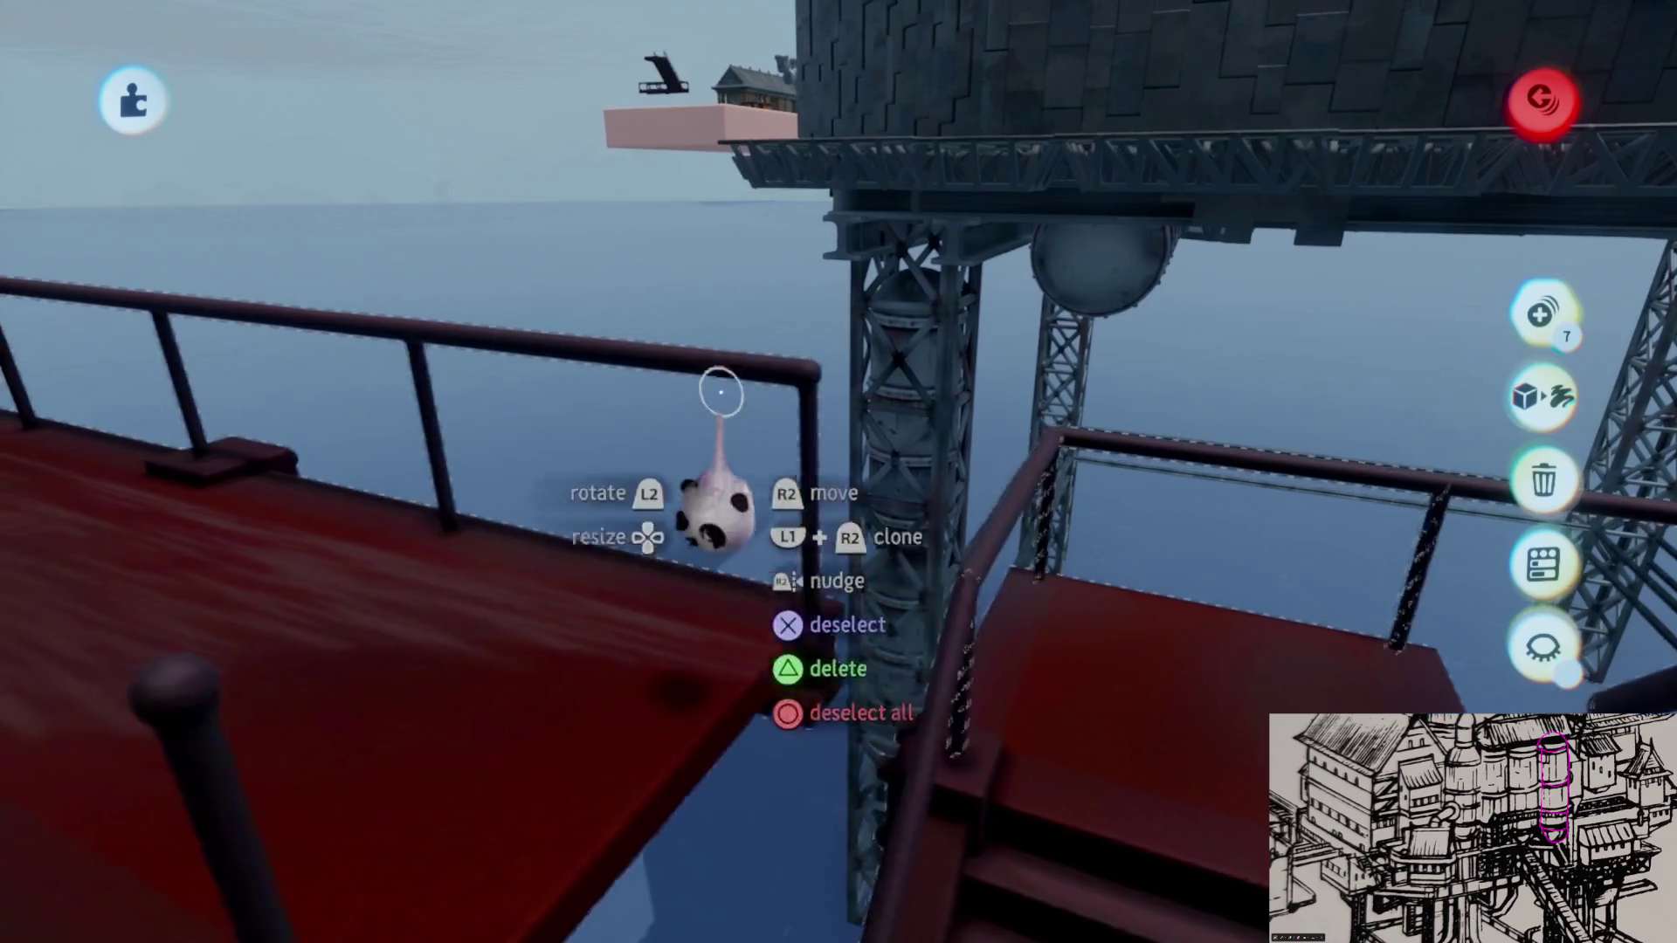
pyautogui.press('Tab')
pyautogui.press('Escape')
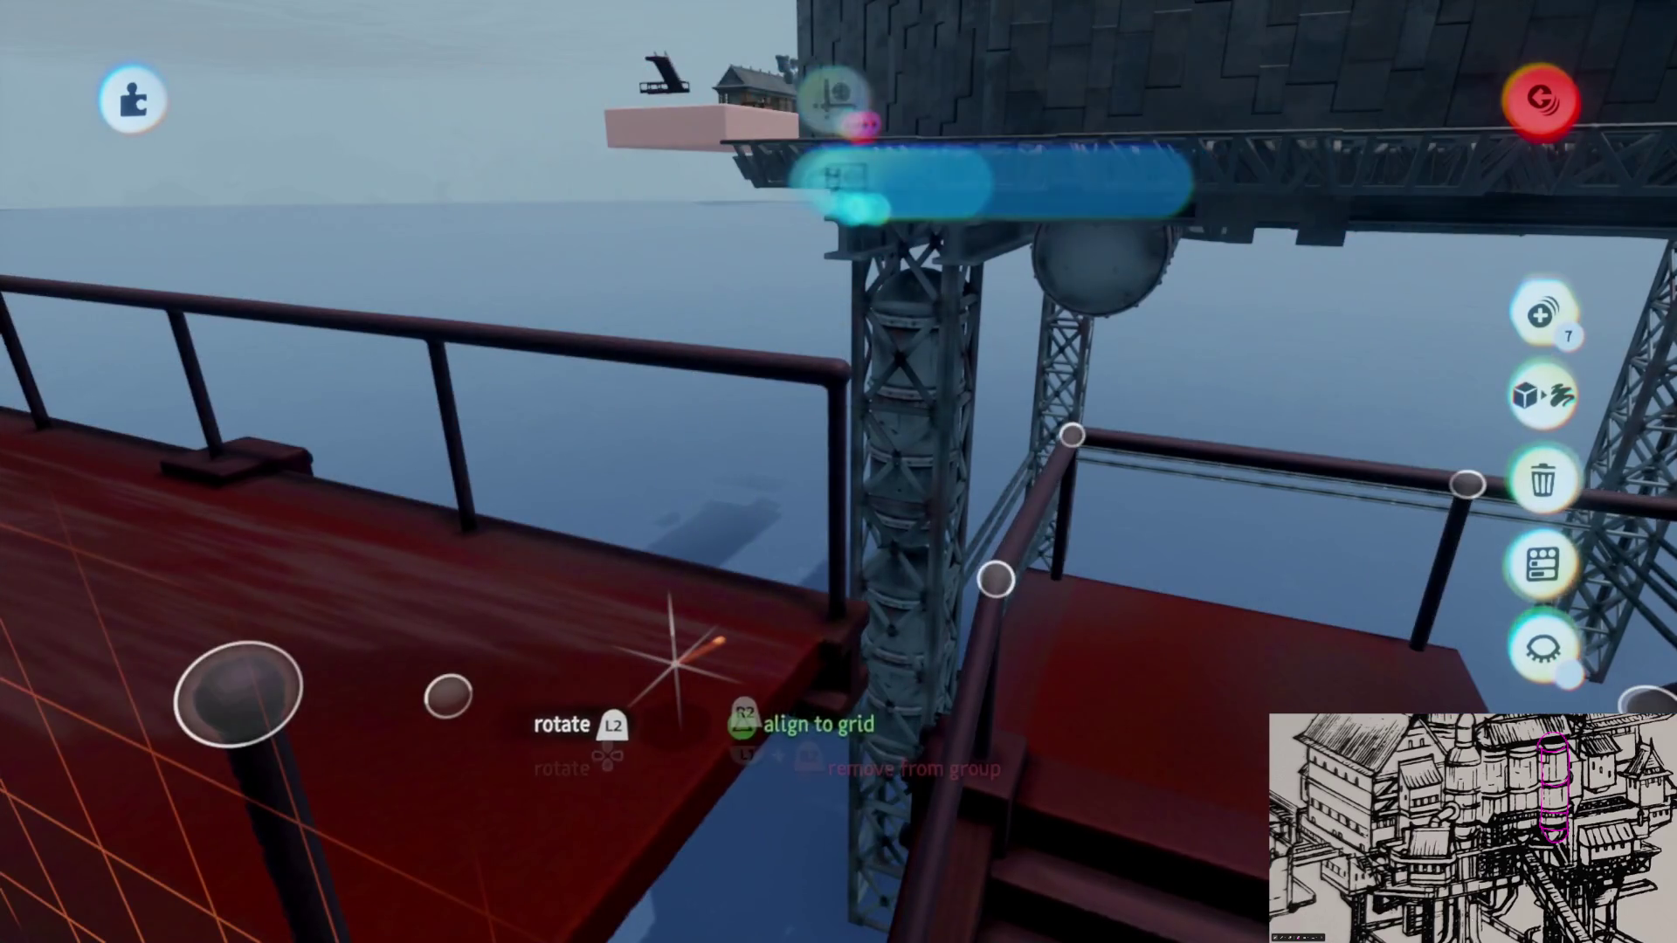
pyautogui.moveTo(871, 709); pyautogui.dragTo(824, 570, button='middle')
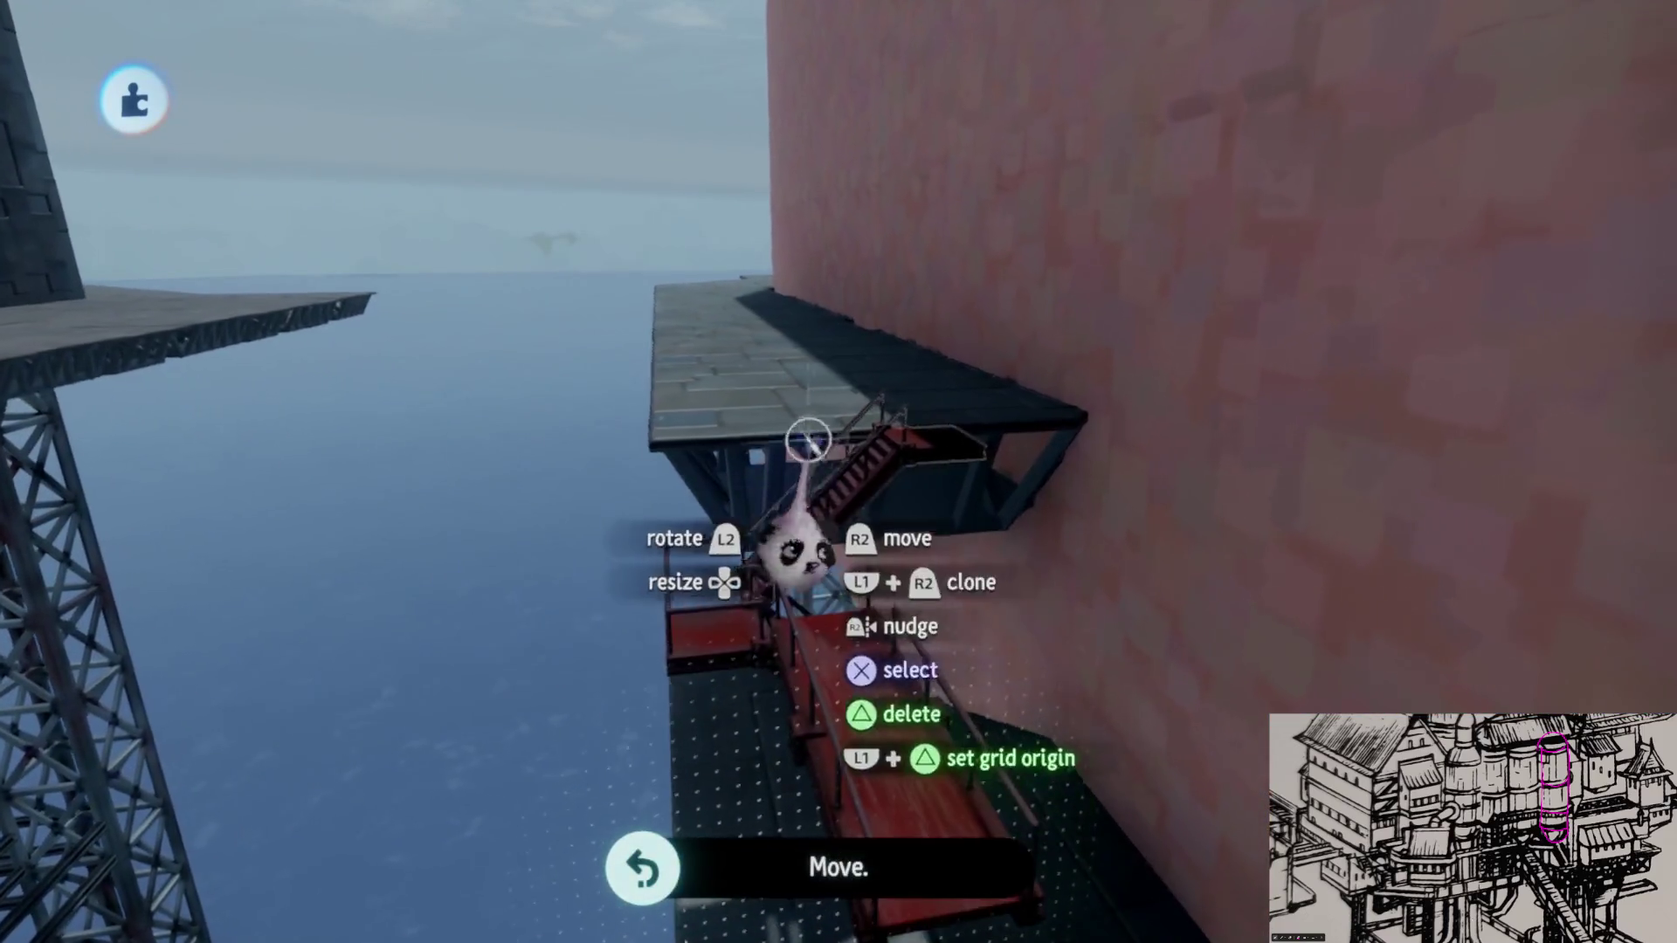
# Step: Bring up the Save Summary for Prison Rig (Imprisoned) and choose Save online as private
pyautogui.press('Escape')
pyautogui.click(1068, 655)
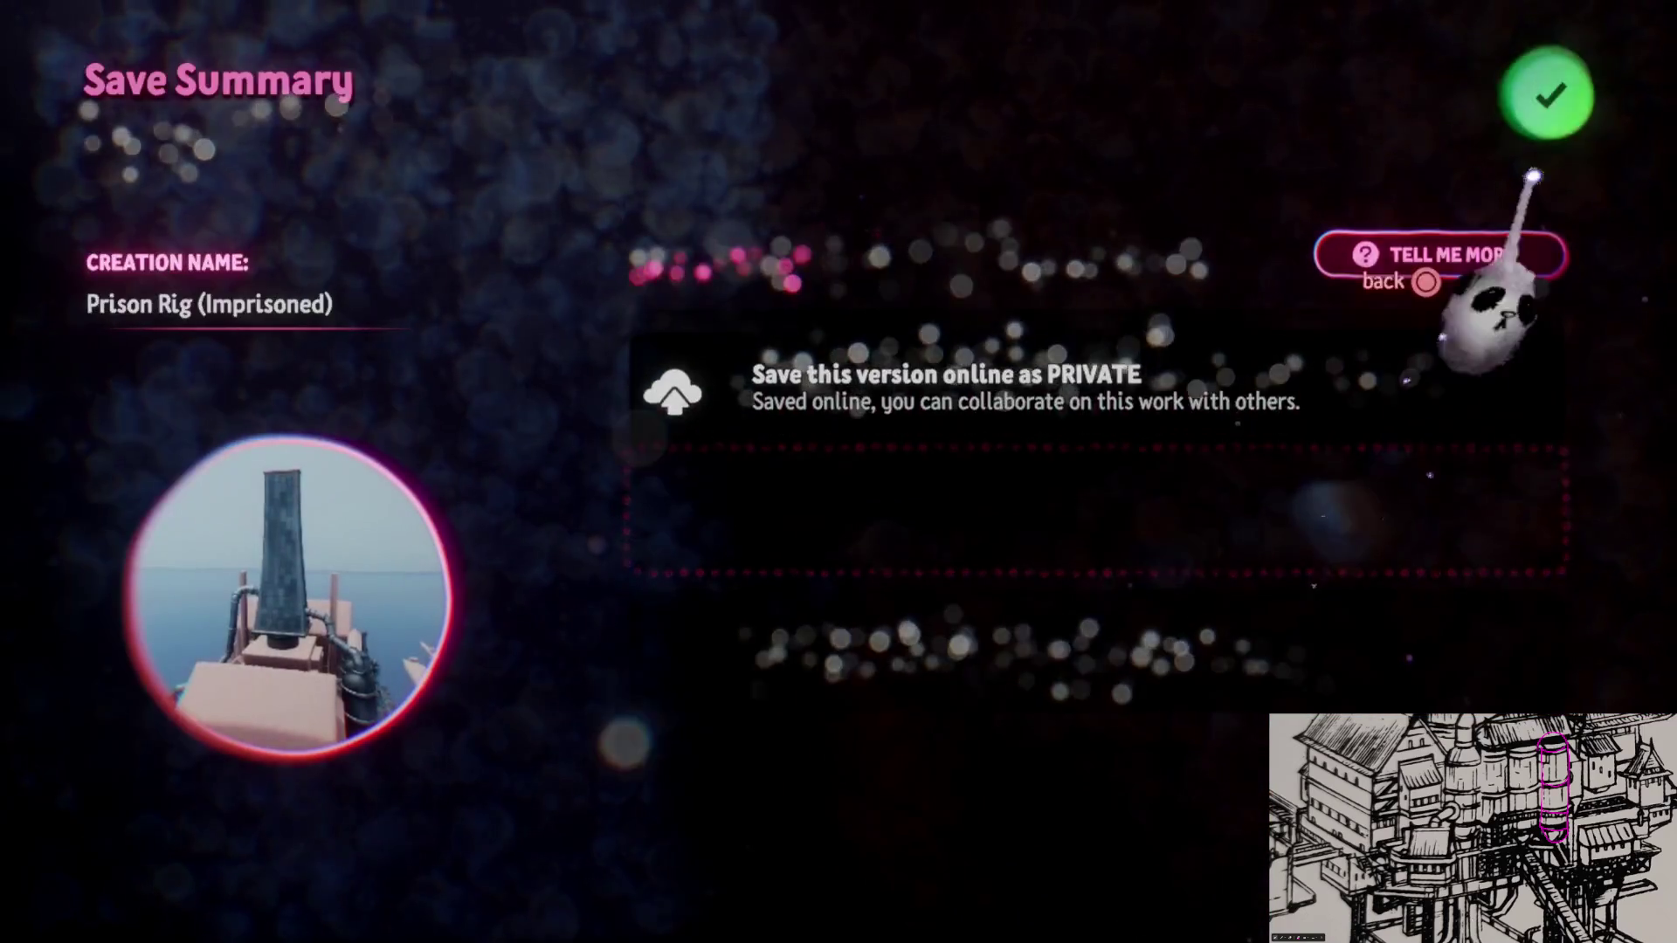
pyautogui.click(1036, 374)
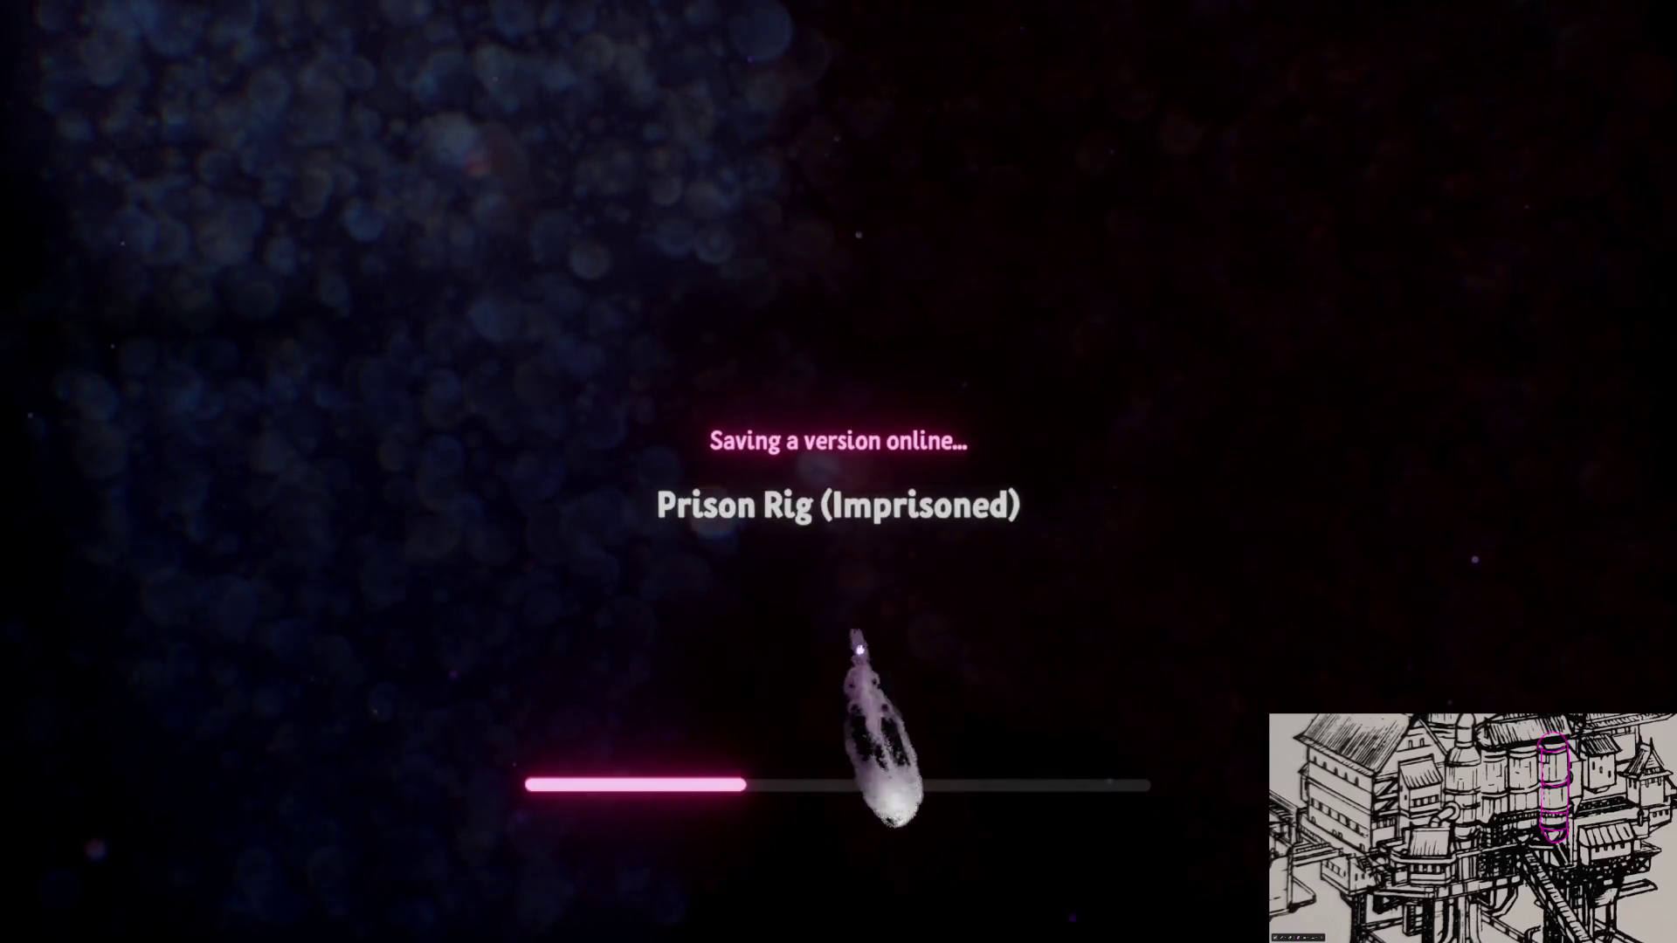
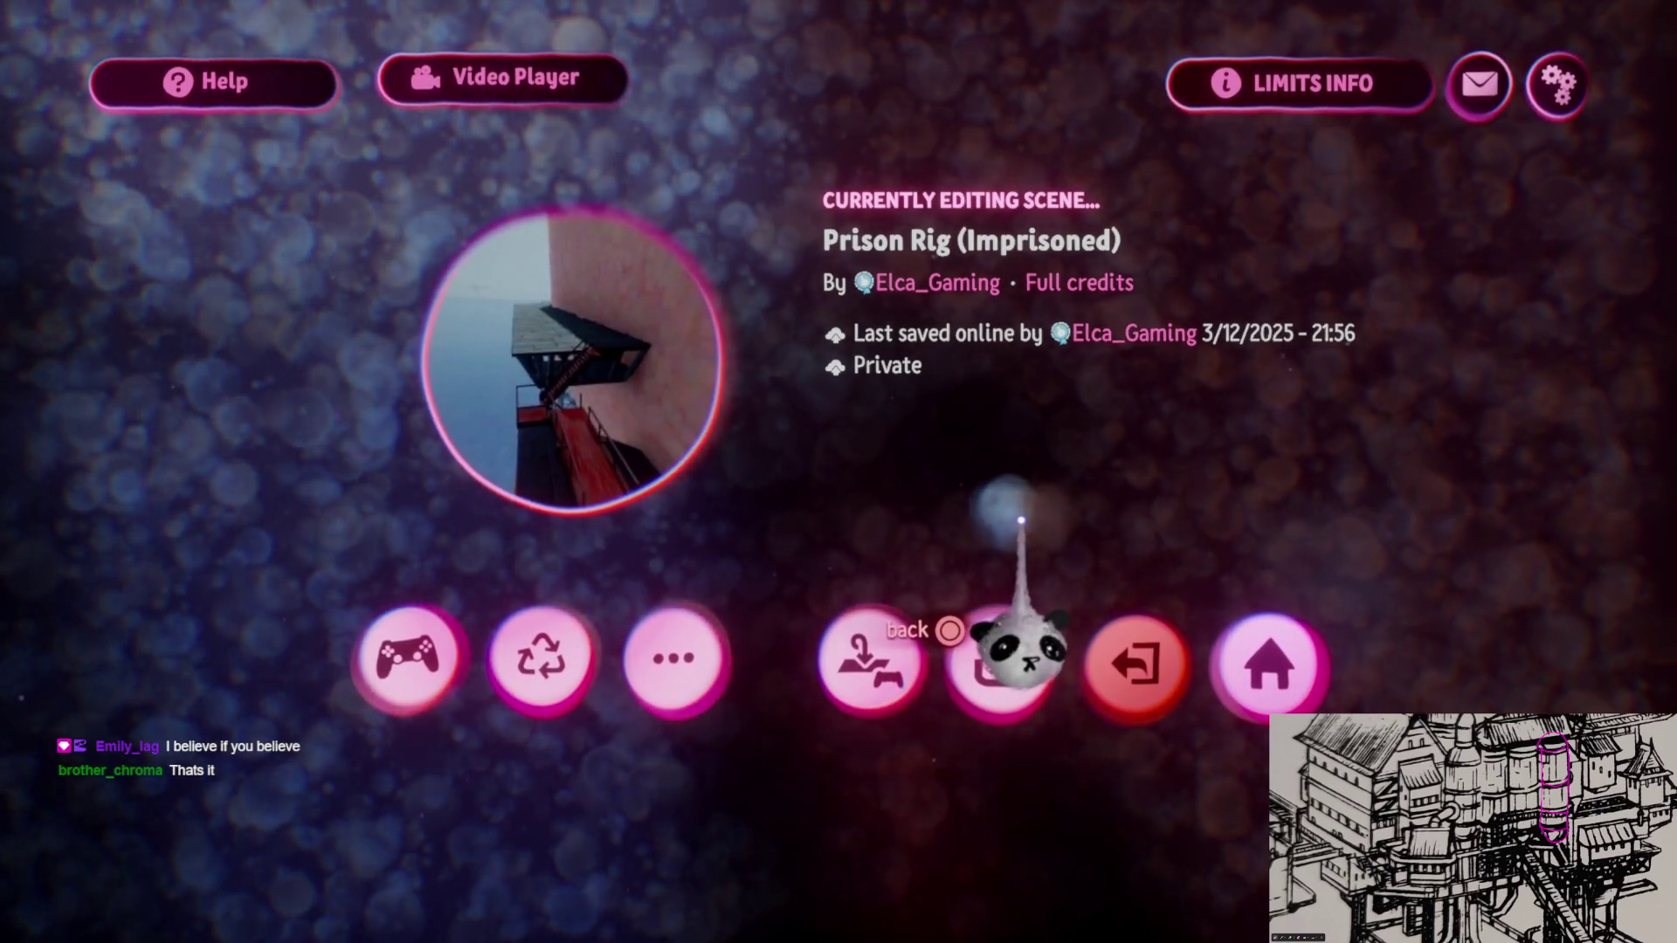
# Step: Exit the Prison Rig scene and open the assets creation in edit mode, pulling back to overview the platform
pyautogui.click(1136, 662)
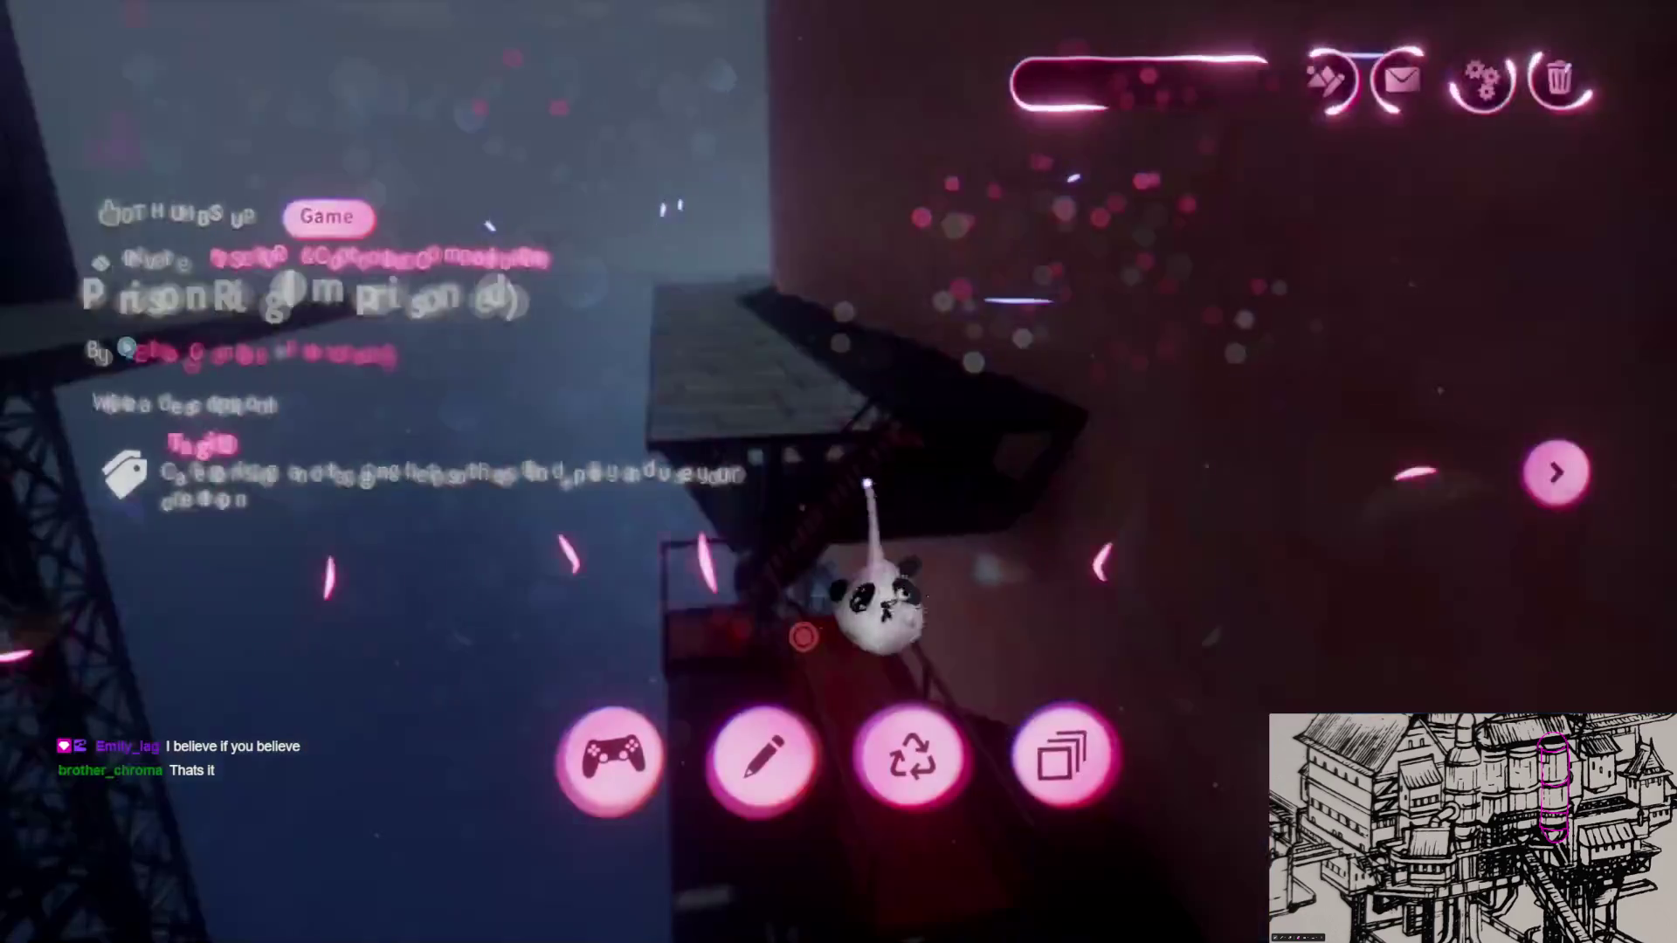
pyautogui.click(1159, 603)
pyautogui.click(768, 749)
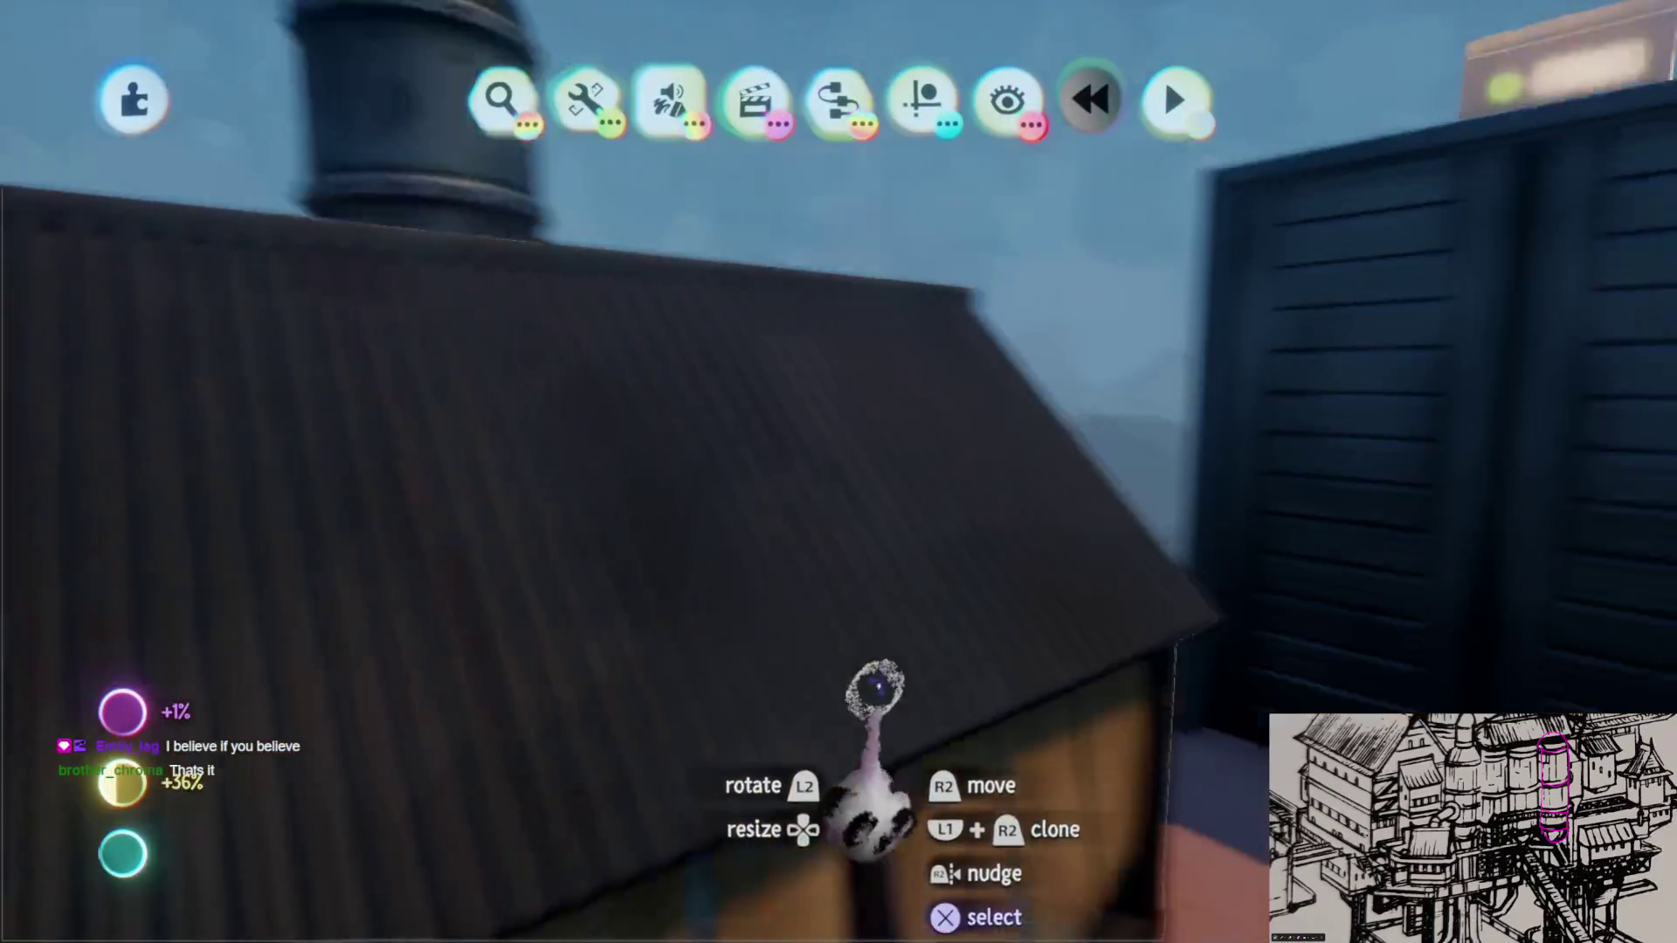
pyautogui.moveTo(813, 544)
pyautogui.mouseDown(button='middle')
pyautogui.moveTo(910, 492)
pyautogui.moveTo(958, 263)
pyautogui.mouseUp(button='middle')
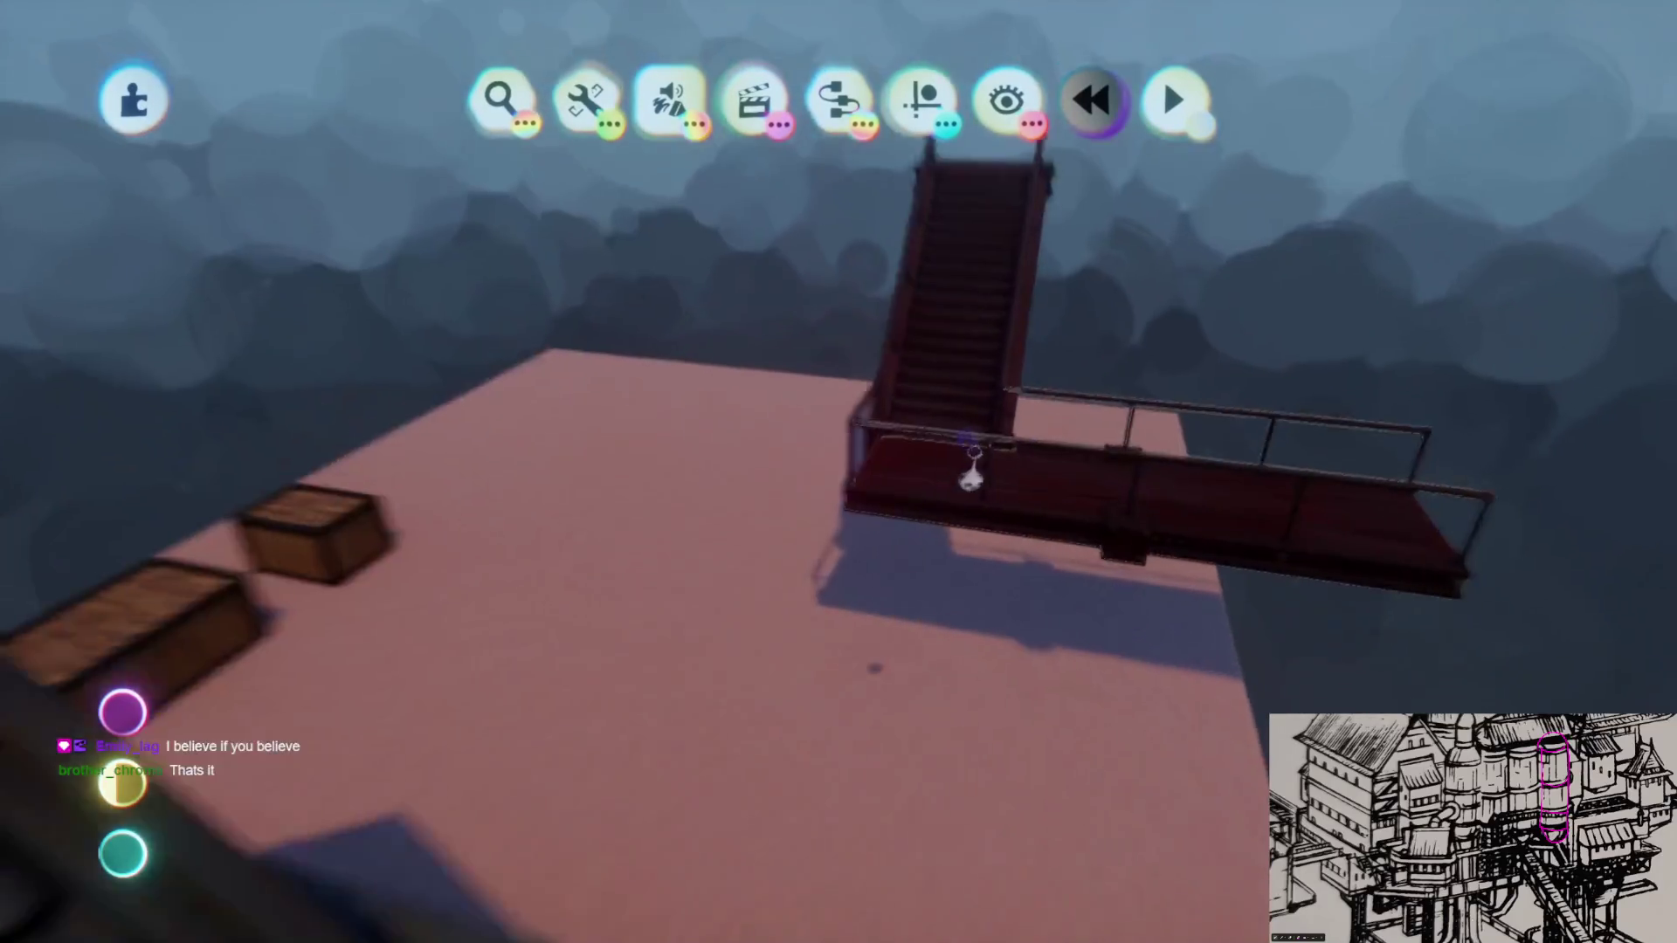
pyautogui.moveTo(701, 210)
pyautogui.mouseDown(button='middle')
pyautogui.moveTo(898, 531)
pyautogui.moveTo(903, 648)
pyautogui.mouseUp(button='middle')
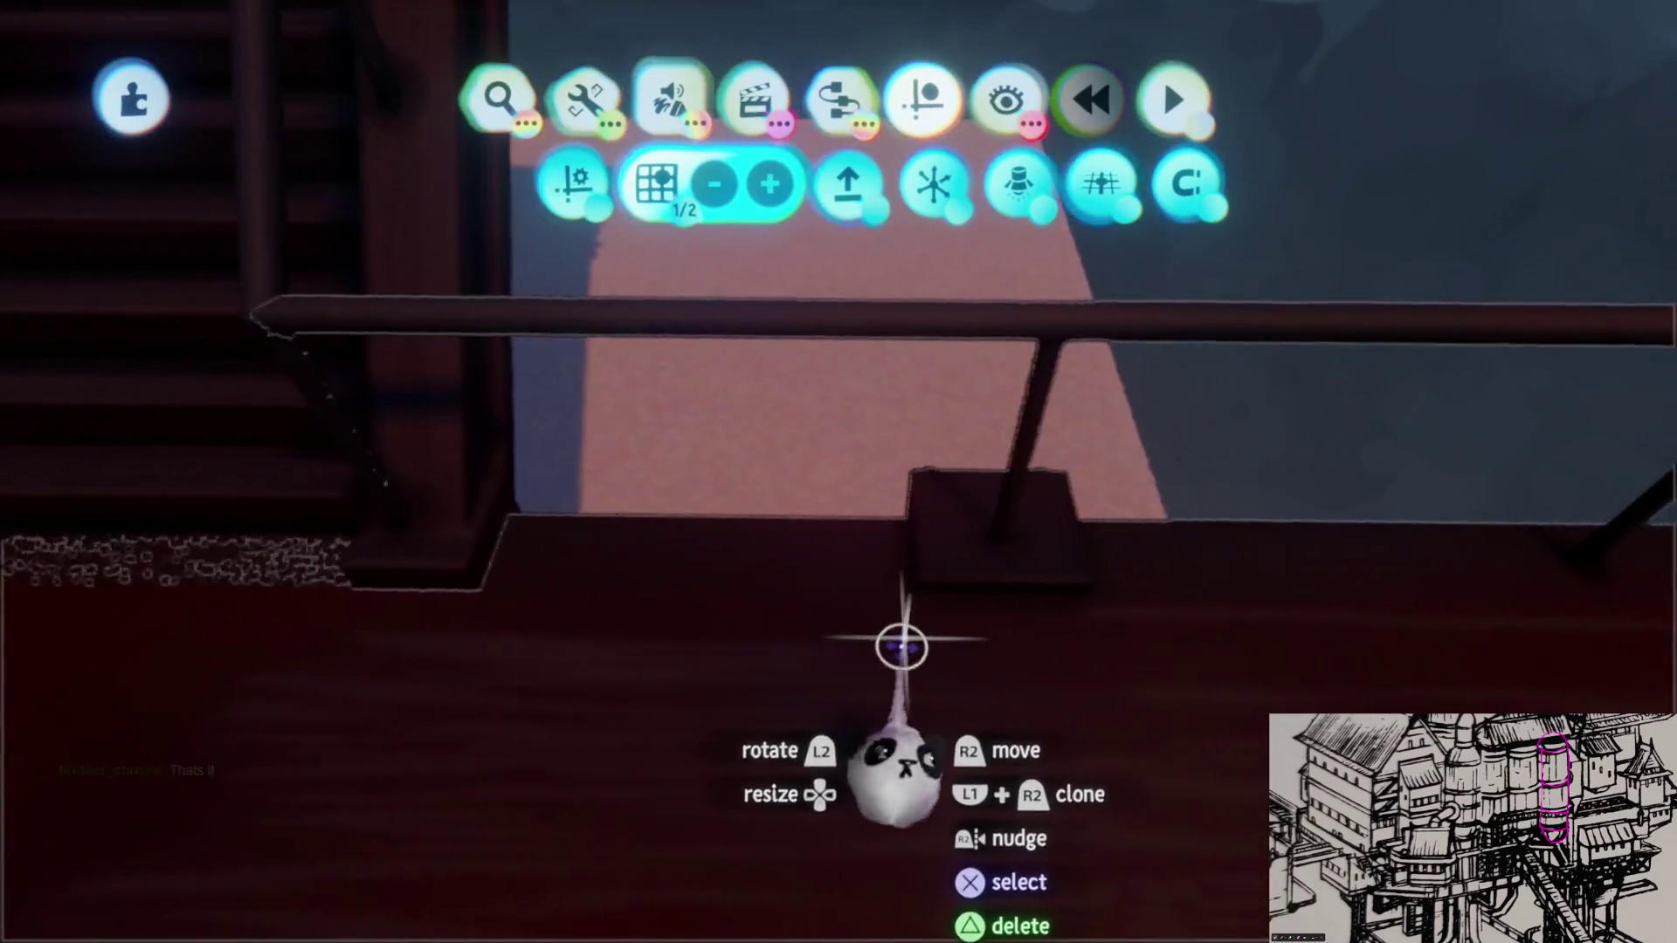
pyautogui.doubleClick(902, 647)
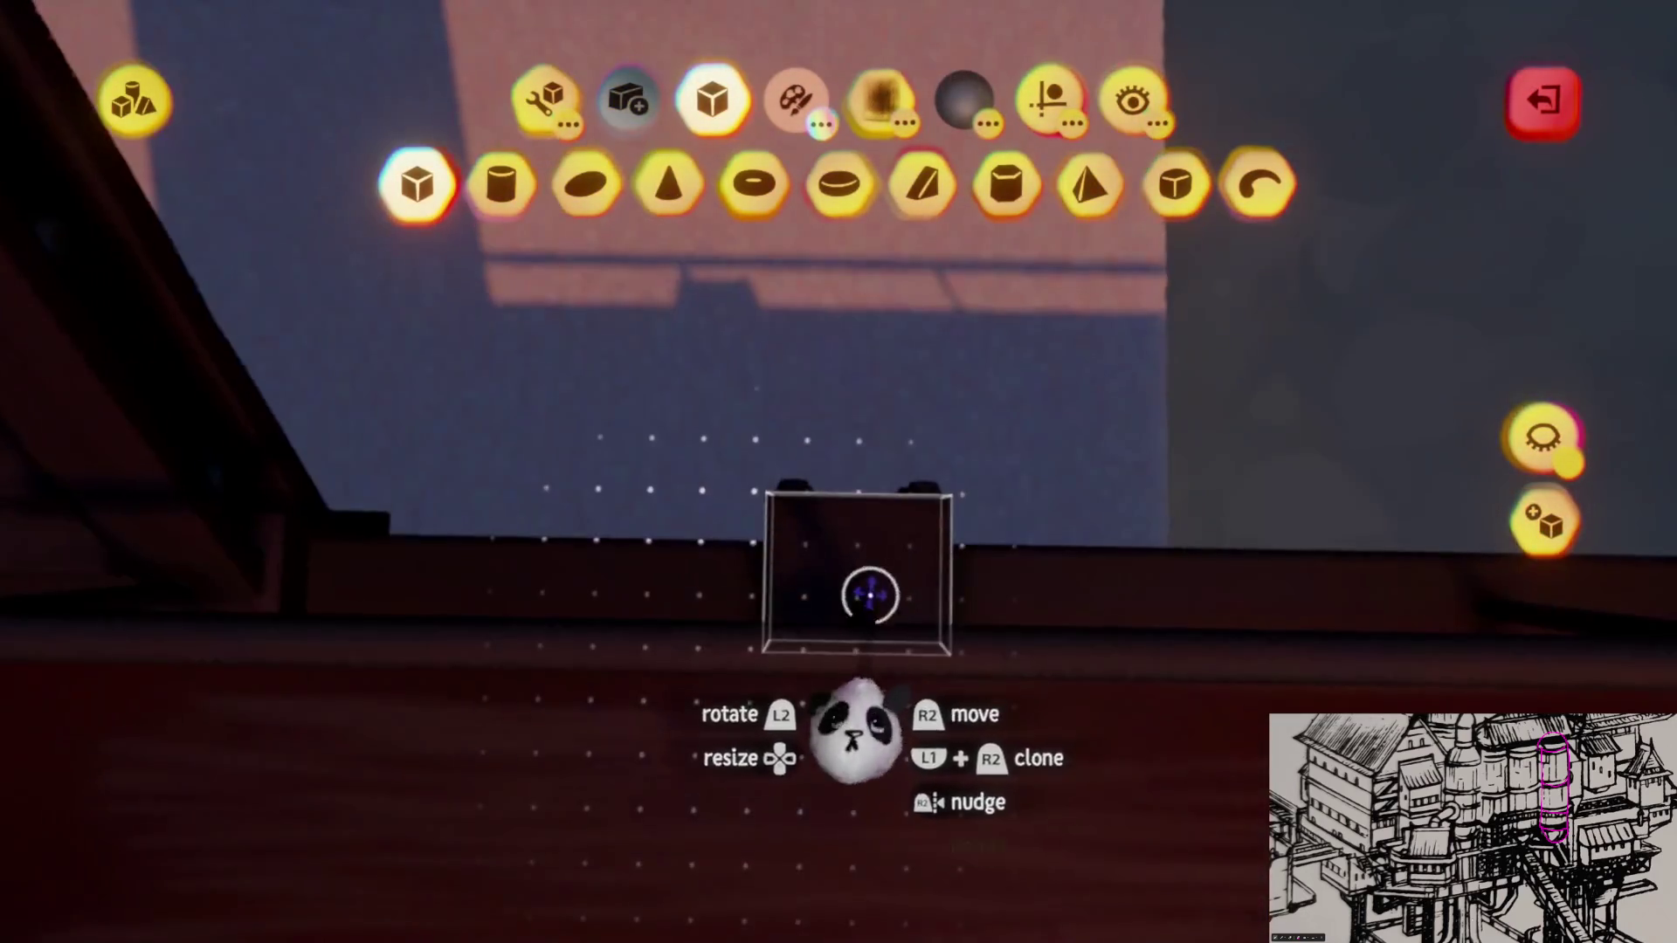
pyautogui.moveTo(863, 664)
pyautogui.mouseDown(button='middle')
pyautogui.moveTo(843, 623)
pyautogui.moveTo(869, 661)
pyautogui.moveTo(905, 631)
pyautogui.moveTo(672, 159)
pyautogui.mouseUp(button='middle')
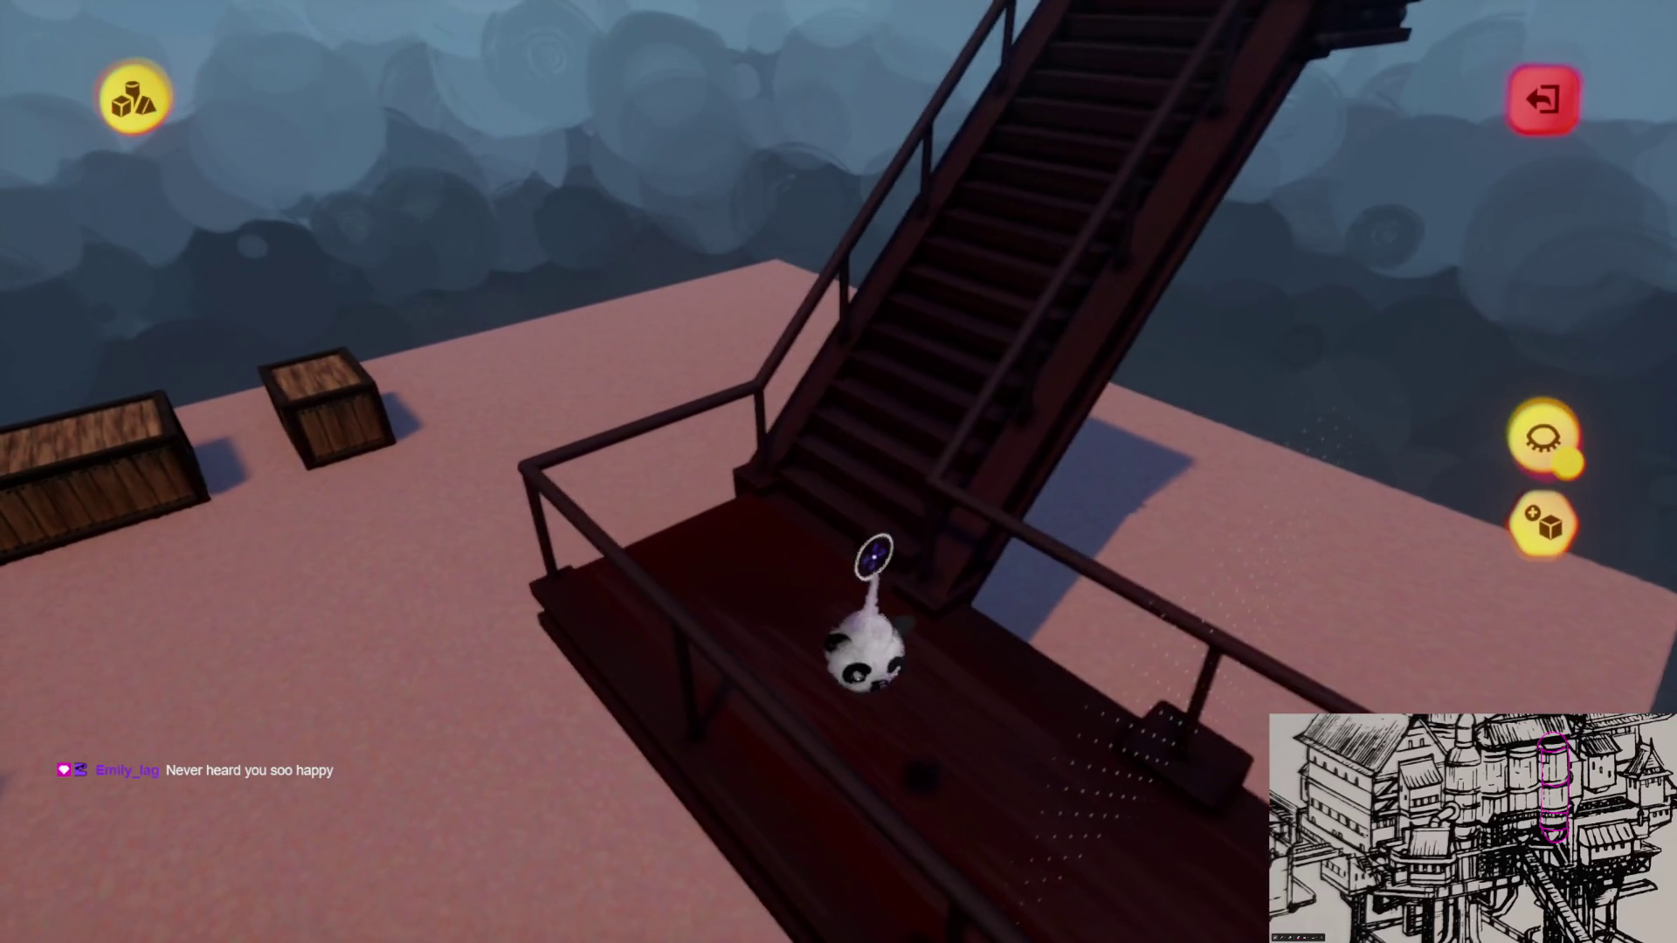
pyautogui.press('Escape')
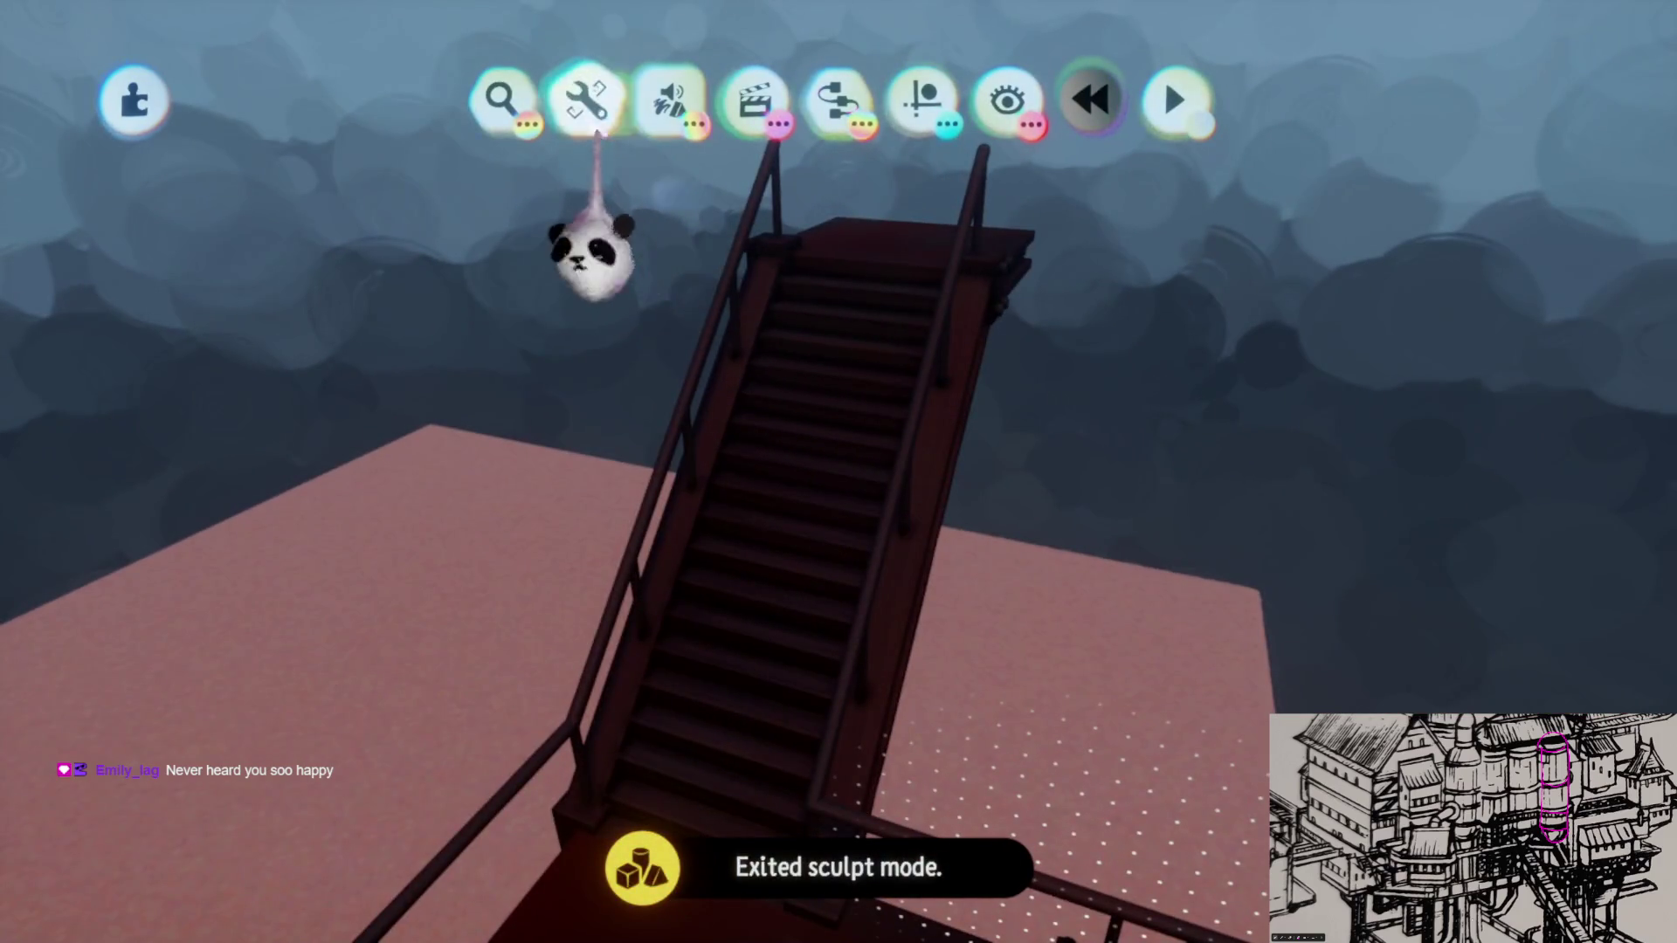
# Step: Clone the staircase to create a second copy
pyautogui.click(586, 102)
pyautogui.click(793, 242)
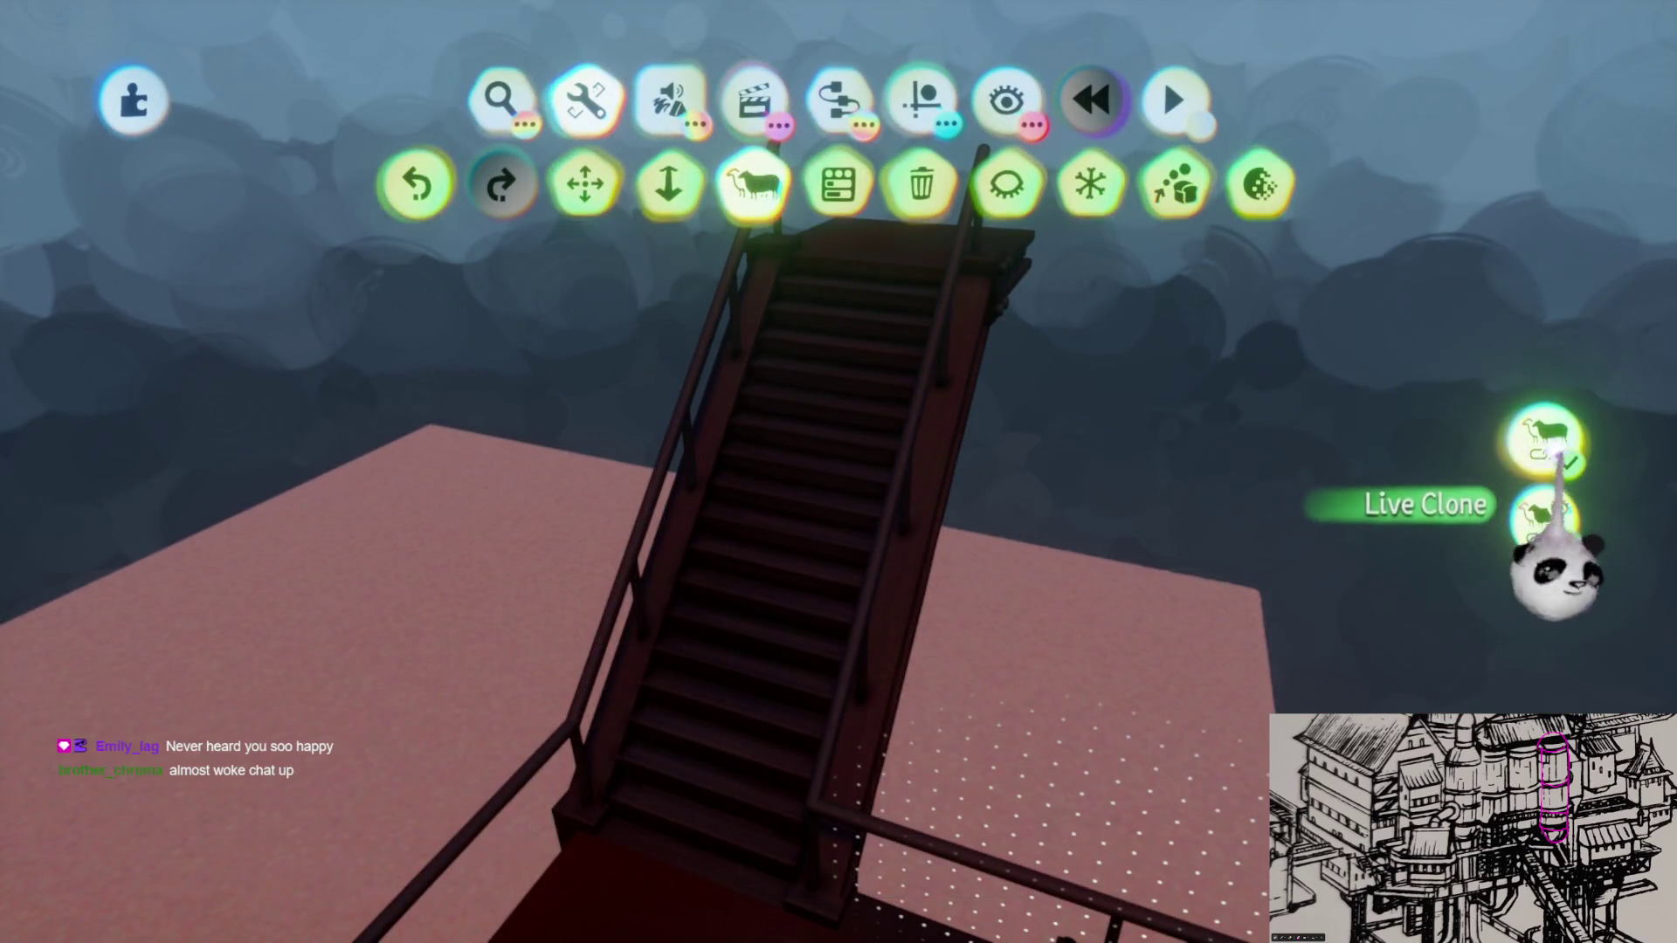
pyautogui.moveTo(822, 640)
pyautogui.mouseDown()
pyautogui.moveTo(843, 469)
pyautogui.moveTo(1030, 555)
pyautogui.mouseUp()
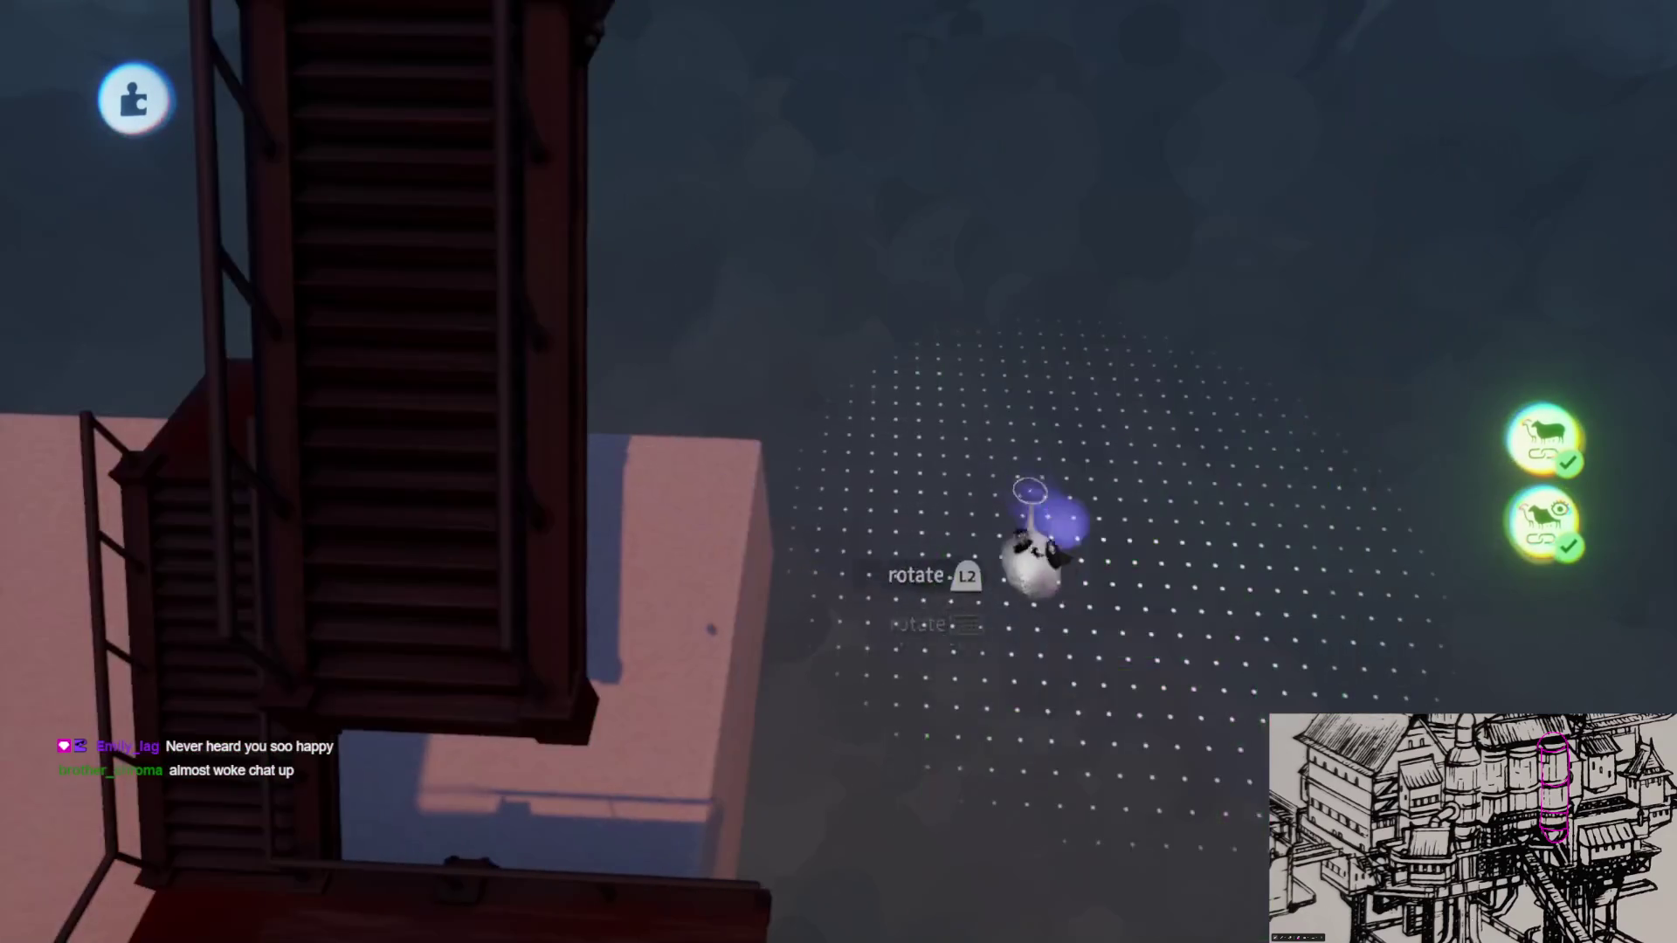
# Step: Enable snapping guides and set the staircase copy higher over the grid above the first flight
pyautogui.click(1001, 94)
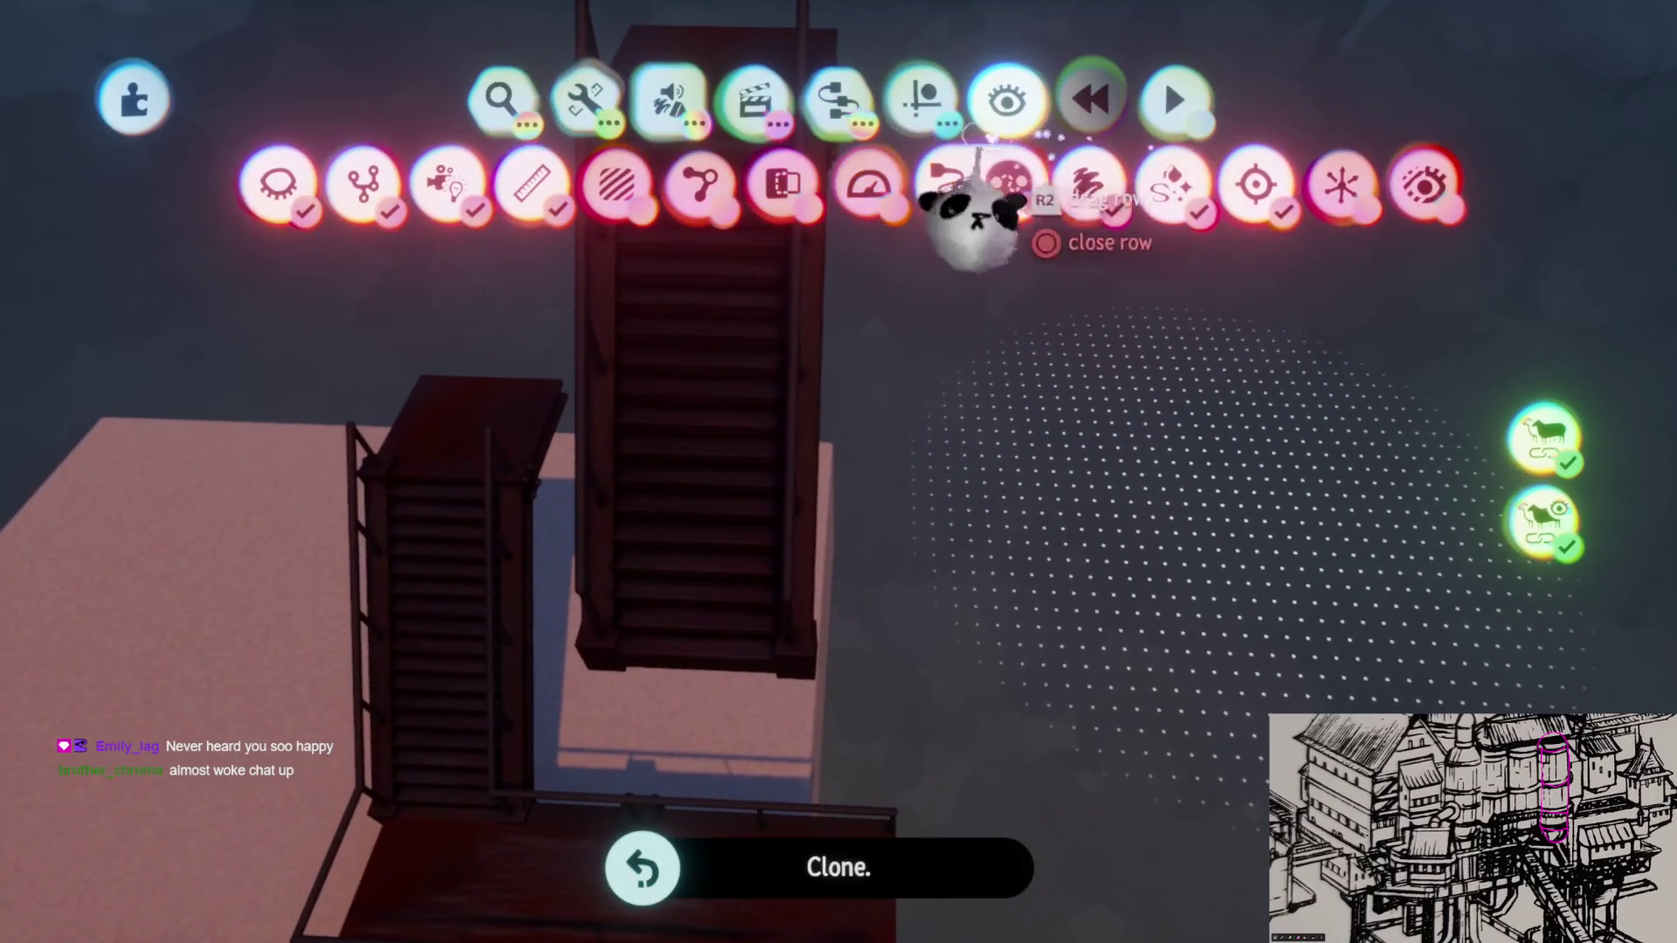
pyautogui.click(925, 105)
pyautogui.moveTo(749, 637)
pyautogui.mouseDown()
pyautogui.moveTo(1137, 562)
pyautogui.moveTo(918, 393)
pyautogui.mouseUp()
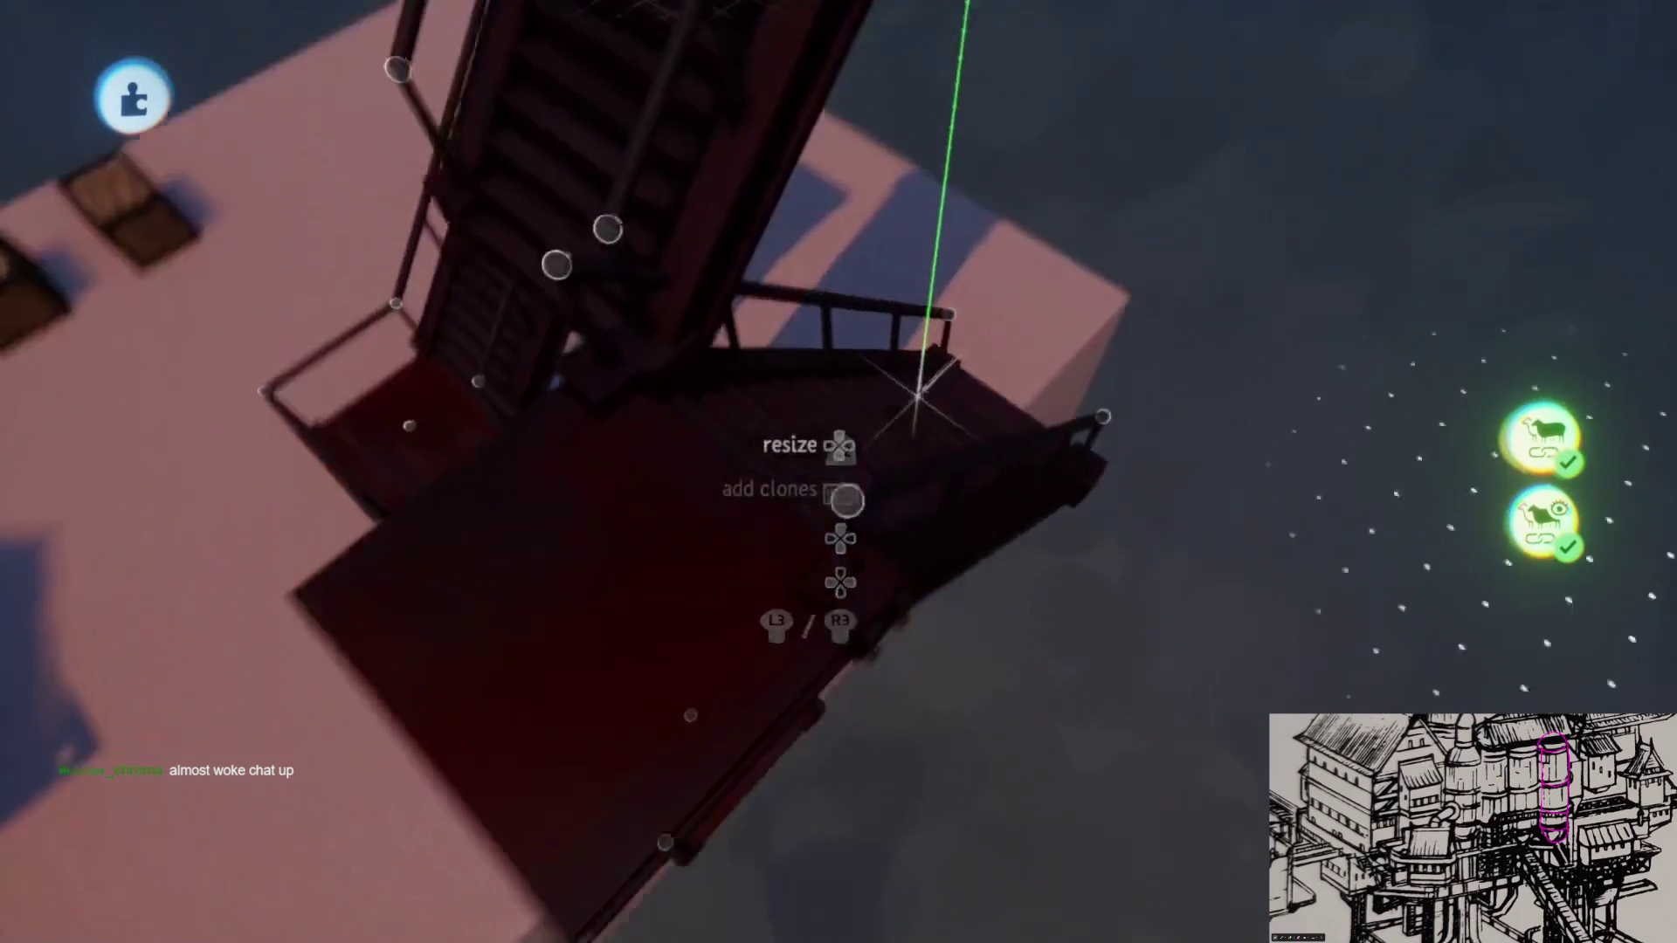
pyautogui.moveTo(917, 393)
pyautogui.mouseDown()
pyautogui.moveTo(950, 367)
pyautogui.moveTo(910, 694)
pyautogui.mouseUp()
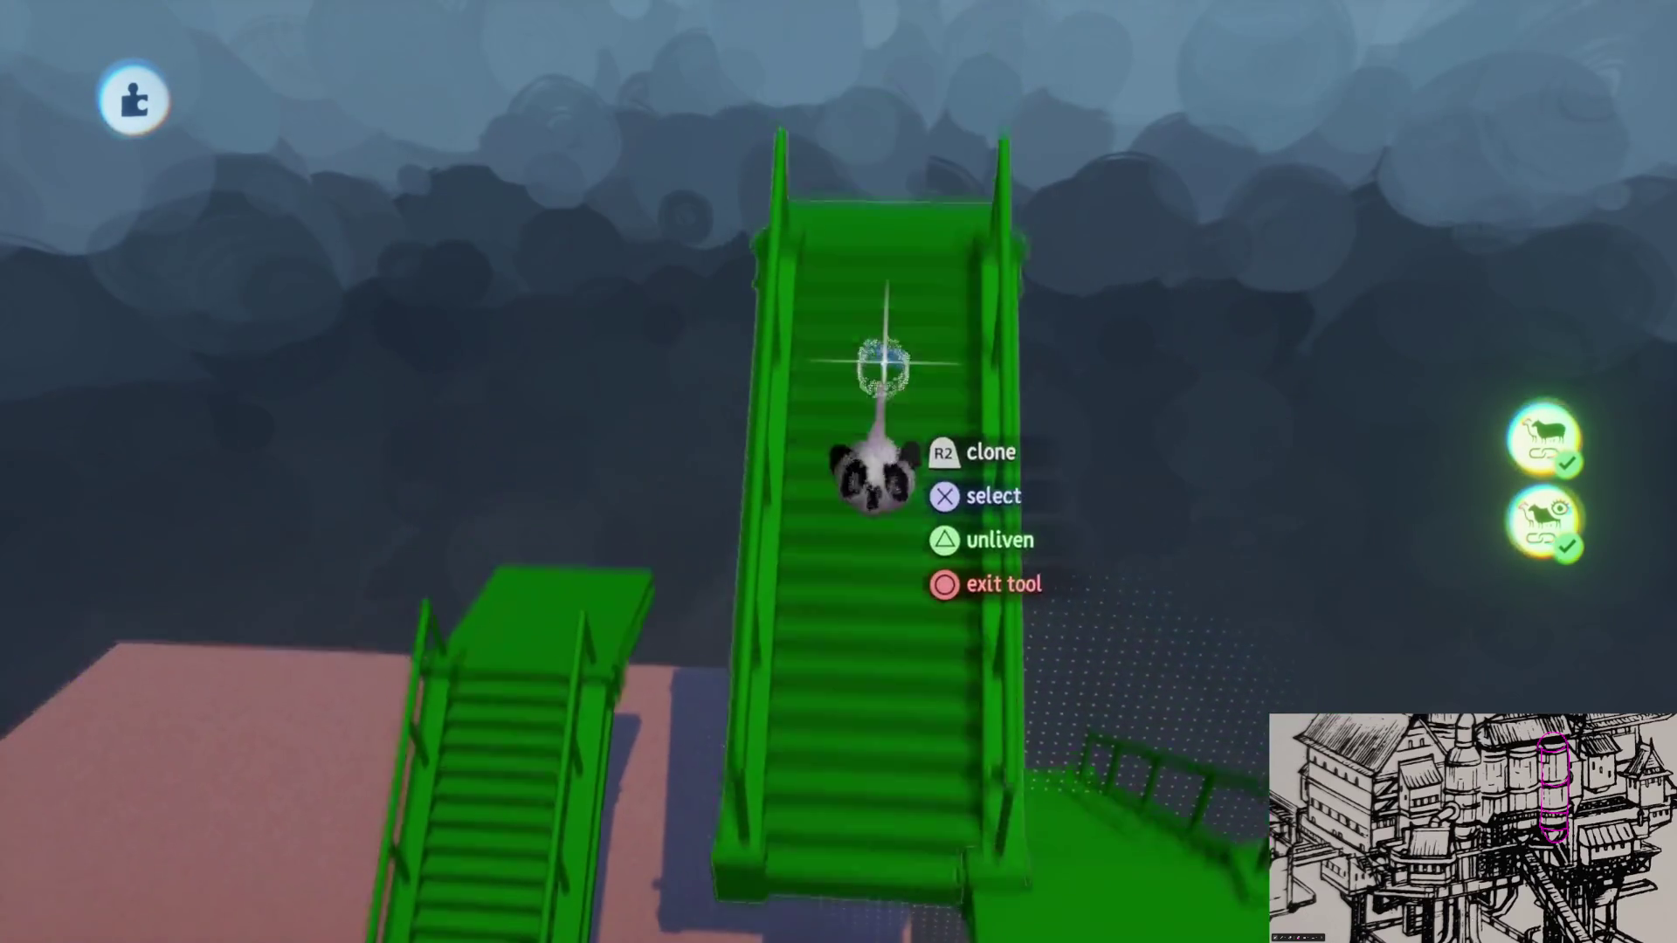
pyautogui.press('Escape')
pyautogui.press('Tab')
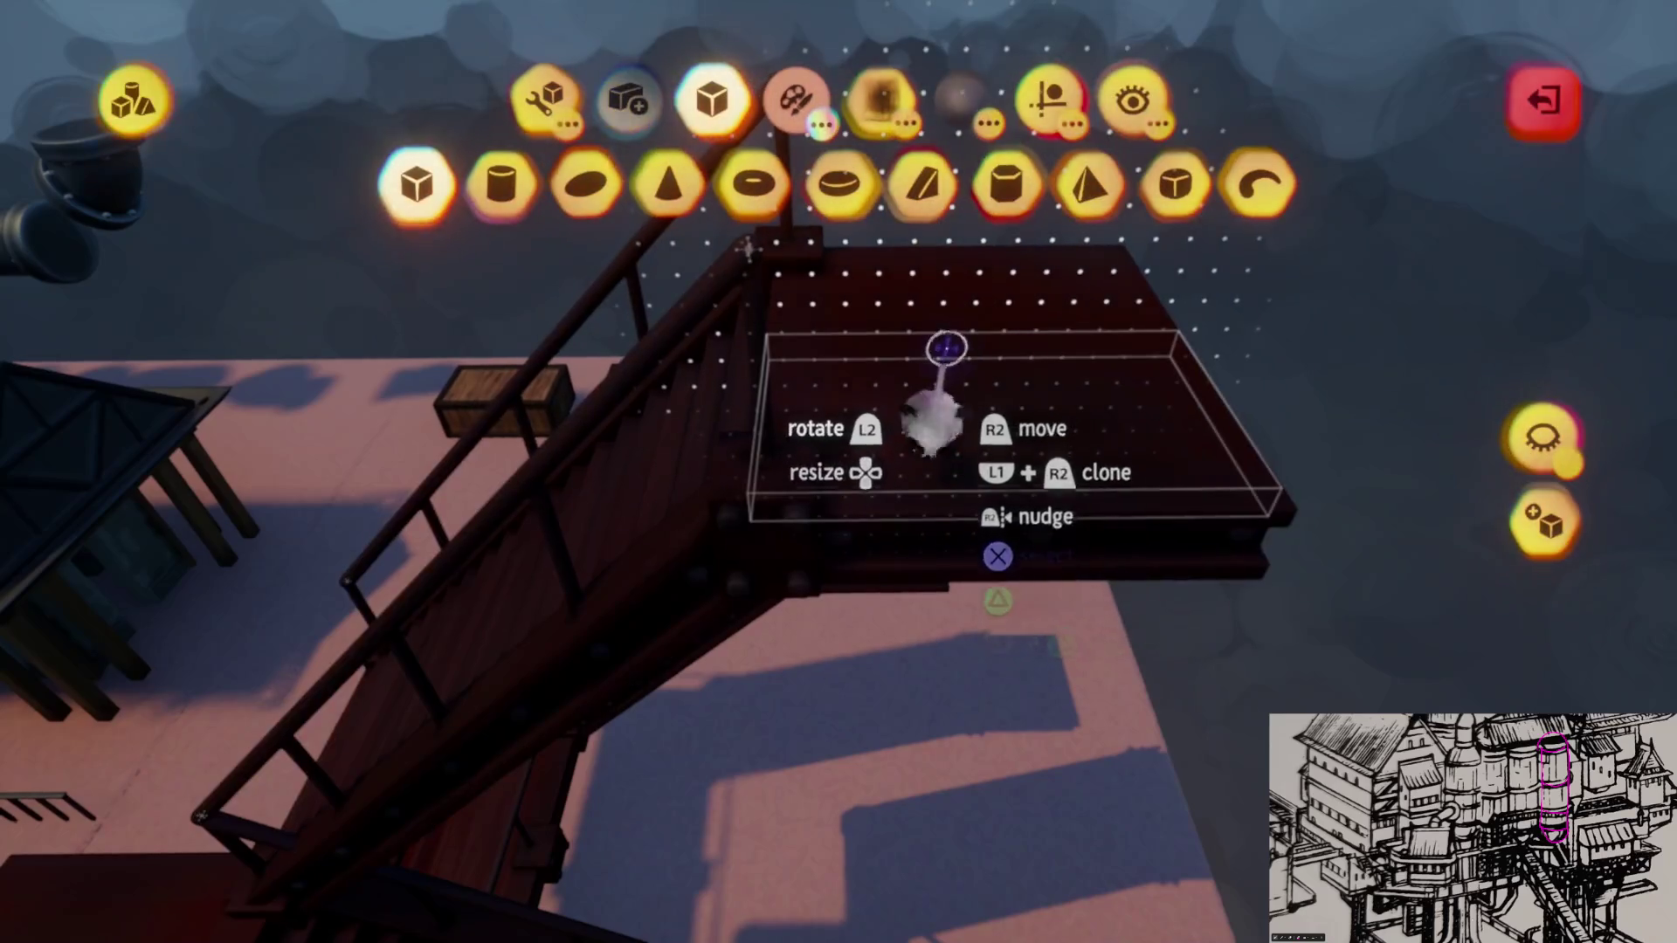
# Step: Move and rotate the grid-aligned staircase piece and set the cylinder down under the landing
pyautogui.moveTo(949, 347); pyautogui.dragTo(918, 341)
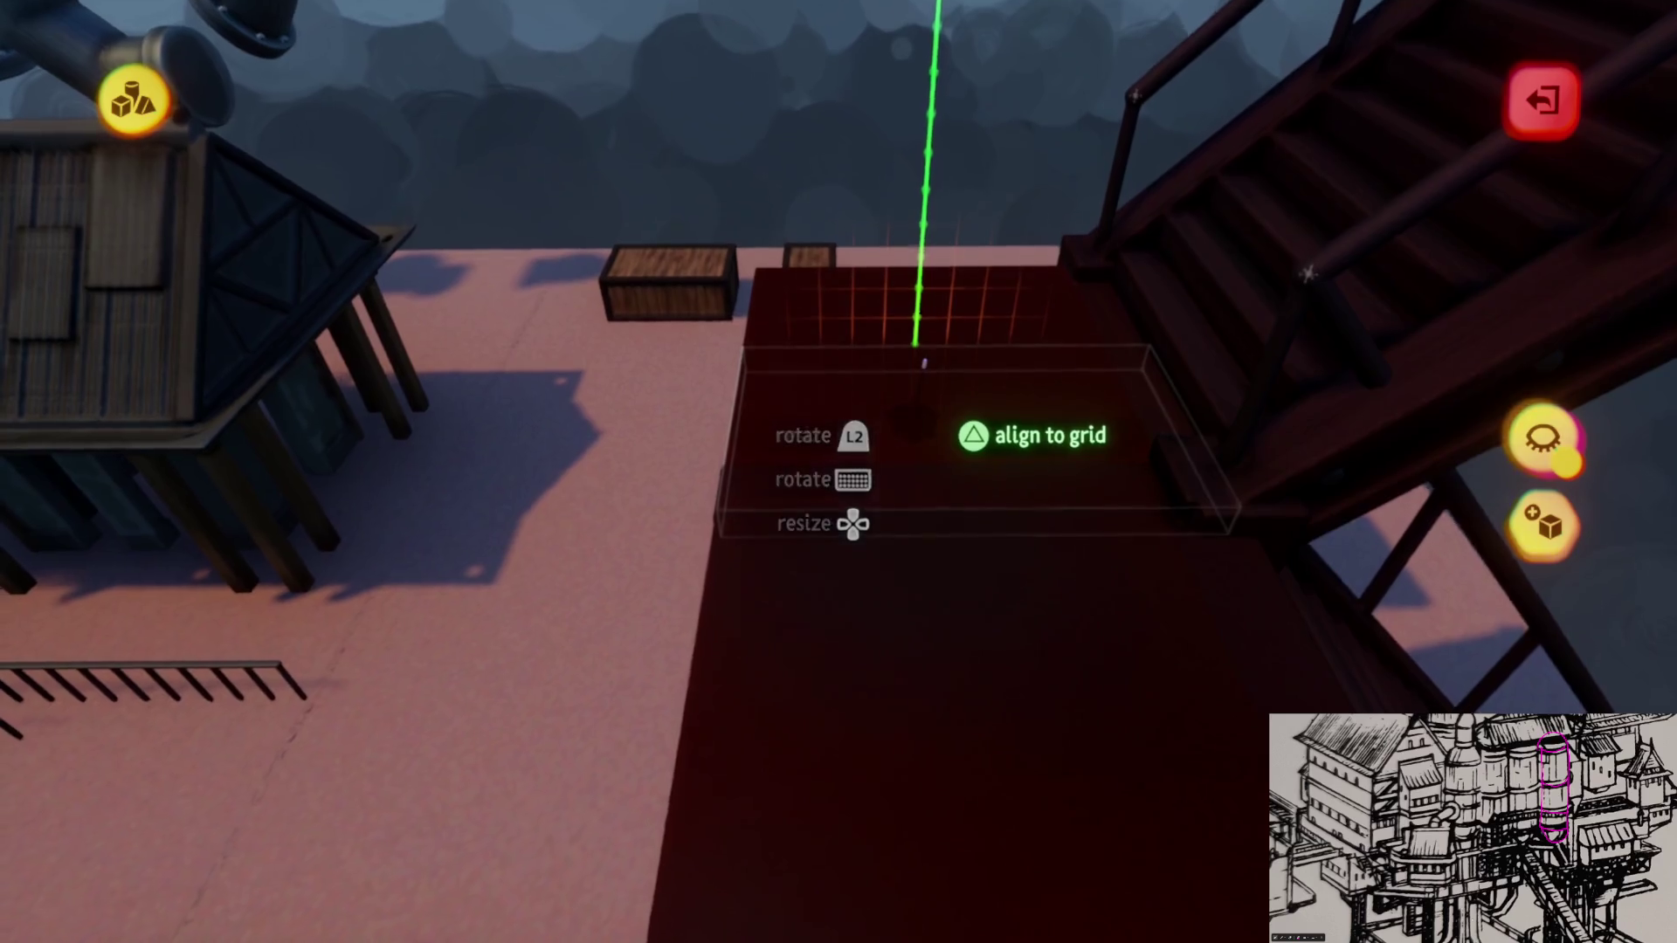
pyautogui.moveTo(919, 342)
pyautogui.mouseDown()
pyautogui.moveTo(971, 420)
pyautogui.moveTo(891, 557)
pyautogui.mouseUp()
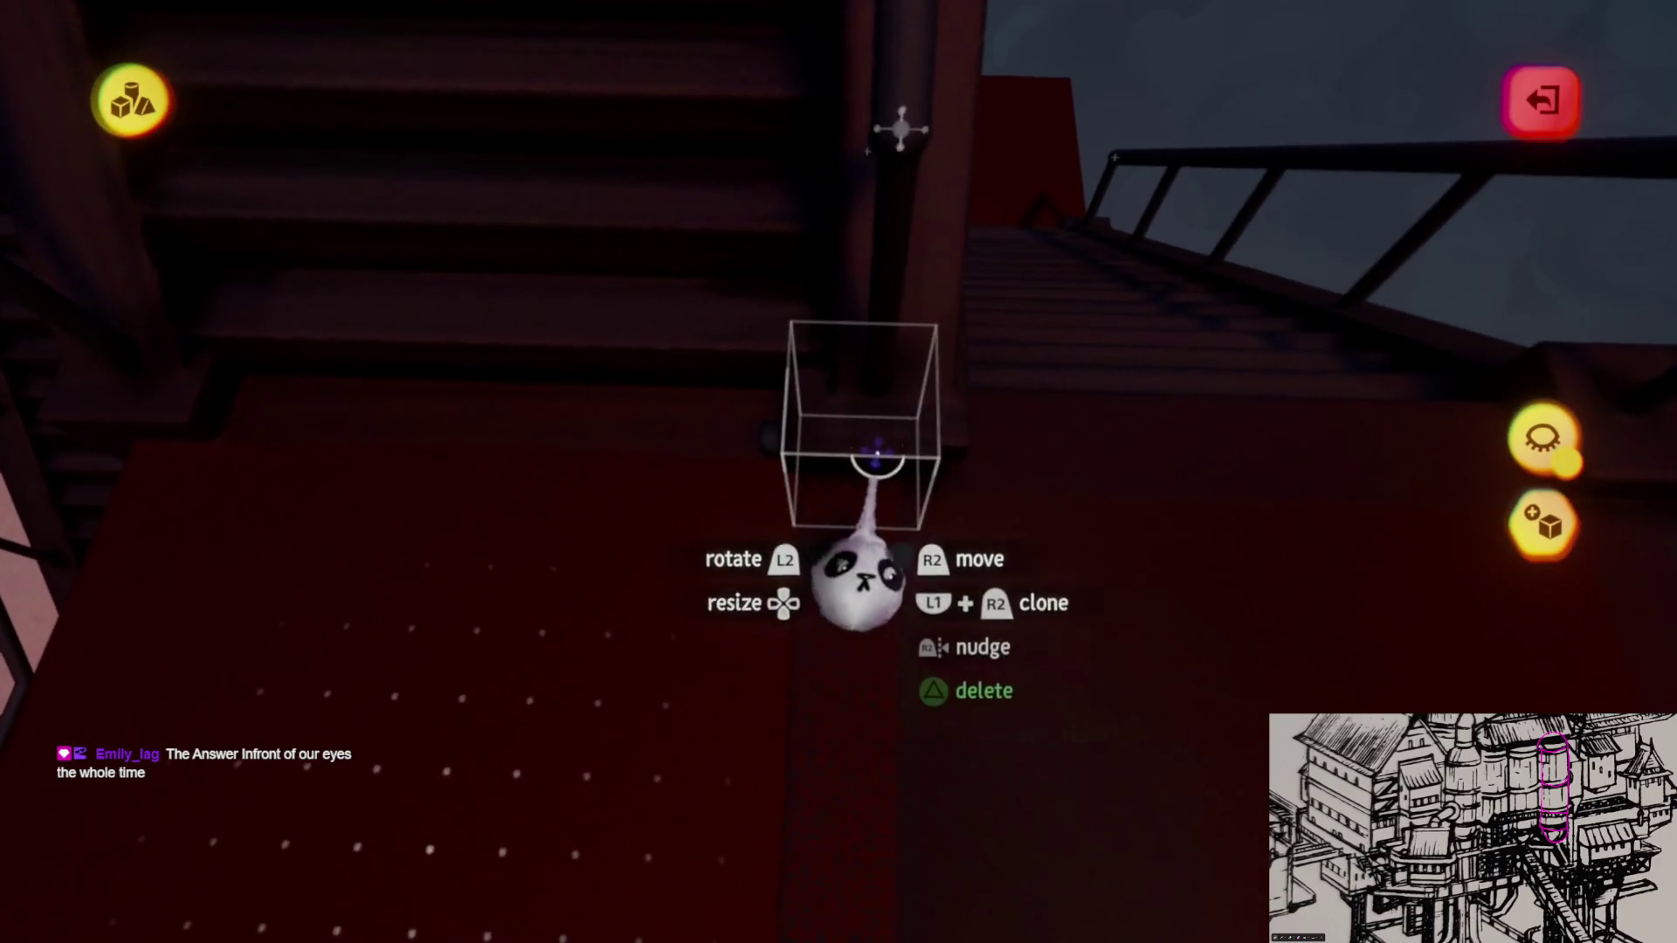
pyautogui.moveTo(875, 449)
pyautogui.mouseDown()
pyautogui.moveTo(858, 431)
pyautogui.moveTo(882, 468)
pyautogui.mouseUp()
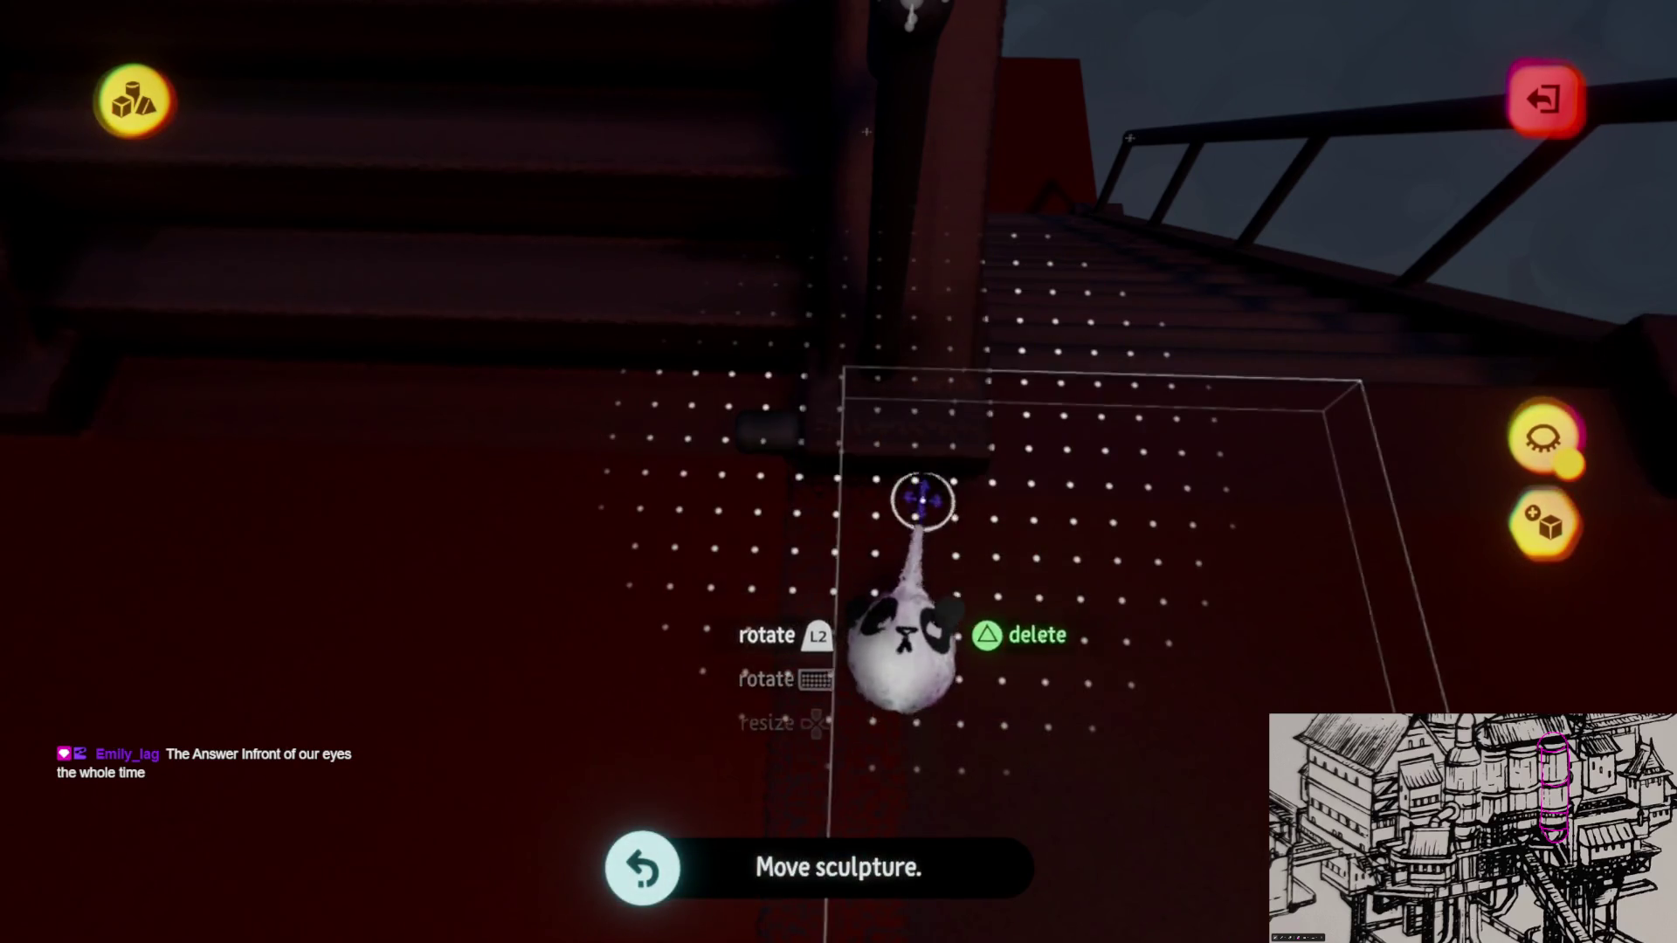
pyautogui.moveTo(907, 394); pyautogui.dragTo(914, 313)
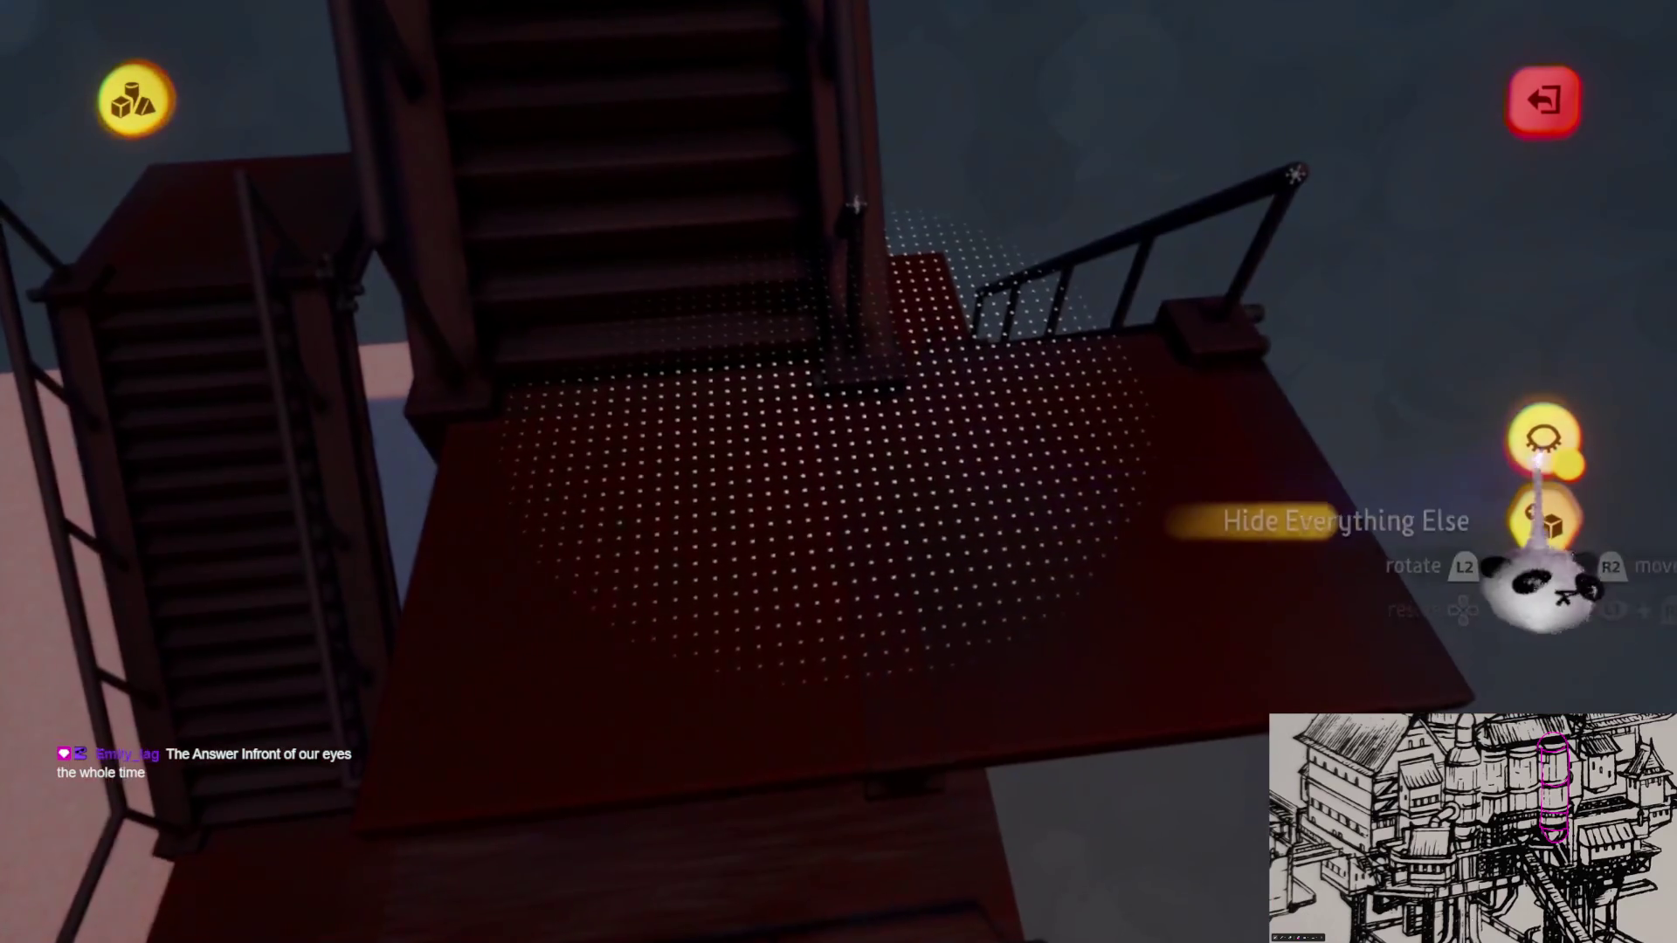
# Step: Hide everything else, shift the cylinder down and left, then finish sculpting
pyautogui.click(1541, 442)
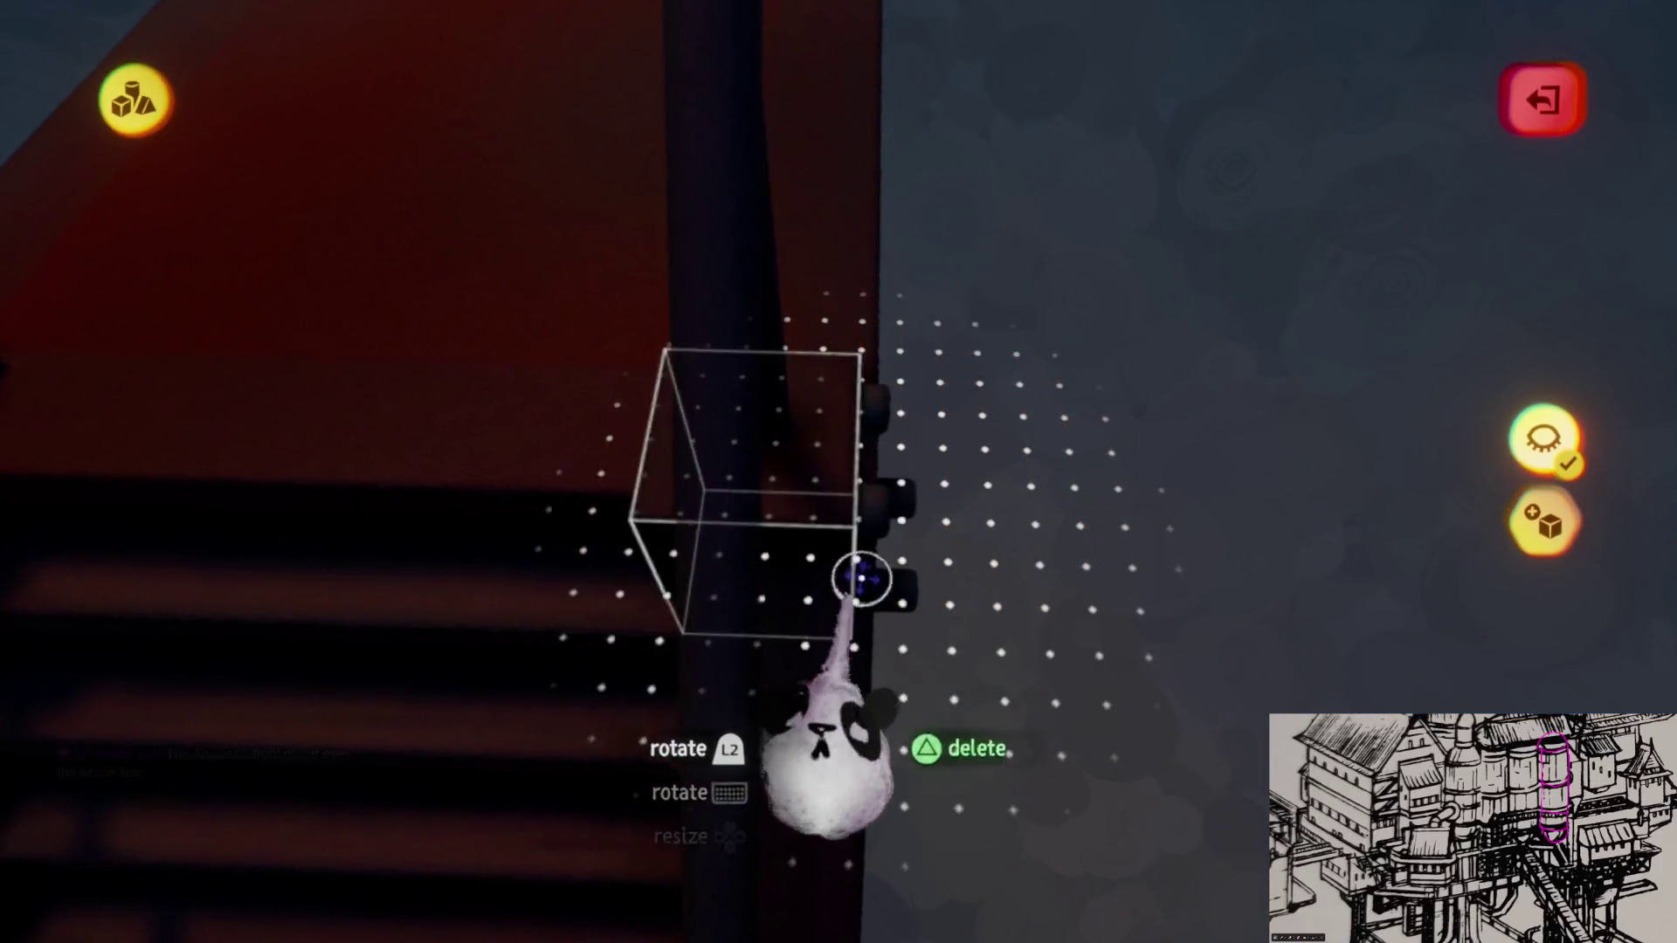
pyautogui.moveTo(845, 675)
pyautogui.mouseDown()
pyautogui.moveTo(858, 767)
pyautogui.moveTo(859, 671)
pyautogui.moveTo(887, 580)
pyautogui.mouseUp()
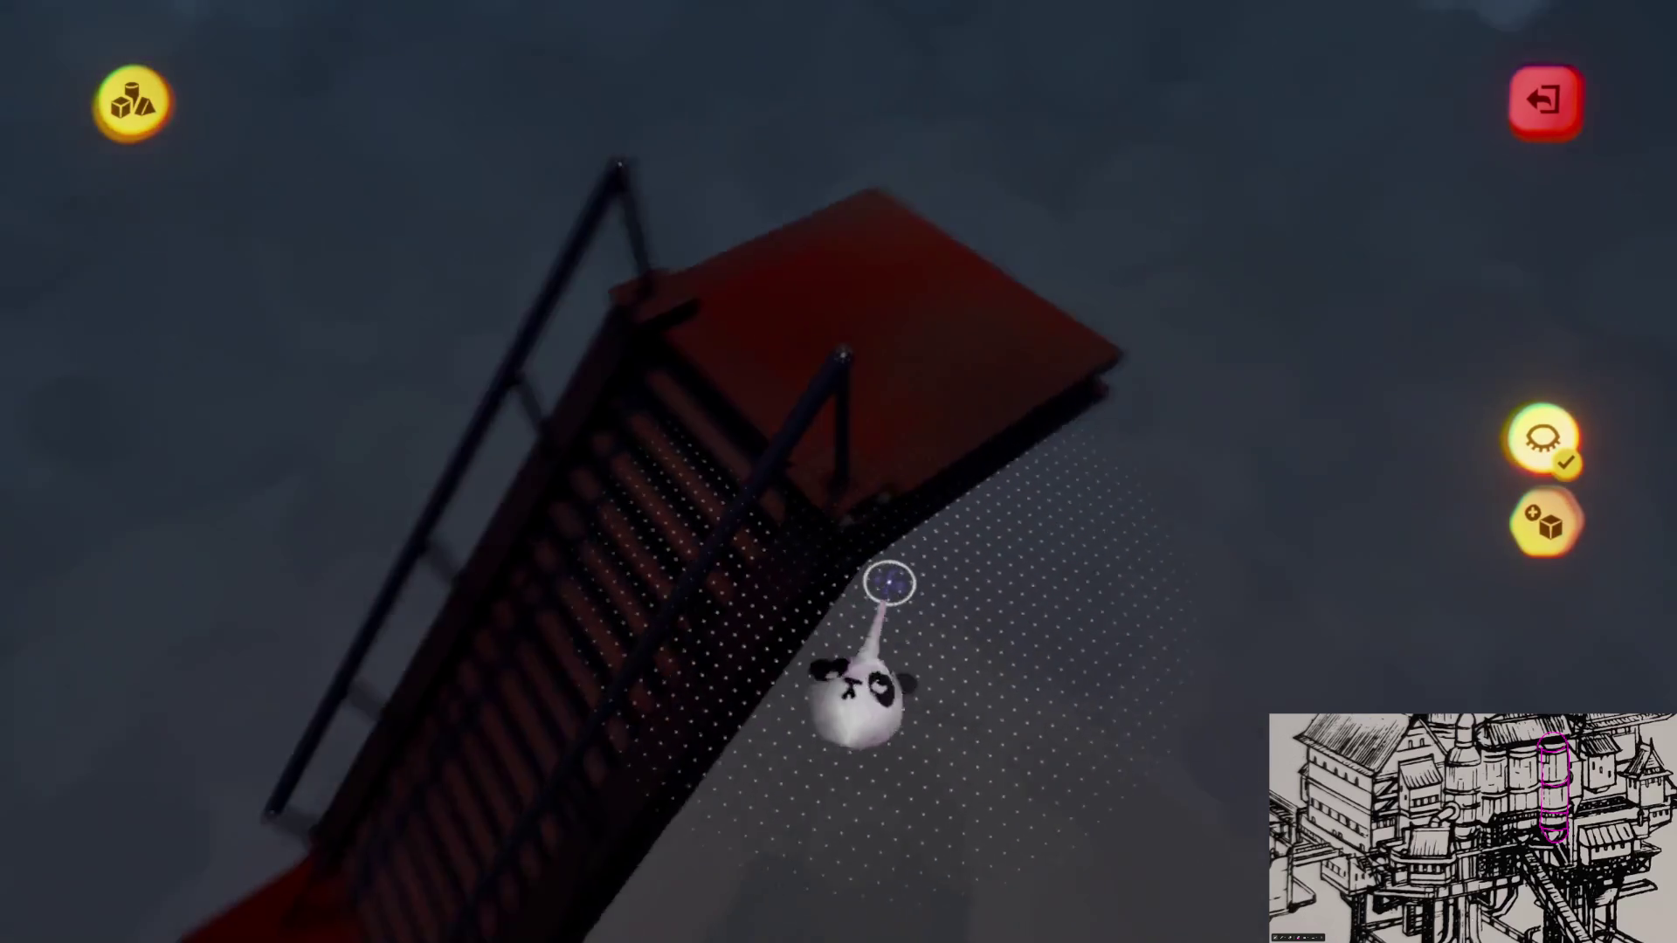
pyautogui.press('Escape')
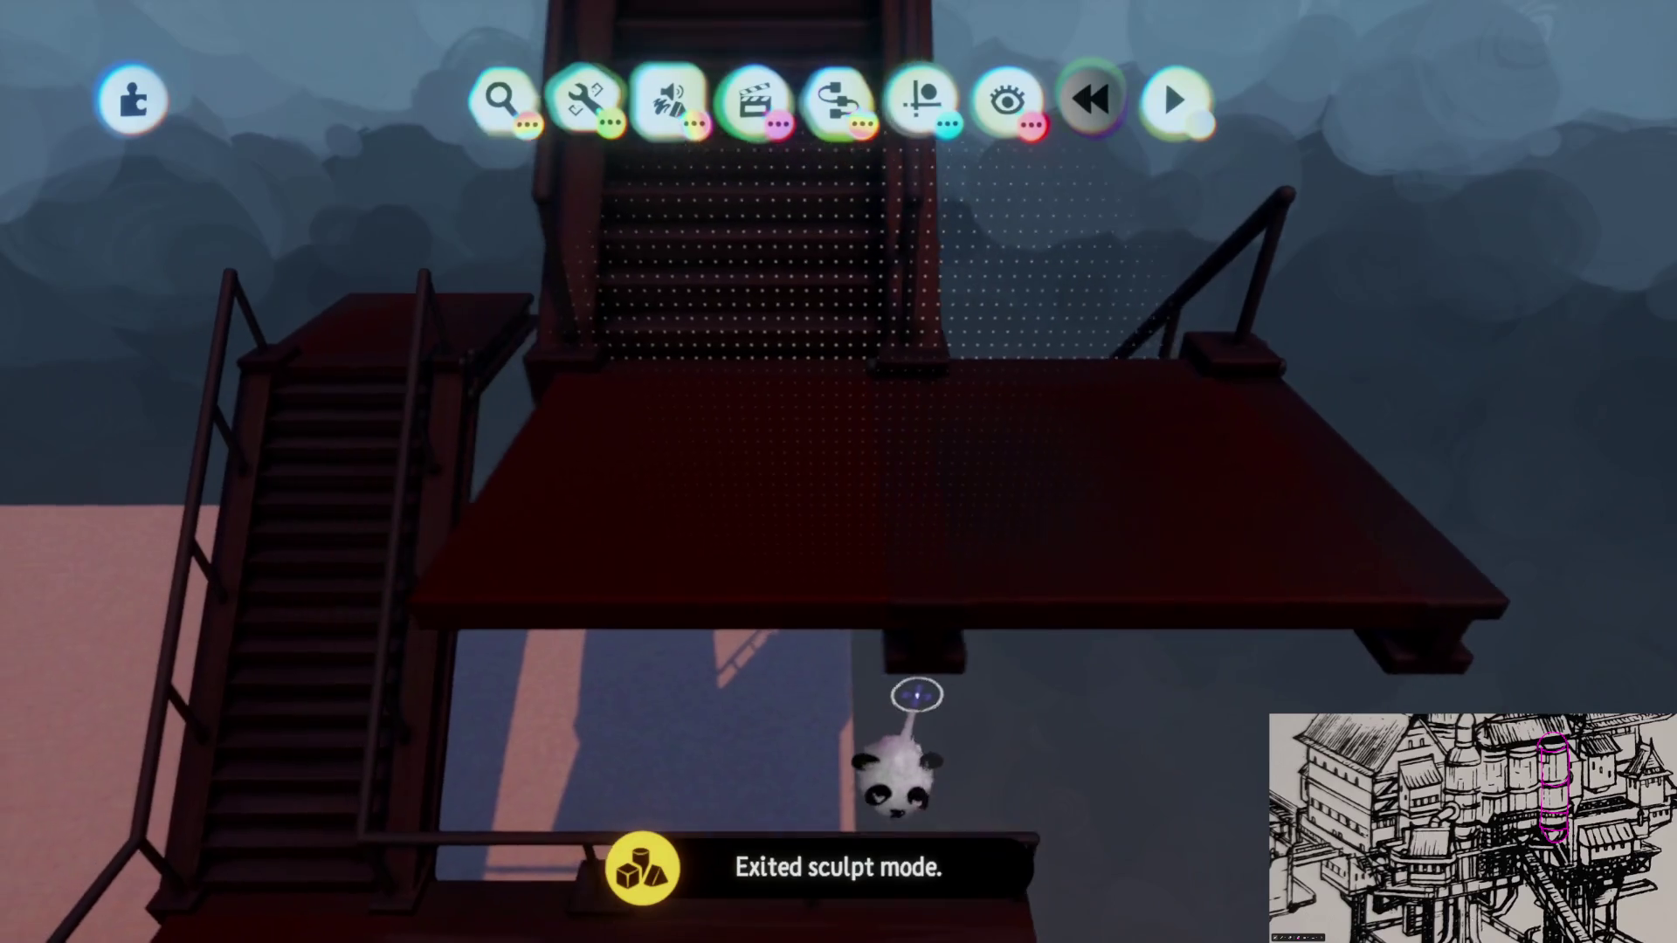
# Step: Reposition the support beam beneath the landing platform and leave sculpt mode
pyautogui.moveTo(917, 694); pyautogui.dragTo(916, 555, button='middle')
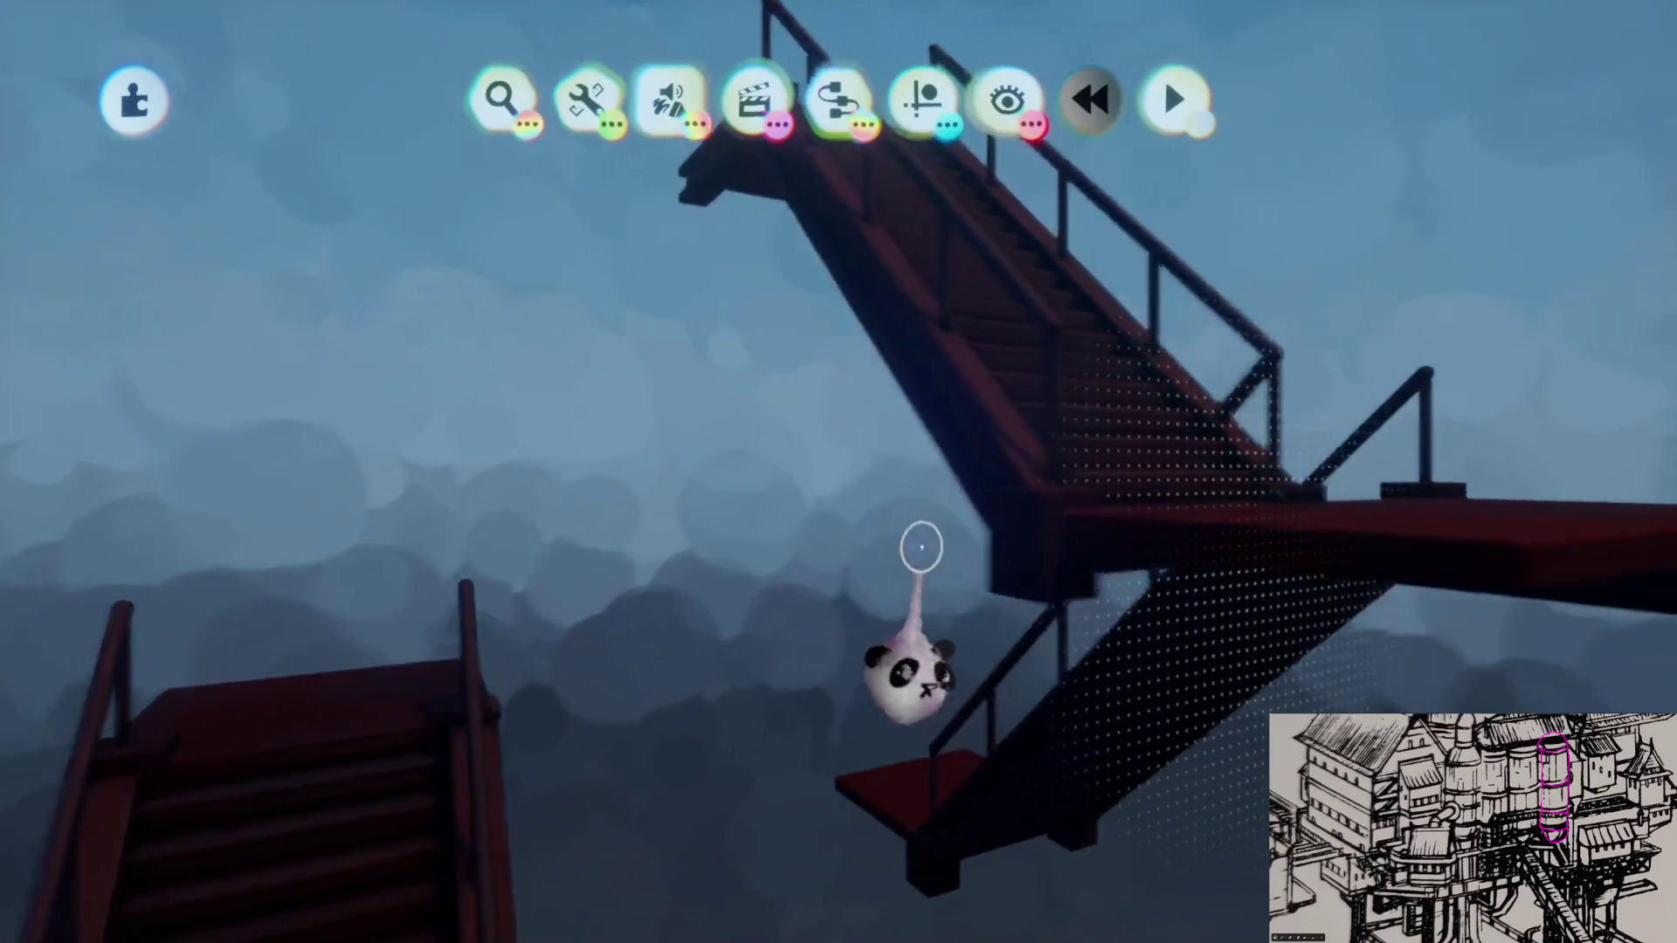
pyautogui.moveTo(916, 554)
pyautogui.mouseDown()
pyautogui.moveTo(956, 511)
pyautogui.moveTo(941, 524)
pyautogui.moveTo(991, 563)
pyautogui.mouseUp()
pyautogui.moveTo(992, 562); pyautogui.dragTo(854, 183, button='middle')
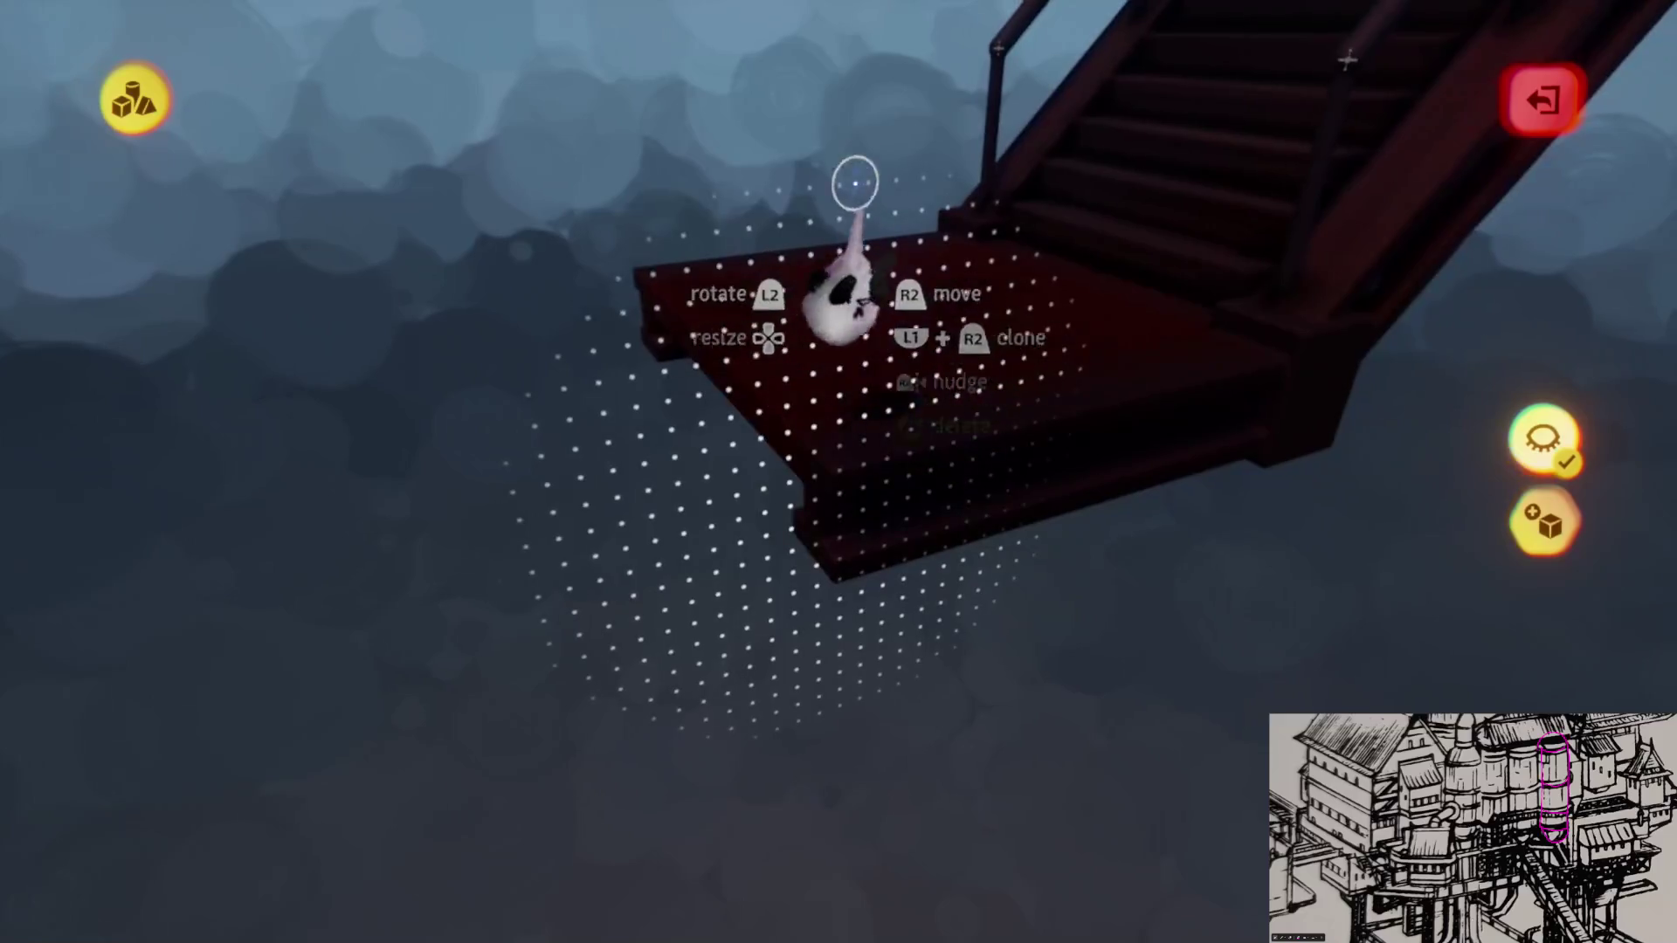
pyautogui.moveTo(833, 508)
pyautogui.mouseDown(button='middle')
pyautogui.moveTo(824, 622)
pyautogui.moveTo(886, 577)
pyautogui.mouseUp(button='middle')
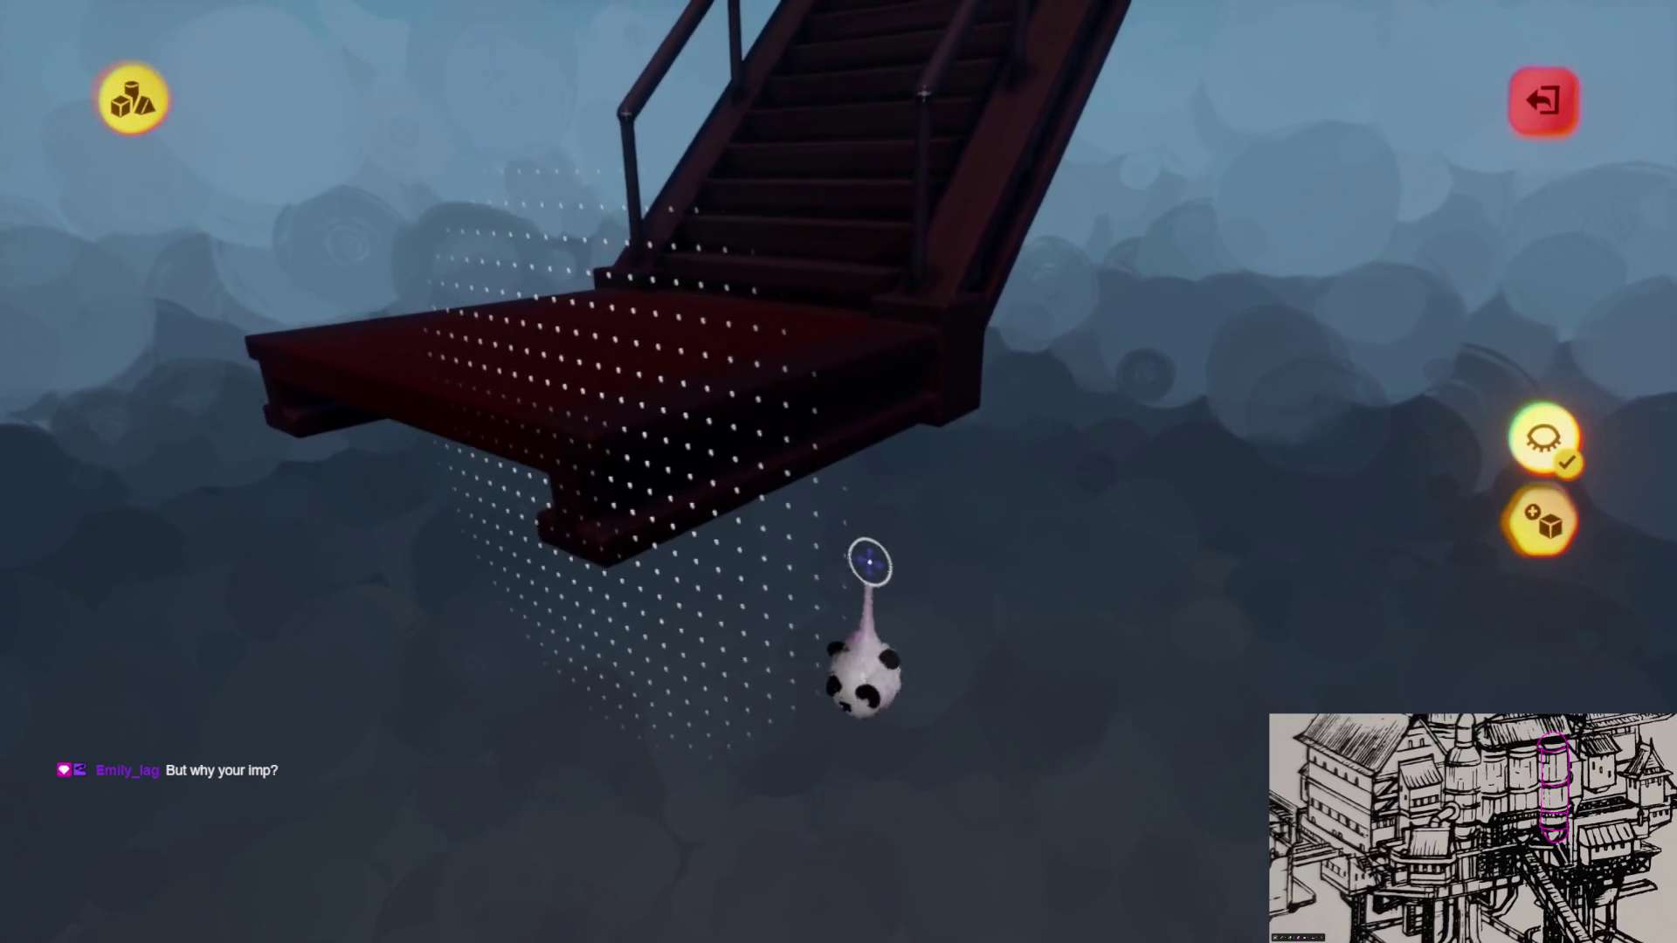
pyautogui.moveTo(868, 564); pyautogui.dragTo(875, 483, button='middle')
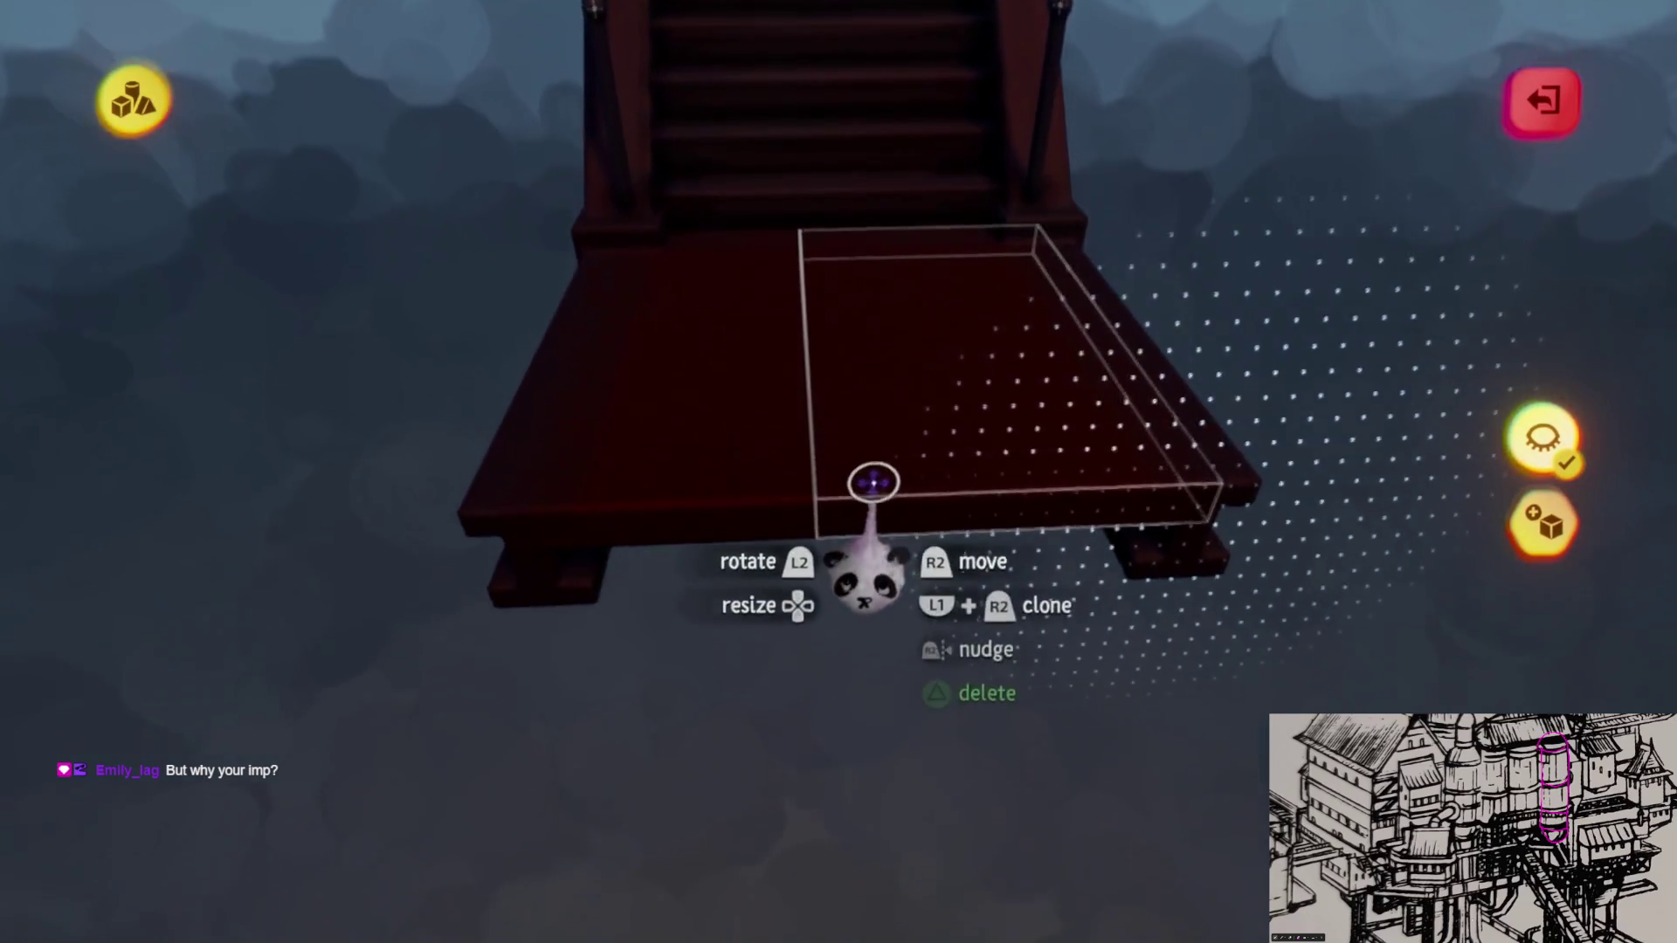
pyautogui.press('Escape')
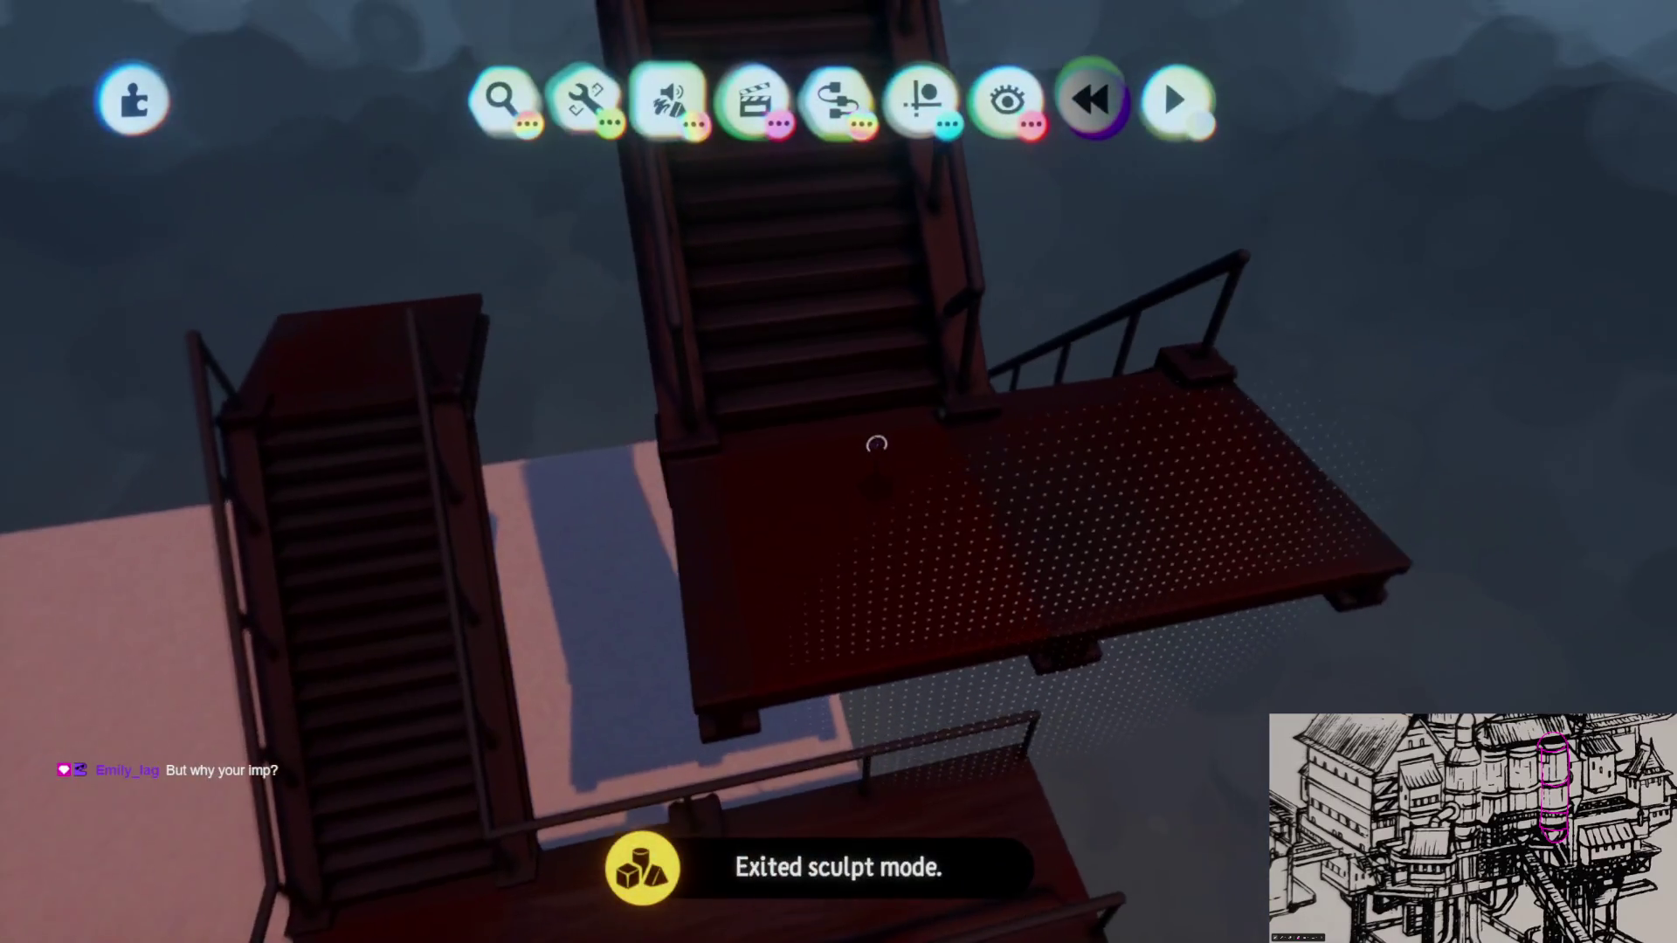
# Step: Orbit low around the staircase structure and move in toward the landing
pyautogui.moveTo(877, 444)
pyautogui.mouseDown(button='middle')
pyautogui.moveTo(839, 472)
pyautogui.moveTo(893, 639)
pyautogui.mouseUp(button='middle')
pyautogui.moveTo(944, 746)
pyautogui.mouseDown(button='middle')
pyautogui.moveTo(892, 599)
pyautogui.moveTo(887, 663)
pyautogui.moveTo(883, 600)
pyautogui.moveTo(895, 581)
pyautogui.moveTo(919, 592)
pyautogui.moveTo(893, 565)
pyautogui.moveTo(713, 524)
pyautogui.moveTo(917, 600)
pyautogui.moveTo(869, 535)
pyautogui.moveTo(968, 567)
pyautogui.mouseUp(button='middle')
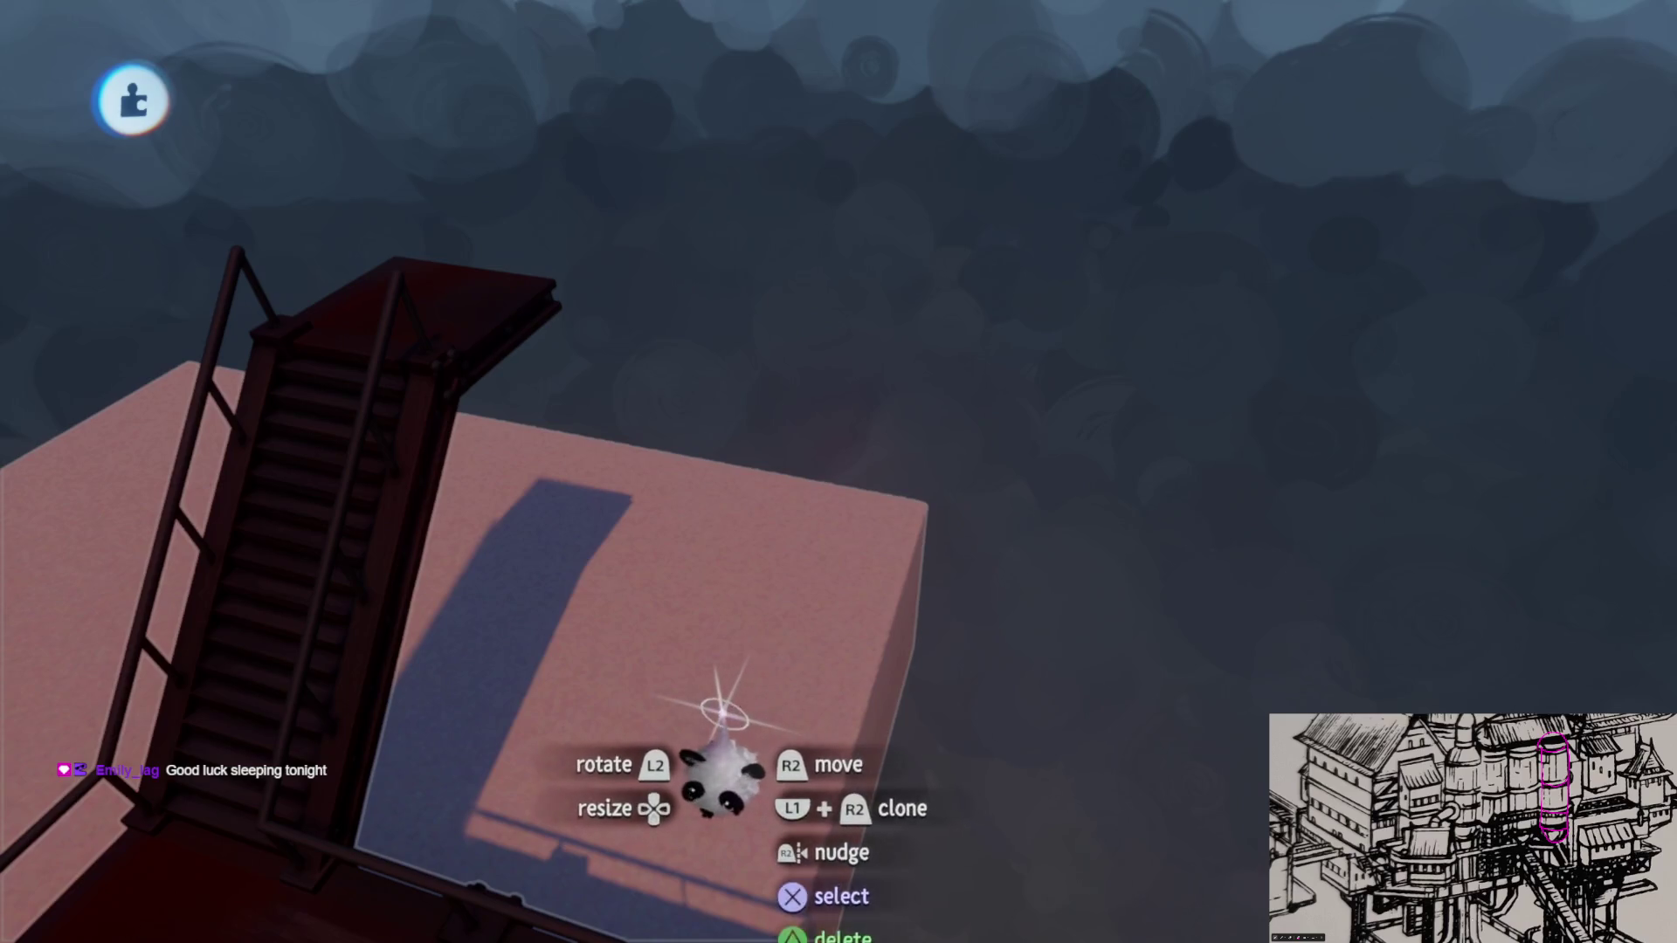
pyautogui.moveTo(780, 689)
pyautogui.mouseDown(button='middle')
pyautogui.moveTo(777, 538)
pyautogui.moveTo(727, 289)
pyautogui.mouseUp(button='middle')
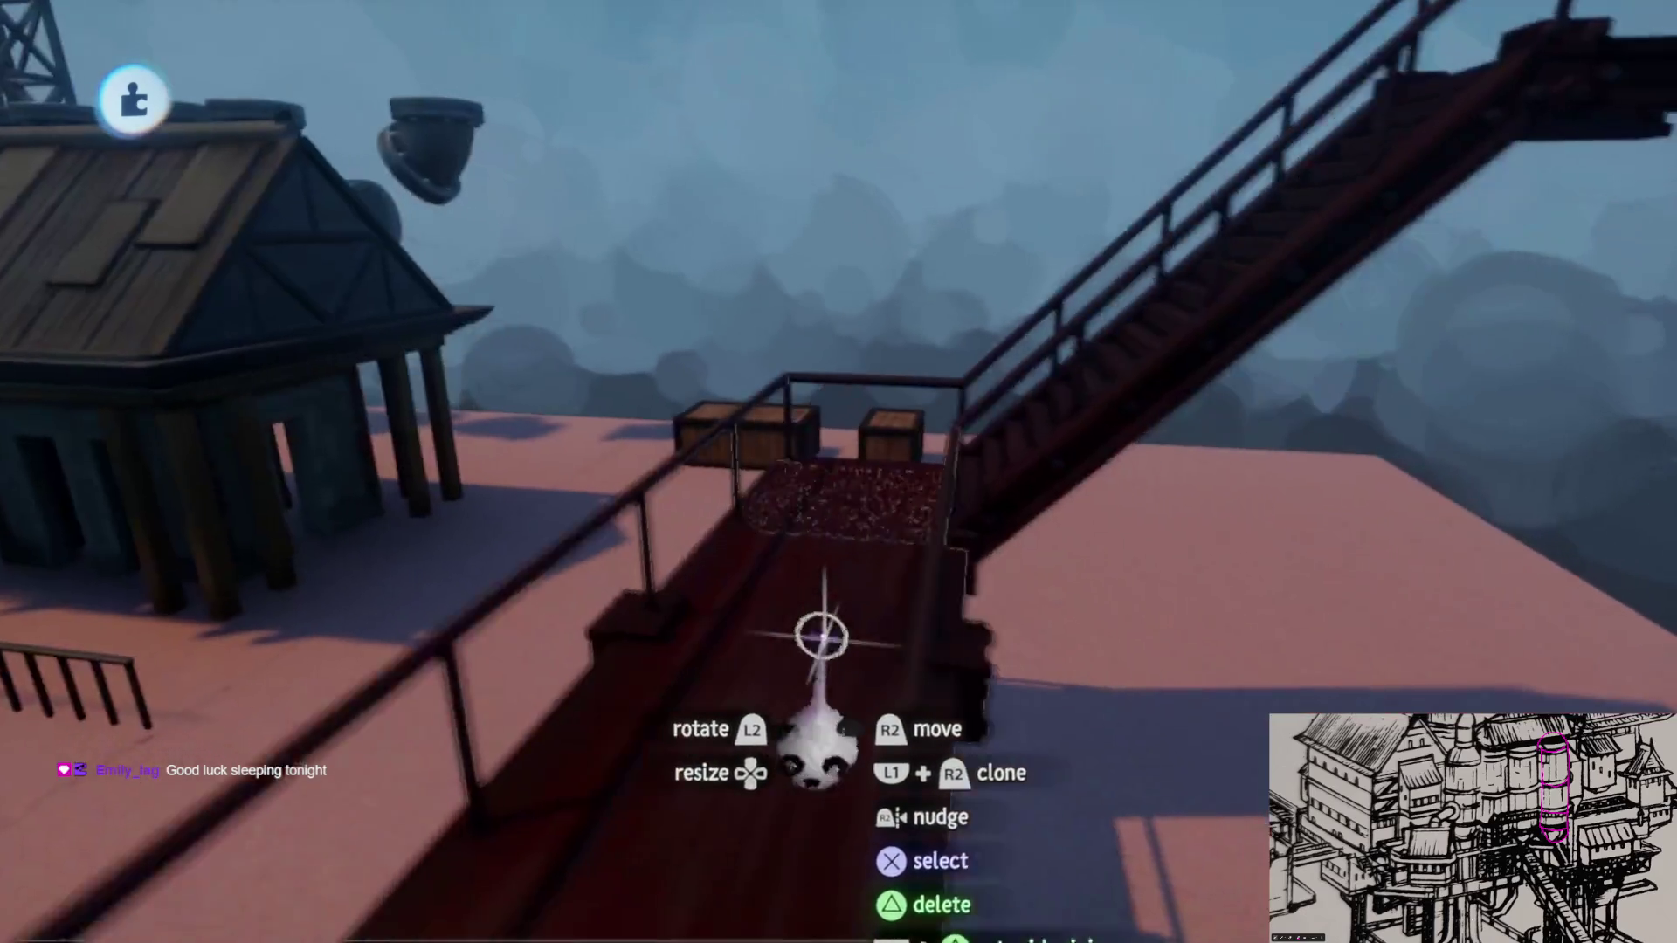
# Step: Save a new version of the assets creation online as private
pyautogui.moveTo(727, 288)
pyautogui.mouseDown(button='middle')
pyautogui.moveTo(852, 588)
pyautogui.moveTo(884, 386)
pyautogui.mouseUp(button='middle')
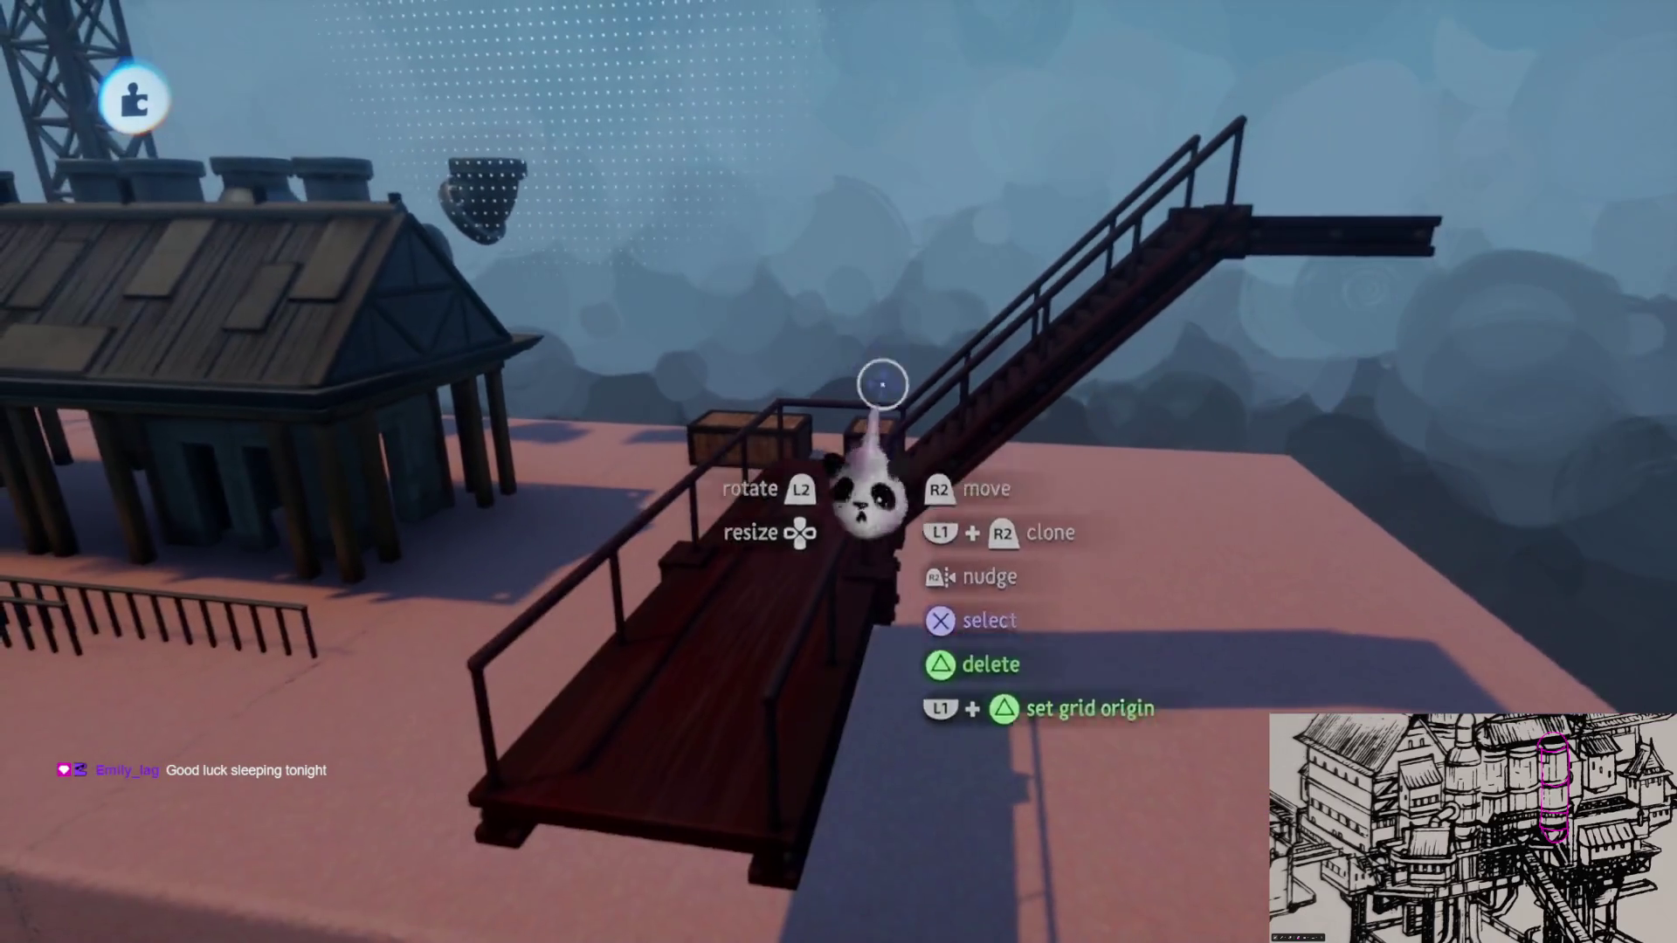
pyautogui.press('Escape')
pyautogui.click(1067, 644)
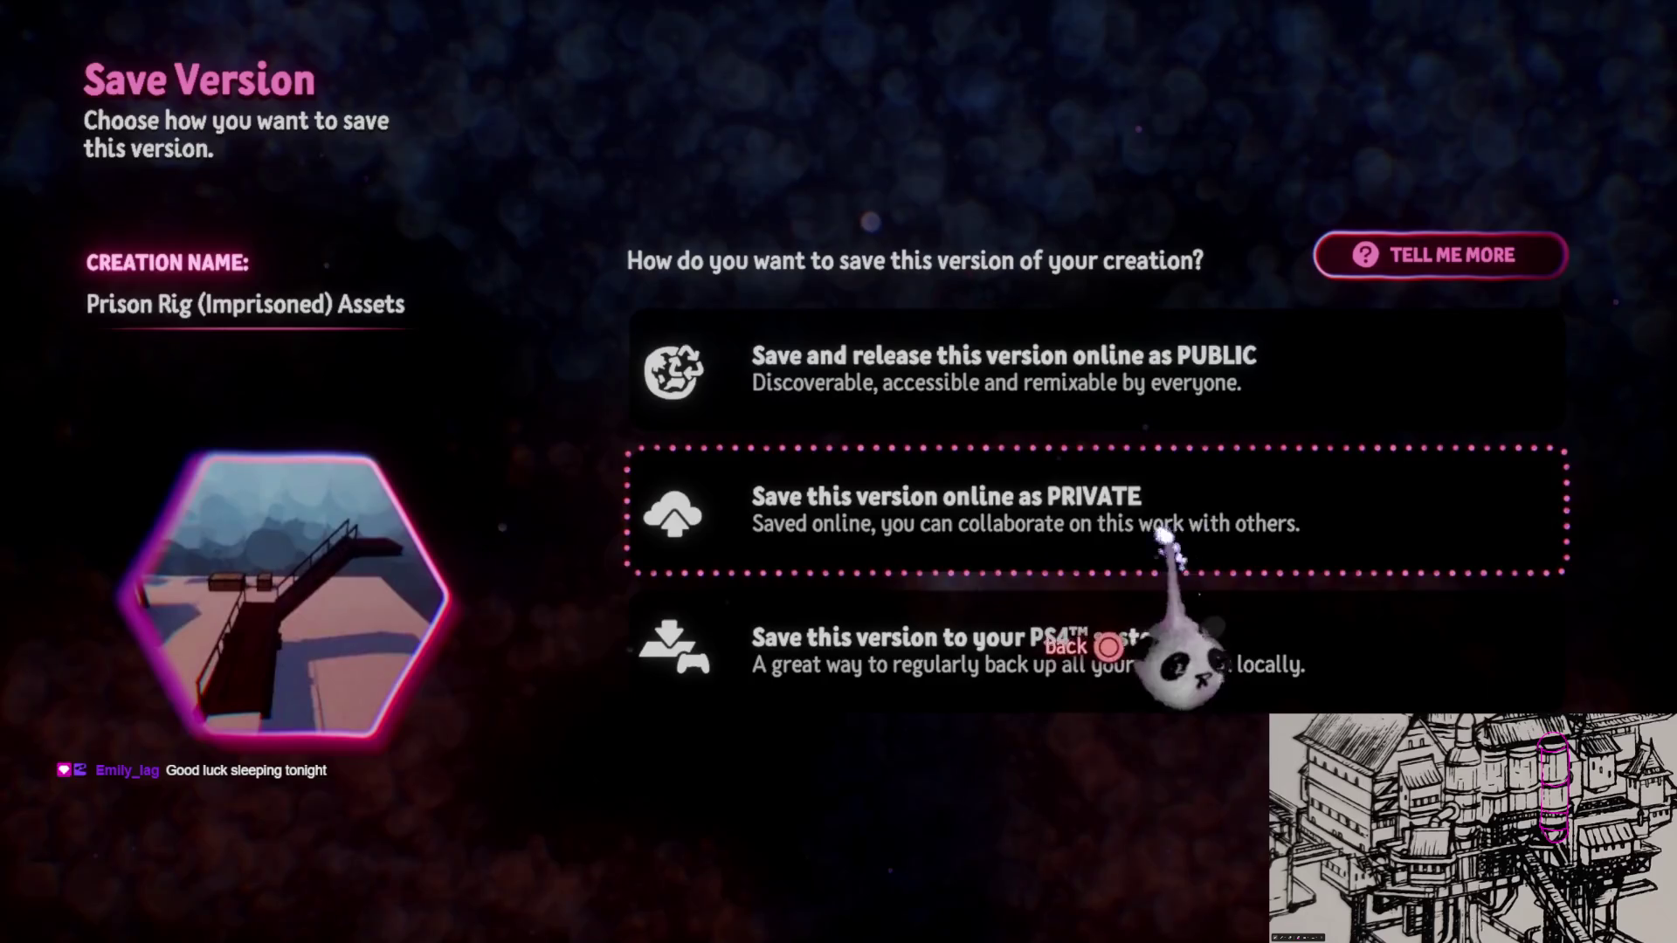
pyautogui.click(1161, 537)
pyautogui.click(1521, 89)
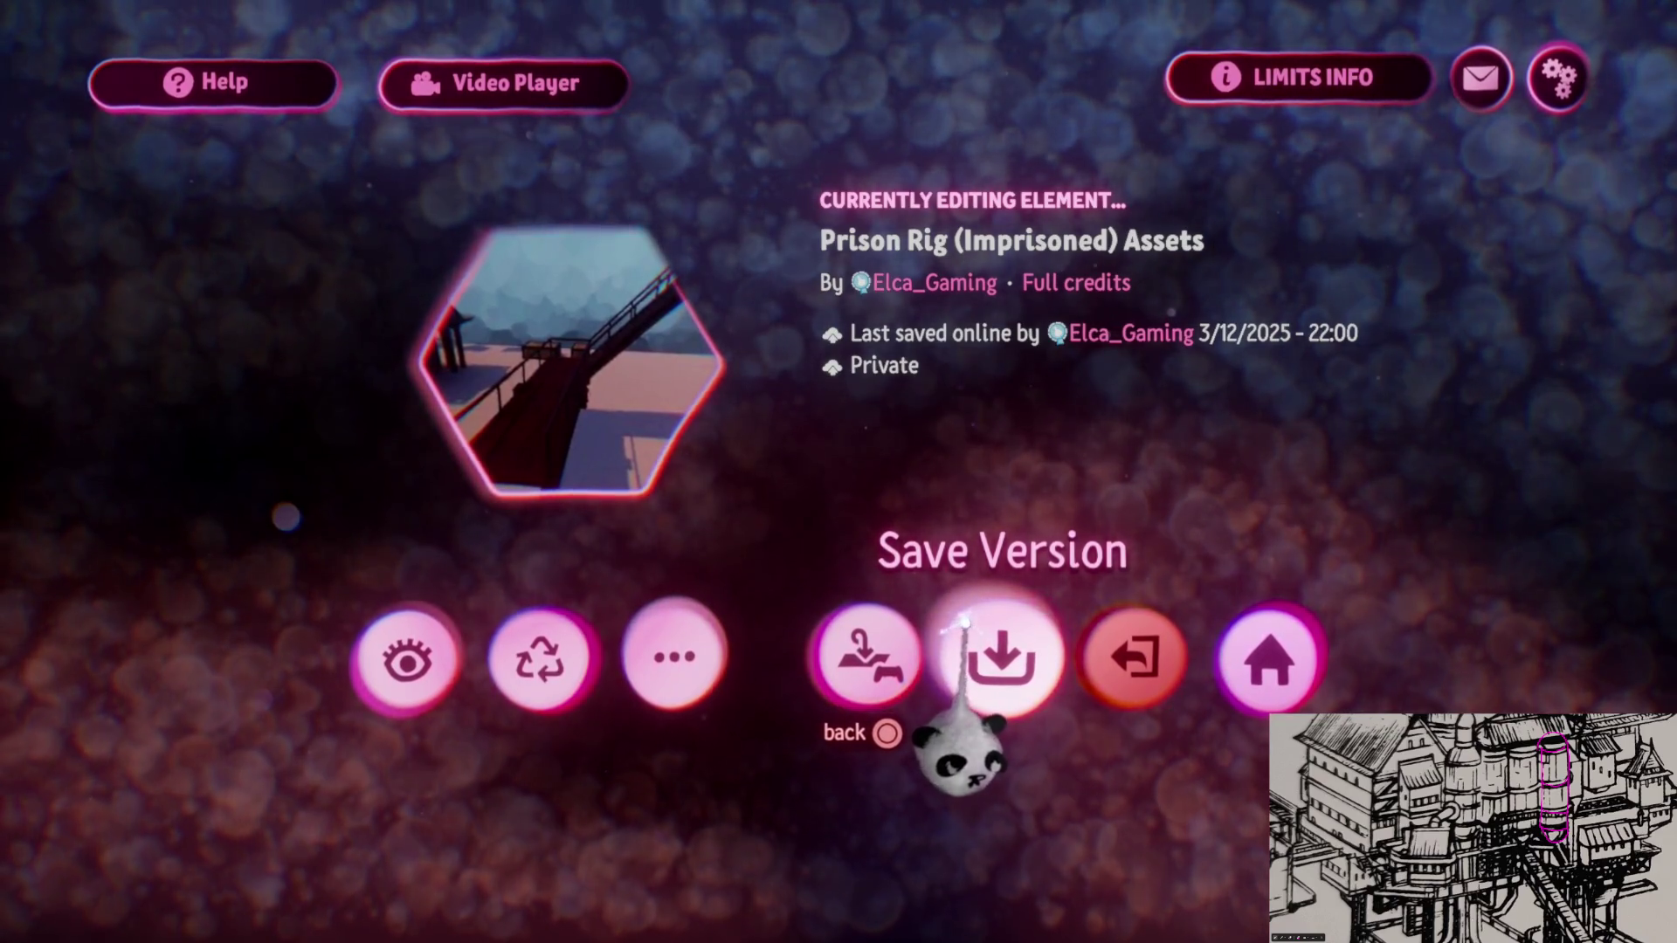
# Step: Leave to My Creations and open the next creation for editing
pyautogui.click(1115, 681)
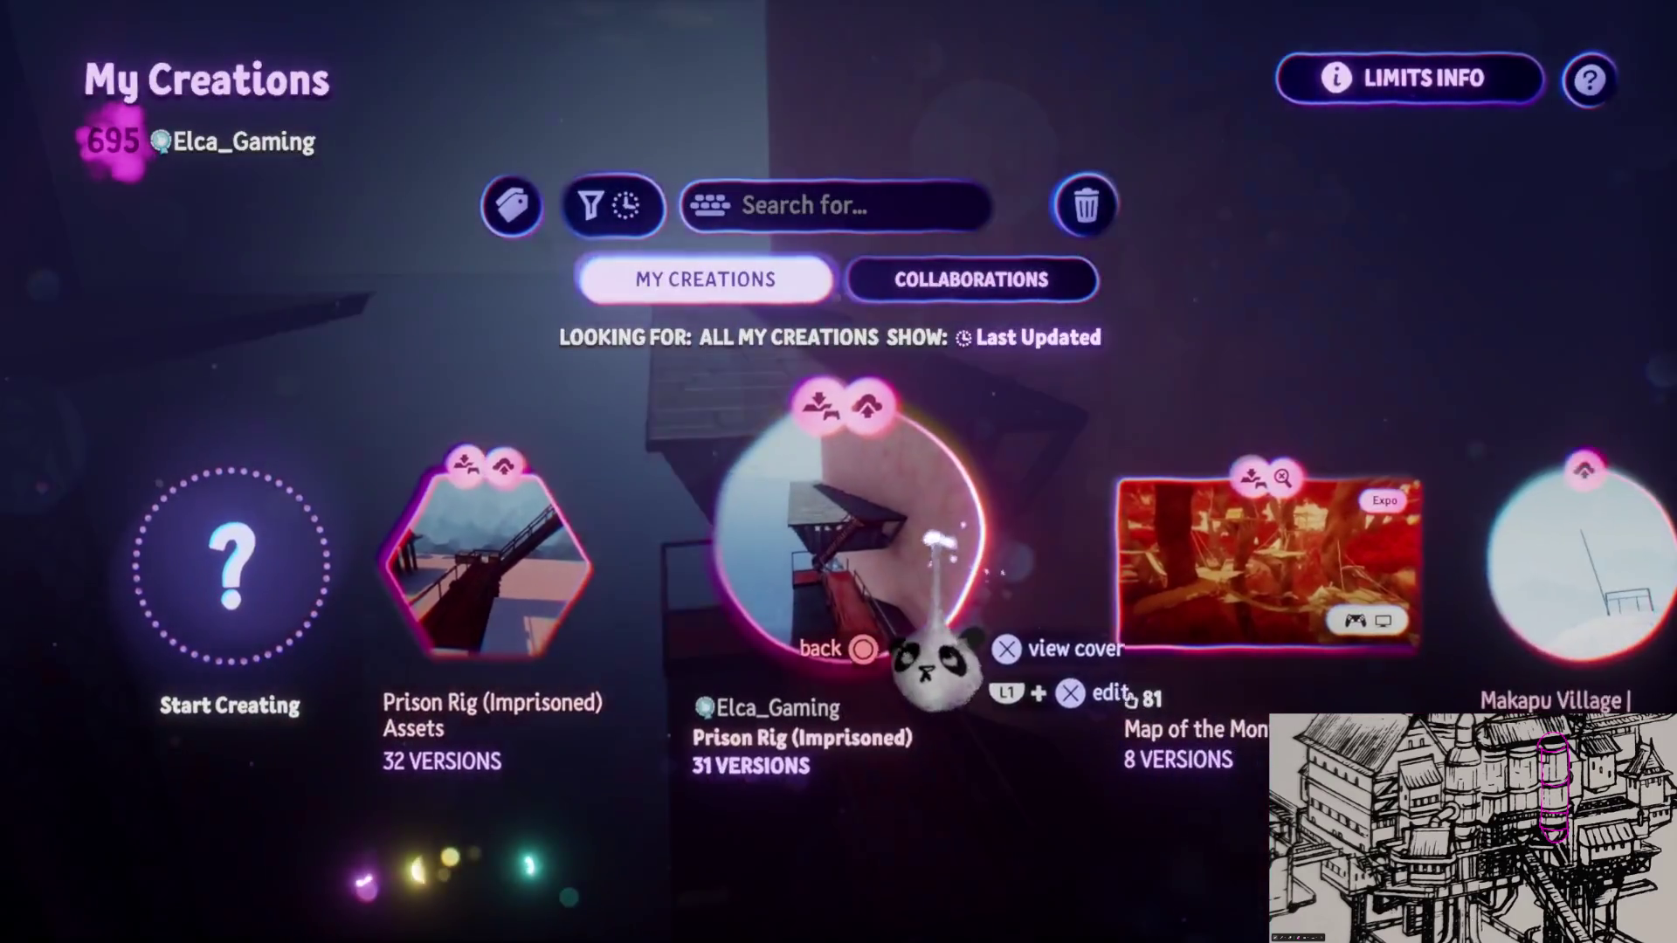
pyautogui.click(933, 609)
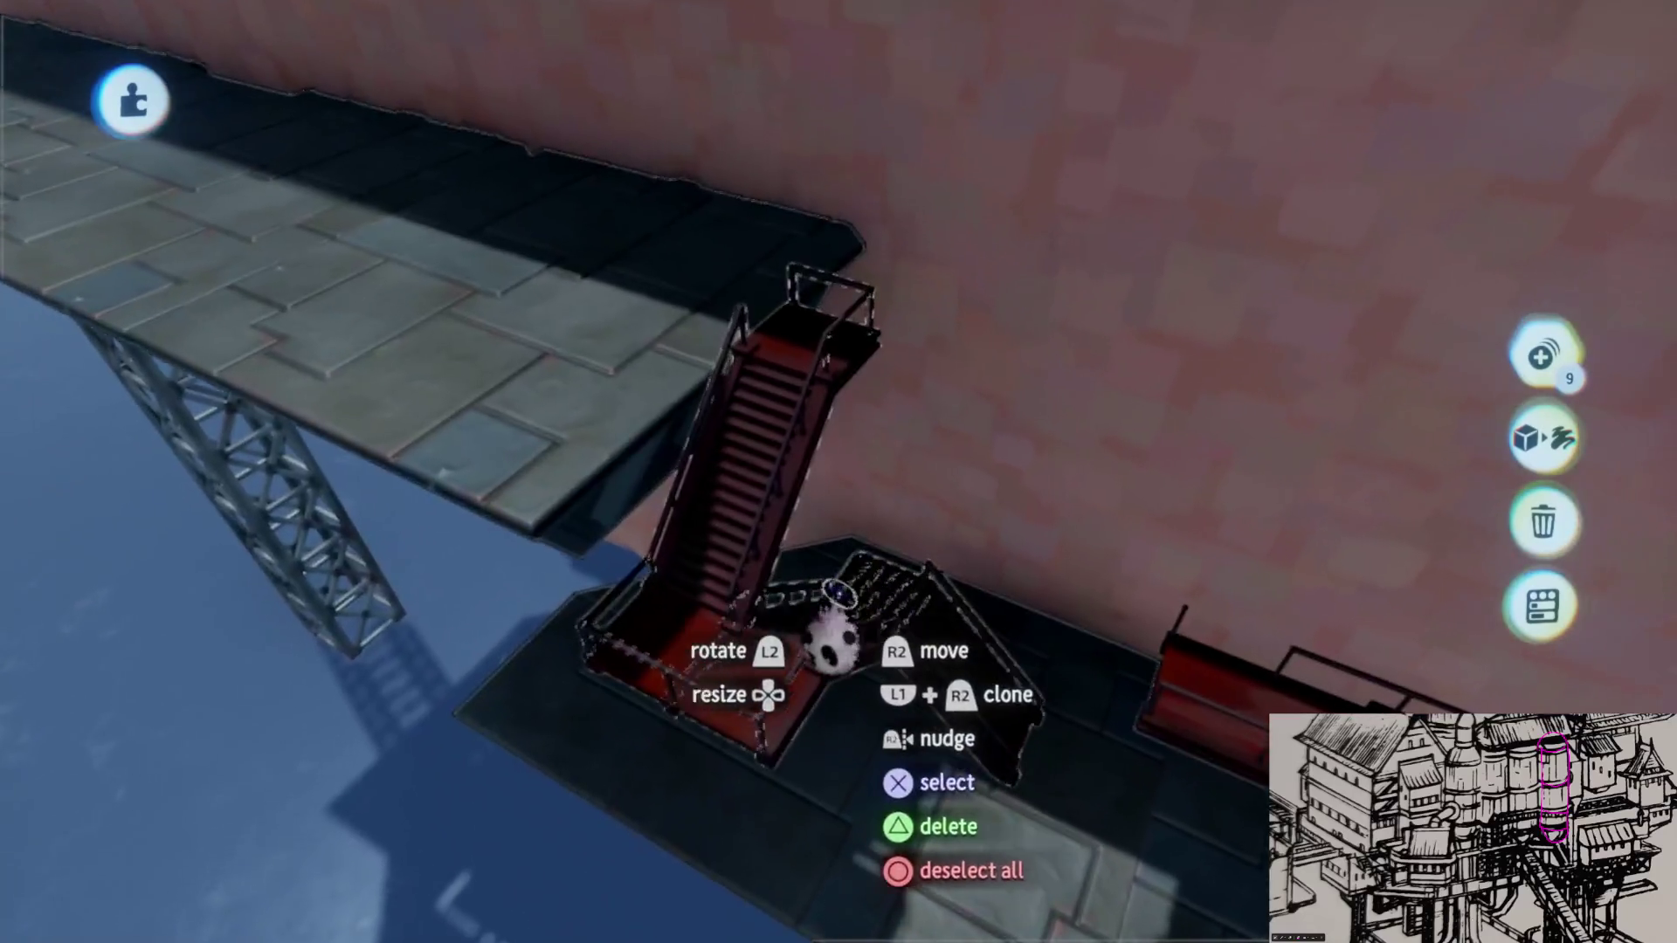
# Step: Select the stair flight and turn the railing piece about 95 degrees into line with it
pyautogui.click(828, 640)
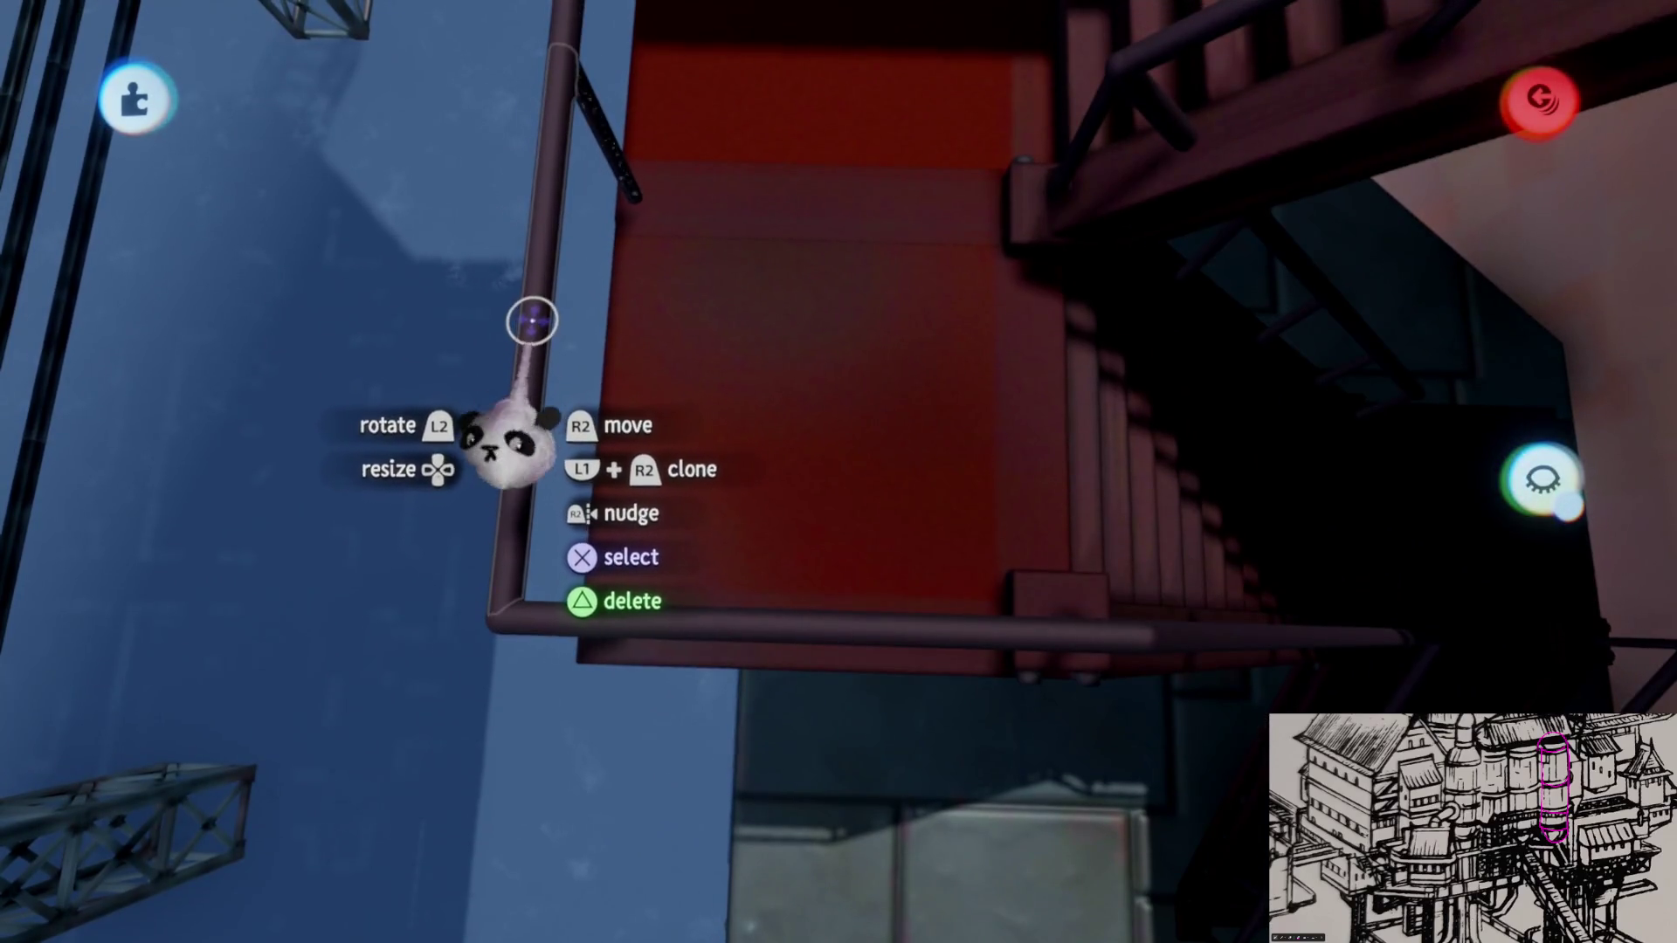
pyautogui.moveTo(531, 320)
pyautogui.mouseDown()
pyautogui.moveTo(900, 459)
pyautogui.moveTo(933, 433)
pyautogui.mouseUp()
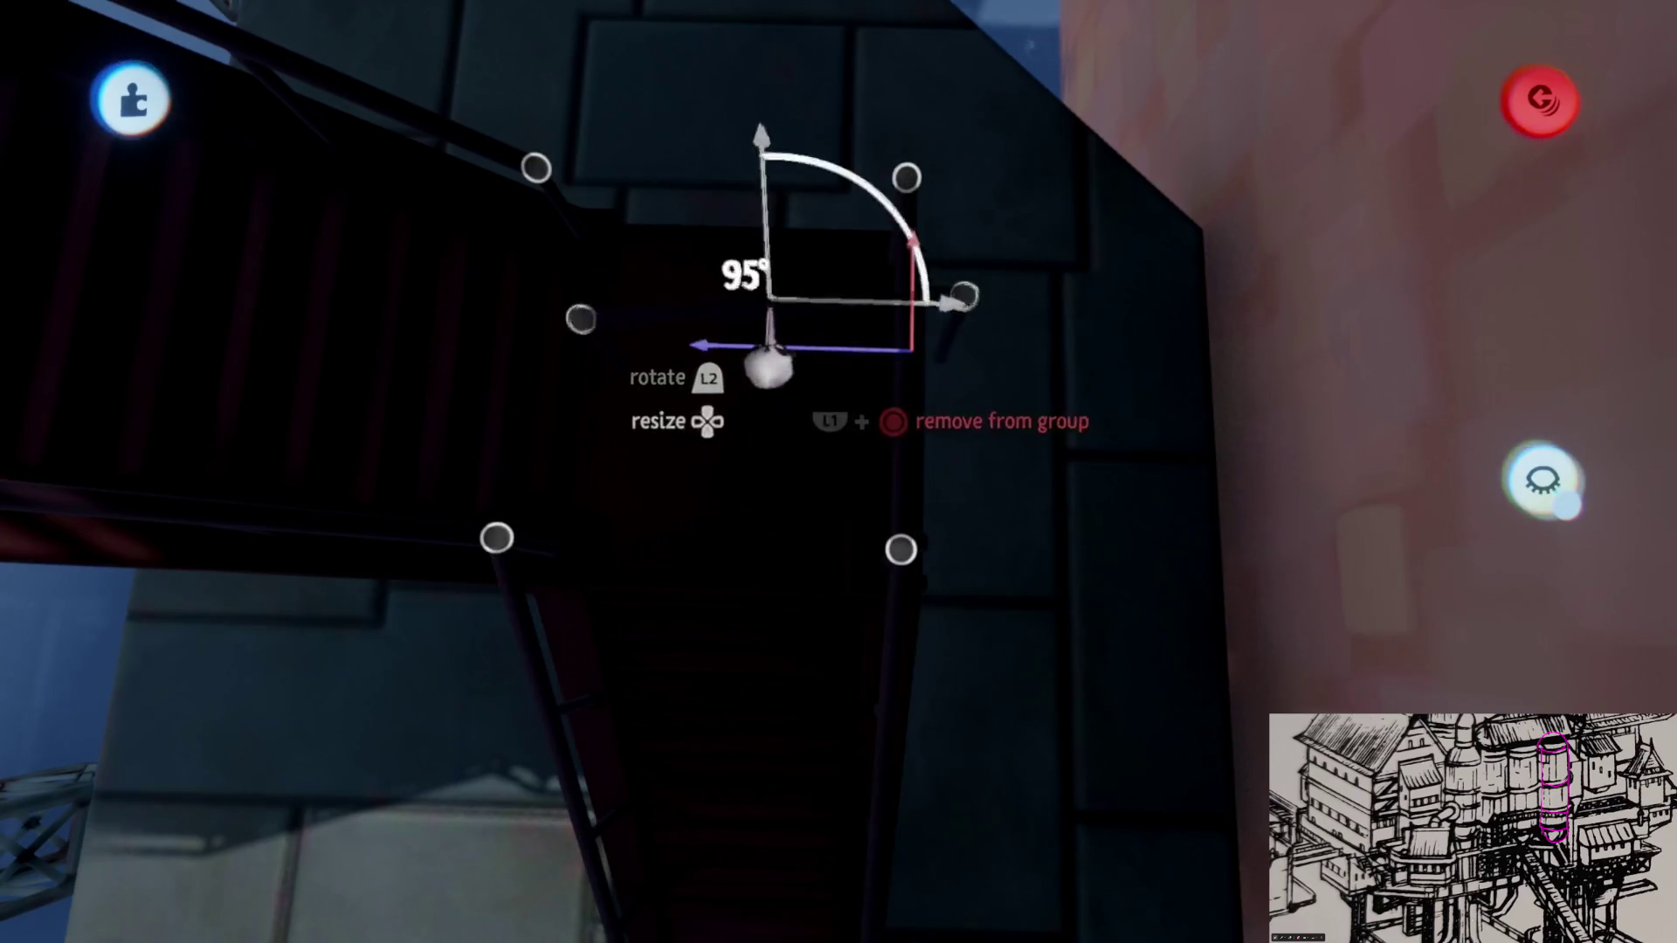
pyautogui.moveTo(733, 249); pyautogui.dragTo(768, 401)
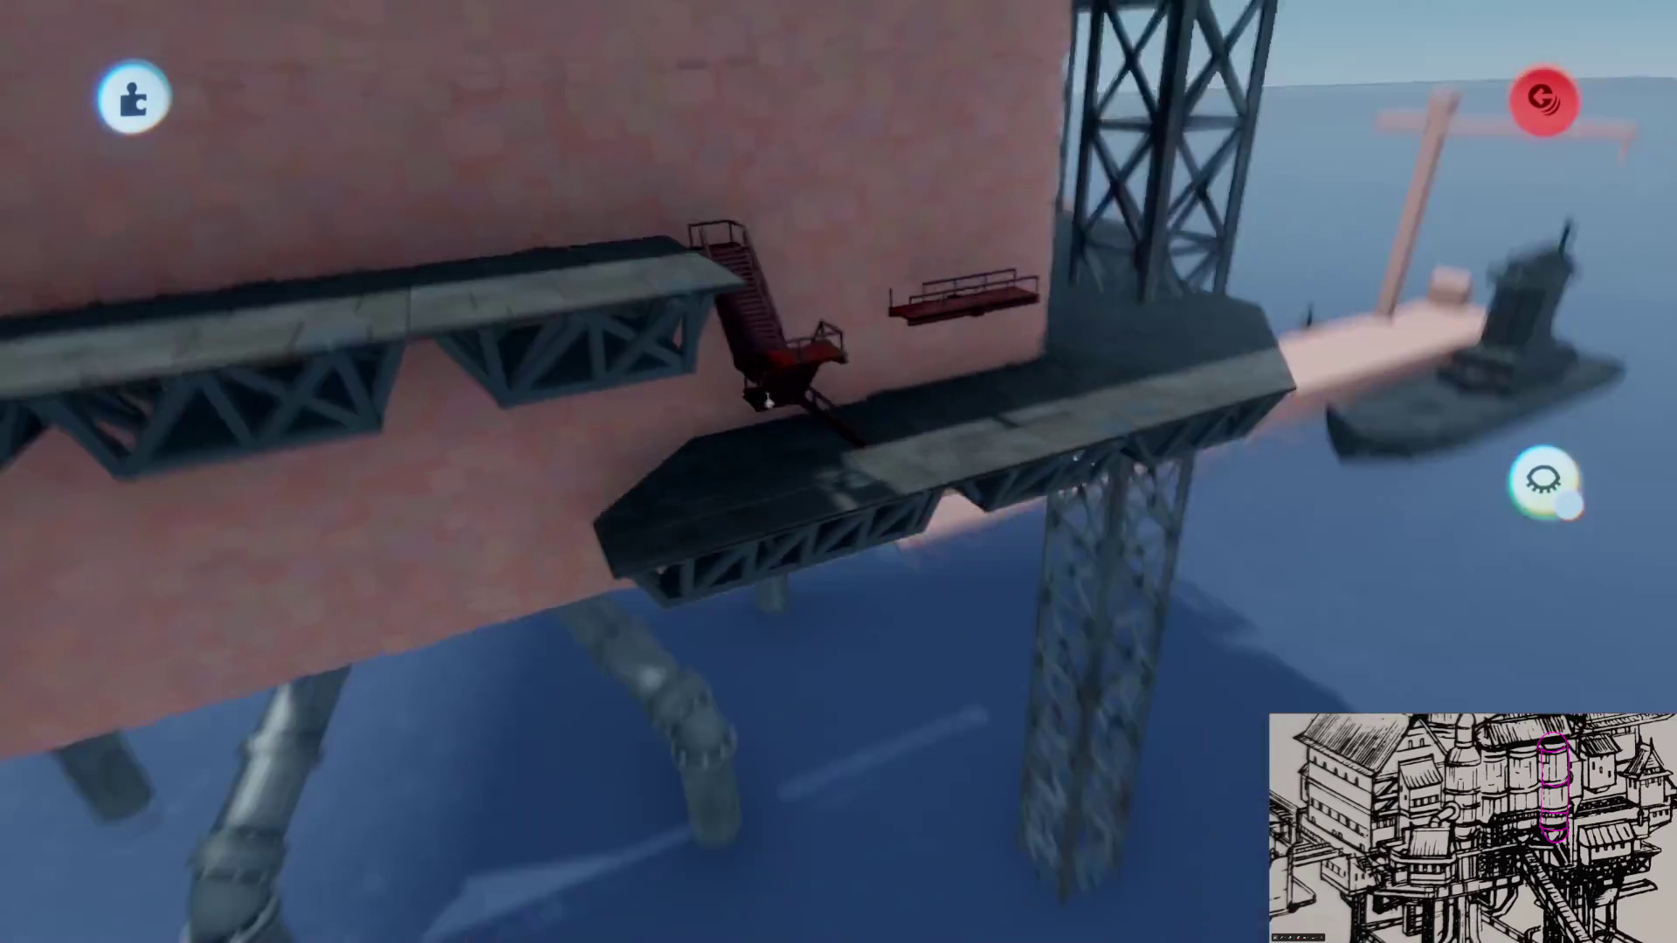
pyautogui.moveTo(764, 401); pyautogui.dragTo(749, 380, button='right')
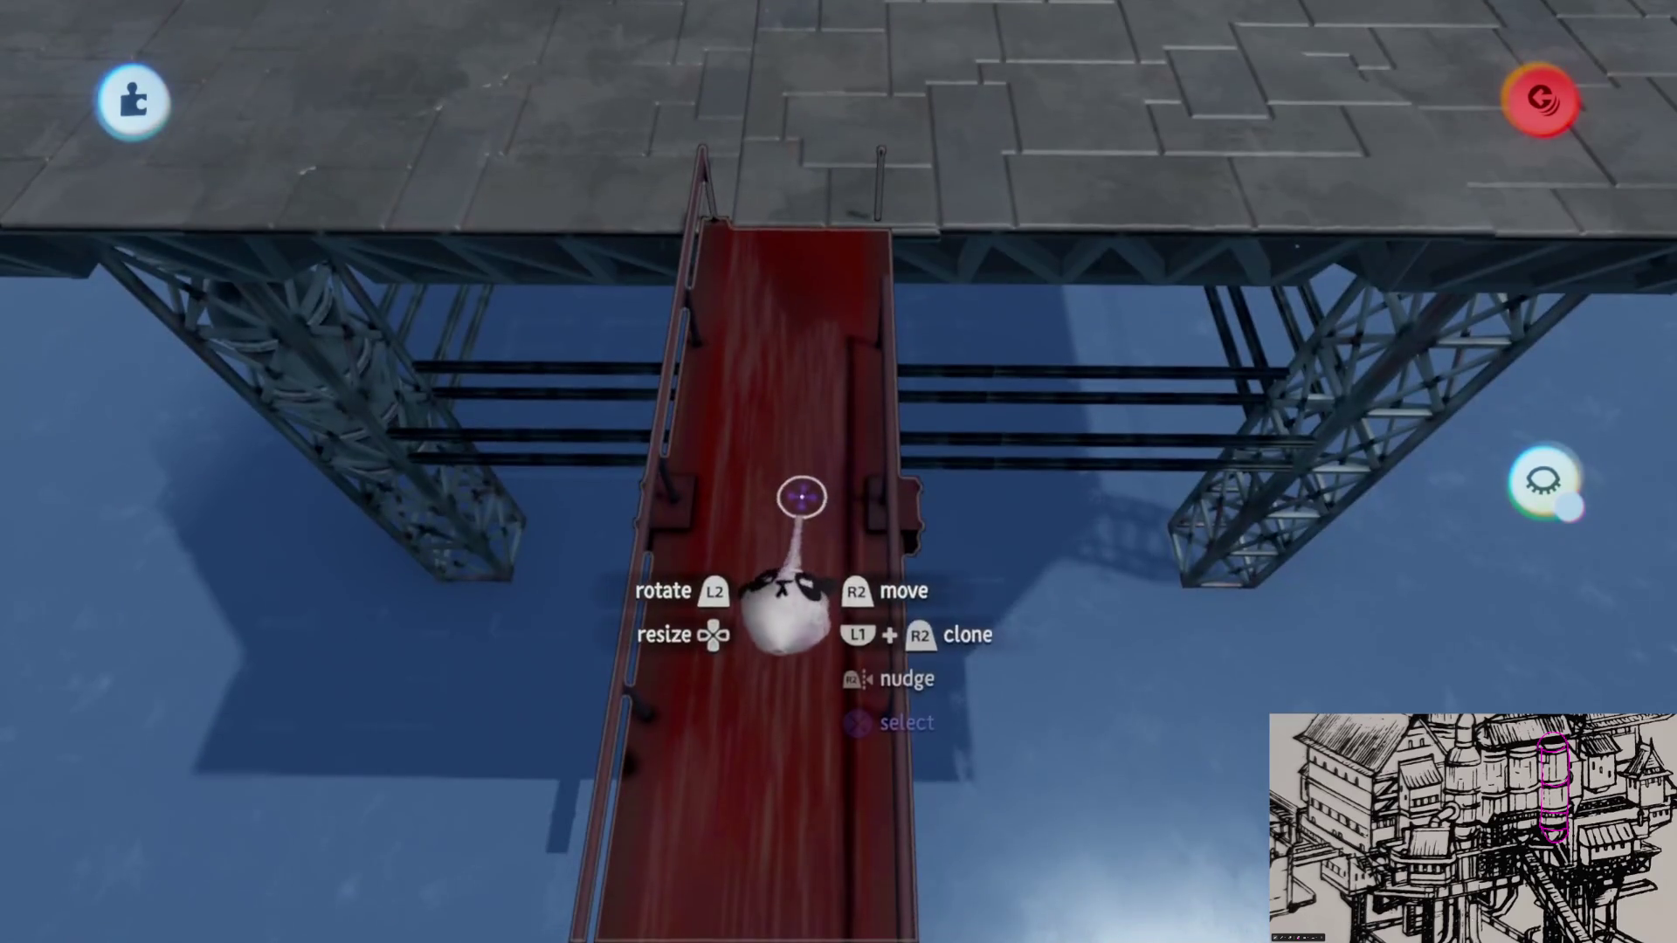
# Step: Clone the red walkway, enable Grid Snap and drop the copy in position
pyautogui.moveTo(994, 551); pyautogui.dragTo(980, 514)
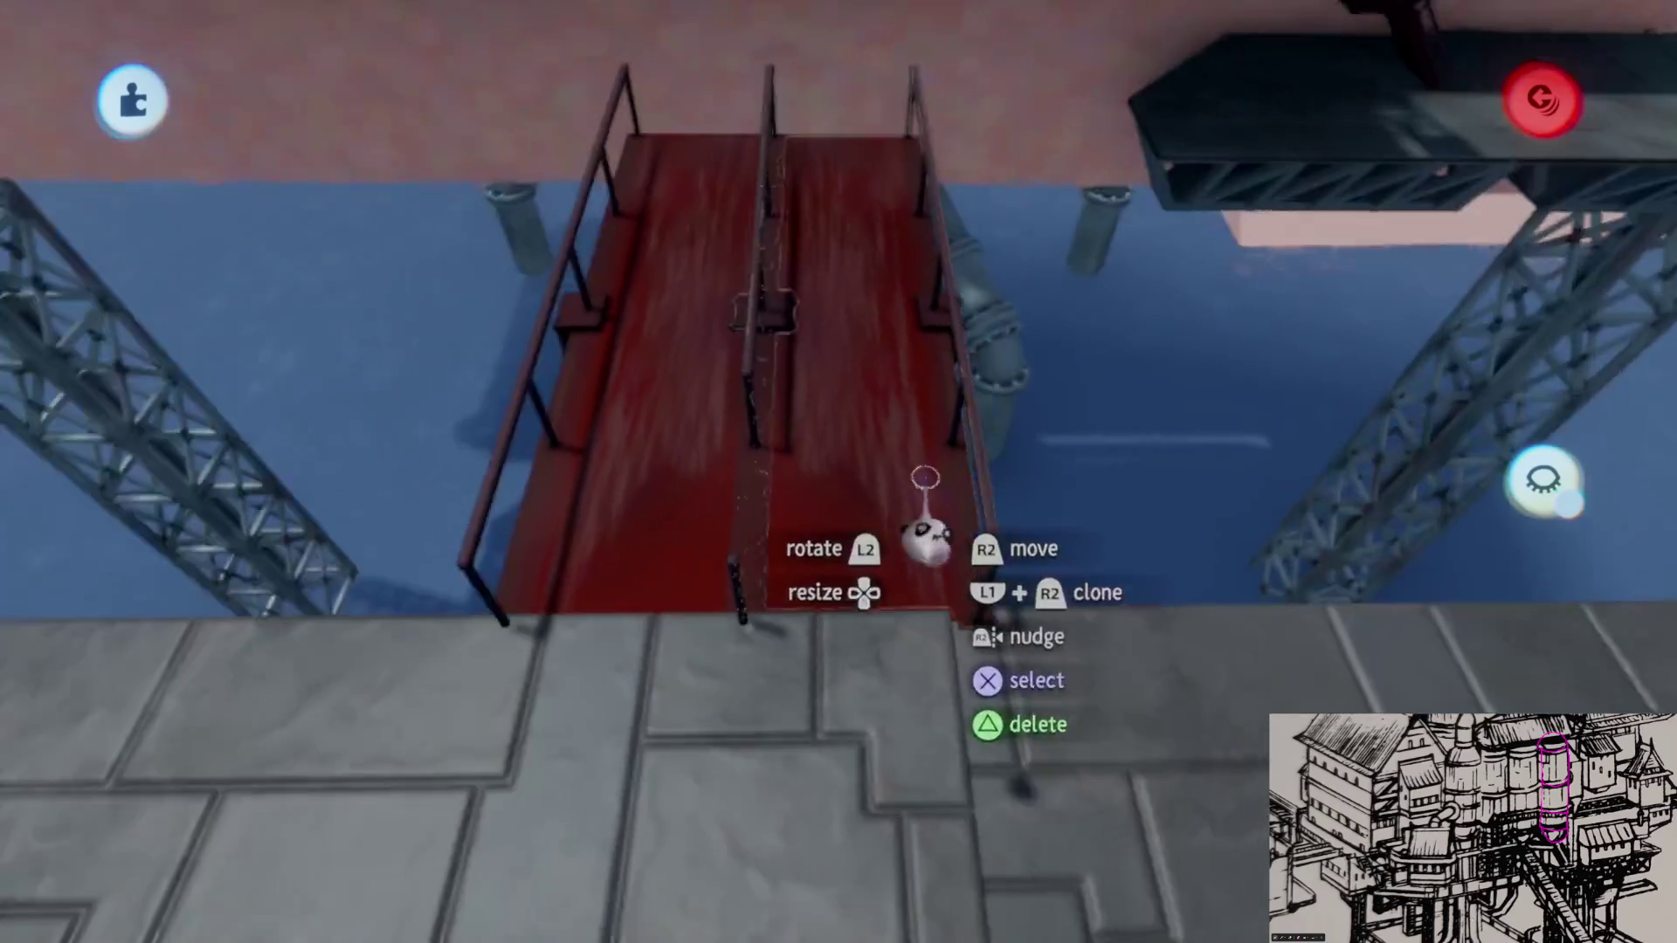
pyautogui.press('Escape')
pyautogui.click(921, 102)
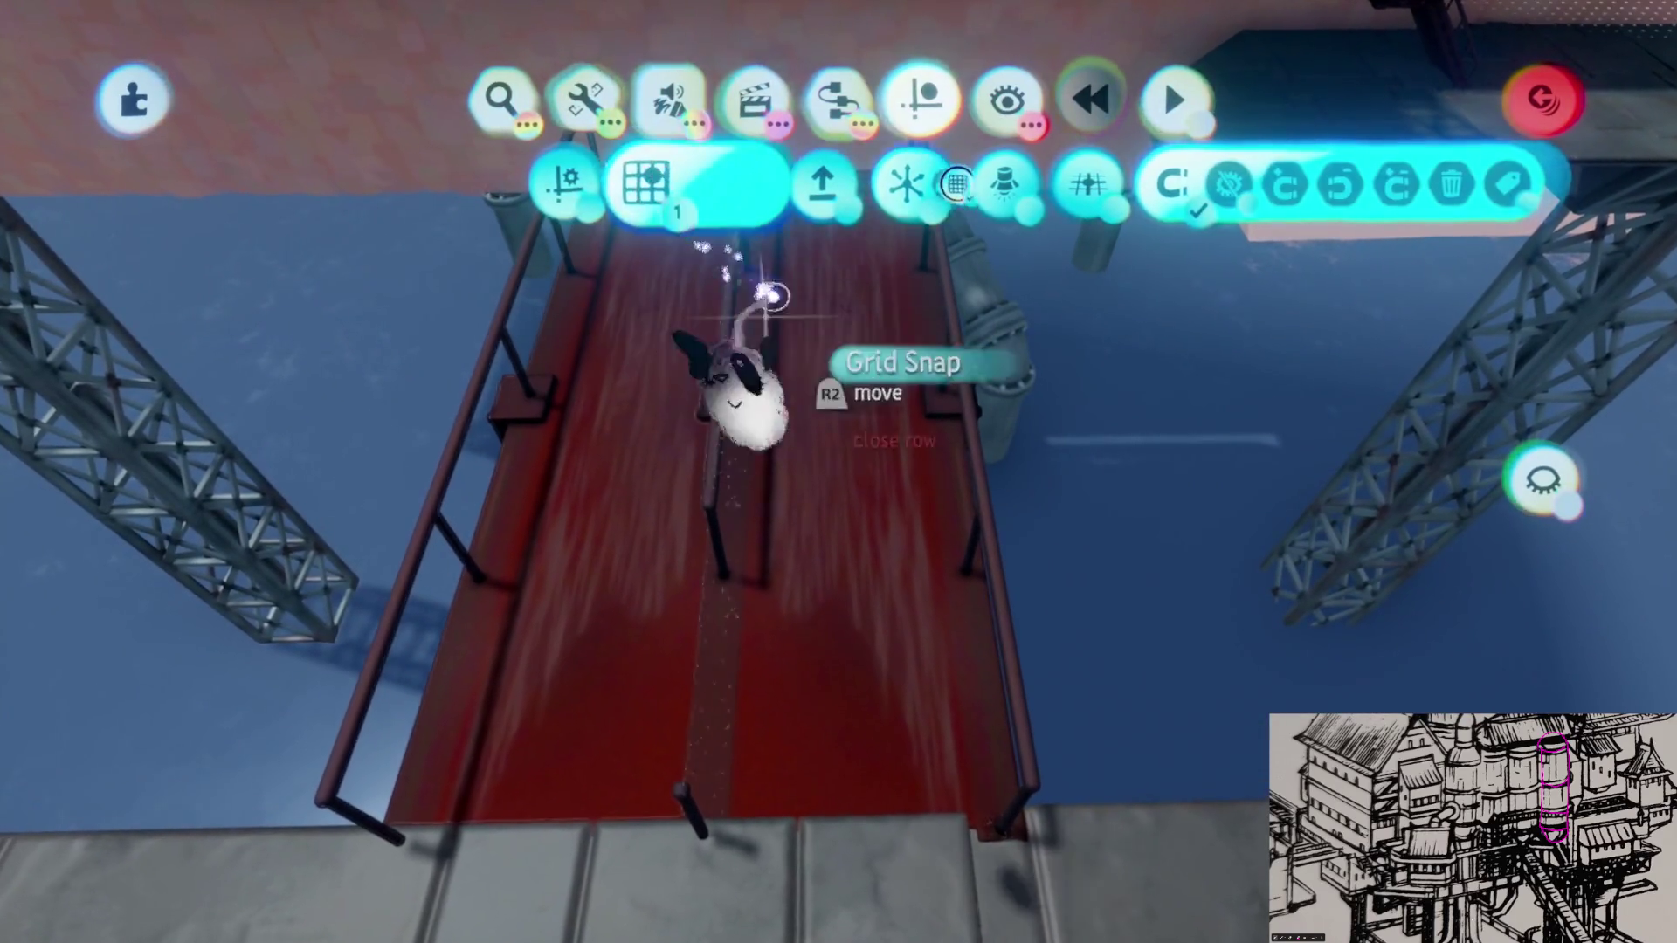
pyautogui.click(774, 296)
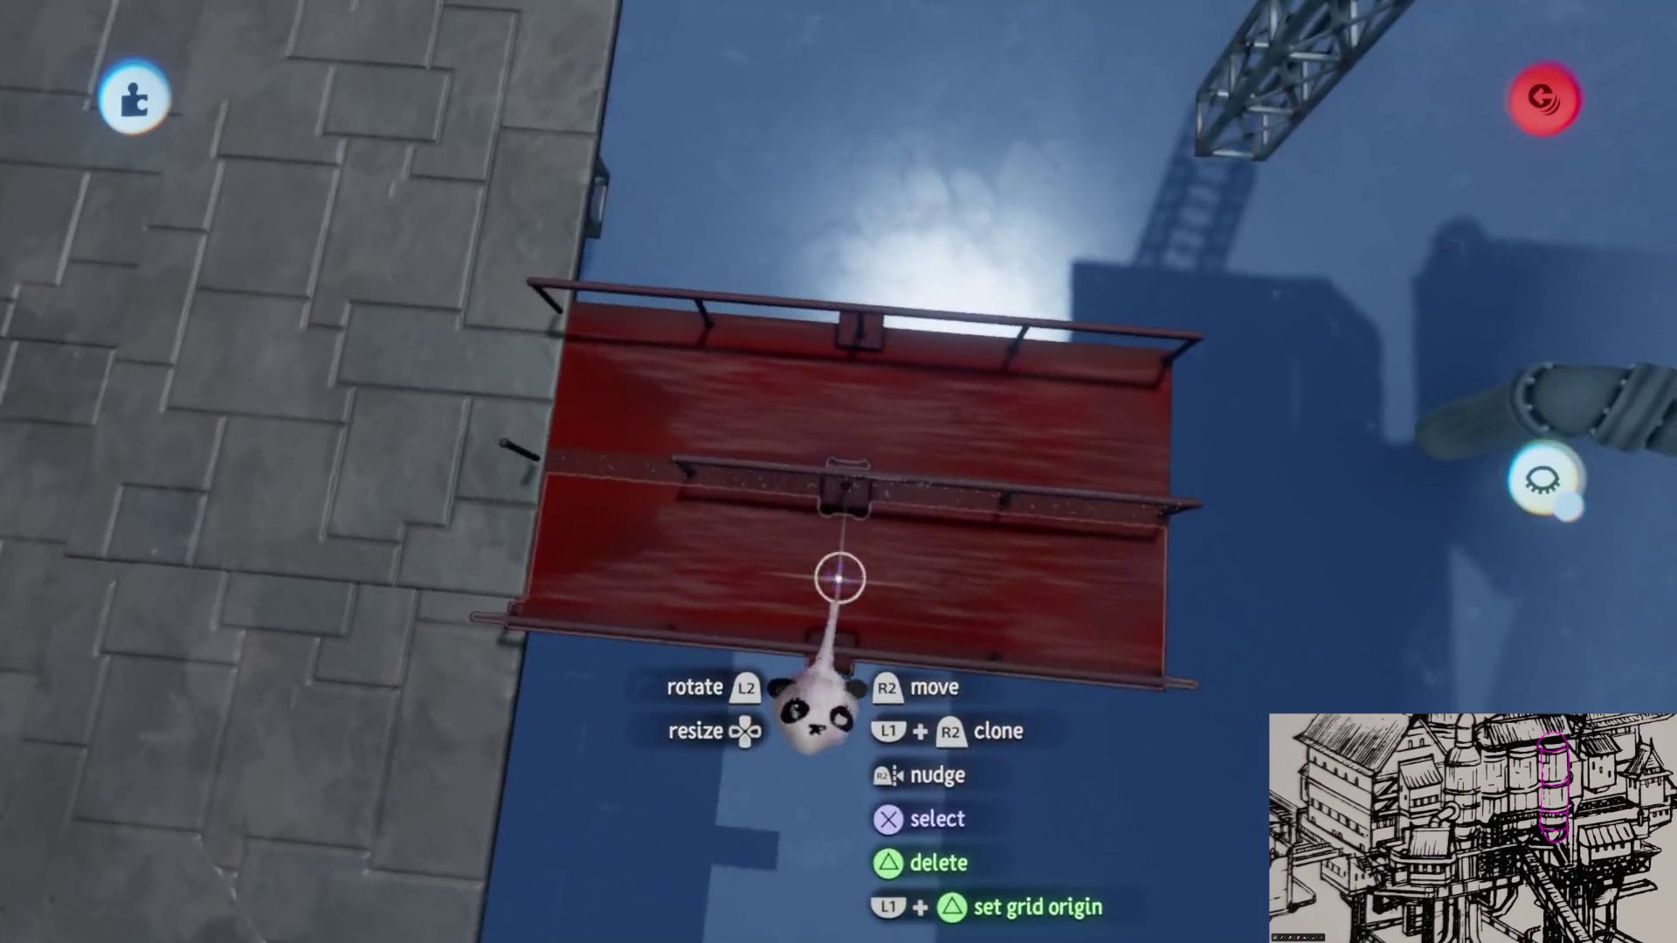
pyautogui.moveTo(838, 581)
pyautogui.mouseDown()
pyautogui.moveTo(809, 829)
pyautogui.moveTo(830, 691)
pyautogui.mouseUp()
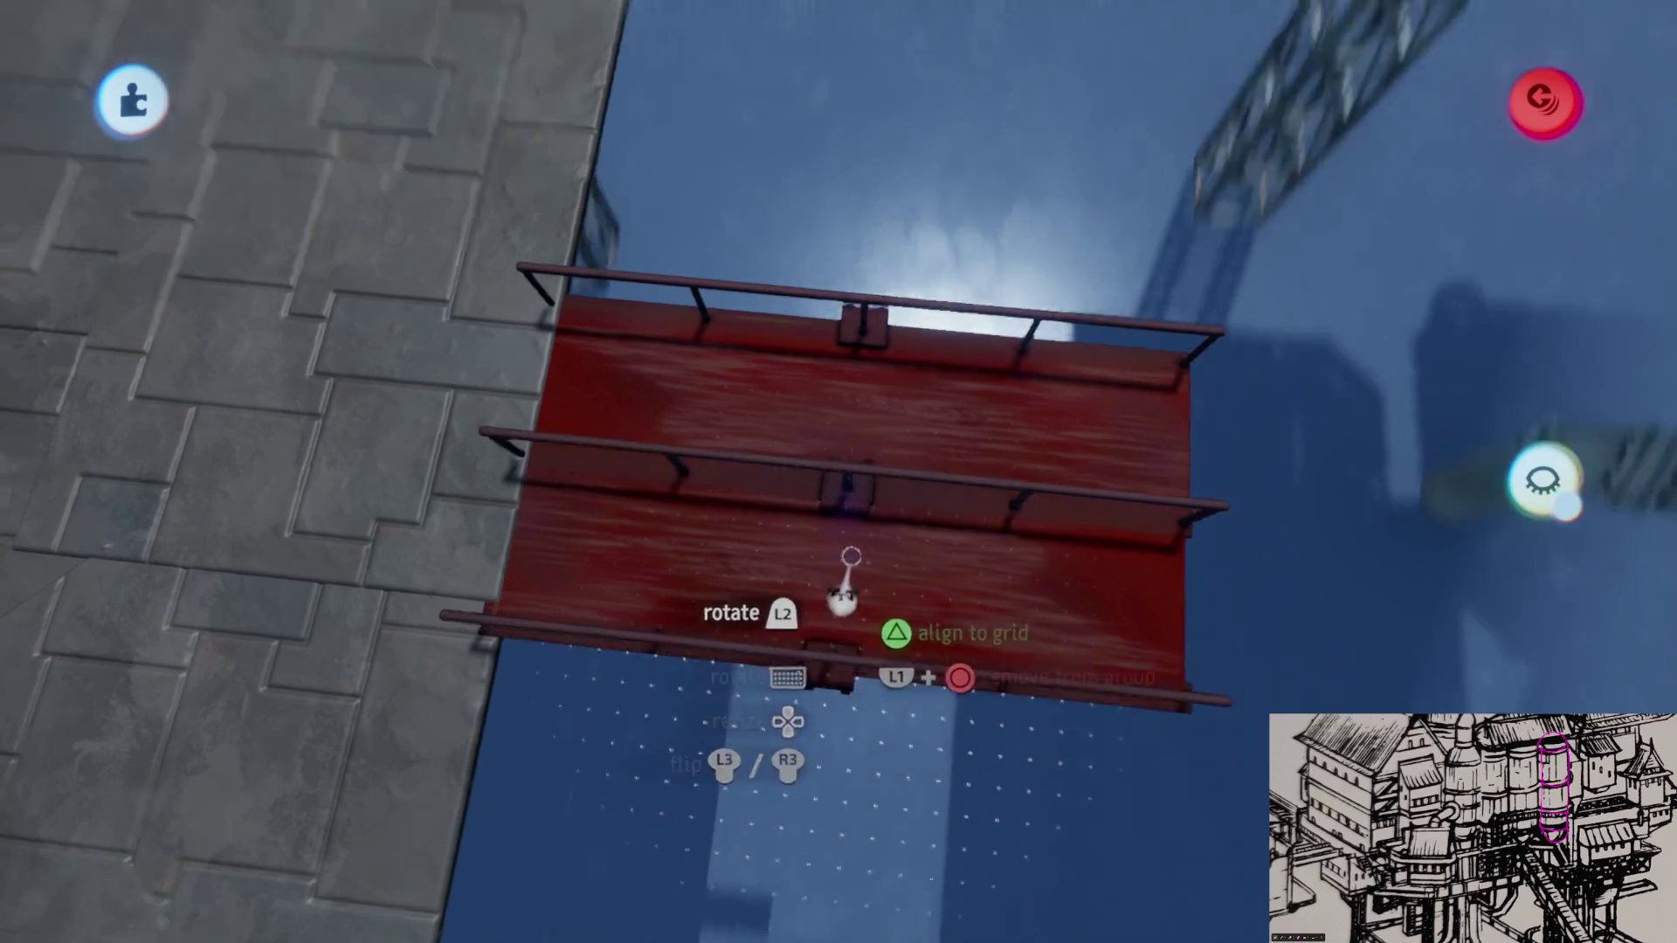
pyautogui.click(824, 603)
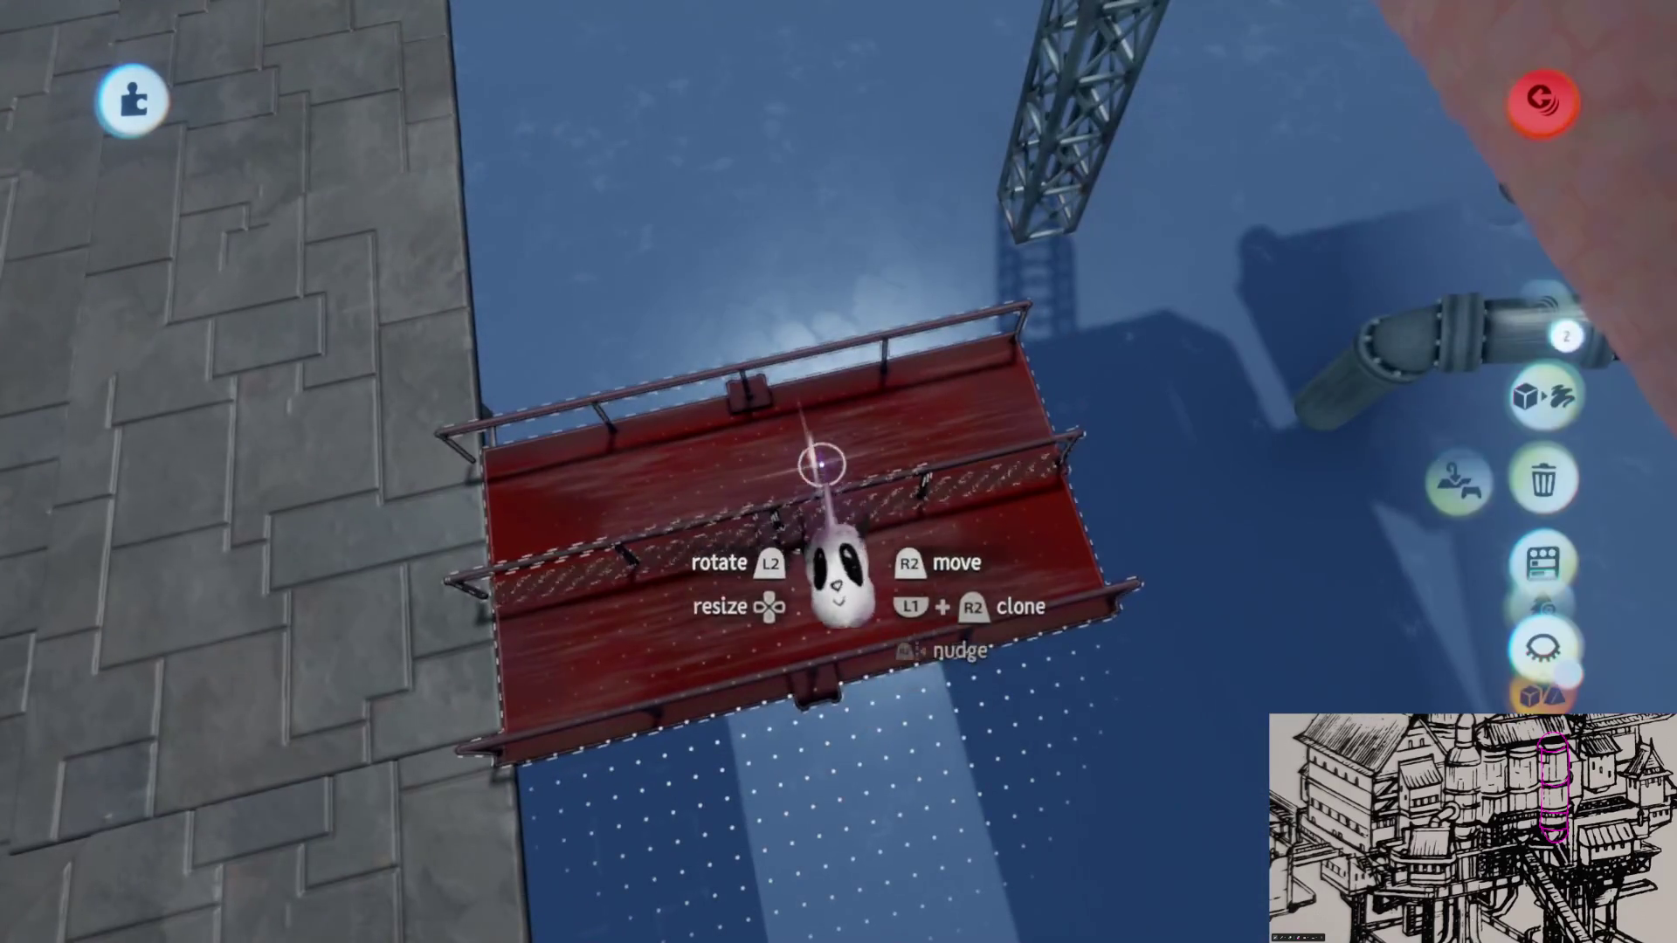
# Step: Pick up the walkway and lengthen it across the gap between the stone decks
pyautogui.moveTo(875, 577); pyautogui.dragTo(940, 551)
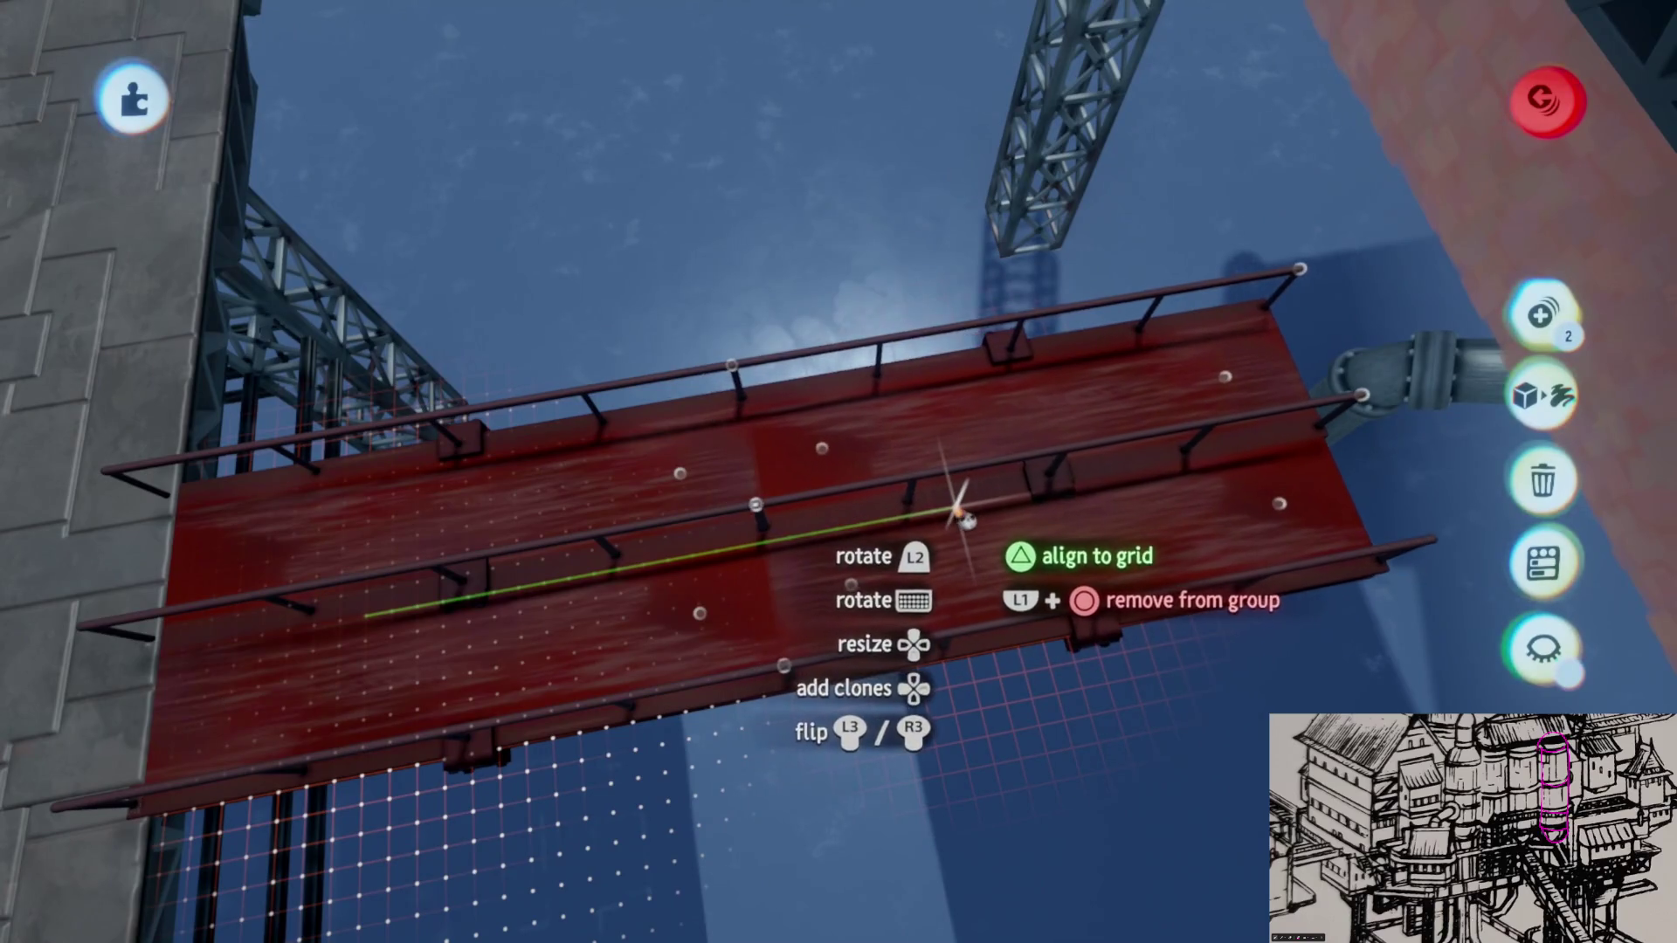
pyautogui.moveTo(961, 522); pyautogui.dragTo(986, 515, button='middle')
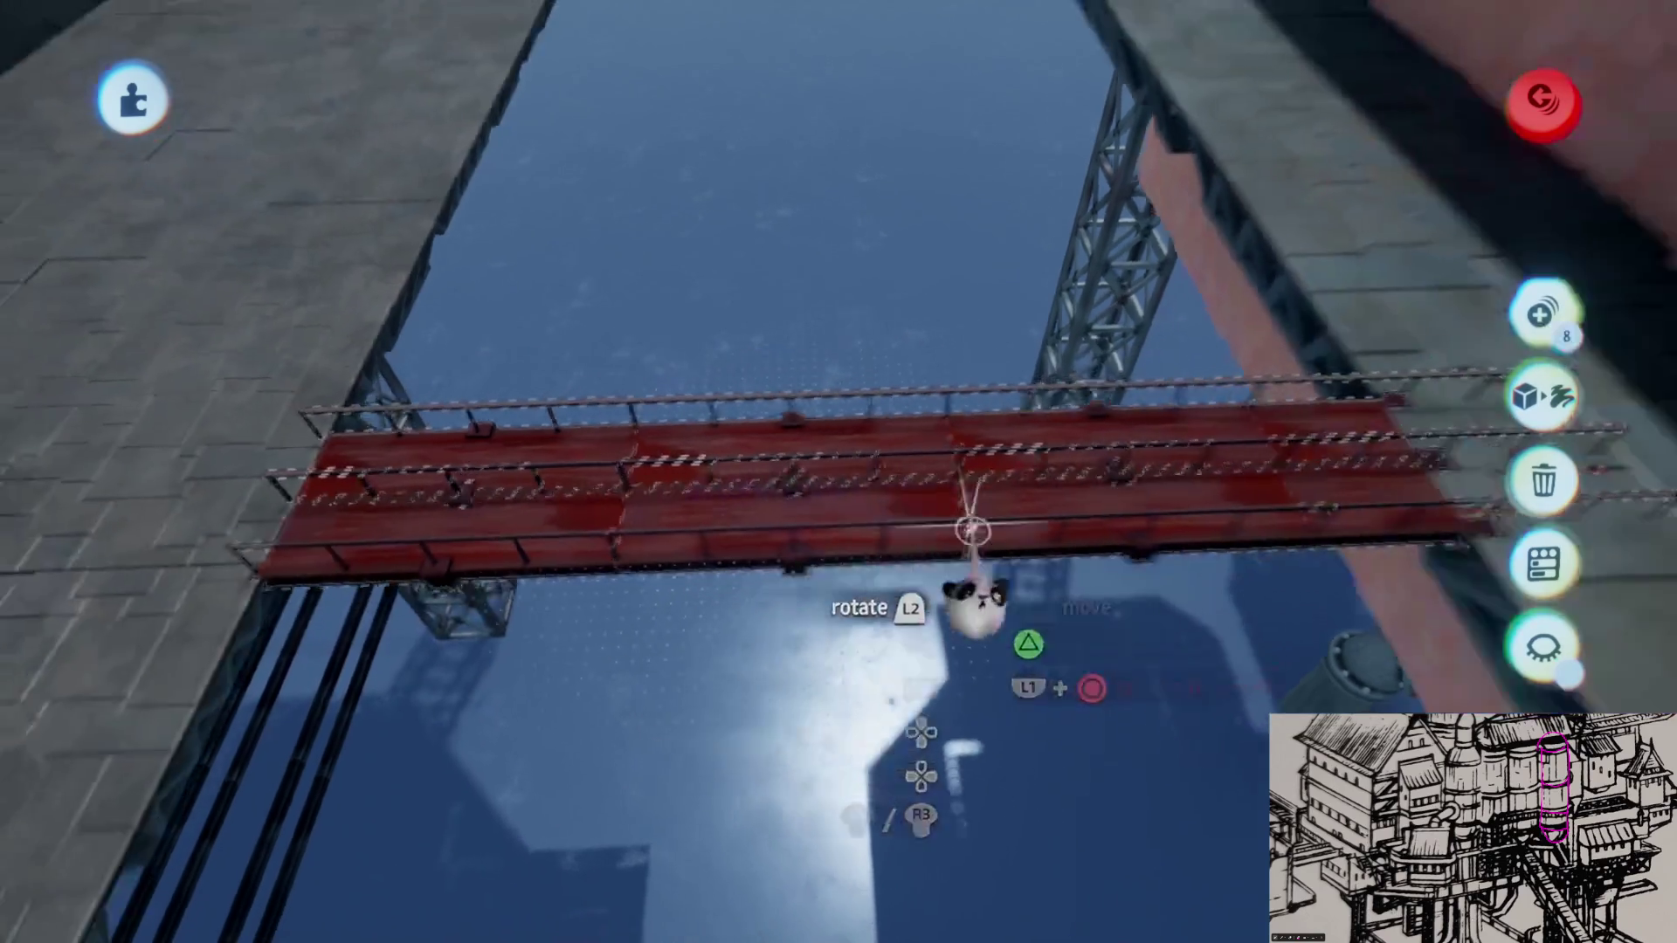
pyautogui.moveTo(981, 515); pyautogui.dragTo(966, 506)
pyautogui.press('Tab')
pyautogui.press('Tab')
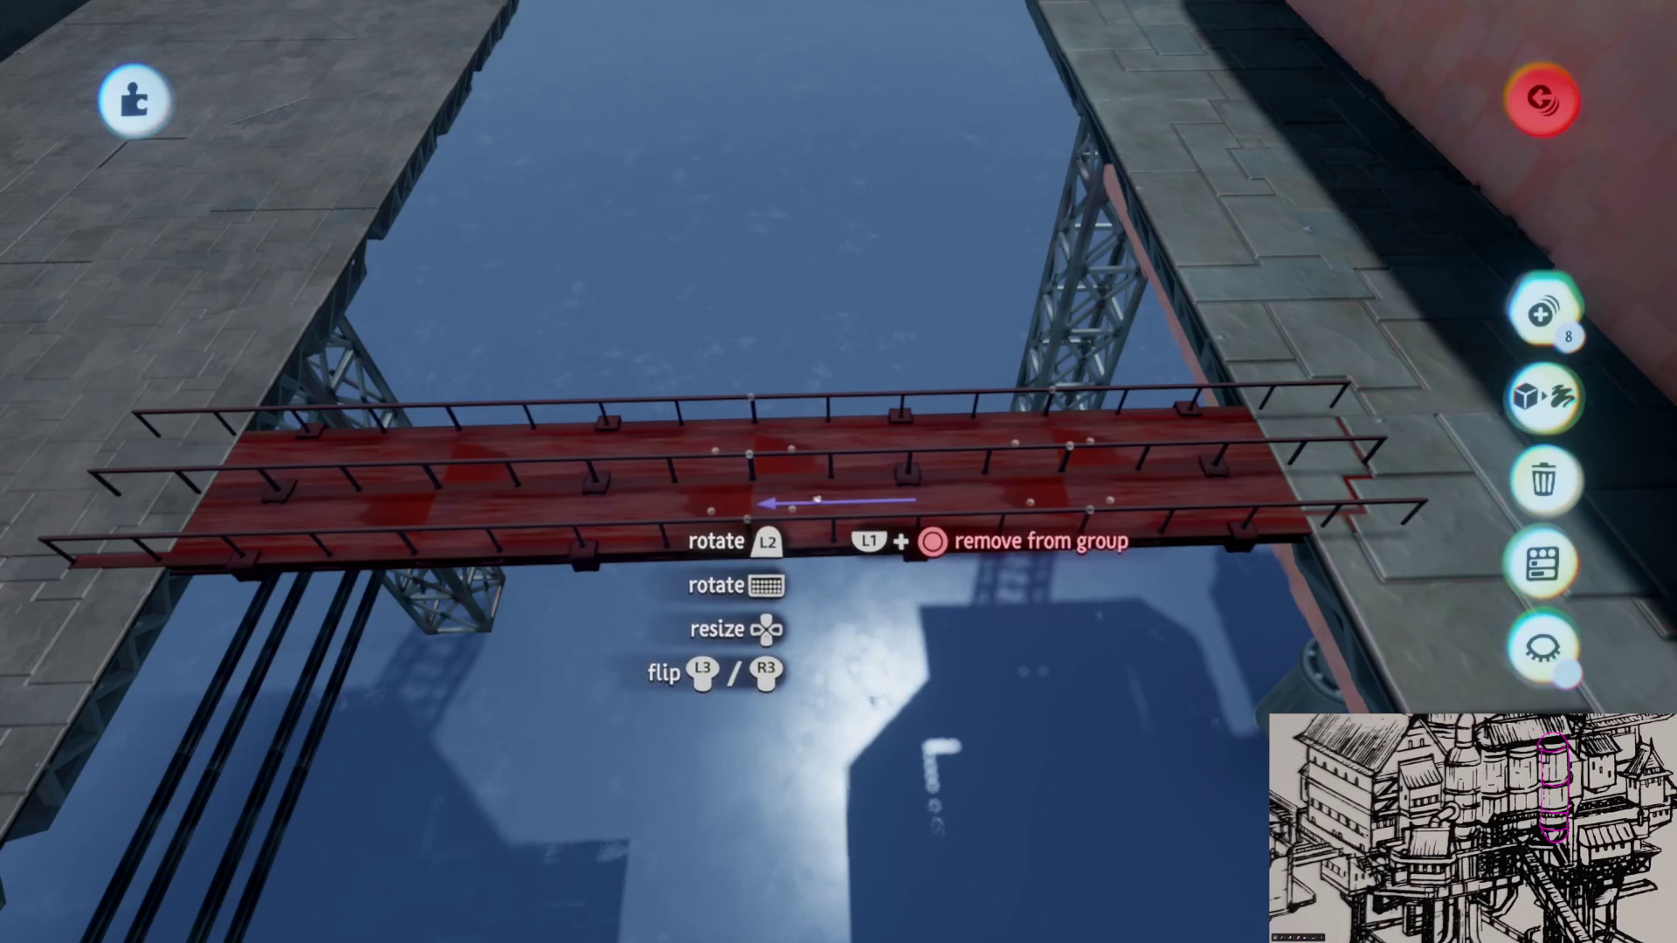
pyautogui.moveTo(865, 495)
pyautogui.mouseDown(button='middle')
pyautogui.moveTo(918, 532)
pyautogui.moveTo(933, 488)
pyautogui.moveTo(943, 498)
pyautogui.mouseUp(button='middle')
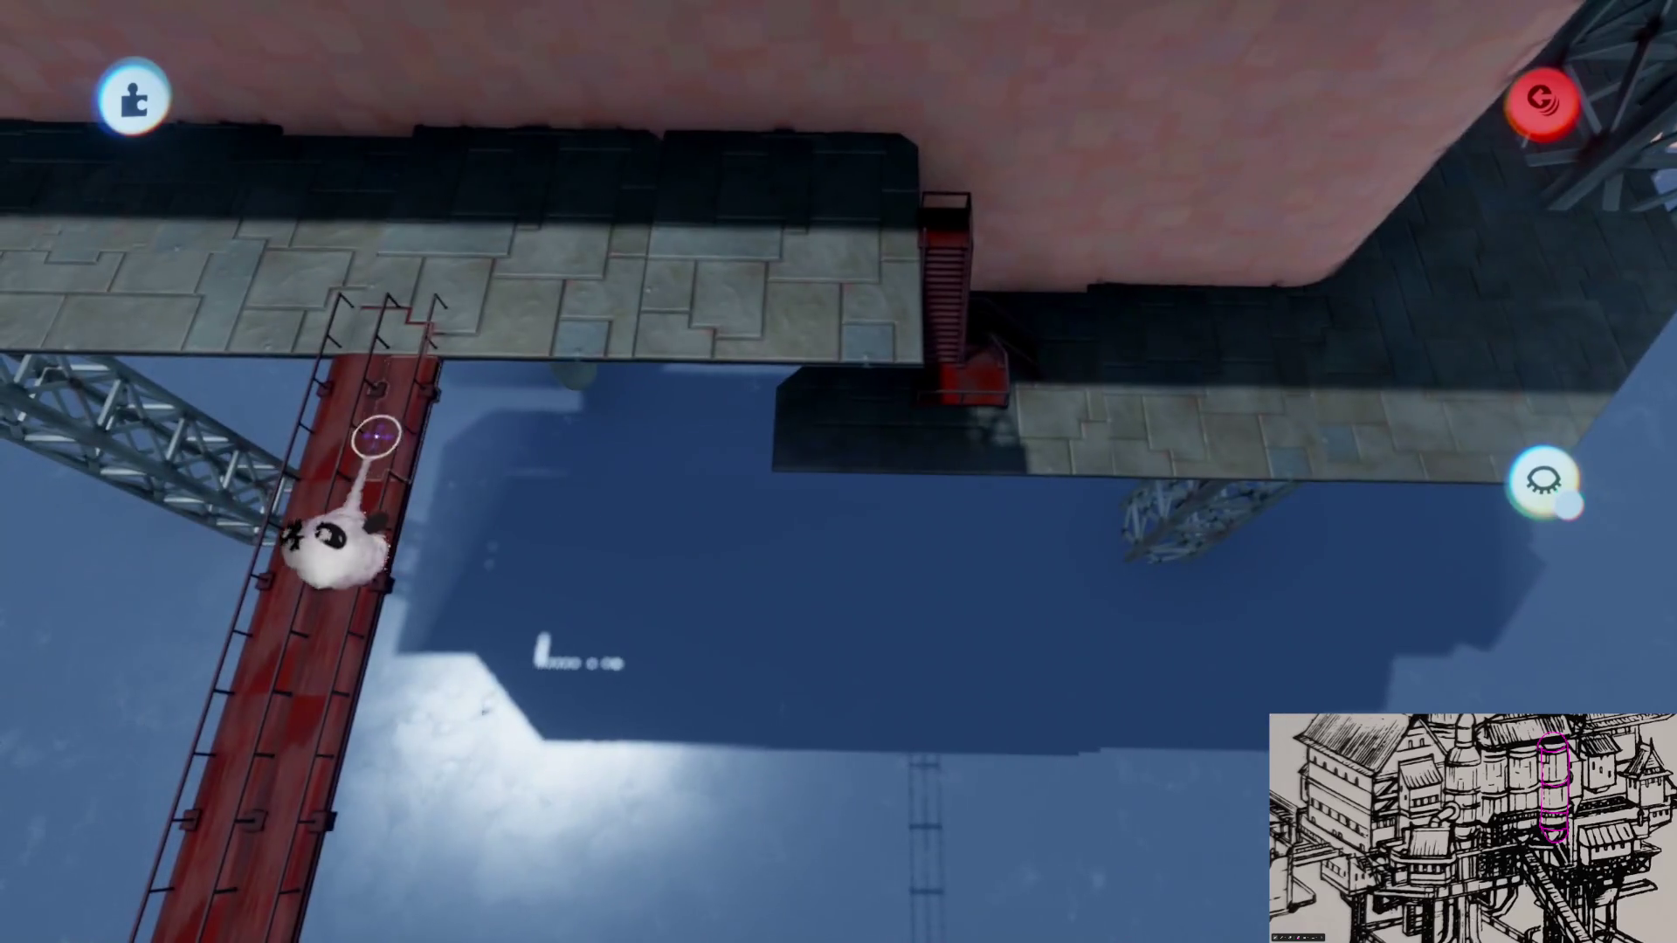
# Step: Rotate the red beam to horizontal and place it
pyautogui.click(375, 432)
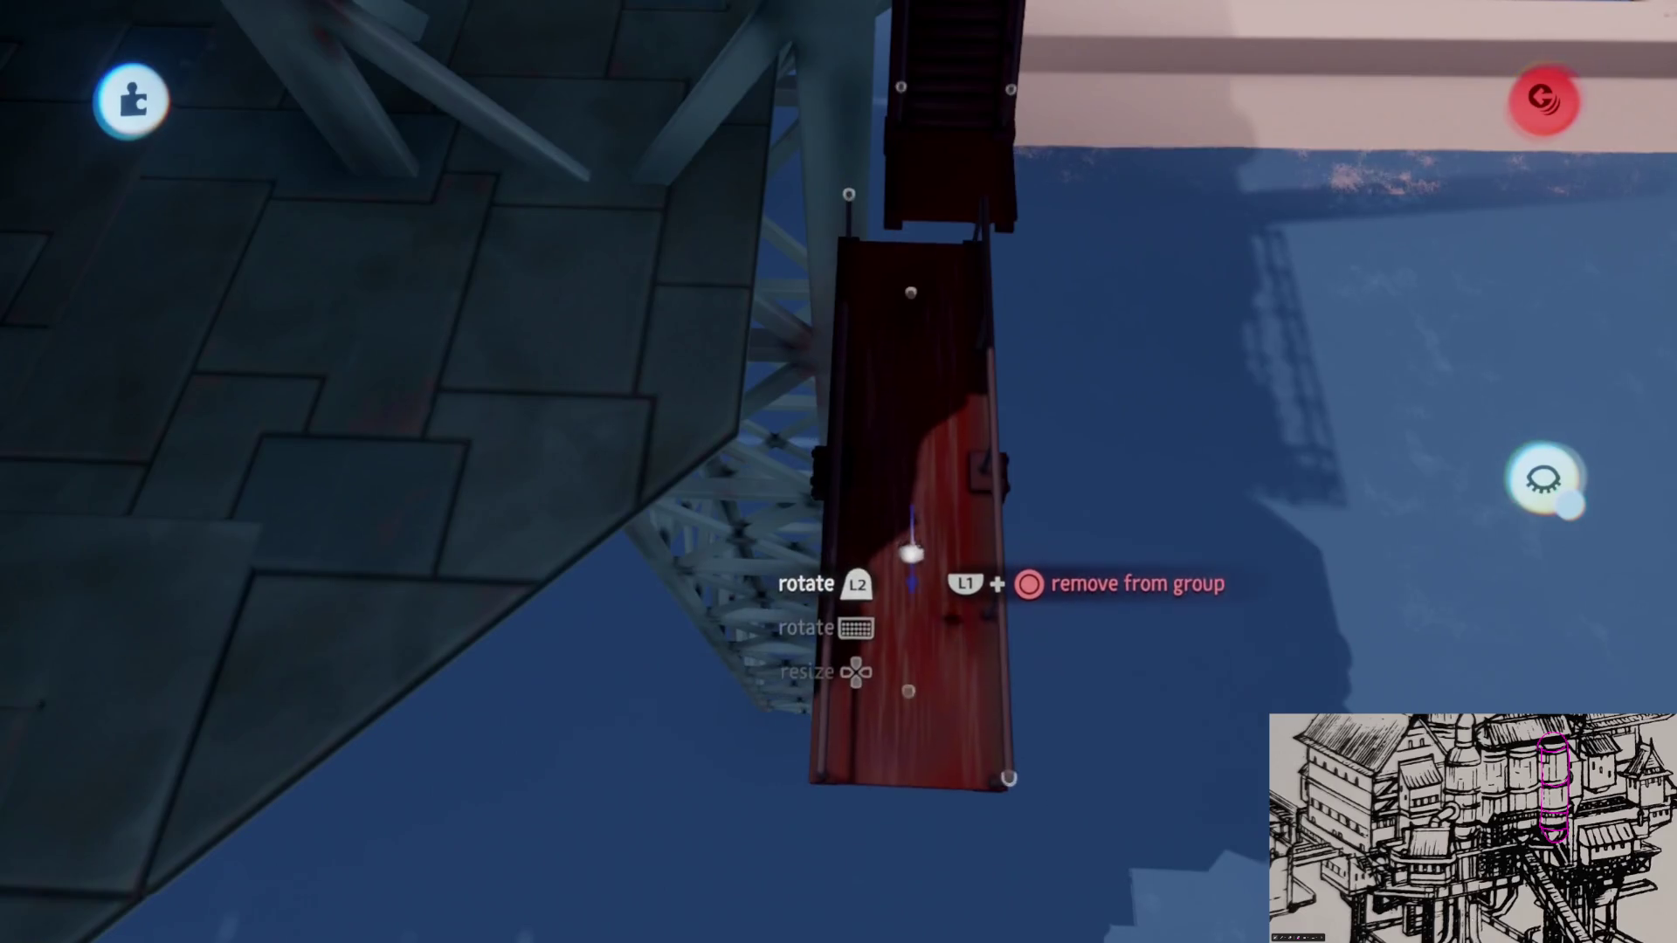
pyautogui.moveTo(910, 553)
pyautogui.mouseDown()
pyautogui.moveTo(757, 311)
pyautogui.moveTo(810, 453)
pyautogui.mouseUp()
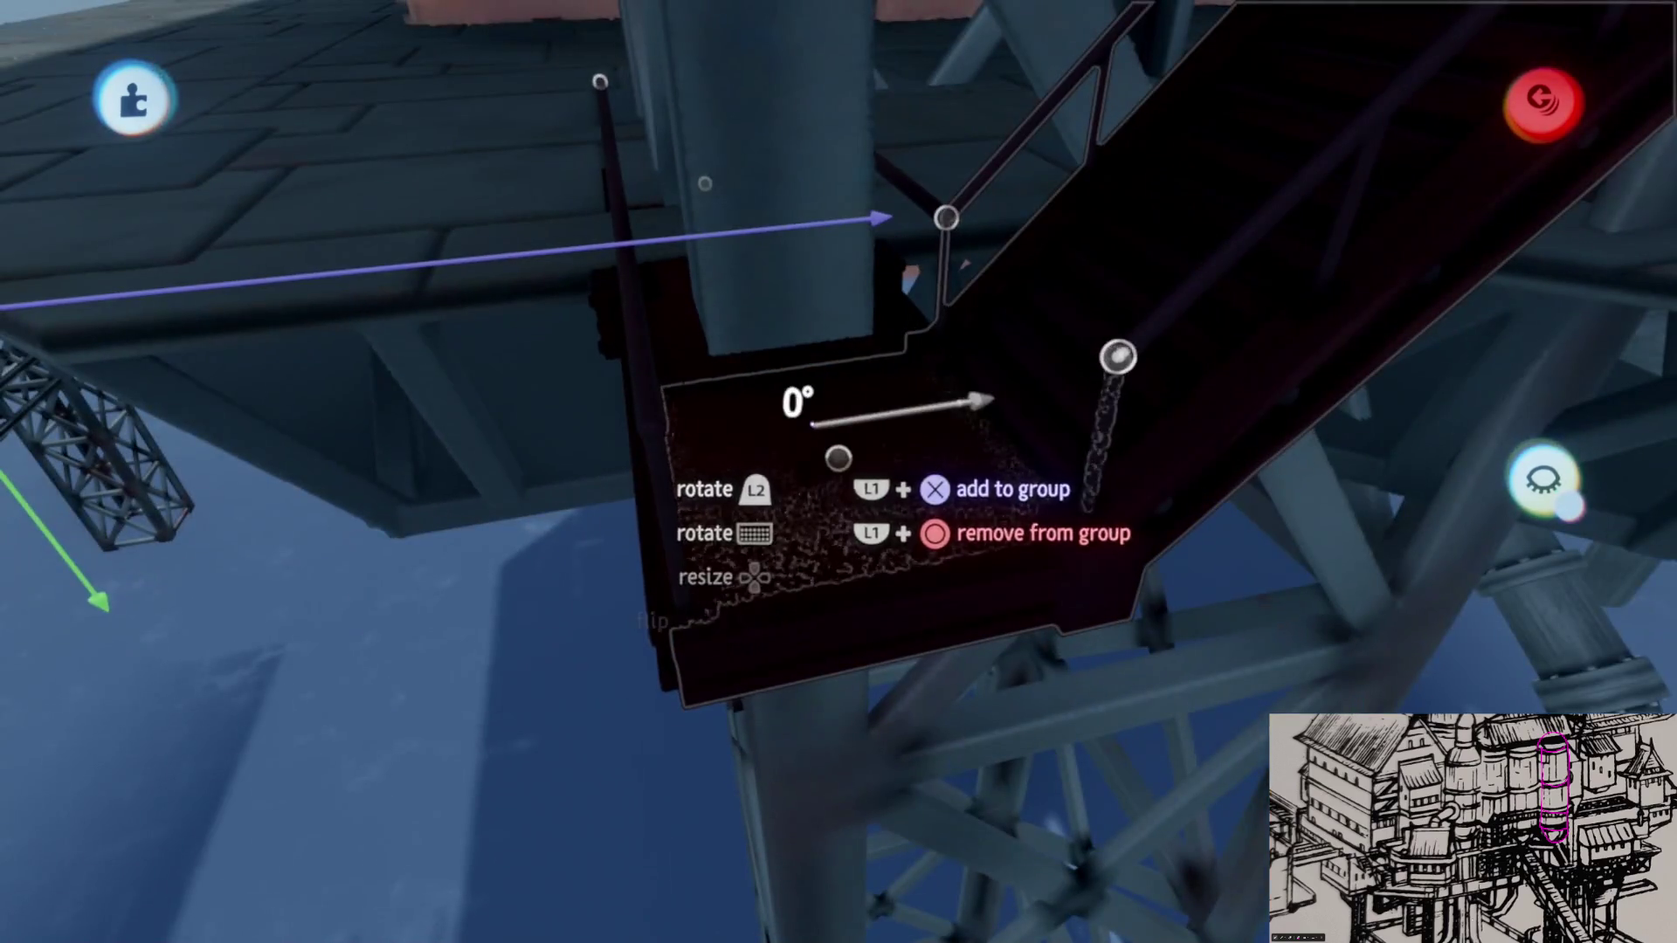
pyautogui.moveTo(1118, 357); pyautogui.dragTo(1041, 351)
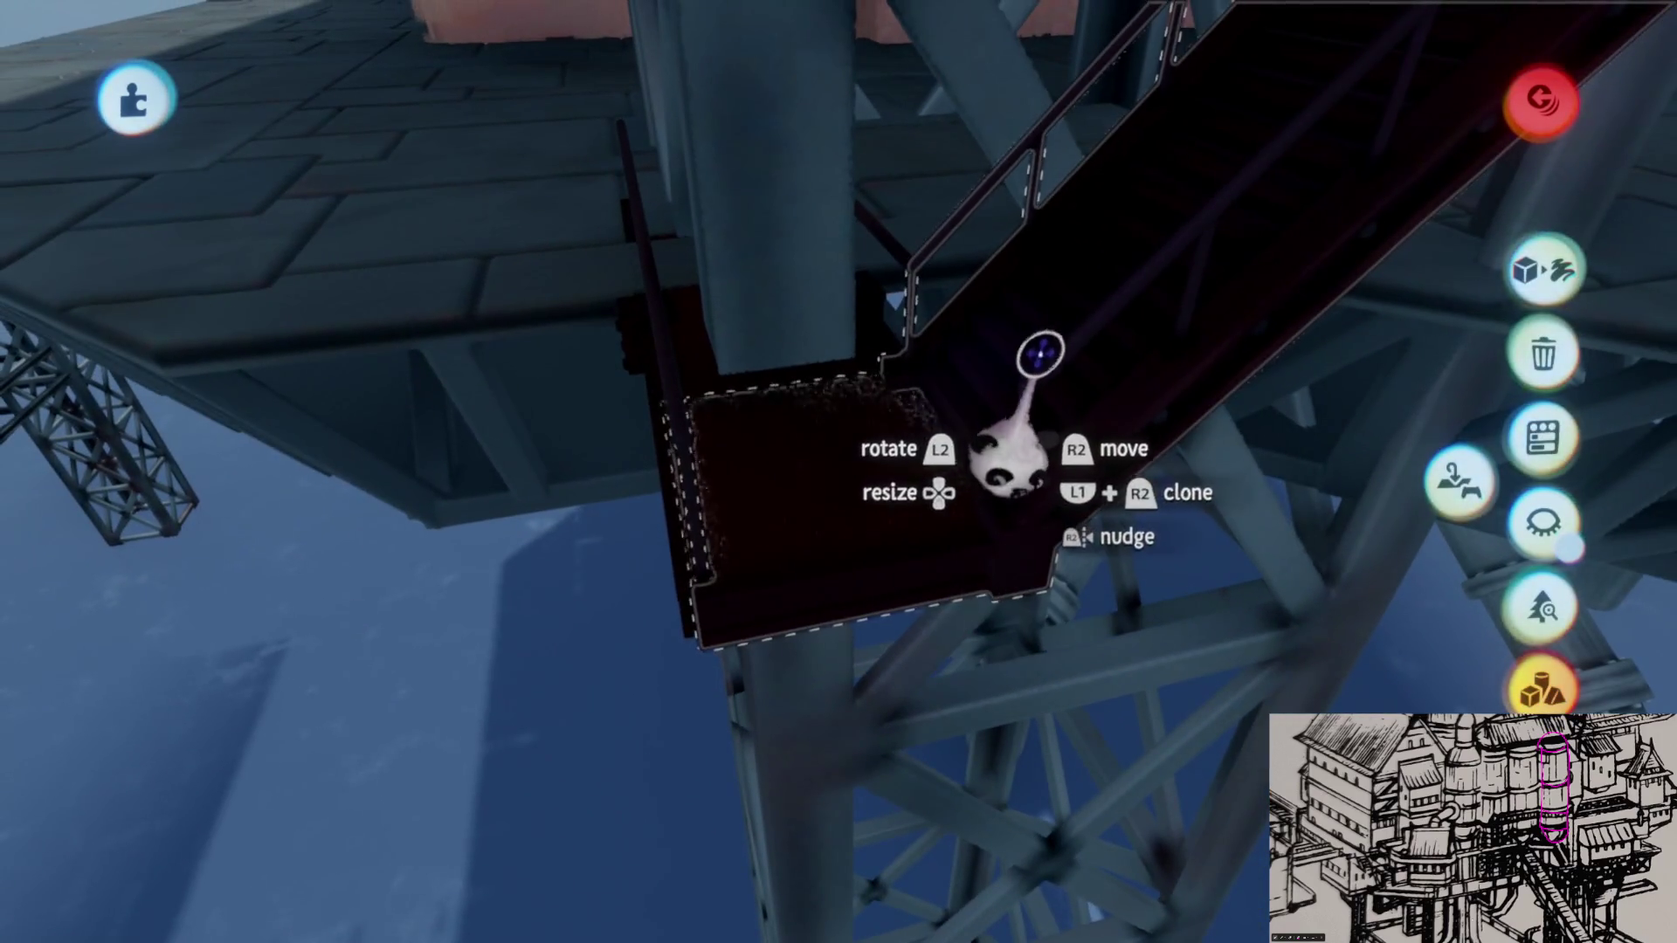
pyautogui.press('Escape')
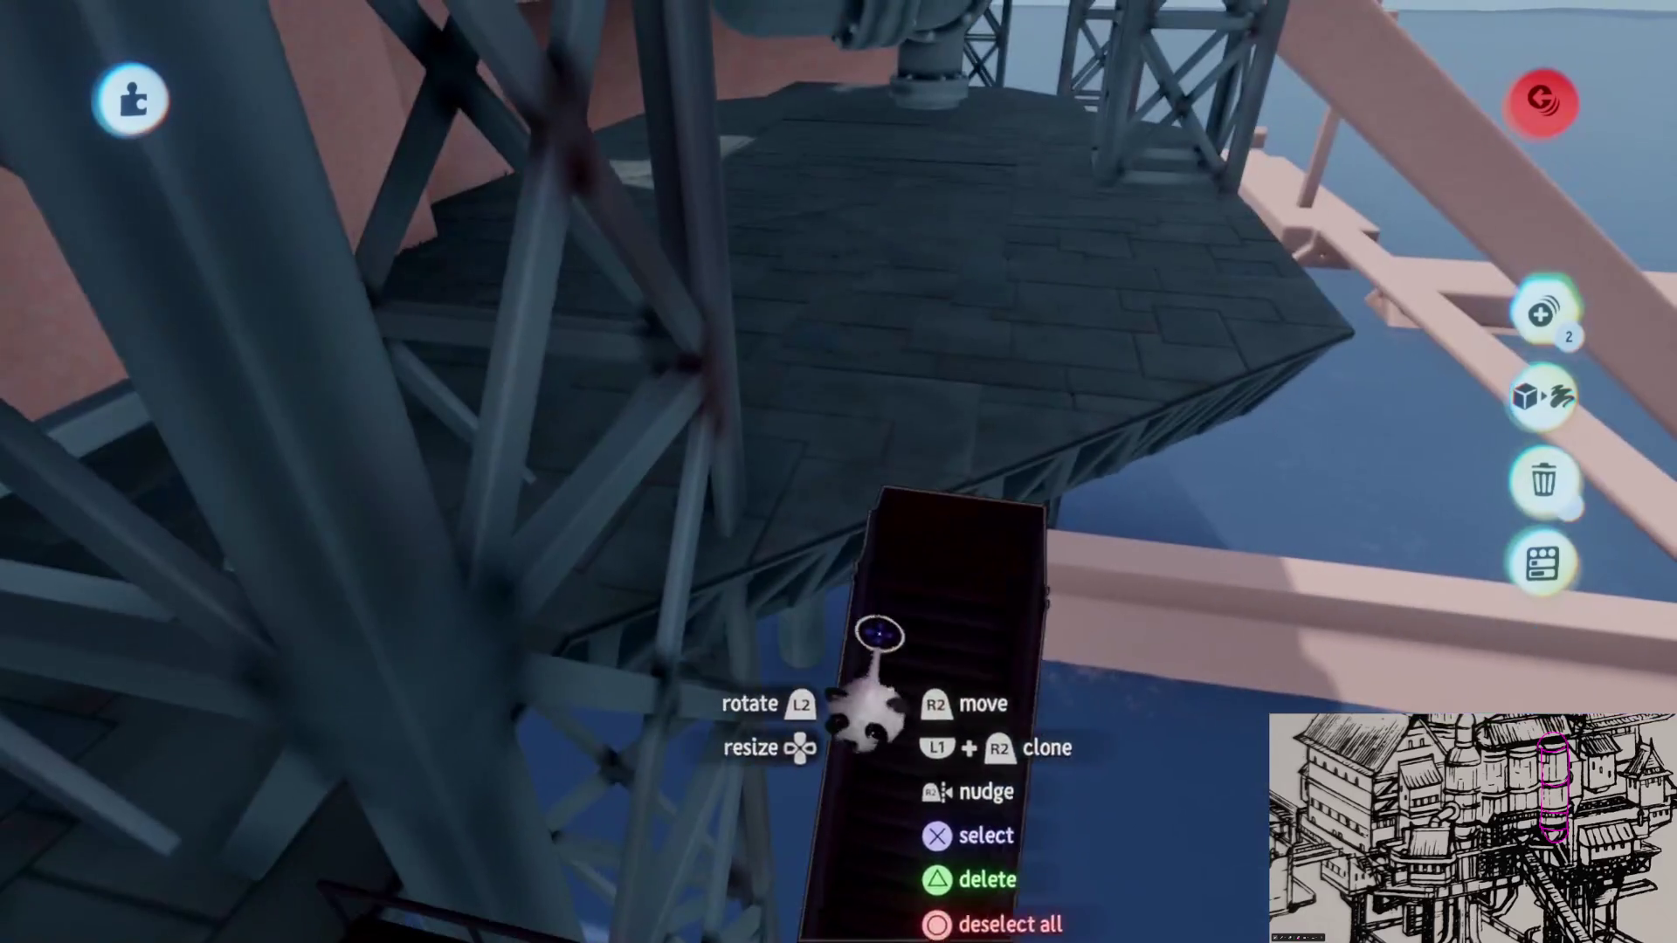
# Step: Rotate the stair piece, precisely lift it above the lower flight and leave a cloned copy there
pyautogui.moveTo(873, 637)
pyautogui.mouseDown()
pyautogui.moveTo(821, 249)
pyautogui.moveTo(725, 393)
pyautogui.mouseUp()
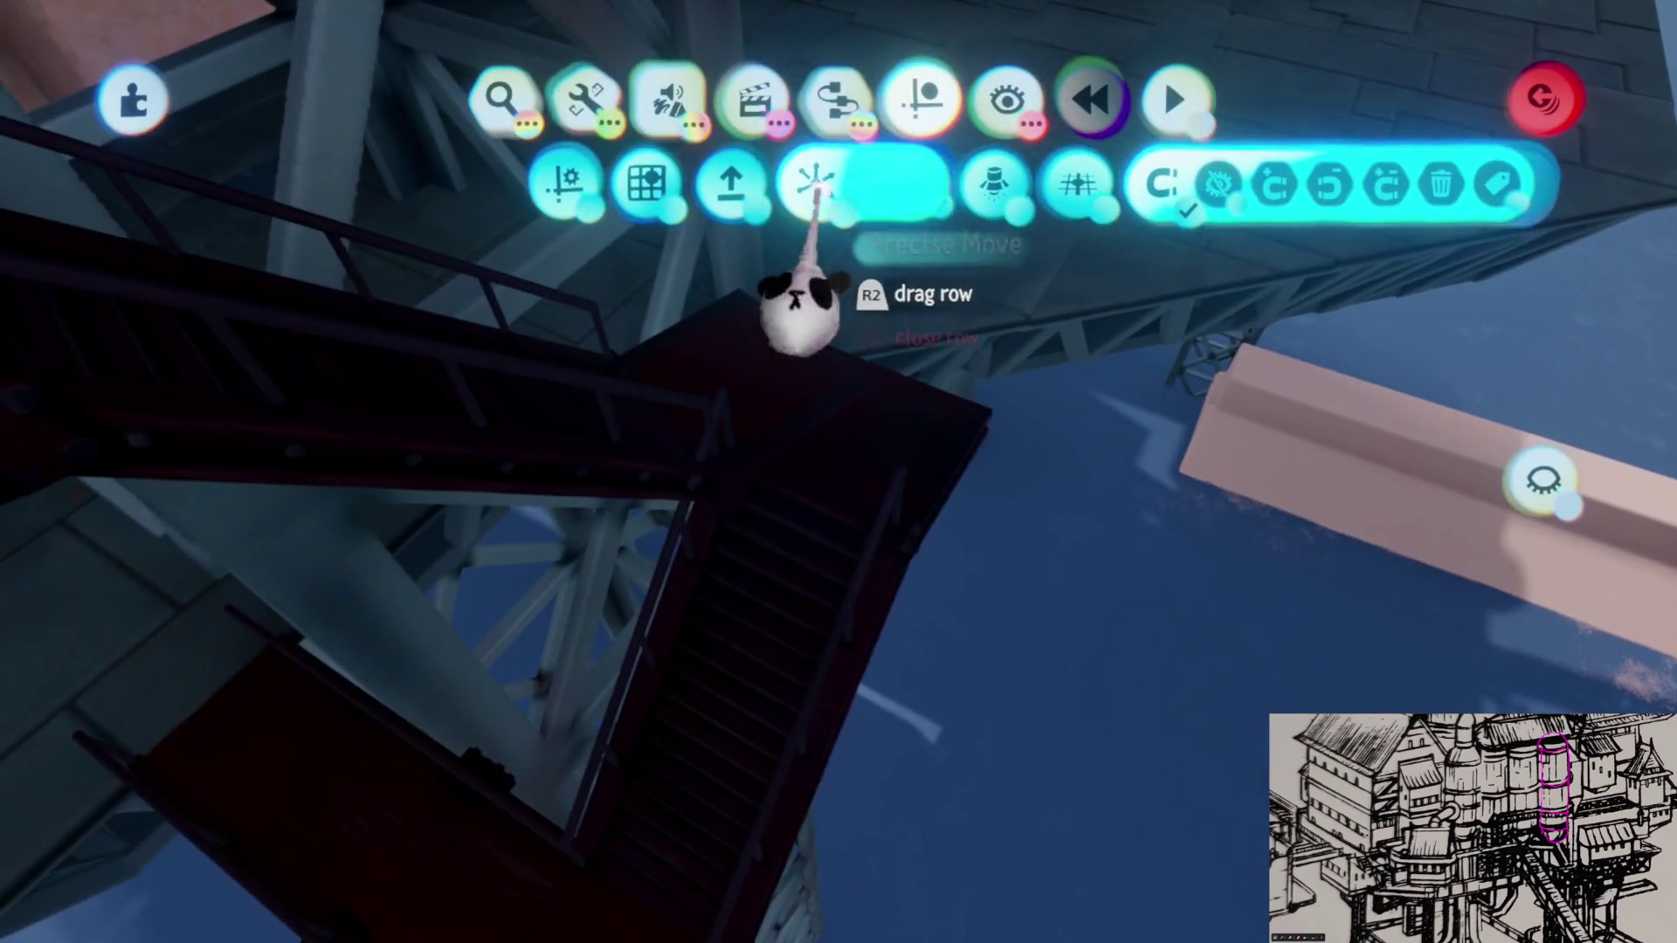
pyautogui.moveTo(804, 300); pyautogui.dragTo(823, 524)
pyautogui.moveTo(821, 524); pyautogui.dragTo(816, 530, button='middle')
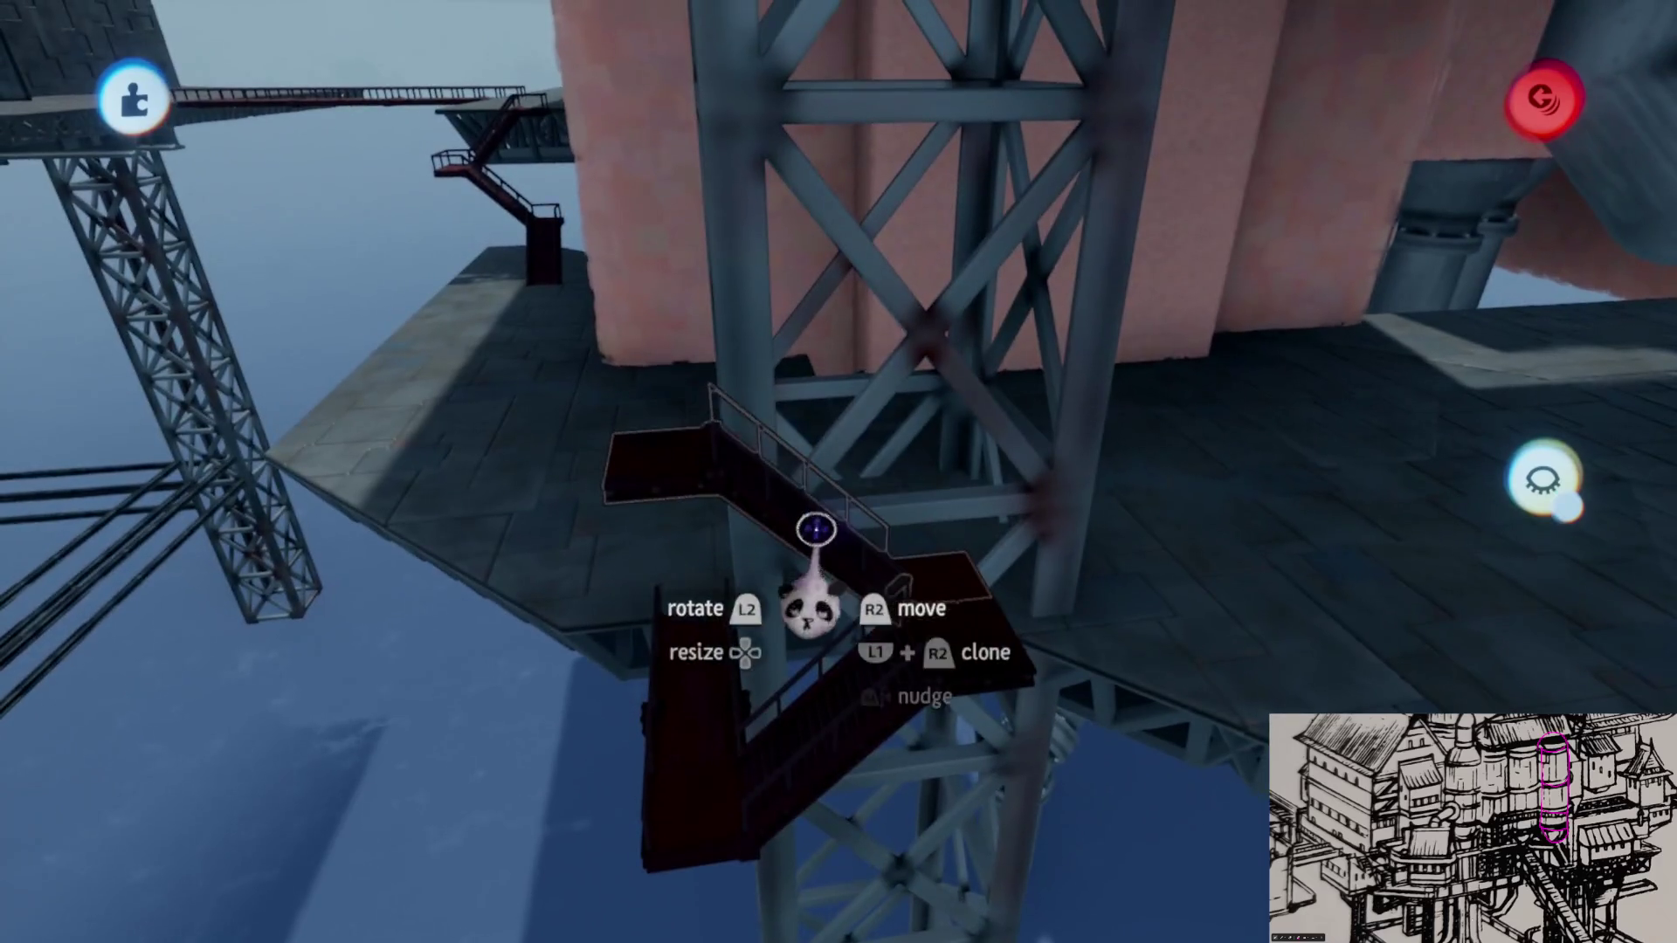
pyautogui.moveTo(815, 529); pyautogui.dragTo(787, 394)
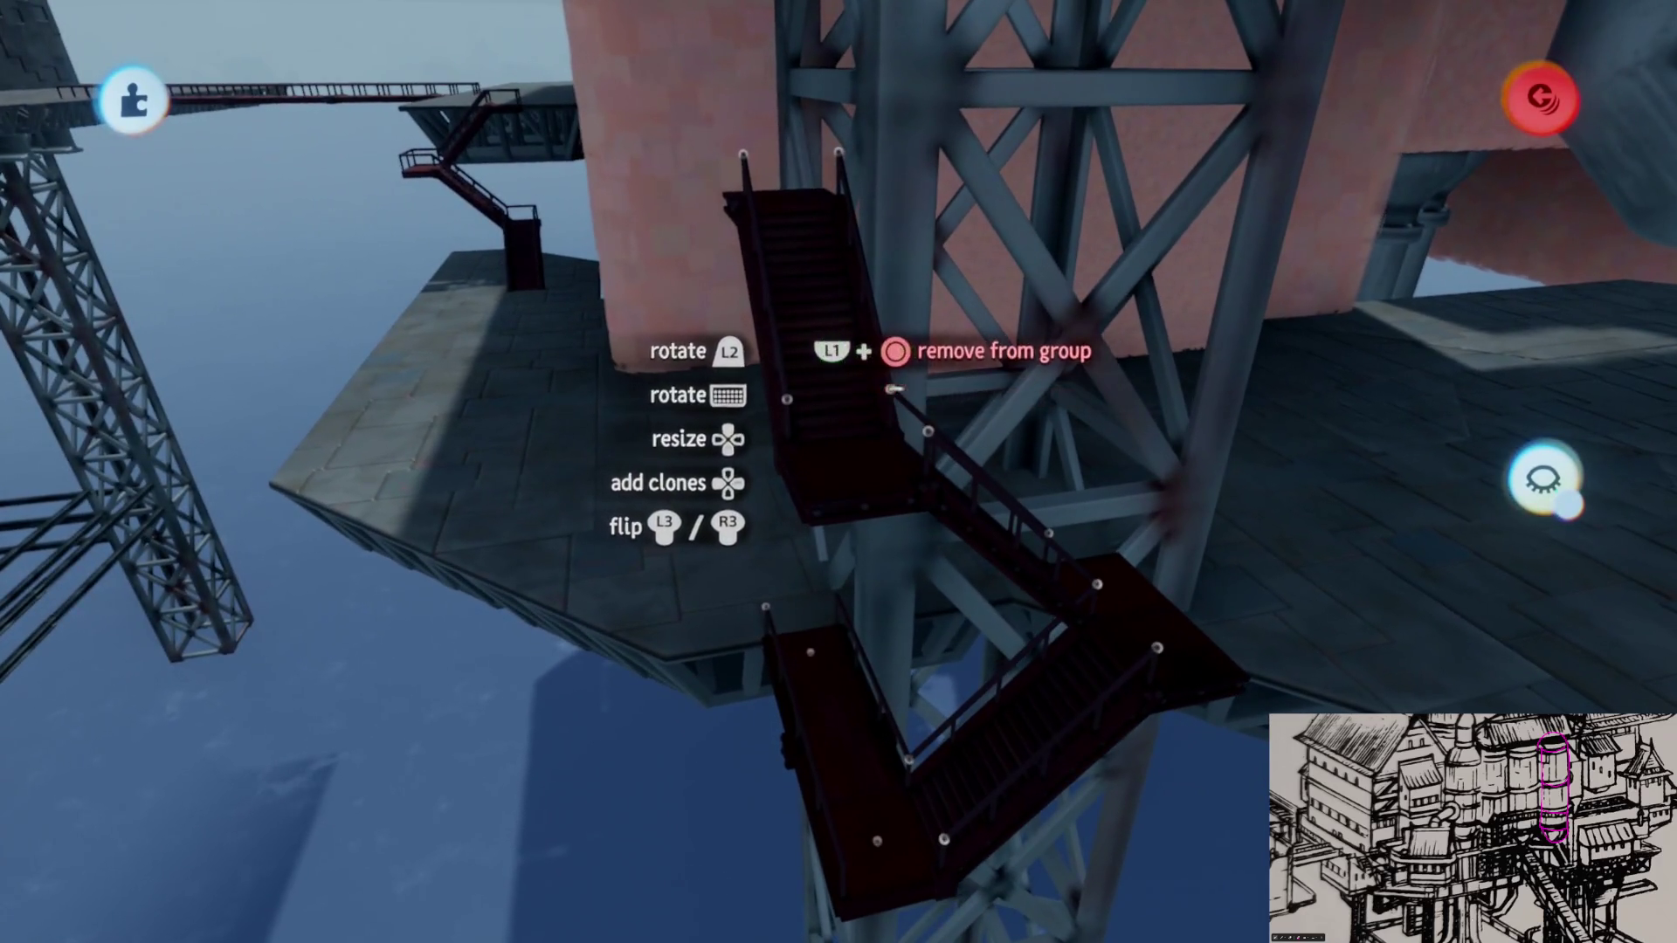
pyautogui.moveTo(891, 389)
pyautogui.mouseDown(button='middle')
pyautogui.moveTo(835, 550)
pyautogui.moveTo(859, 498)
pyautogui.mouseUp(button='middle')
pyautogui.moveTo(823, 404); pyautogui.dragTo(820, 361)
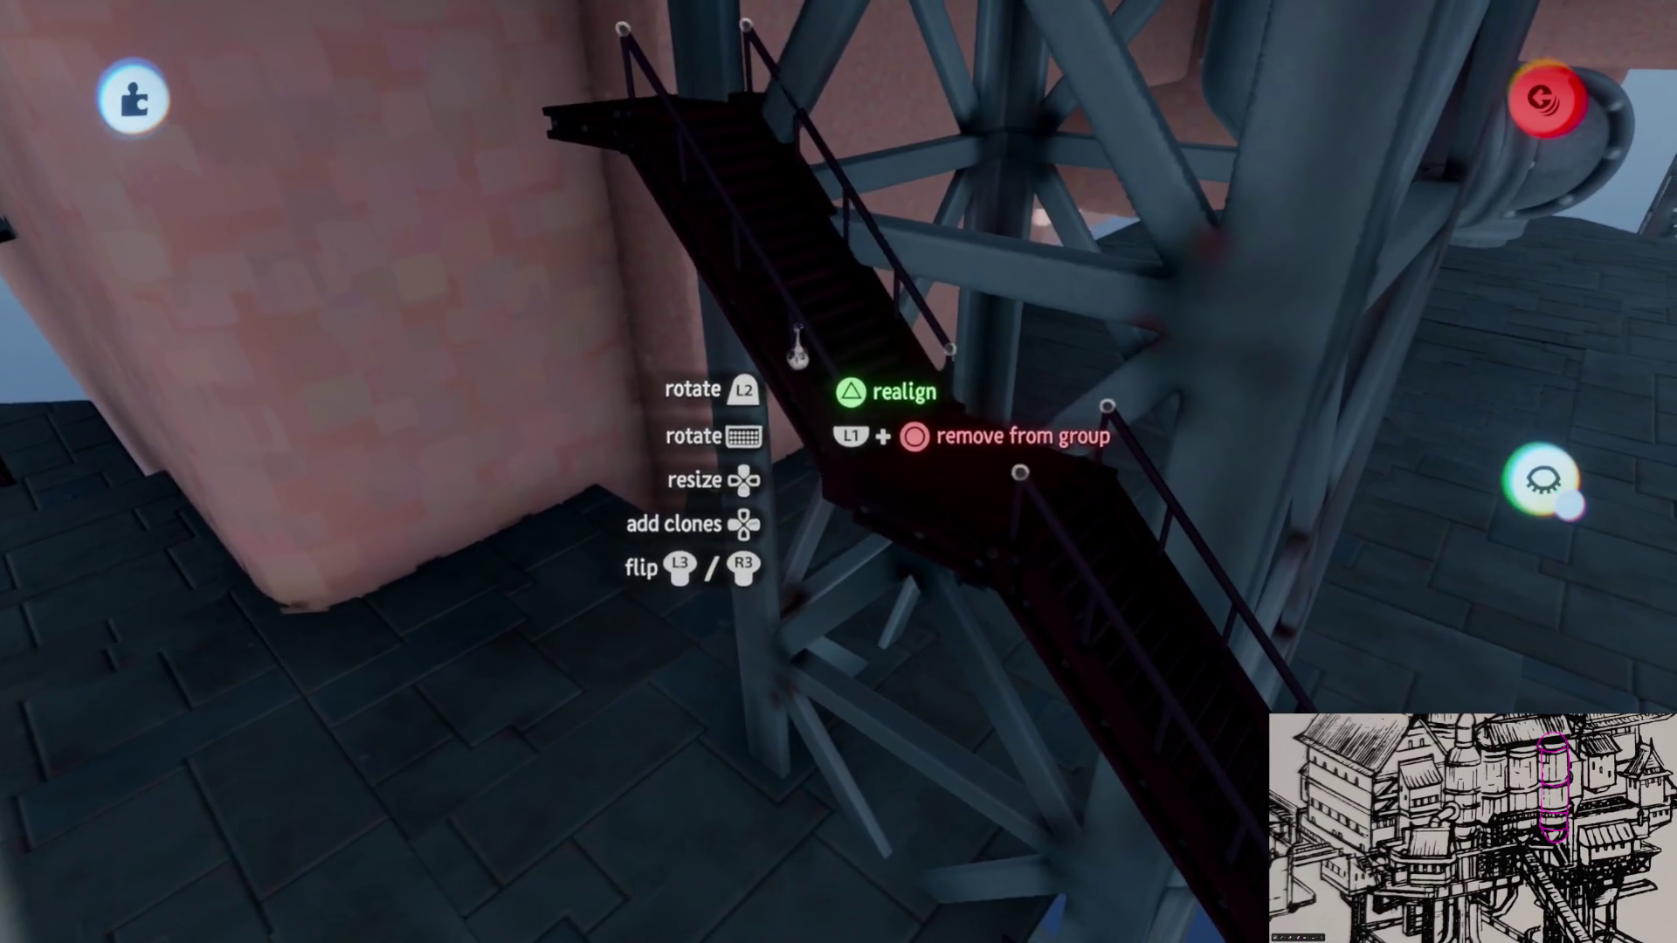
pyautogui.click(796, 351)
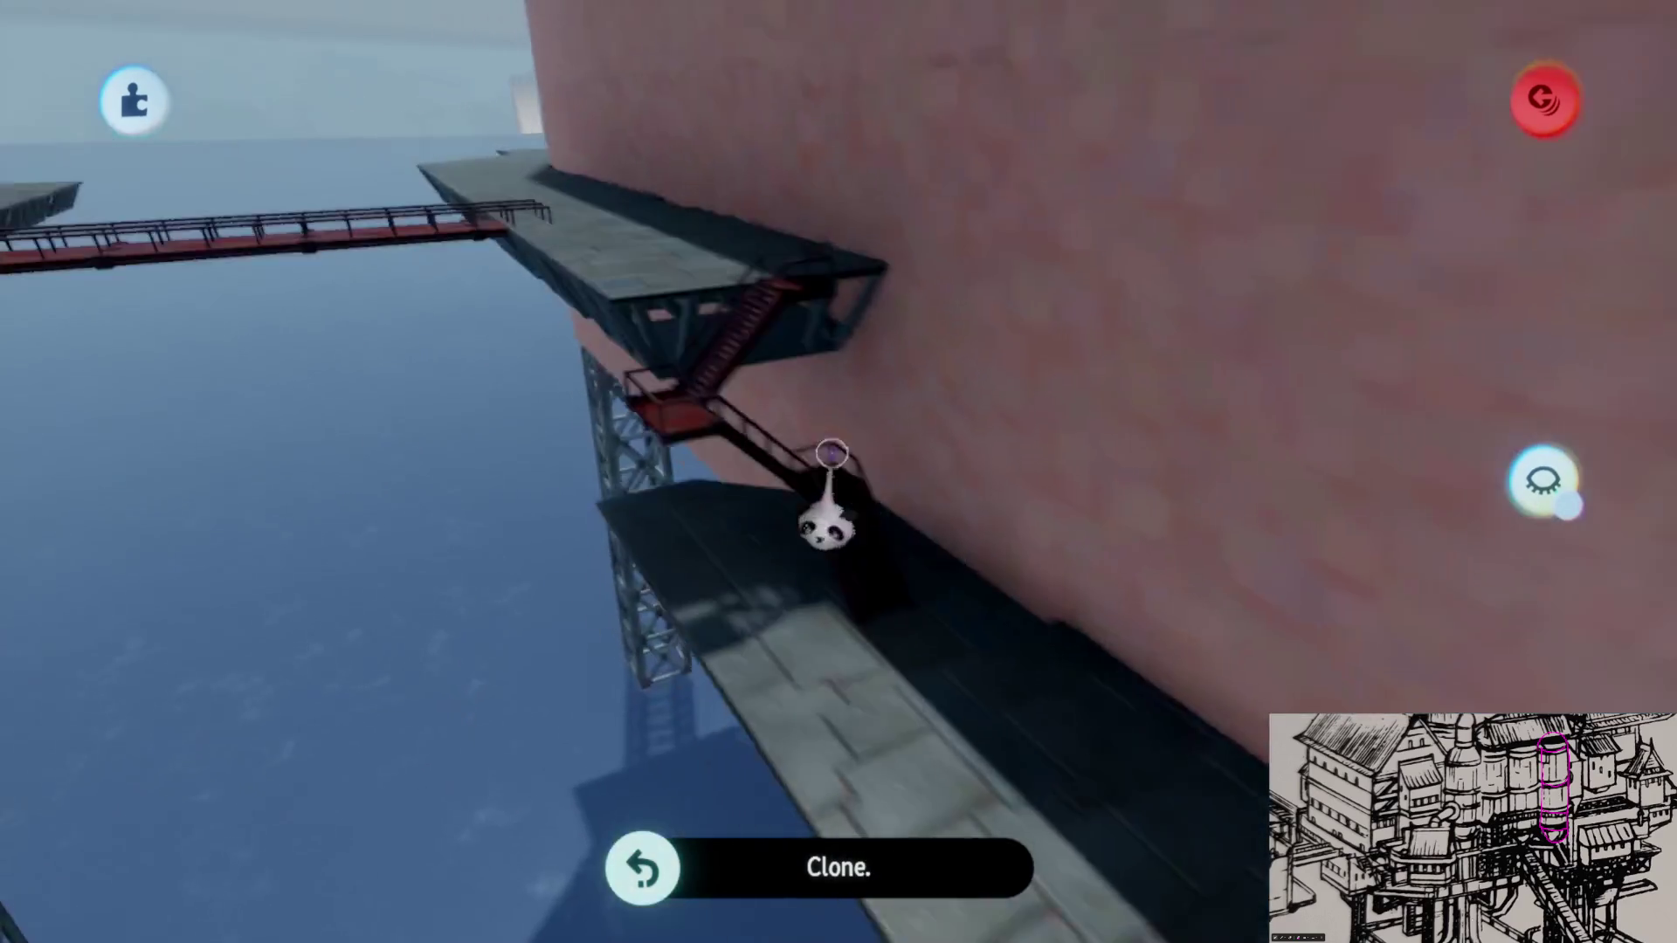
pyautogui.moveTo(795, 352)
pyautogui.mouseDown(button='middle')
pyautogui.moveTo(765, 413)
pyautogui.moveTo(751, 387)
pyautogui.moveTo(872, 504)
pyautogui.moveTo(884, 425)
pyautogui.moveTo(828, 354)
pyautogui.moveTo(887, 637)
pyautogui.moveTo(829, 187)
pyautogui.moveTo(806, 197)
pyautogui.mouseUp(button='middle')
pyautogui.moveTo(838, 131)
pyautogui.mouseDown(button='middle')
pyautogui.moveTo(918, 380)
pyautogui.moveTo(754, 498)
pyautogui.moveTo(749, 530)
pyautogui.moveTo(828, 630)
pyautogui.mouseUp(button='middle')
pyautogui.click(947, 348)
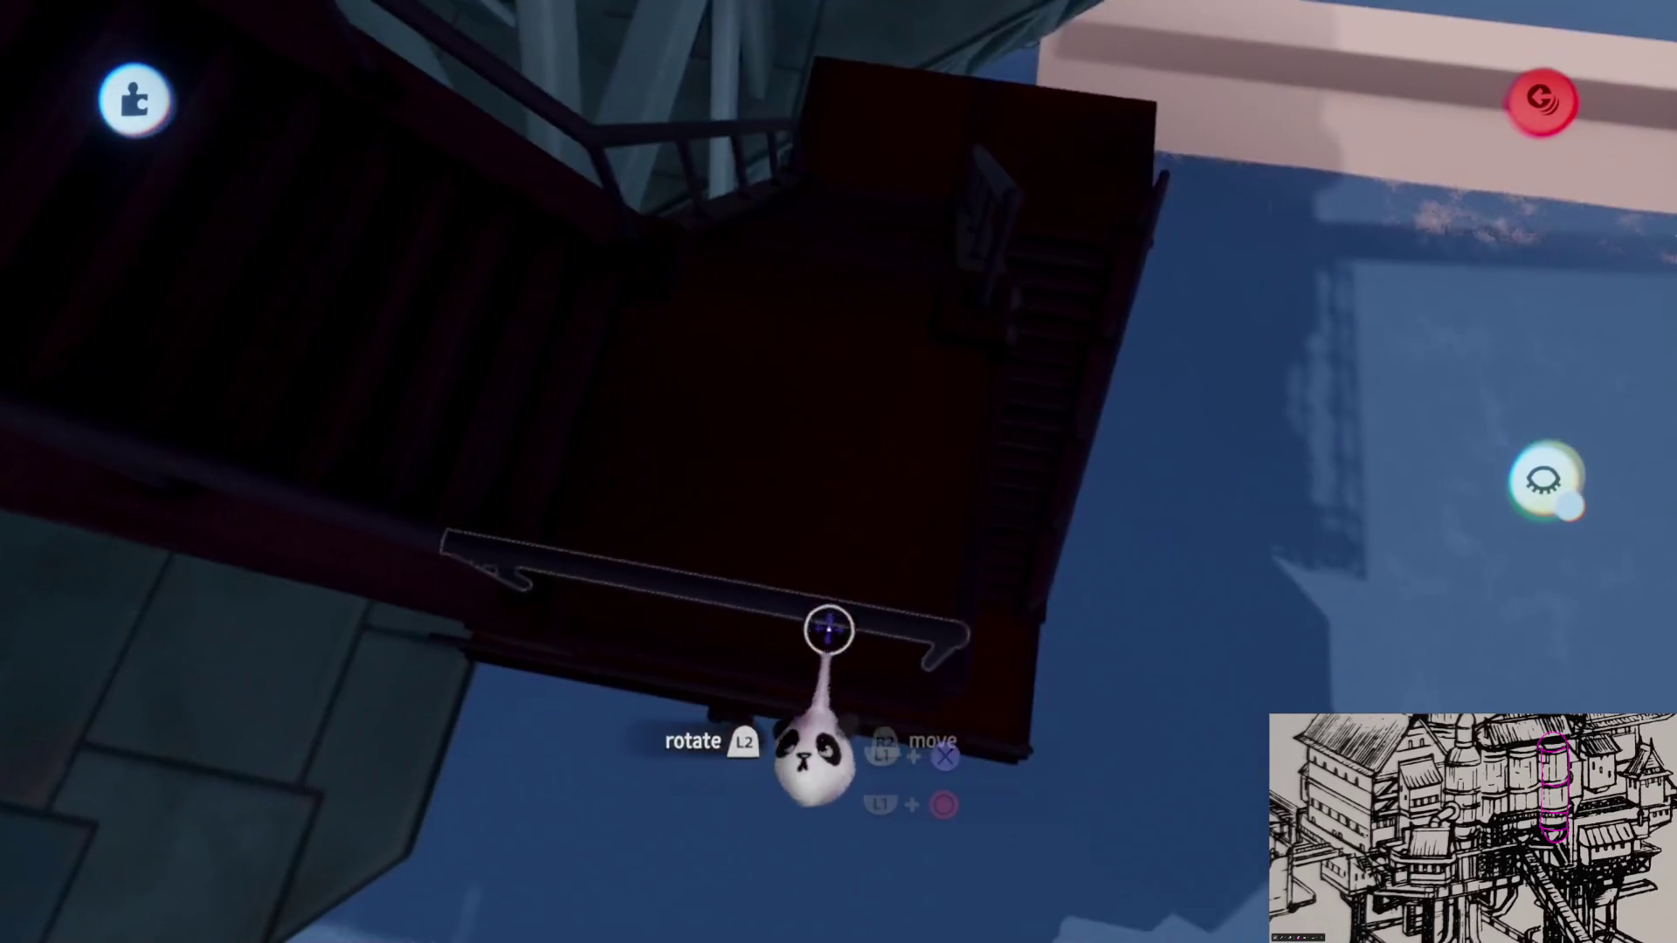
pyautogui.moveTo(948, 520)
pyautogui.mouseDown(button='middle')
pyautogui.moveTo(905, 479)
pyautogui.moveTo(881, 495)
pyautogui.mouseUp(button='middle')
pyautogui.click(757, 509)
pyautogui.moveTo(757, 509)
pyautogui.mouseDown(button='middle')
pyautogui.moveTo(887, 577)
pyautogui.moveTo(874, 591)
pyautogui.mouseUp(button='middle')
pyautogui.moveTo(911, 518); pyautogui.dragTo(784, 675, button='middle')
pyautogui.click(784, 675)
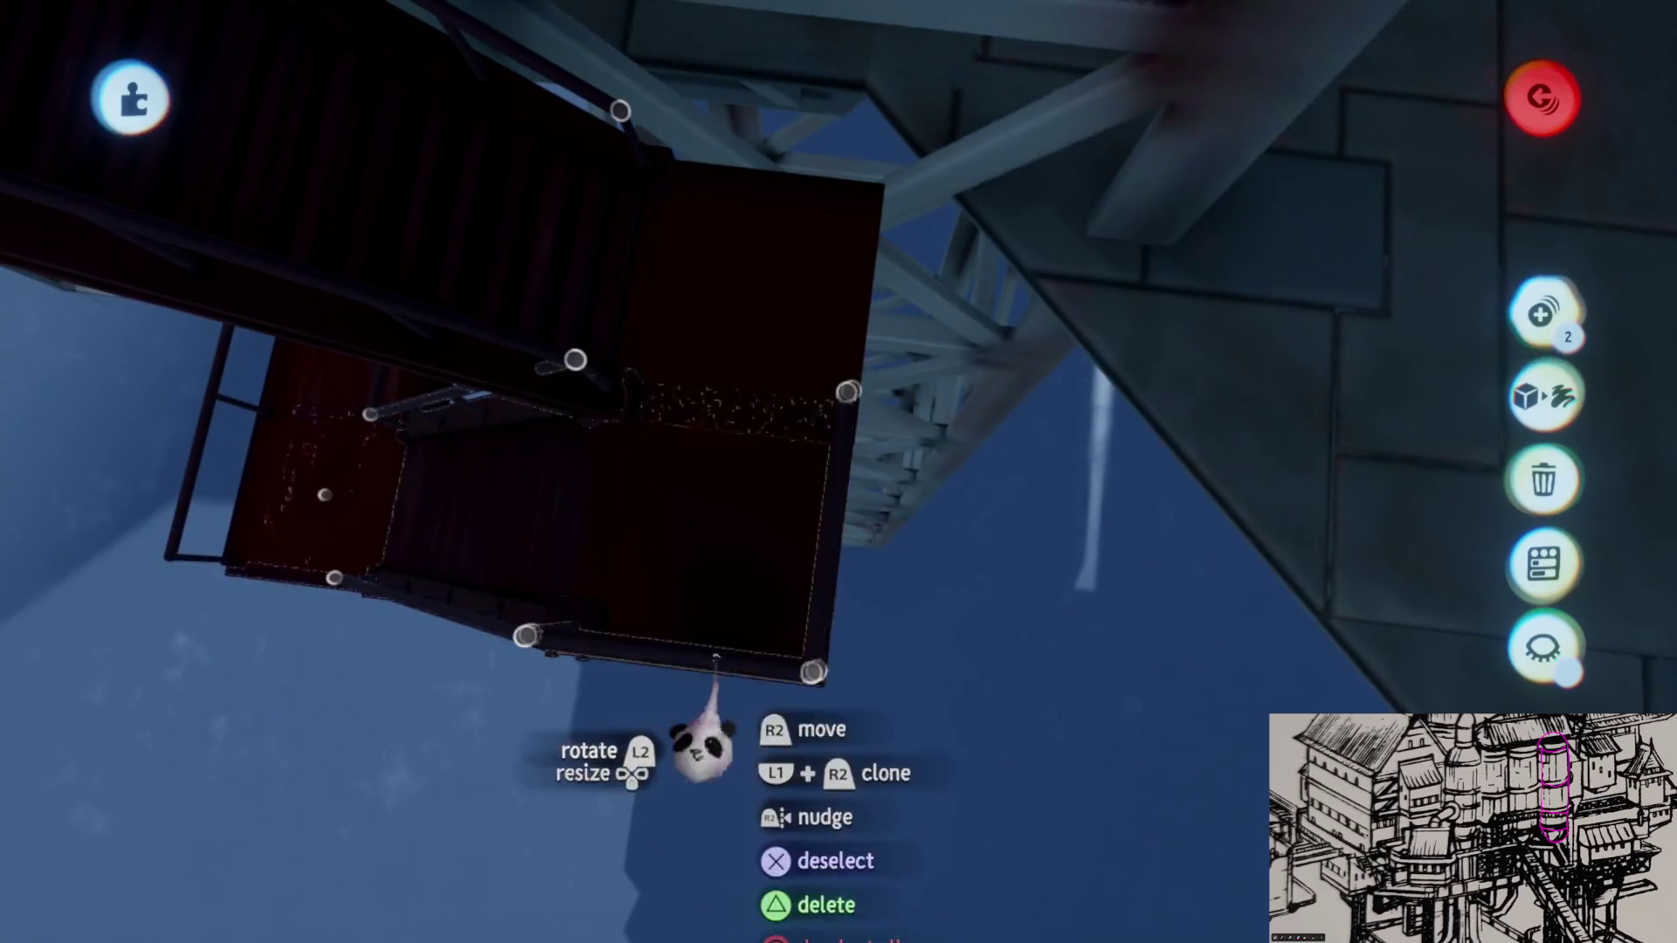
pyautogui.moveTo(857, 449)
pyautogui.mouseDown(button='middle')
pyautogui.moveTo(866, 509)
pyautogui.moveTo(910, 493)
pyautogui.mouseUp(button='middle')
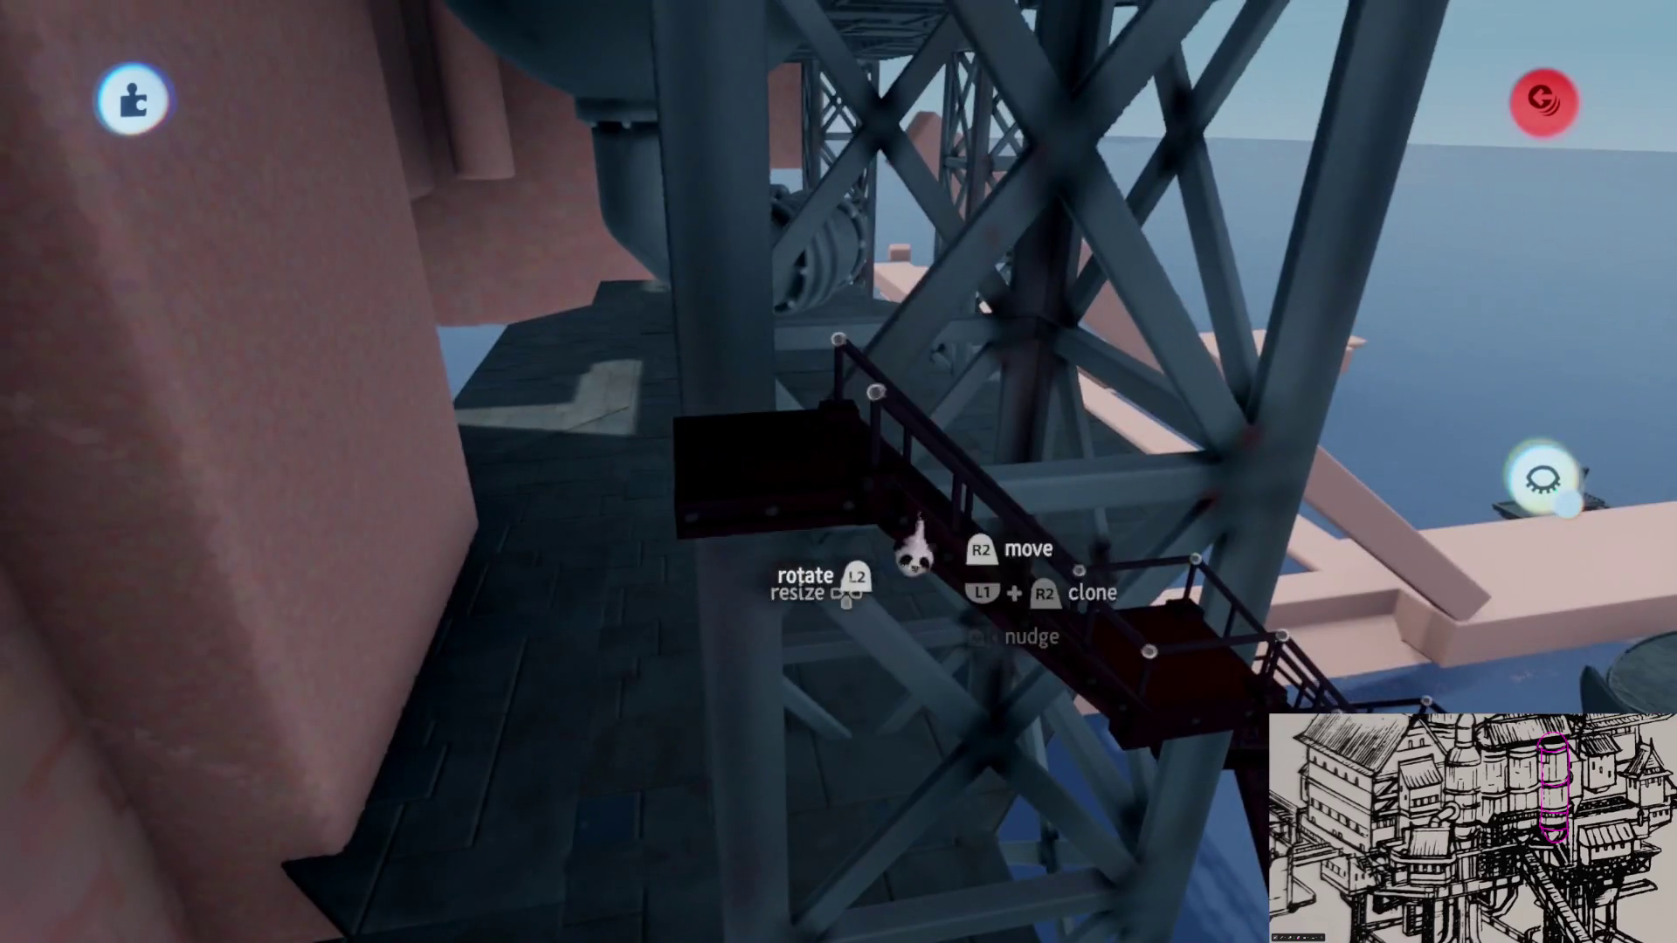
# Step: Grab the staircase and move it beneath the upper steel platform
pyautogui.moveTo(913, 557); pyautogui.dragTo(1045, 393)
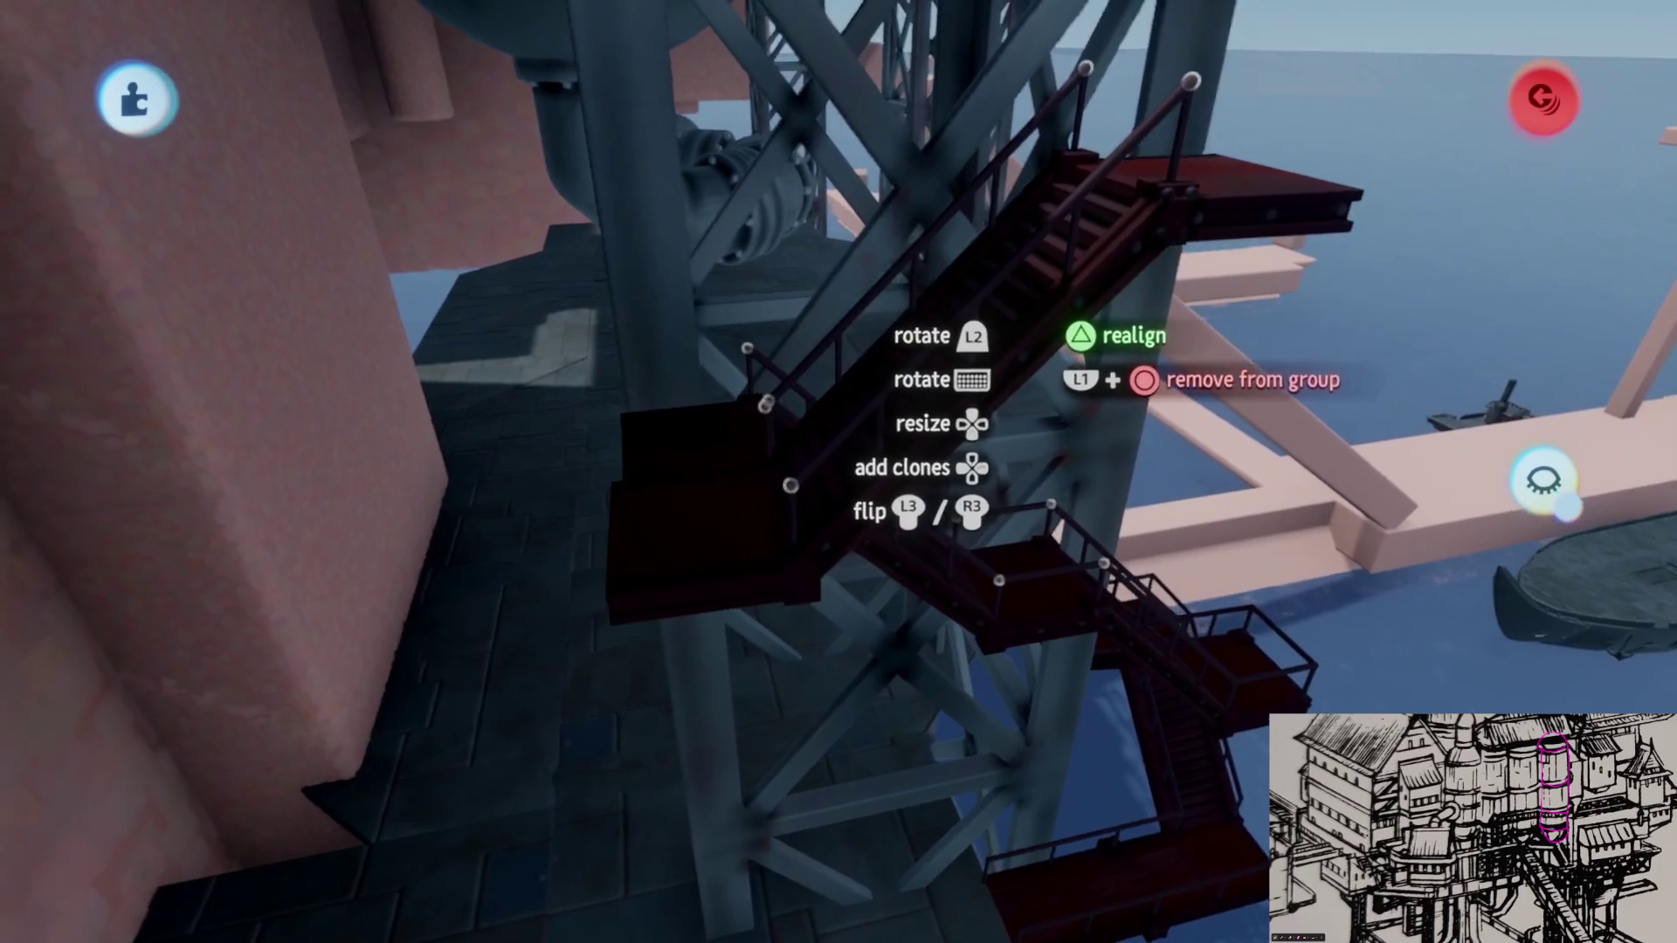
pyautogui.moveTo(839, 472); pyautogui.dragTo(734, 473, button='middle')
pyautogui.moveTo(792, 521); pyautogui.dragTo(929, 599)
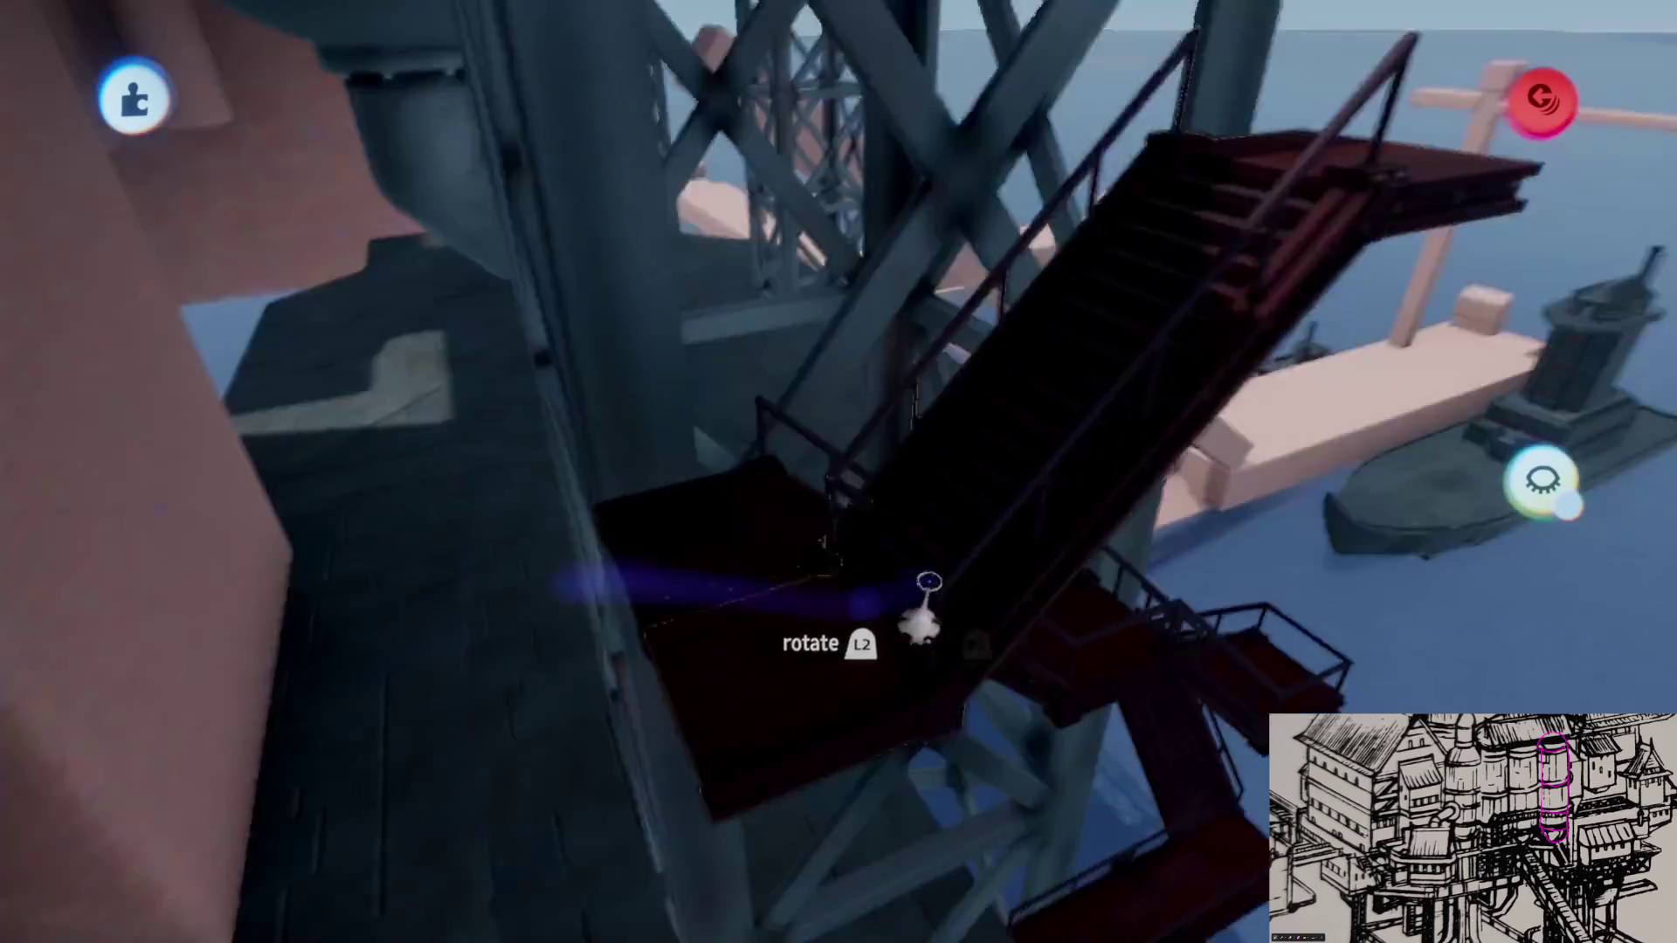
pyautogui.moveTo(833, 557)
pyautogui.mouseDown(button='middle')
pyautogui.moveTo(887, 492)
pyautogui.moveTo(820, 505)
pyautogui.mouseUp(button='middle')
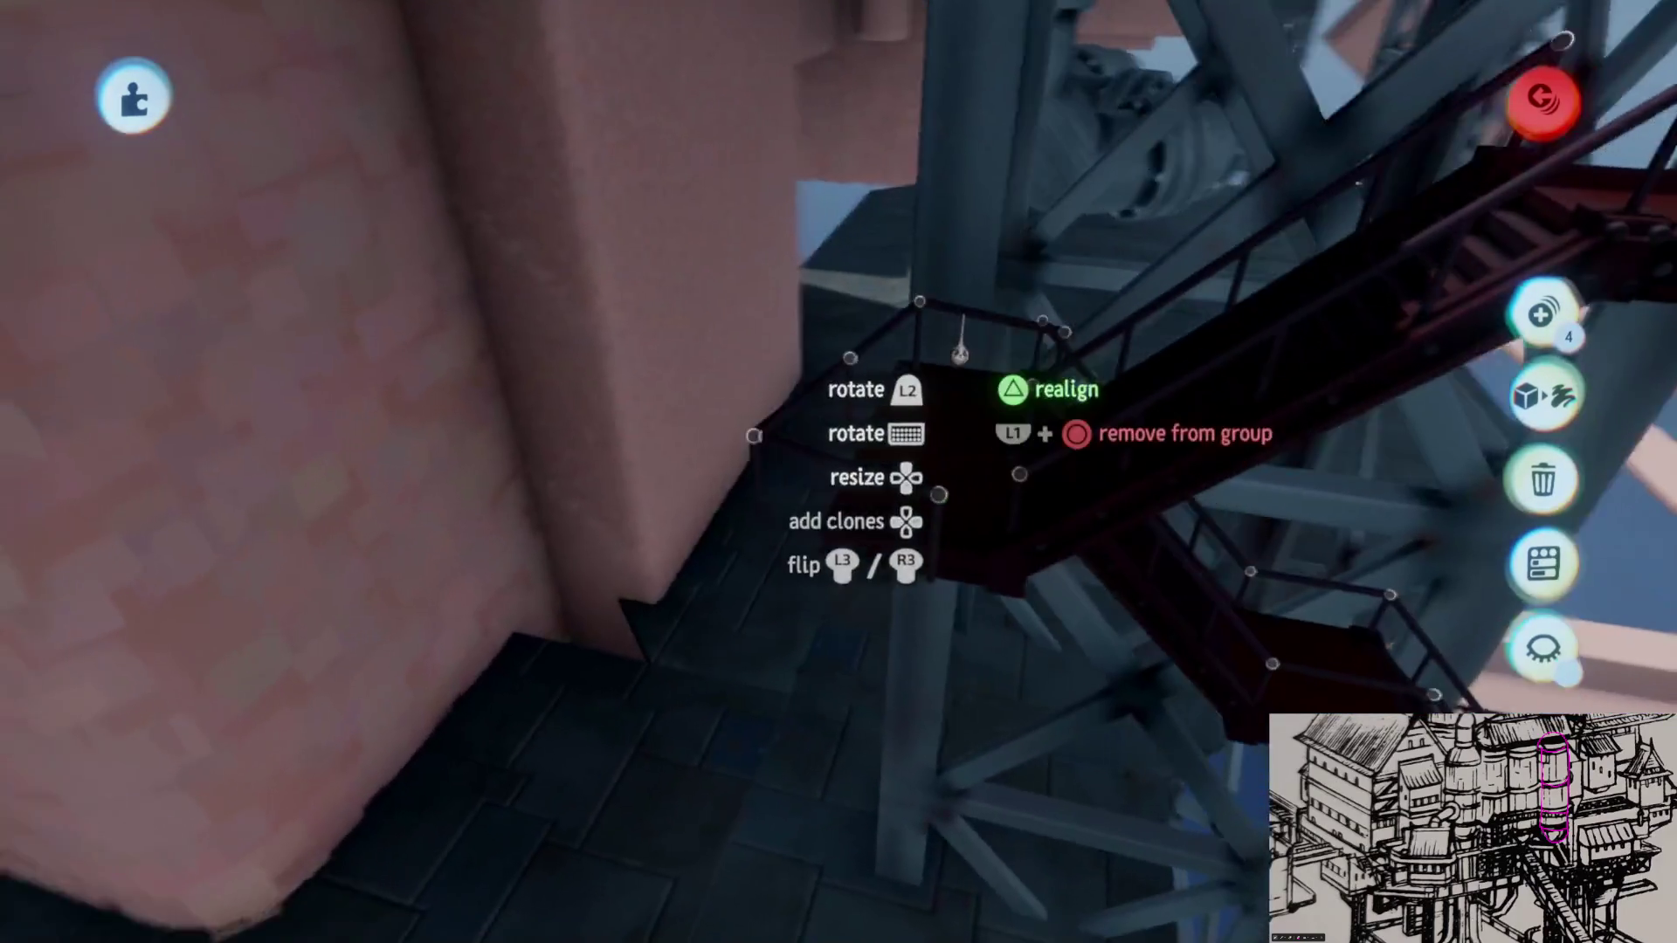
pyautogui.moveTo(960, 557)
pyautogui.mouseDown(button='middle')
pyautogui.moveTo(940, 357)
pyautogui.moveTo(913, 573)
pyautogui.moveTo(947, 695)
pyautogui.mouseUp(button='middle')
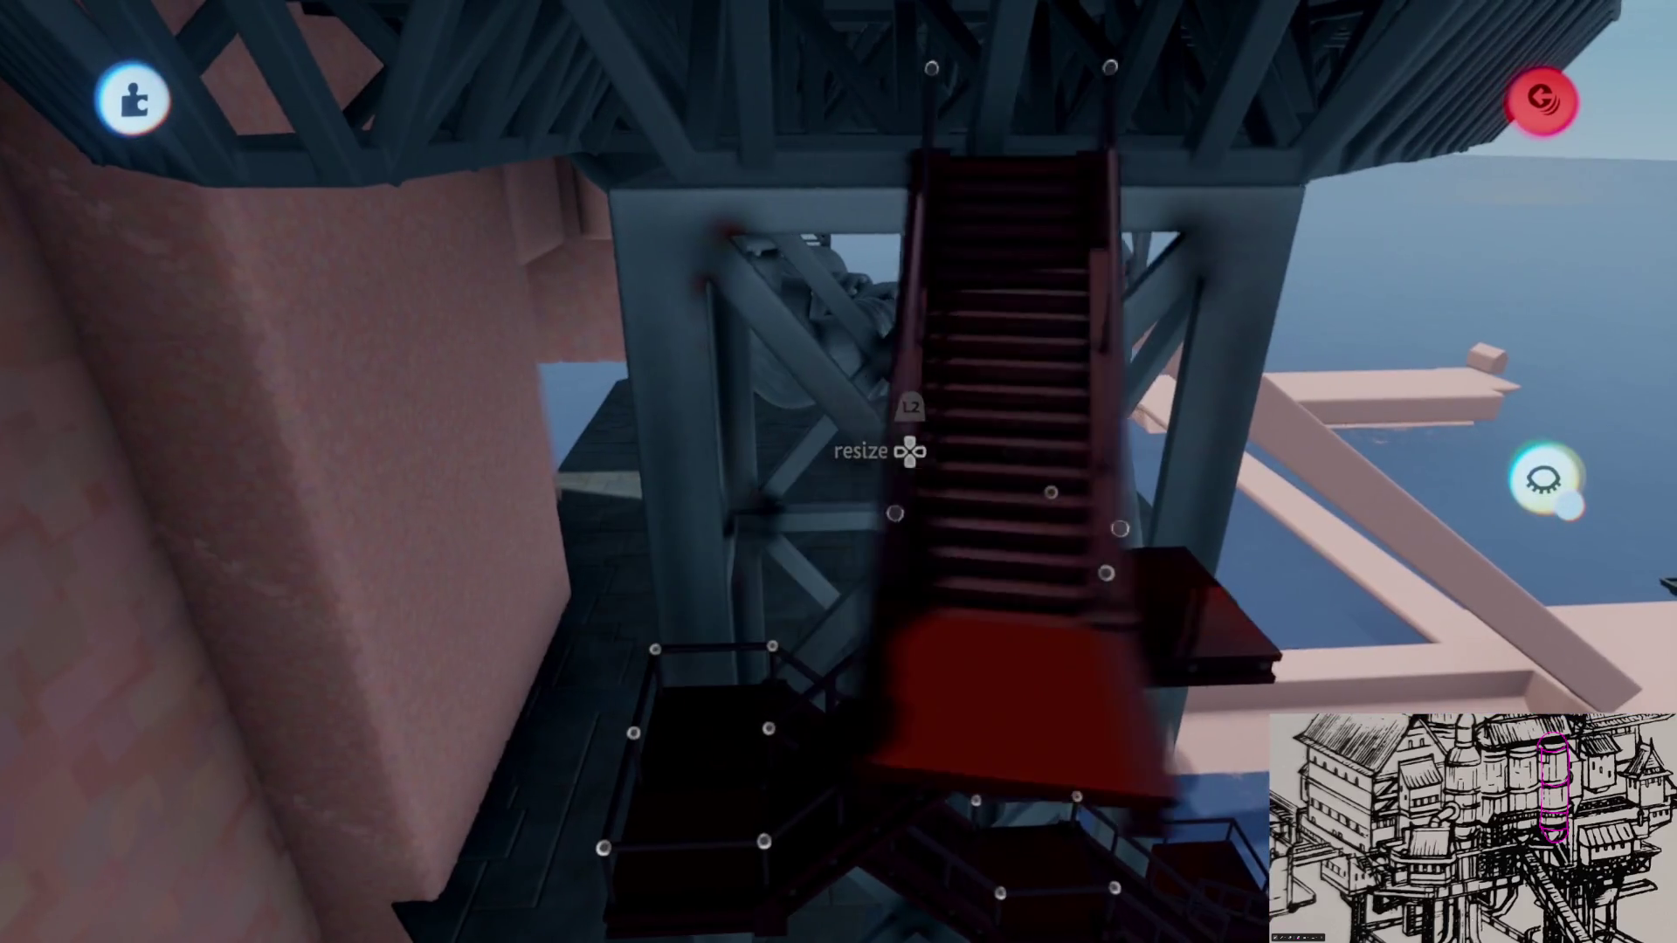
# Step: Orbit up and pull back to check the staircase placement against the tower platform
pyautogui.moveTo(895, 512); pyautogui.dragTo(991, 505, button='middle')
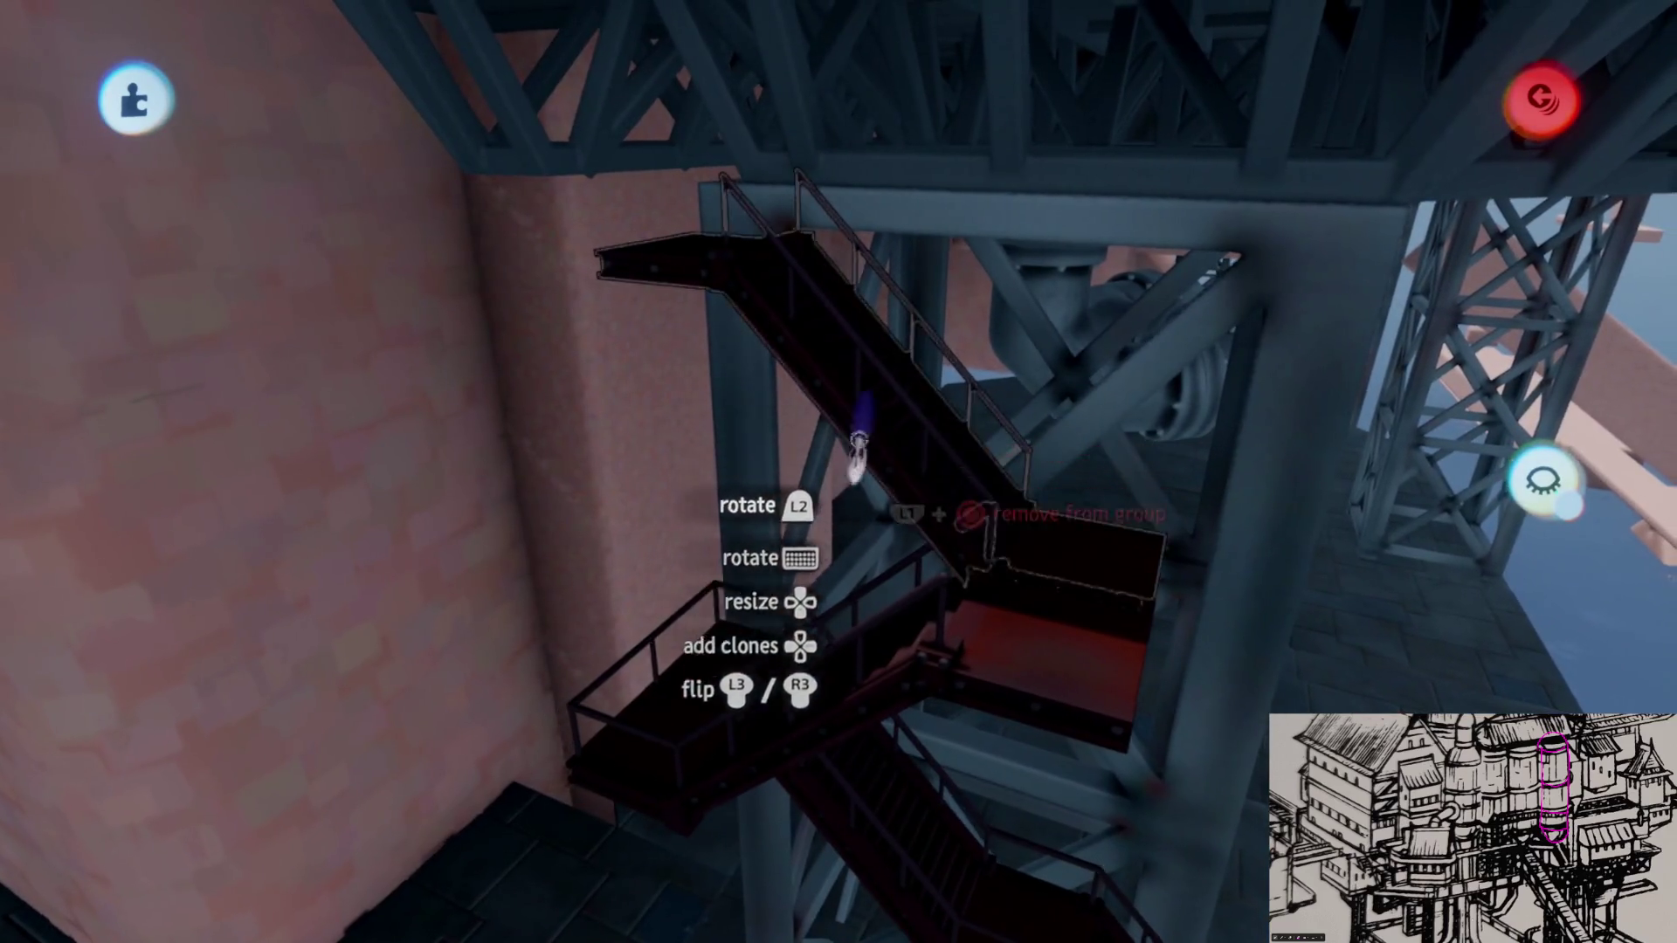
pyautogui.moveTo(858, 446); pyautogui.dragTo(782, 681, button='middle')
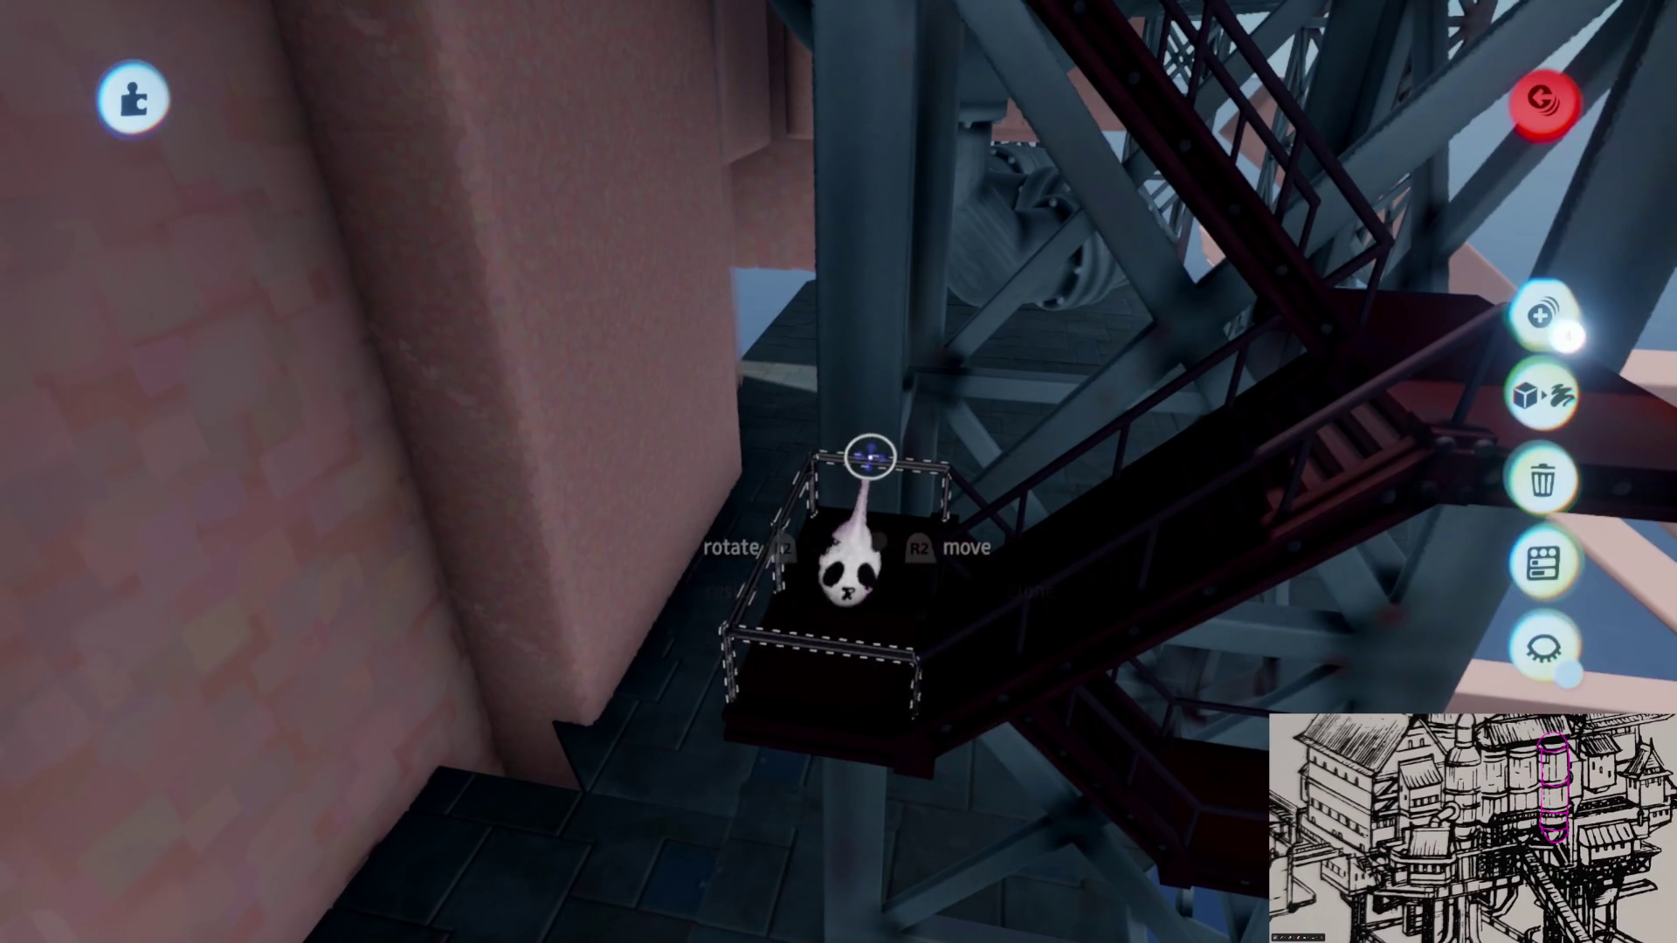
pyautogui.moveTo(944, 502); pyautogui.dragTo(970, 495, button='middle')
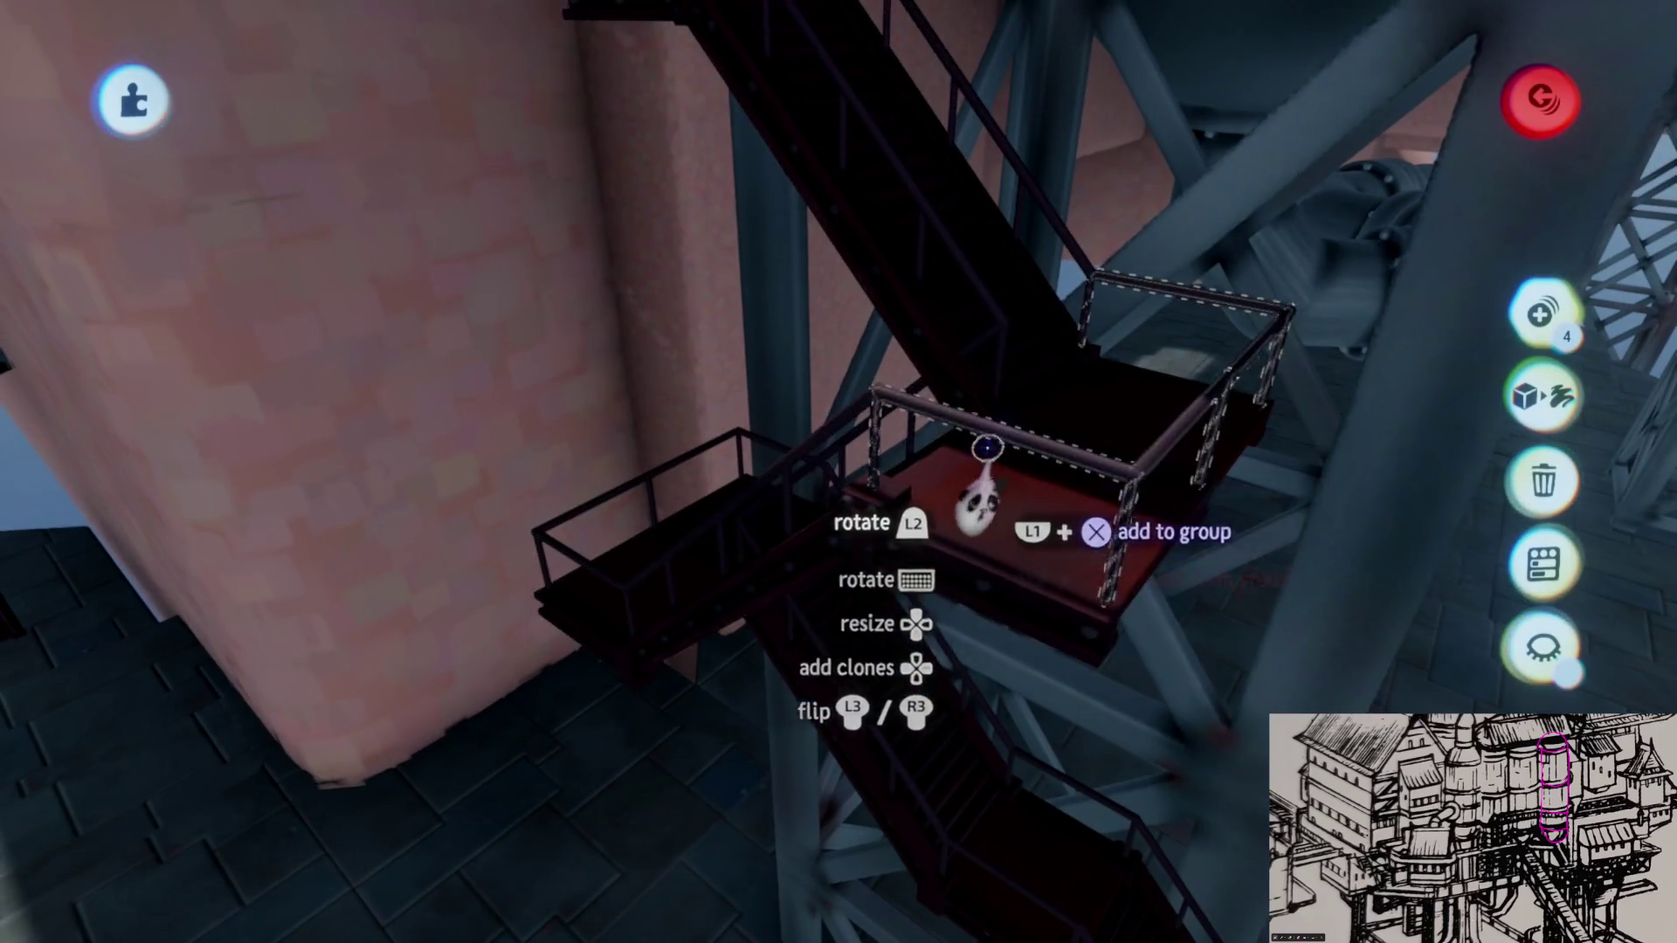
pyautogui.moveTo(985, 448); pyautogui.dragTo(957, 423, button='middle')
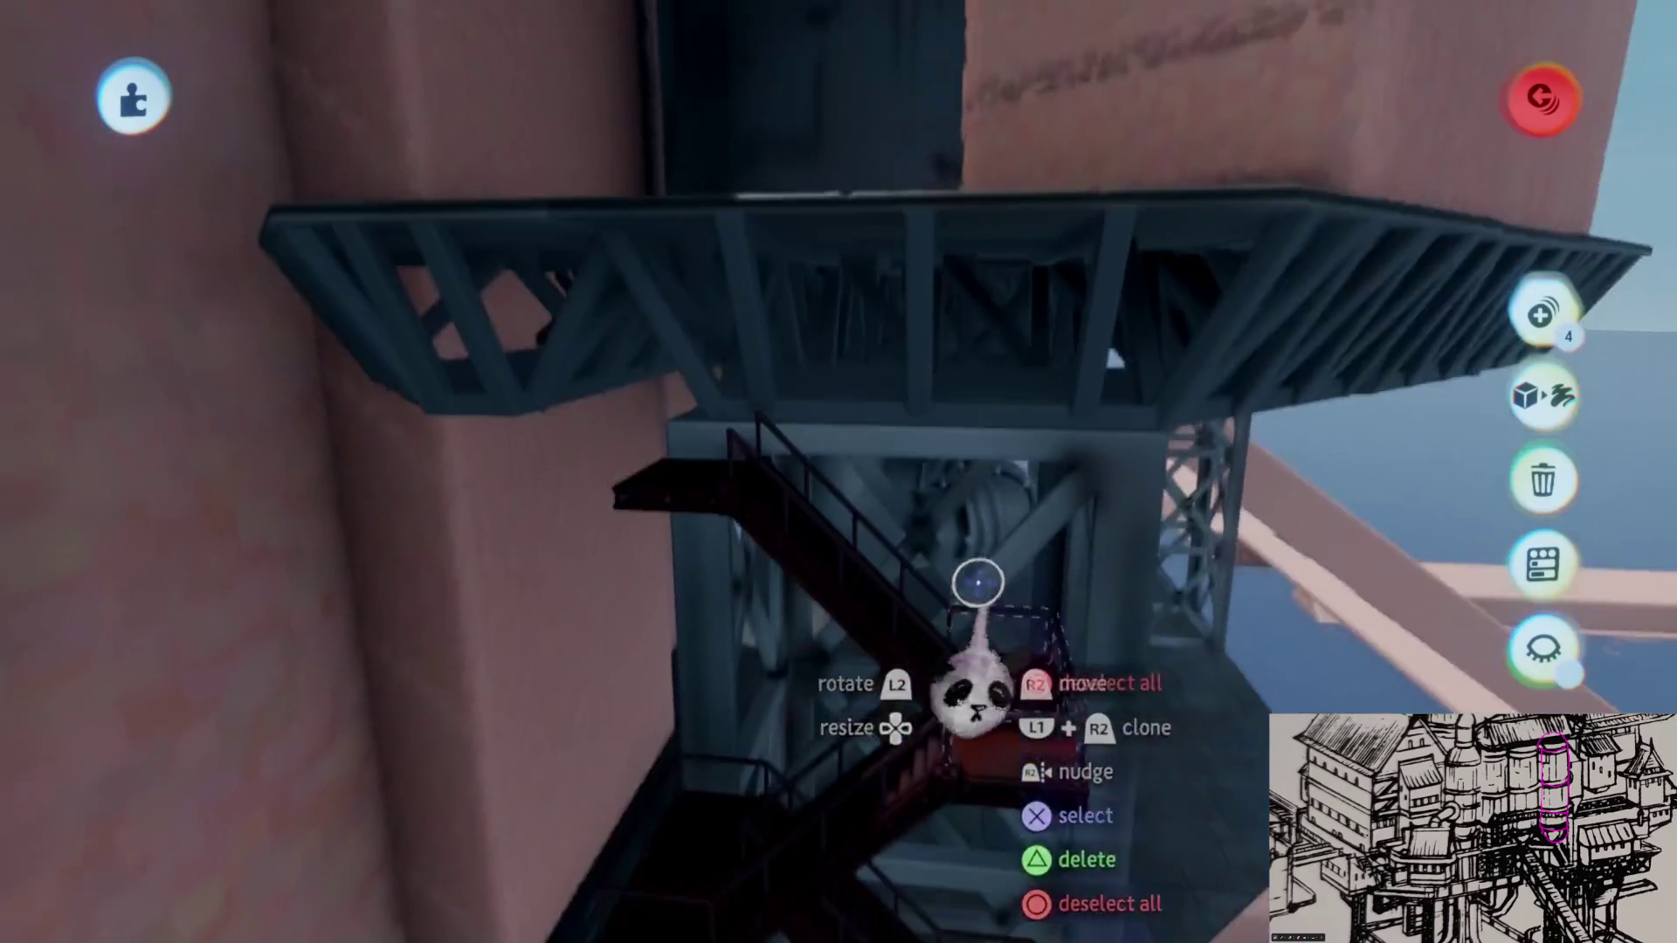
pyautogui.moveTo(674, 453); pyautogui.dragTo(997, 528, button='middle')
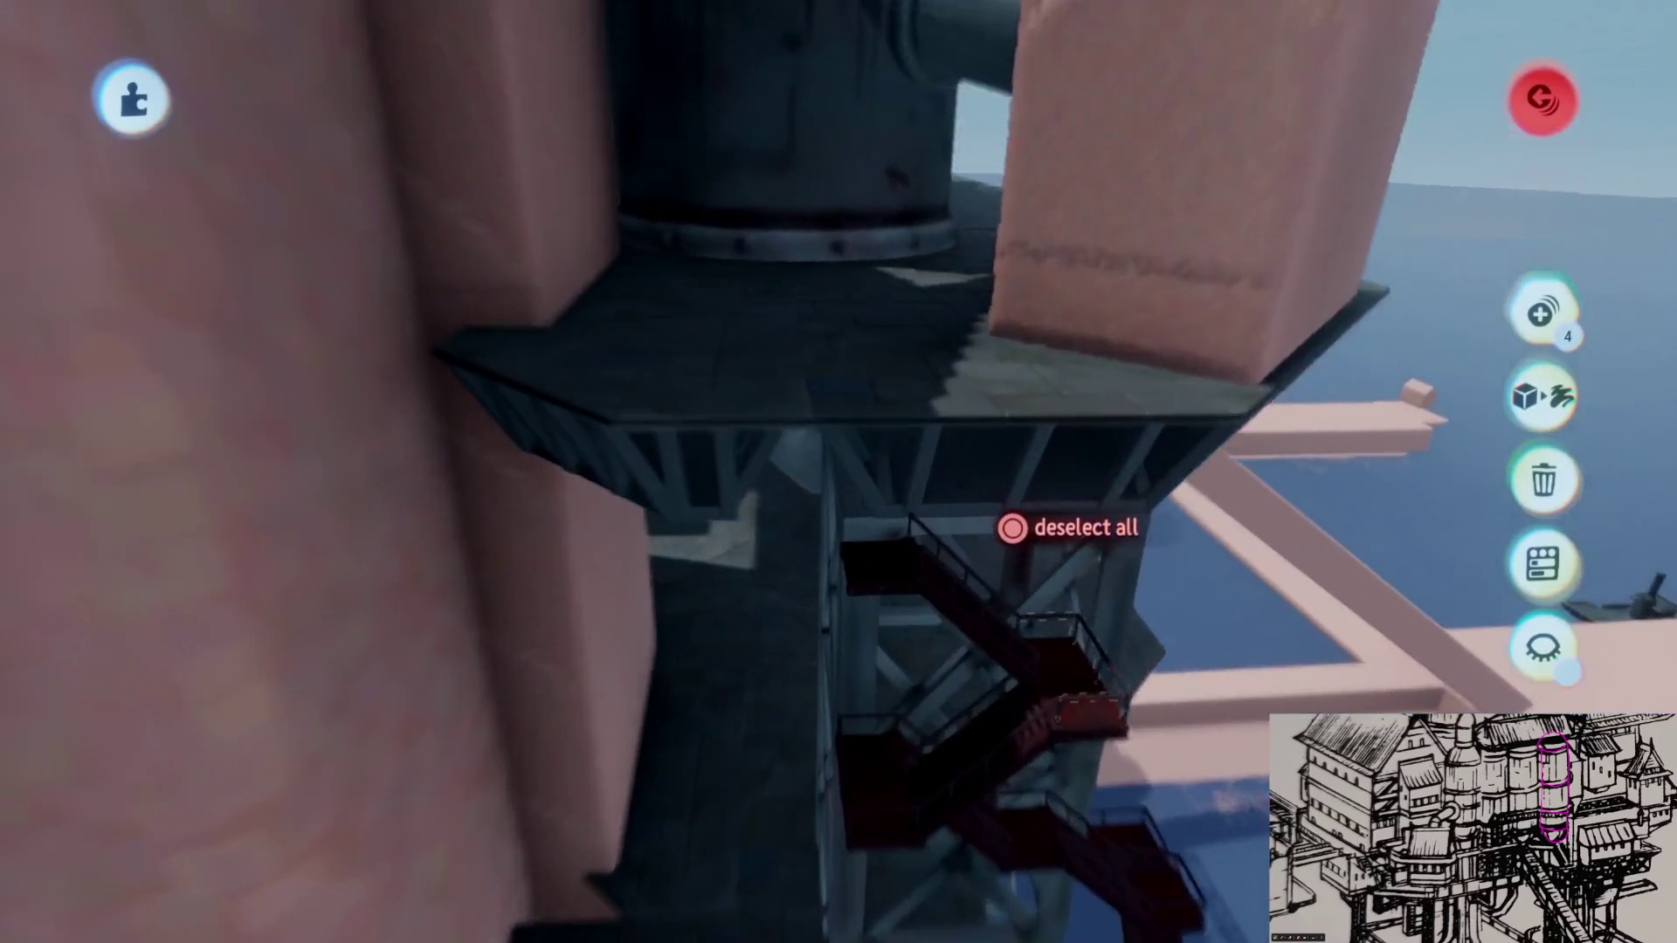
# Step: Orbit around the under-deck staircase and the upper platform edge to review the pieces
pyautogui.moveTo(1012, 529); pyautogui.dragTo(1011, 527, button='middle')
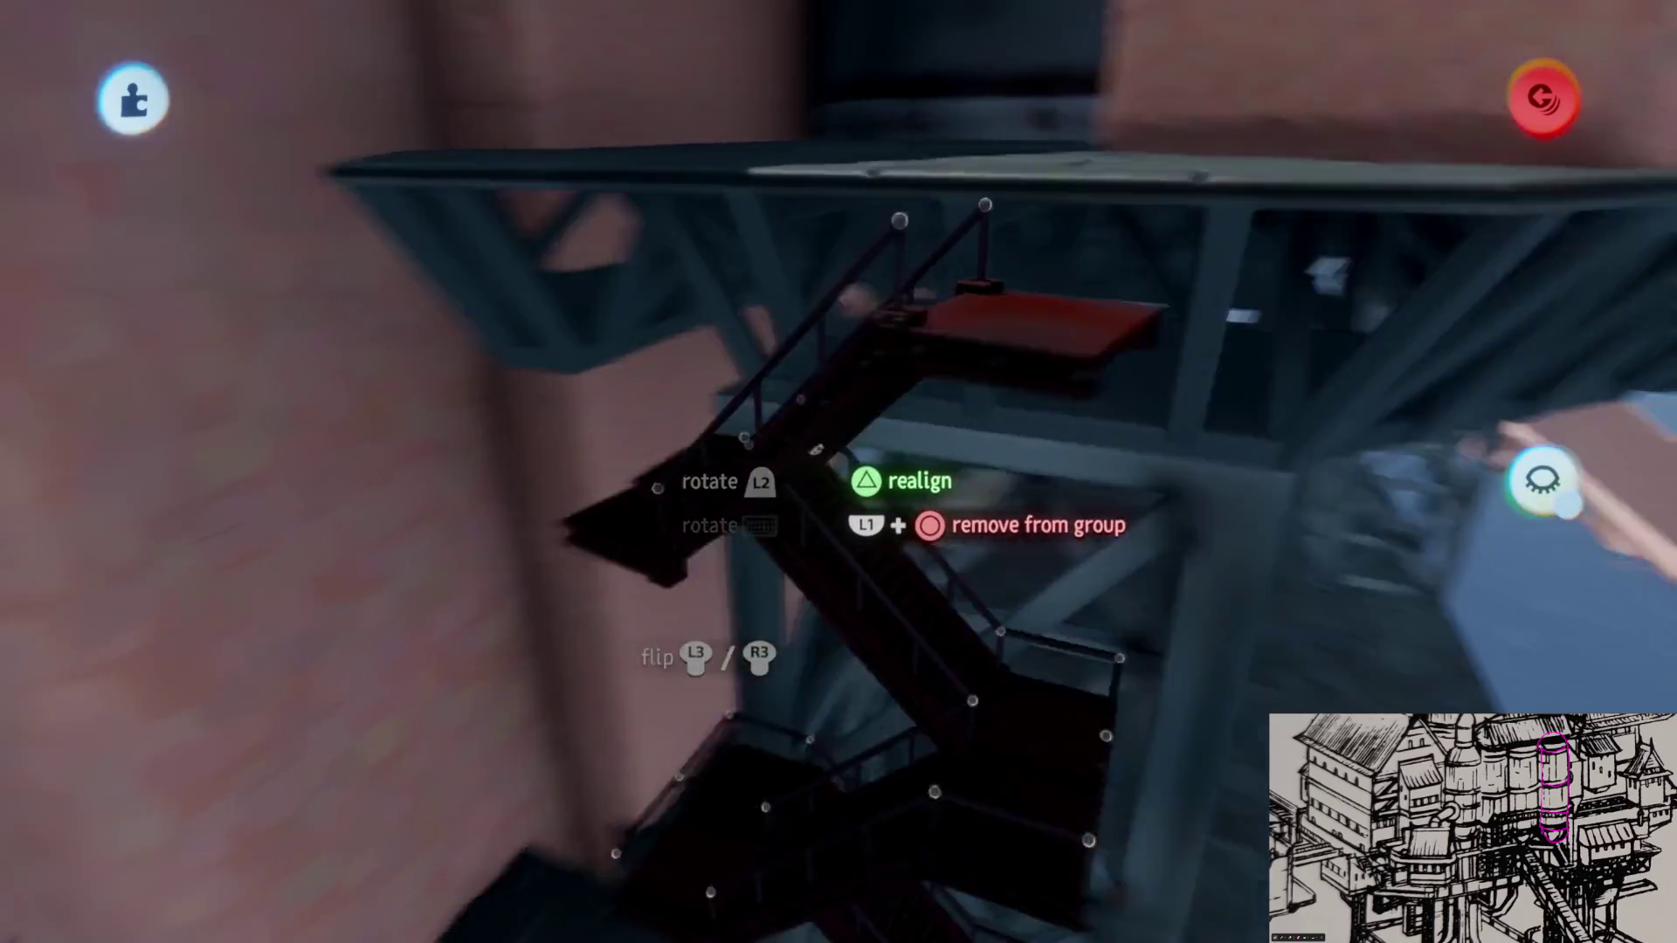
pyautogui.moveTo(819, 452); pyautogui.dragTo(895, 415, button='middle')
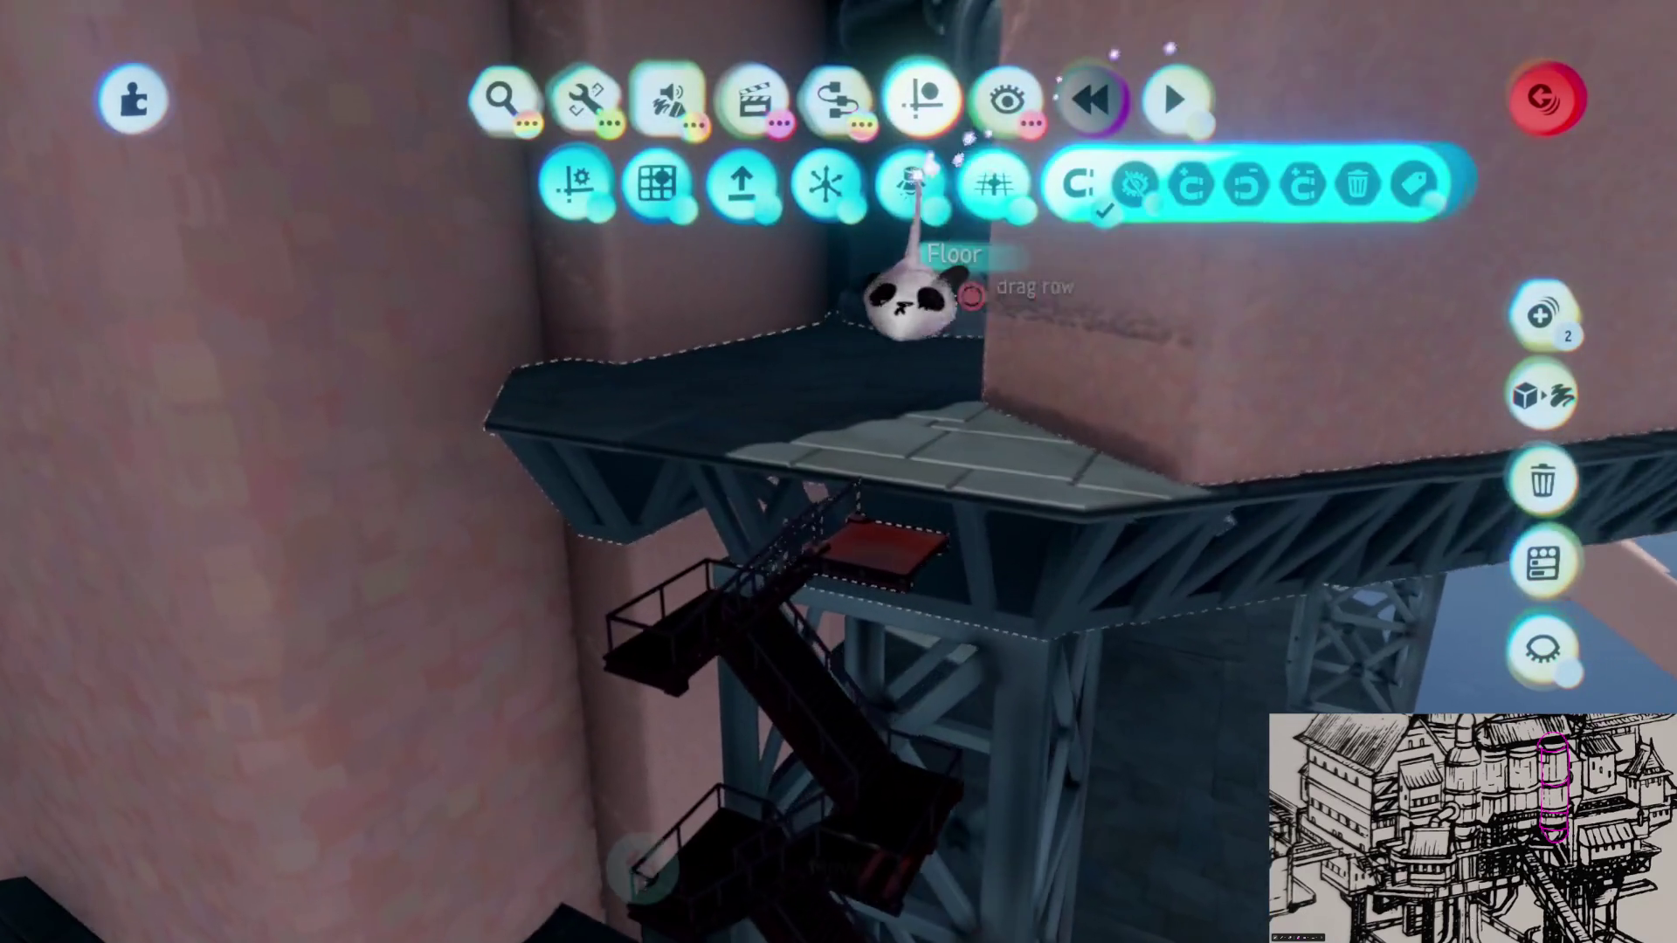
pyautogui.moveTo(939, 225); pyautogui.dragTo(930, 596, button='middle')
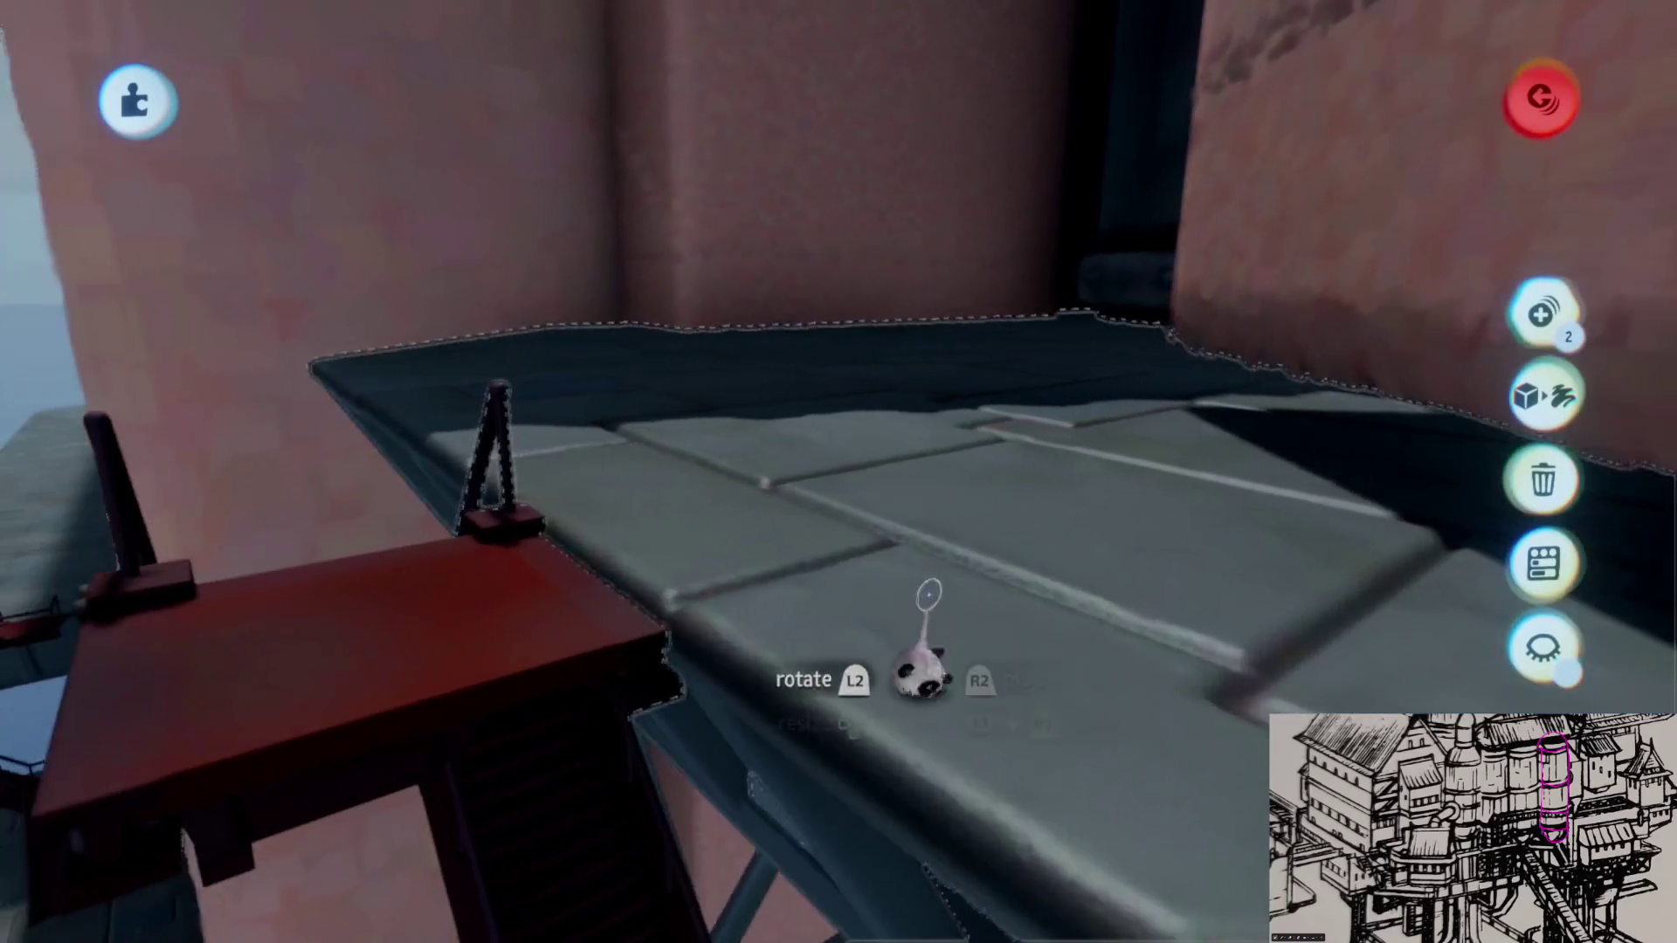
pyautogui.moveTo(927, 655)
pyautogui.mouseDown(button='middle')
pyautogui.moveTo(917, 517)
pyautogui.moveTo(938, 475)
pyautogui.mouseUp(button='middle')
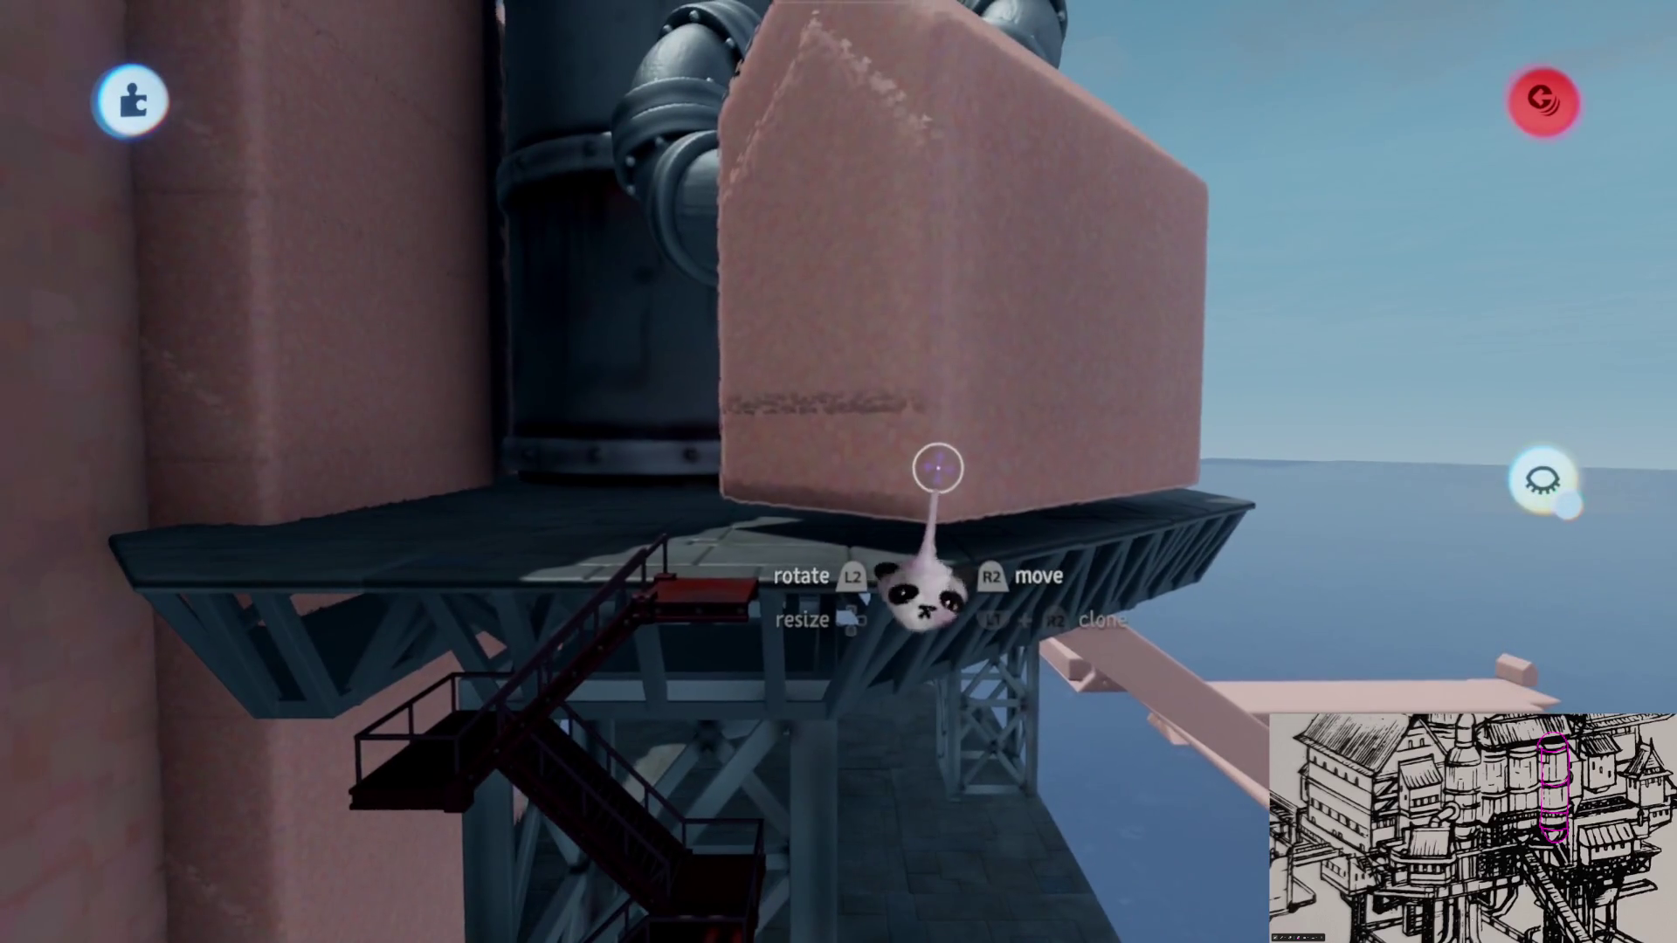
pyautogui.moveTo(933, 570)
pyautogui.mouseDown(button='middle')
pyautogui.moveTo(854, 562)
pyautogui.moveTo(845, 498)
pyautogui.moveTo(880, 458)
pyautogui.mouseUp(button='middle')
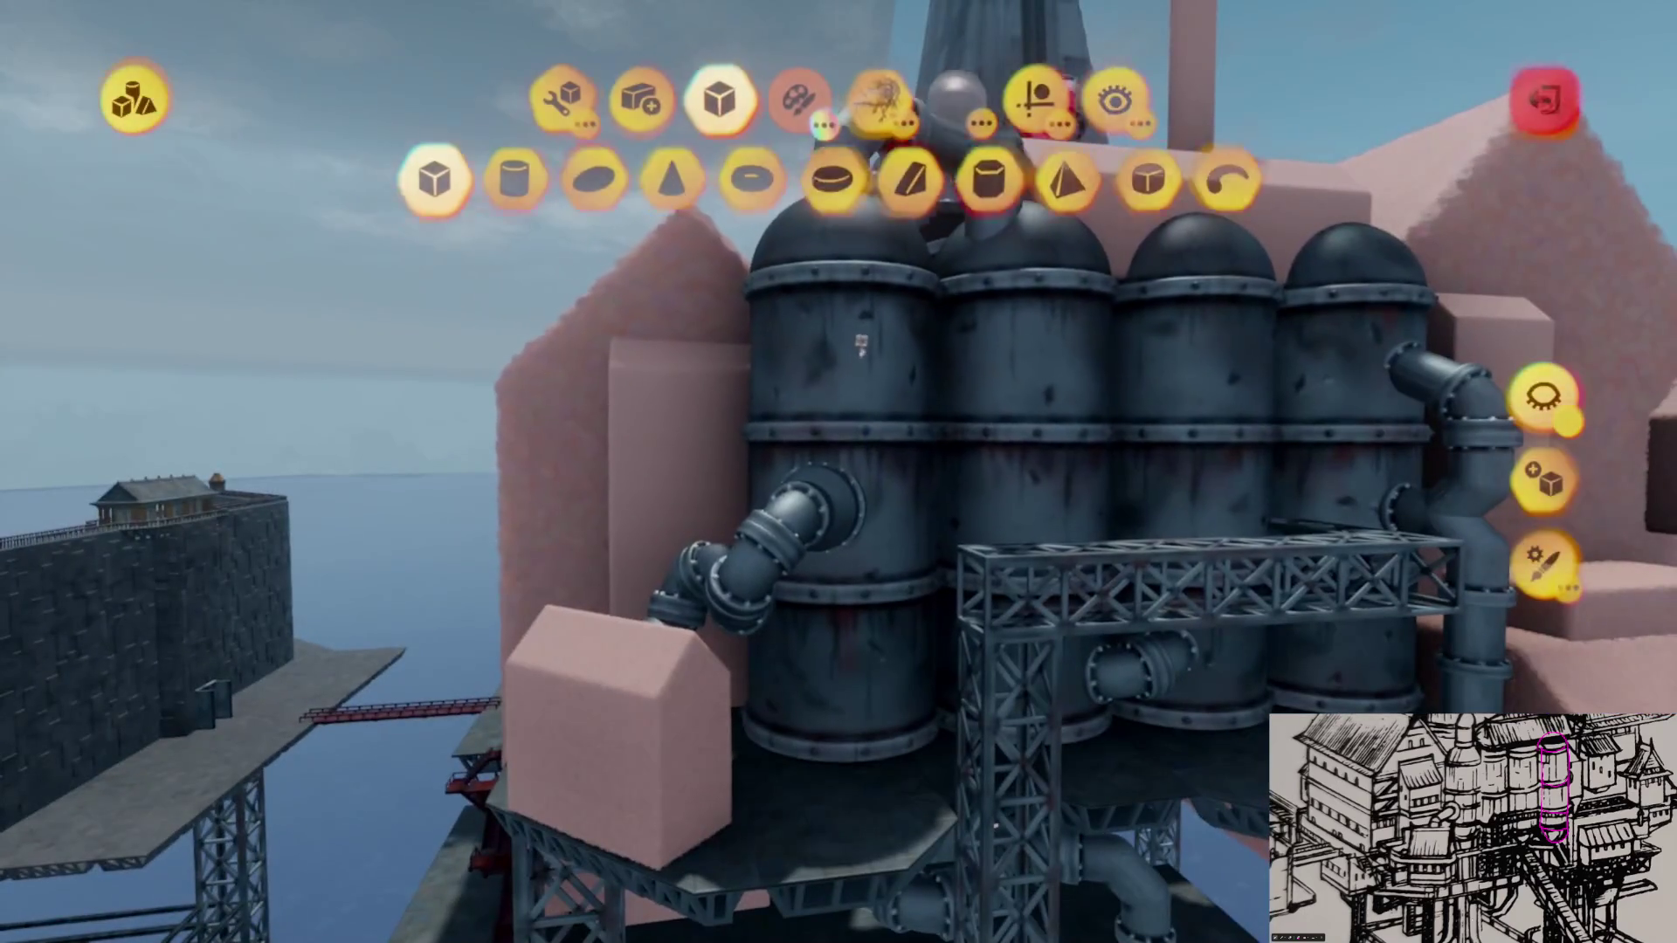
# Step: Select the tank row, orbit under the deck to the red staircase, select it and deselect again
pyautogui.click(1299, 314)
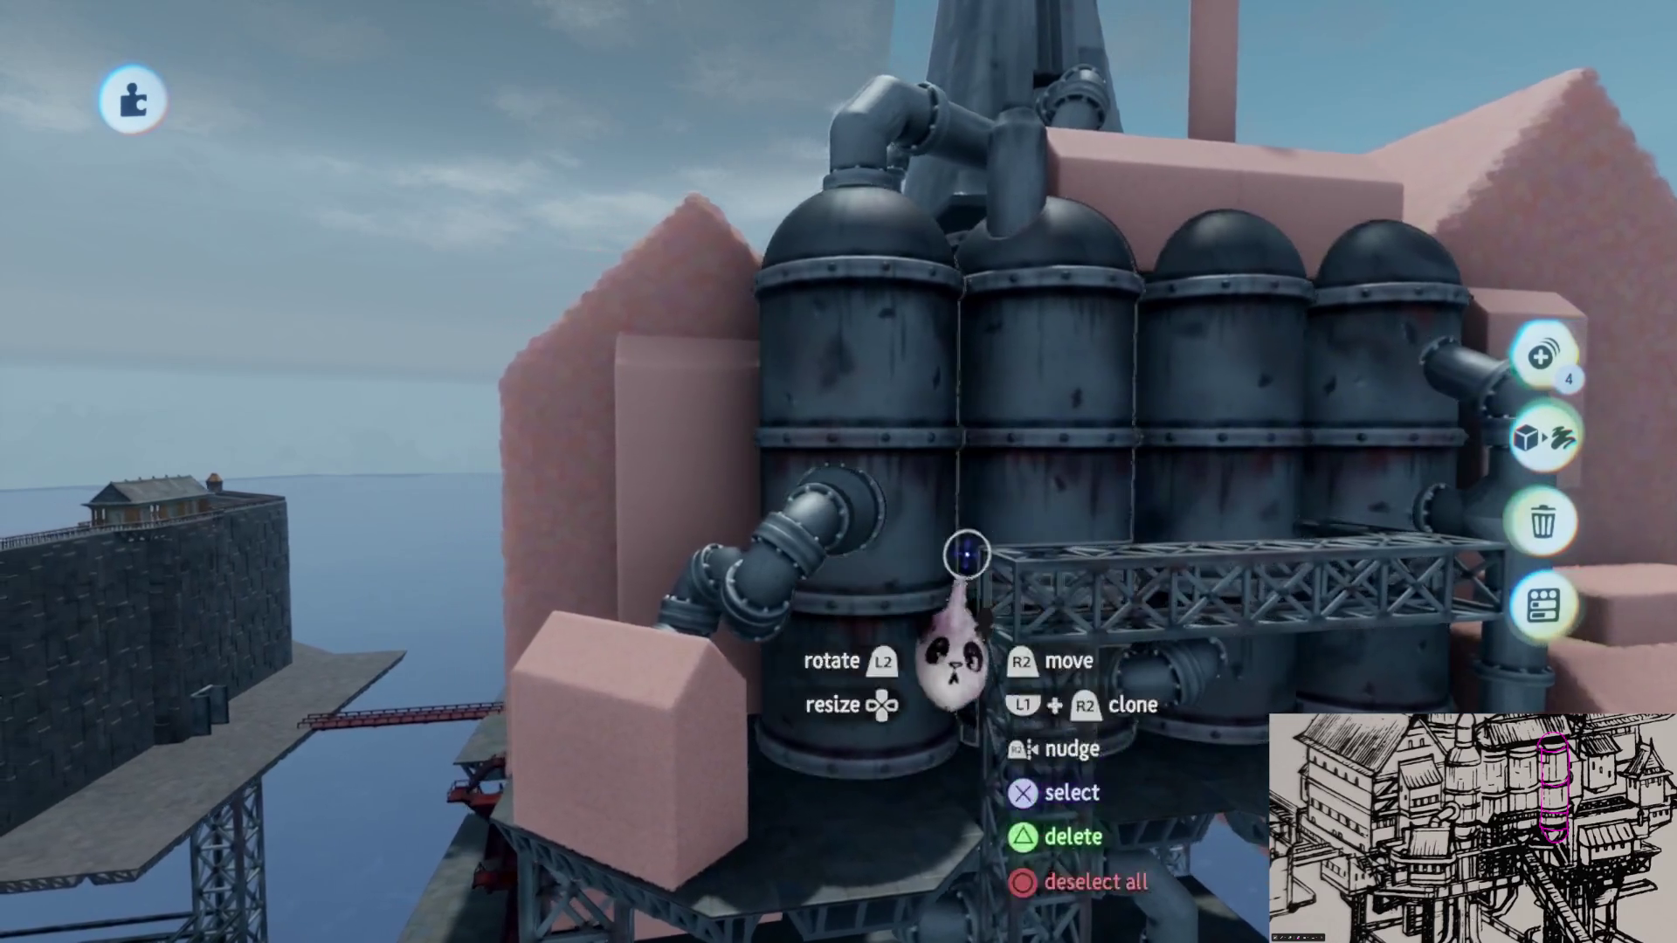
pyautogui.moveTo(956, 563)
pyautogui.mouseDown(button='middle')
pyautogui.moveTo(966, 479)
pyautogui.moveTo(938, 518)
pyautogui.mouseUp(button='middle')
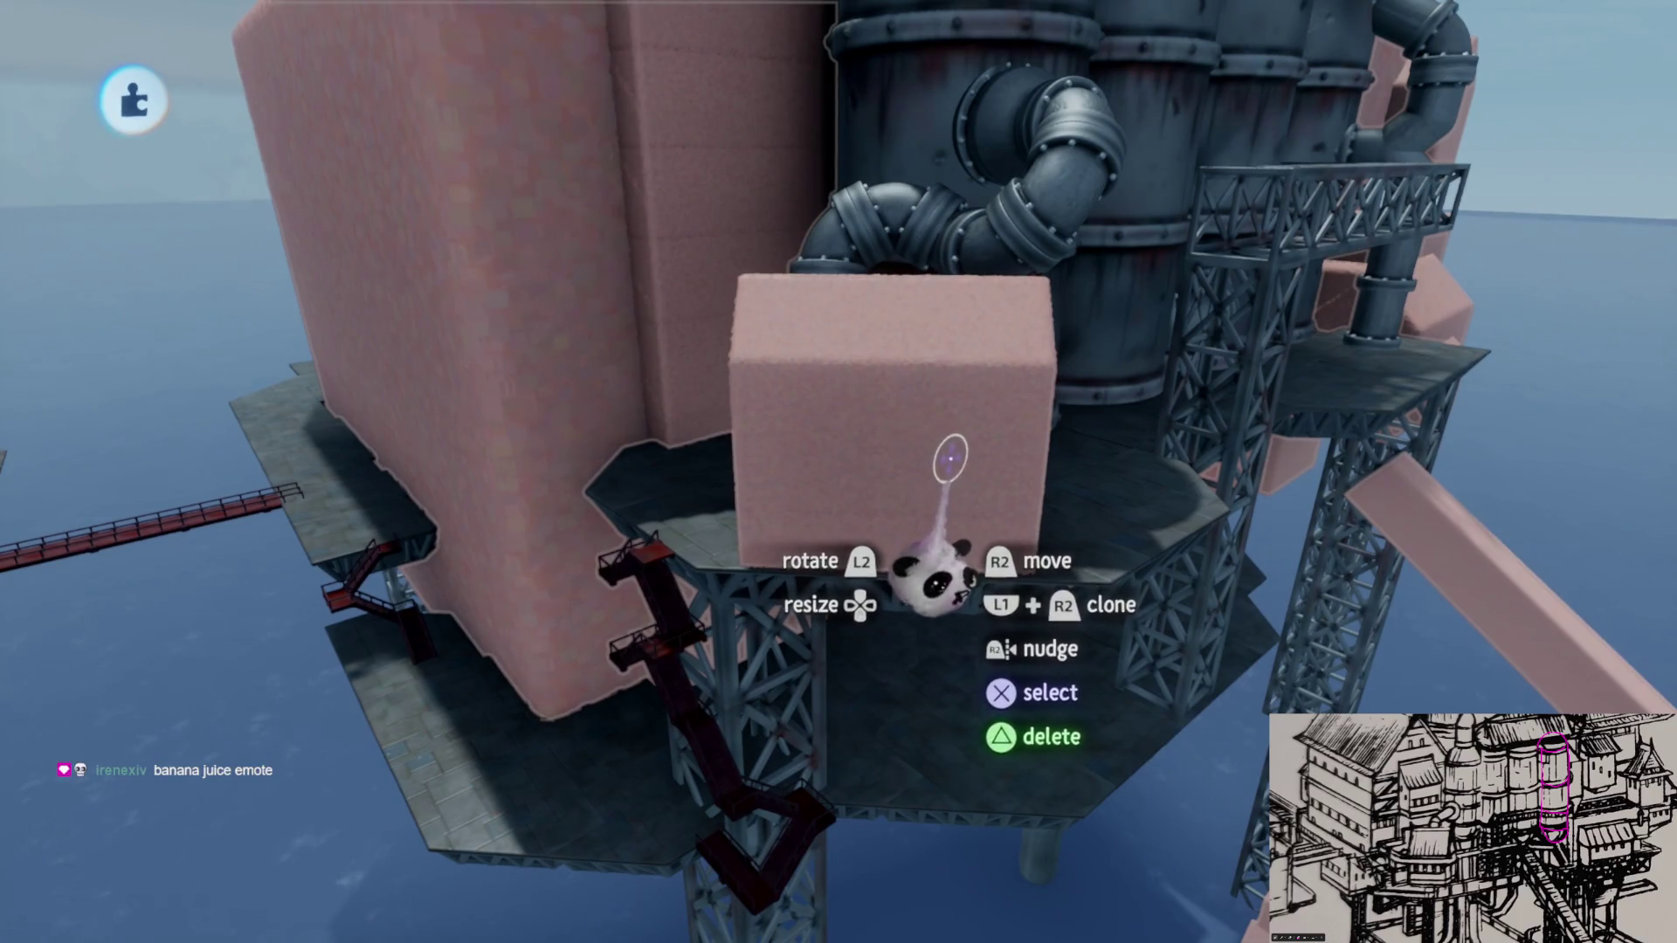
pyautogui.moveTo(960, 452)
pyautogui.mouseDown(button='middle')
pyautogui.moveTo(967, 468)
pyautogui.moveTo(984, 420)
pyautogui.moveTo(966, 423)
pyautogui.moveTo(934, 602)
pyautogui.moveTo(847, 681)
pyautogui.moveTo(979, 284)
pyautogui.mouseUp(button='middle')
pyautogui.moveTo(800, 642)
pyautogui.mouseDown(button='middle')
pyautogui.moveTo(761, 562)
pyautogui.moveTo(774, 475)
pyautogui.moveTo(791, 535)
pyautogui.moveTo(633, 725)
pyautogui.moveTo(913, 433)
pyautogui.moveTo(869, 485)
pyautogui.moveTo(848, 564)
pyautogui.moveTo(900, 442)
pyautogui.moveTo(877, 580)
pyautogui.moveTo(892, 523)
pyautogui.mouseUp(button='middle')
pyautogui.click(645, 711)
pyautogui.press('Escape')
pyautogui.press('Escape')
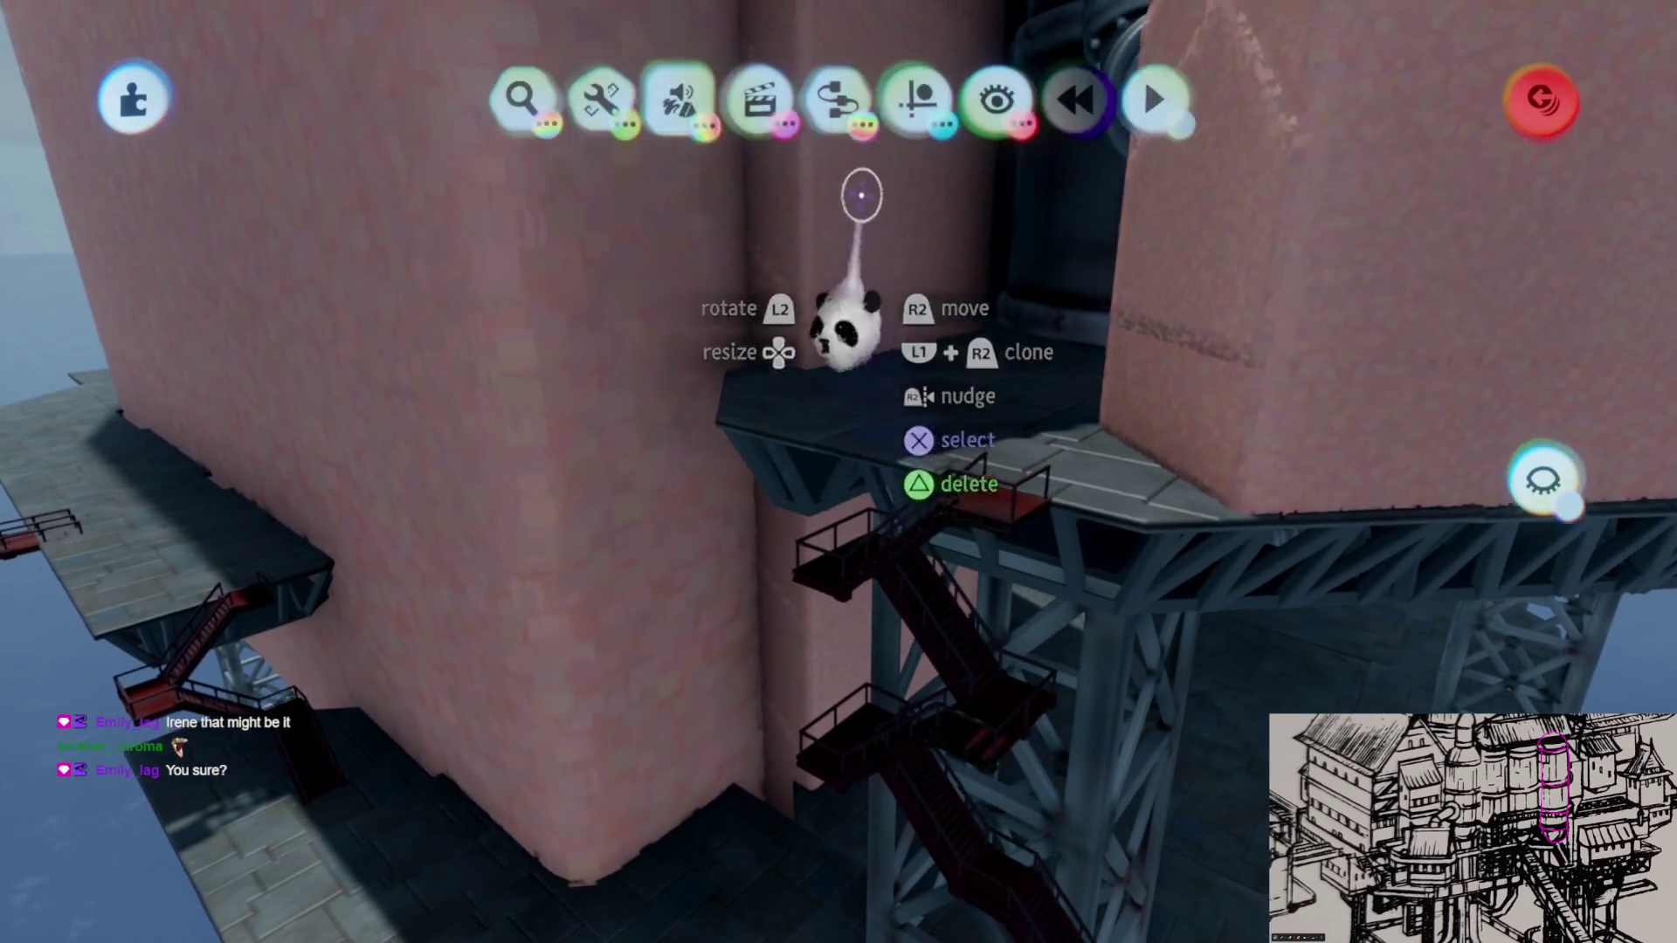
# Step: Toggle grid snap in Guides and lift the staircase up against the pink tower wall
pyautogui.click(917, 106)
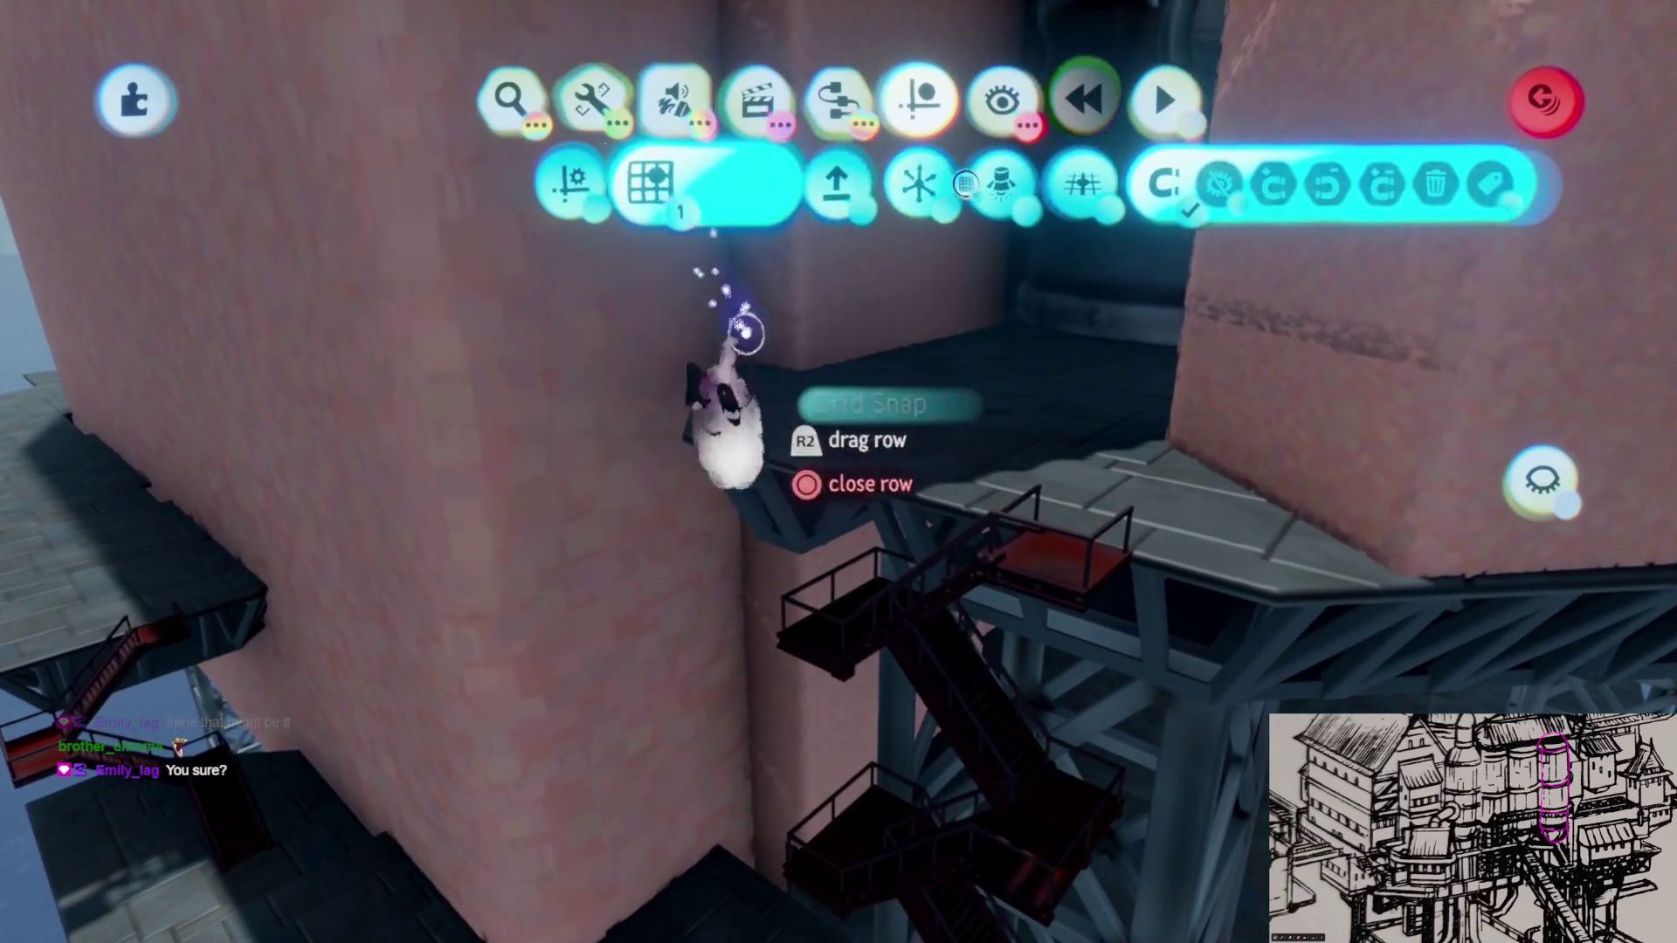
pyautogui.press('Escape')
pyautogui.moveTo(902, 600); pyautogui.dragTo(886, 433)
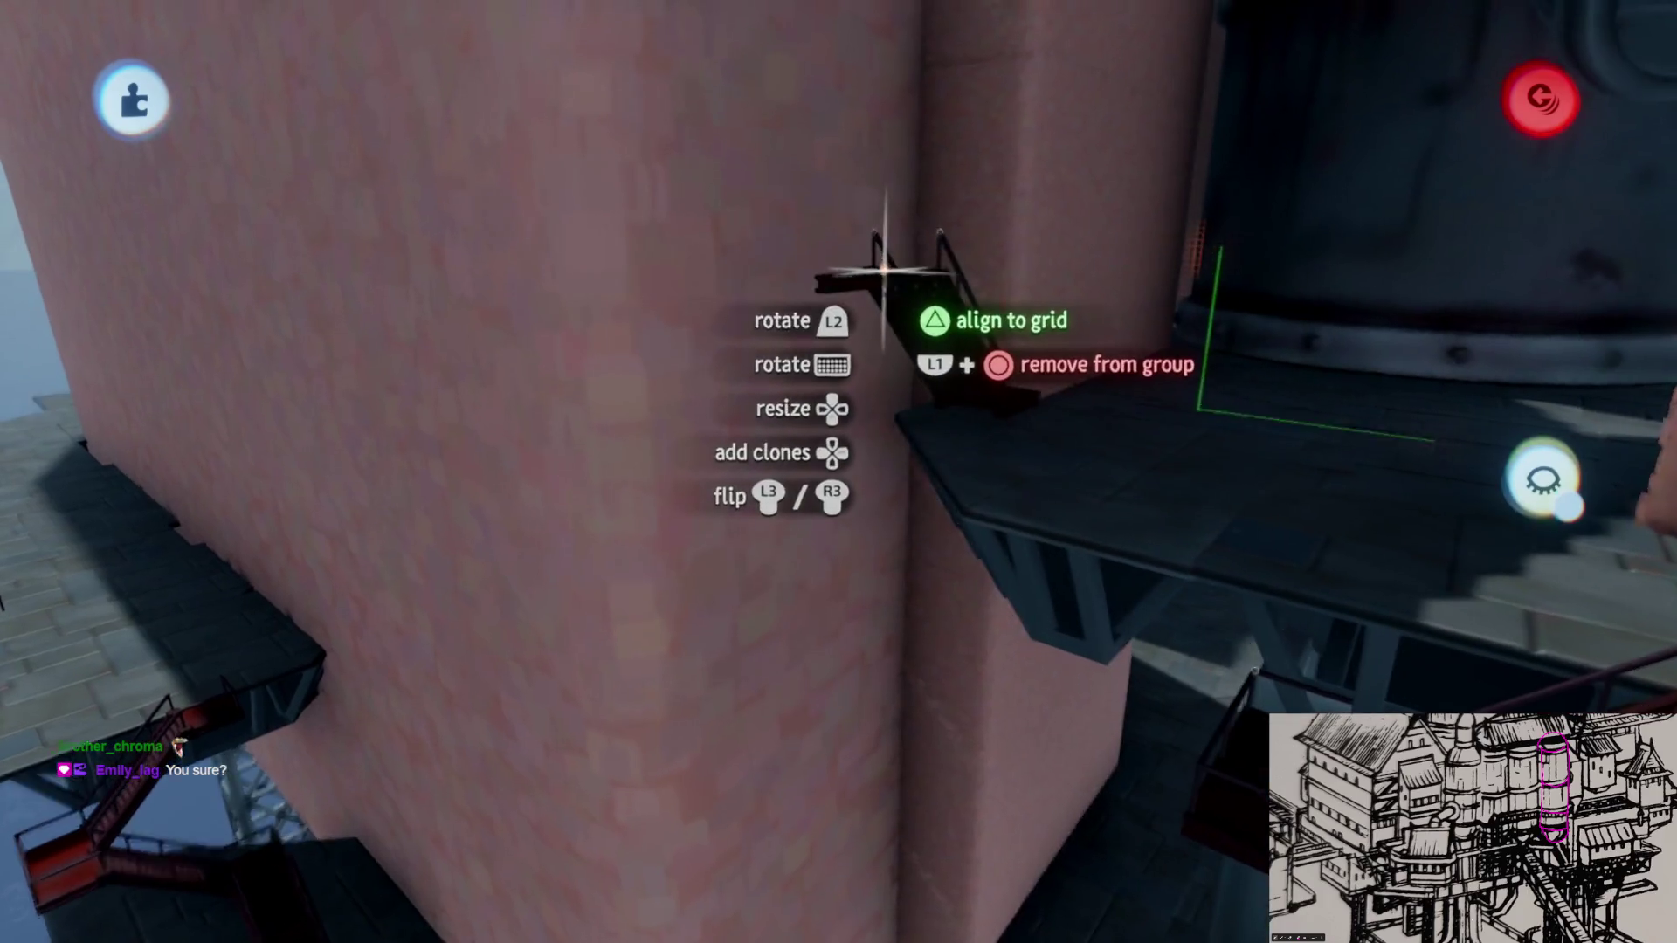
pyautogui.moveTo(878, 355)
pyautogui.mouseDown()
pyautogui.moveTo(891, 311)
pyautogui.moveTo(939, 521)
pyautogui.mouseUp()
pyautogui.moveTo(914, 430); pyautogui.dragTo(892, 472)
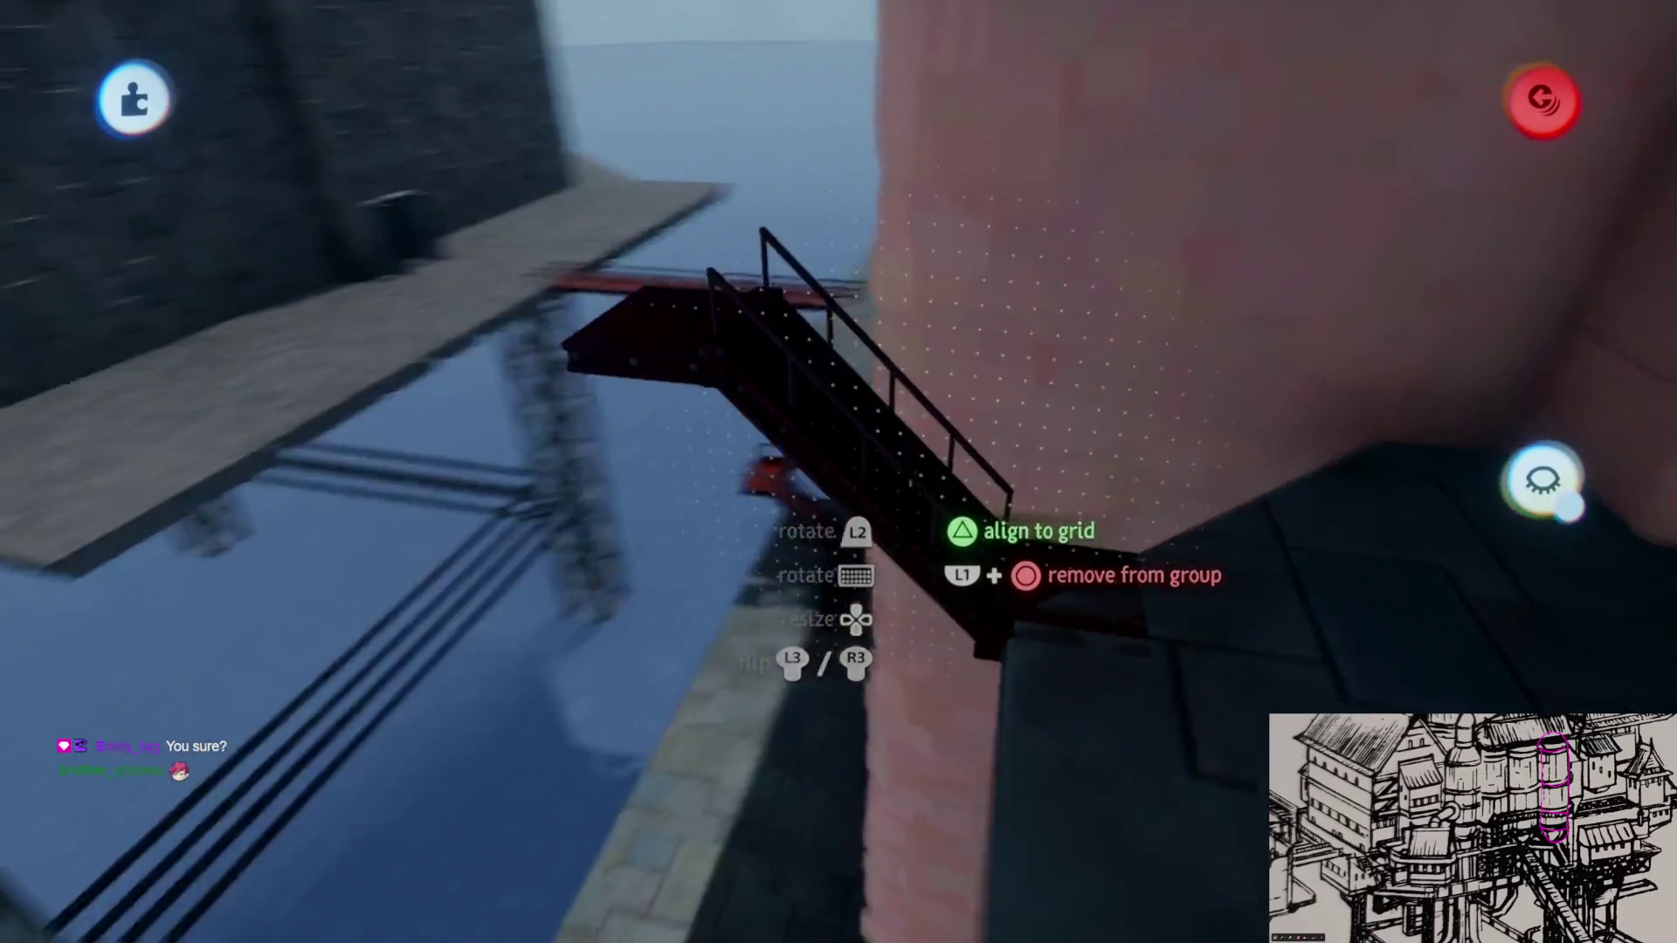
pyautogui.moveTo(898, 485); pyautogui.dragTo(917, 484)
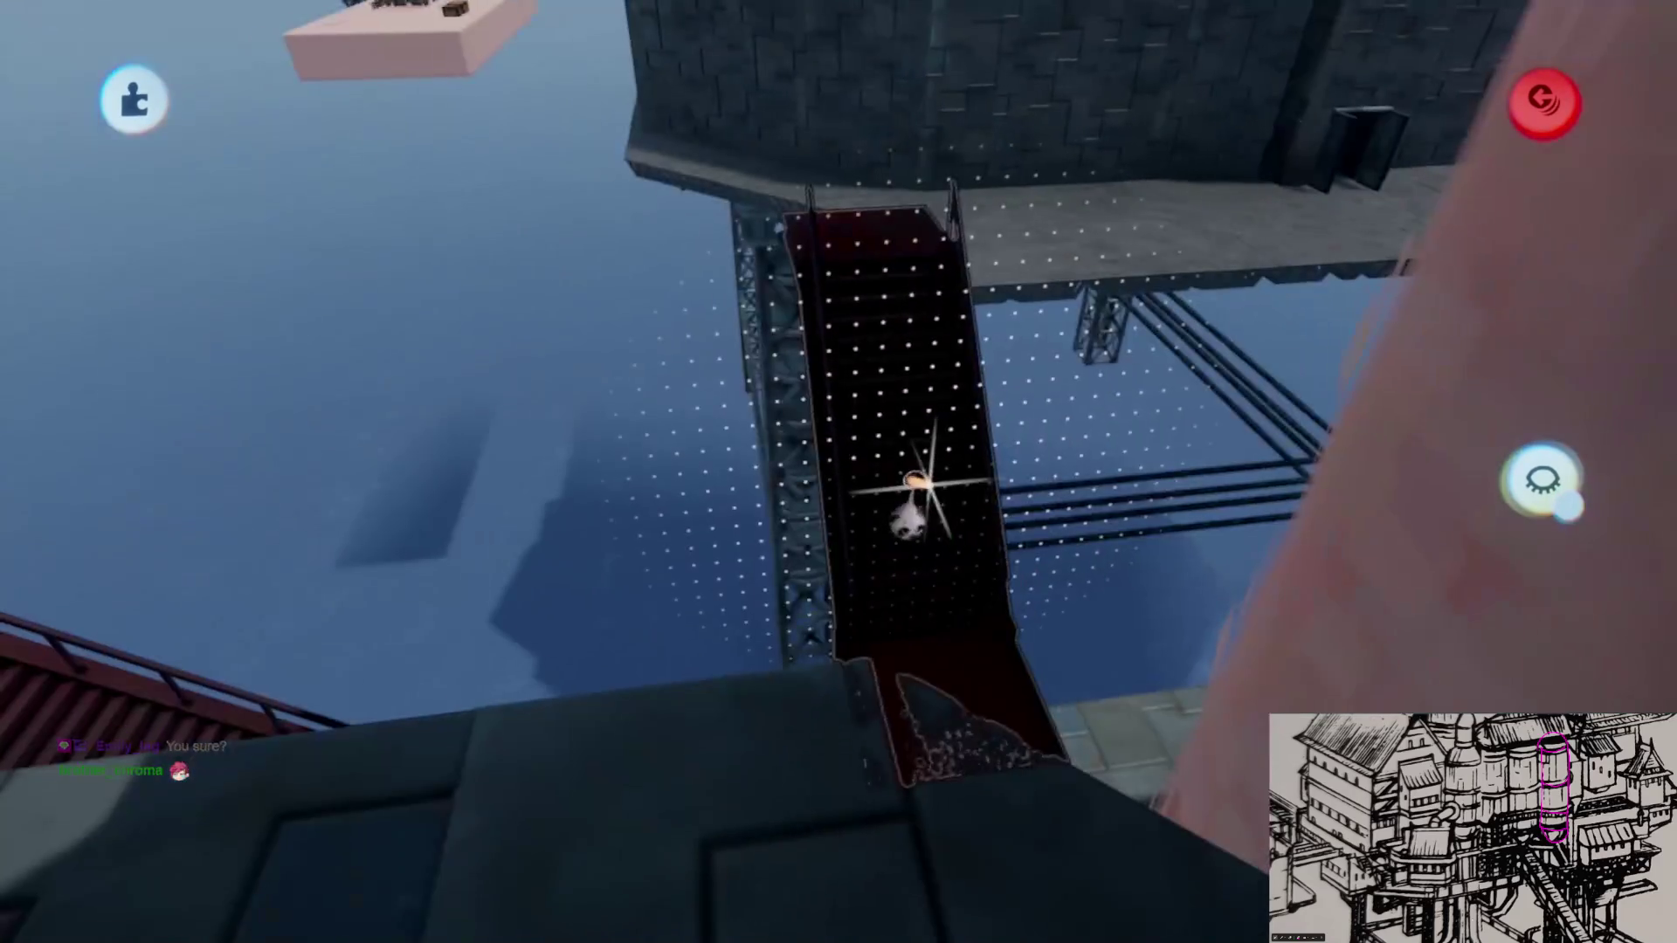
pyautogui.moveTo(781, 495); pyautogui.dragTo(893, 493)
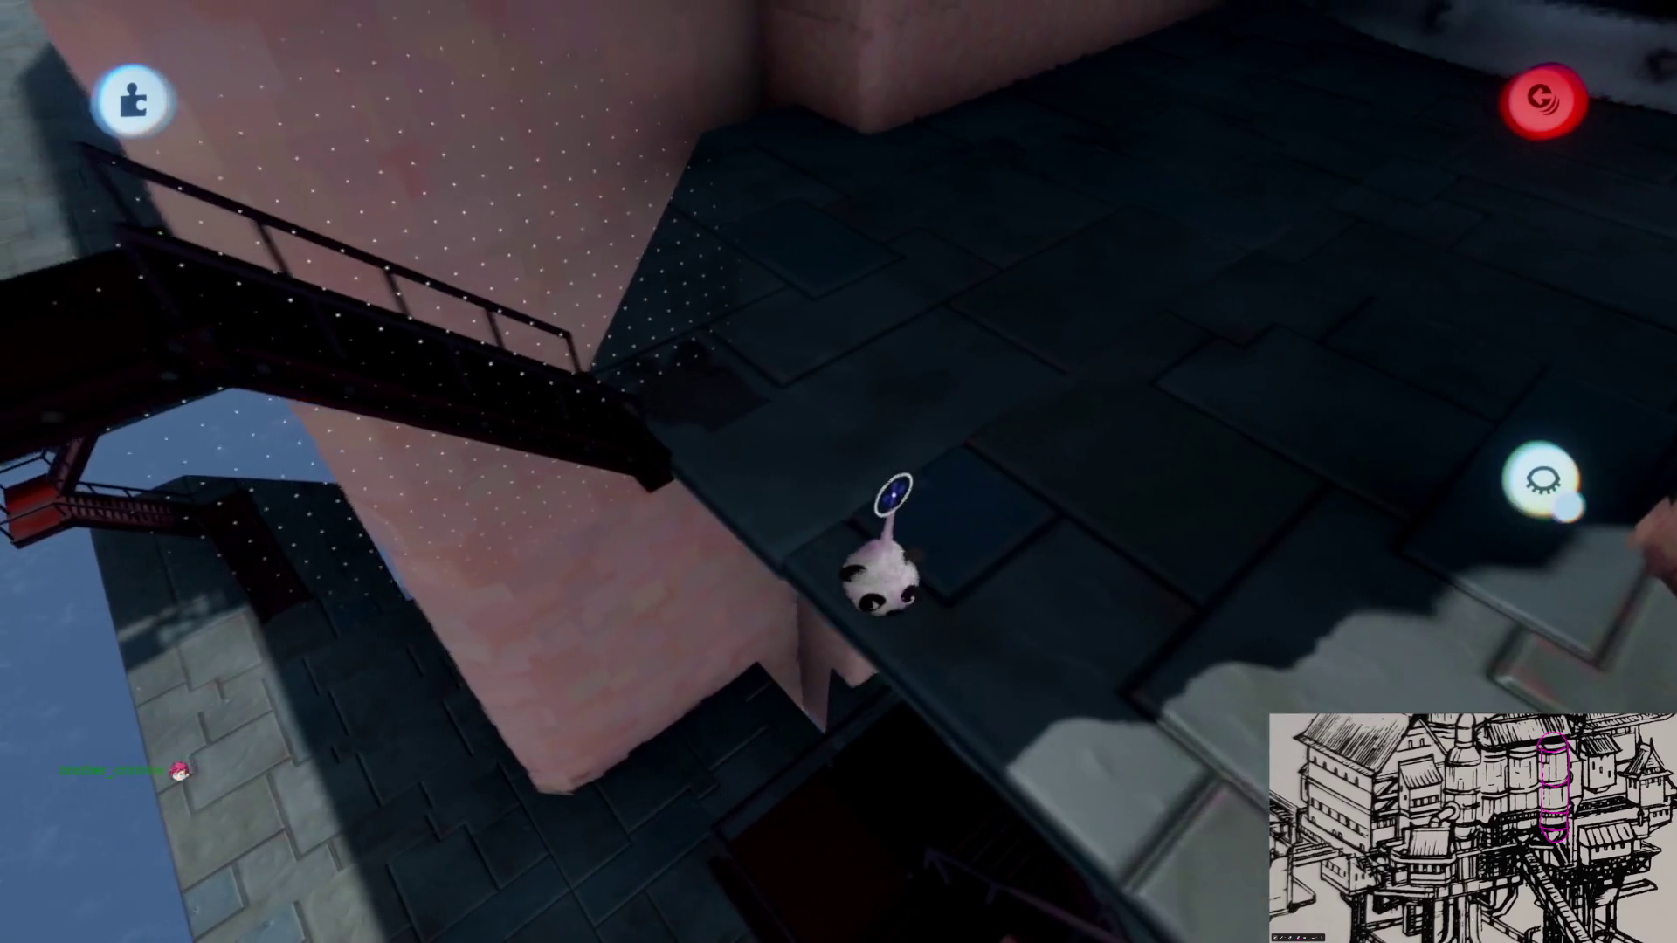
# Step: Recheck the Guides and tool options while framing the staircase railing
pyautogui.press('s')
pyautogui.press('Escape')
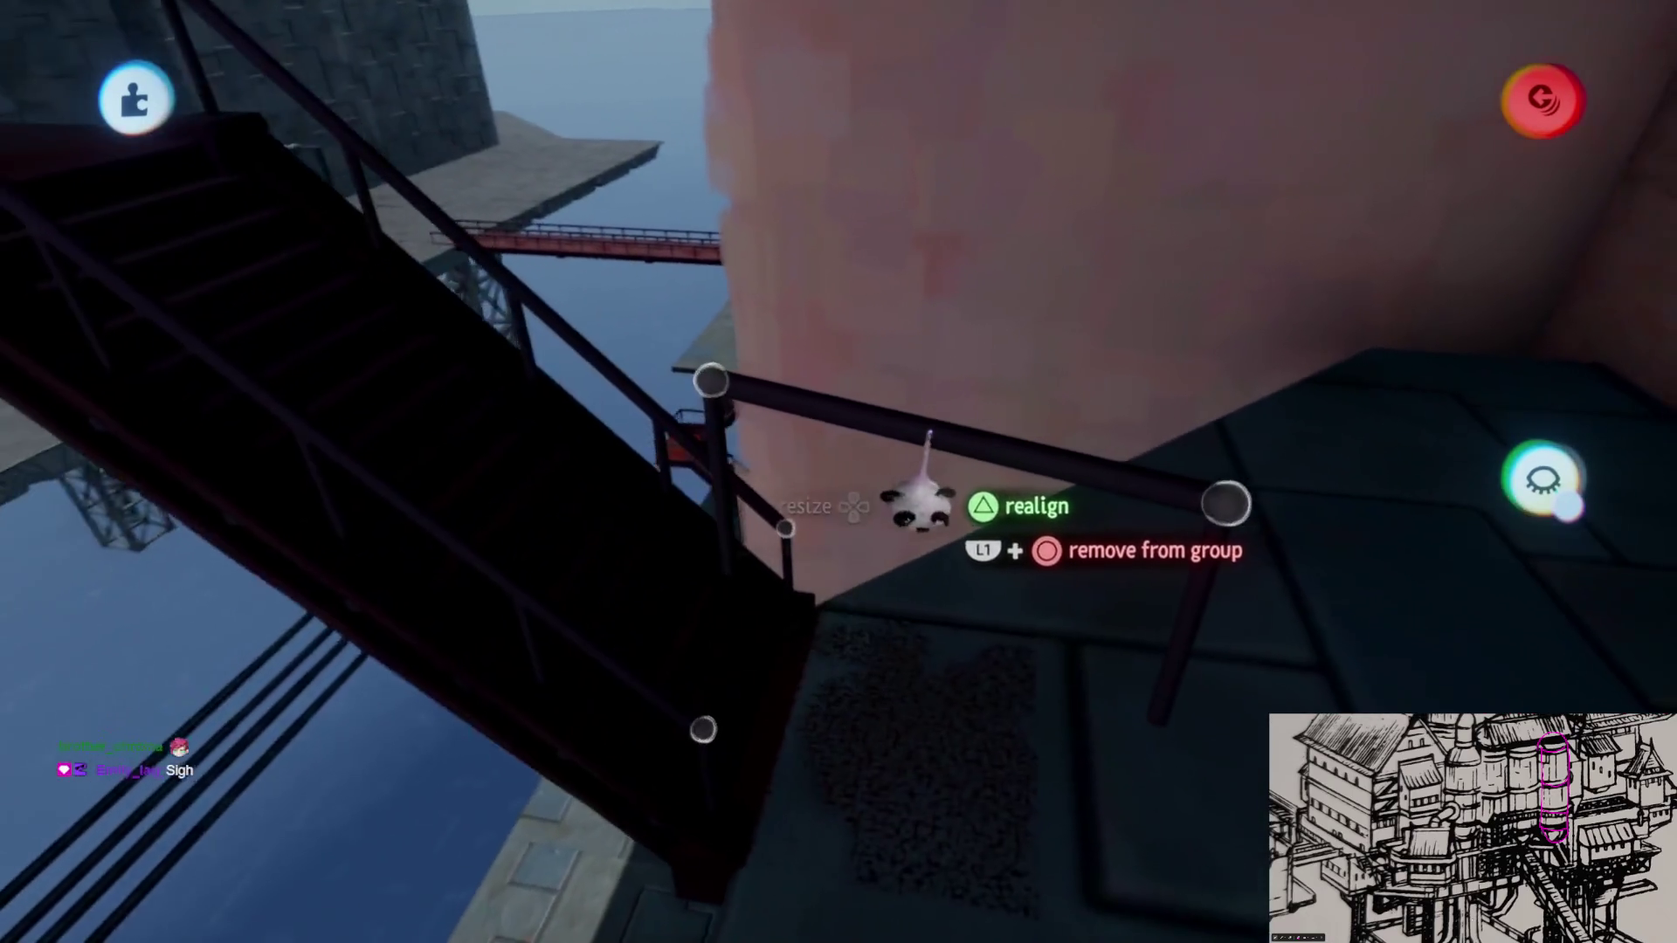
pyautogui.moveTo(917, 504); pyautogui.dragTo(915, 606)
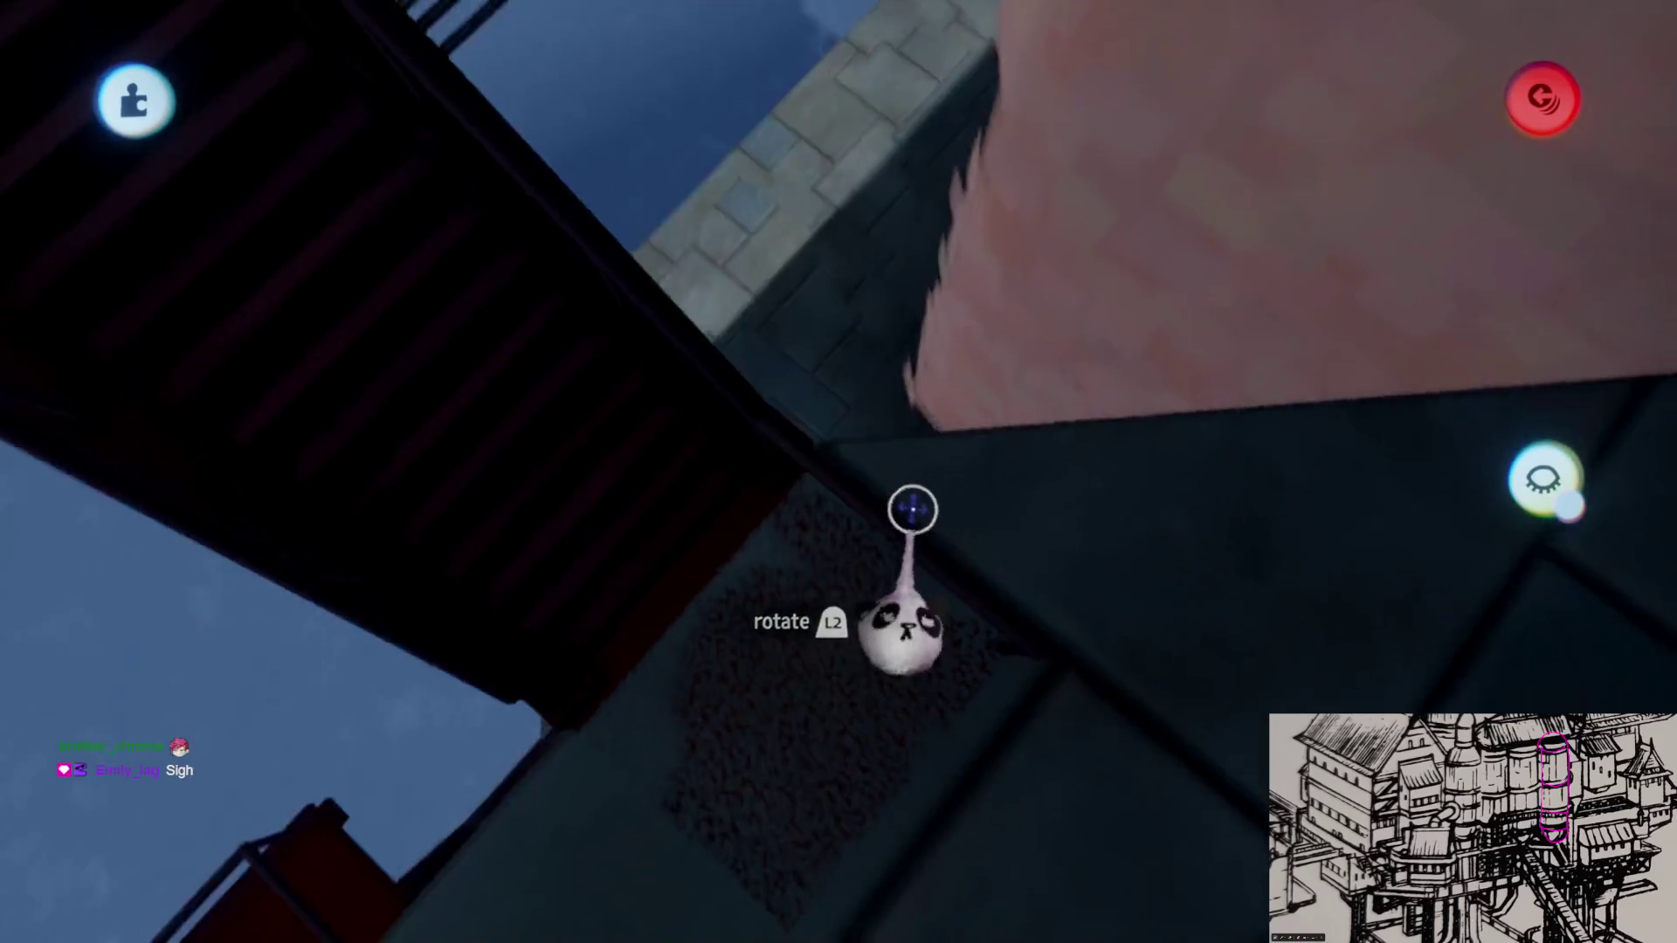
pyautogui.click(909, 507)
pyautogui.press('Escape')
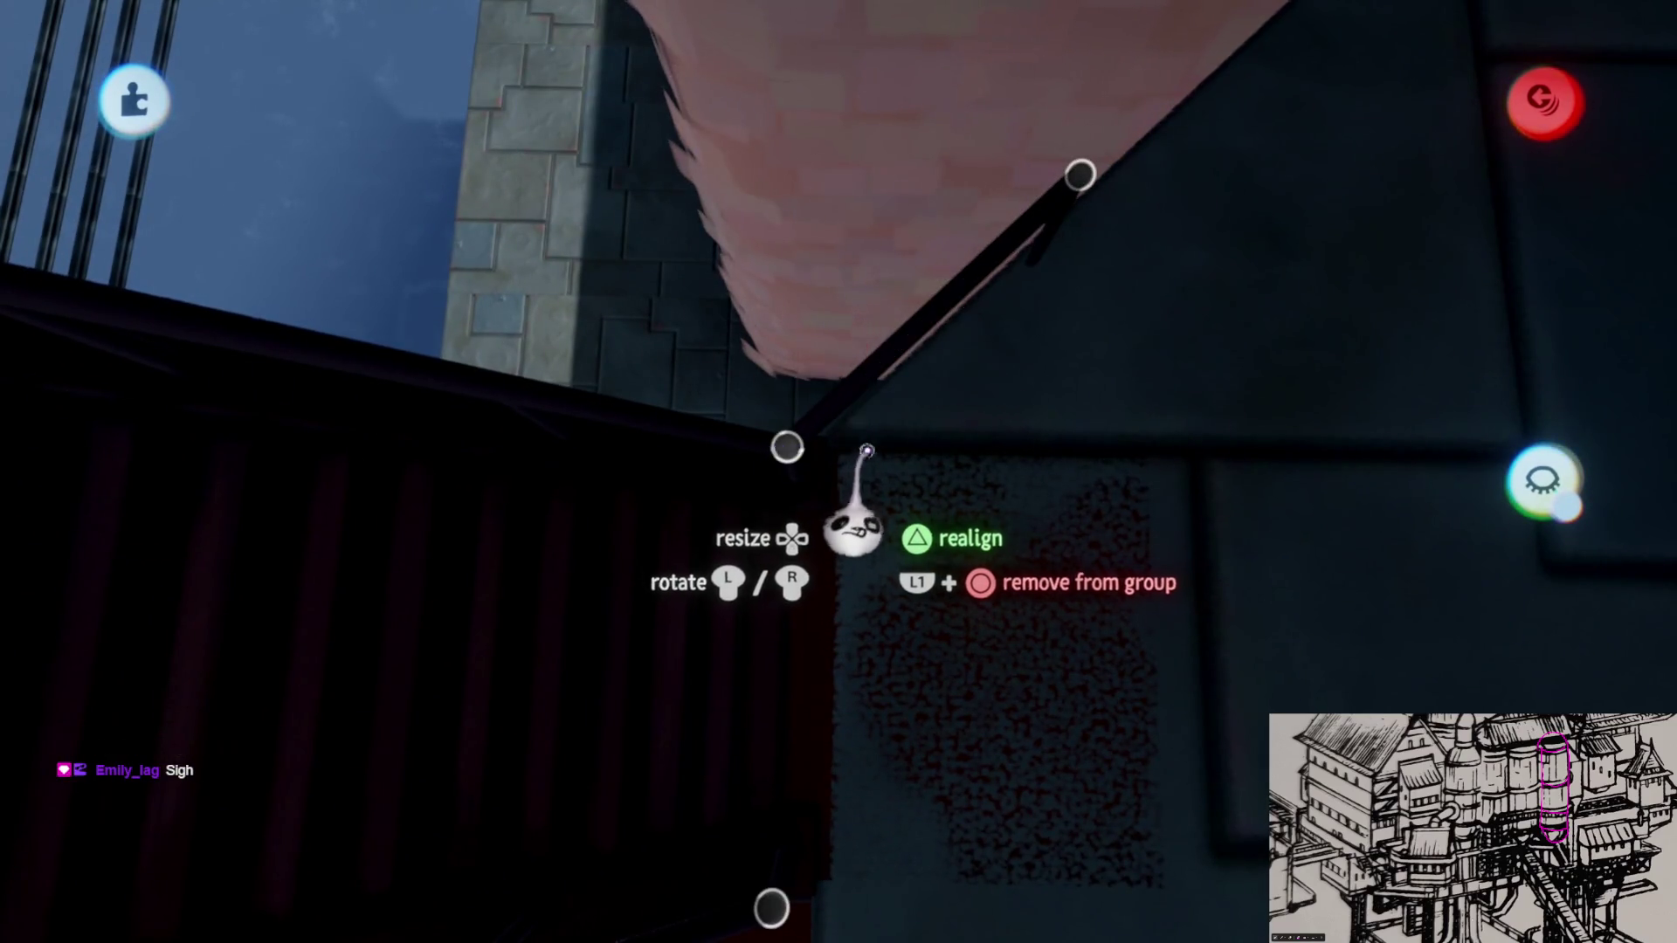
pyautogui.moveTo(867, 452); pyautogui.dragTo(895, 469, button='middle')
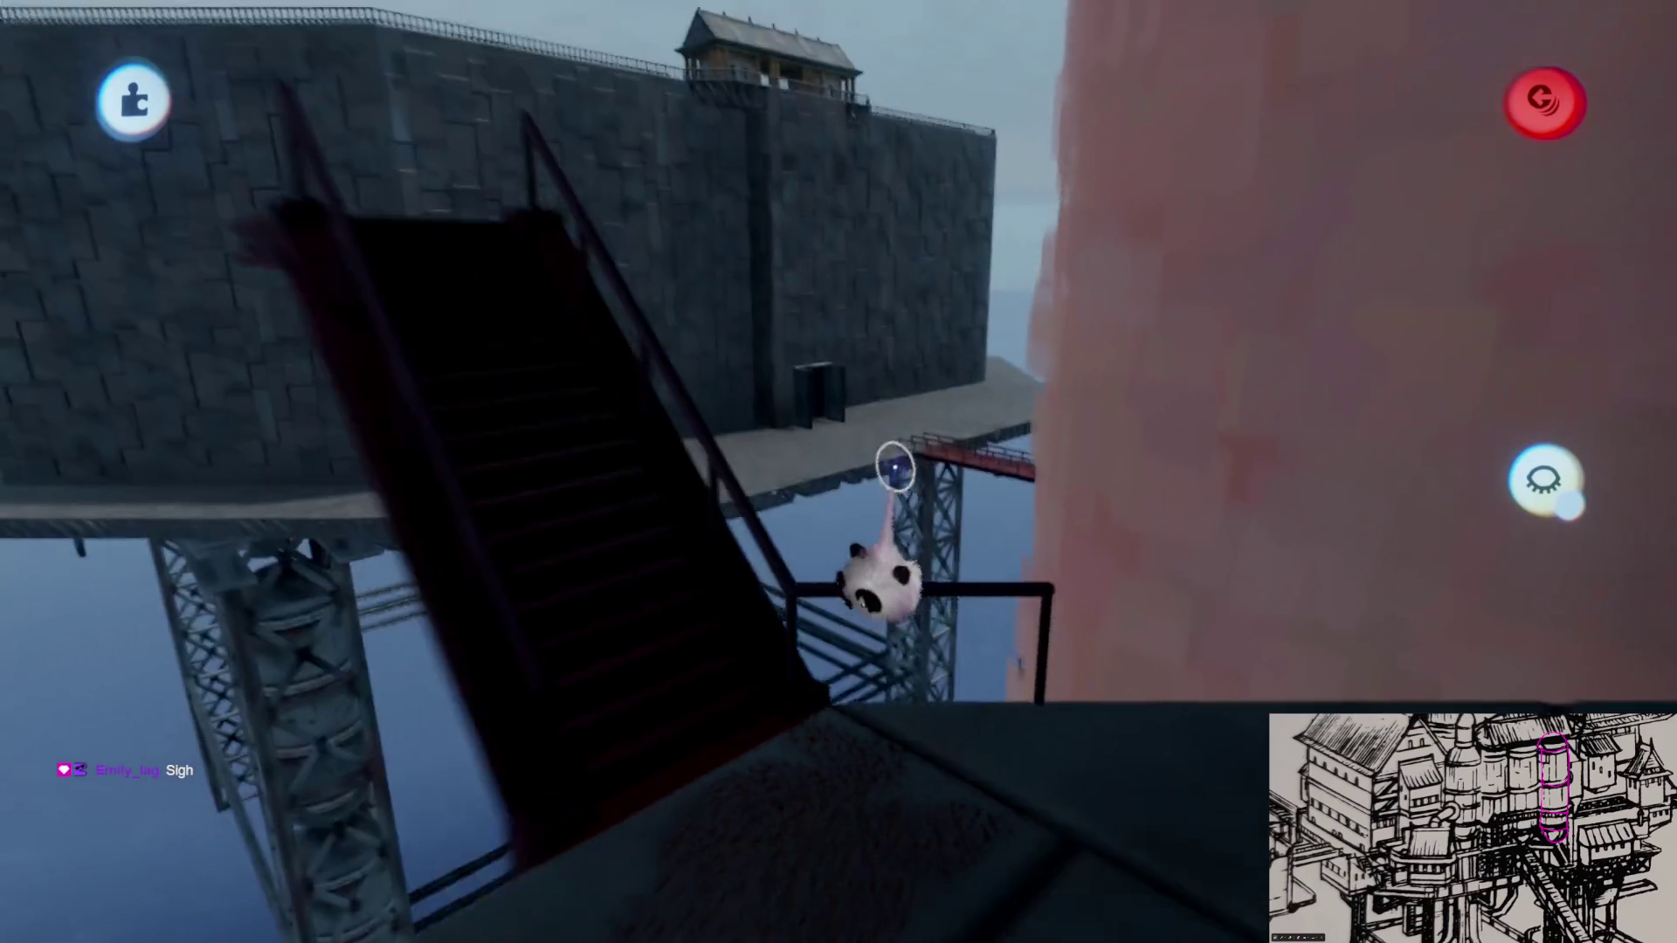
# Step: Rotate the railing to a new angle so it fits the raised staircase
pyautogui.moveTo(895, 468); pyautogui.dragTo(1092, 465, button='middle')
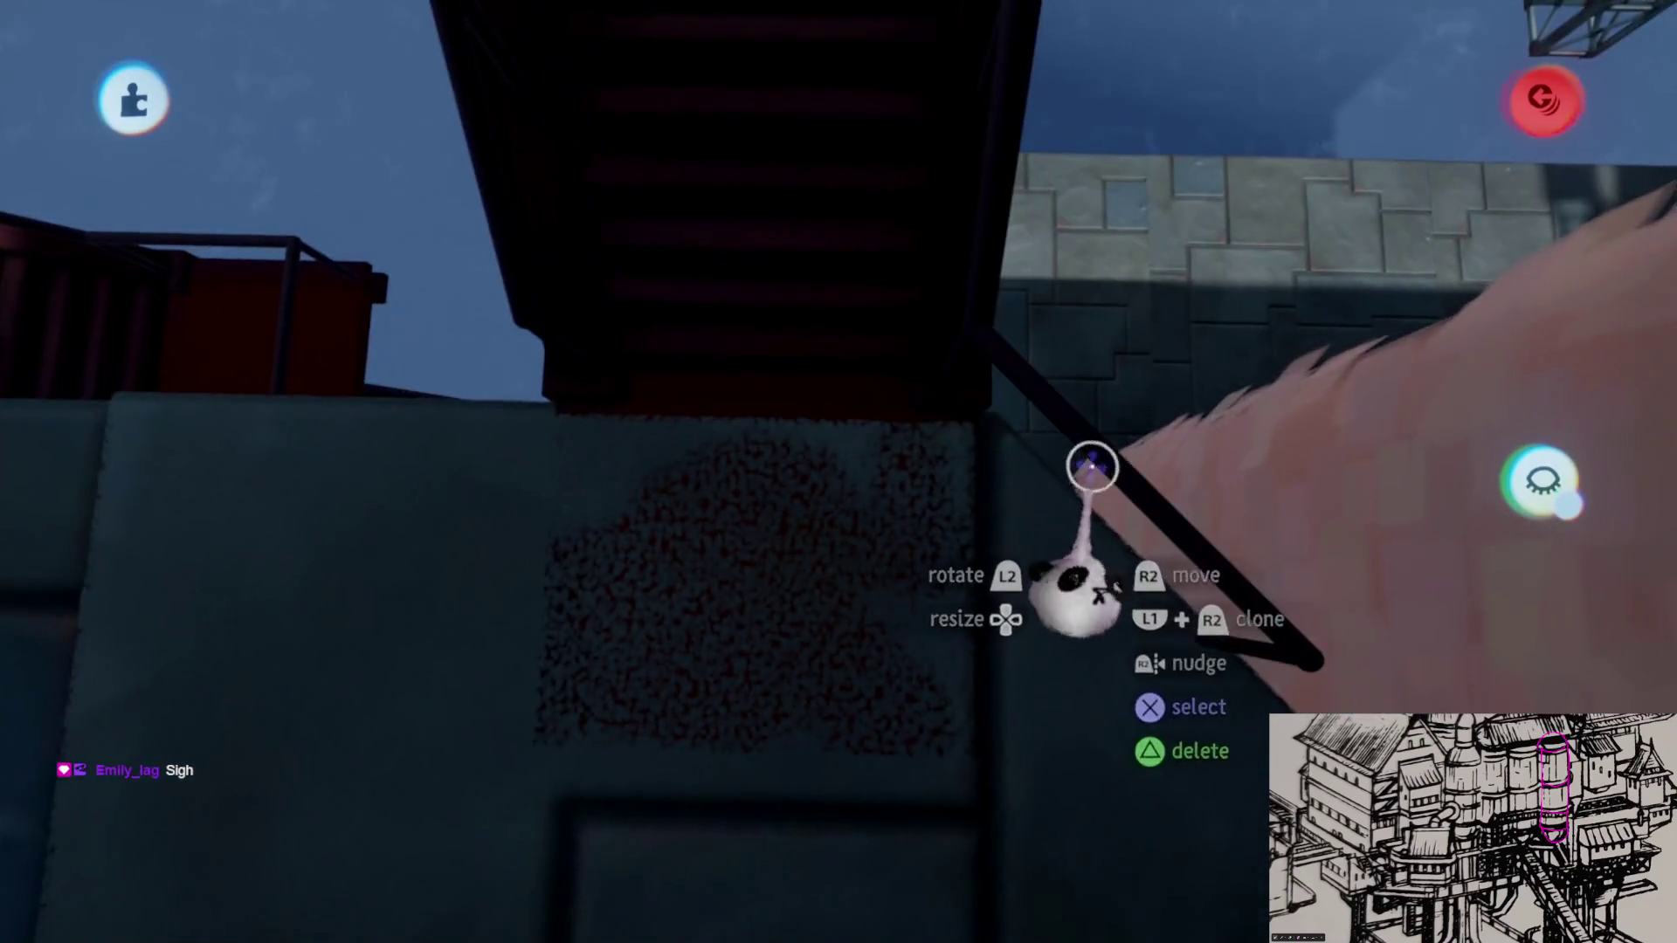
pyautogui.moveTo(1092, 464); pyautogui.dragTo(780, 525)
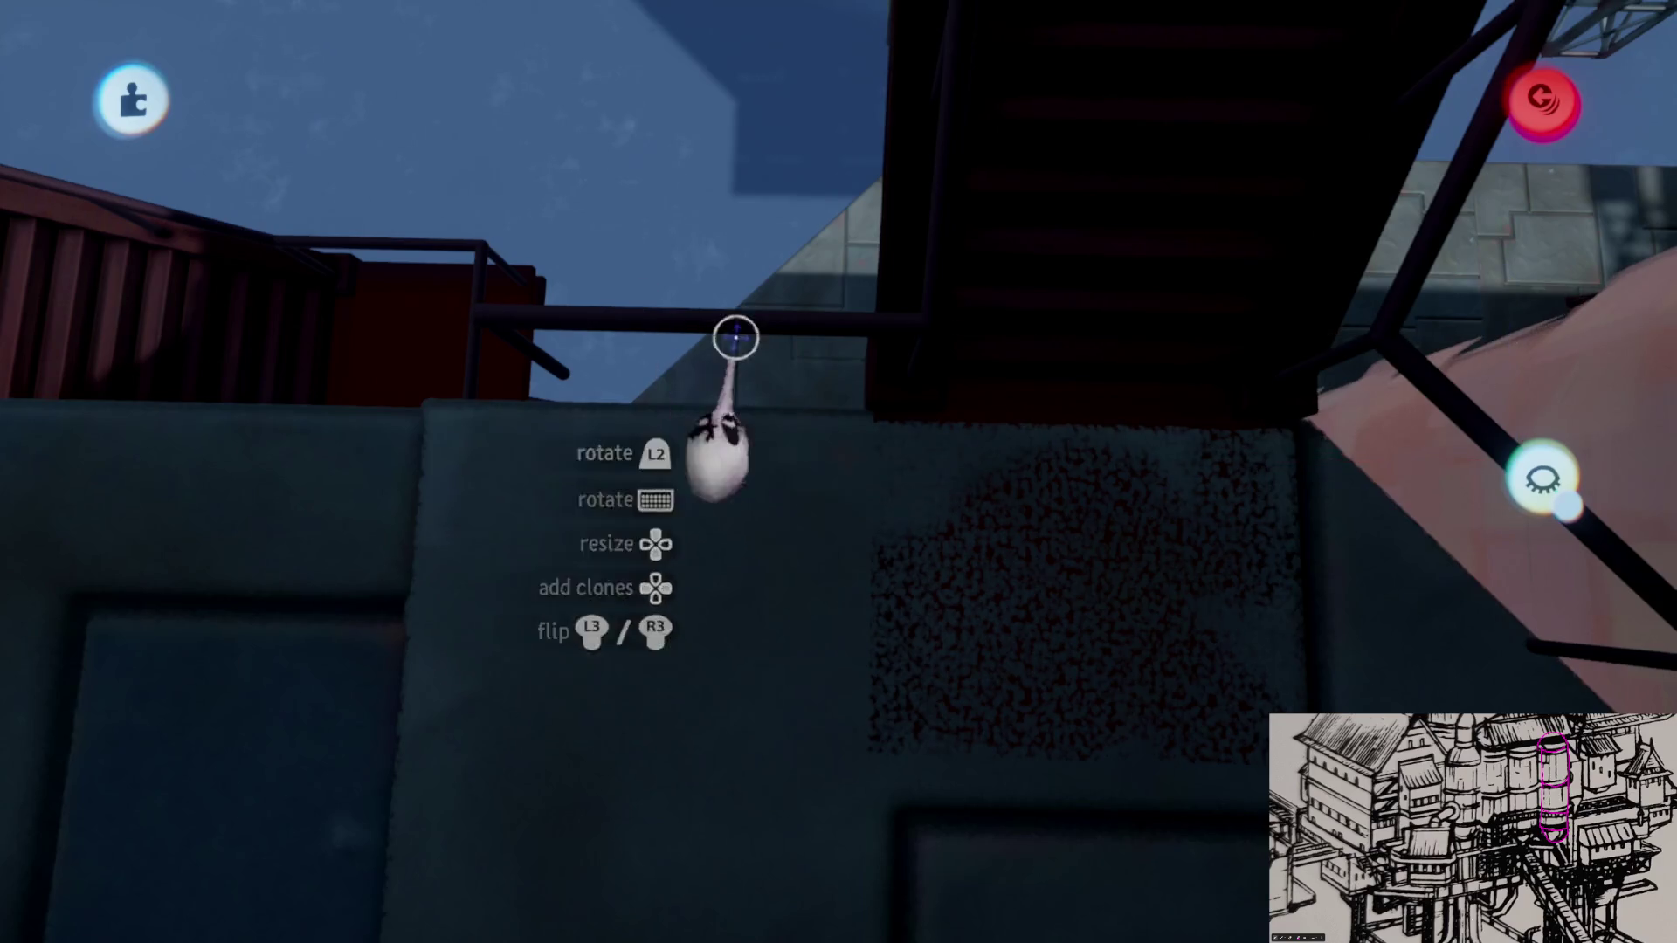
pyautogui.moveTo(748, 315)
pyautogui.mouseDown(button='middle')
pyautogui.moveTo(909, 464)
pyautogui.moveTo(887, 479)
pyautogui.mouseUp(button='middle')
pyautogui.moveTo(900, 476)
pyautogui.mouseDown()
pyautogui.moveTo(965, 536)
pyautogui.moveTo(934, 547)
pyautogui.moveTo(918, 580)
pyautogui.mouseUp()
pyautogui.moveTo(917, 581)
pyautogui.mouseDown(button='middle')
pyautogui.moveTo(942, 593)
pyautogui.moveTo(940, 613)
pyautogui.moveTo(935, 431)
pyautogui.mouseUp(button='middle')
pyautogui.press('Escape')
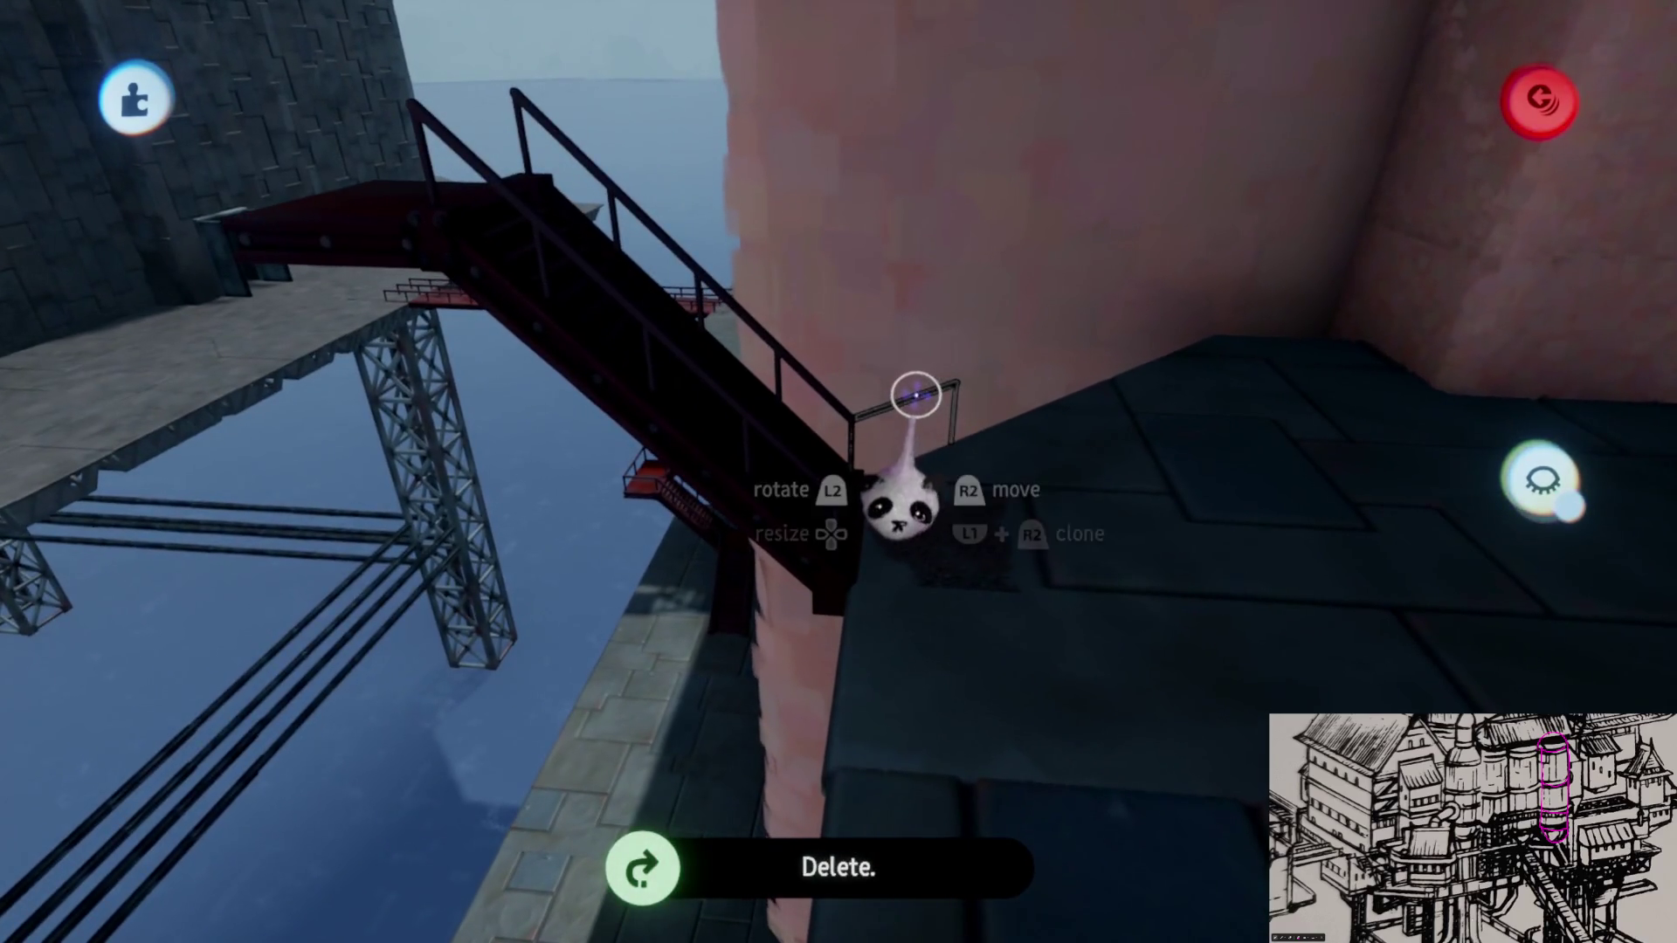
# Step: Turn the upper staircase about 83° and carry it up-left along the pink tower wall
pyautogui.moveTo(943, 561)
pyautogui.mouseDown(button='middle')
pyautogui.moveTo(947, 594)
pyautogui.moveTo(906, 530)
pyautogui.mouseUp(button='middle')
pyautogui.moveTo(880, 285); pyautogui.dragTo(786, 409)
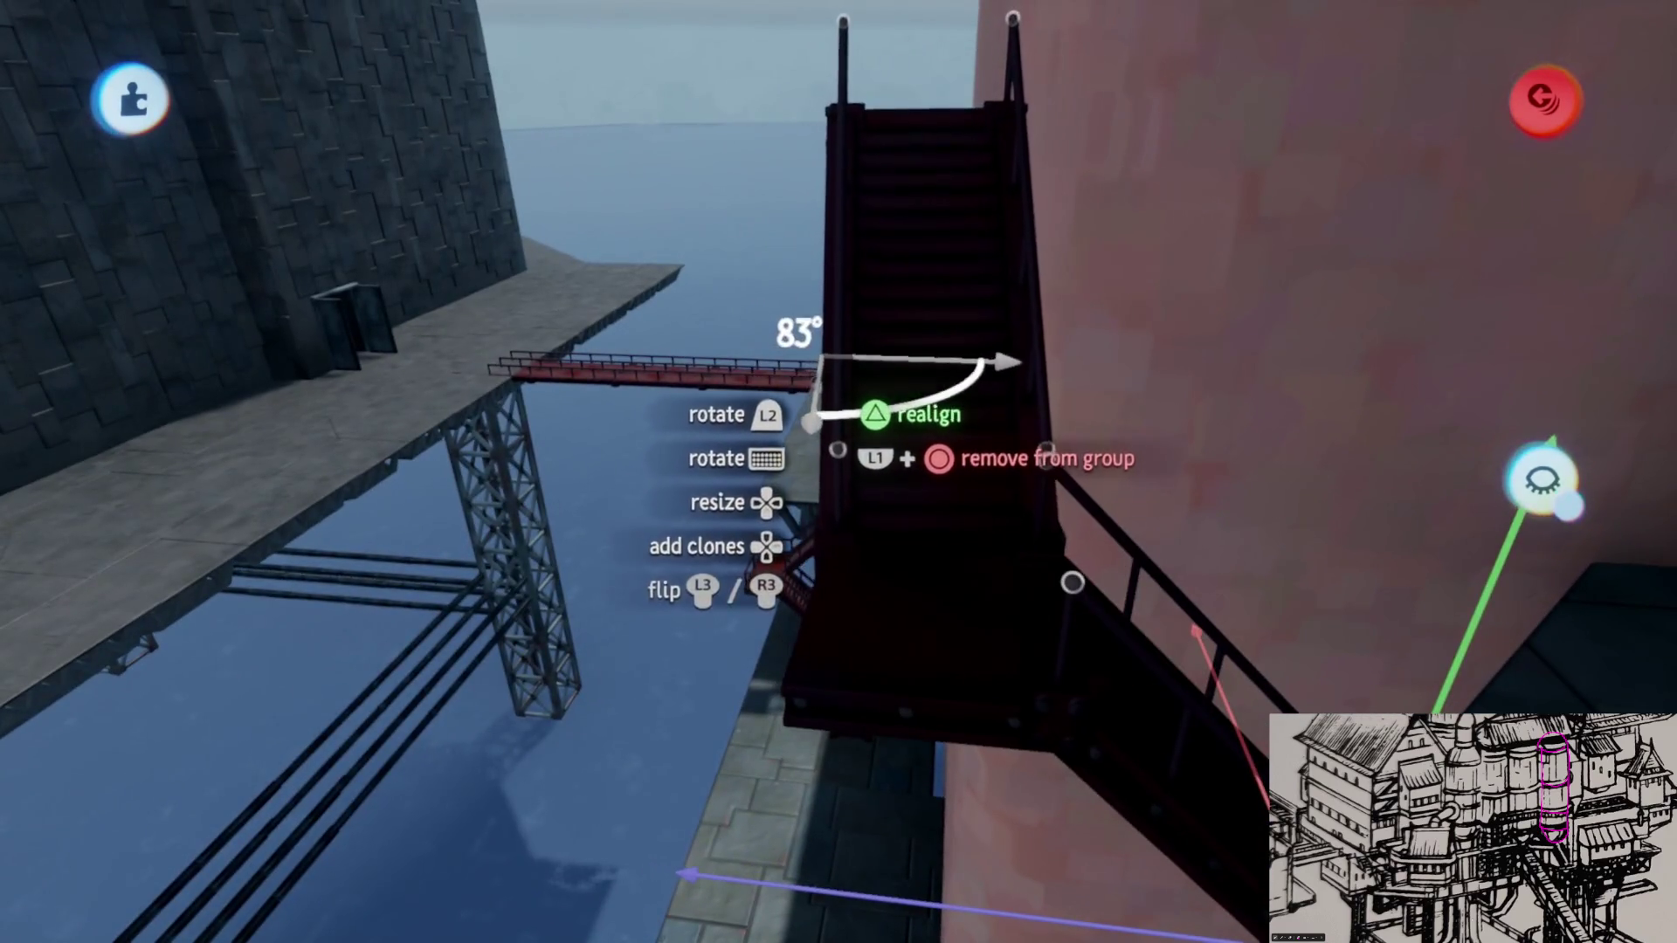
pyautogui.moveTo(900, 597)
pyautogui.mouseDown(button='middle')
pyautogui.moveTo(961, 634)
pyautogui.moveTo(1022, 494)
pyautogui.mouseUp(button='middle')
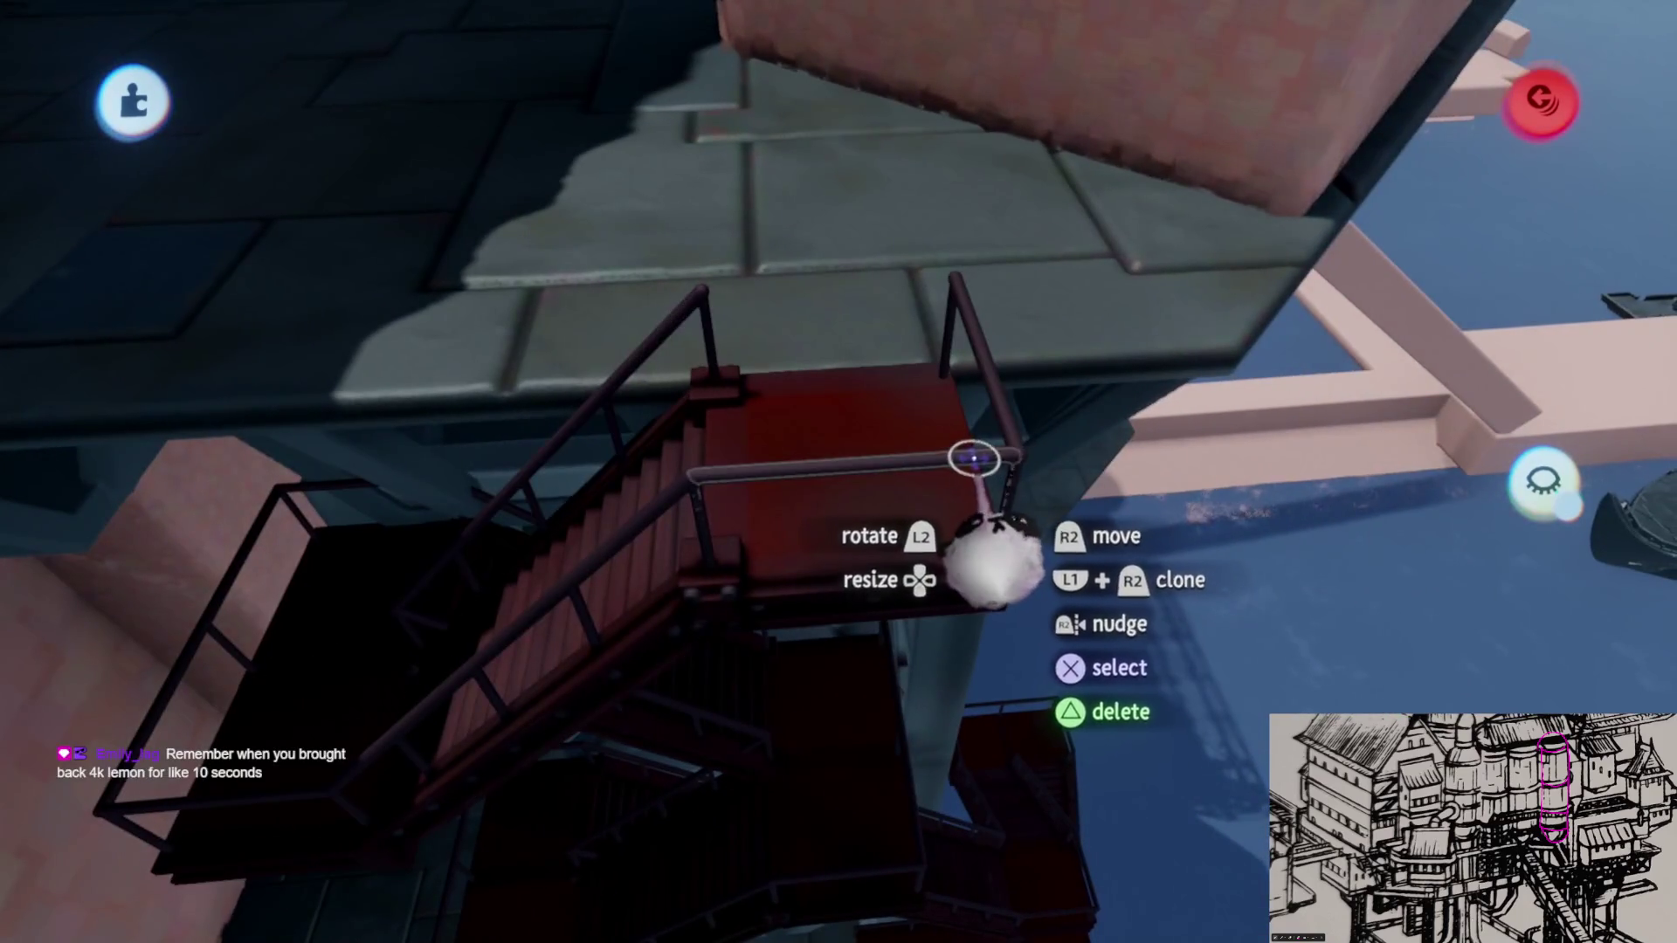
pyautogui.moveTo(1018, 498)
pyautogui.mouseDown()
pyautogui.moveTo(969, 524)
pyautogui.moveTo(1047, 616)
pyautogui.mouseUp()
pyautogui.moveTo(1019, 683)
pyautogui.mouseDown()
pyautogui.moveTo(956, 454)
pyautogui.moveTo(843, 681)
pyautogui.mouseUp()
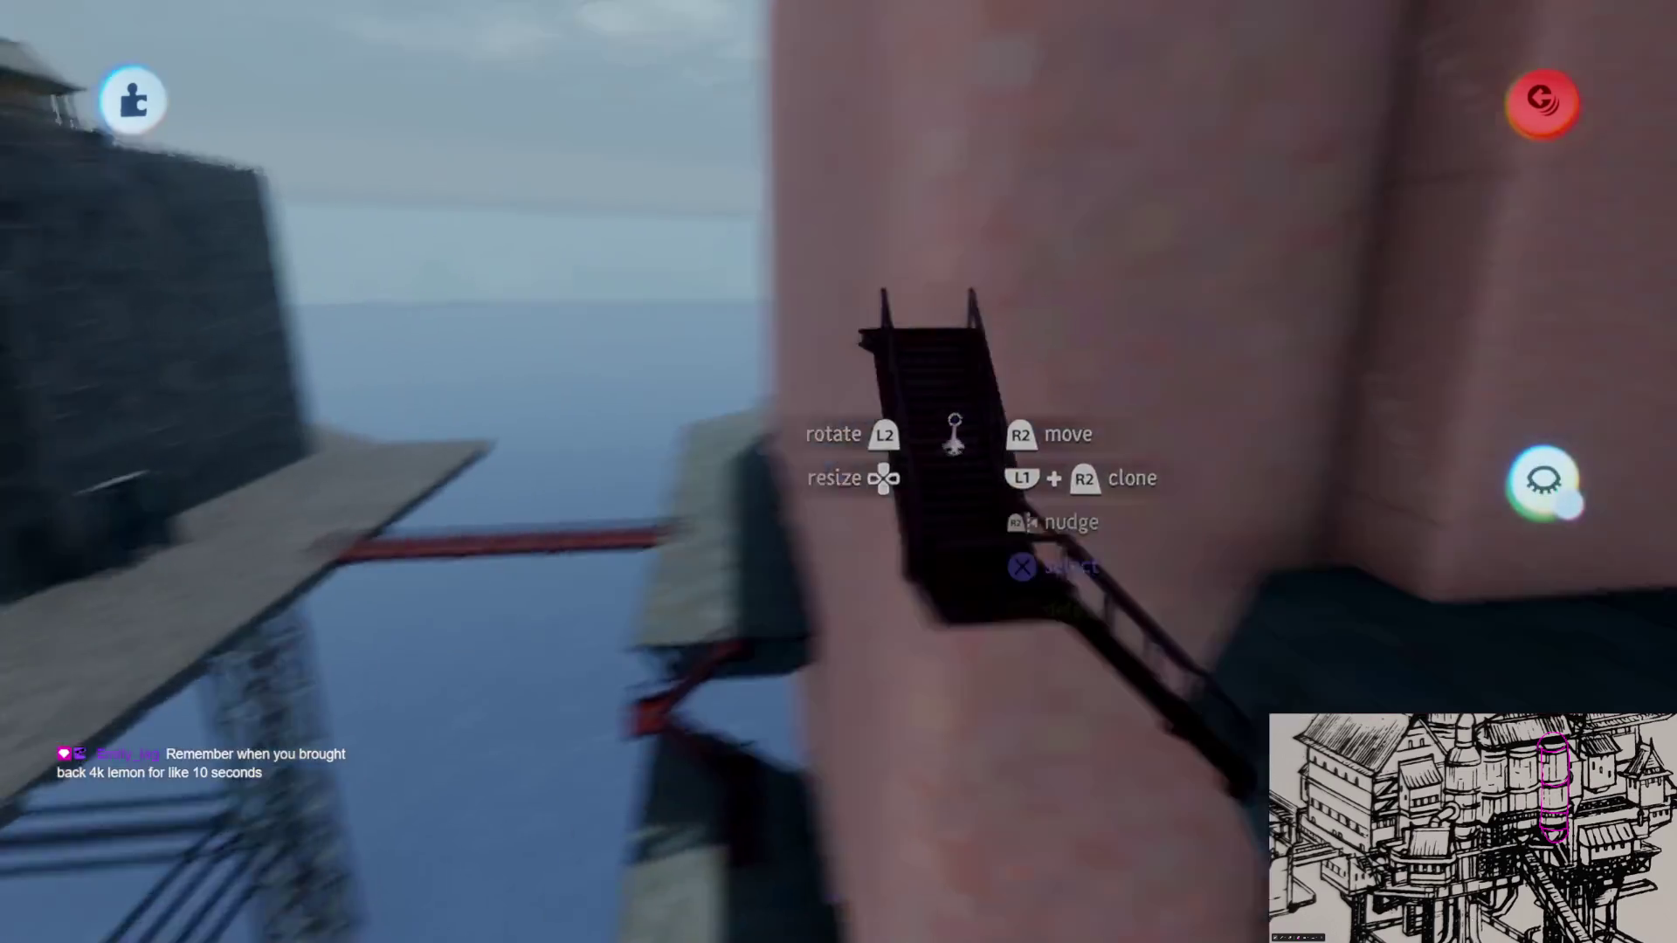
pyautogui.moveTo(951, 596); pyautogui.dragTo(1085, 760, button='middle')
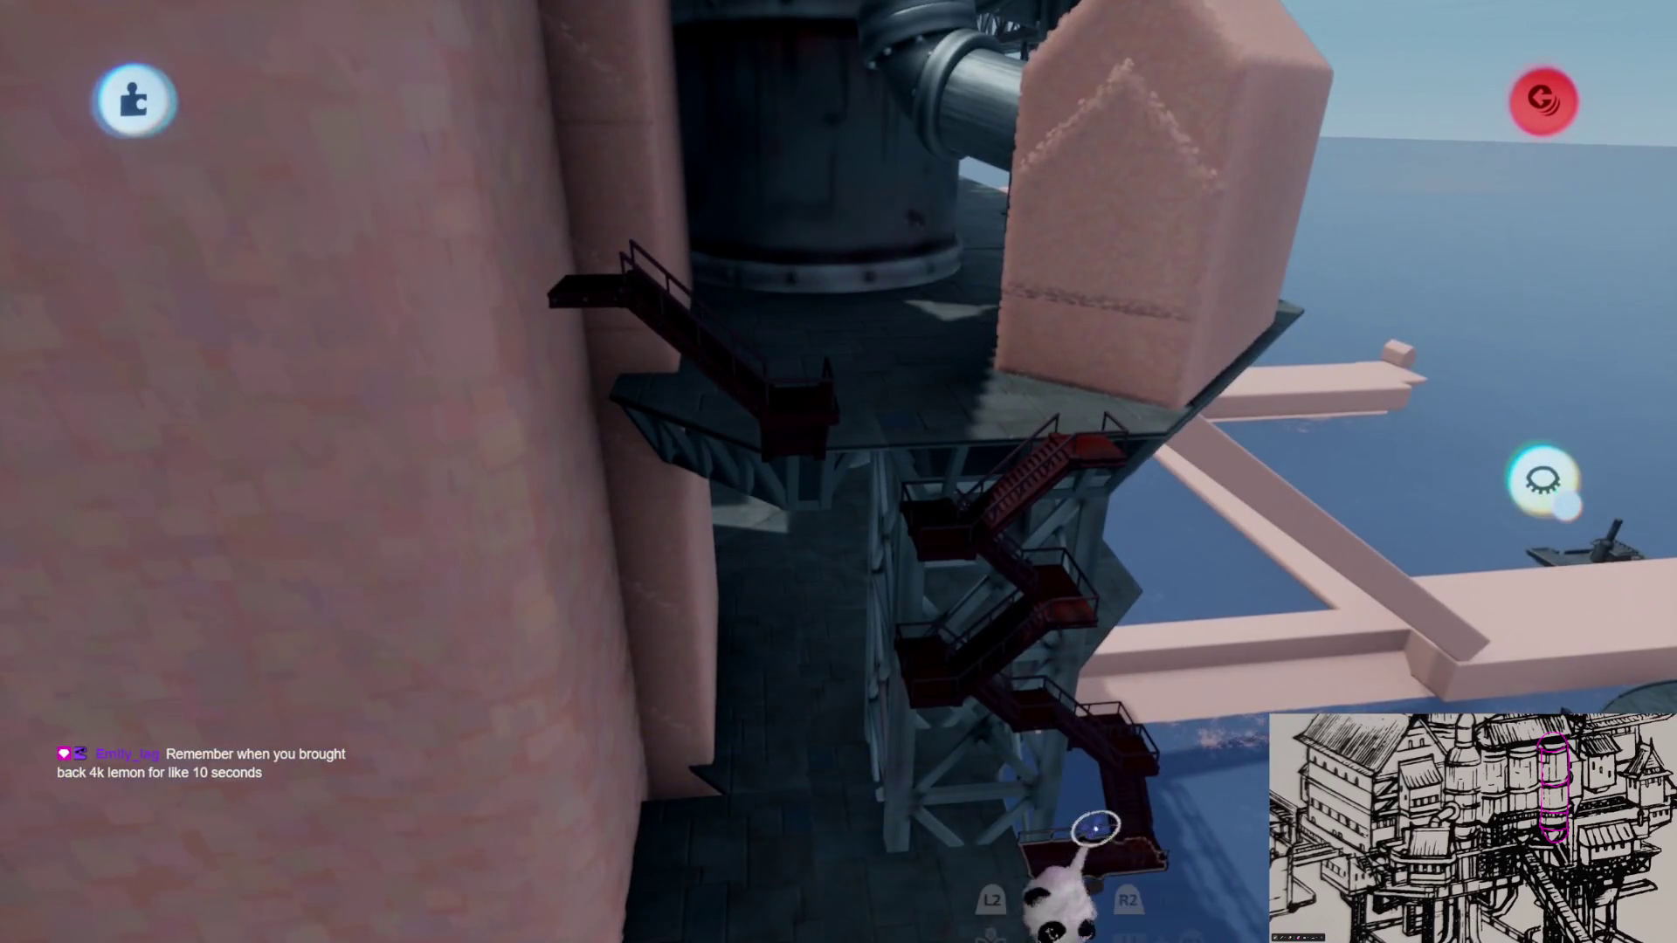
# Step: Rotate the staircase around 165° and inspect the landings from below and afar
pyautogui.moveTo(1064, 832)
pyautogui.mouseDown()
pyautogui.moveTo(1035, 596)
pyautogui.moveTo(810, 522)
pyautogui.mouseUp()
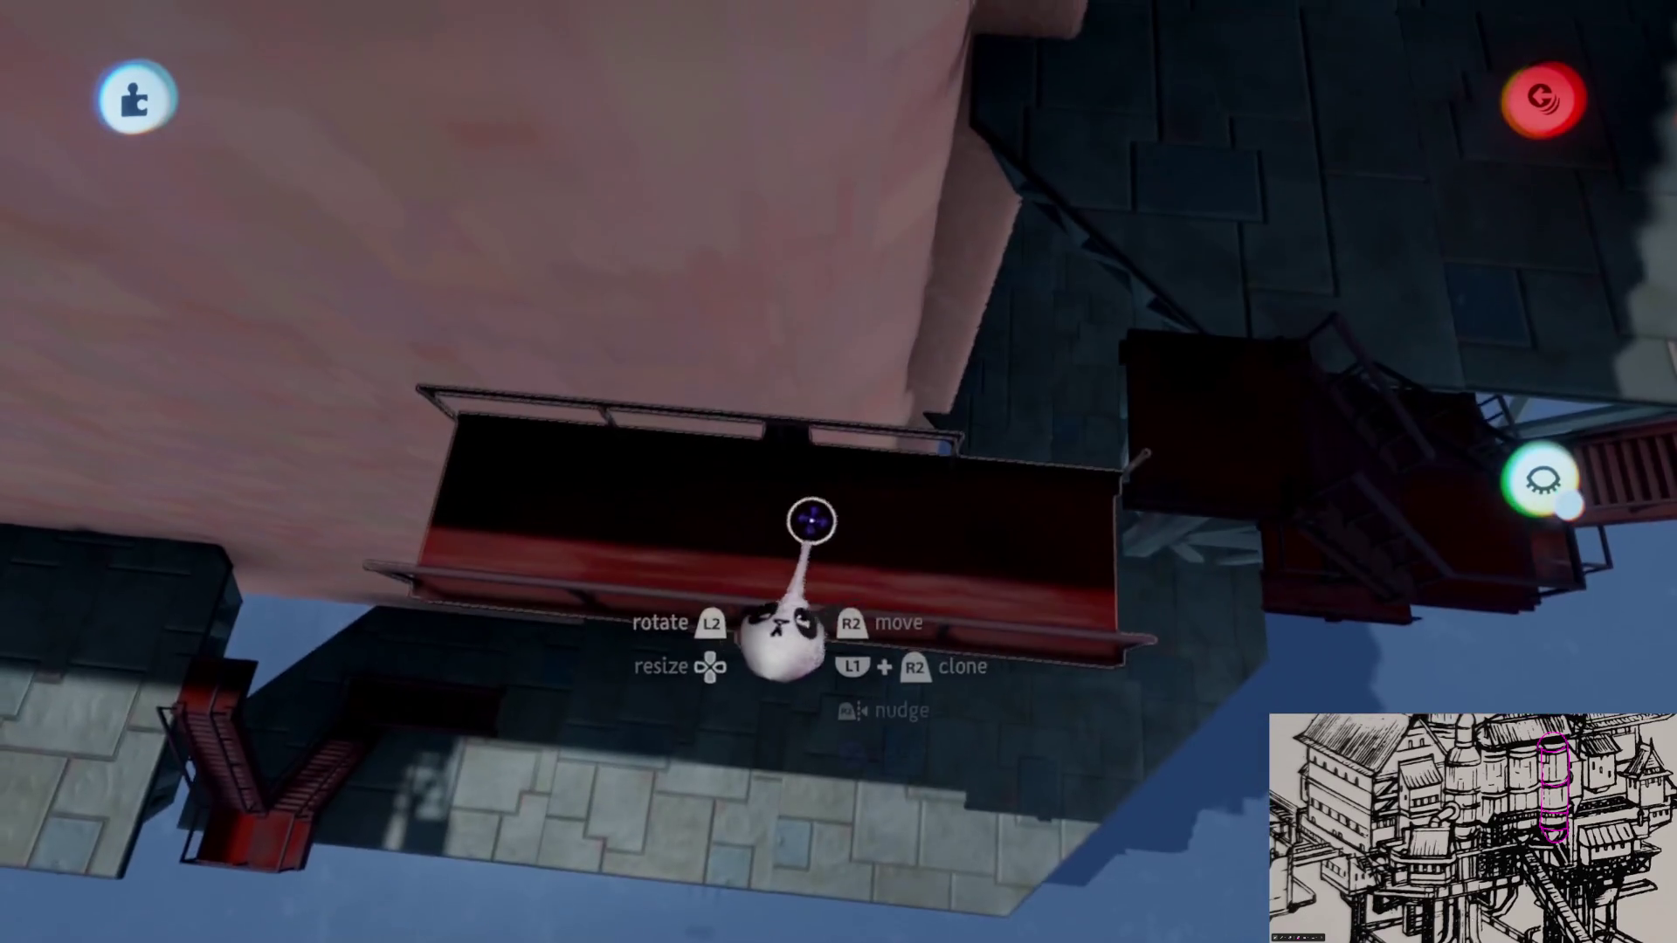
pyautogui.moveTo(905, 446); pyautogui.dragTo(891, 502)
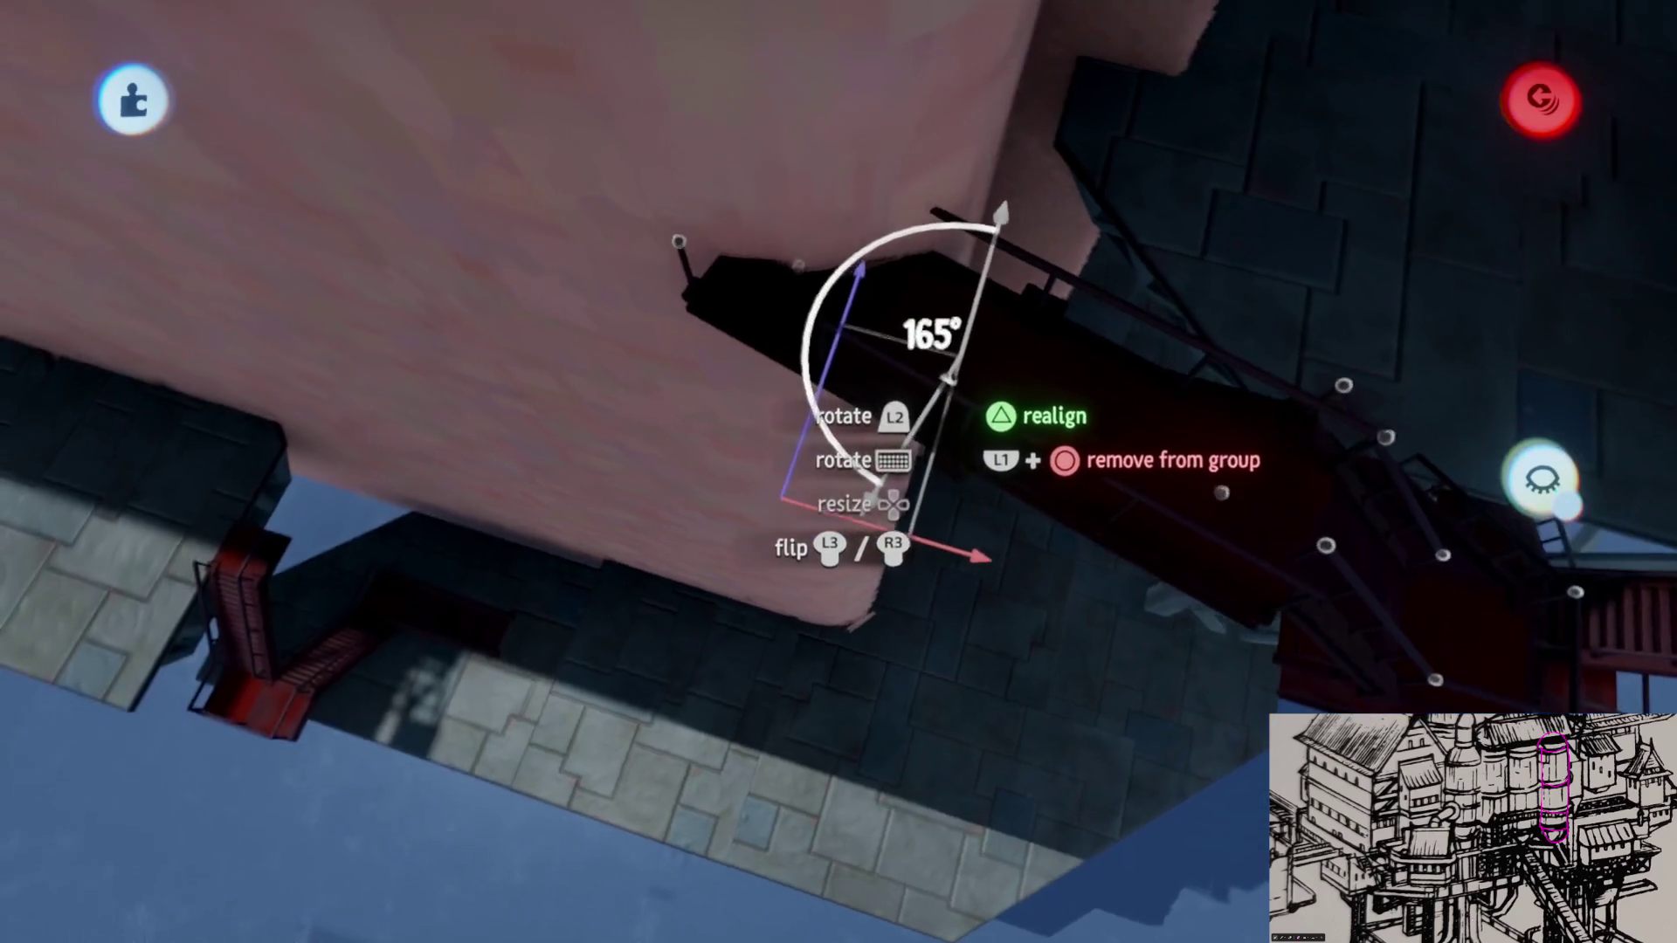
pyautogui.moveTo(940, 414); pyautogui.dragTo(966, 406)
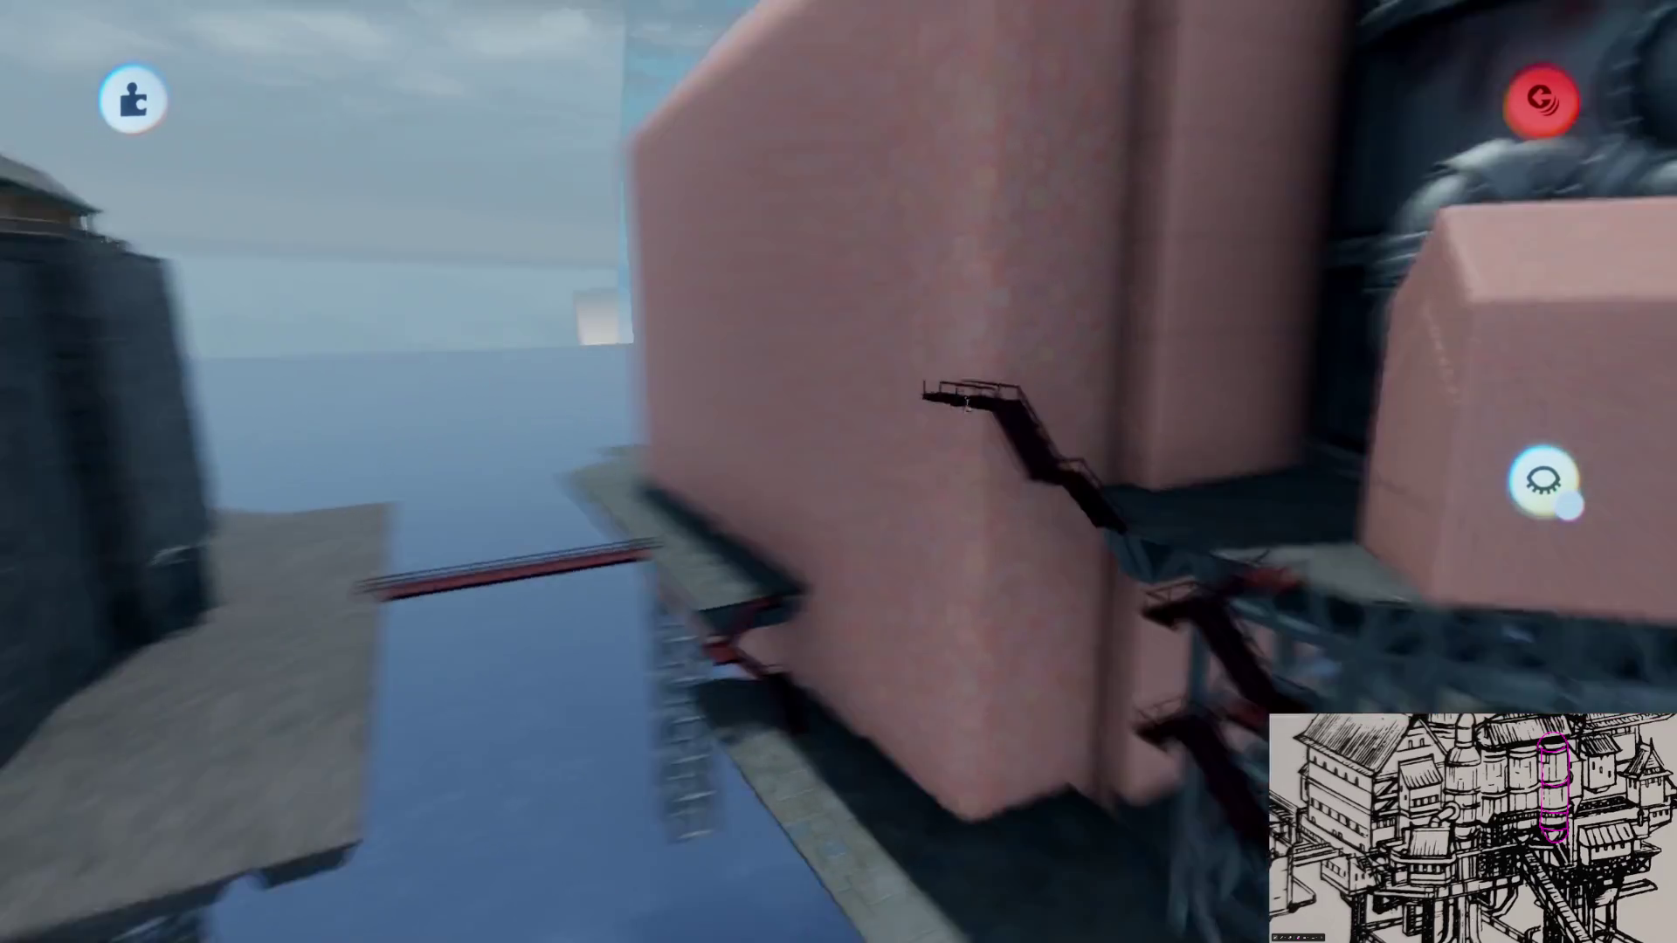
pyautogui.click(965, 406)
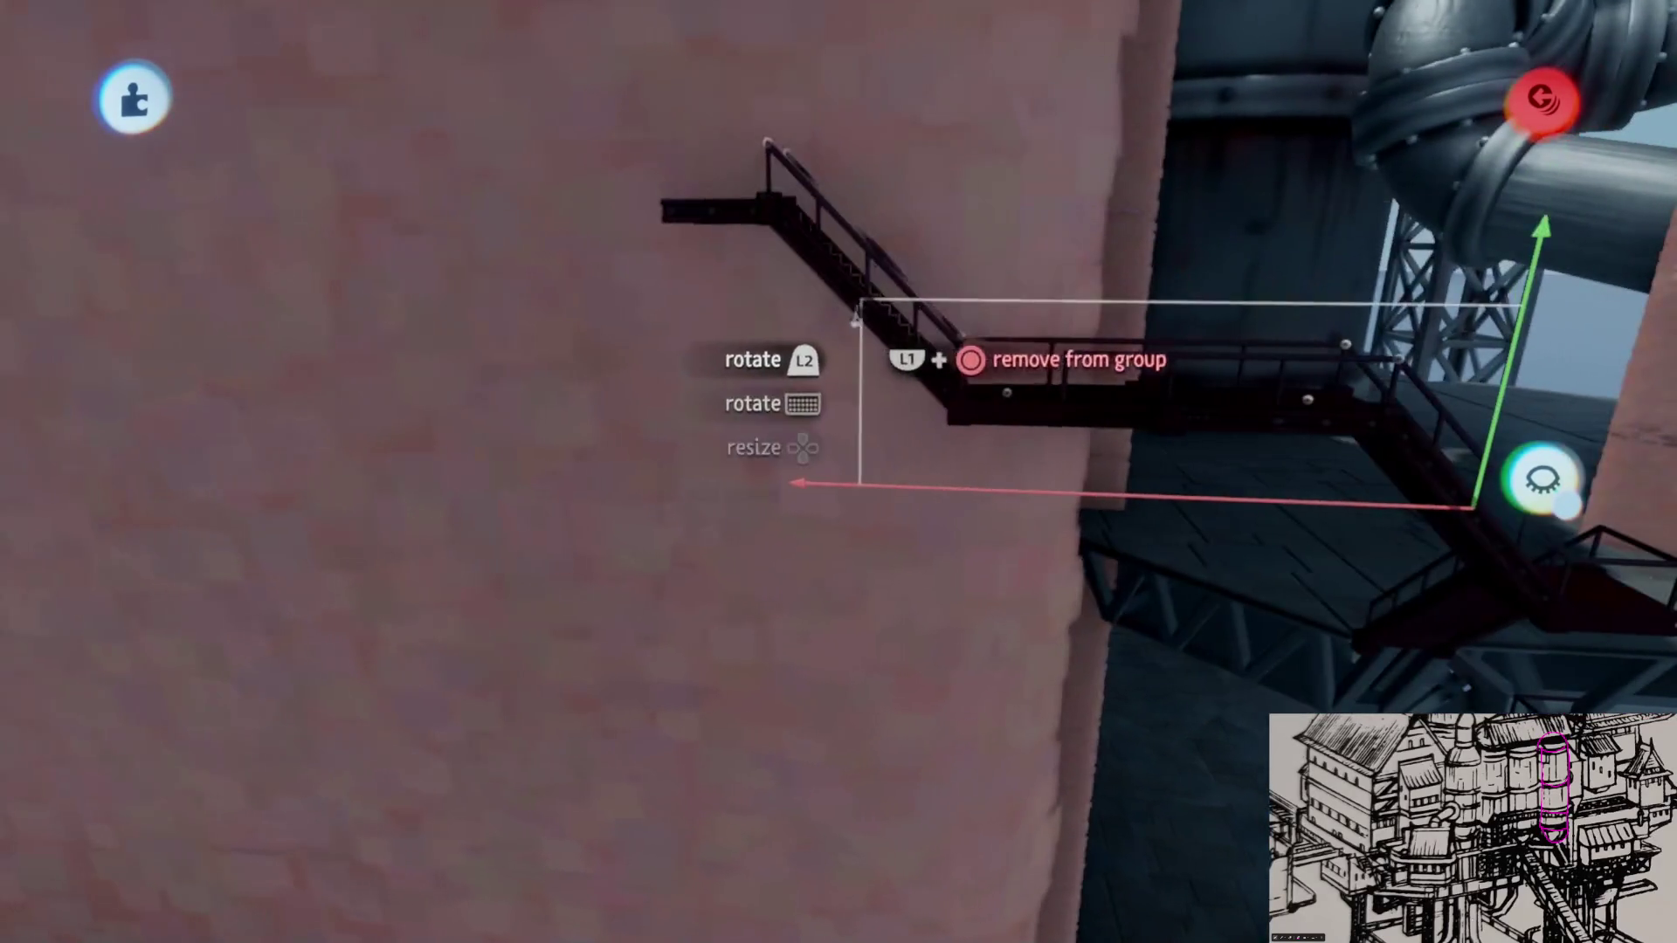
pyautogui.moveTo(1006, 407); pyautogui.dragTo(1183, 665, button='middle')
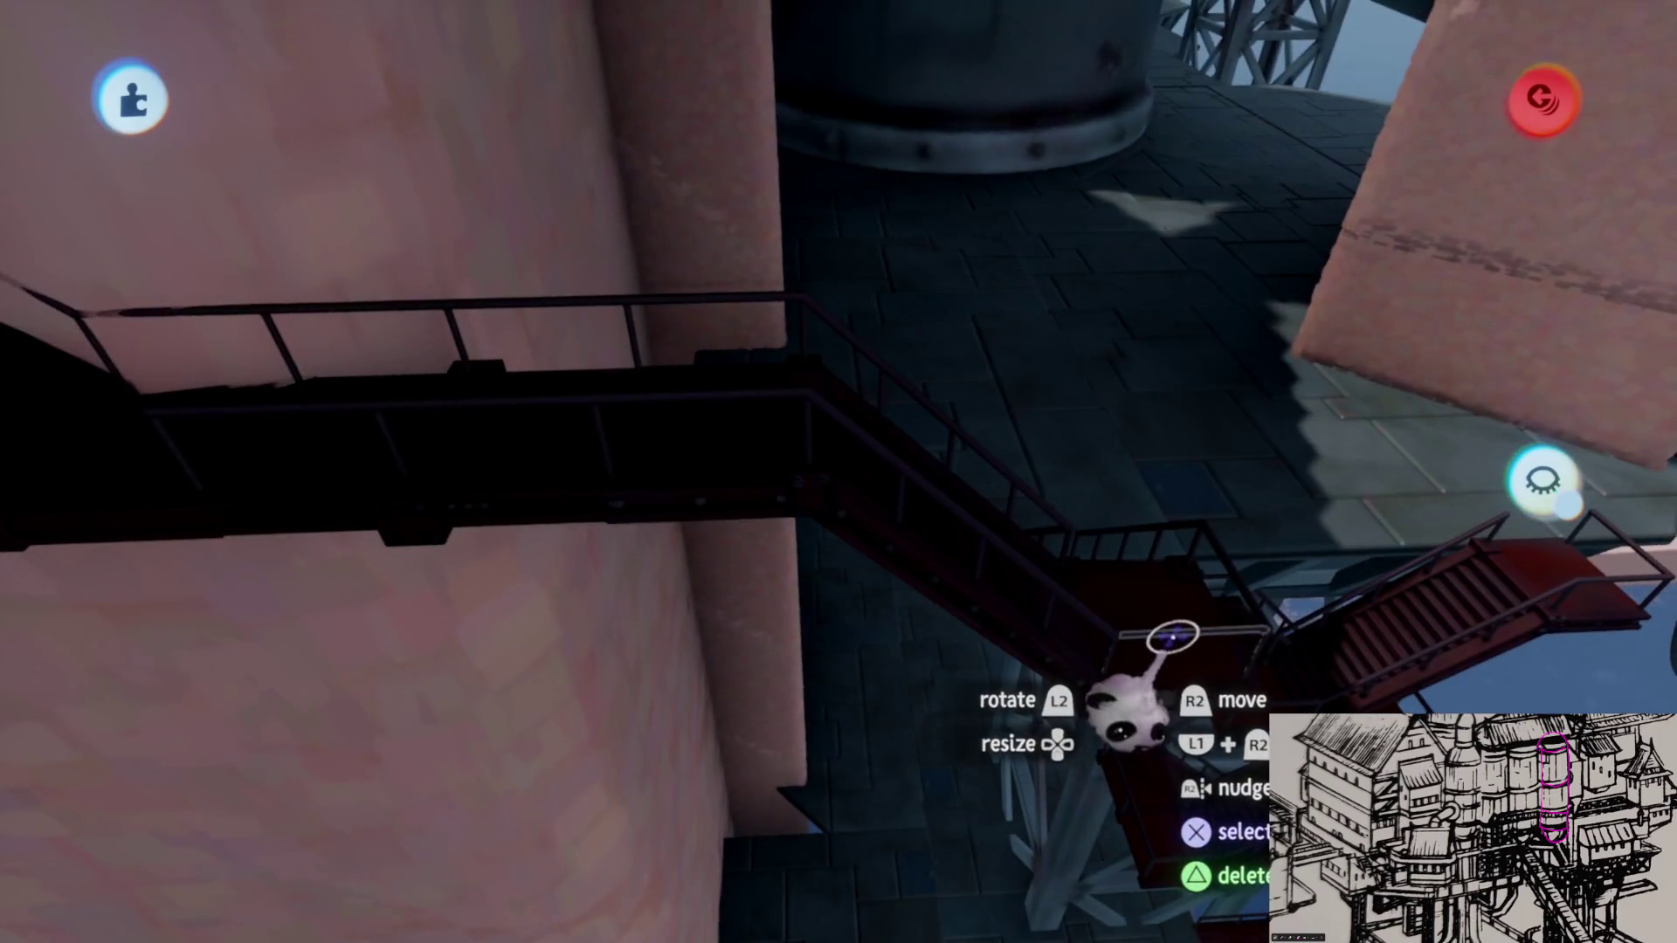
pyautogui.moveTo(1144, 616); pyautogui.dragTo(1043, 388, button='middle')
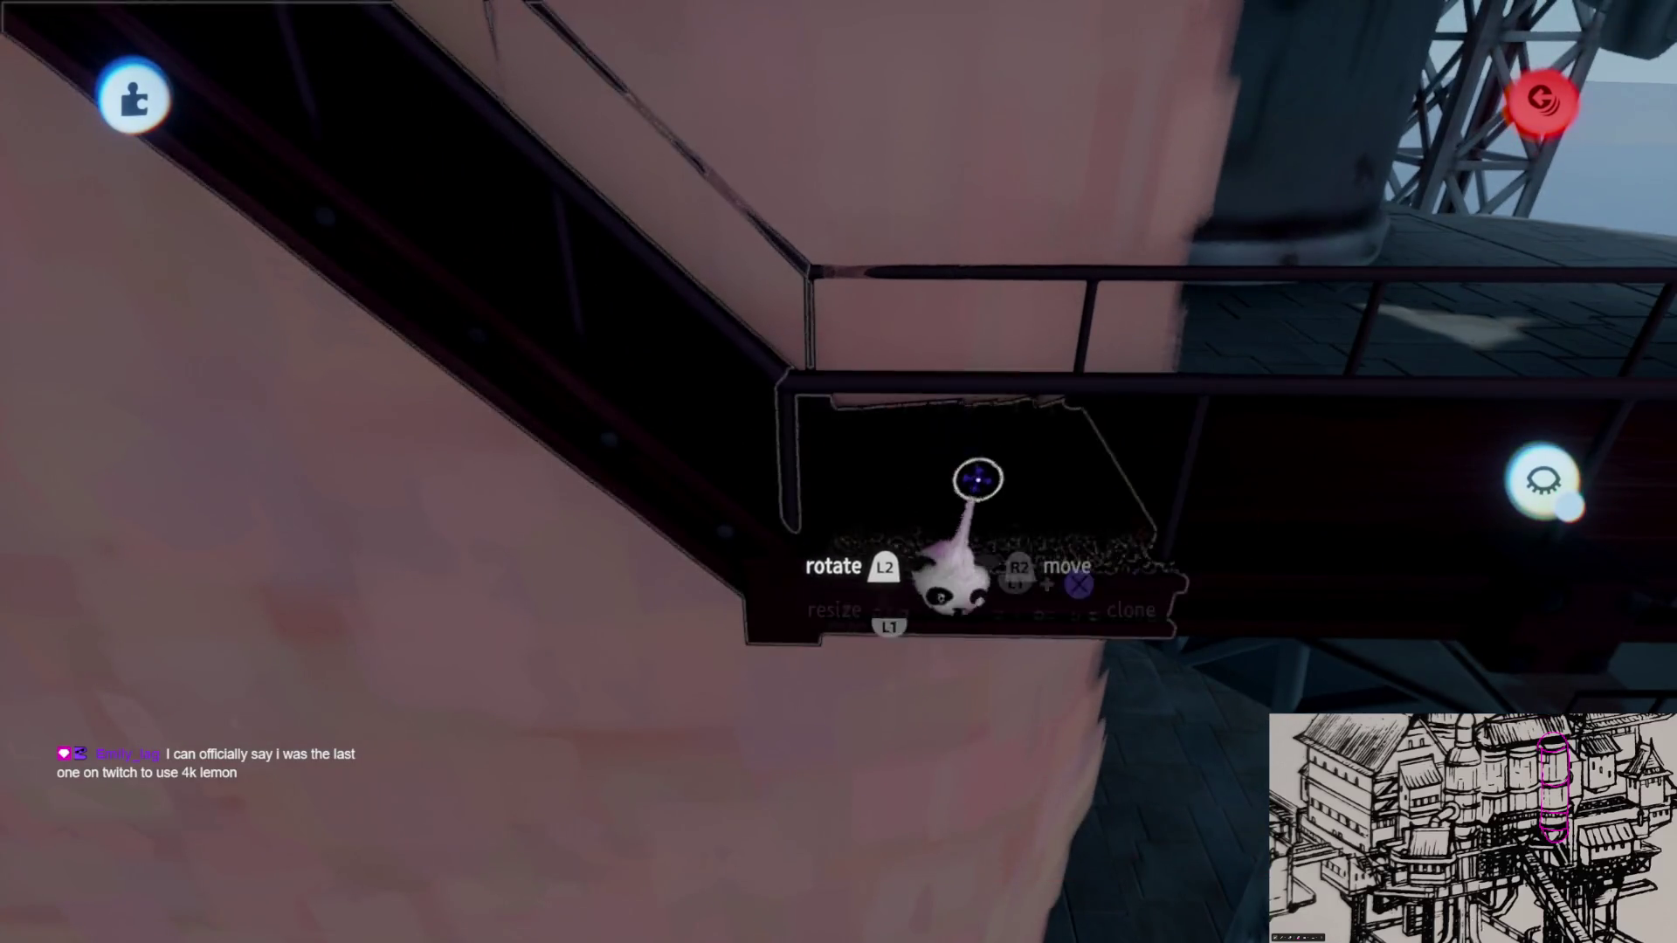
pyautogui.moveTo(978, 480); pyautogui.dragTo(817, 518, button='middle')
pyautogui.moveTo(884, 442); pyautogui.dragTo(929, 416, button='middle')
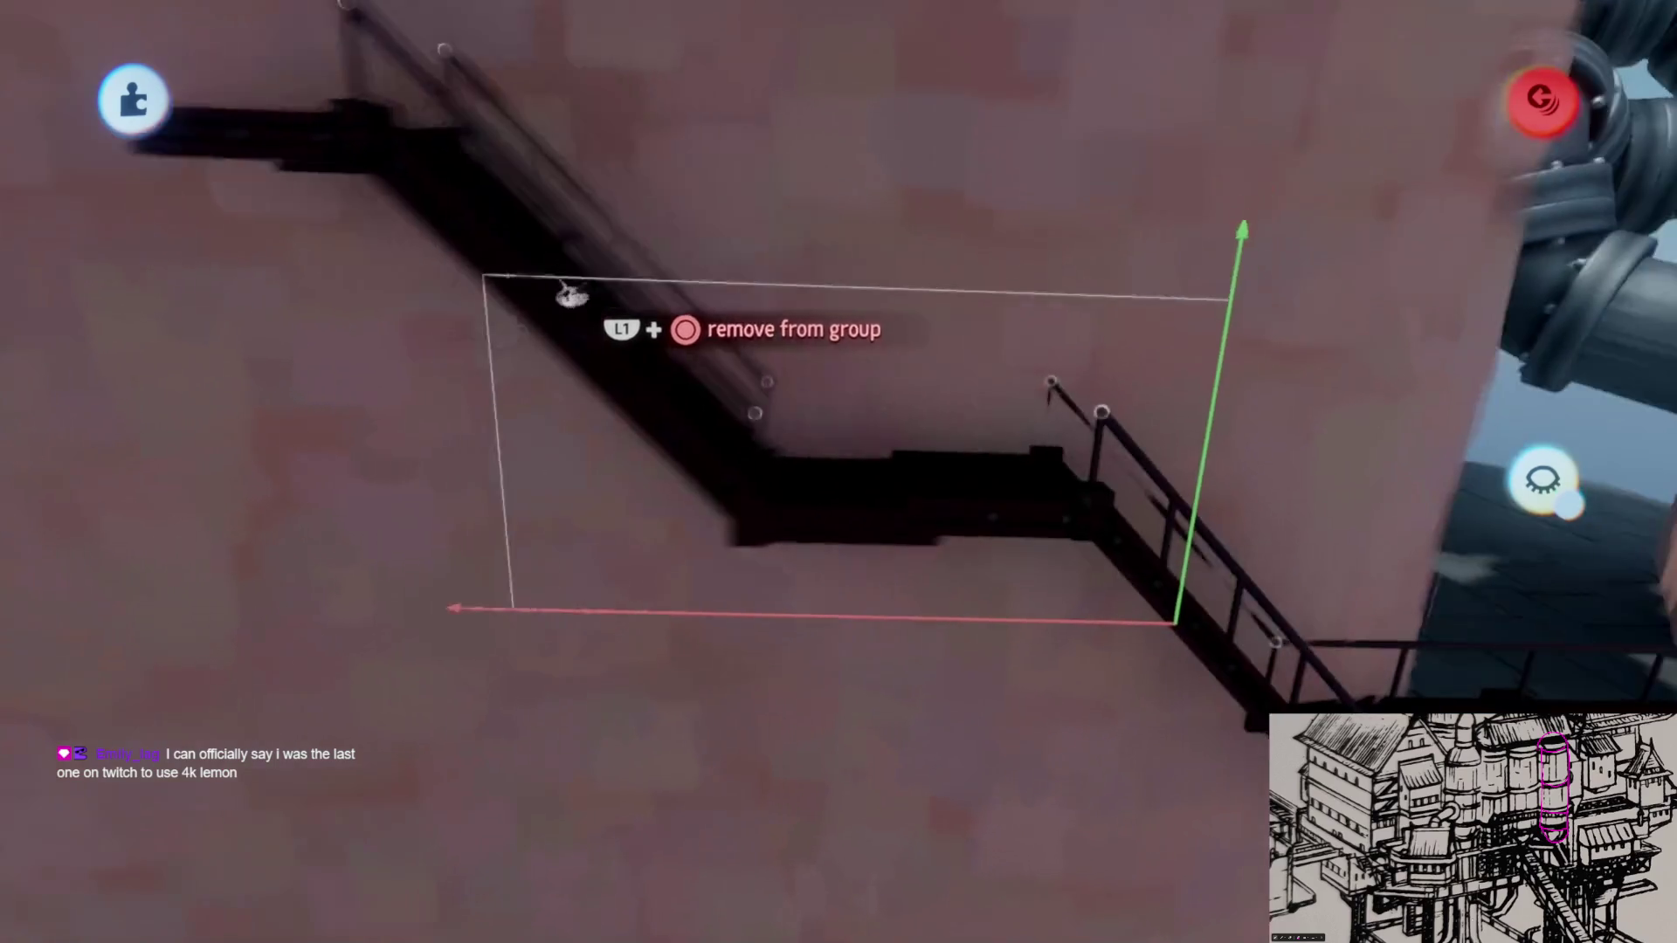
# Step: Shift the left staircase into line and turn the red stair piece around under the platform
pyautogui.moveTo(642, 302); pyautogui.dragTo(1054, 743, button='middle')
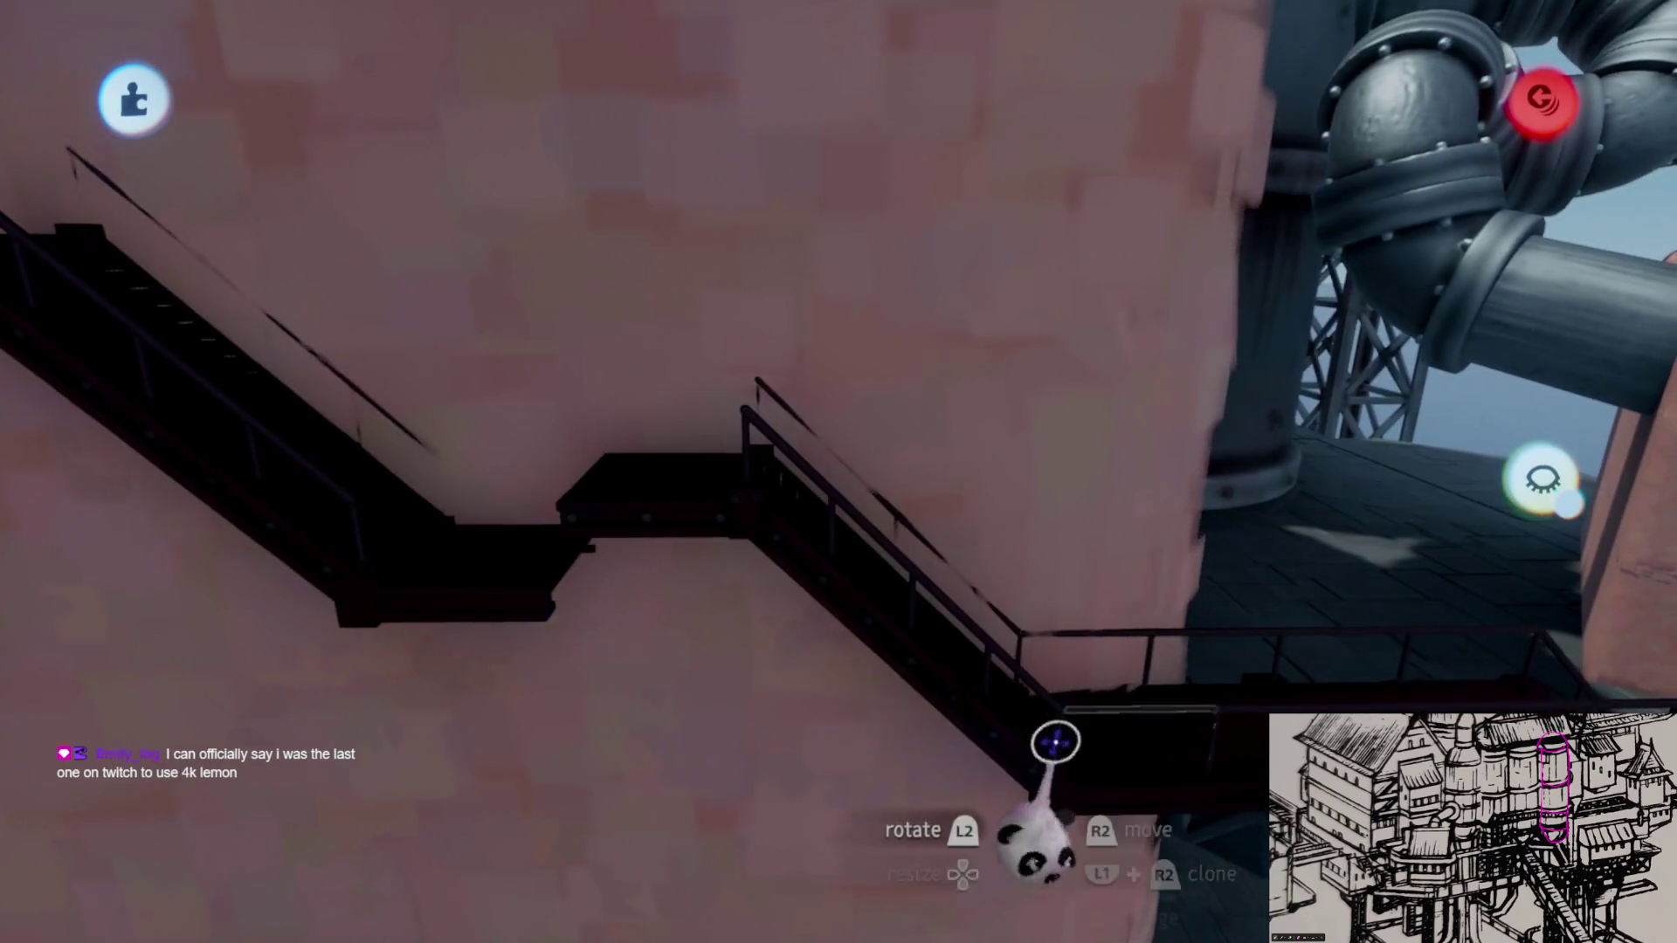
pyautogui.moveTo(977, 566); pyautogui.dragTo(778, 433, button='middle')
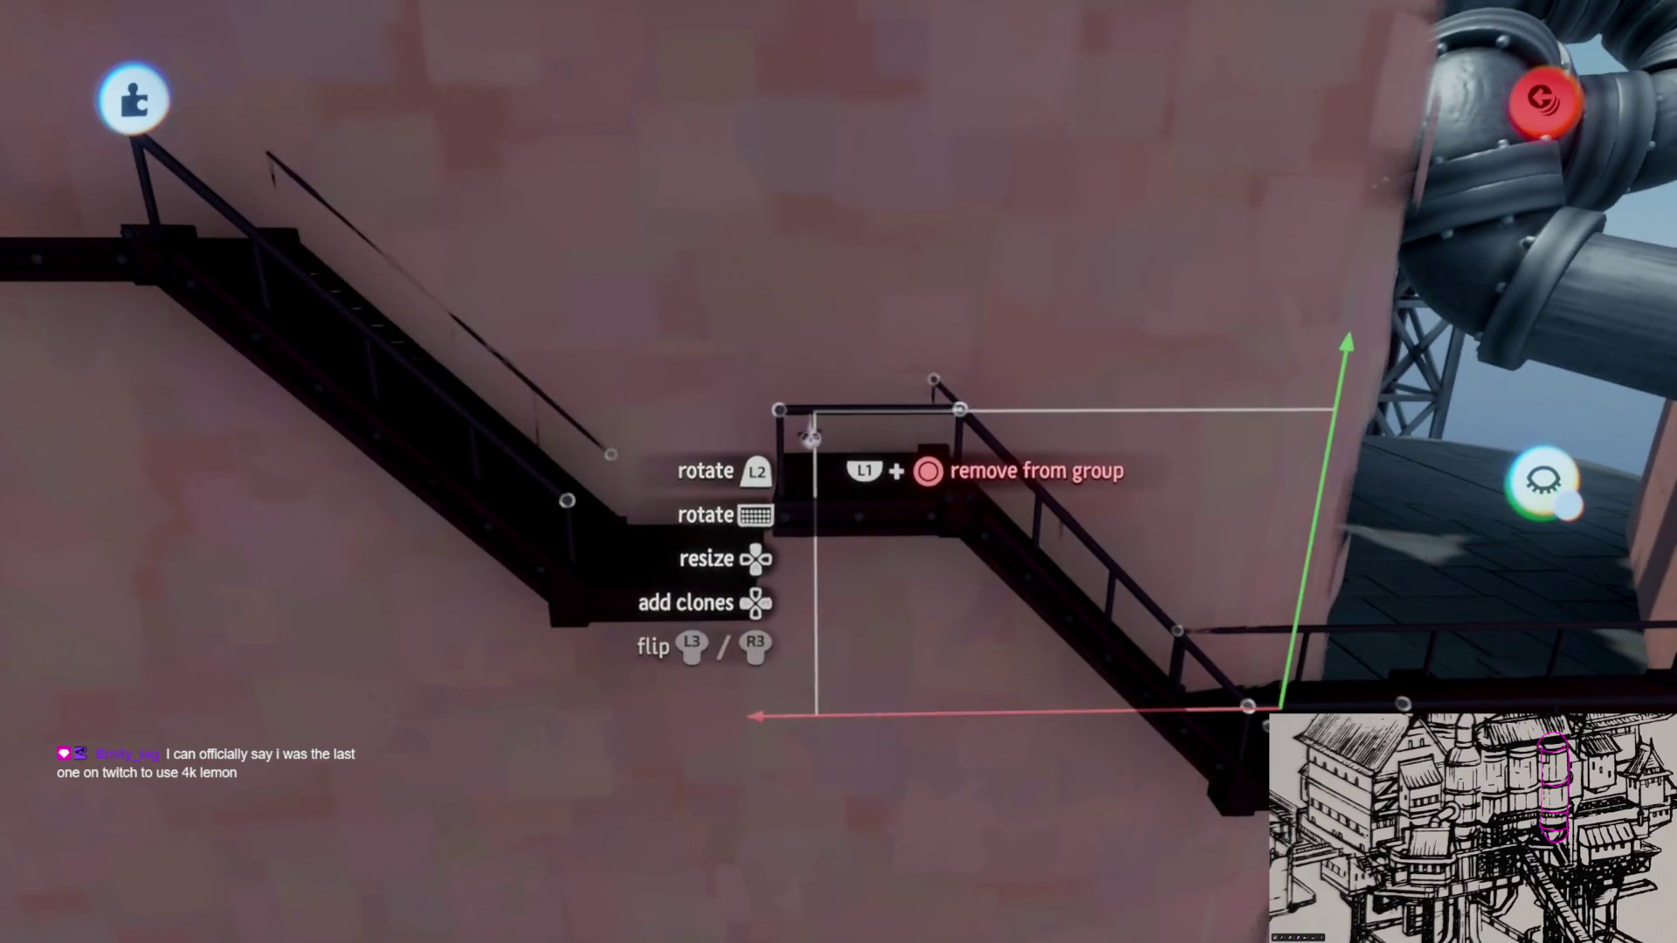
pyautogui.moveTo(666, 629); pyautogui.dragTo(747, 485)
pyautogui.moveTo(868, 524)
pyautogui.mouseDown(button='middle')
pyautogui.moveTo(899, 512)
pyautogui.moveTo(1033, 622)
pyautogui.mouseUp(button='middle')
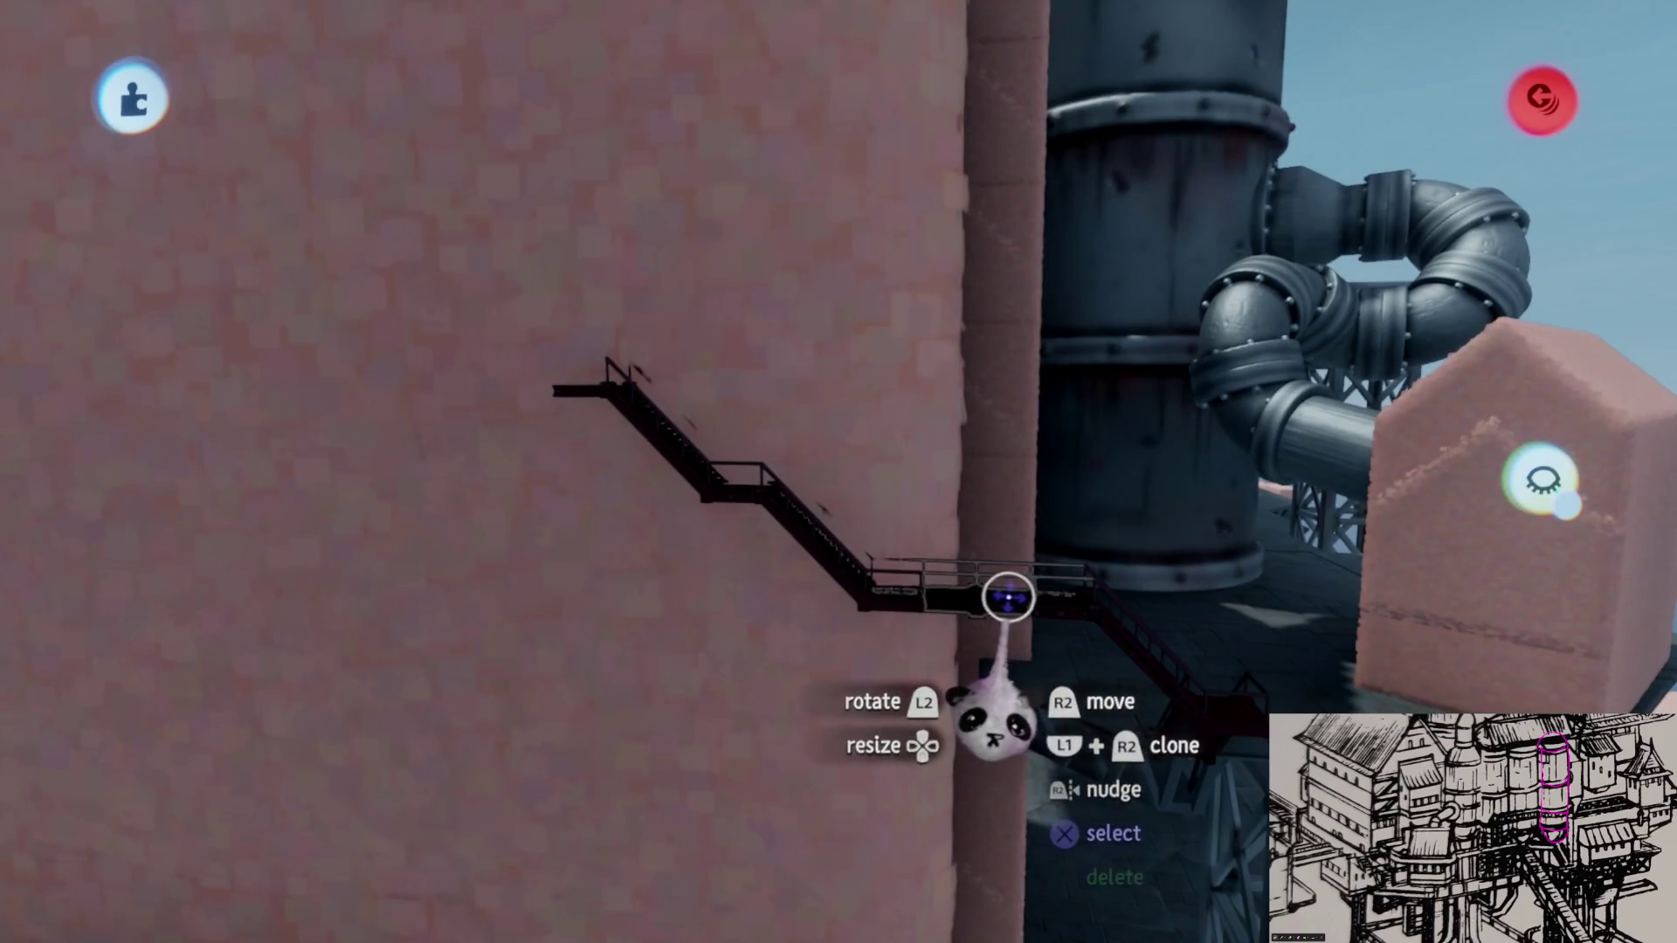
pyautogui.moveTo(1008, 597); pyautogui.dragTo(858, 433)
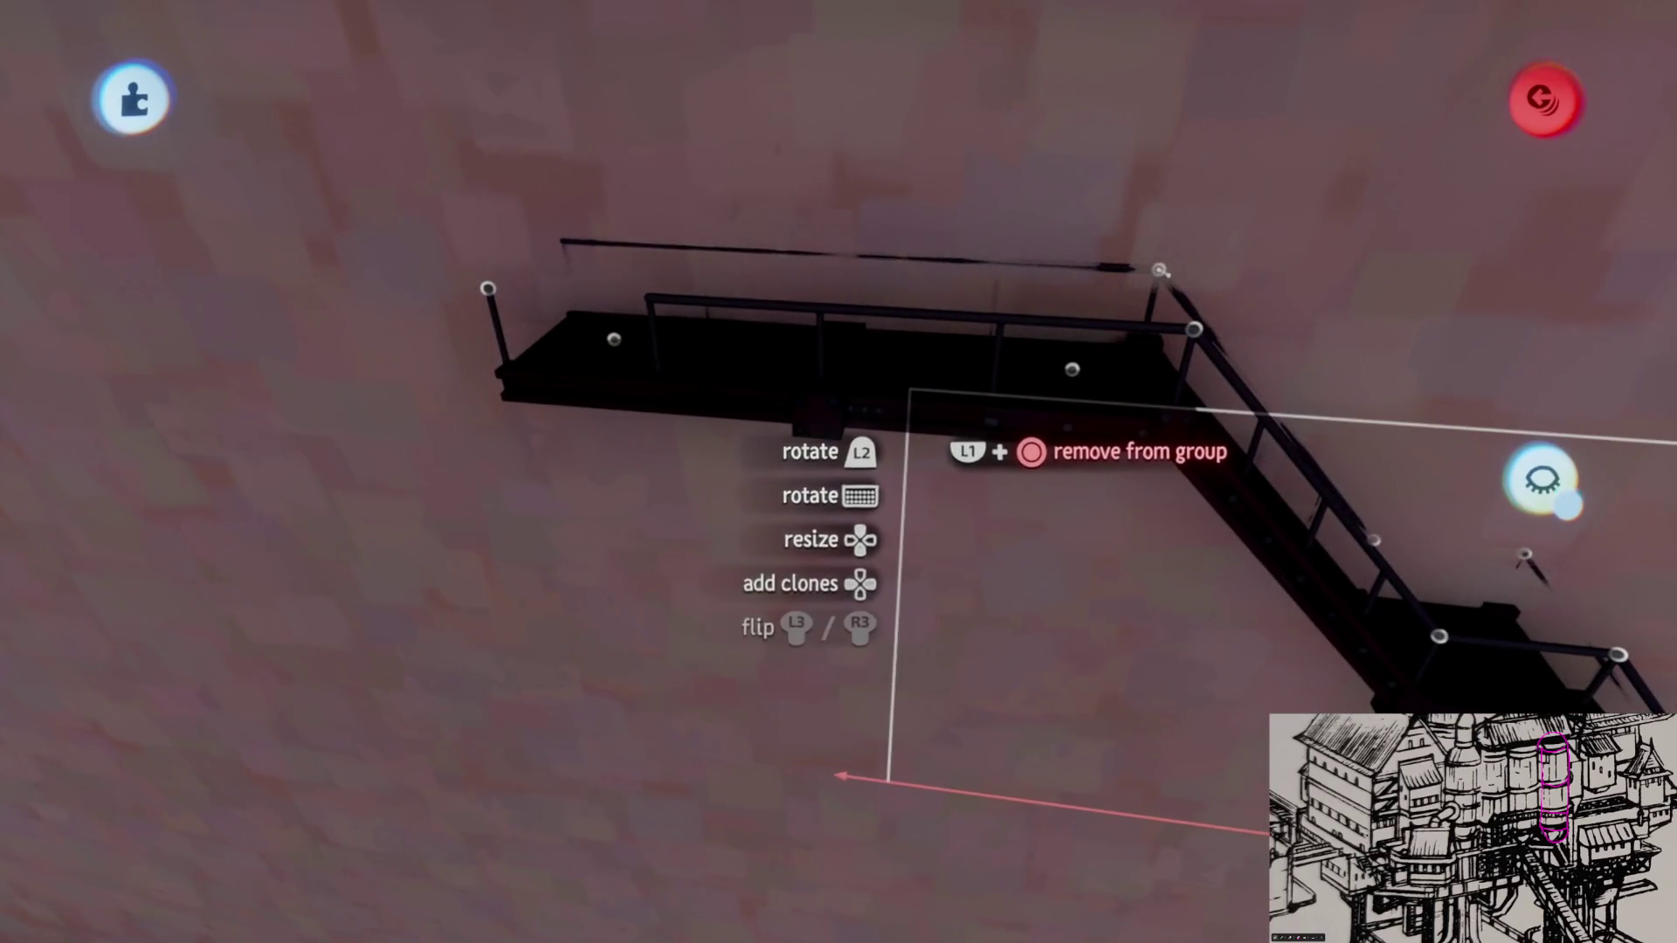
pyautogui.moveTo(889, 393); pyautogui.dragTo(764, 776, button='middle')
pyautogui.moveTo(763, 775); pyautogui.dragTo(745, 387)
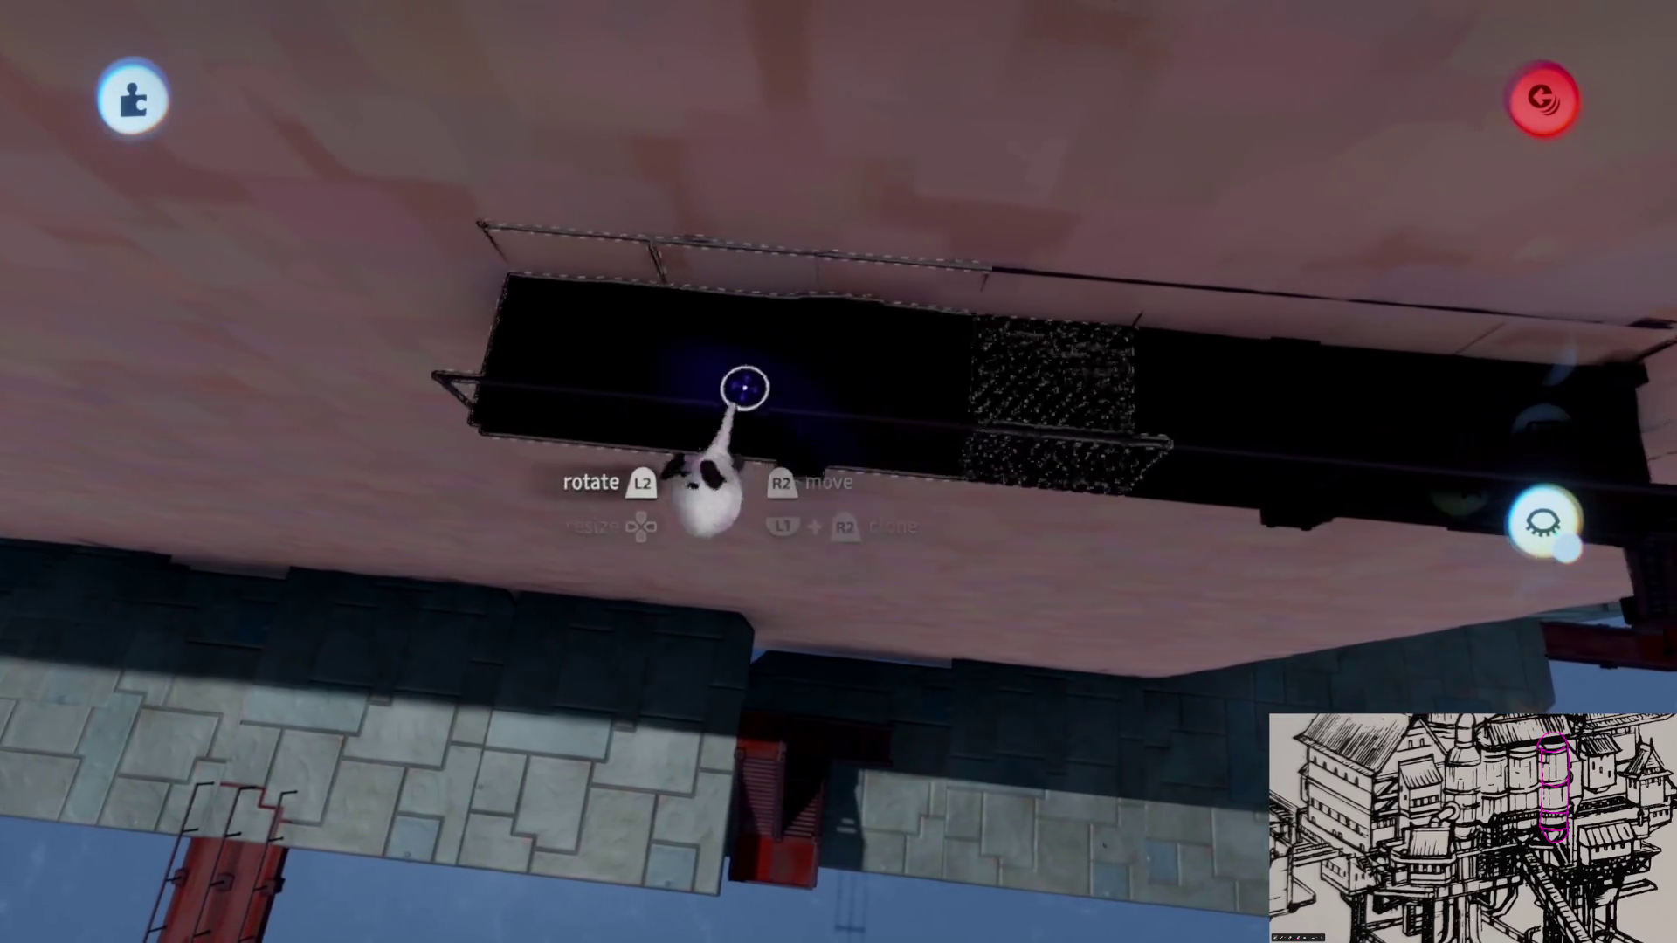
# Step: Pick up the long black beam, lower it under the platform and rotate it to face the other way
pyautogui.moveTo(1134, 441); pyautogui.dragTo(691, 442)
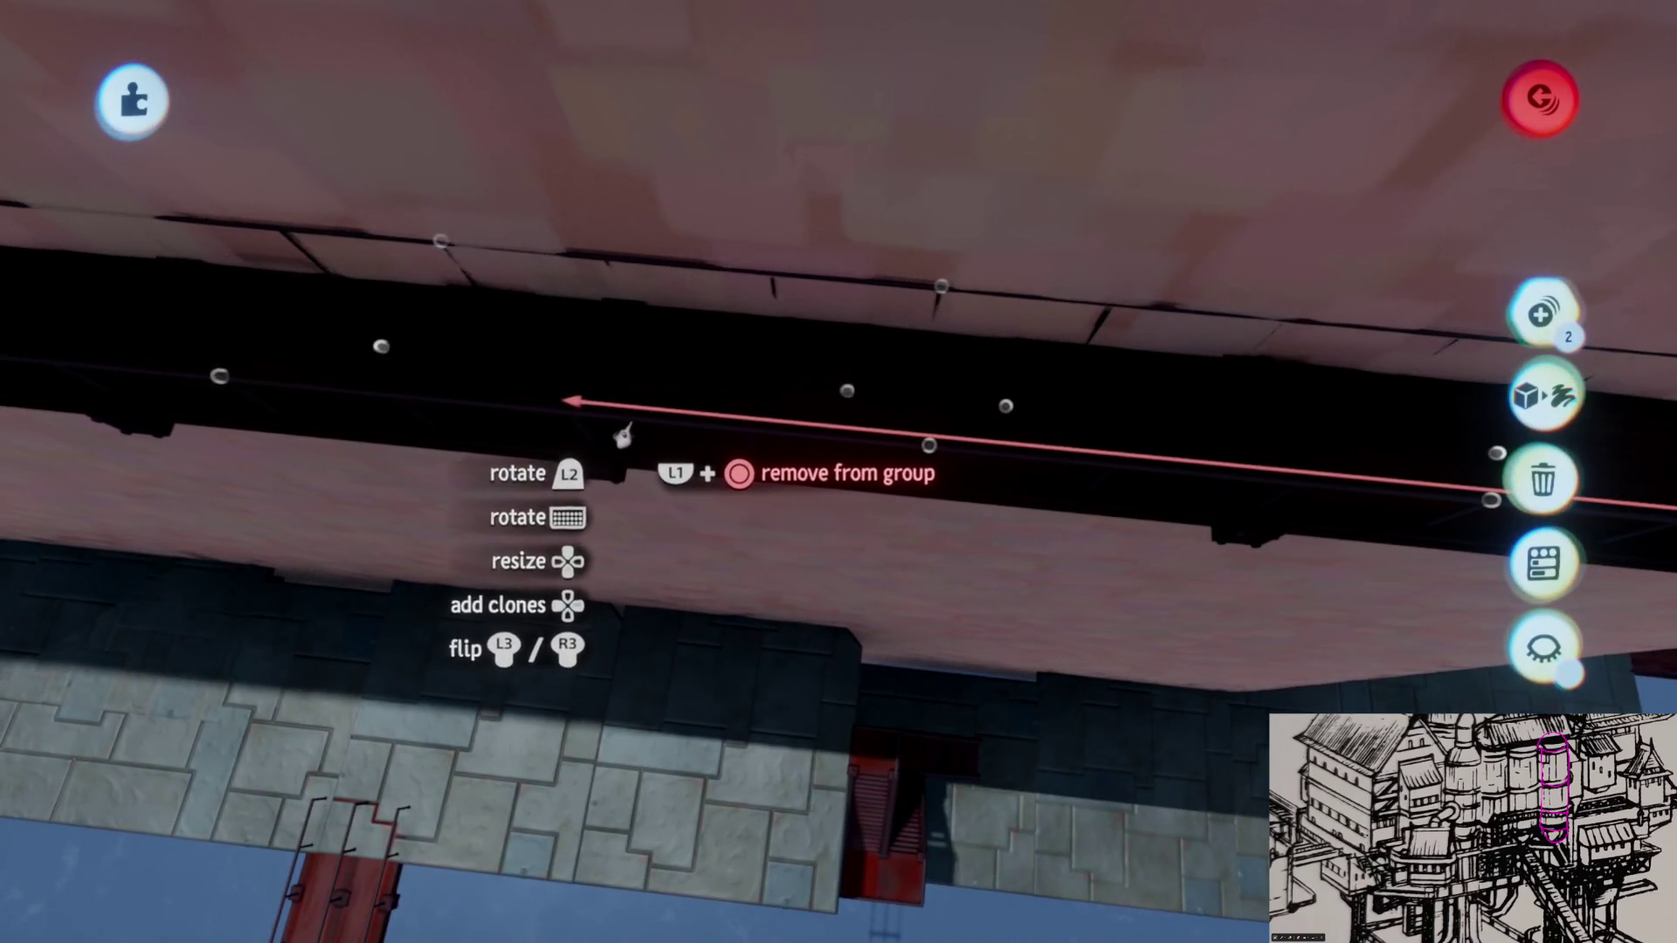
pyautogui.moveTo(623, 436); pyautogui.dragTo(591, 616)
pyautogui.moveTo(740, 603)
pyautogui.mouseDown()
pyautogui.moveTo(834, 417)
pyautogui.moveTo(992, 656)
pyautogui.mouseUp()
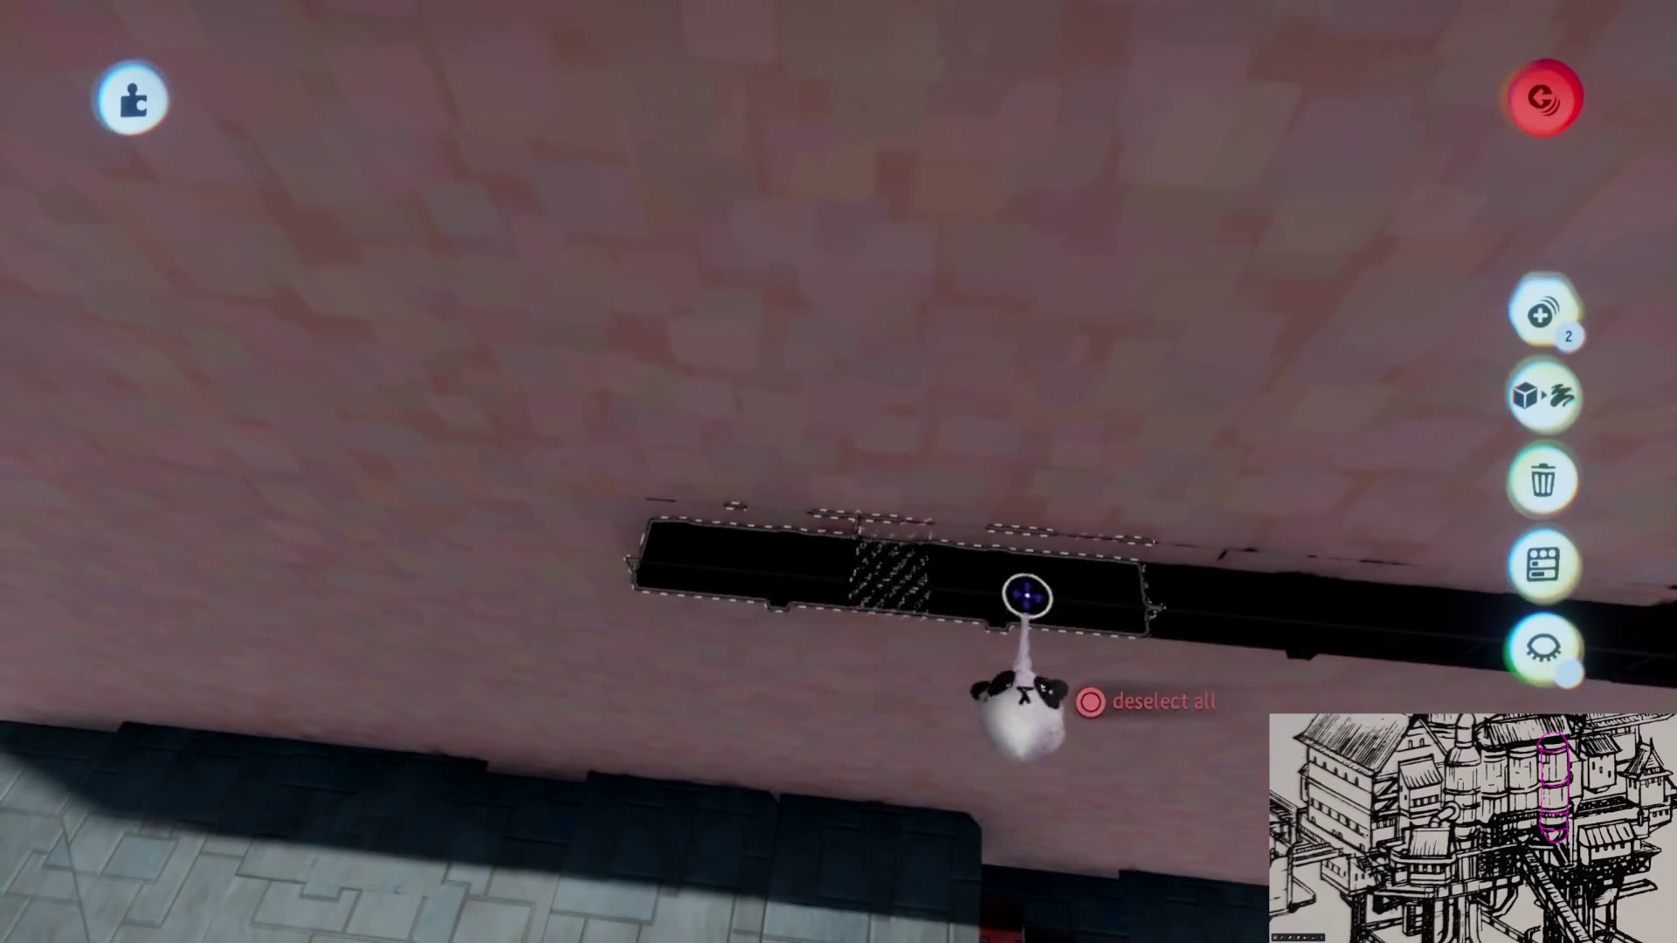
pyautogui.scroll(-5, 1022, 591)
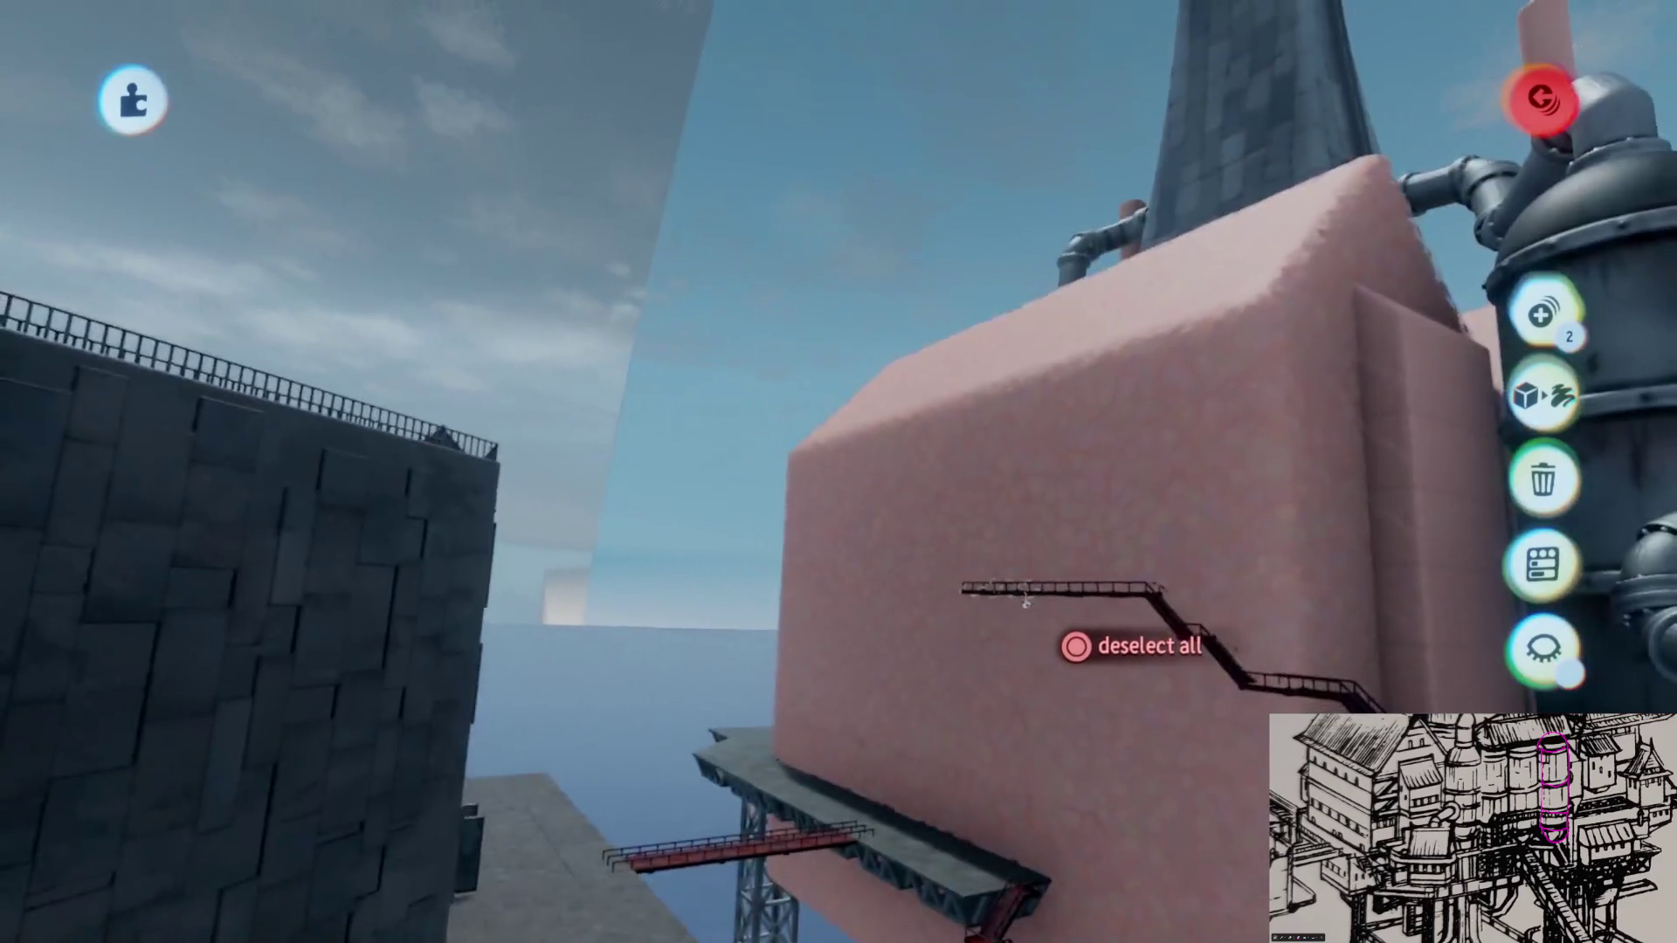
pyautogui.scroll(5, 1026, 599)
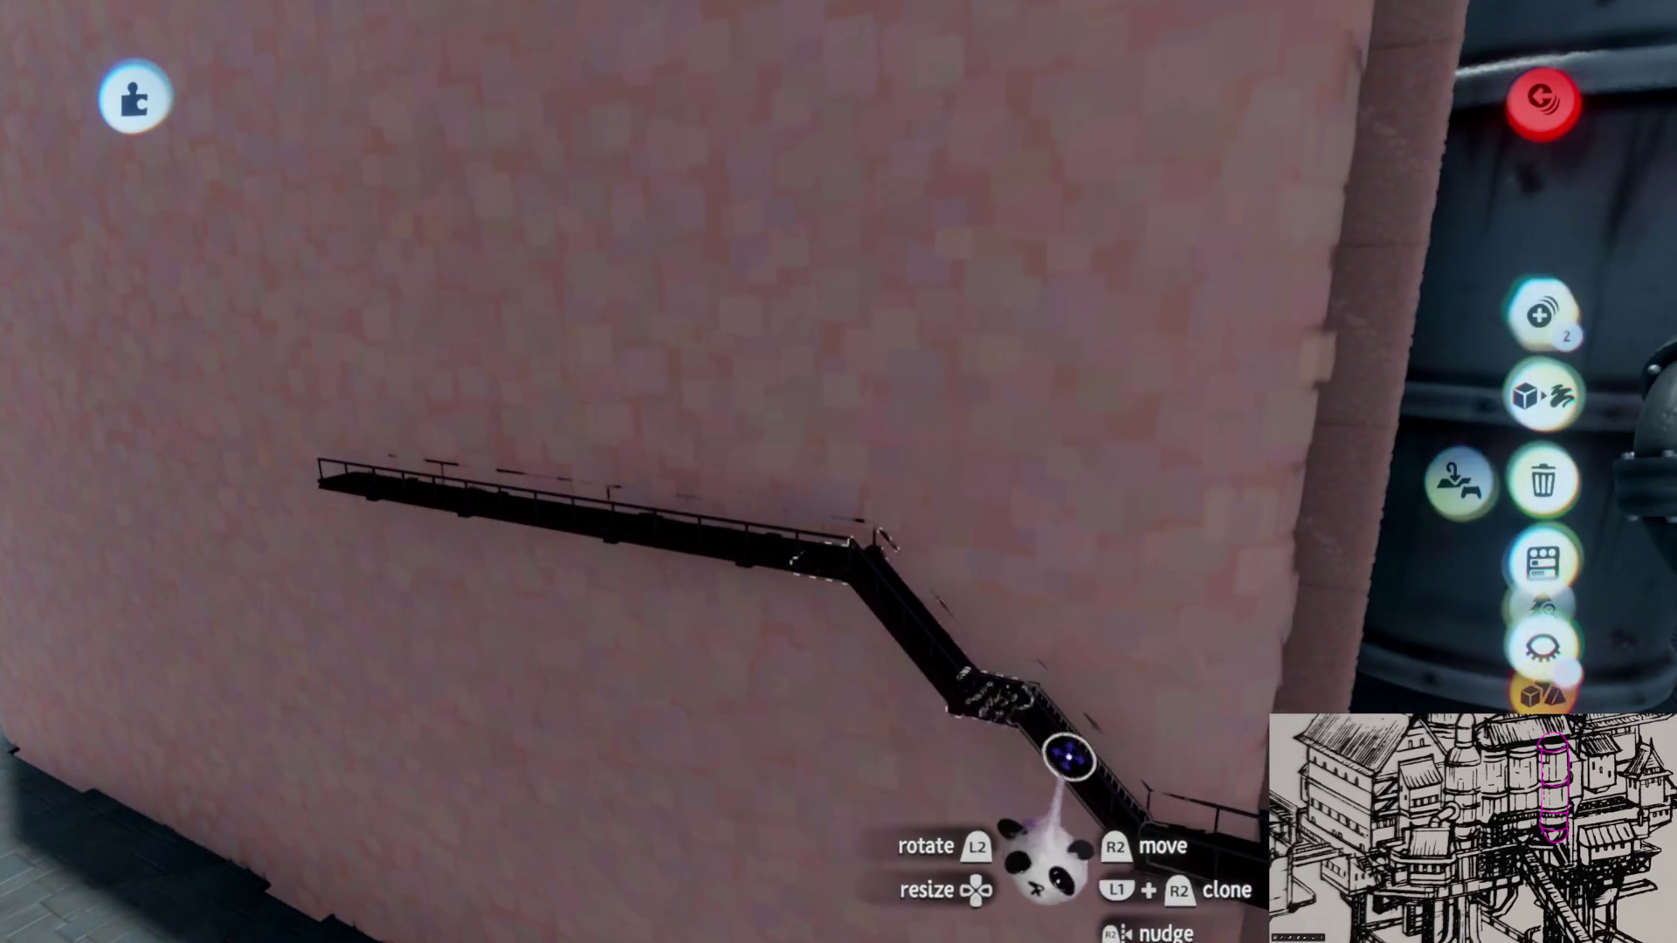
# Step: Nudge the walkway and a stair section onto the pink wall and check the staircase from above and below
pyautogui.moveTo(1068, 758); pyautogui.dragTo(1064, 584)
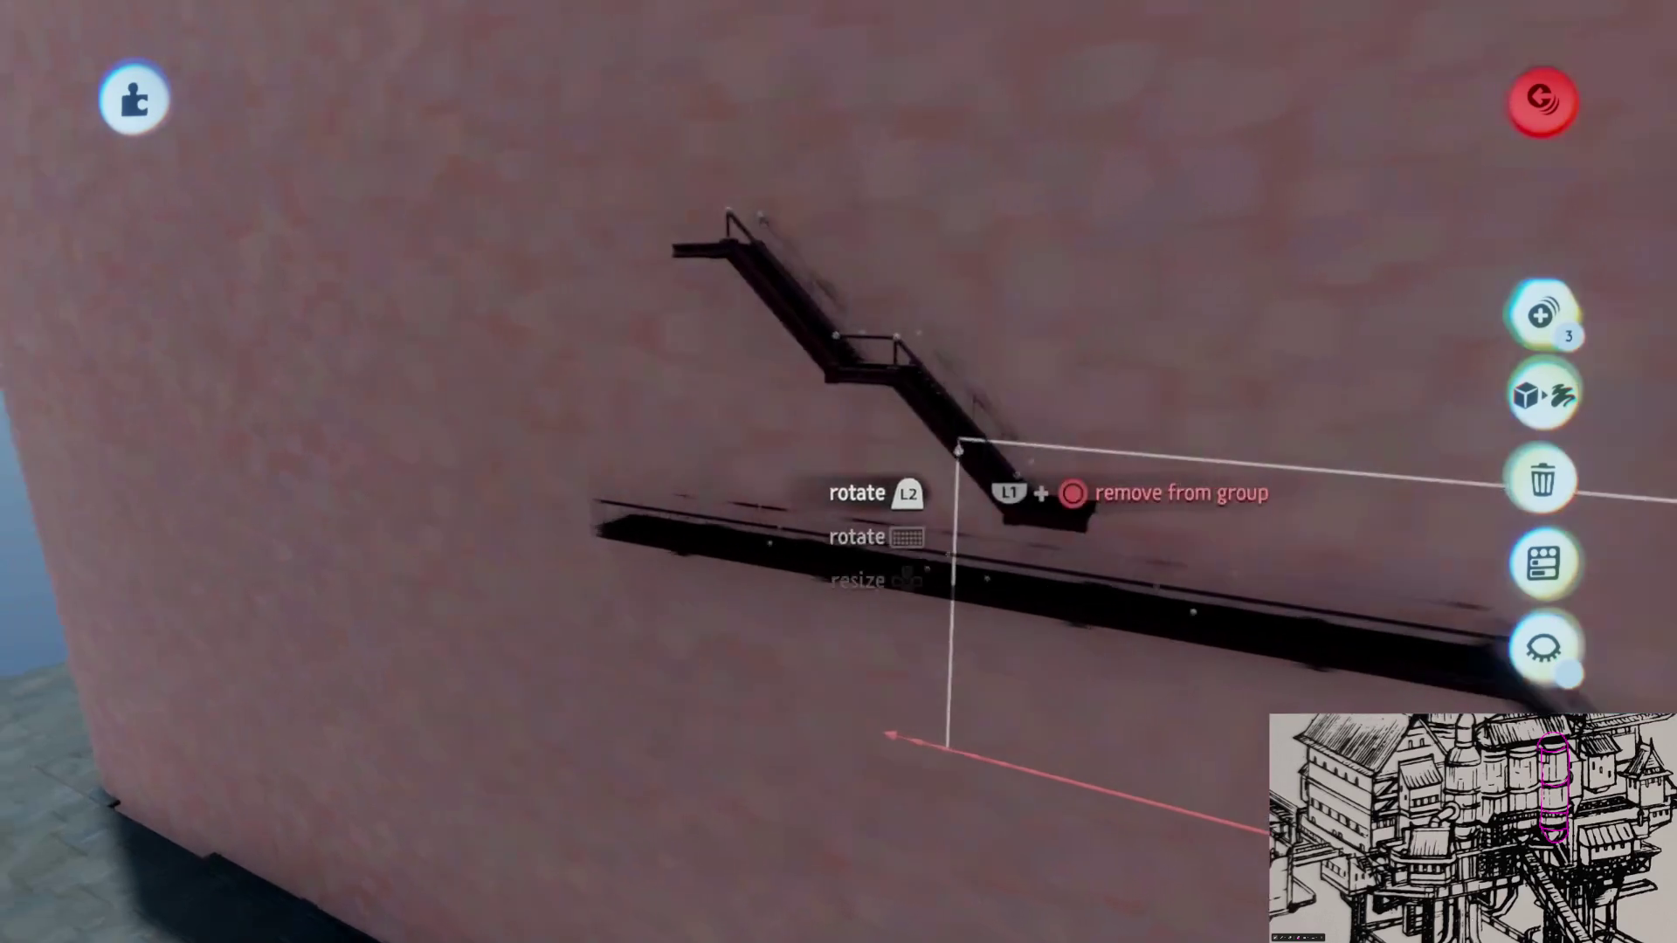
pyautogui.scroll(-5, 1134, 645)
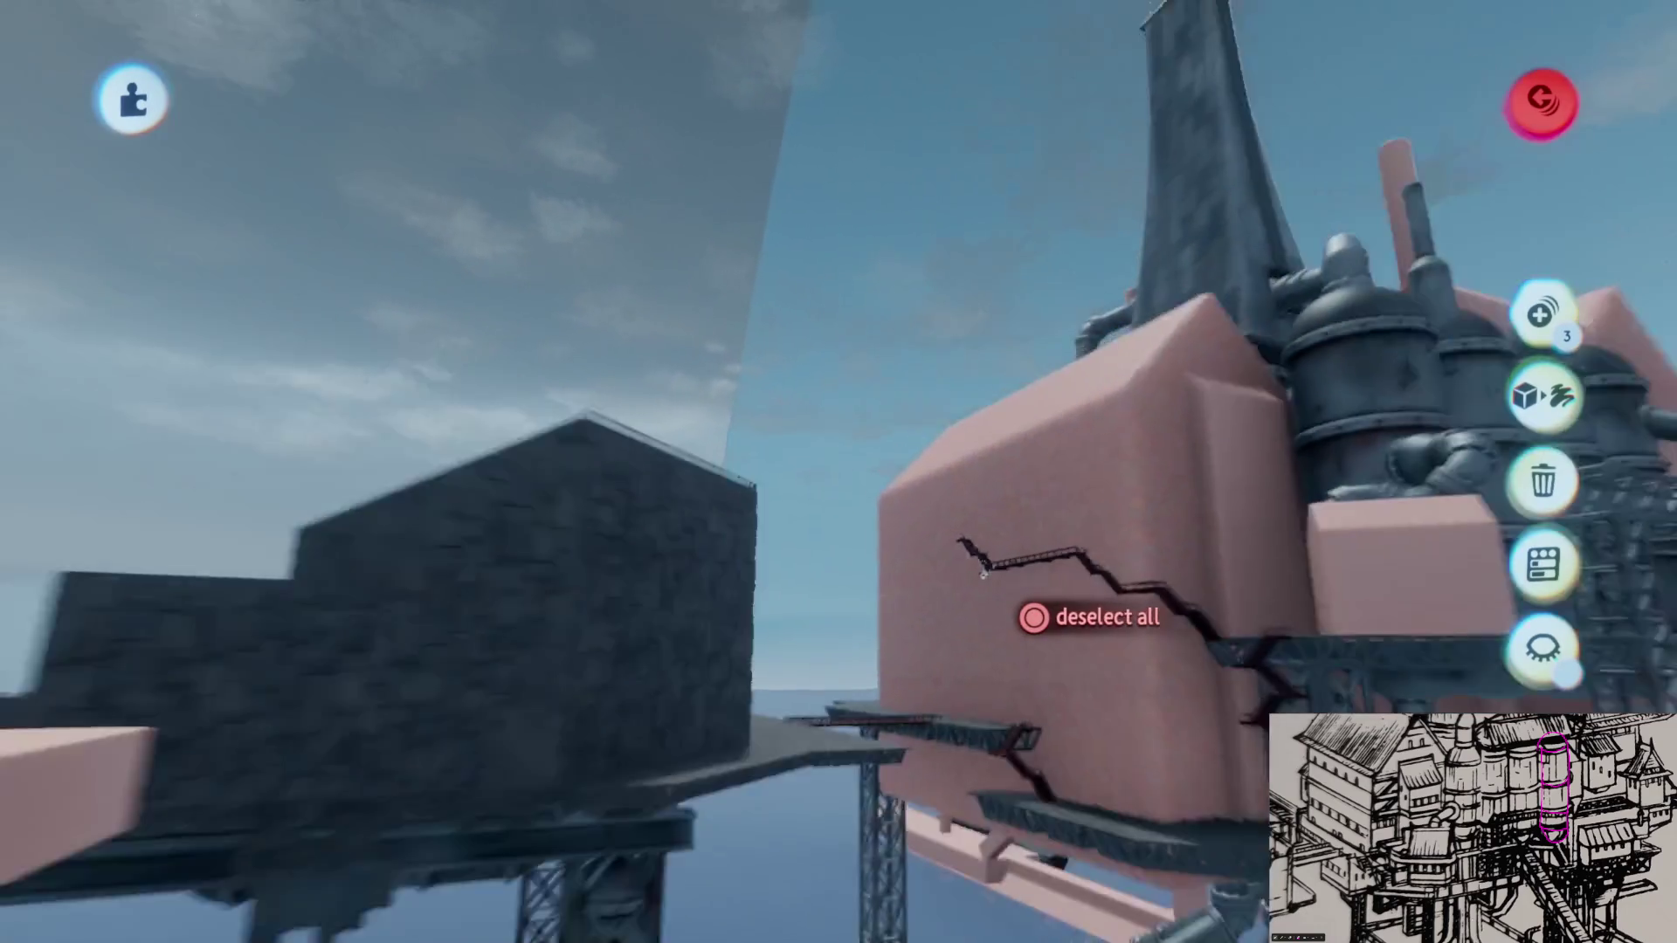
pyautogui.moveTo(984, 569); pyautogui.dragTo(983, 572, button='right')
pyautogui.scroll(5, 982, 573)
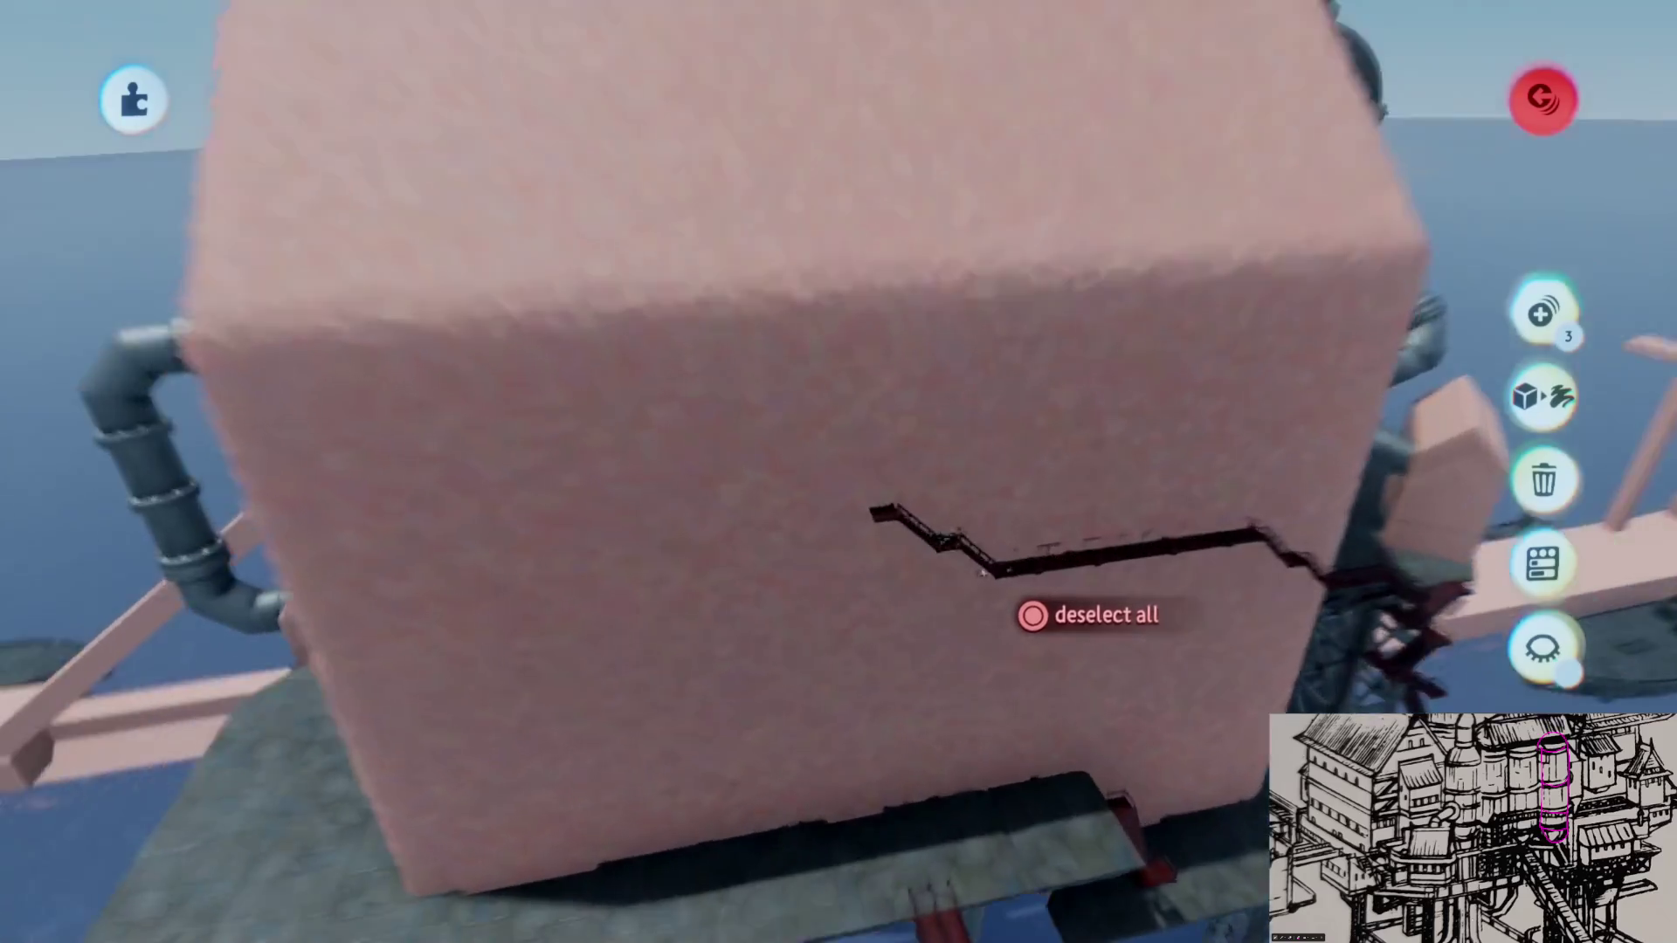
pyautogui.scroll(5, 983, 571)
pyautogui.scroll(3, 982, 571)
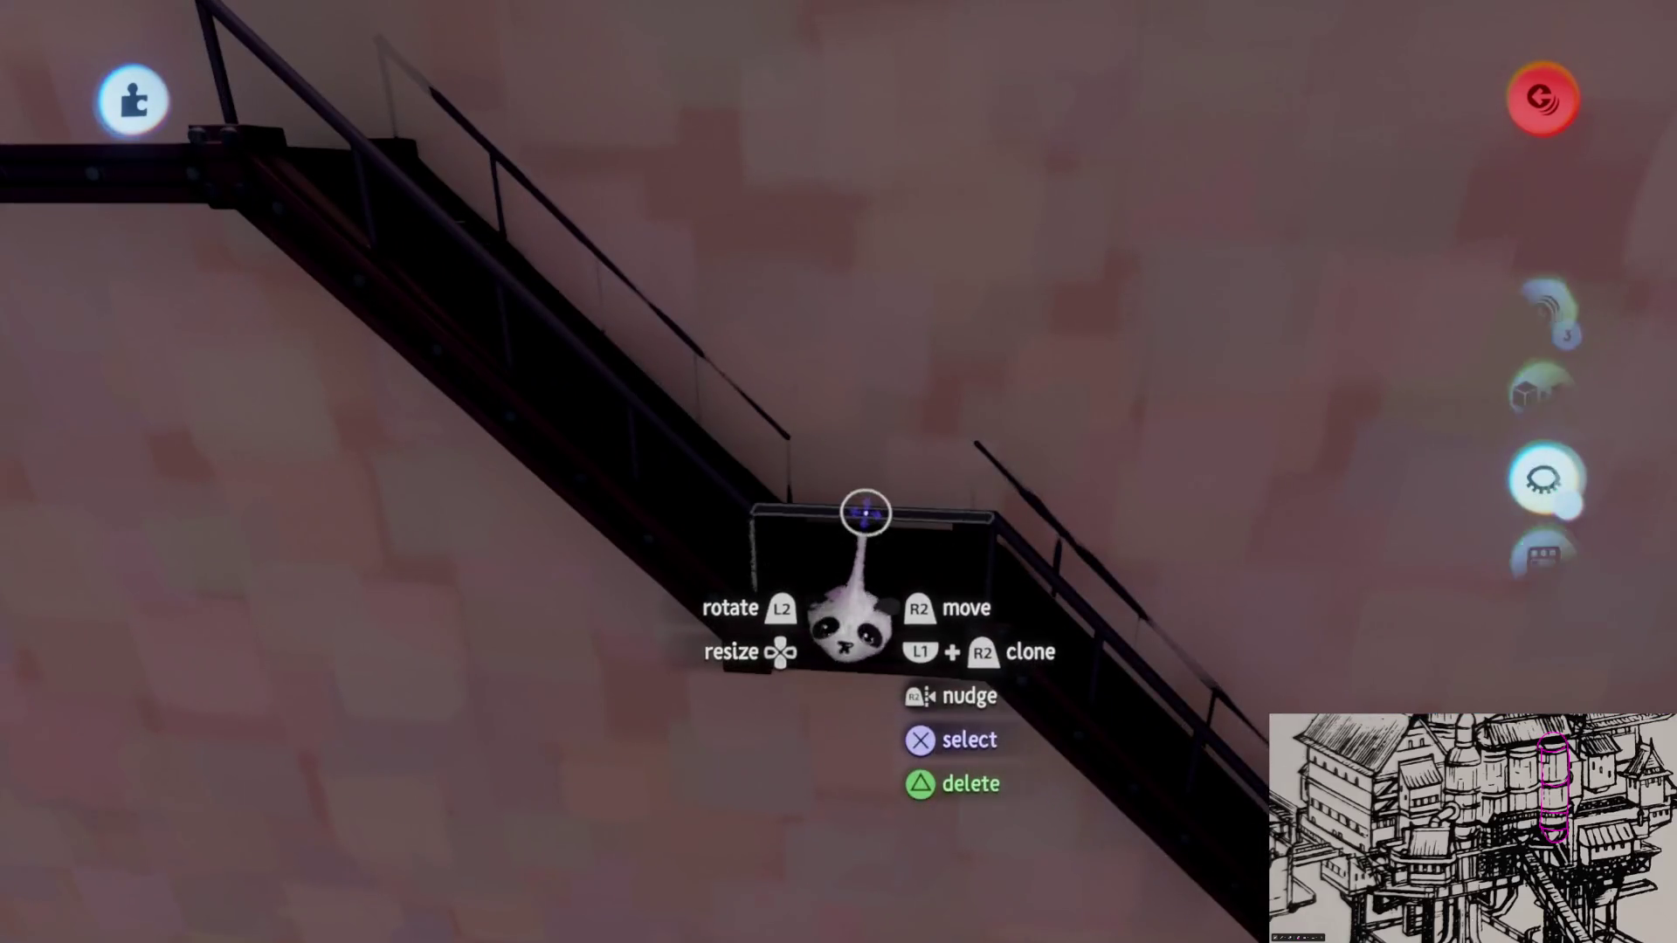
pyautogui.moveTo(895, 563); pyautogui.dragTo(917, 559, button='right')
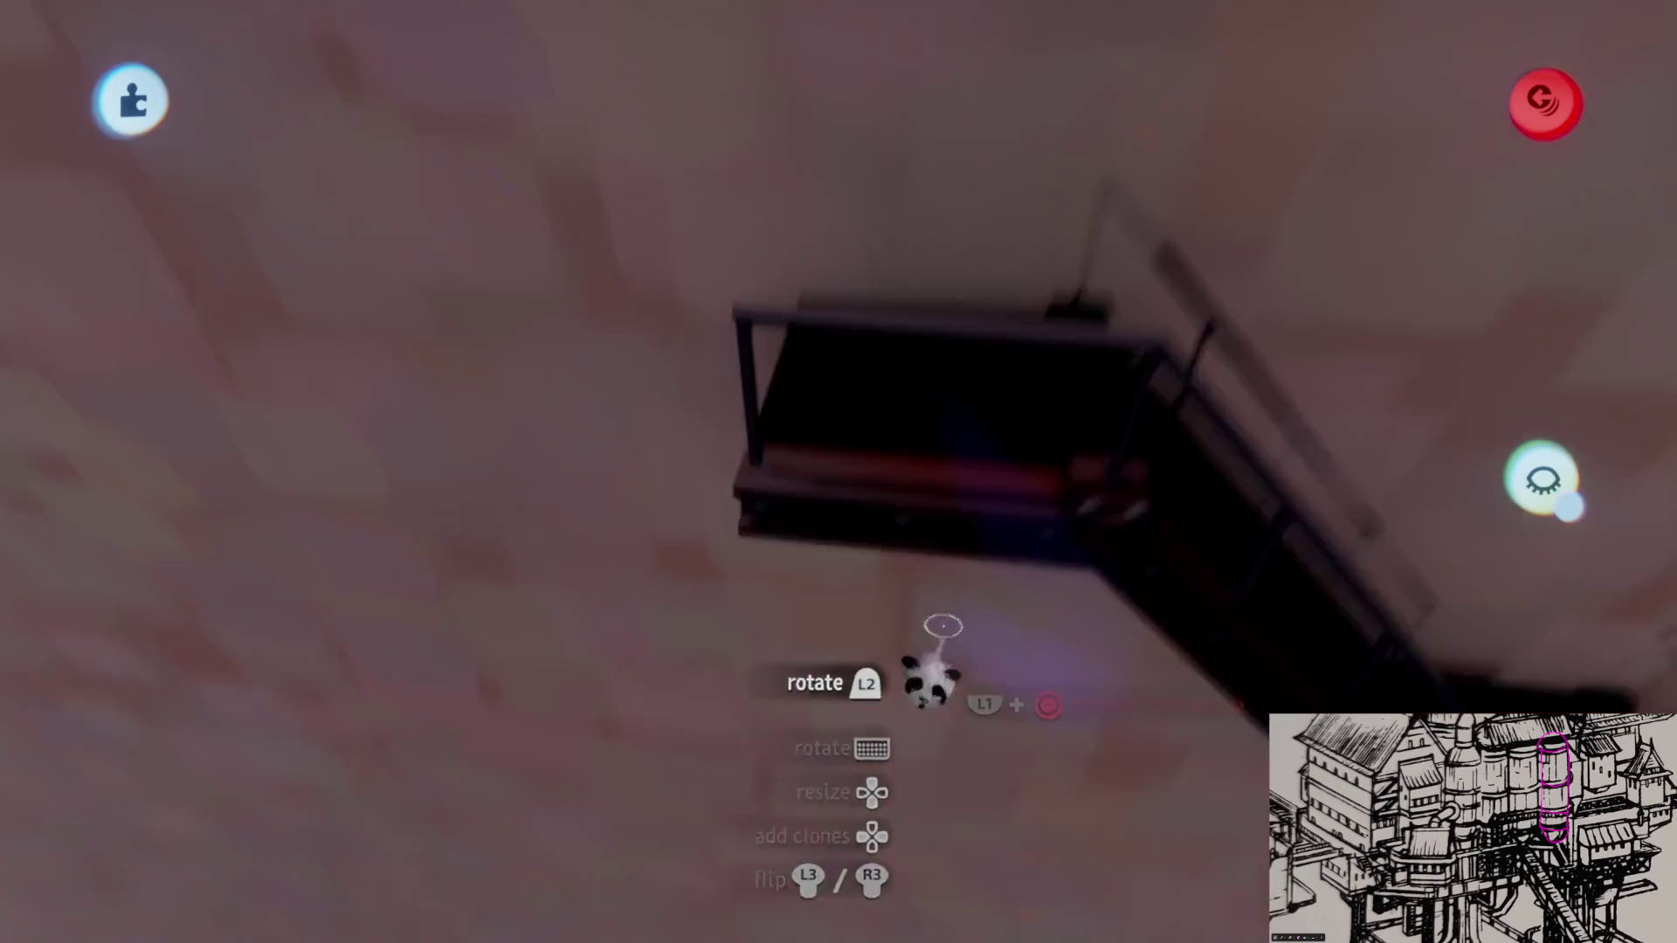
pyautogui.moveTo(942, 627); pyautogui.dragTo(928, 528, button='right')
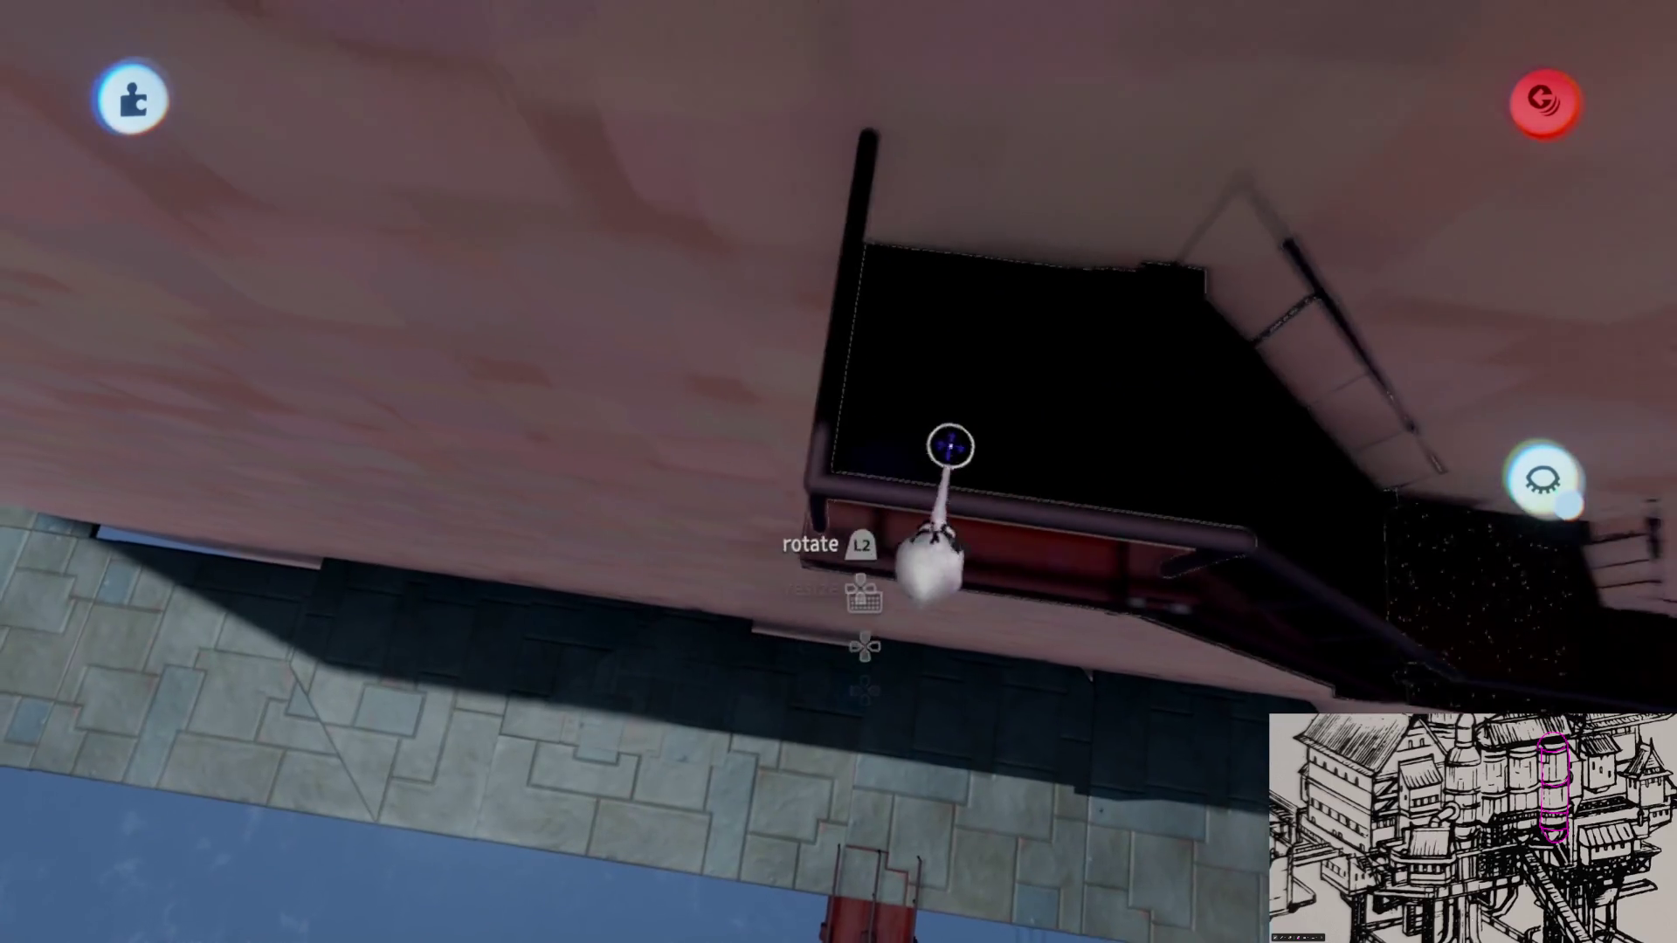
pyautogui.scroll(-3, 950, 448)
pyautogui.scroll(-3, 950, 452)
pyautogui.scroll(-3, 957, 466)
pyautogui.scroll(-2, 962, 480)
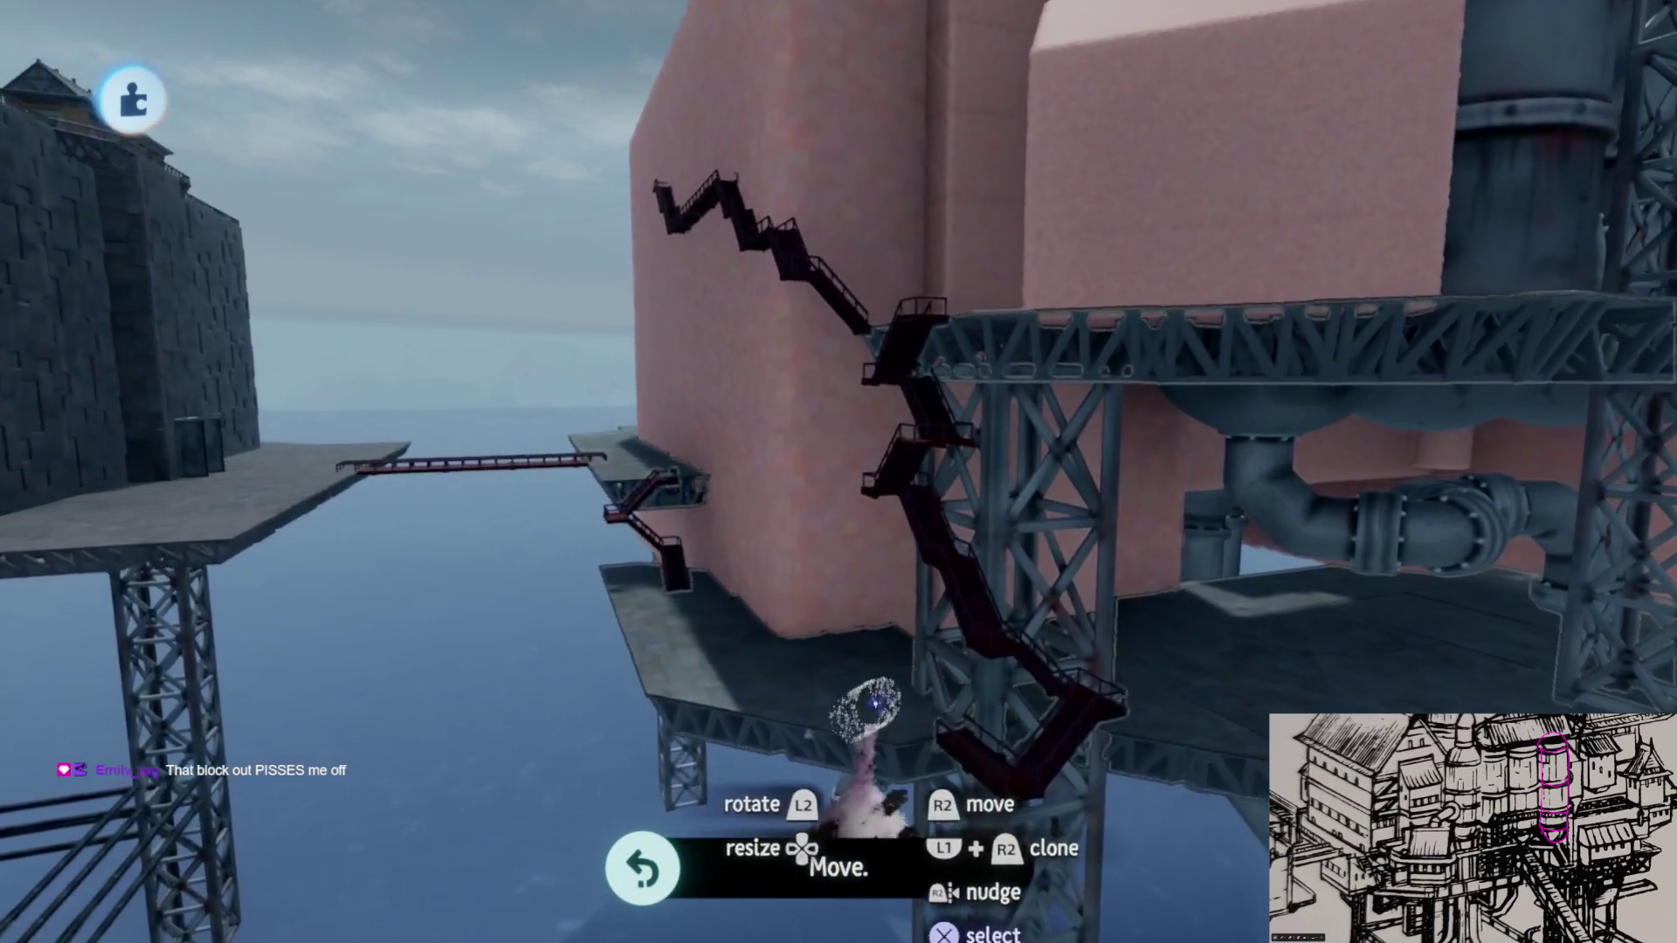
# Step: Orbit to the lower staircase piece and move it below the truss platform
pyautogui.moveTo(865, 707)
pyautogui.mouseDown(button='middle')
pyautogui.moveTo(879, 651)
pyautogui.moveTo(887, 668)
pyautogui.mouseUp(button='middle')
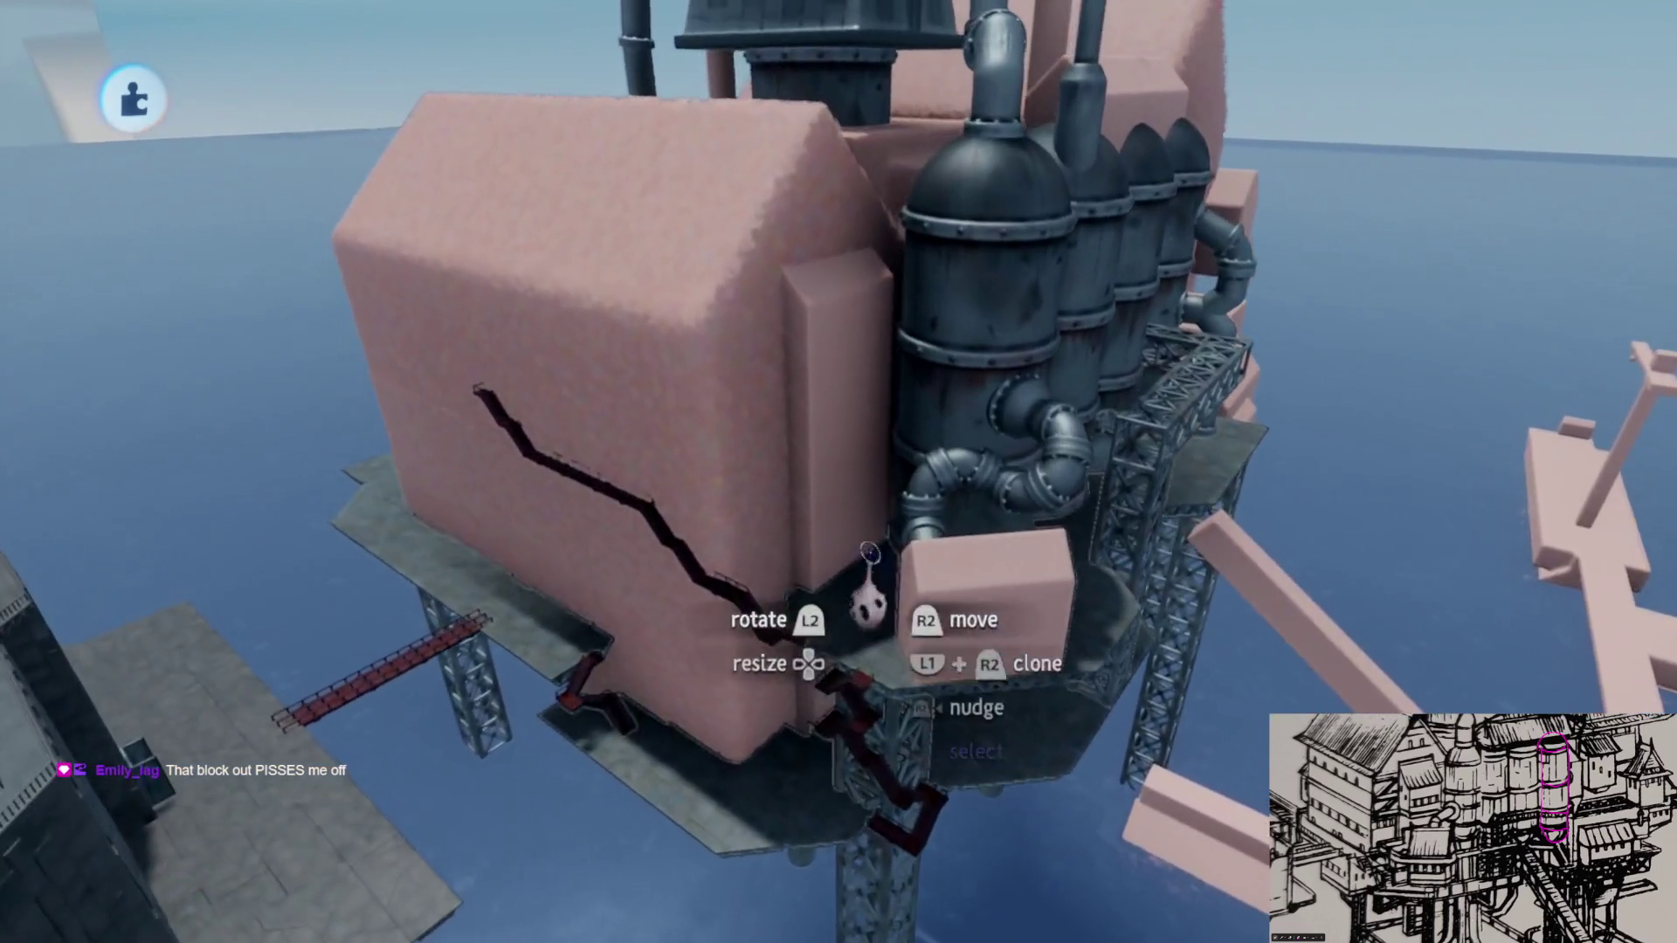
pyautogui.moveTo(870, 596); pyautogui.dragTo(870, 597, button='middle')
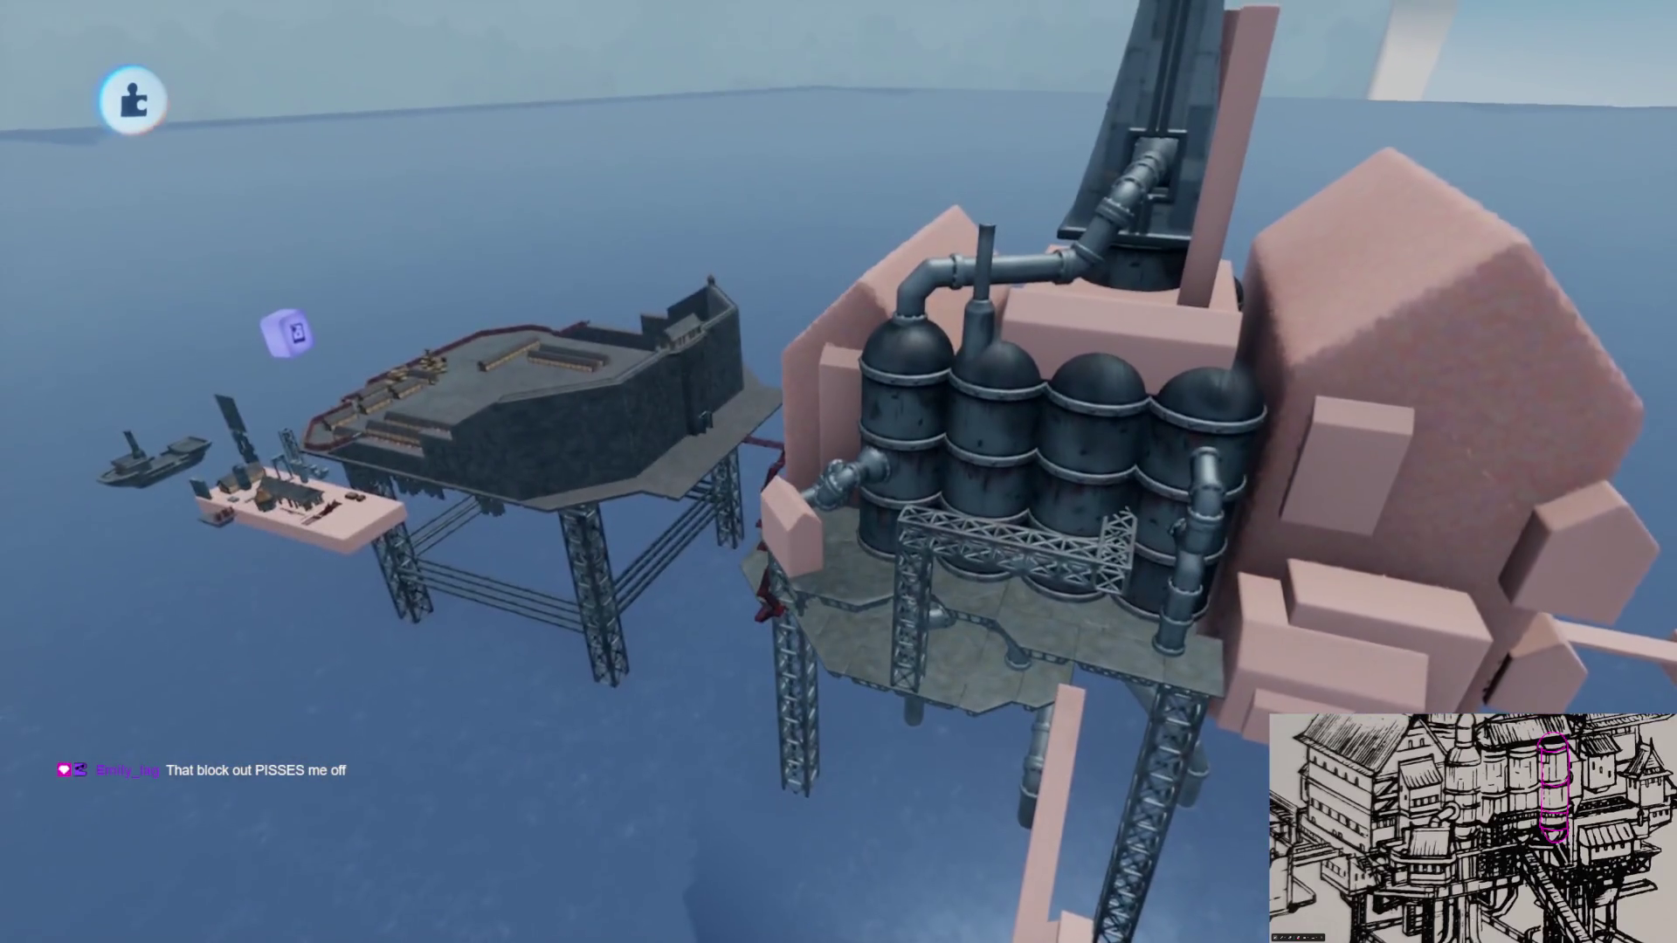
pyautogui.moveTo(286, 335); pyautogui.dragTo(276, 410, button='middle')
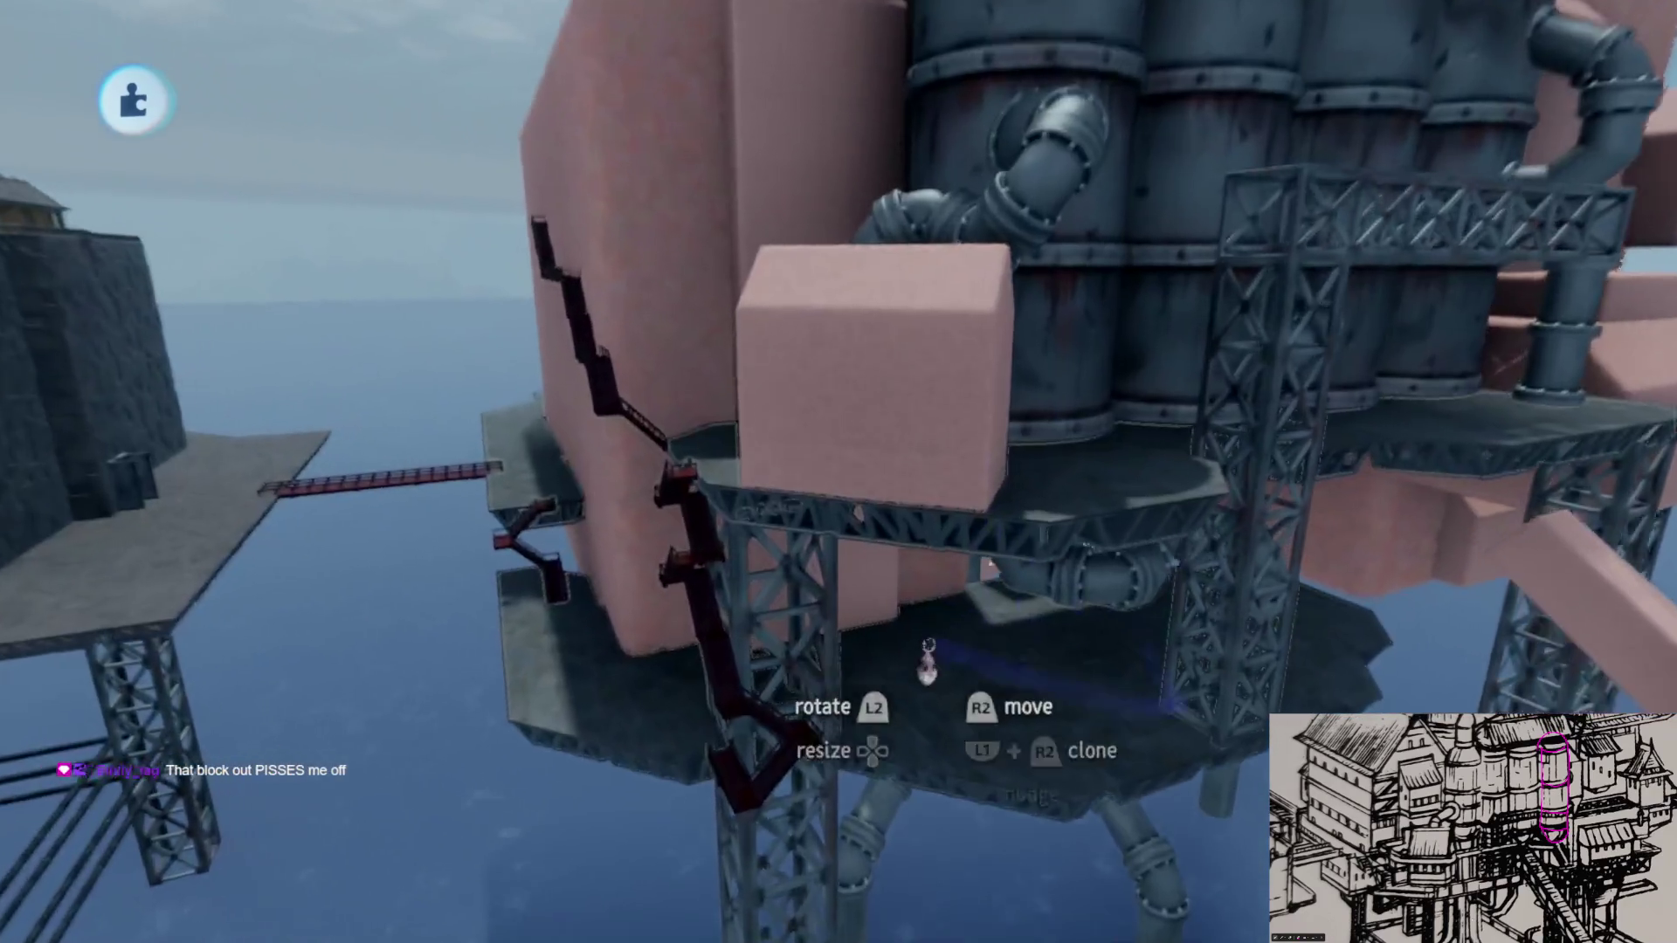
pyautogui.moveTo(926, 661); pyautogui.dragTo(922, 626, button='middle')
pyautogui.moveTo(928, 566); pyautogui.dragTo(750, 638, button='middle')
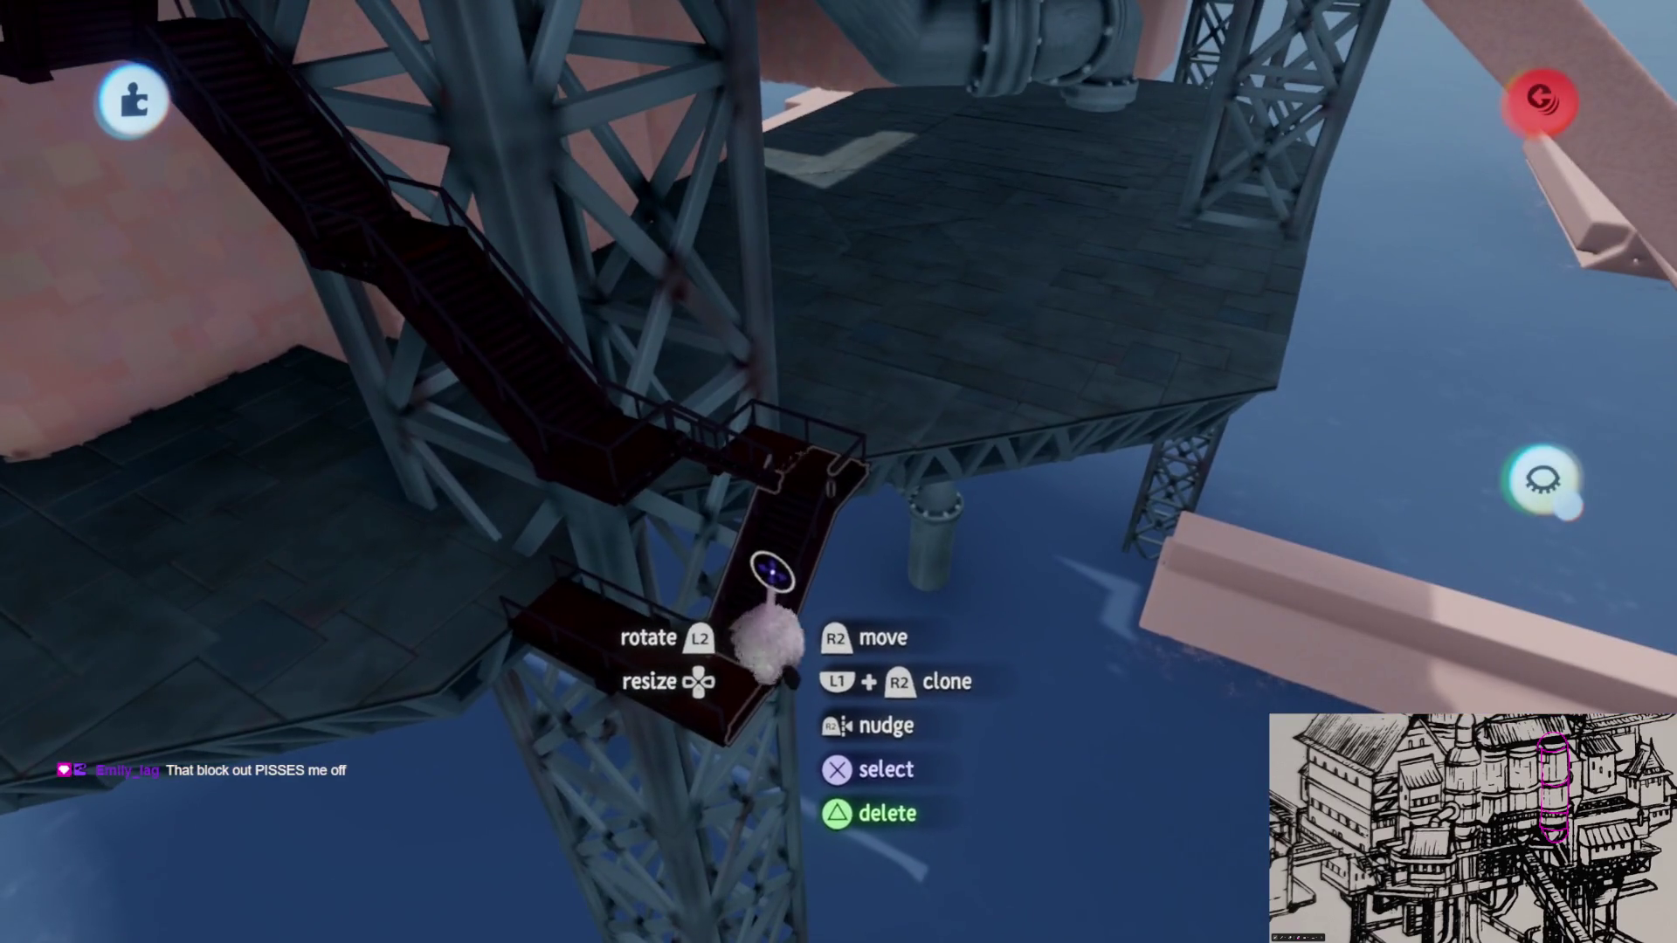
pyautogui.moveTo(856, 603); pyautogui.dragTo(1017, 628)
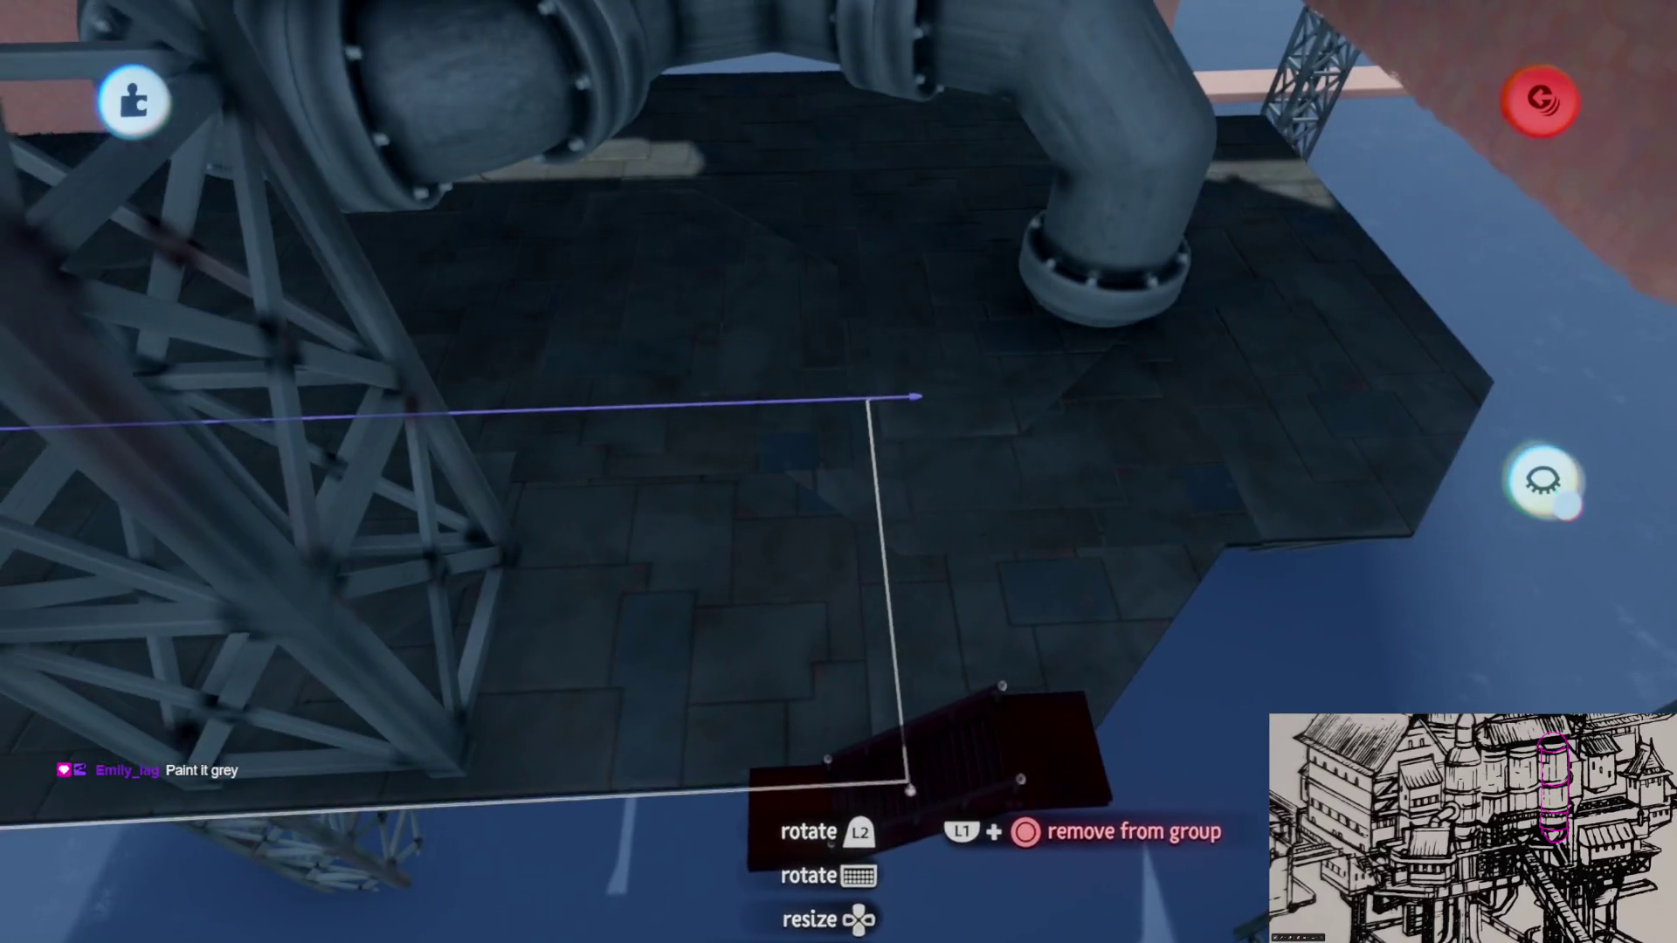
pyautogui.moveTo(934, 397)
pyautogui.mouseDown()
pyautogui.moveTo(919, 714)
pyautogui.moveTo(861, 580)
pyautogui.mouseUp()
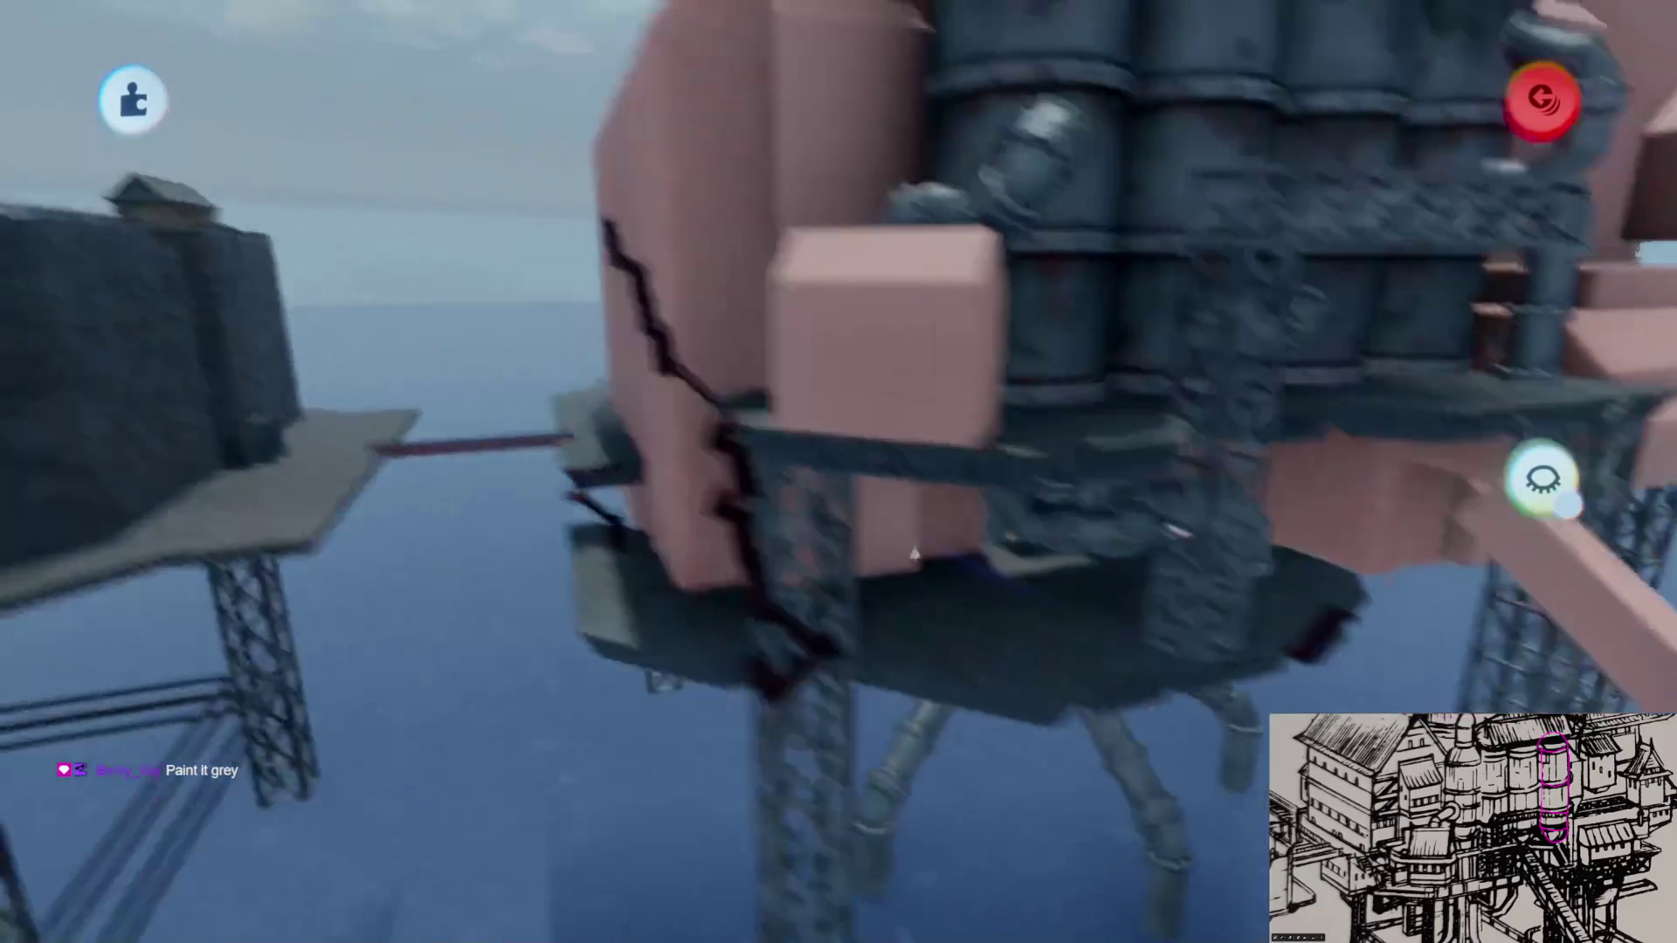
pyautogui.moveTo(861, 581); pyautogui.dragTo(846, 537, button='middle')
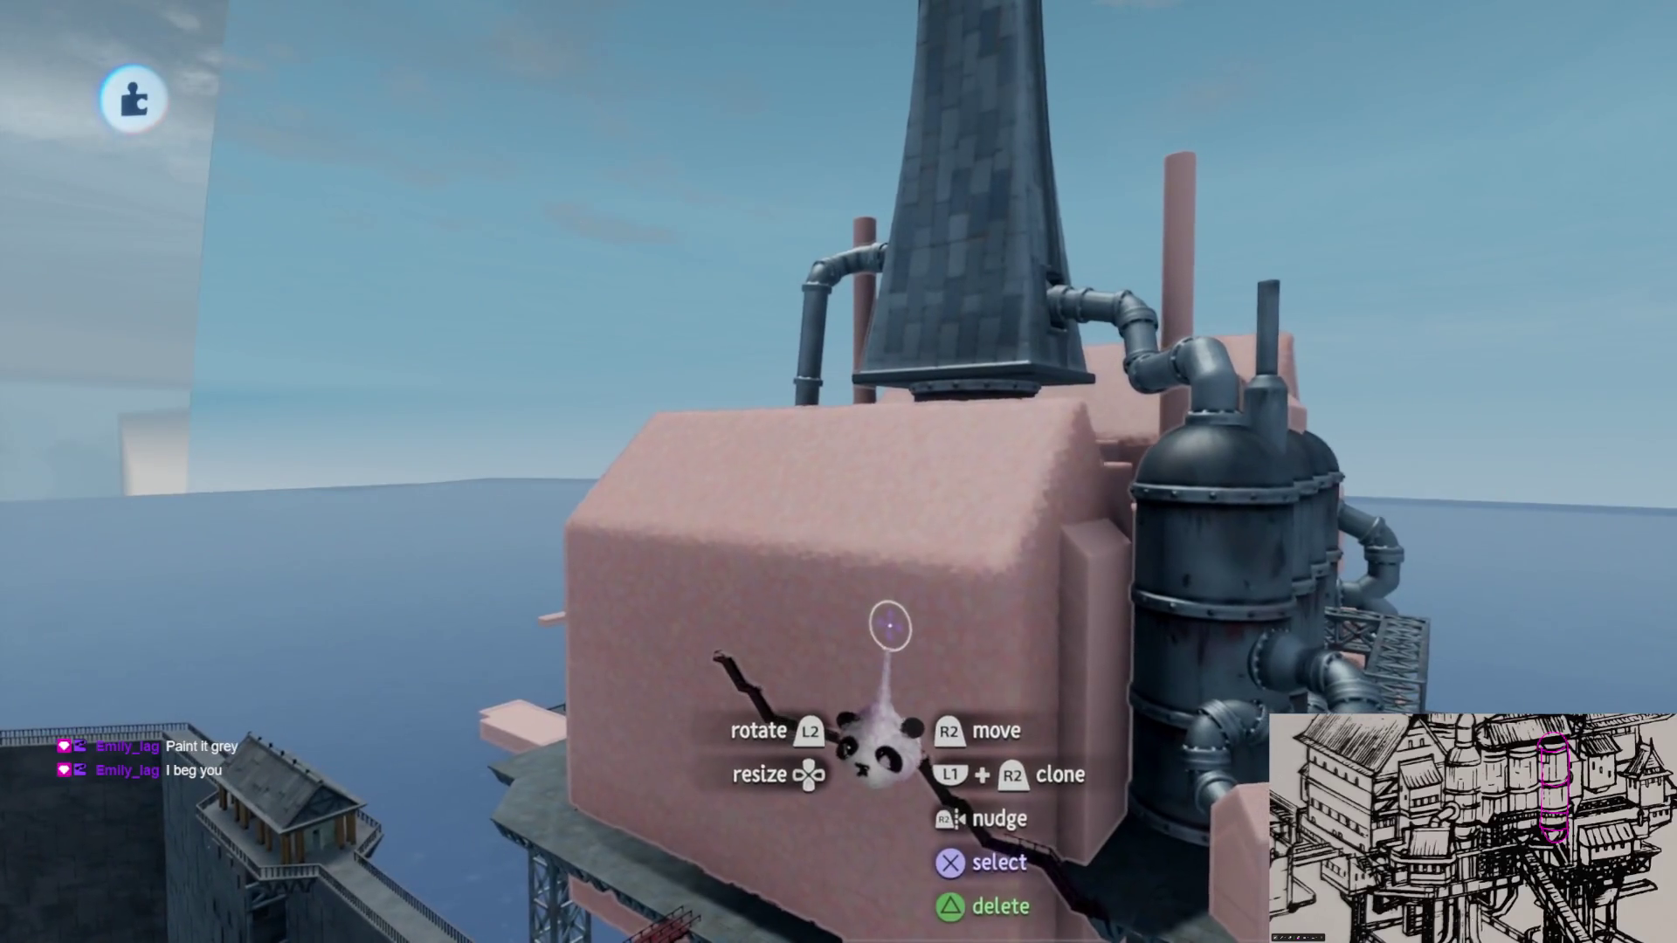
# Step: Clear the selection by the pink building and choose the Coat painting tool
pyautogui.moveTo(897, 616)
pyautogui.mouseDown(button='middle')
pyautogui.moveTo(832, 524)
pyautogui.moveTo(822, 283)
pyautogui.moveTo(768, 487)
pyautogui.mouseUp(button='middle')
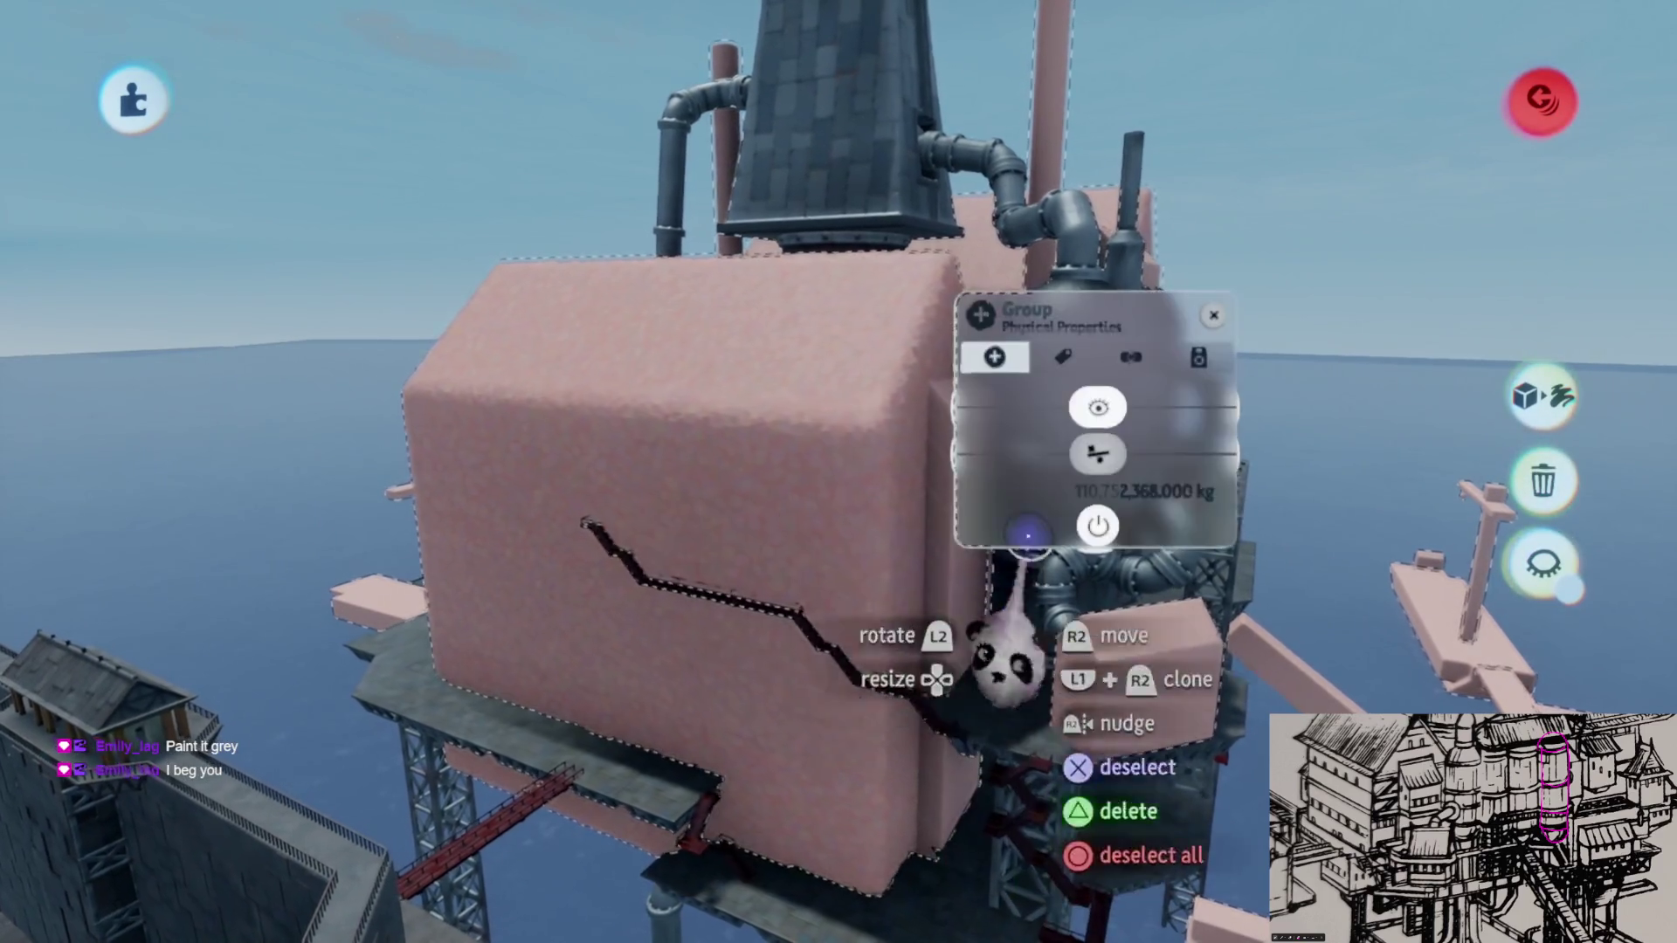
pyautogui.press('Escape')
pyautogui.press('space')
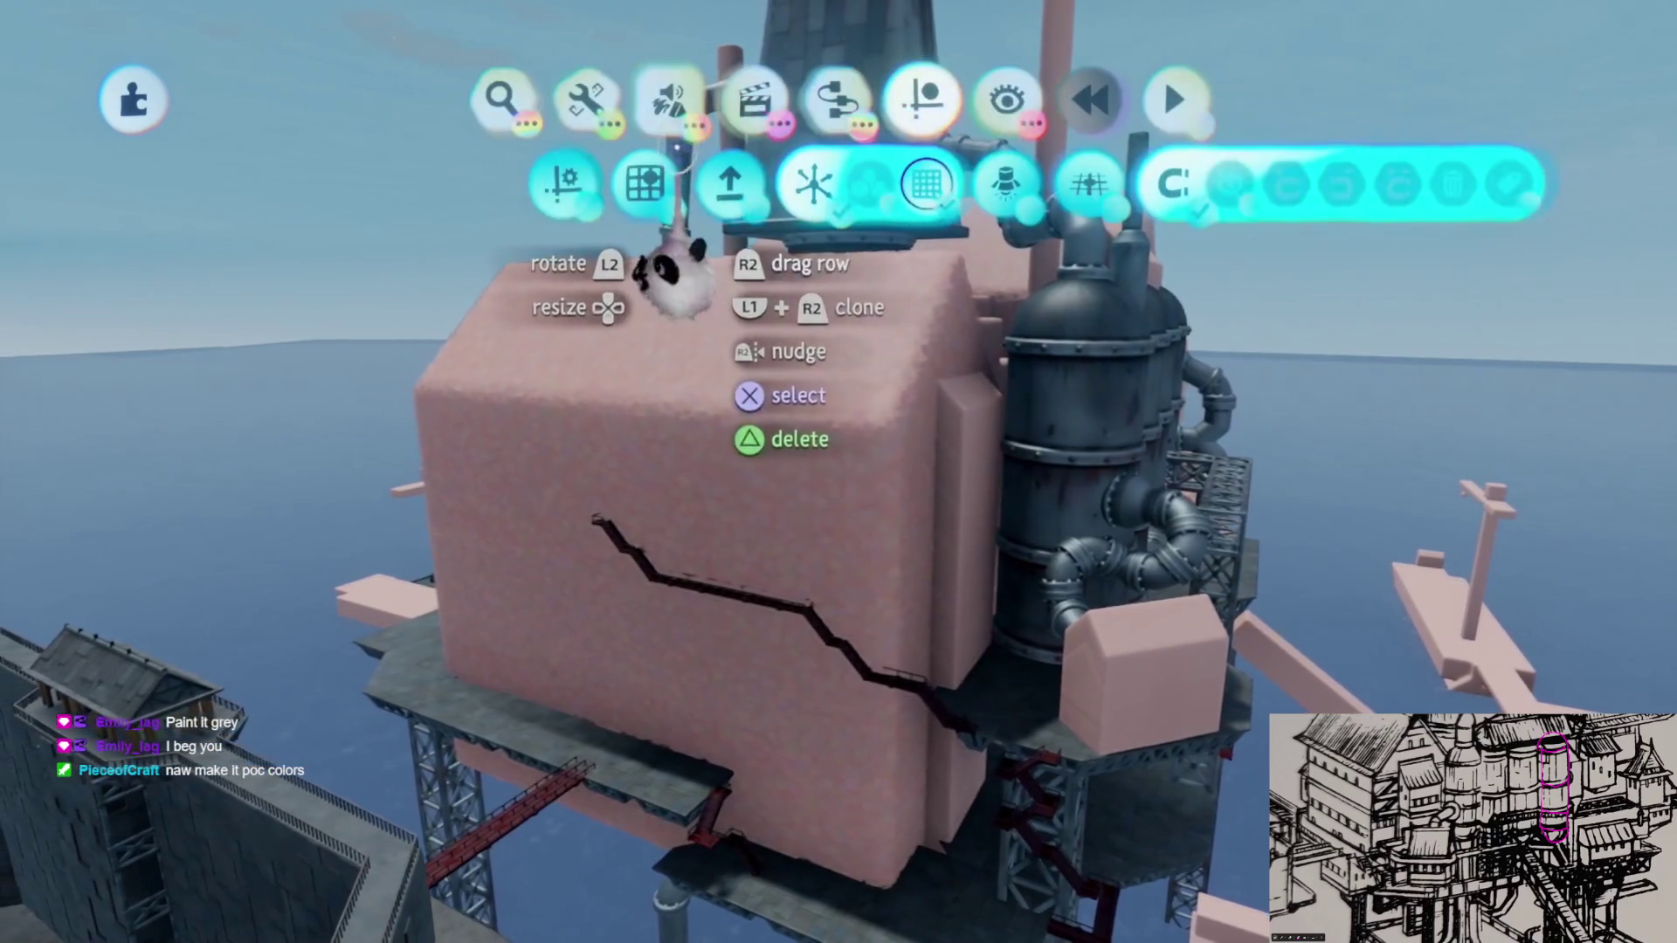
pyautogui.click(667, 93)
pyautogui.click(581, 180)
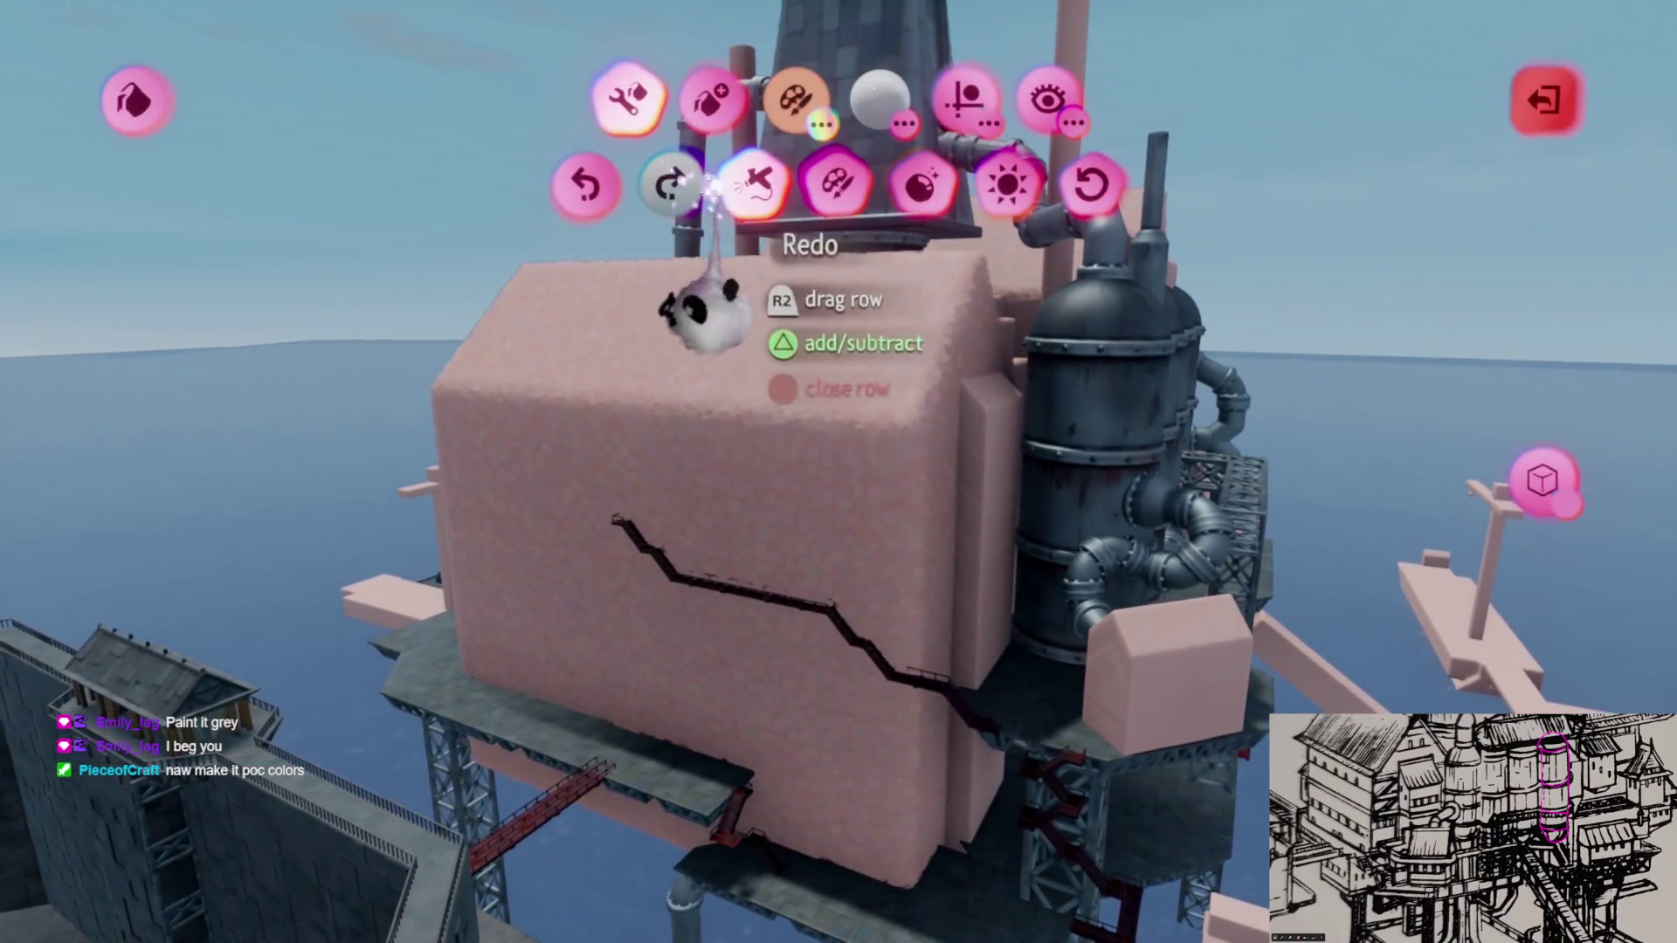
# Step: Paint the pink tower block dark grey-blue with the coat tool and leave painting mode
pyautogui.click(564, 203)
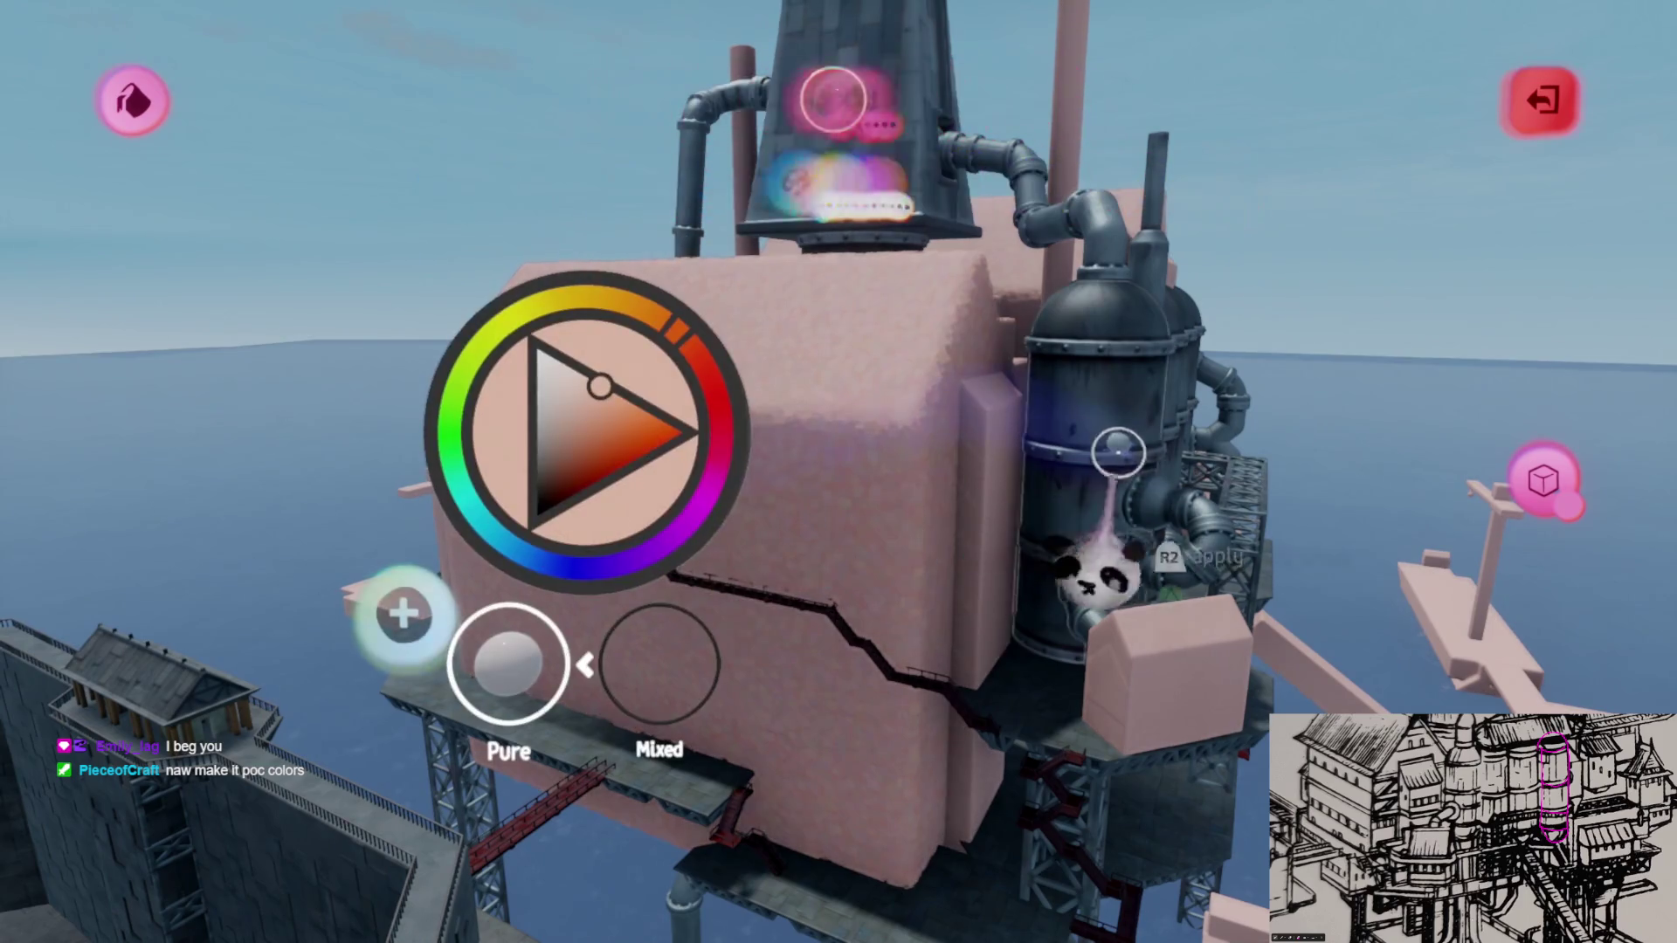
pyautogui.press('Escape')
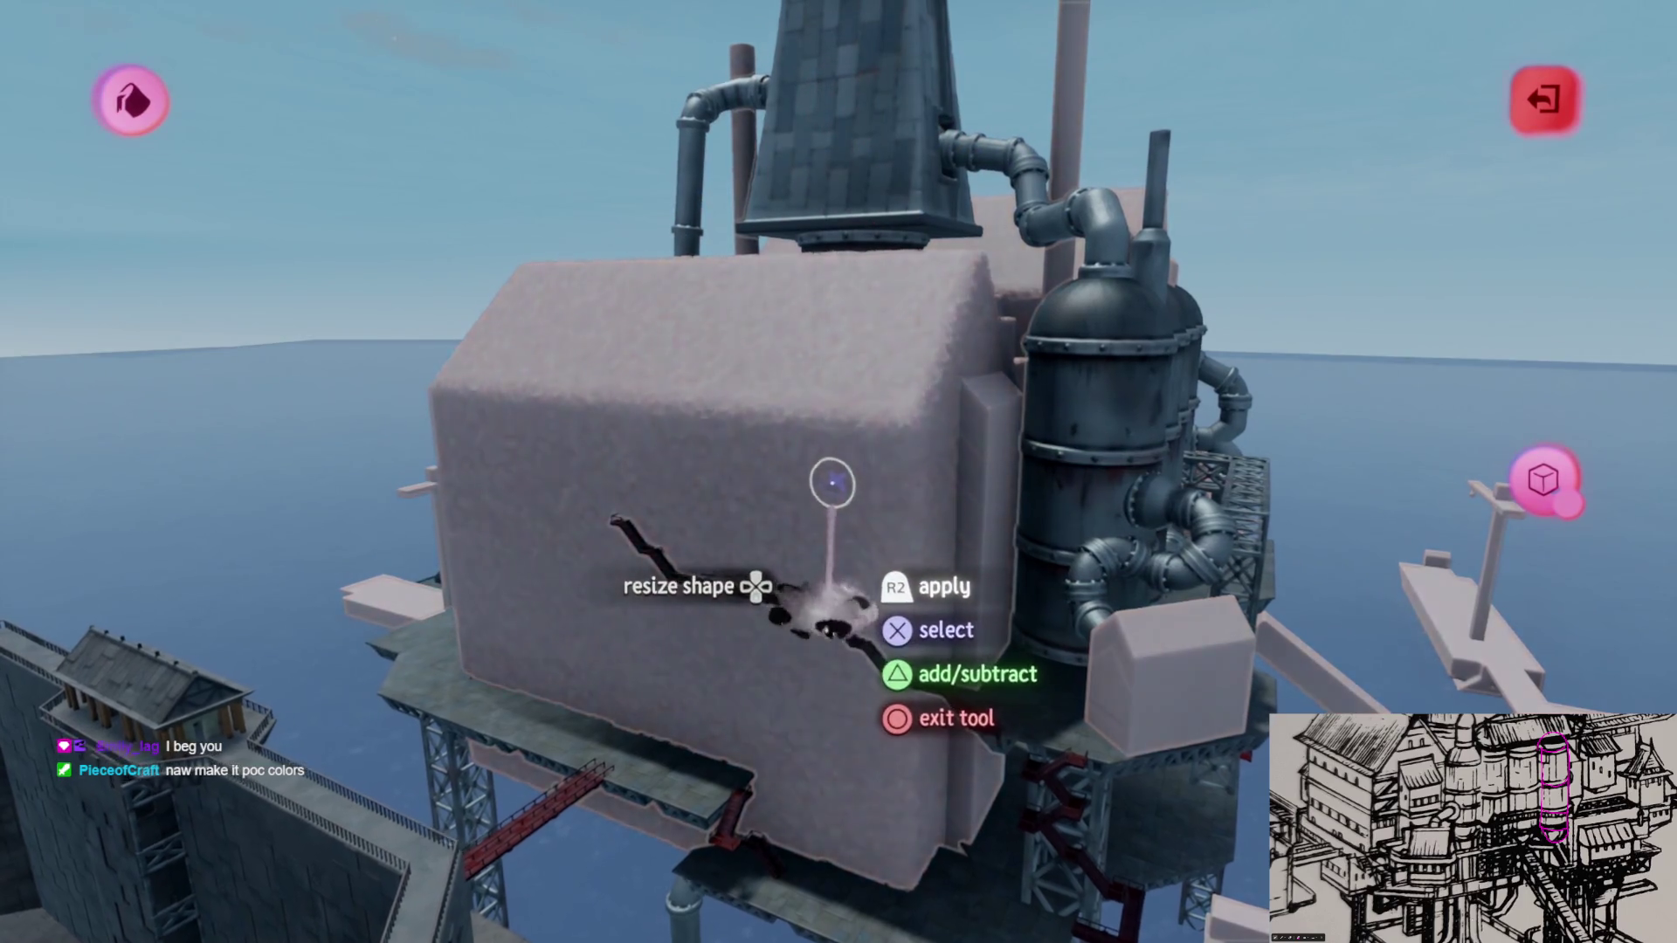
pyautogui.click(833, 483)
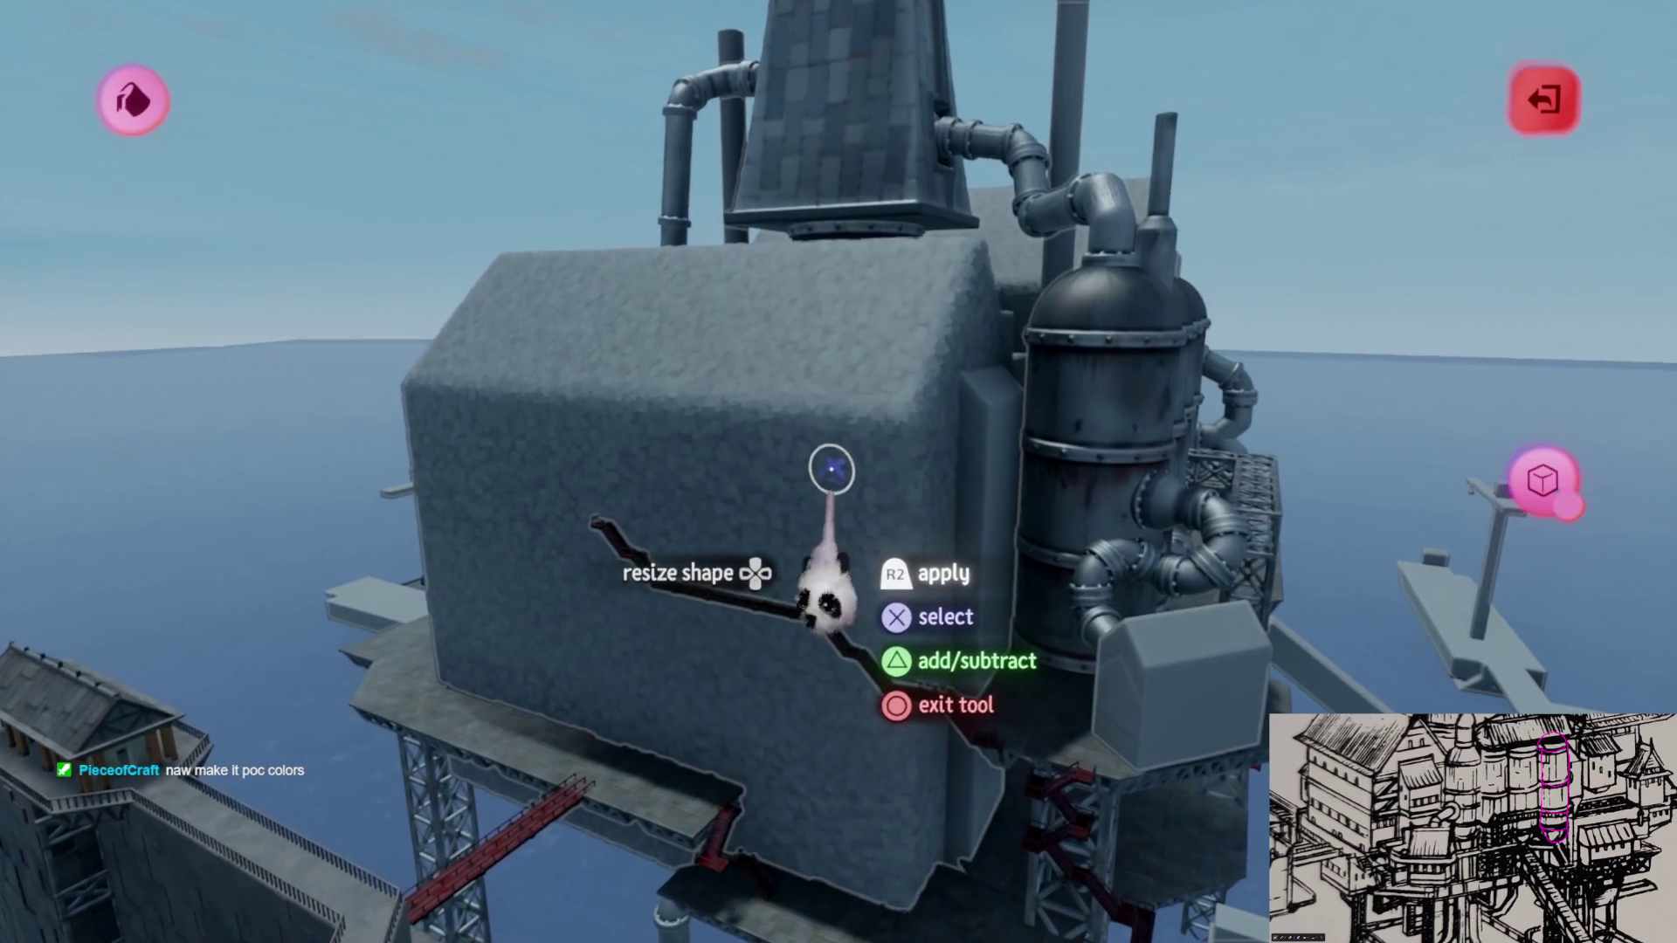
pyautogui.press('Escape')
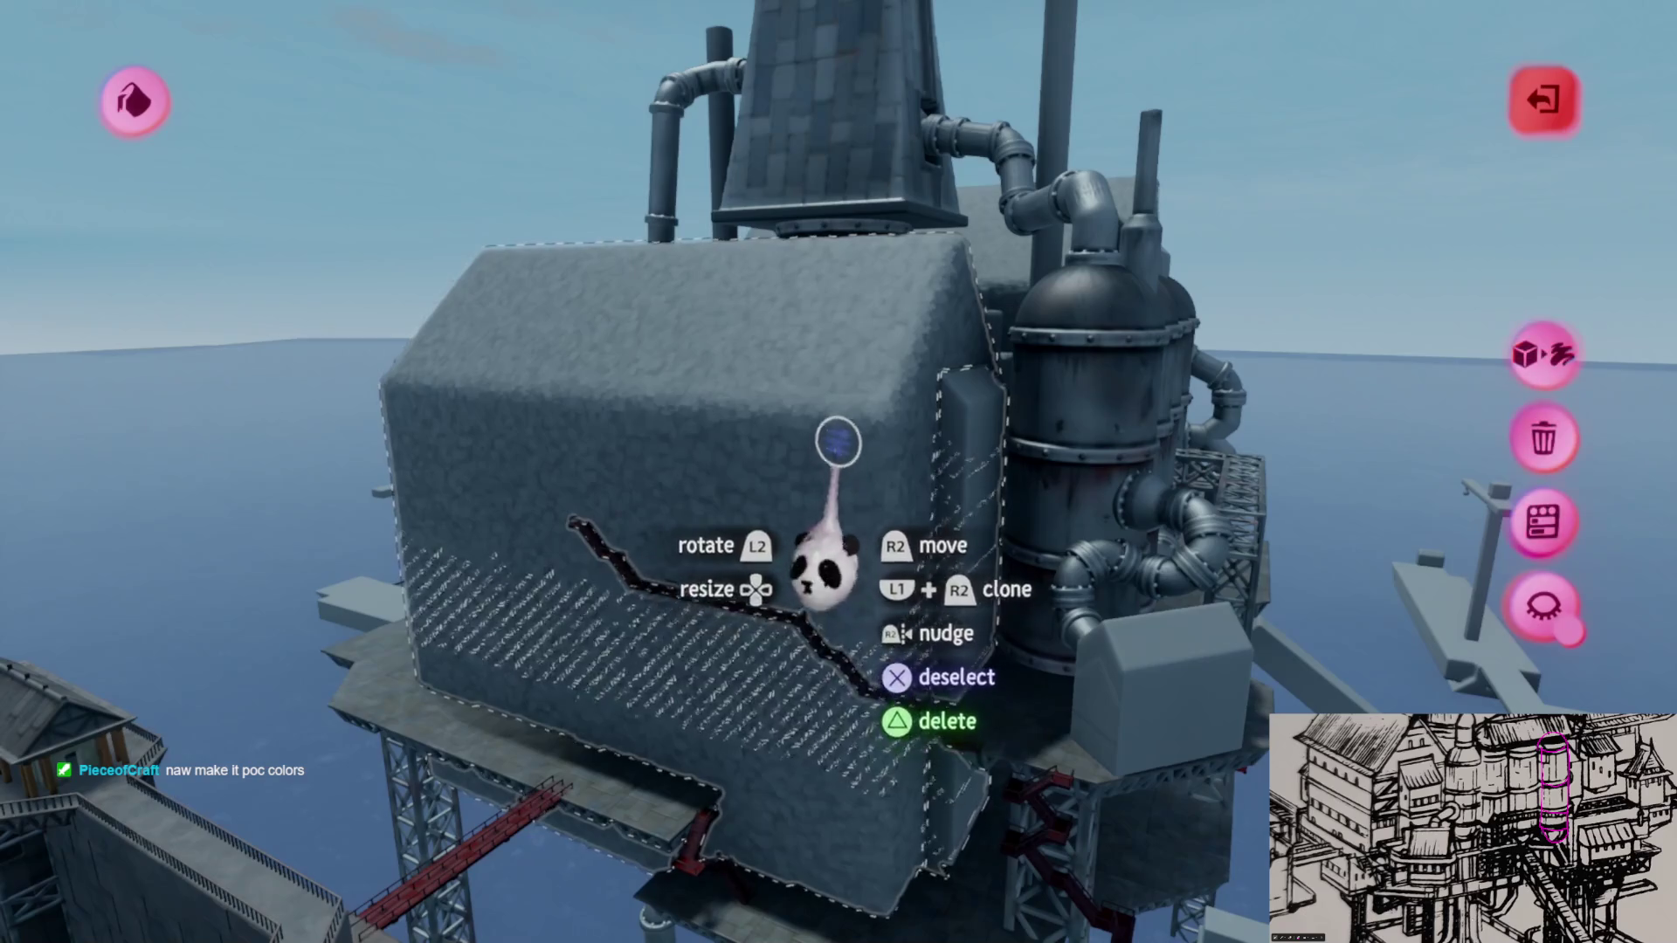
# Step: Check the sculpture's surface properties, exit coating mode and fly back toward the building
pyautogui.click(839, 441)
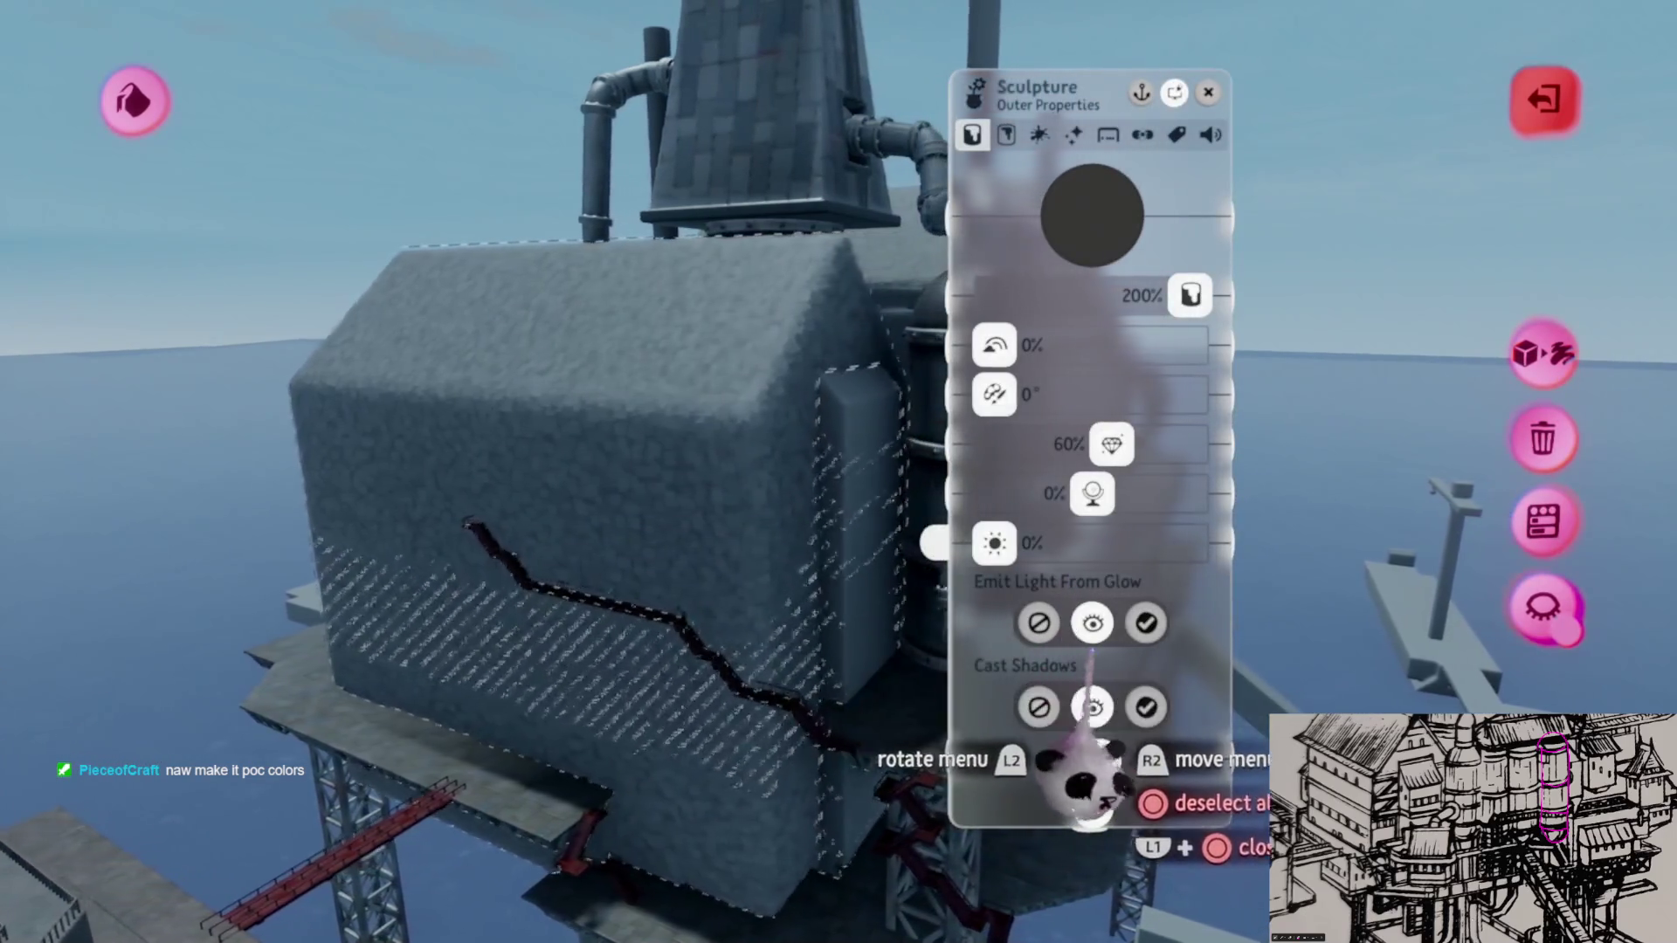
pyautogui.moveTo(1085, 786); pyautogui.dragTo(1092, 736, button='middle')
pyautogui.press('Escape')
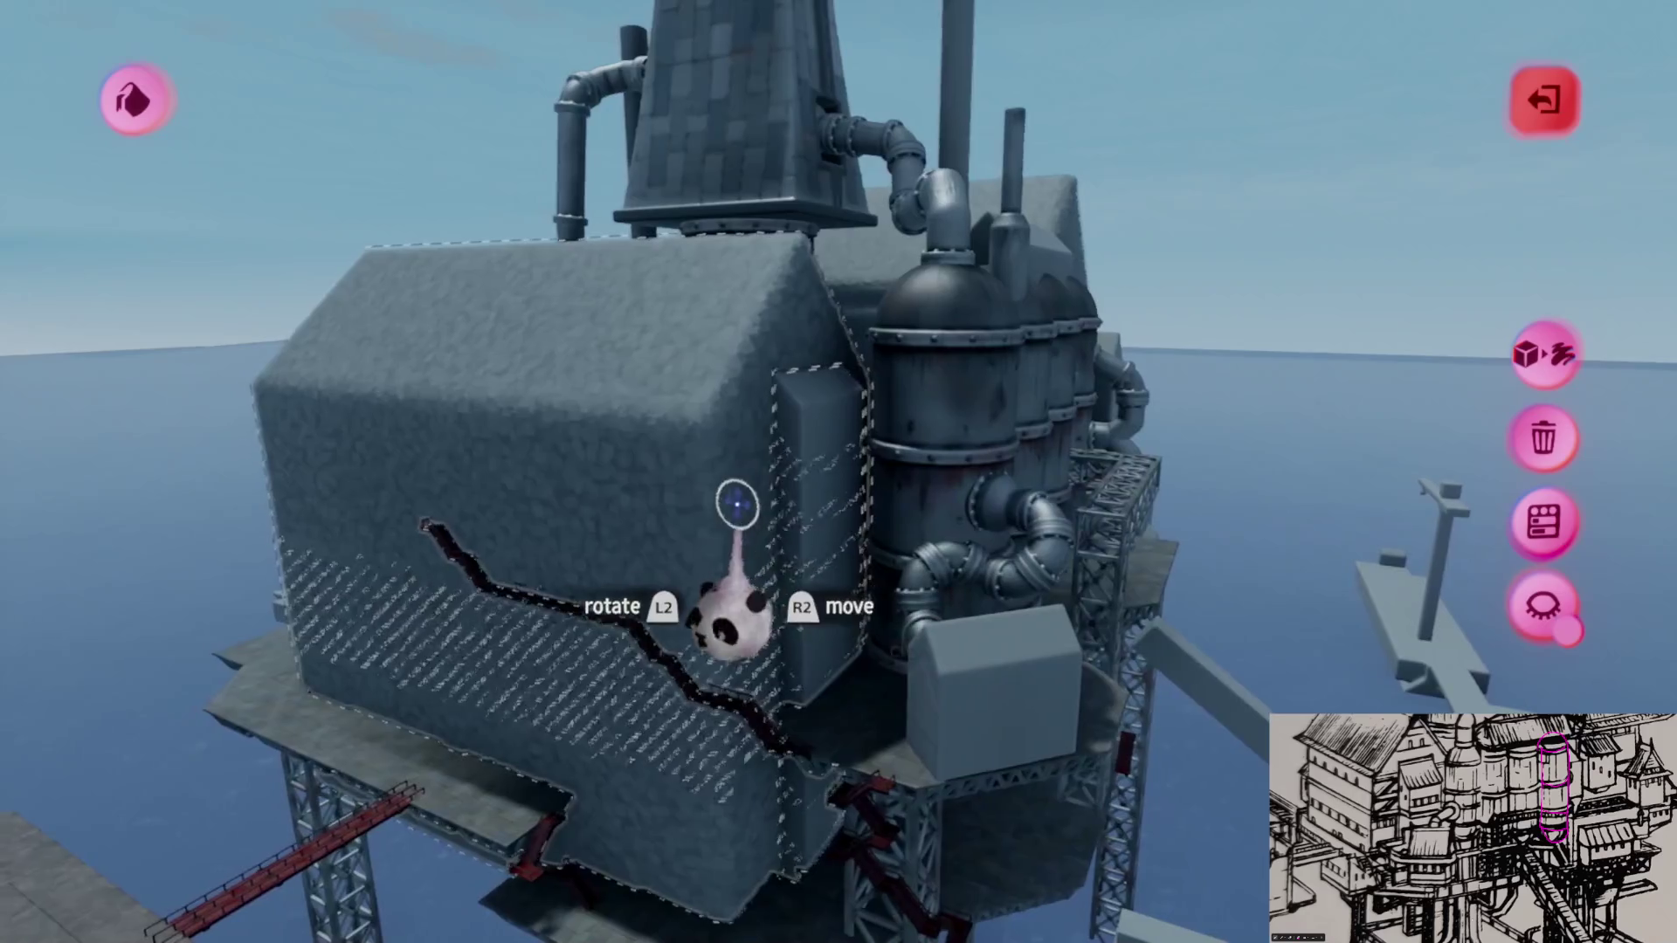
pyautogui.click(977, 651)
pyautogui.press('Escape')
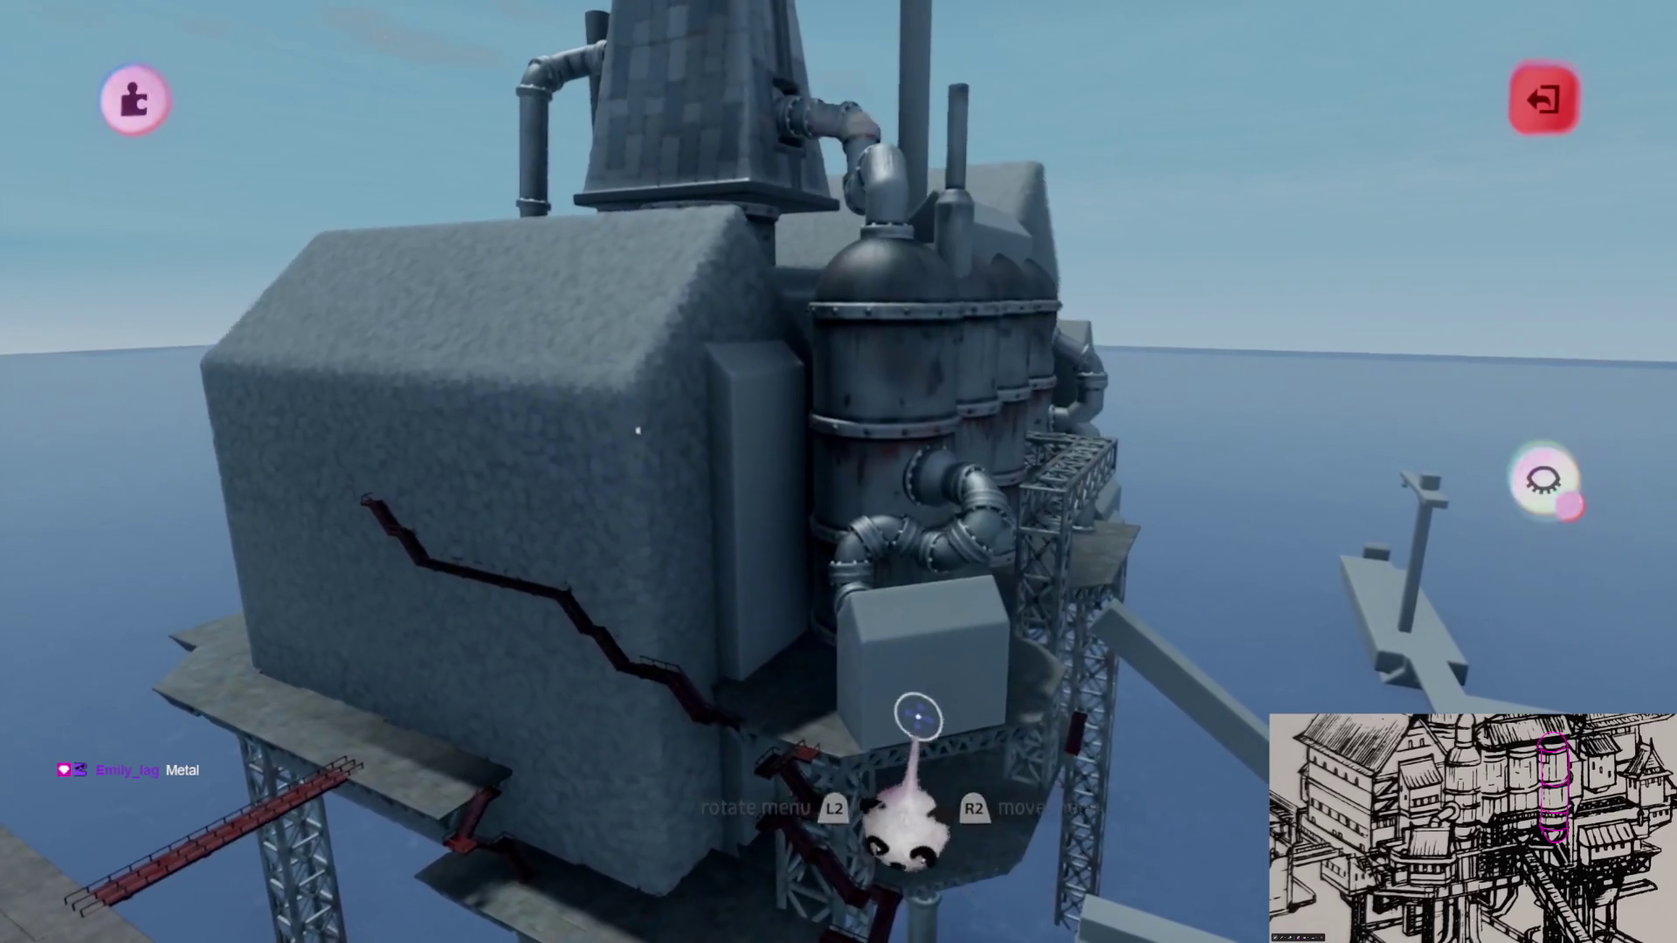
pyautogui.press('Escape')
pyautogui.moveTo(920, 596)
pyautogui.mouseDown(button='middle')
pyautogui.moveTo(921, 531)
pyautogui.moveTo(815, 592)
pyautogui.moveTo(773, 590)
pyautogui.moveTo(787, 570)
pyautogui.moveTo(857, 558)
pyautogui.moveTo(712, 524)
pyautogui.moveTo(730, 531)
pyautogui.moveTo(674, 637)
pyautogui.moveTo(535, 693)
pyautogui.moveTo(505, 673)
pyautogui.moveTo(902, 426)
pyautogui.moveTo(783, 254)
pyautogui.moveTo(786, 431)
pyautogui.moveTo(805, 386)
pyautogui.moveTo(1000, 156)
pyautogui.moveTo(1049, 156)
pyautogui.mouseUp(button='middle')
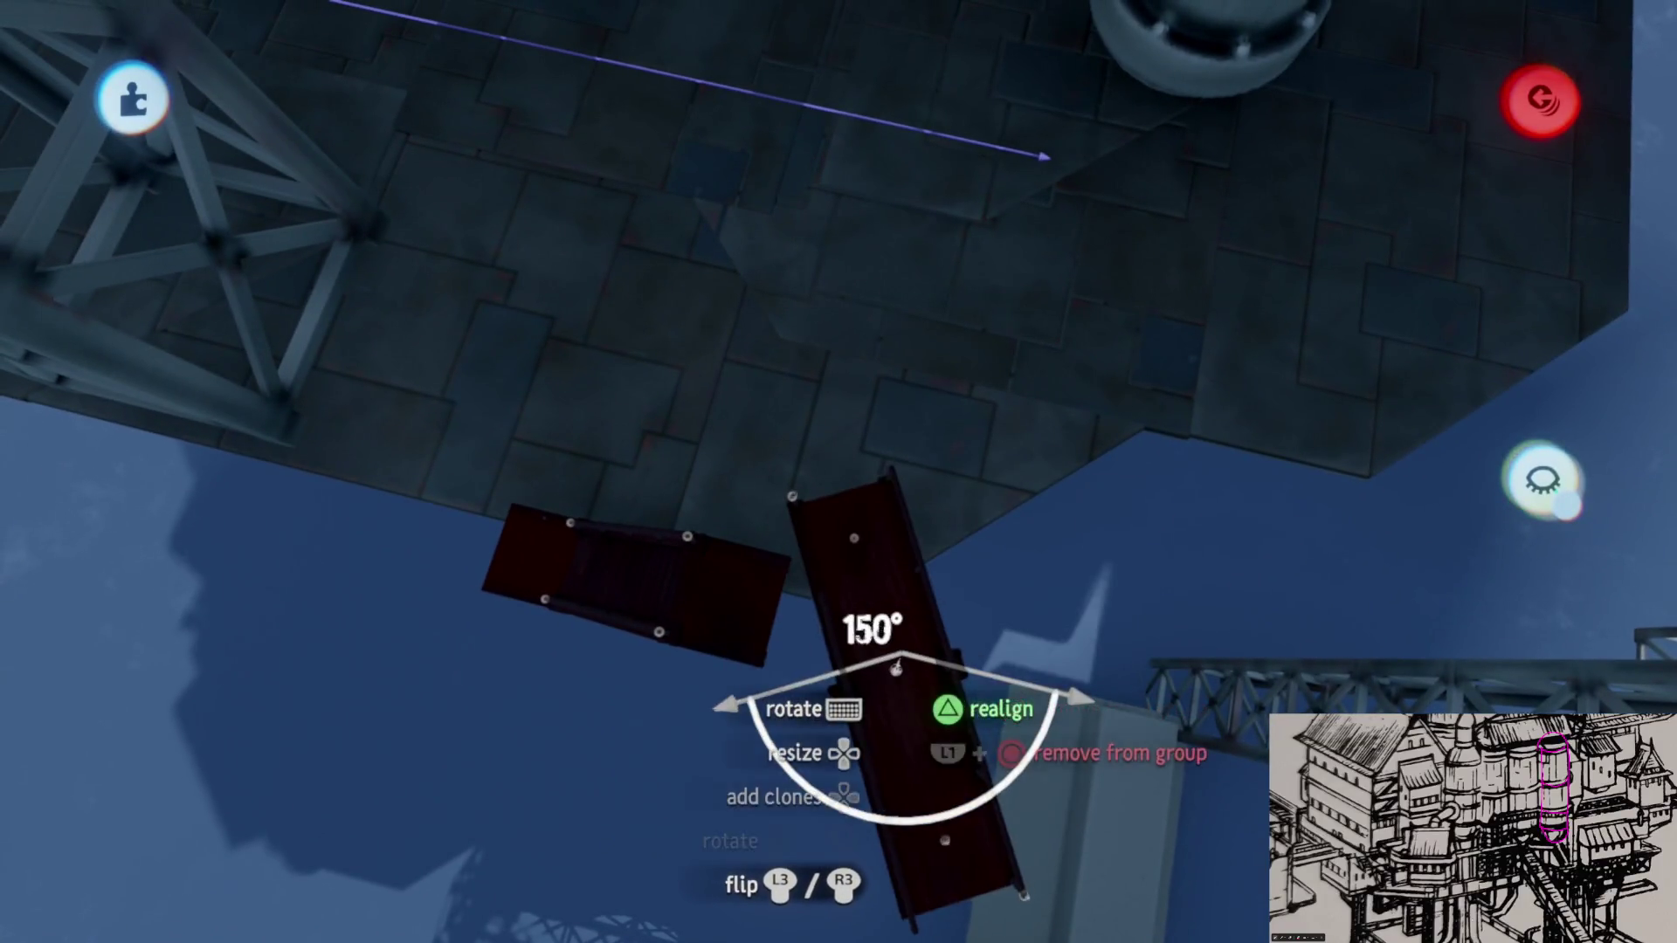
# Step: Carry the red staircase from under the deck and set it on the platform beside the lattice mast
pyautogui.moveTo(799, 776)
pyautogui.mouseDown(button='middle')
pyautogui.moveTo(751, 747)
pyautogui.moveTo(751, 790)
pyautogui.mouseUp(button='middle')
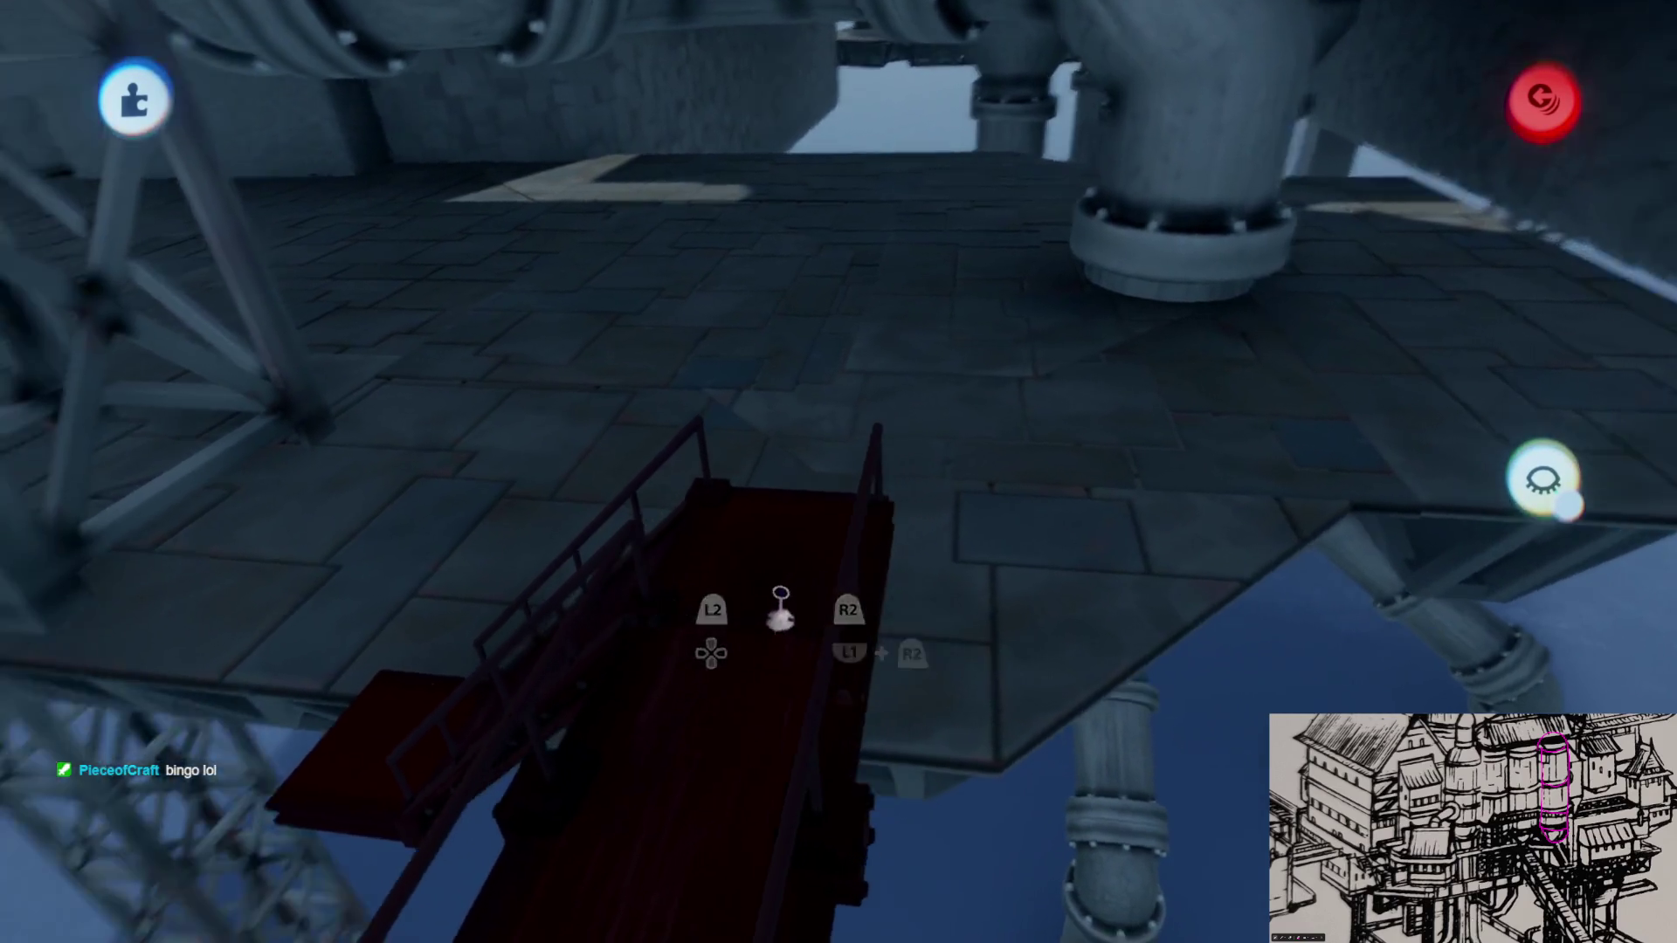
pyautogui.moveTo(780, 593); pyautogui.dragTo(780, 593)
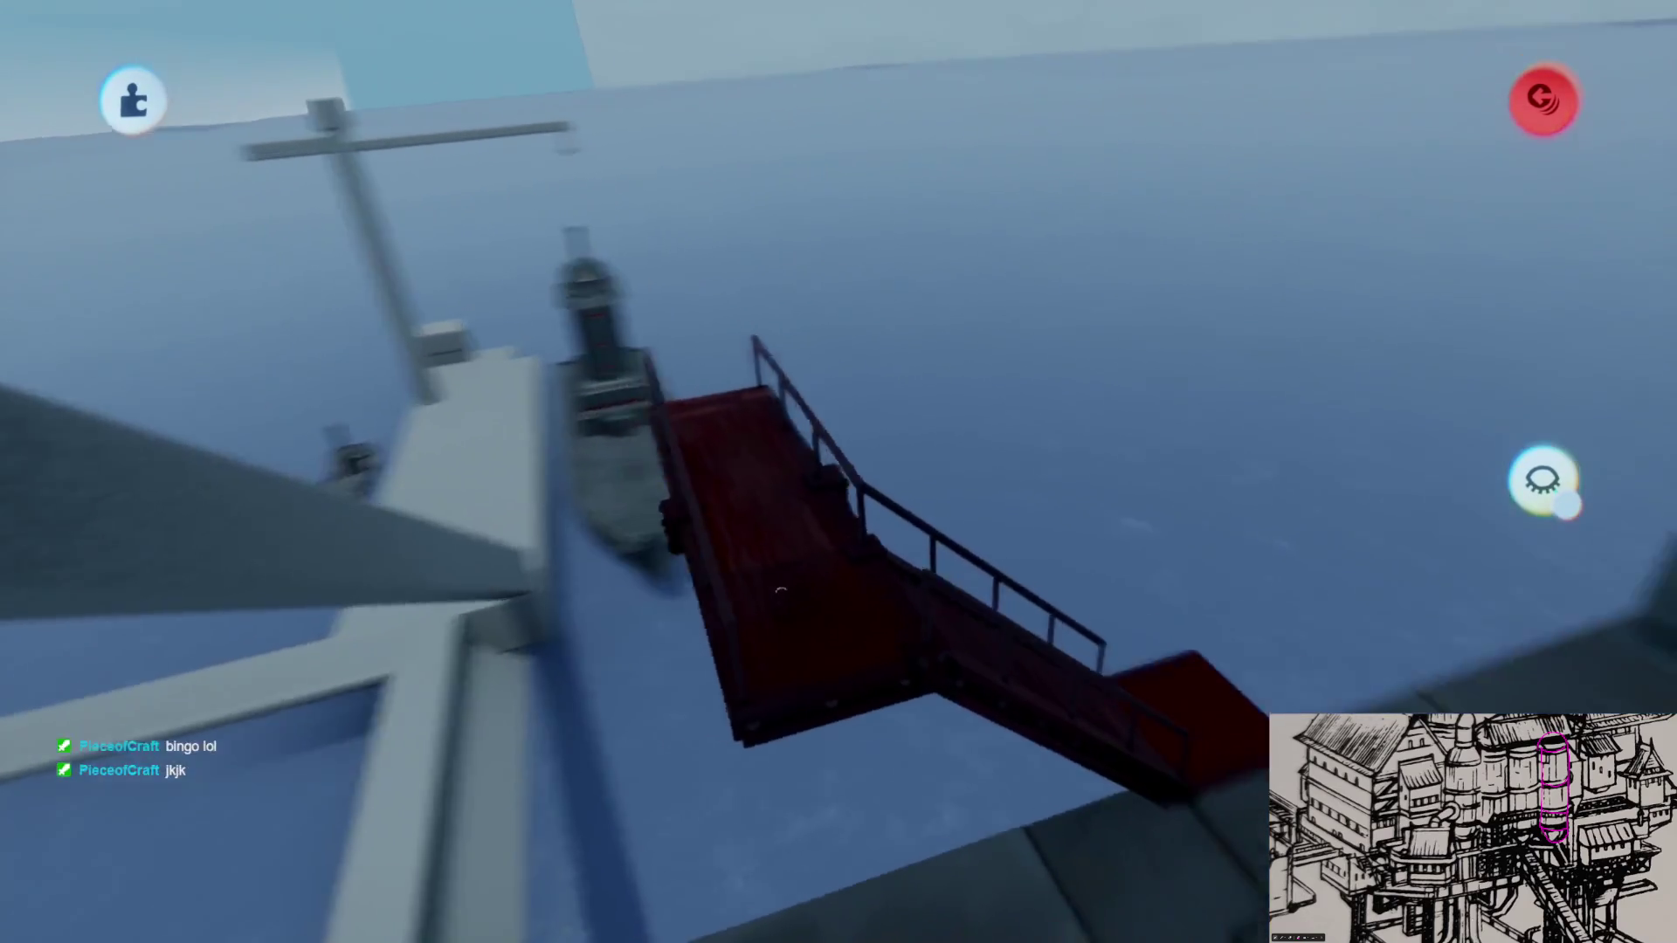
pyautogui.moveTo(780, 592); pyautogui.dragTo(837, 533)
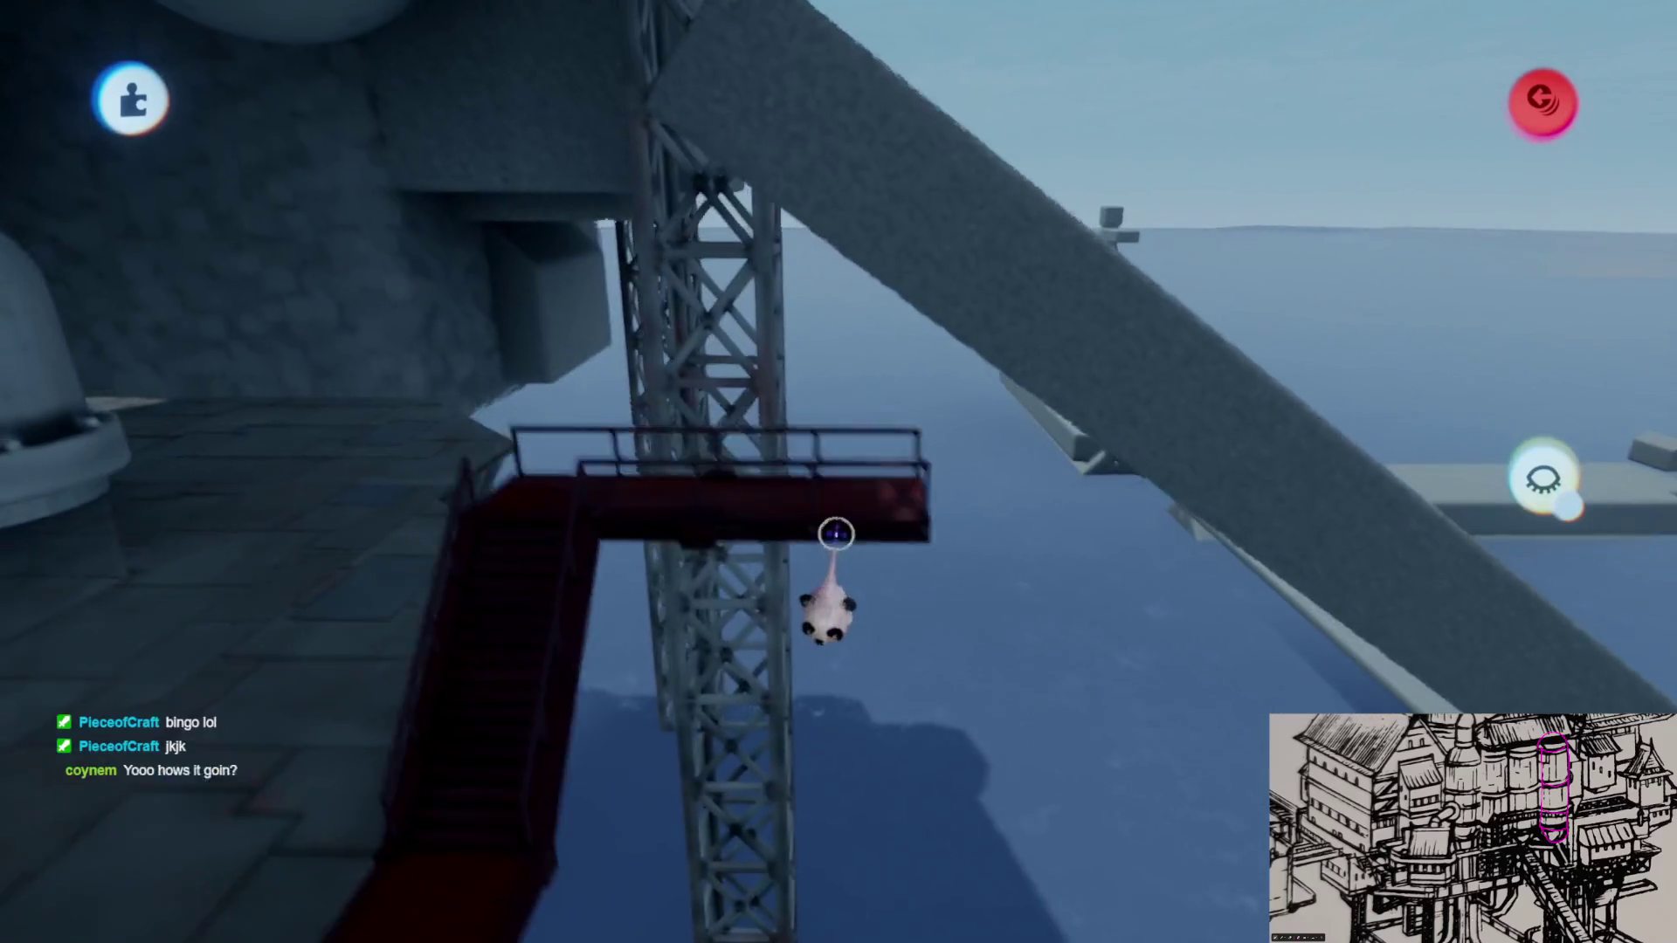
pyautogui.moveTo(836, 564); pyautogui.dragTo(891, 472, button='middle')
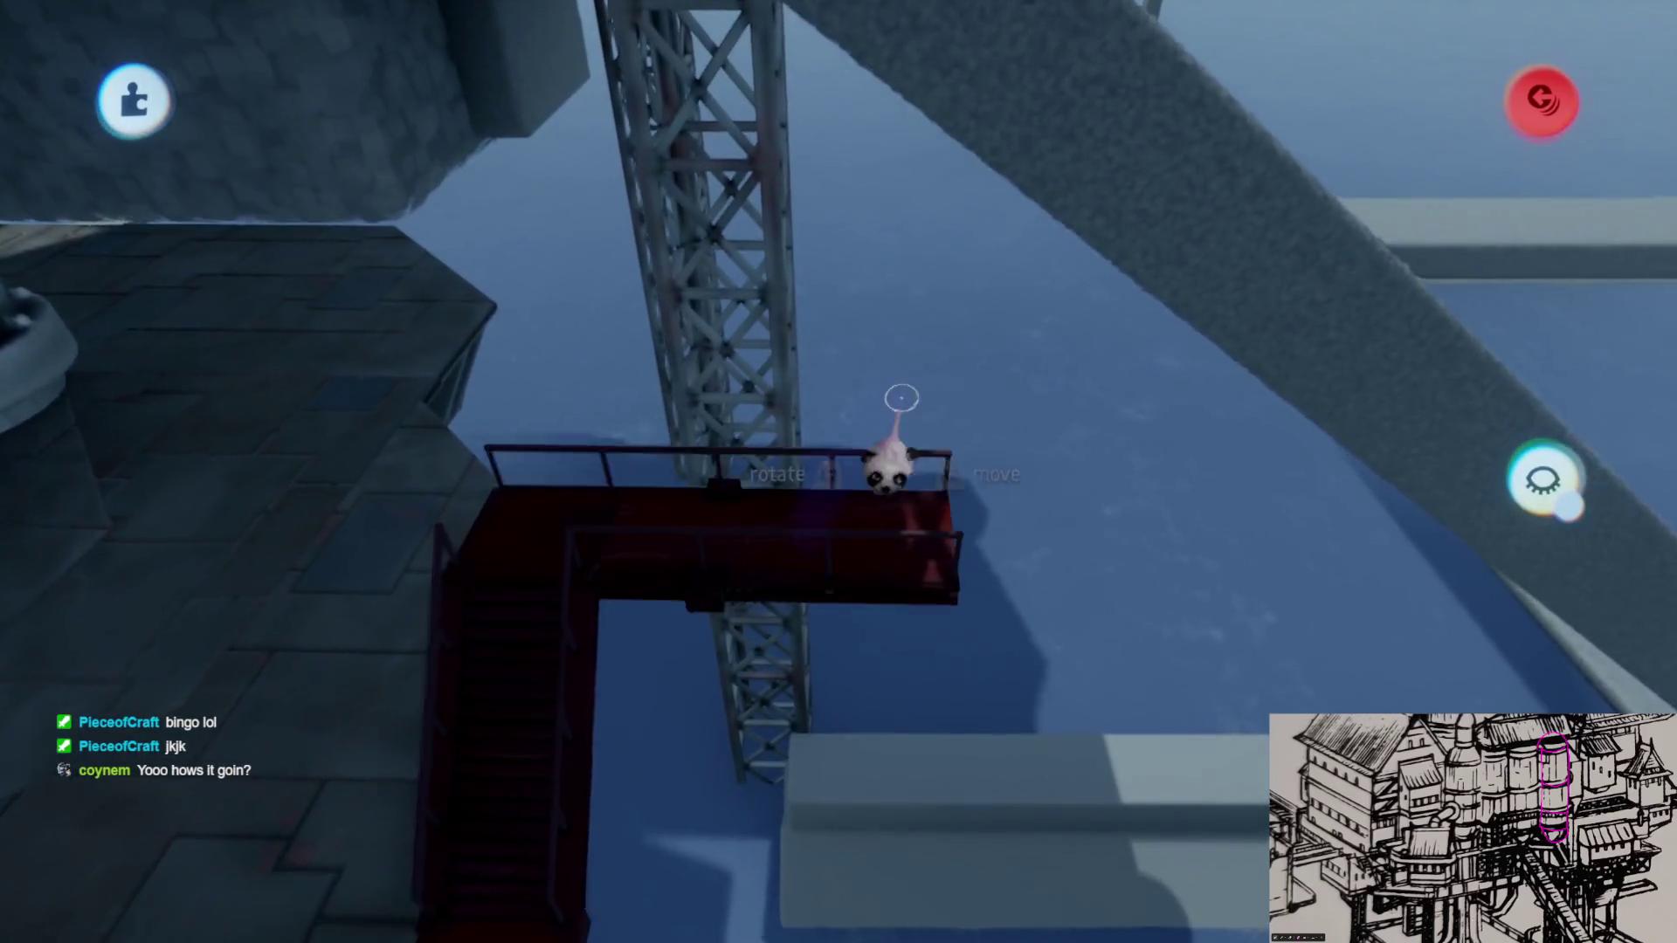
pyautogui.press('Escape')
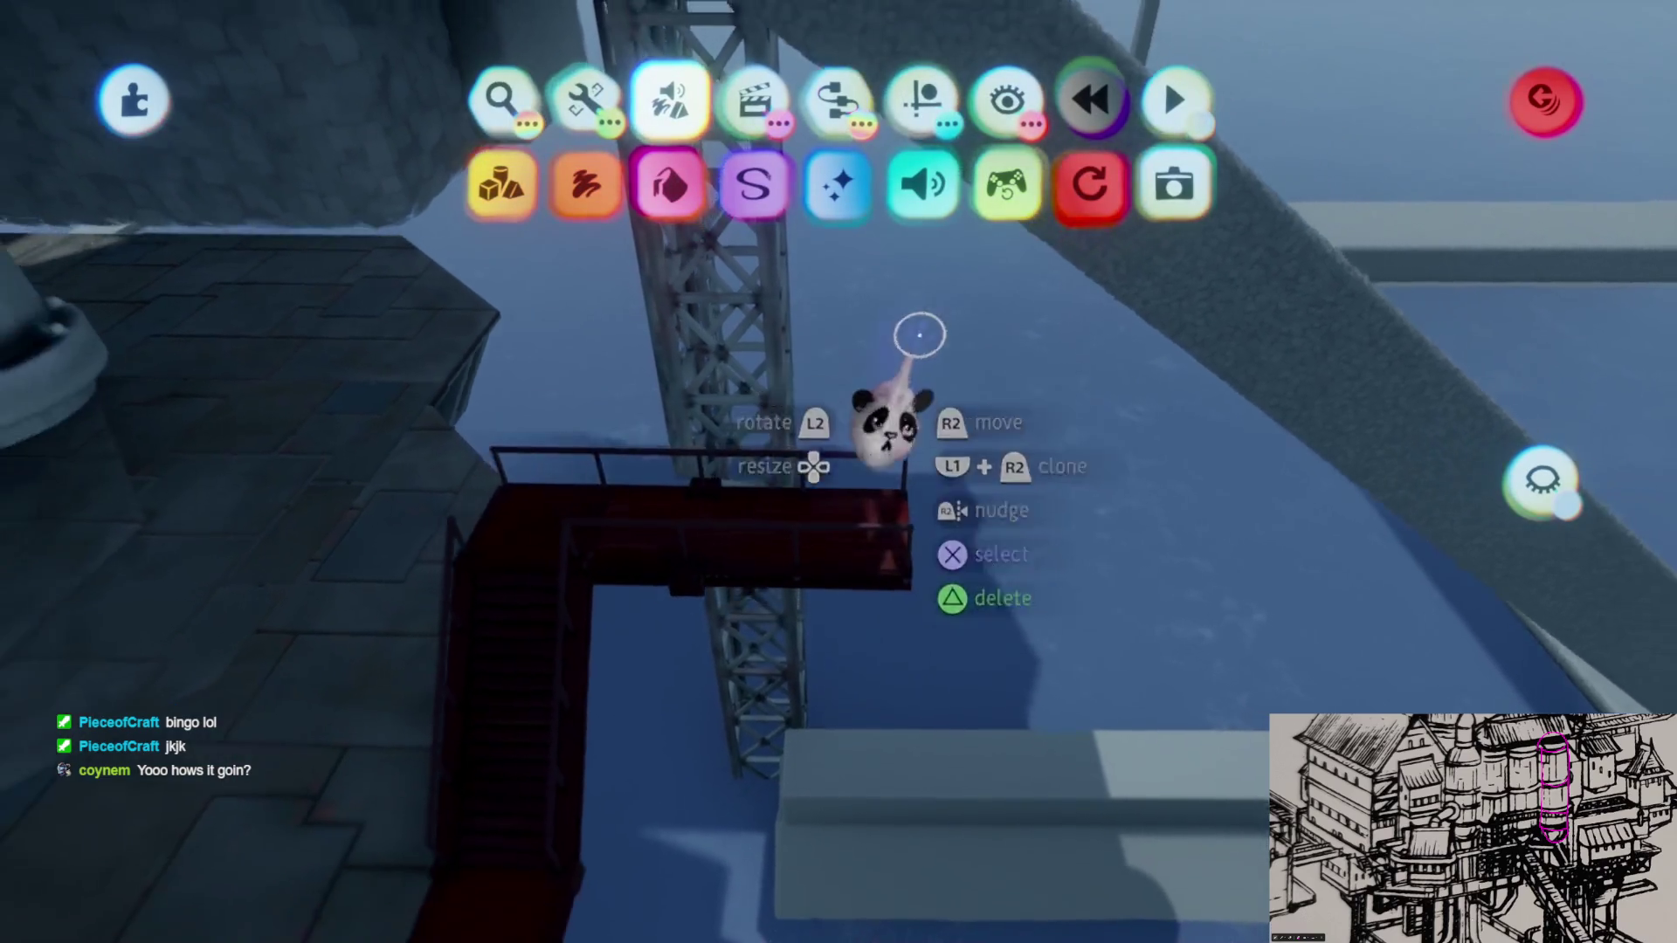
pyautogui.moveTo(892, 473); pyautogui.dragTo(918, 371)
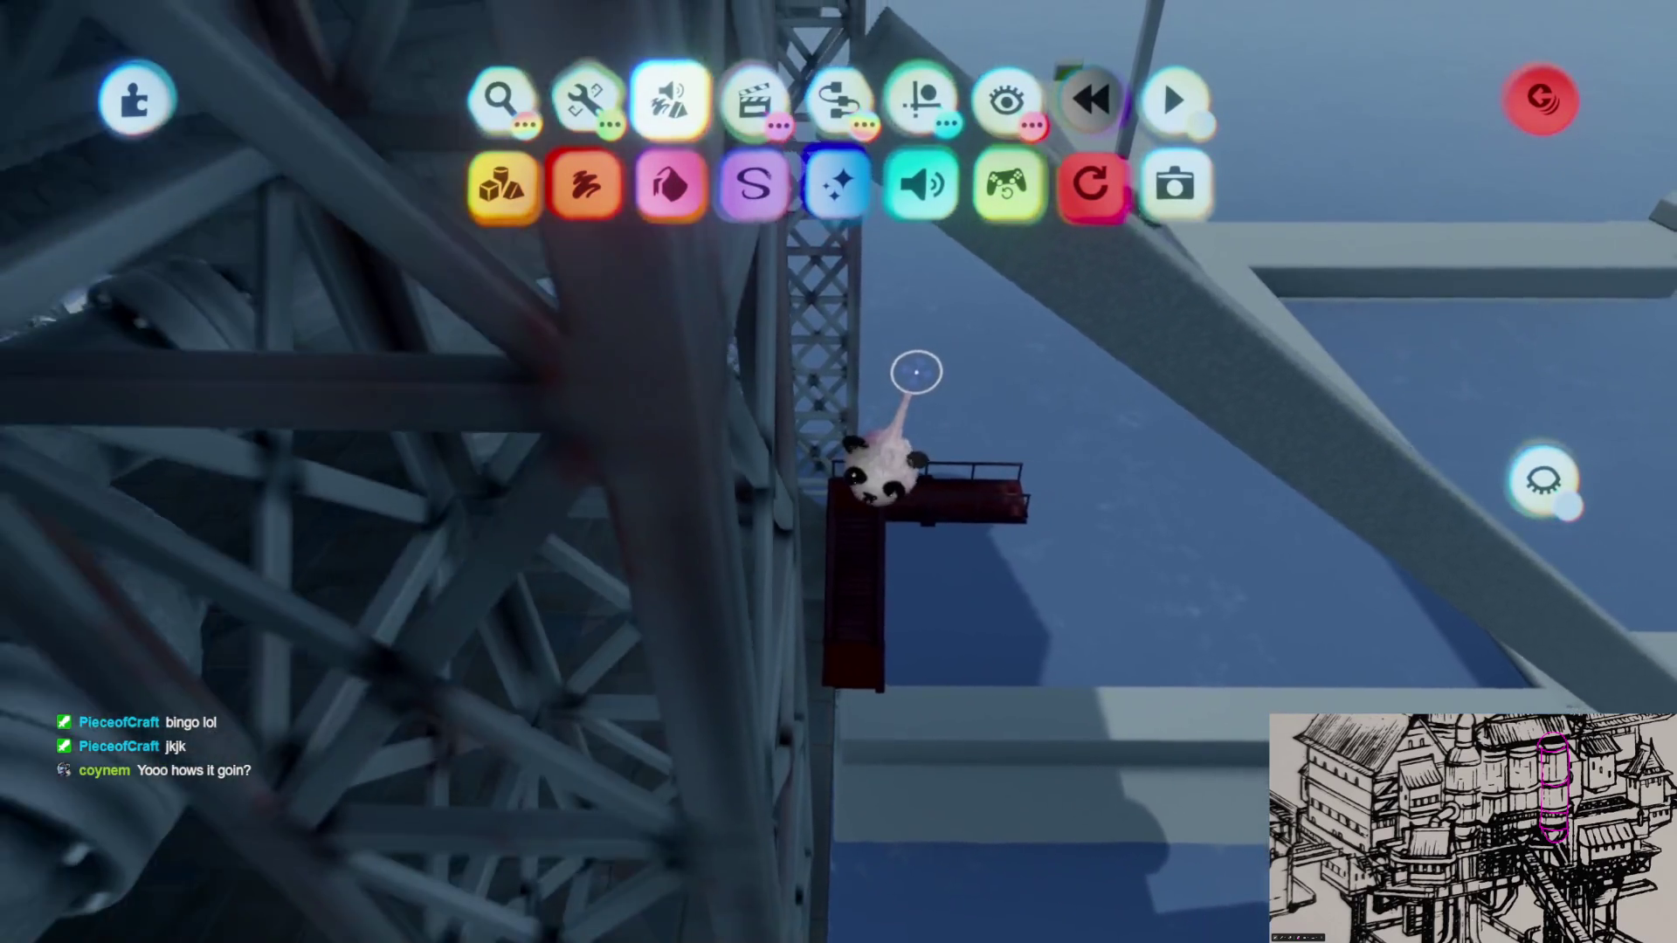
pyautogui.moveTo(918, 371); pyautogui.dragTo(888, 341, button='middle')
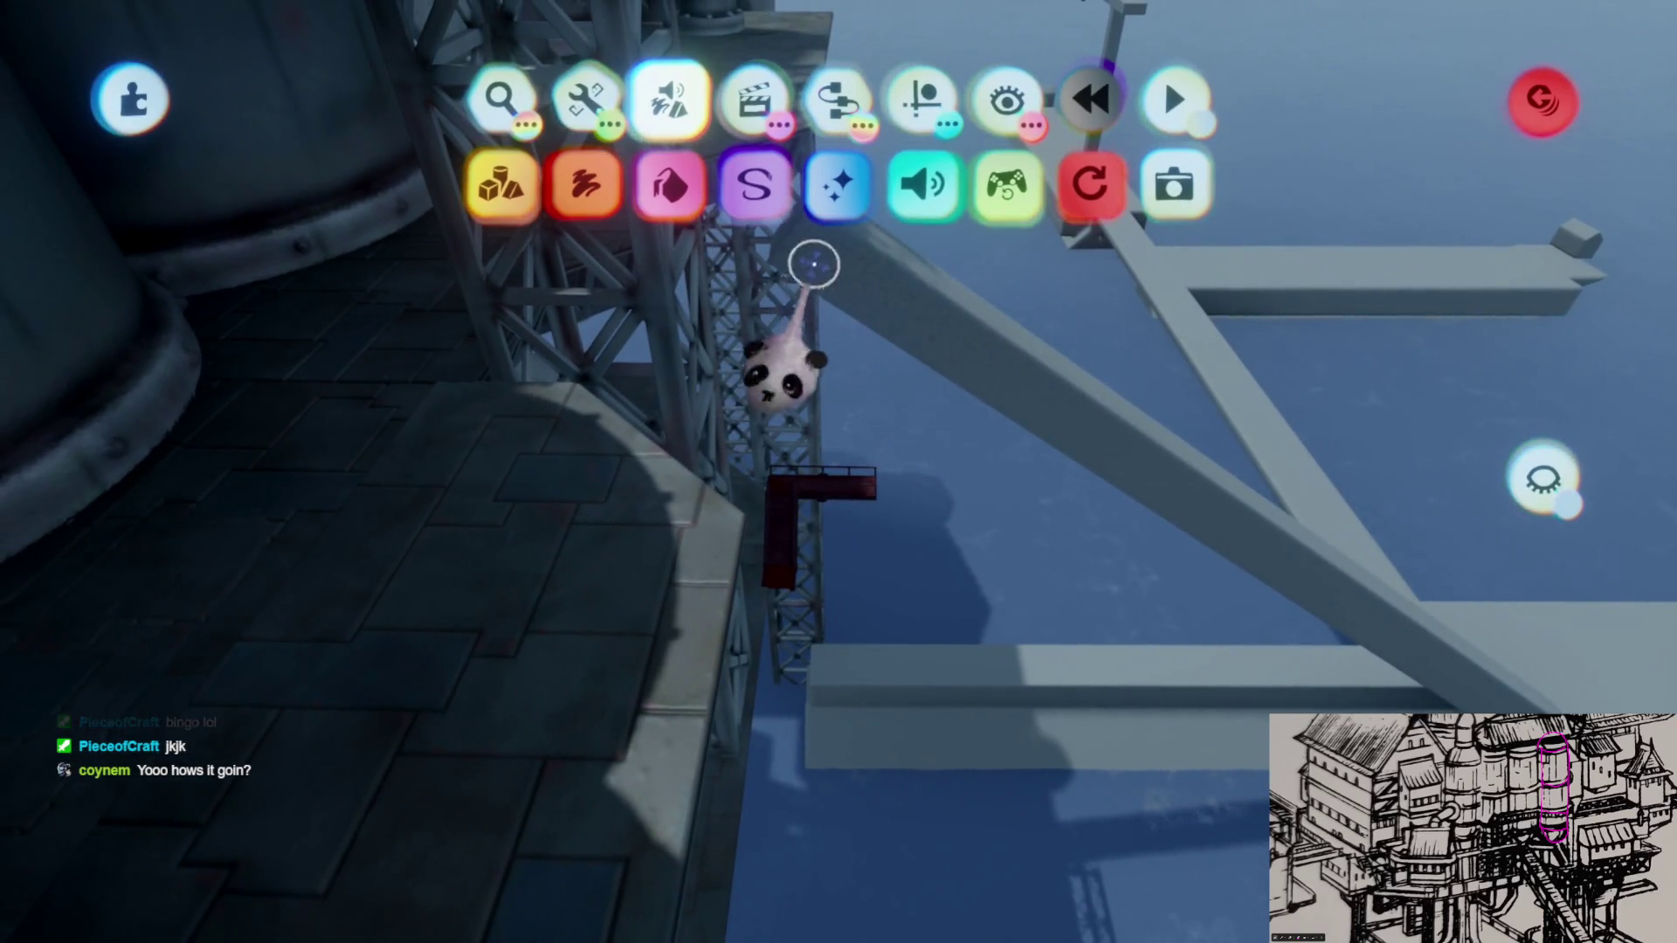
pyautogui.moveTo(806, 525)
pyautogui.mouseDown(button='middle')
pyautogui.moveTo(790, 688)
pyautogui.moveTo(771, 390)
pyautogui.moveTo(800, 700)
pyautogui.moveTo(472, 557)
pyautogui.mouseUp(button='middle')
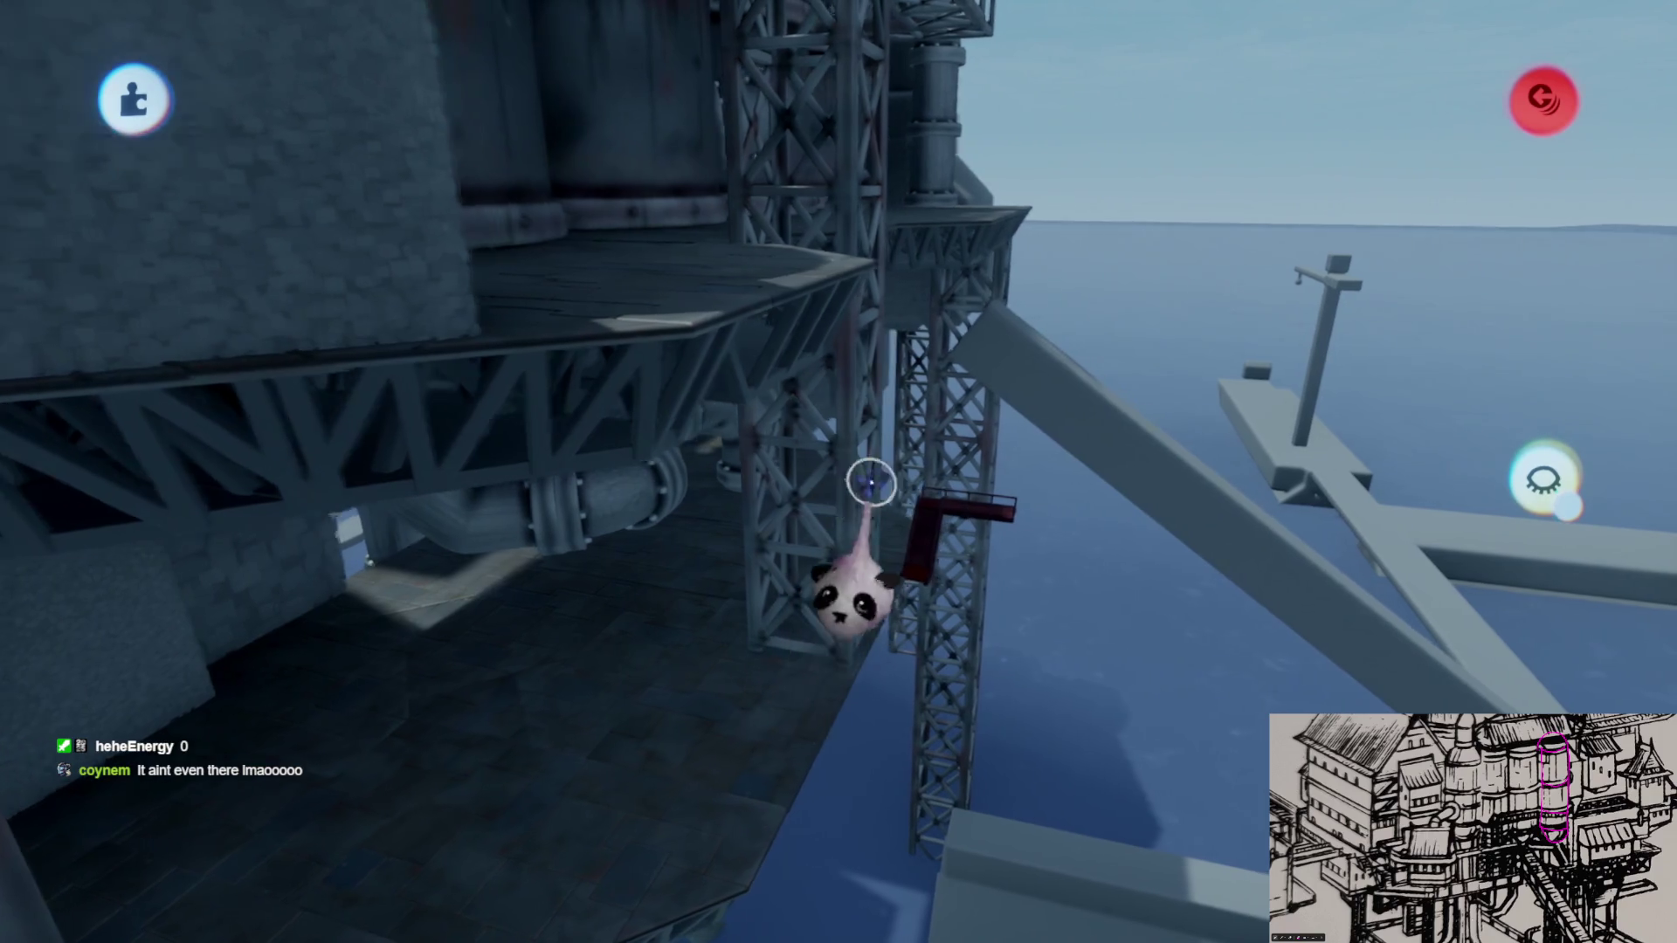
pyautogui.moveTo(819, 487)
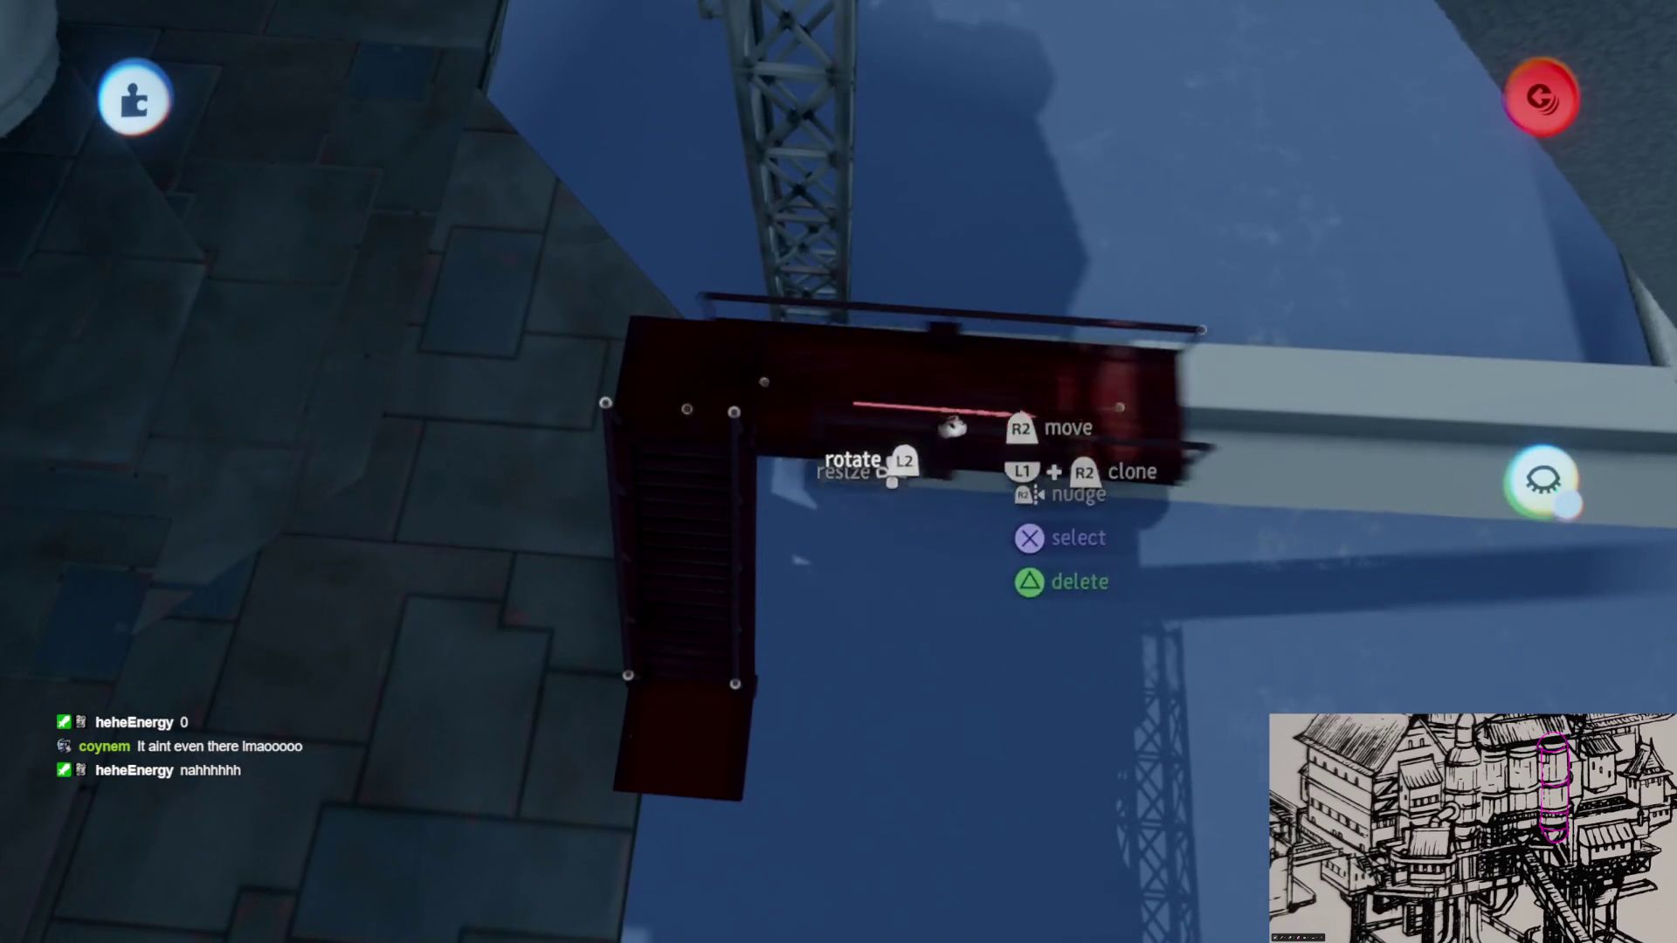
# Step: Pull the lower stair piece out of the red platform group, rotate it half around, then select the railings
pyautogui.moveTo(817, 675)
pyautogui.mouseDown()
pyautogui.moveTo(1020, 745)
pyautogui.moveTo(924, 583)
pyautogui.moveTo(909, 578)
pyautogui.moveTo(858, 688)
pyautogui.mouseUp()
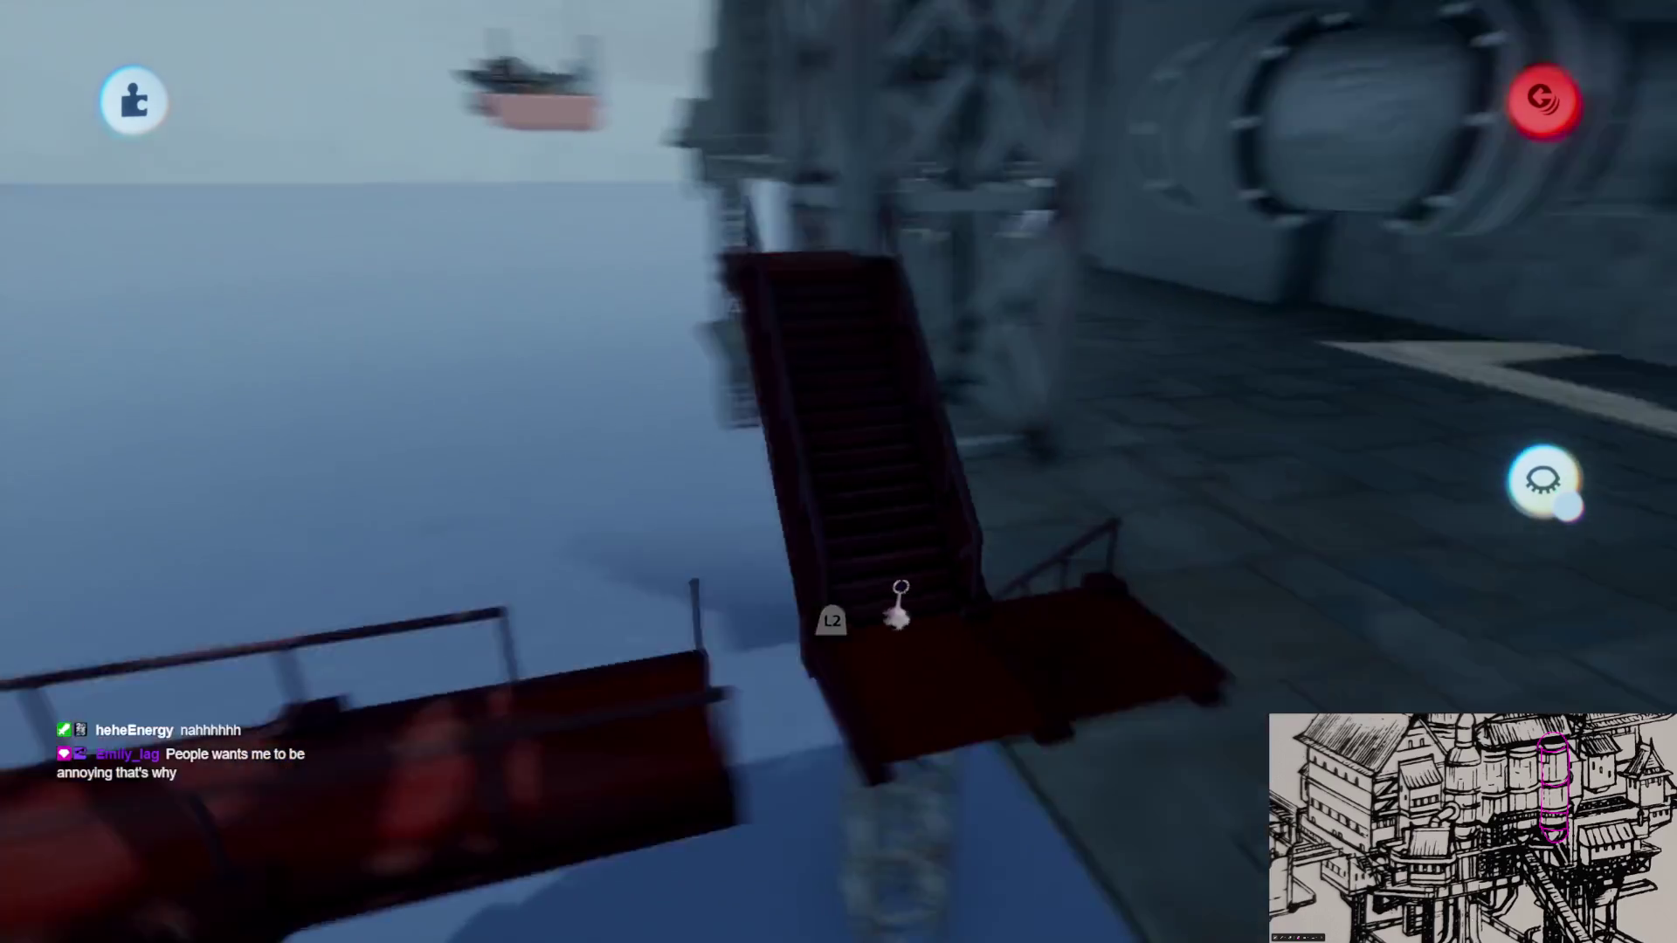
pyautogui.moveTo(897, 593)
pyautogui.mouseDown()
pyautogui.moveTo(877, 571)
pyautogui.moveTo(809, 688)
pyautogui.mouseUp()
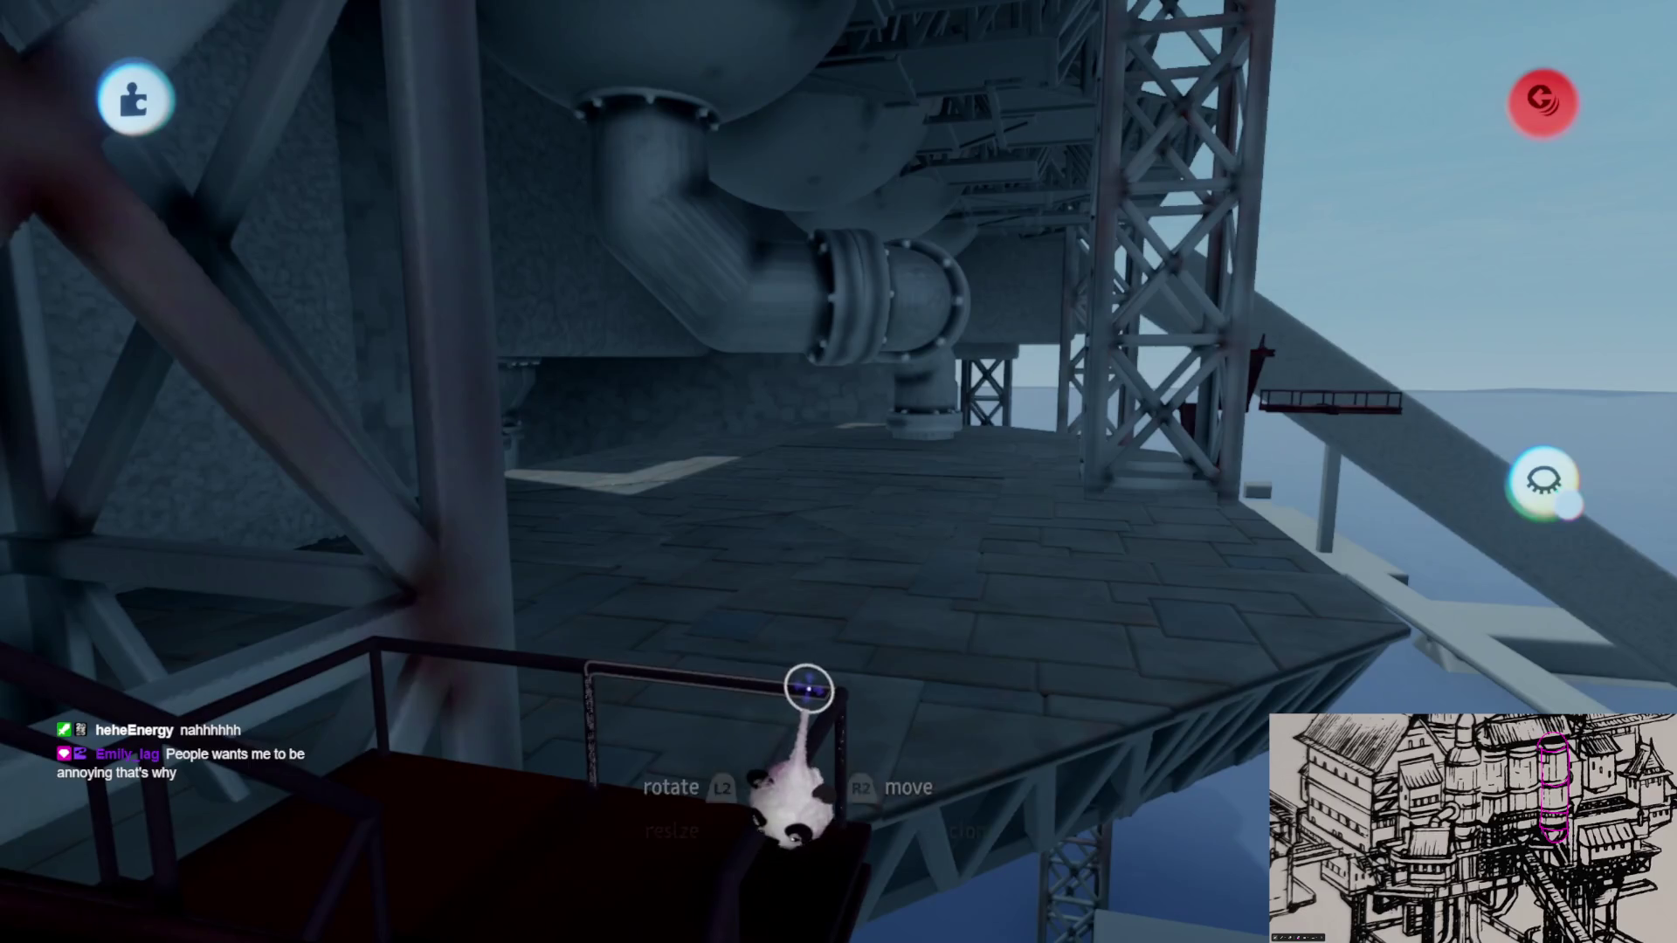
pyautogui.click(617, 666)
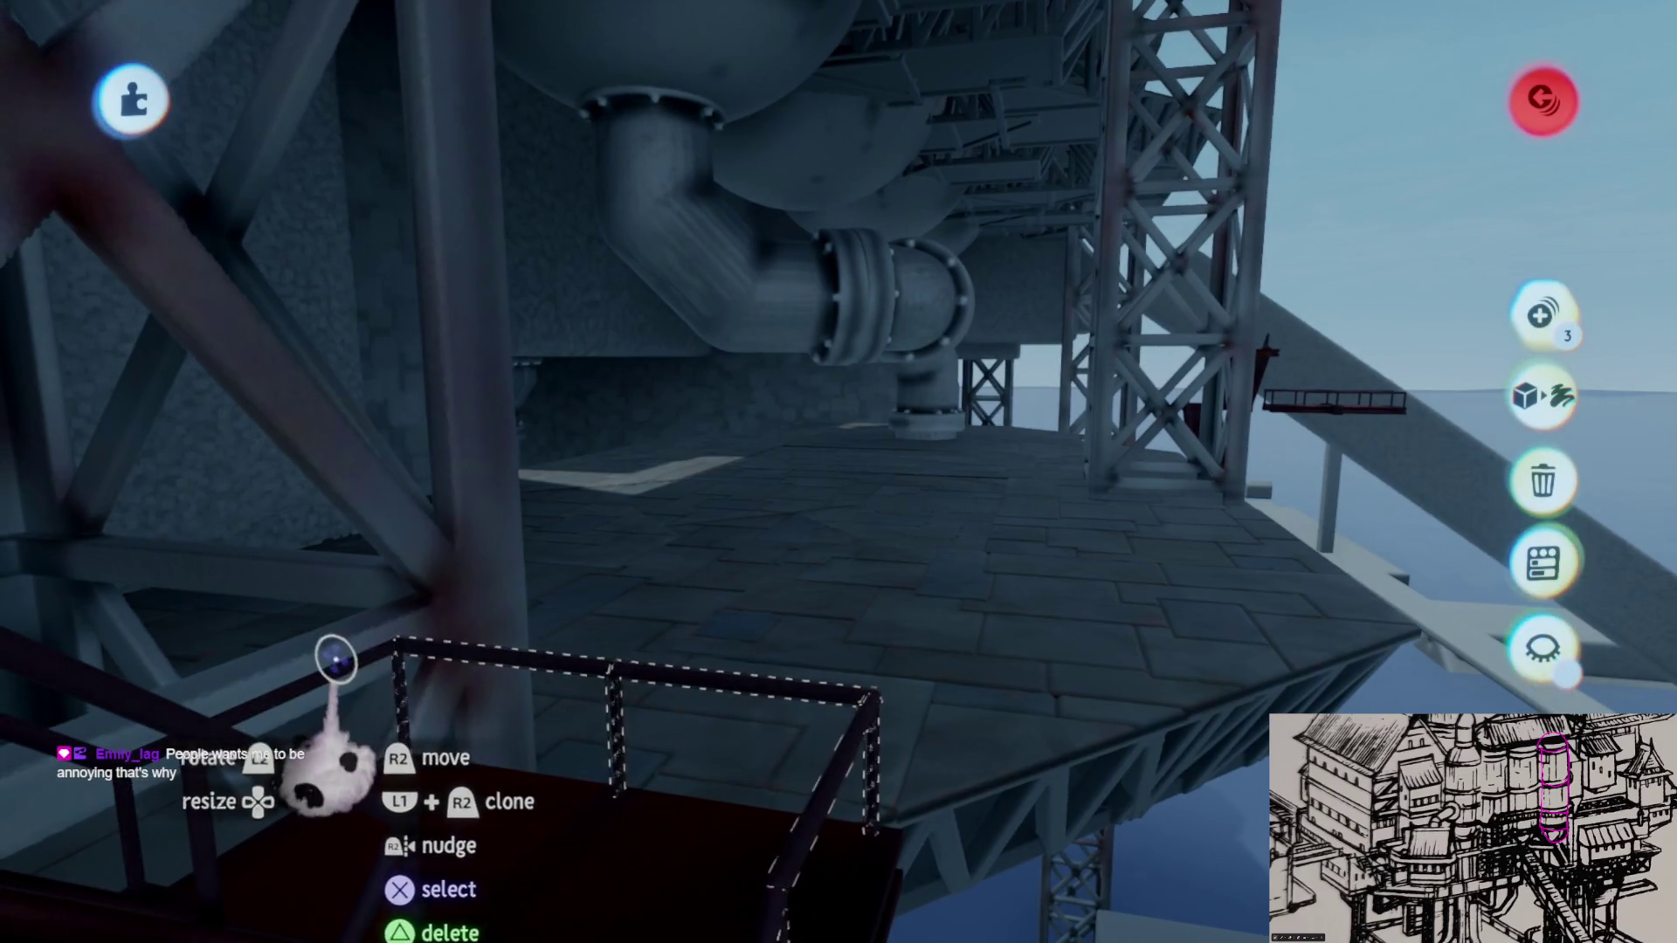
# Step: Move the selected railing to the sea side of the platform and regrab the staircase group
pyautogui.moveTo(378, 680); pyautogui.dragTo(833, 550)
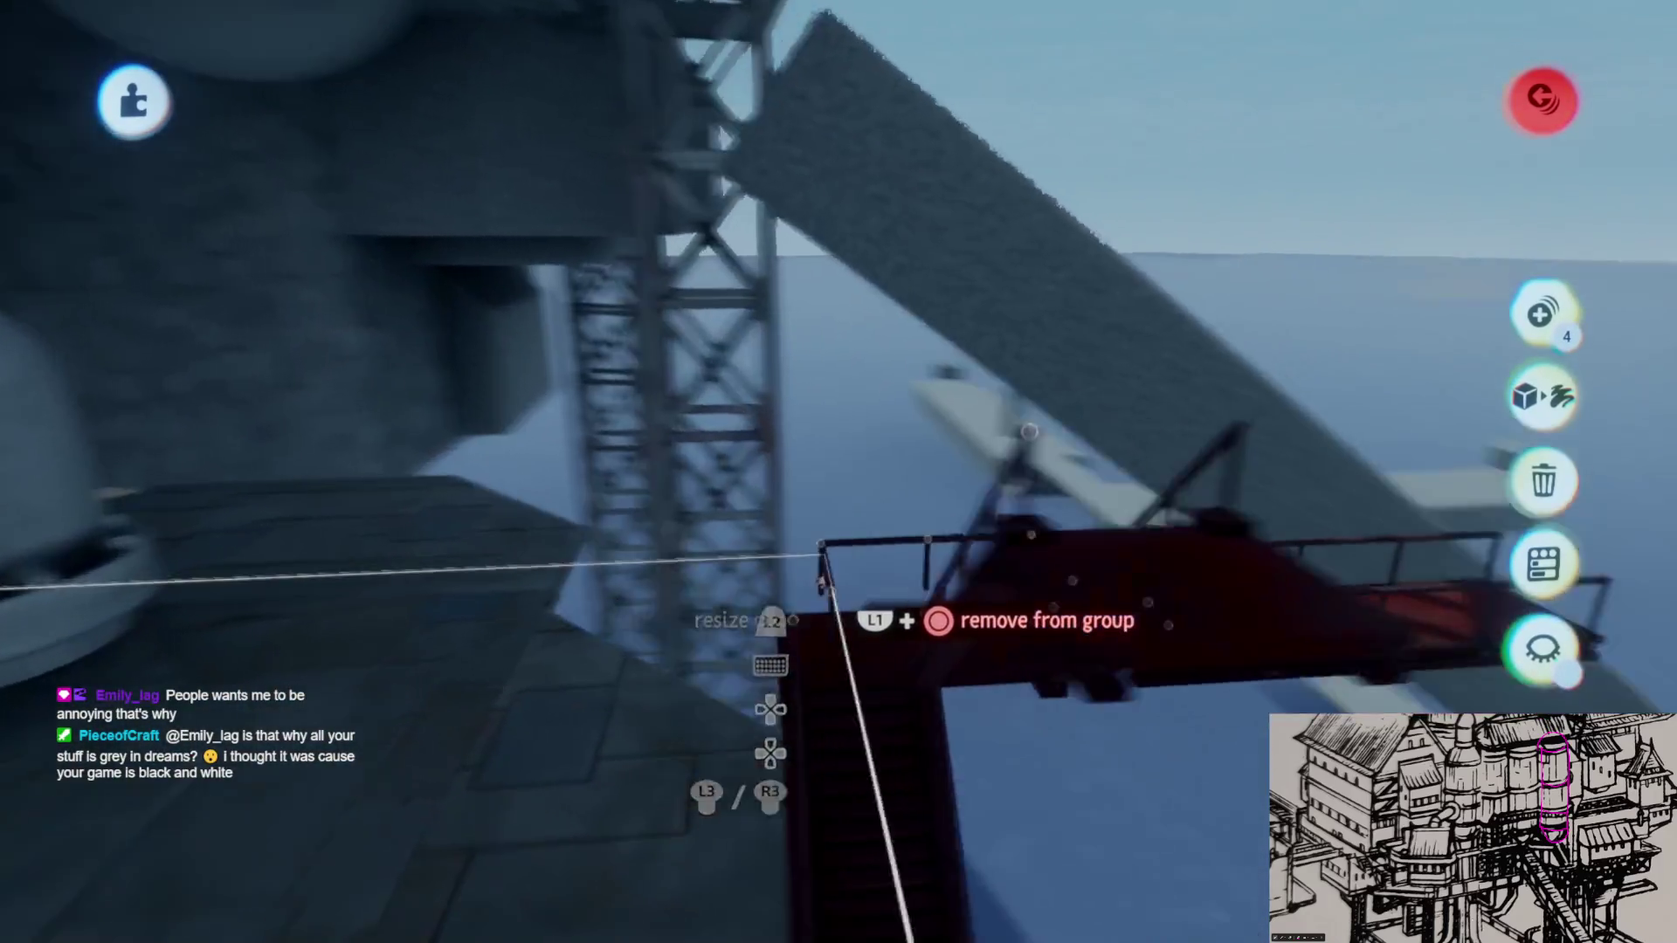
pyautogui.moveTo(833, 551)
pyautogui.mouseDown()
pyautogui.moveTo(823, 601)
pyautogui.moveTo(845, 628)
pyautogui.moveTo(836, 616)
pyautogui.mouseUp()
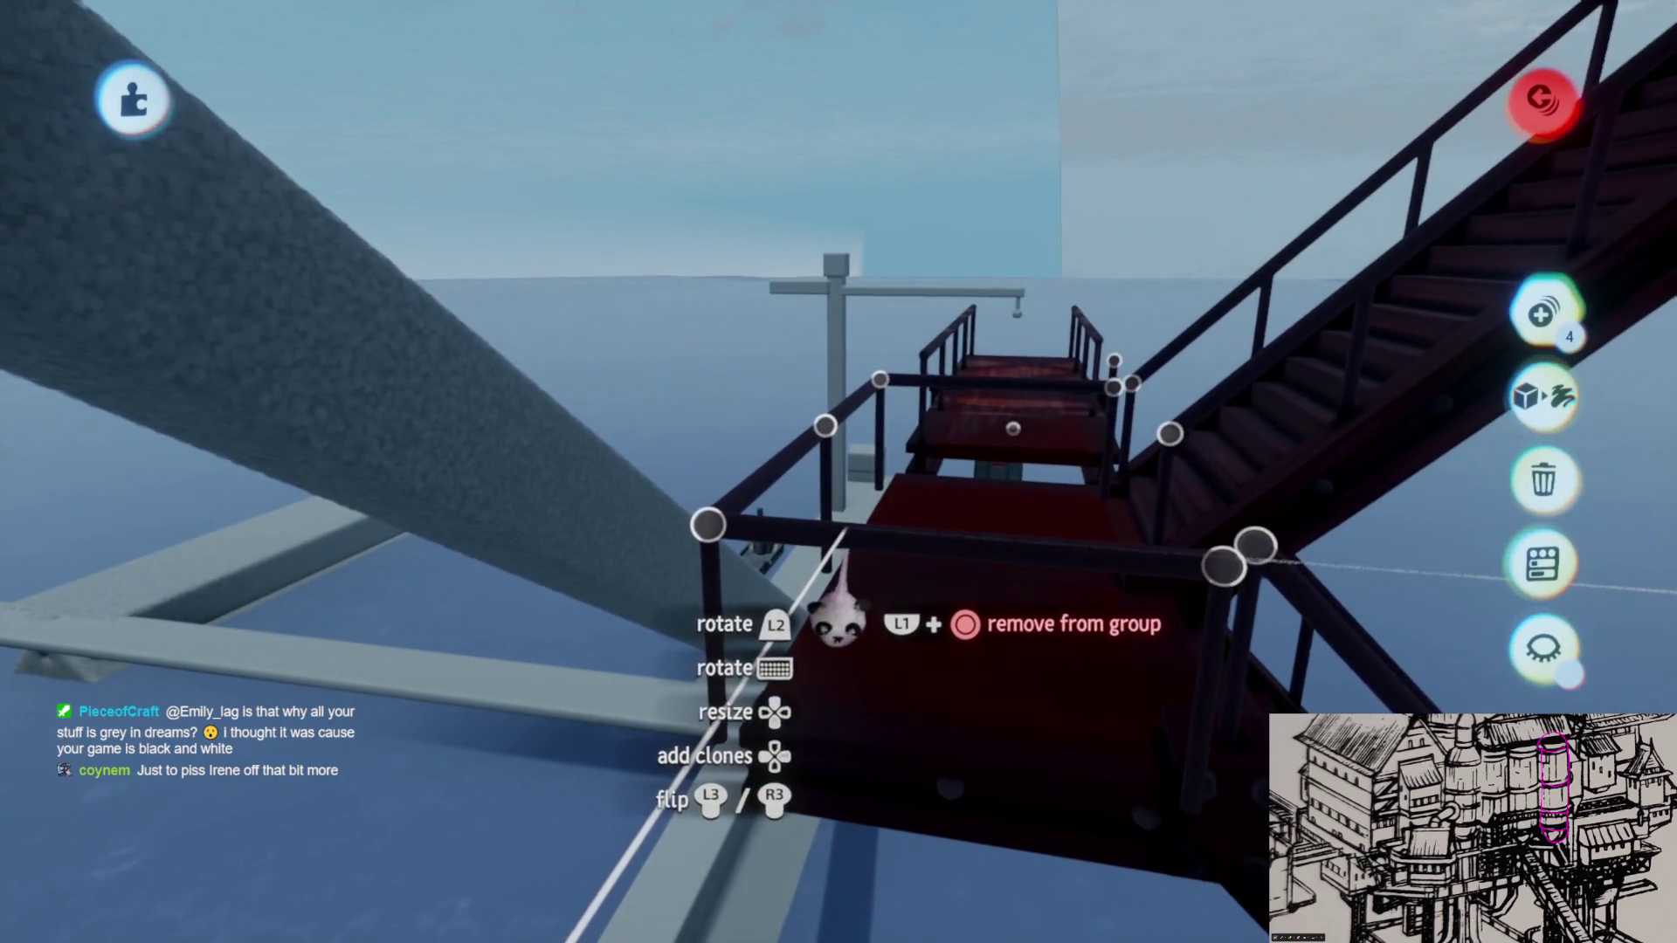
pyautogui.moveTo(863, 537); pyautogui.dragTo(900, 611)
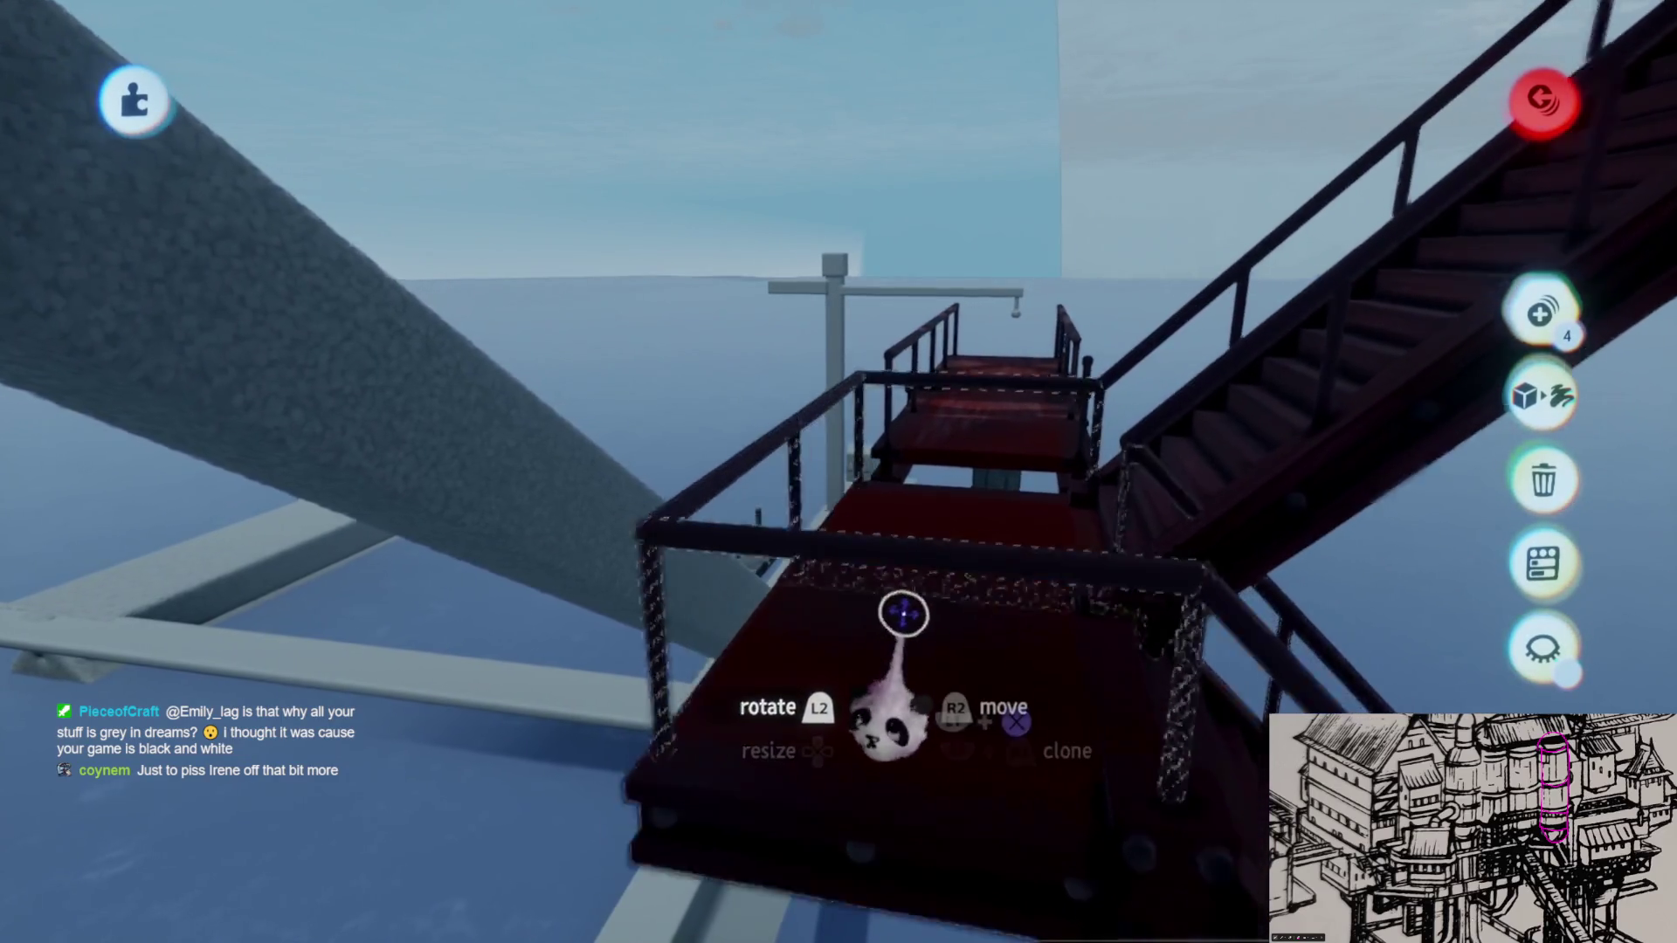
pyautogui.moveTo(875, 736)
pyautogui.mouseDown(button='middle')
pyautogui.moveTo(897, 597)
pyautogui.moveTo(829, 607)
pyautogui.mouseUp(button='middle')
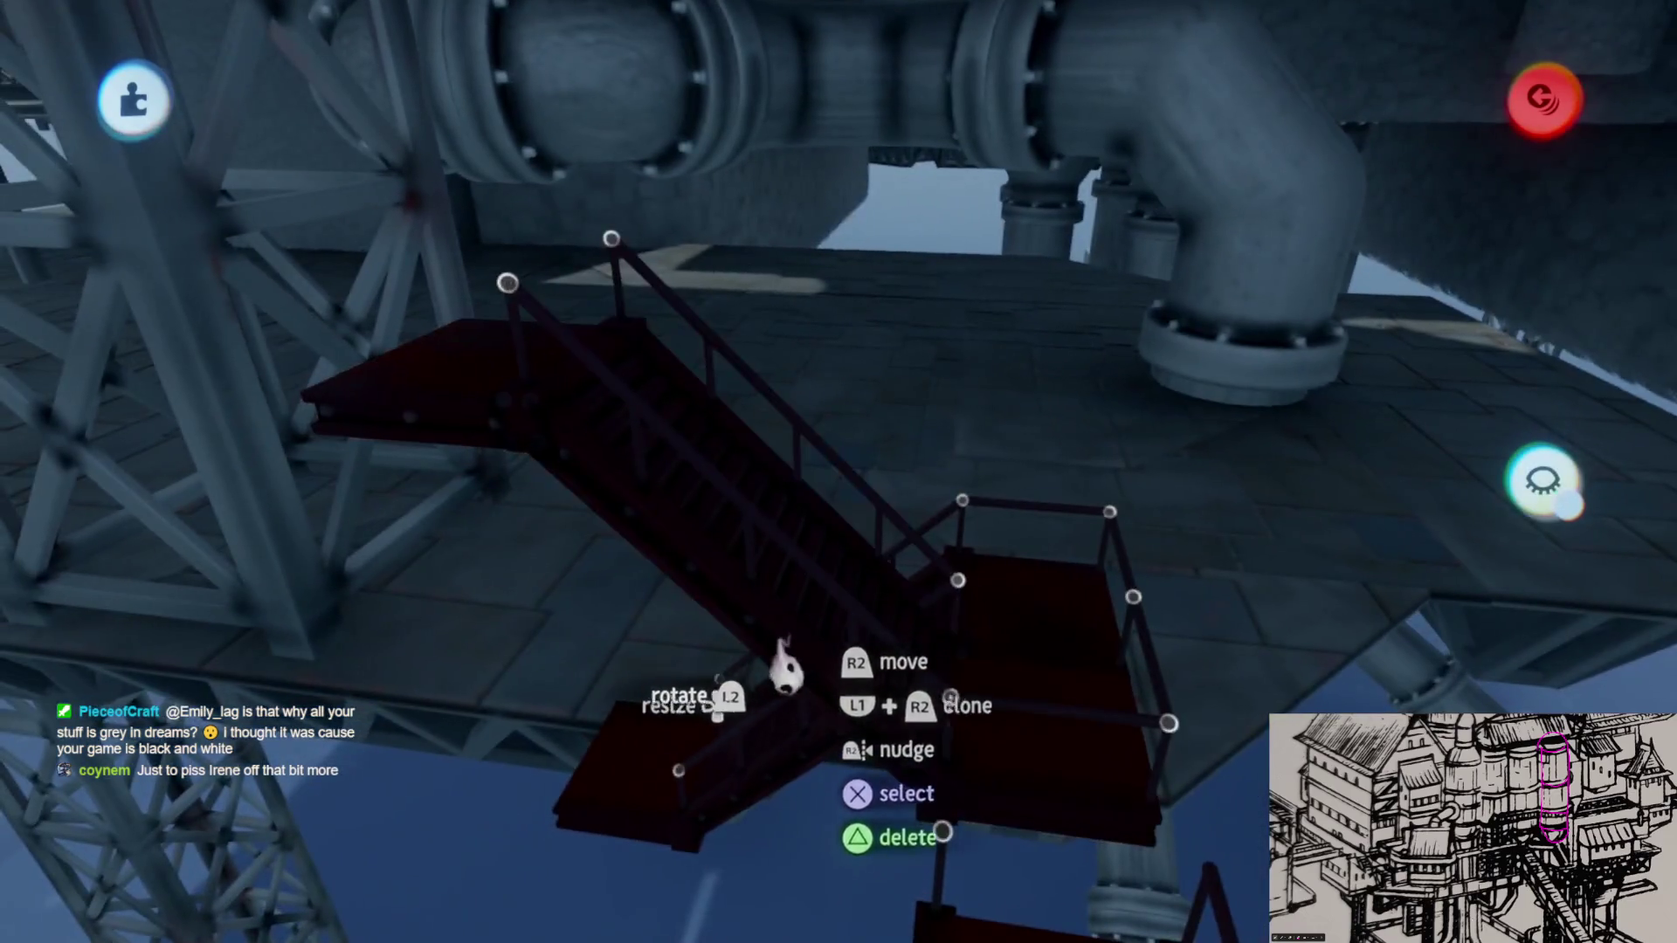
pyautogui.moveTo(786, 668); pyautogui.dragTo(761, 595)
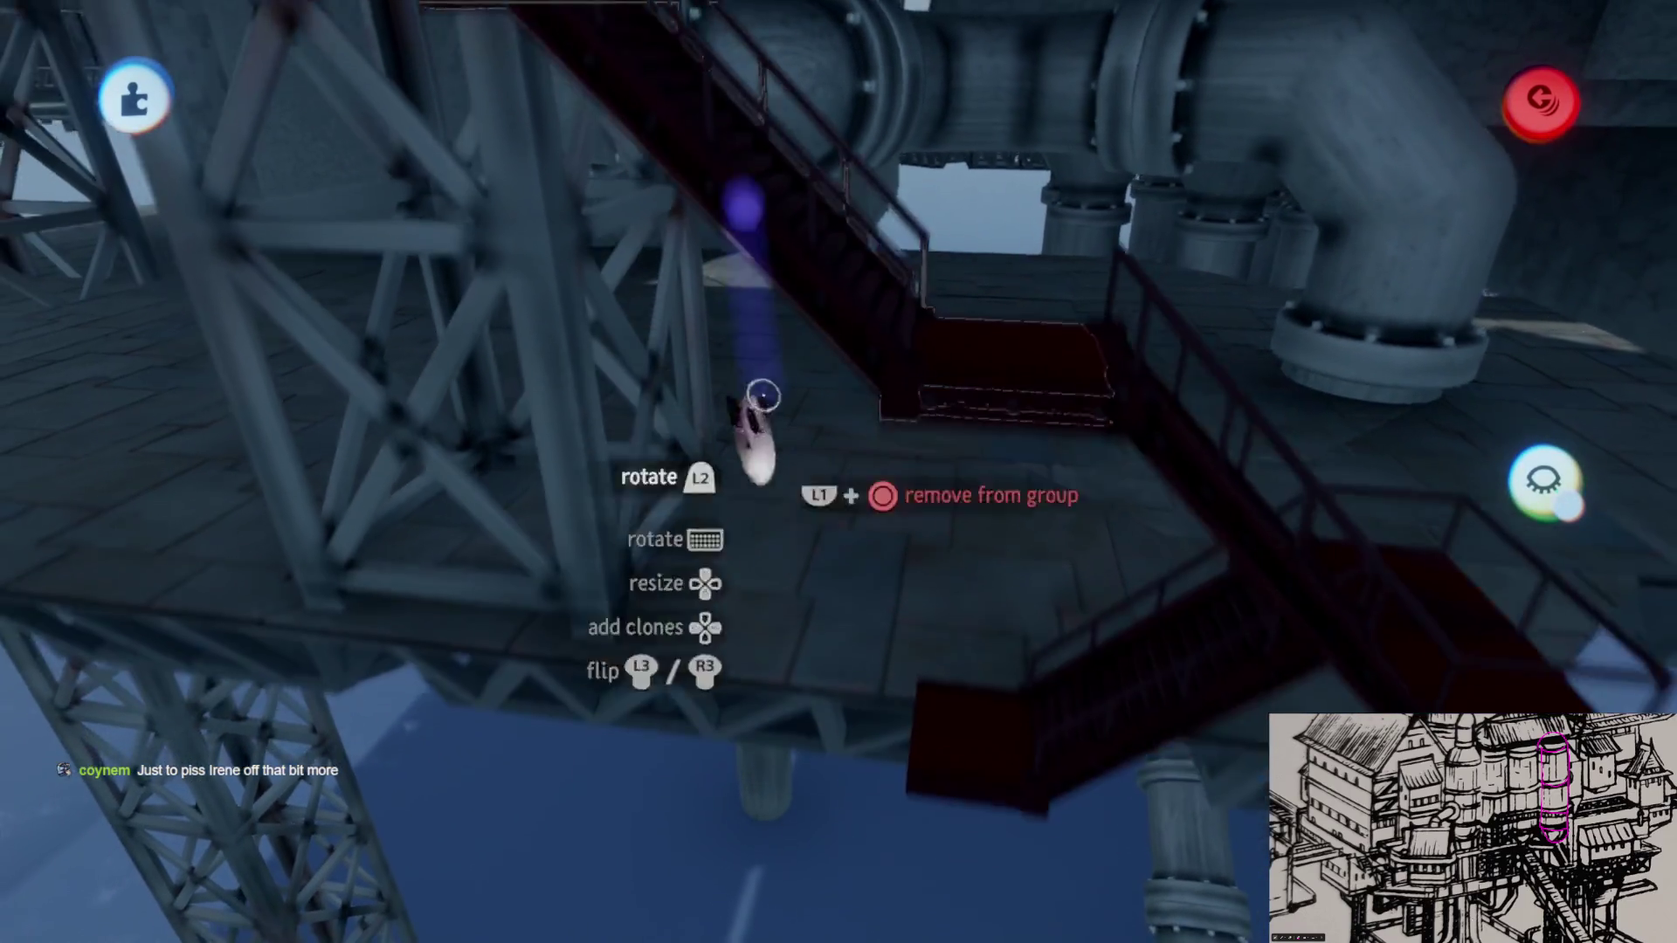
pyautogui.moveTo(747, 441); pyautogui.dragTo(864, 615)
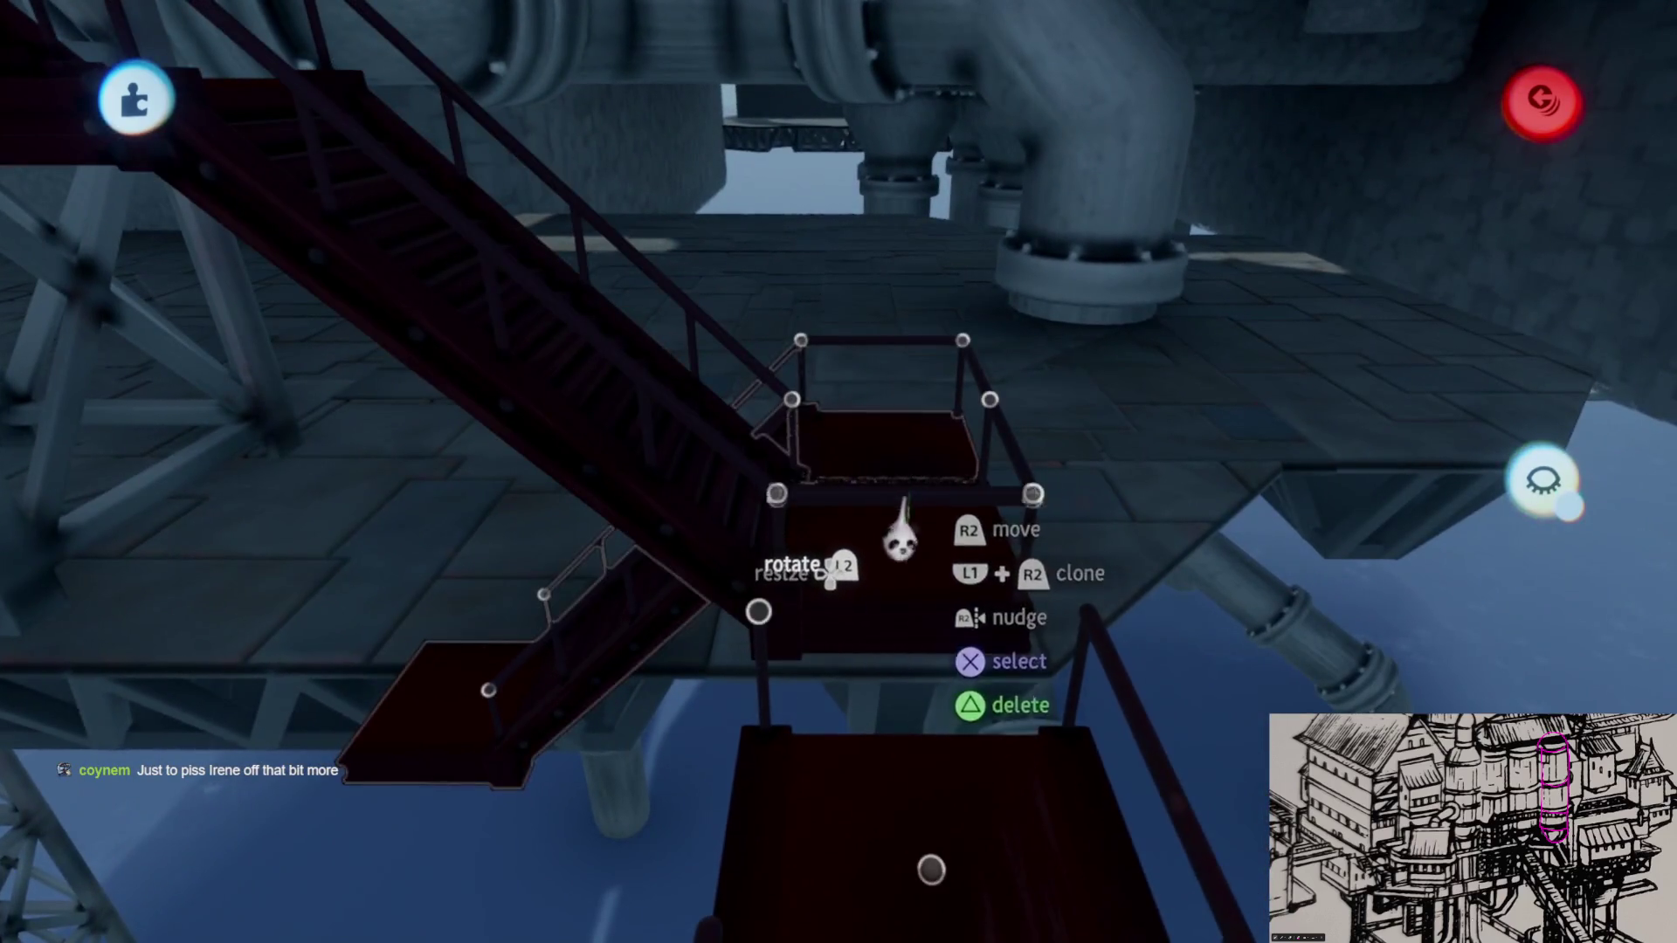
# Step: Lift one staircase piece into place and drop another staircase in a new spot
pyautogui.moveTo(900, 538); pyautogui.dragTo(644, 480)
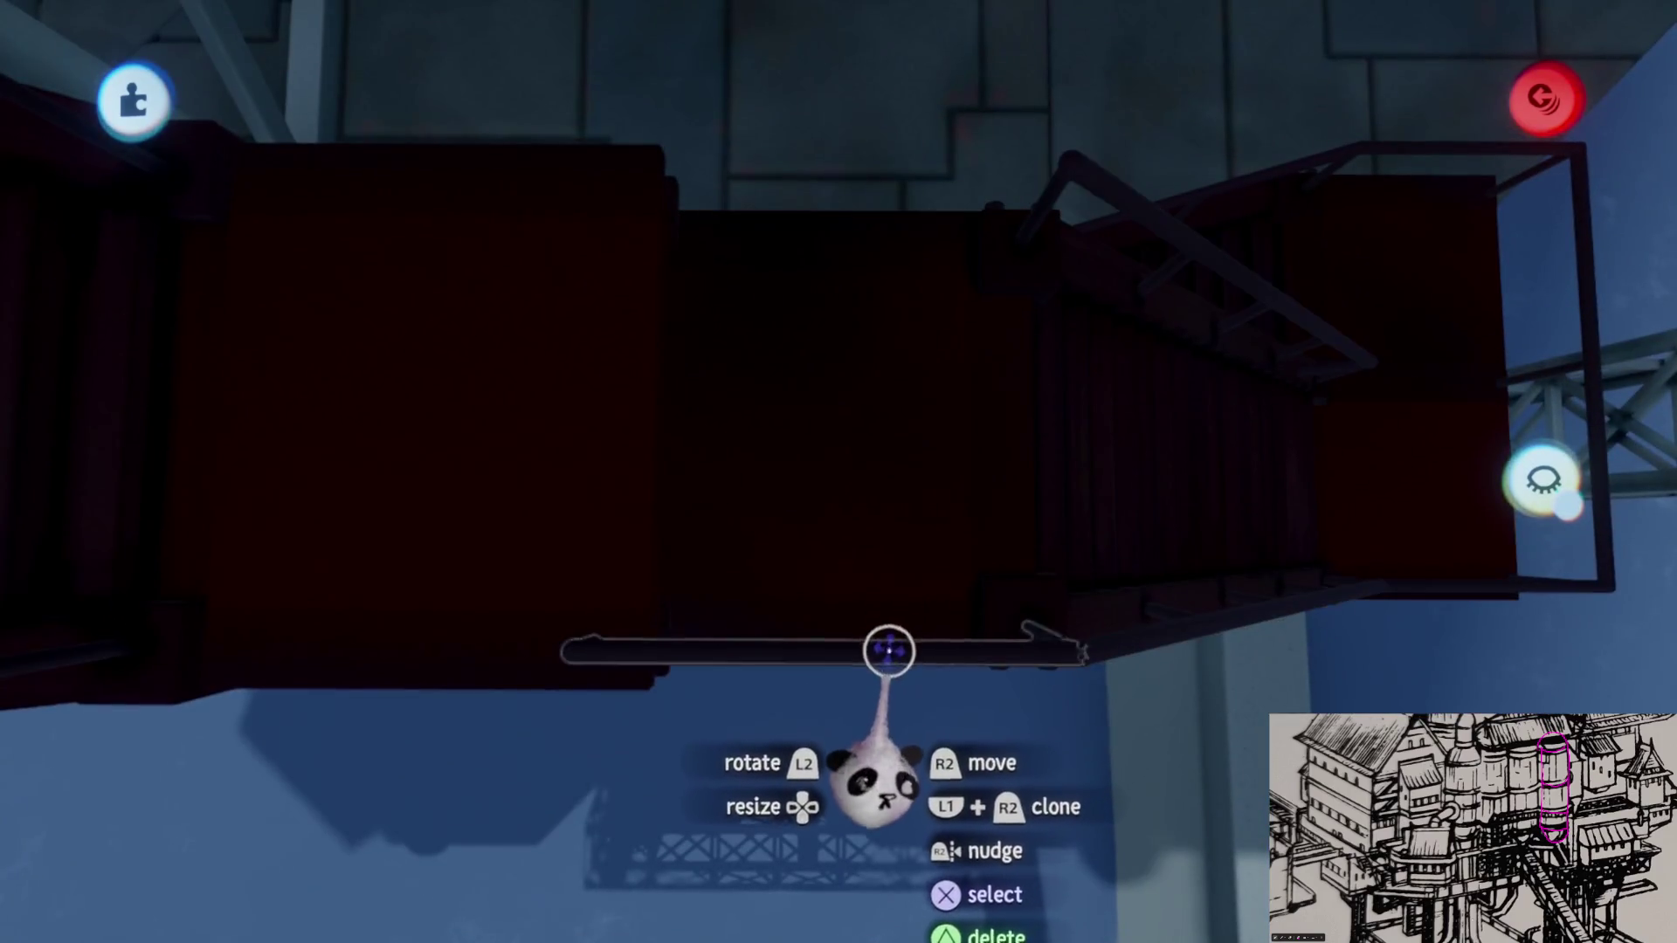
pyautogui.moveTo(888, 650); pyautogui.dragTo(851, 219)
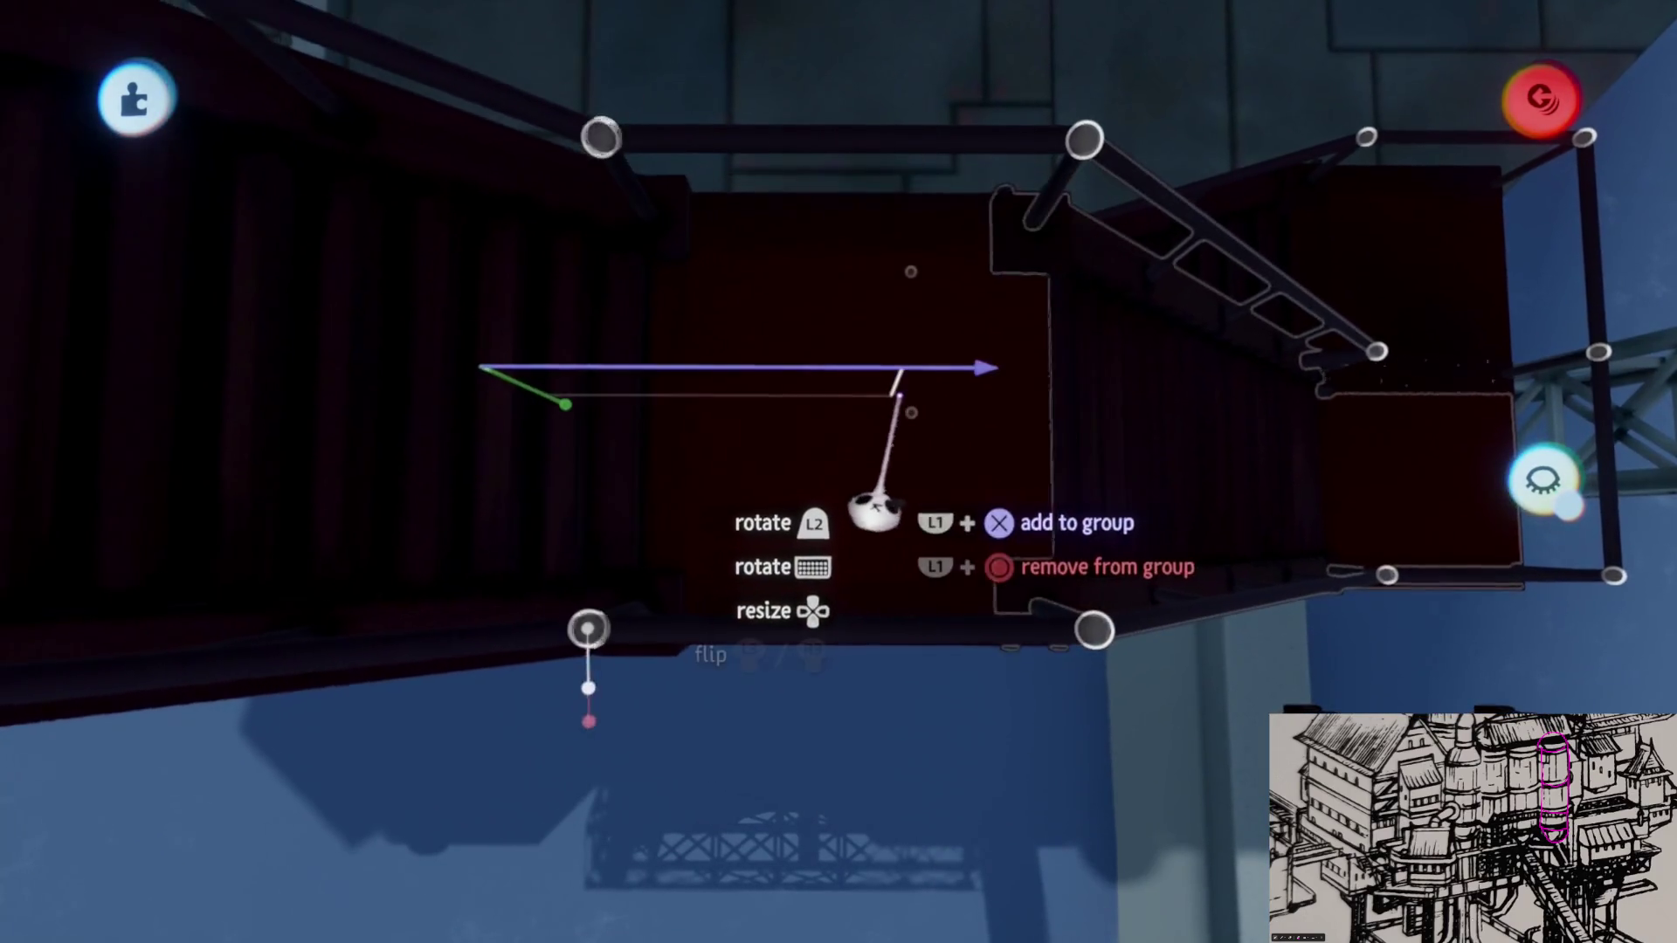
pyautogui.moveTo(891, 439); pyautogui.dragTo(891, 445)
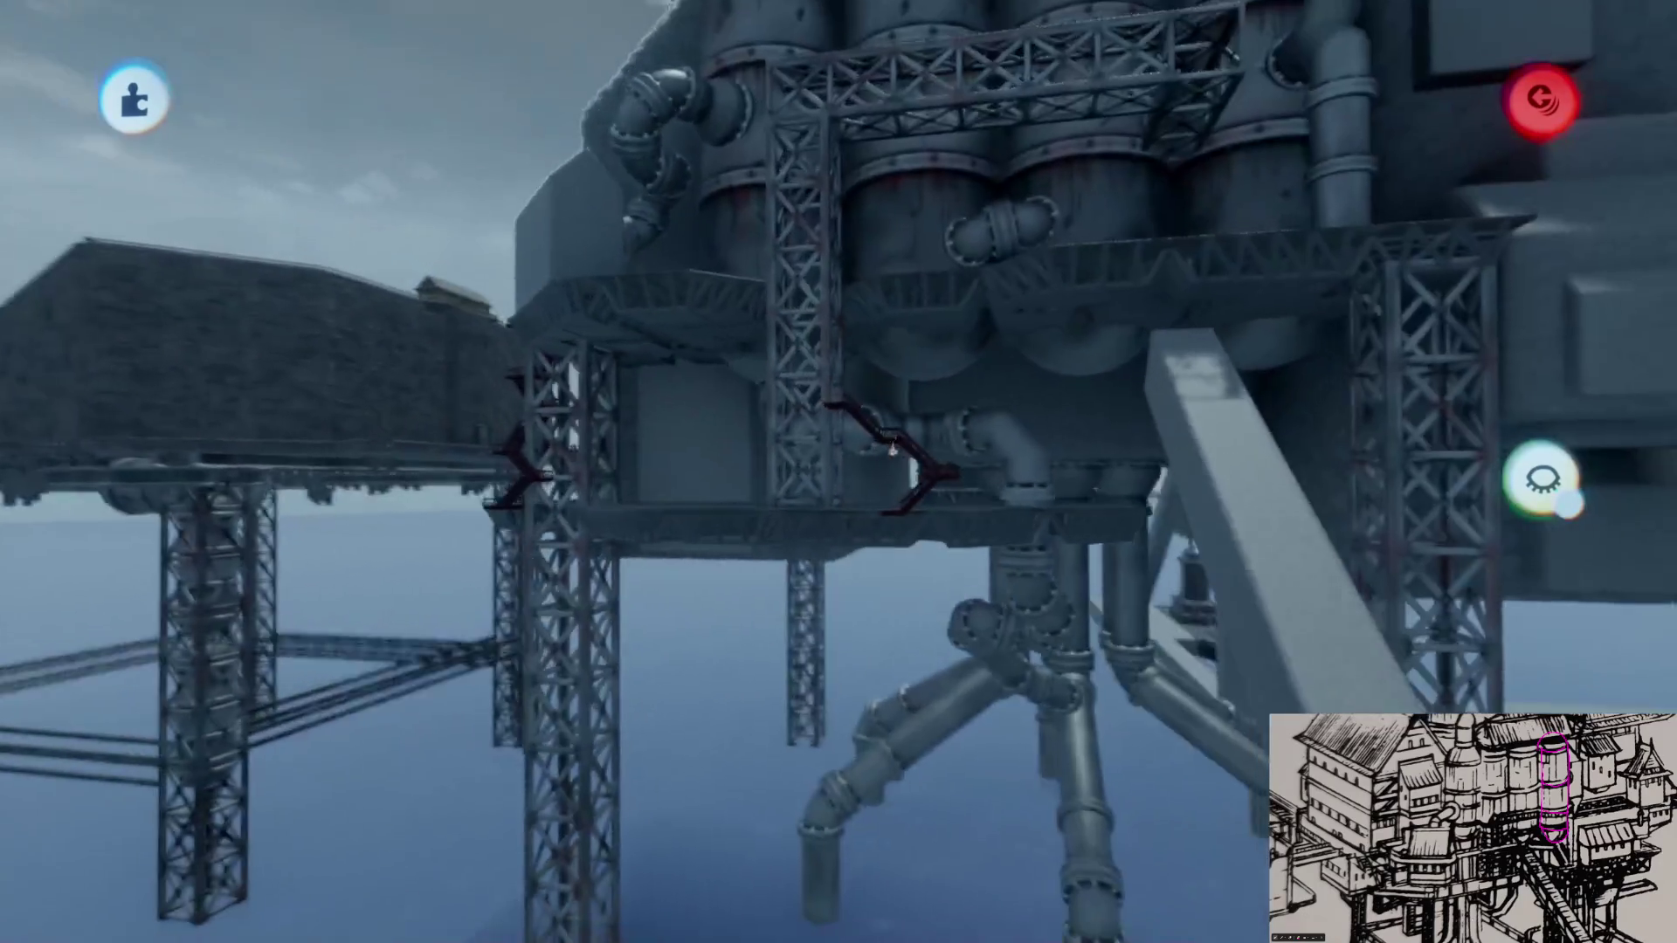
pyautogui.scroll(5, 892, 453)
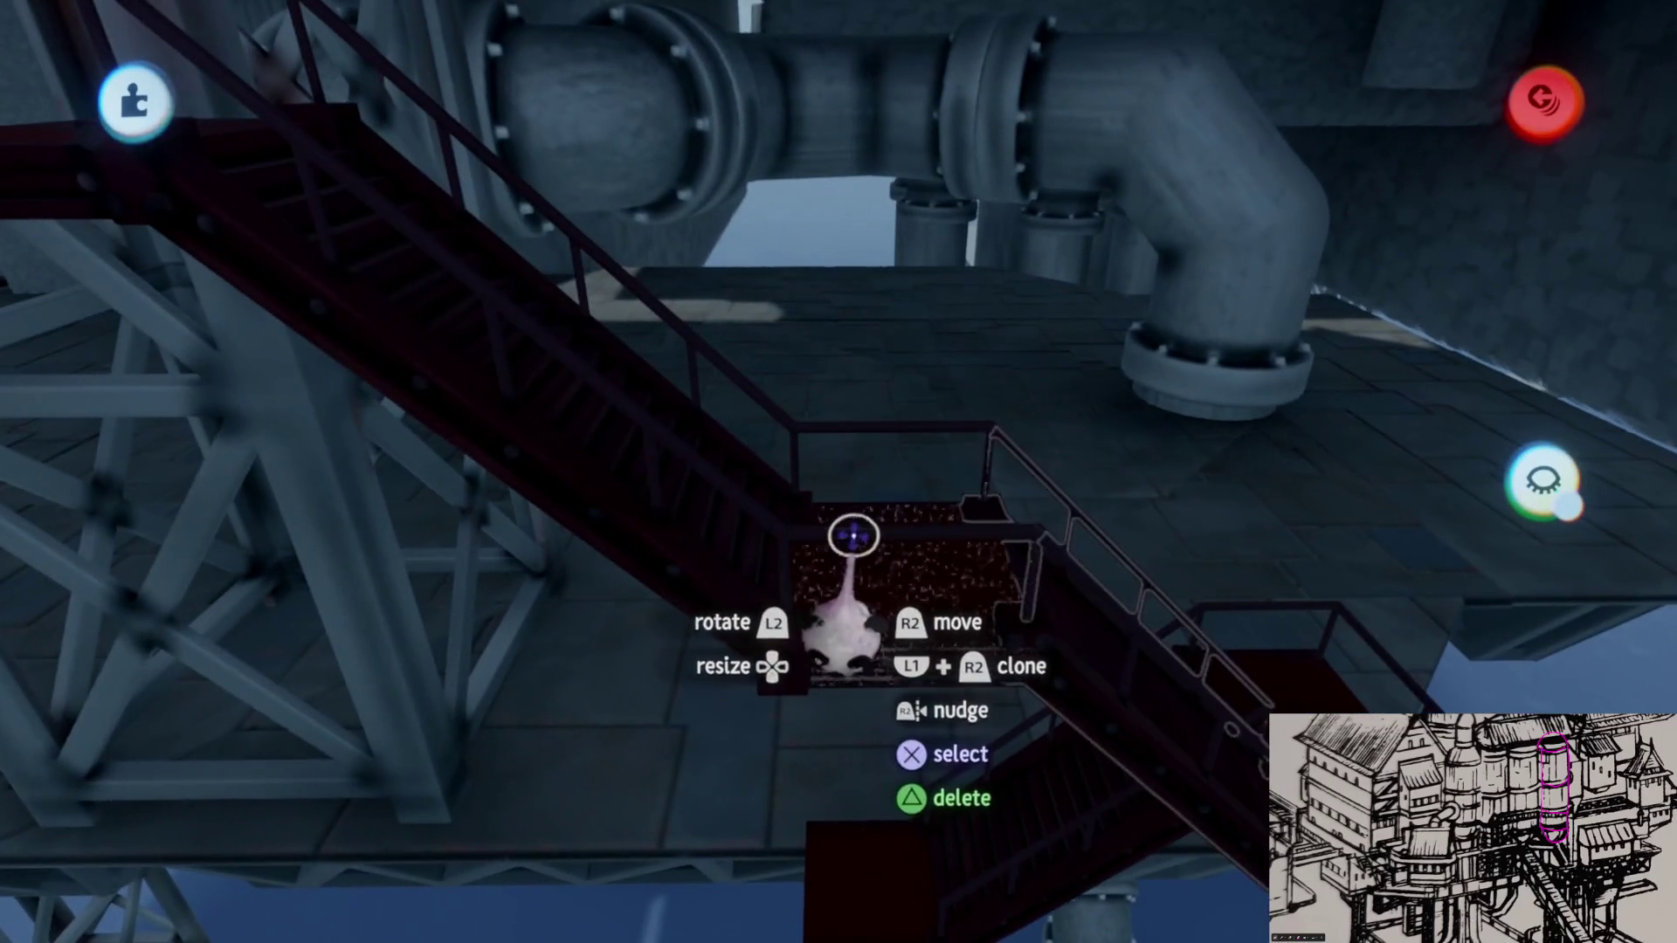
pyautogui.click(865, 426)
pyautogui.moveTo(821, 491)
pyautogui.mouseDown()
pyautogui.moveTo(800, 491)
pyautogui.moveTo(802, 534)
pyautogui.moveTo(843, 538)
pyautogui.mouseUp()
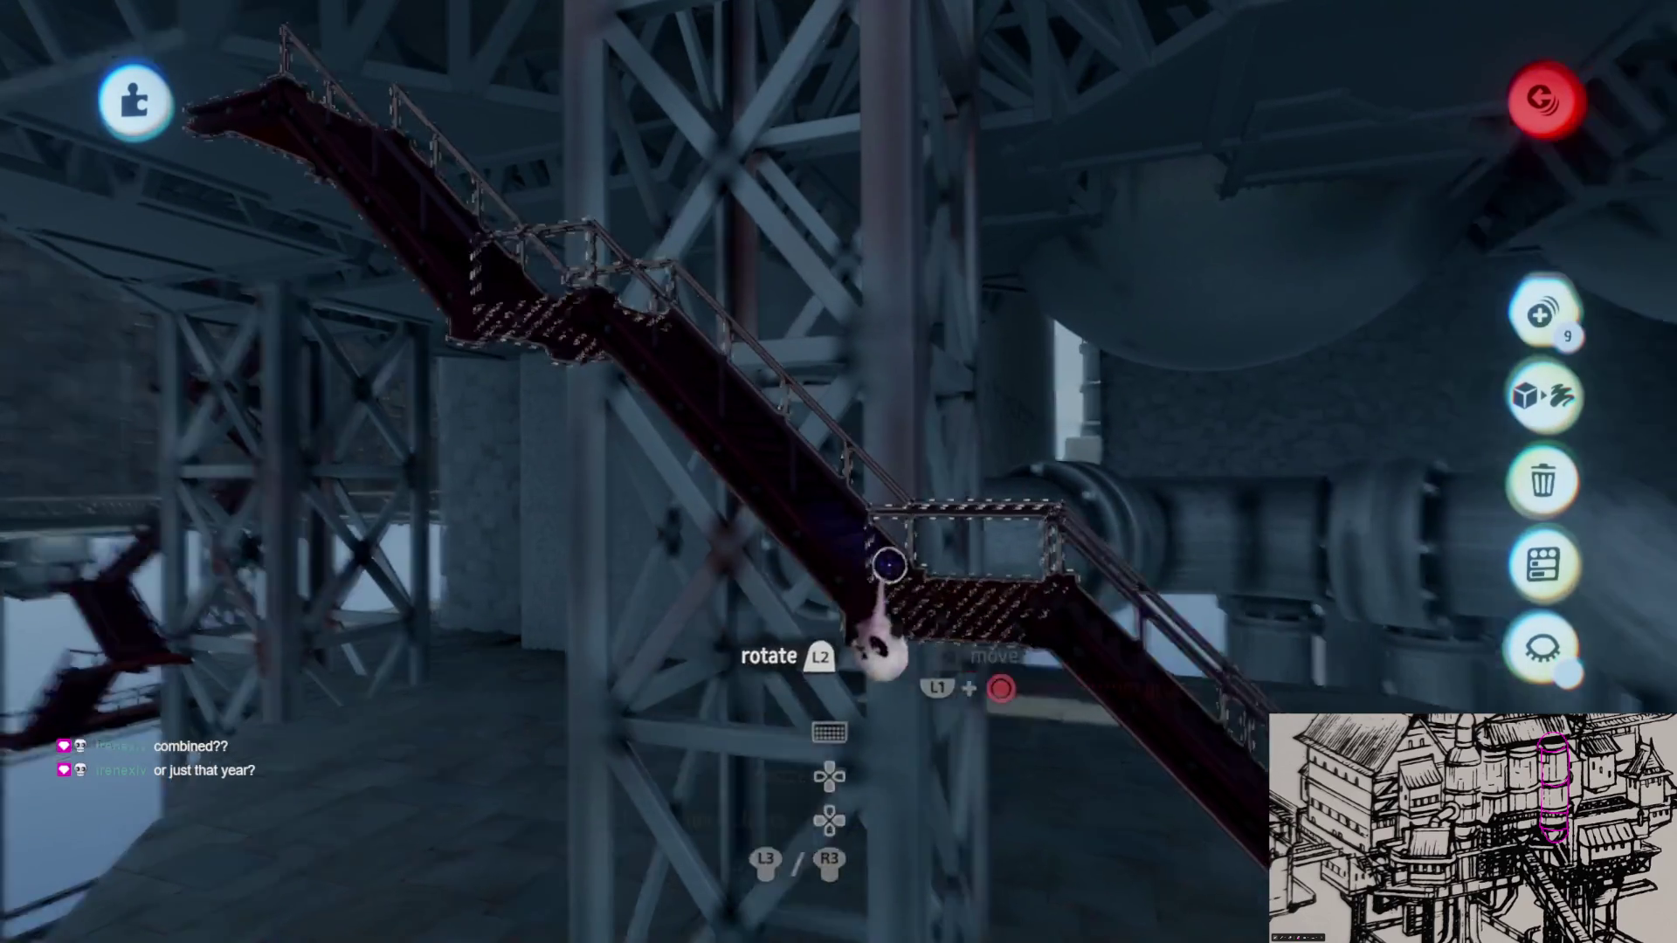
pyautogui.moveTo(1059, 518)
pyautogui.mouseDown()
pyautogui.moveTo(899, 693)
pyautogui.moveTo(957, 617)
pyautogui.moveTo(1036, 604)
pyautogui.mouseUp()
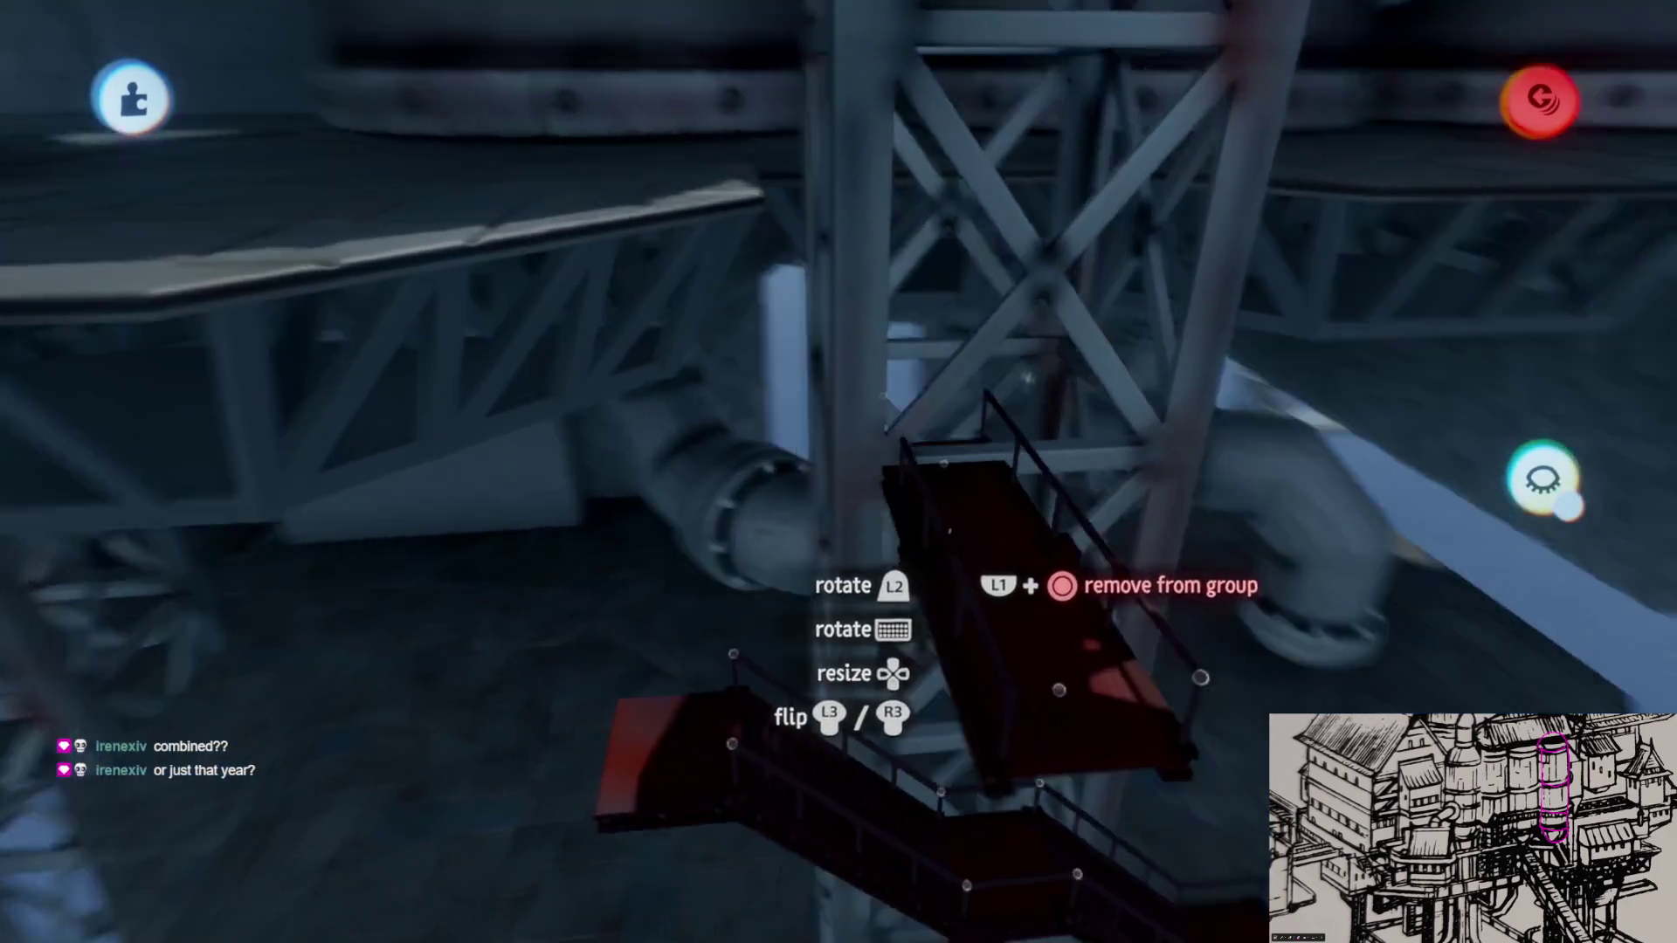
# Step: Carry the red platform around the tower and rotate the stair piece toward 90° against the truss
pyautogui.moveTo(951, 530); pyautogui.dragTo(930, 332)
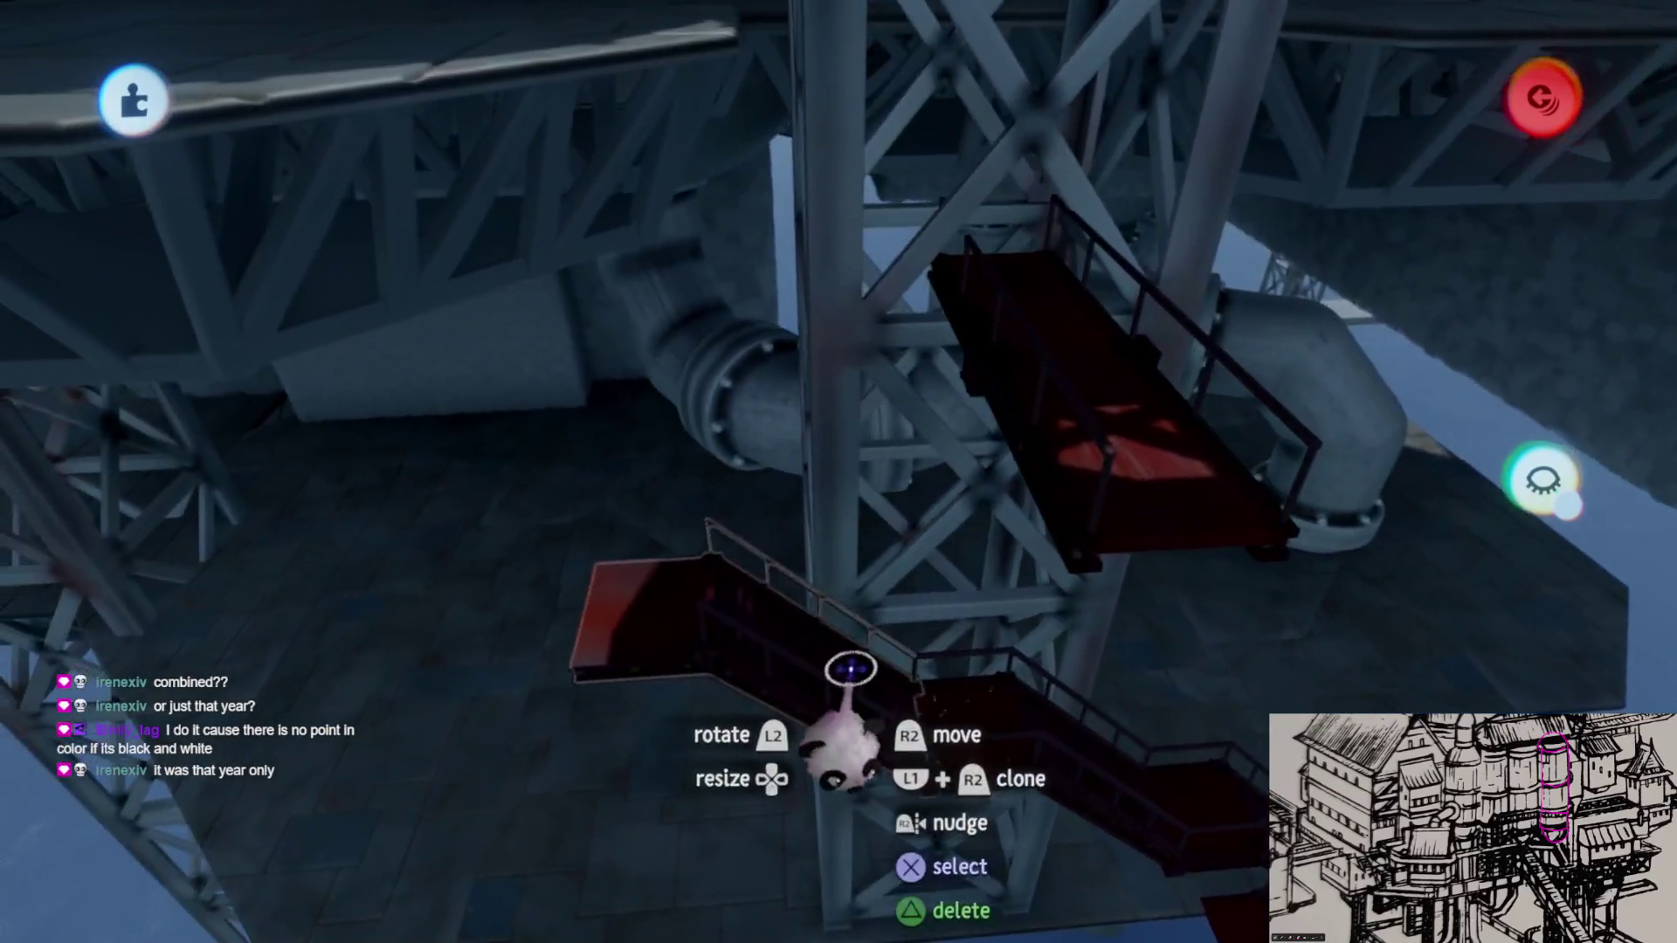
pyautogui.moveTo(830, 681); pyautogui.dragTo(853, 679)
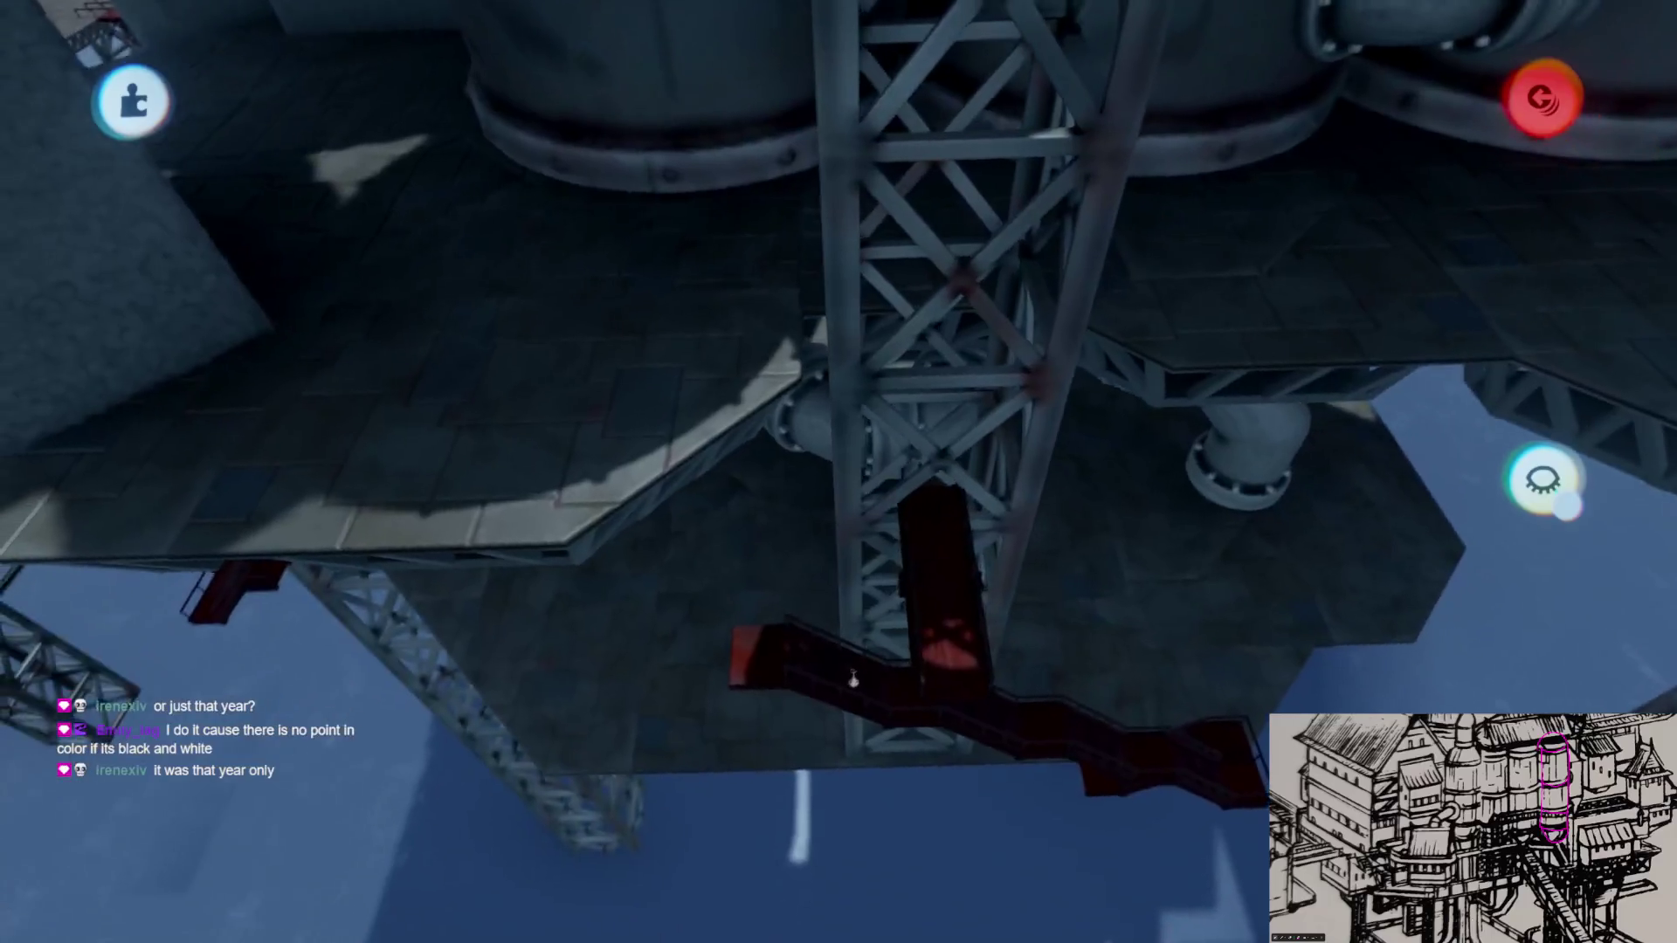
pyautogui.click(852, 680)
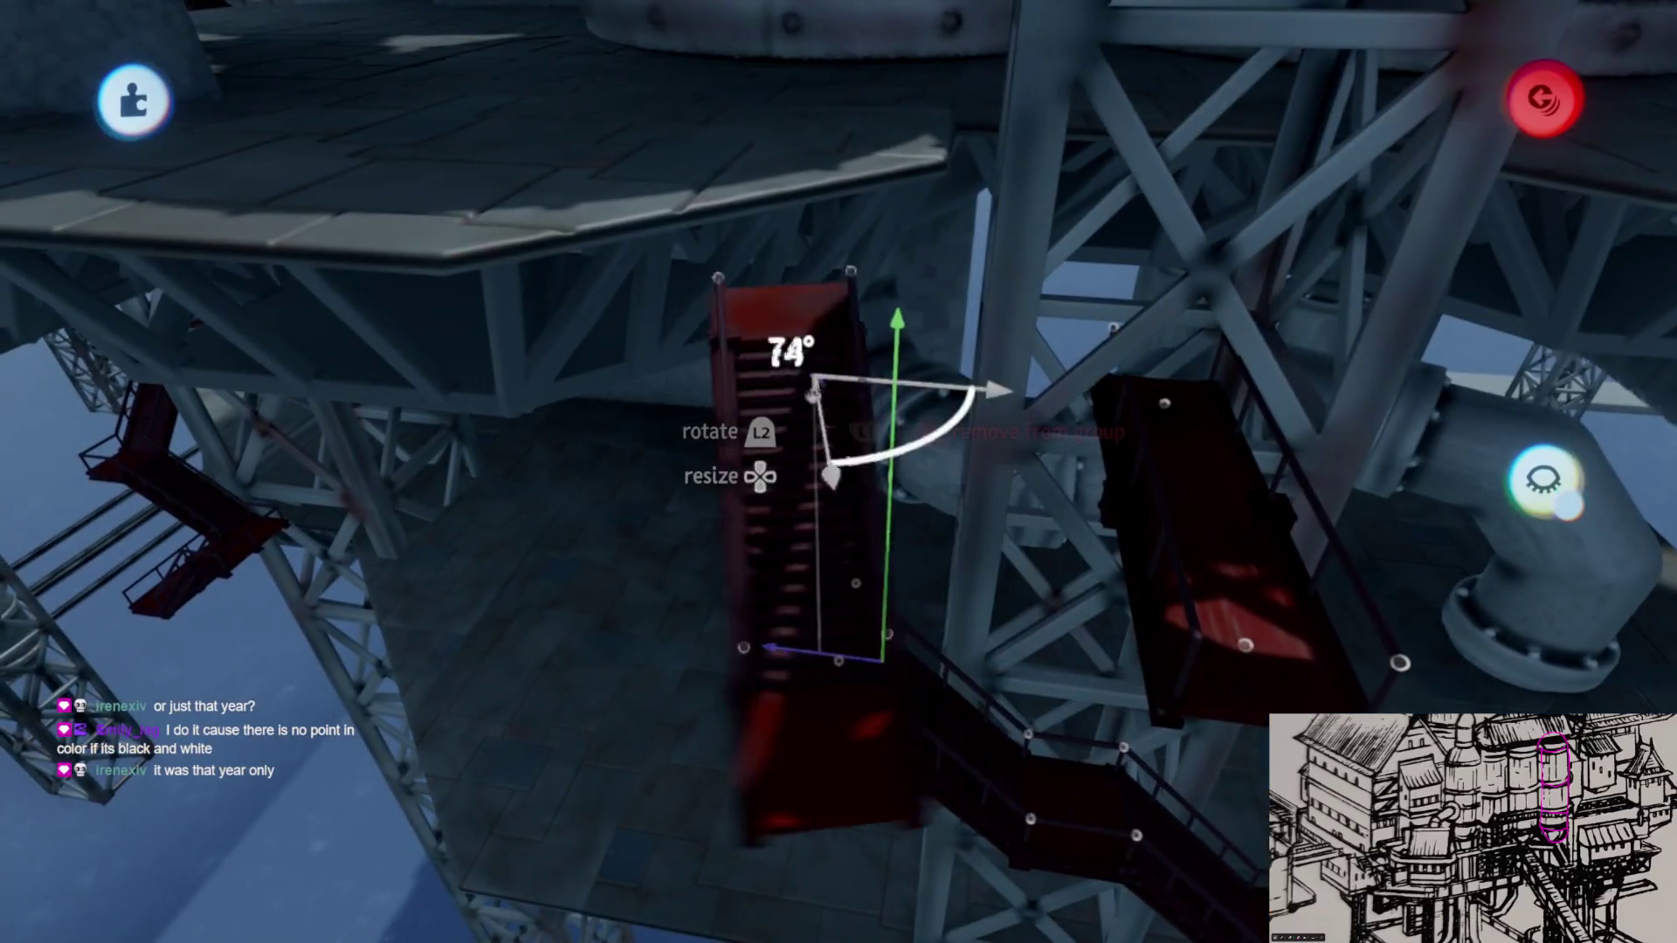
pyautogui.moveTo(816, 391); pyautogui.dragTo(801, 503)
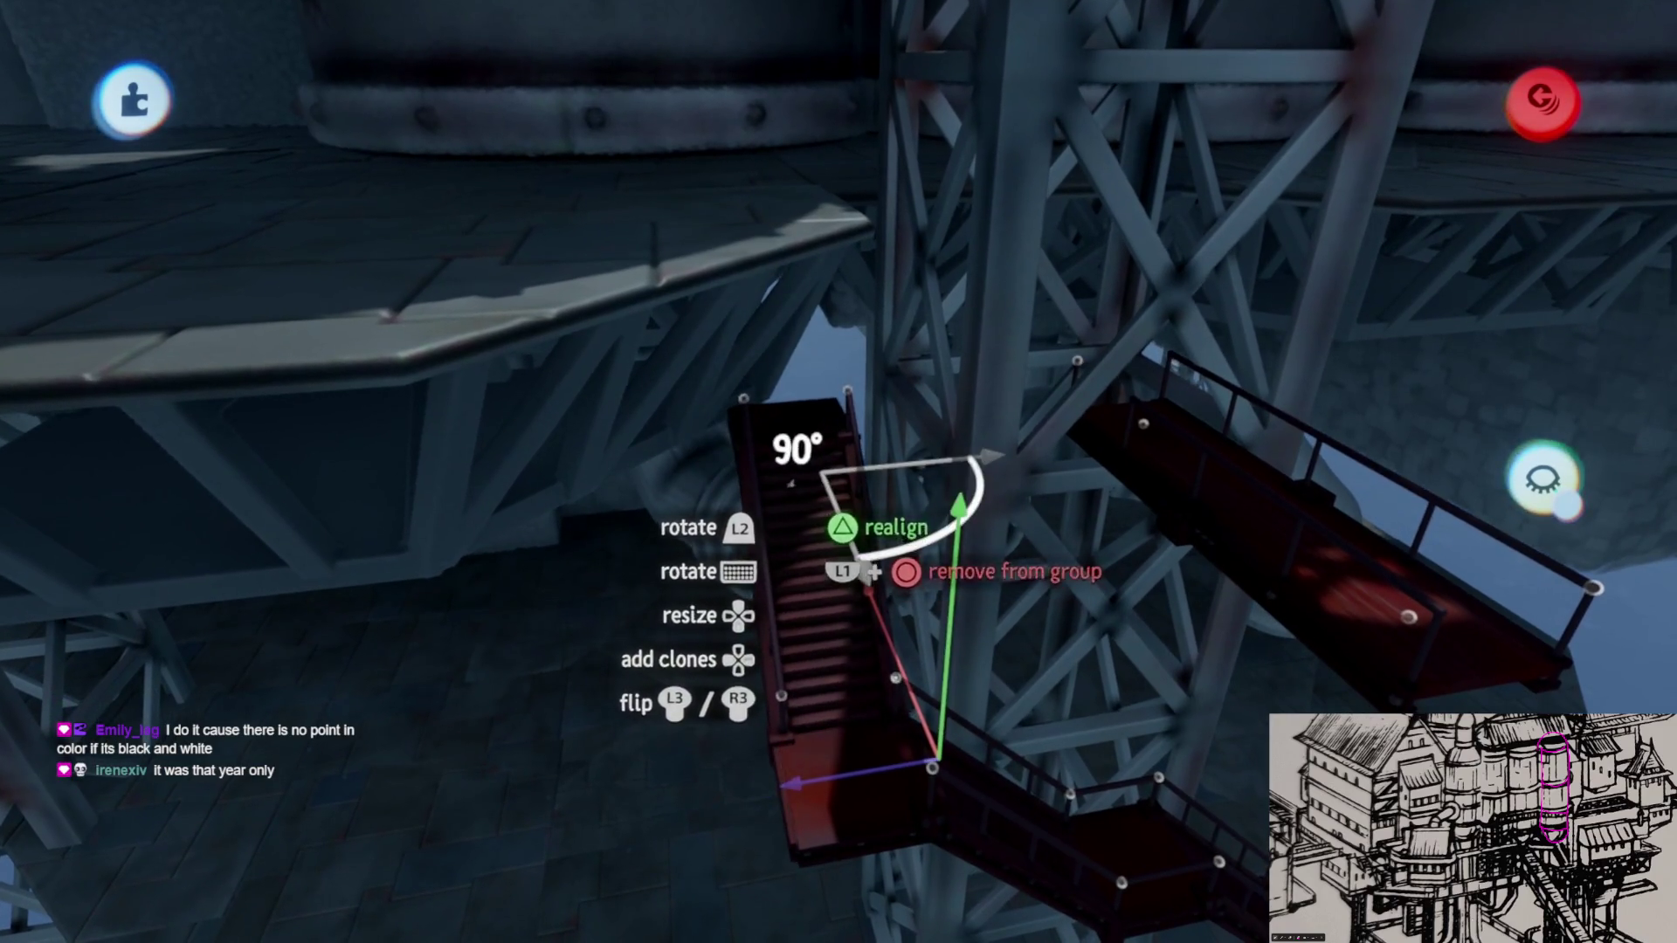
pyautogui.click(791, 482)
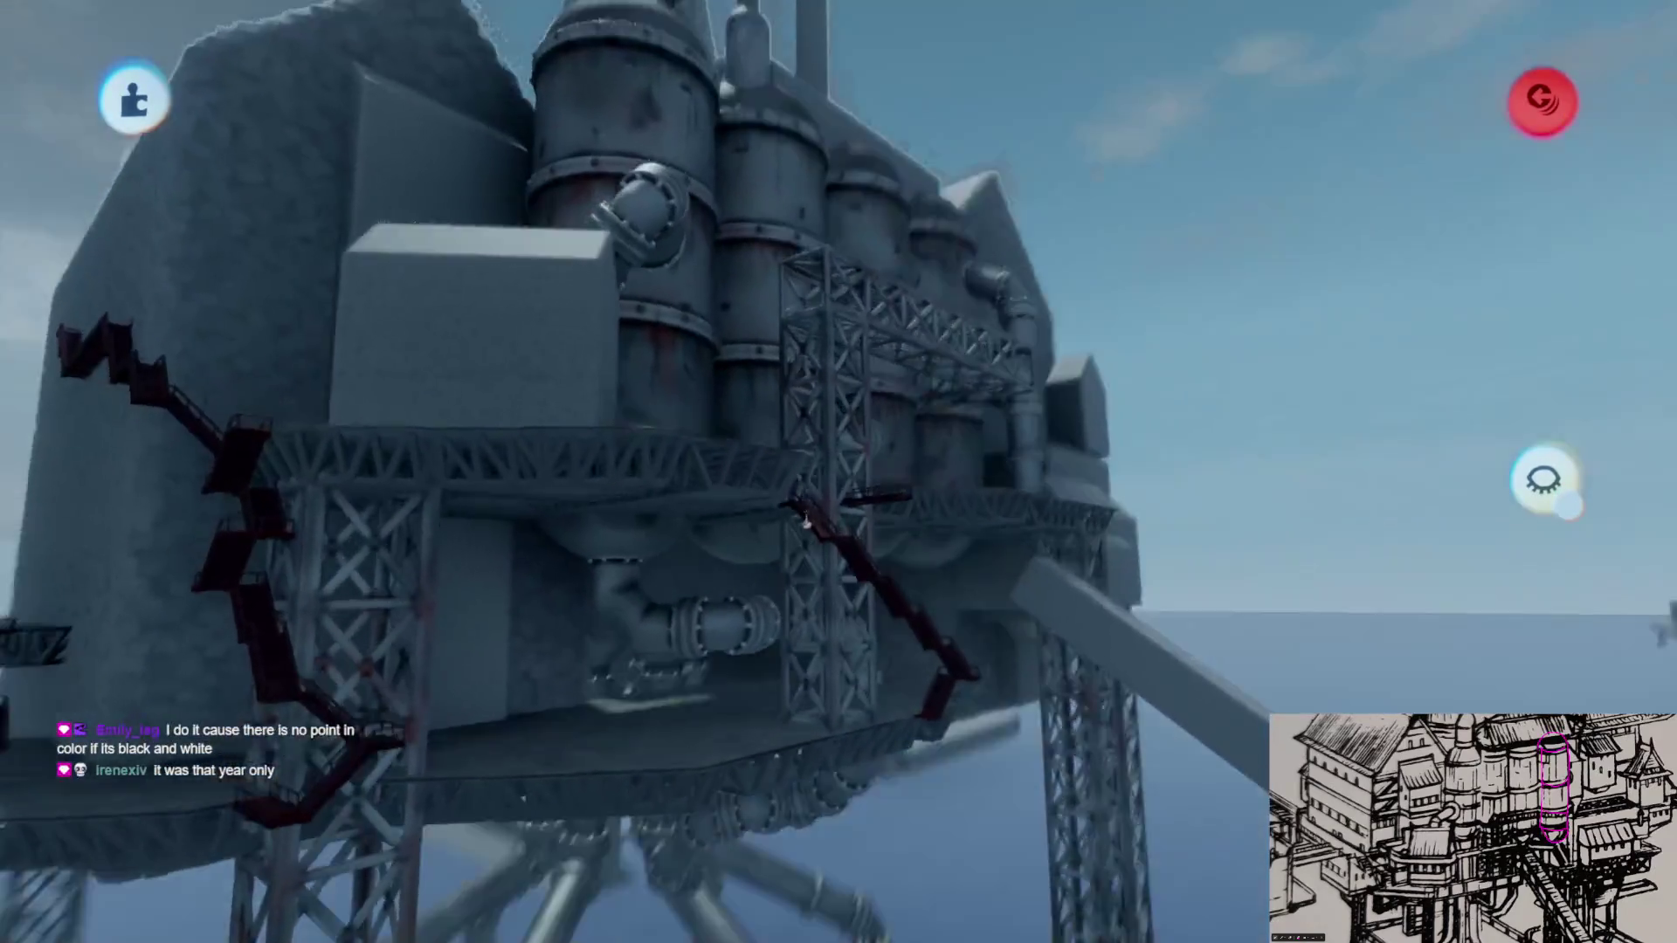
# Step: Move the red railed landing so it meets the top of the zigzag stairs at the stone deck's edge
pyautogui.moveTo(801, 522); pyautogui.dragTo(825, 602, button='middle')
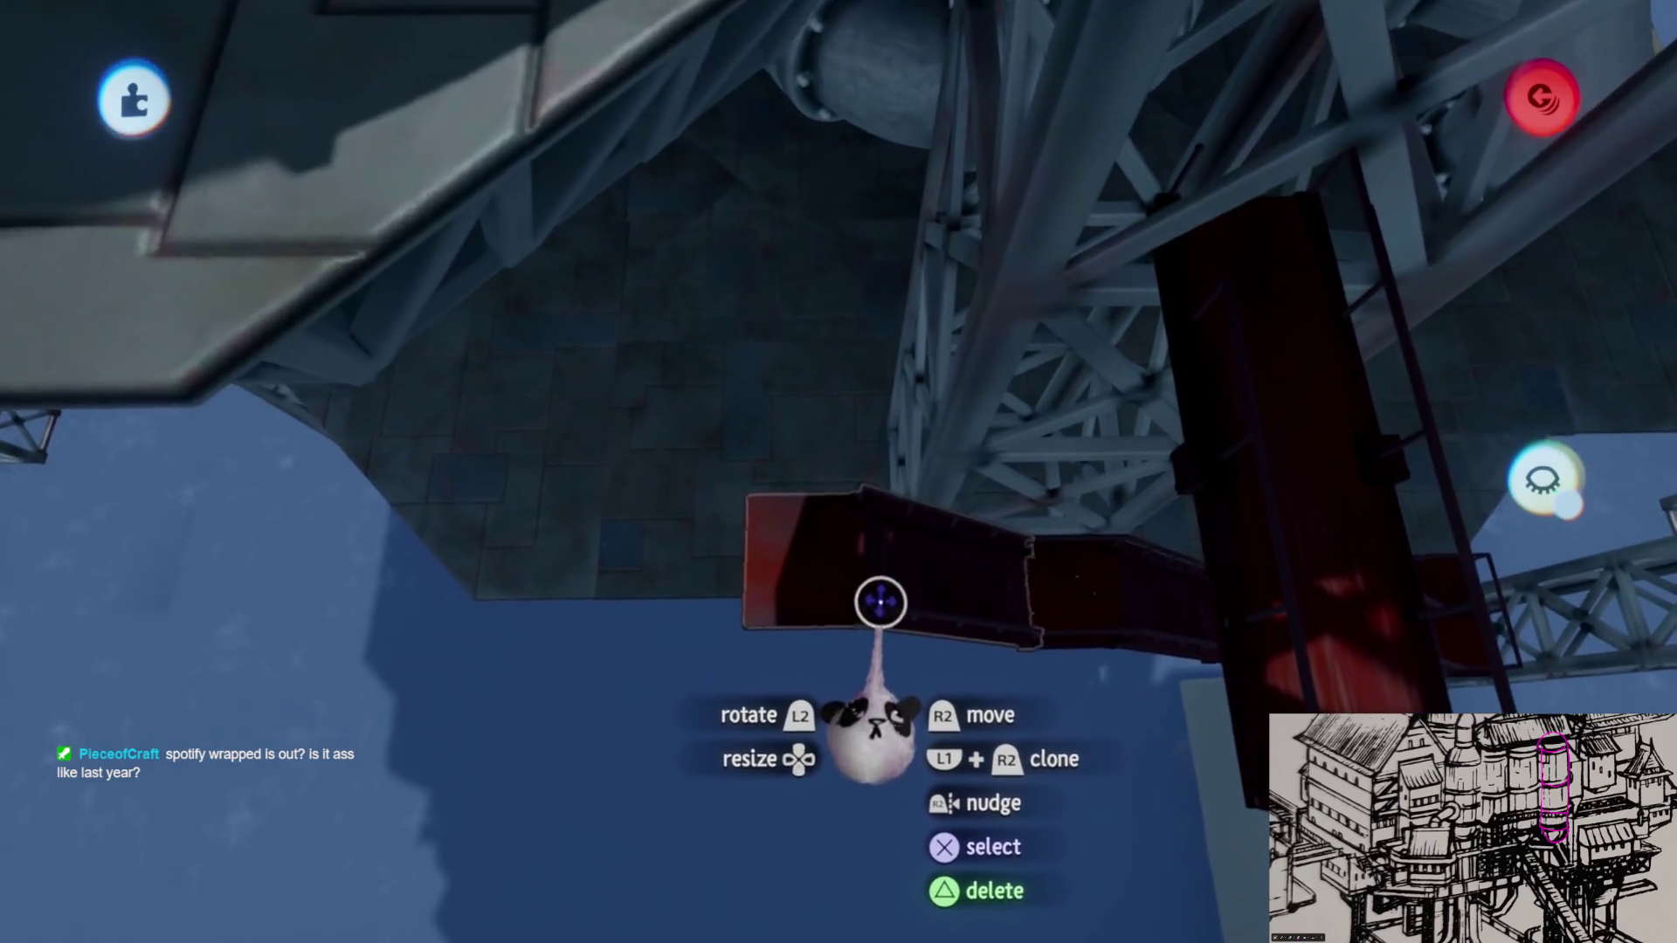
pyautogui.moveTo(870, 602); pyautogui.dragTo(891, 547, button='middle')
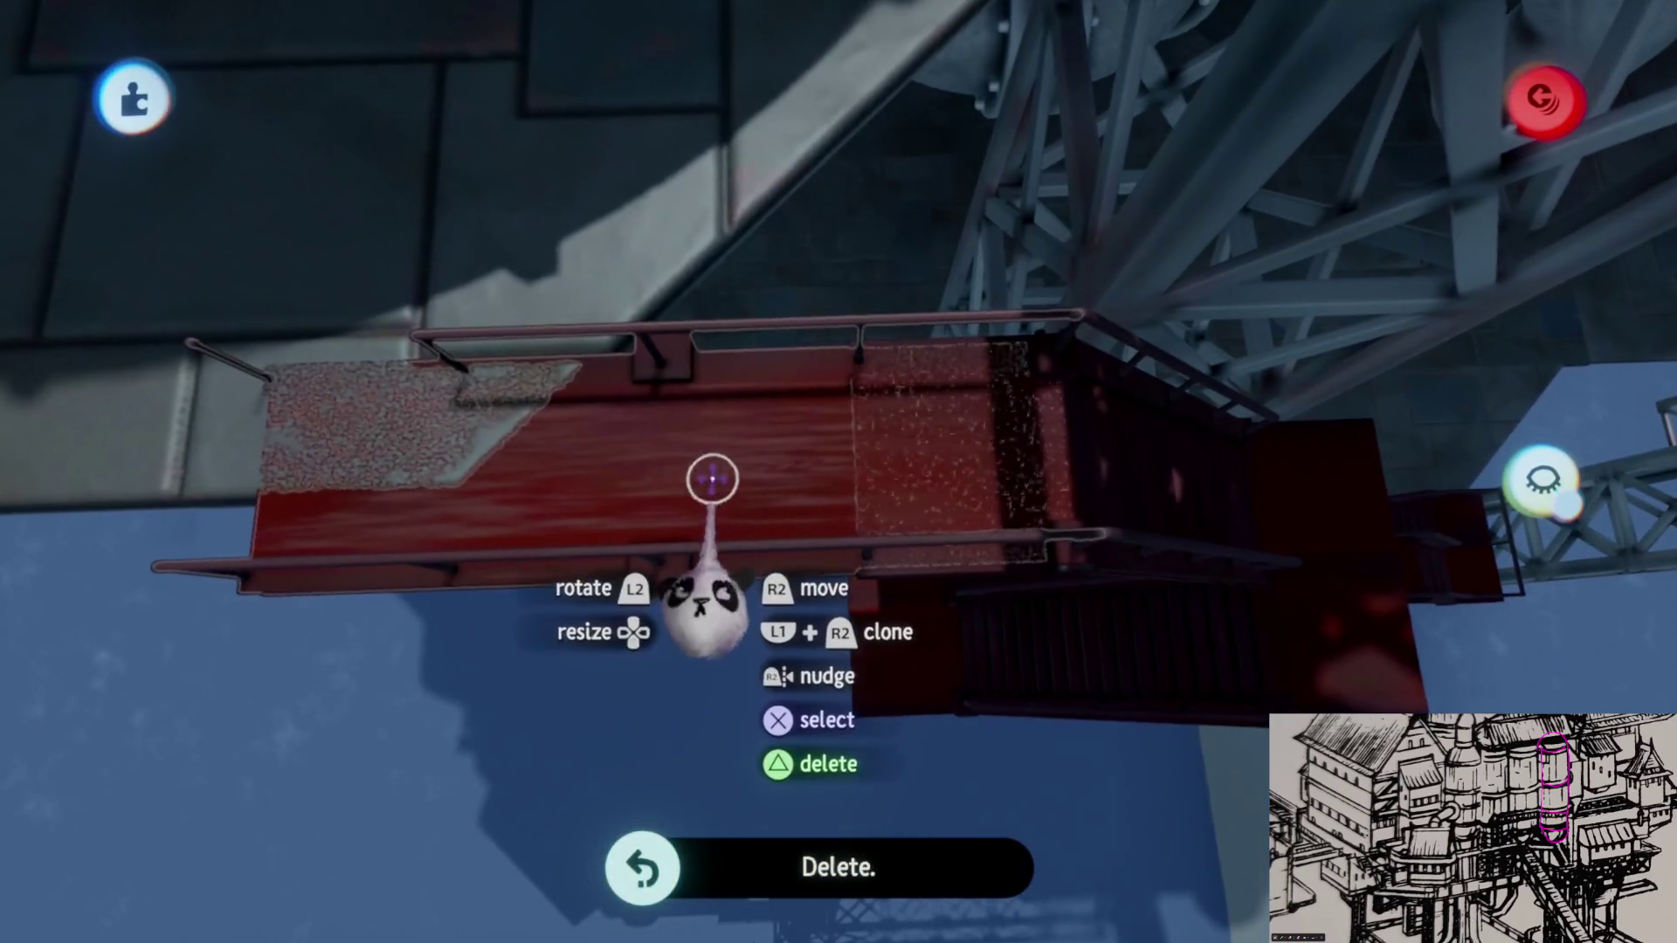
pyautogui.click(769, 514)
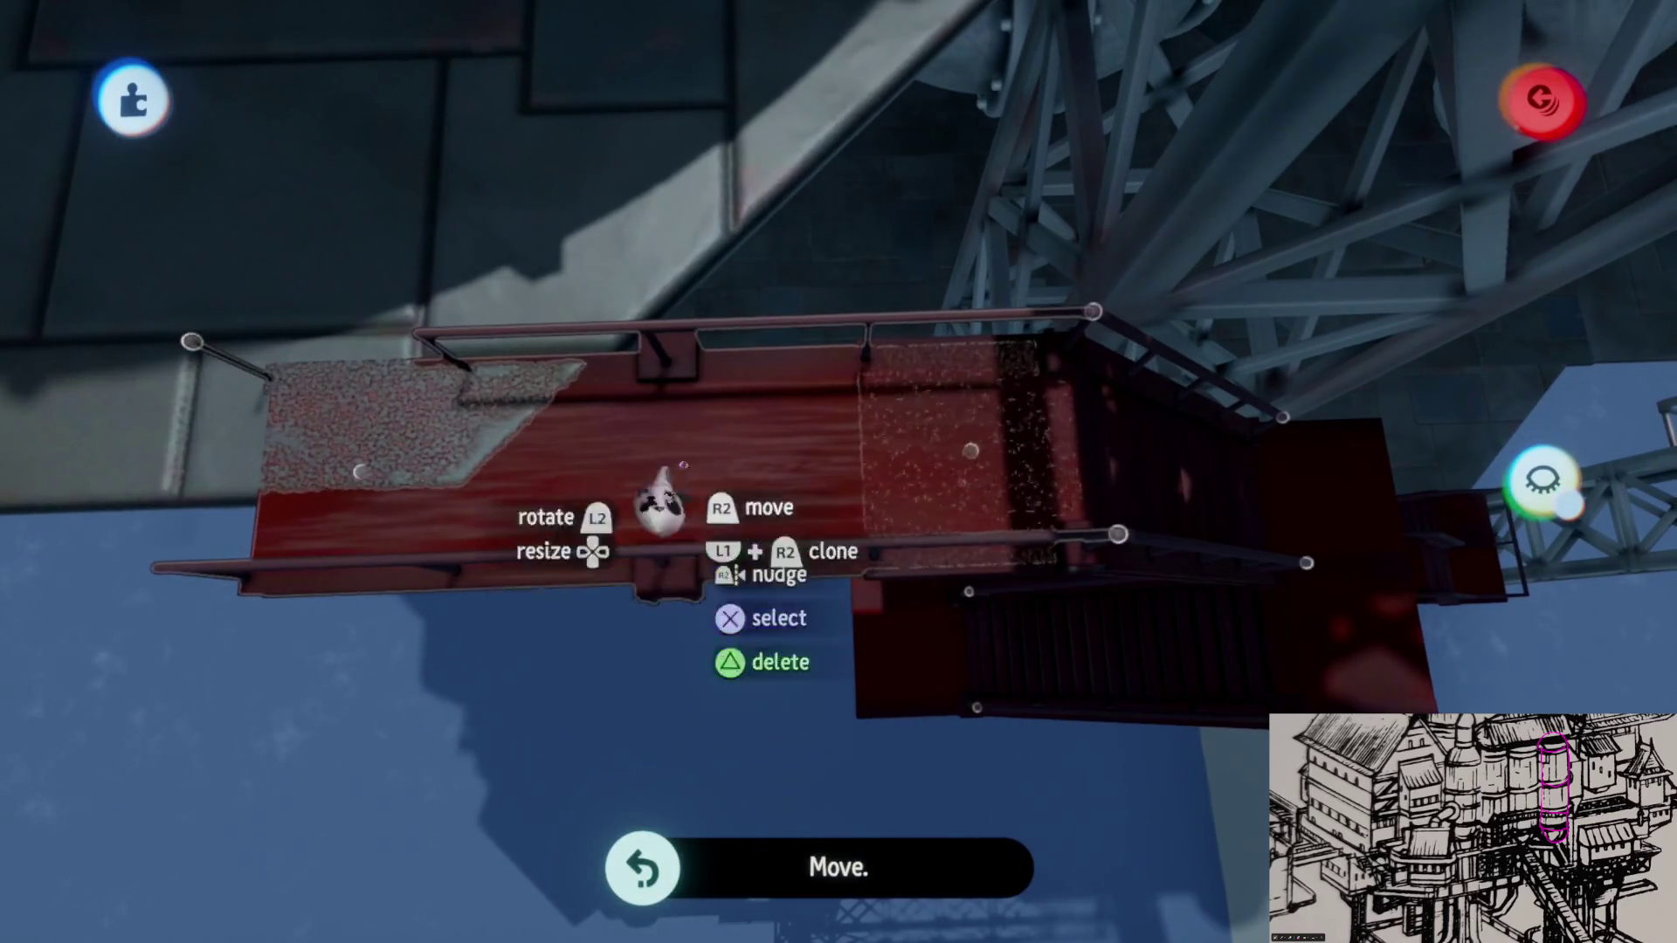
pyautogui.moveTo(551, 306)
pyautogui.mouseDown()
pyautogui.moveTo(714, 567)
pyautogui.moveTo(932, 173)
pyautogui.moveTo(891, 301)
pyautogui.mouseUp()
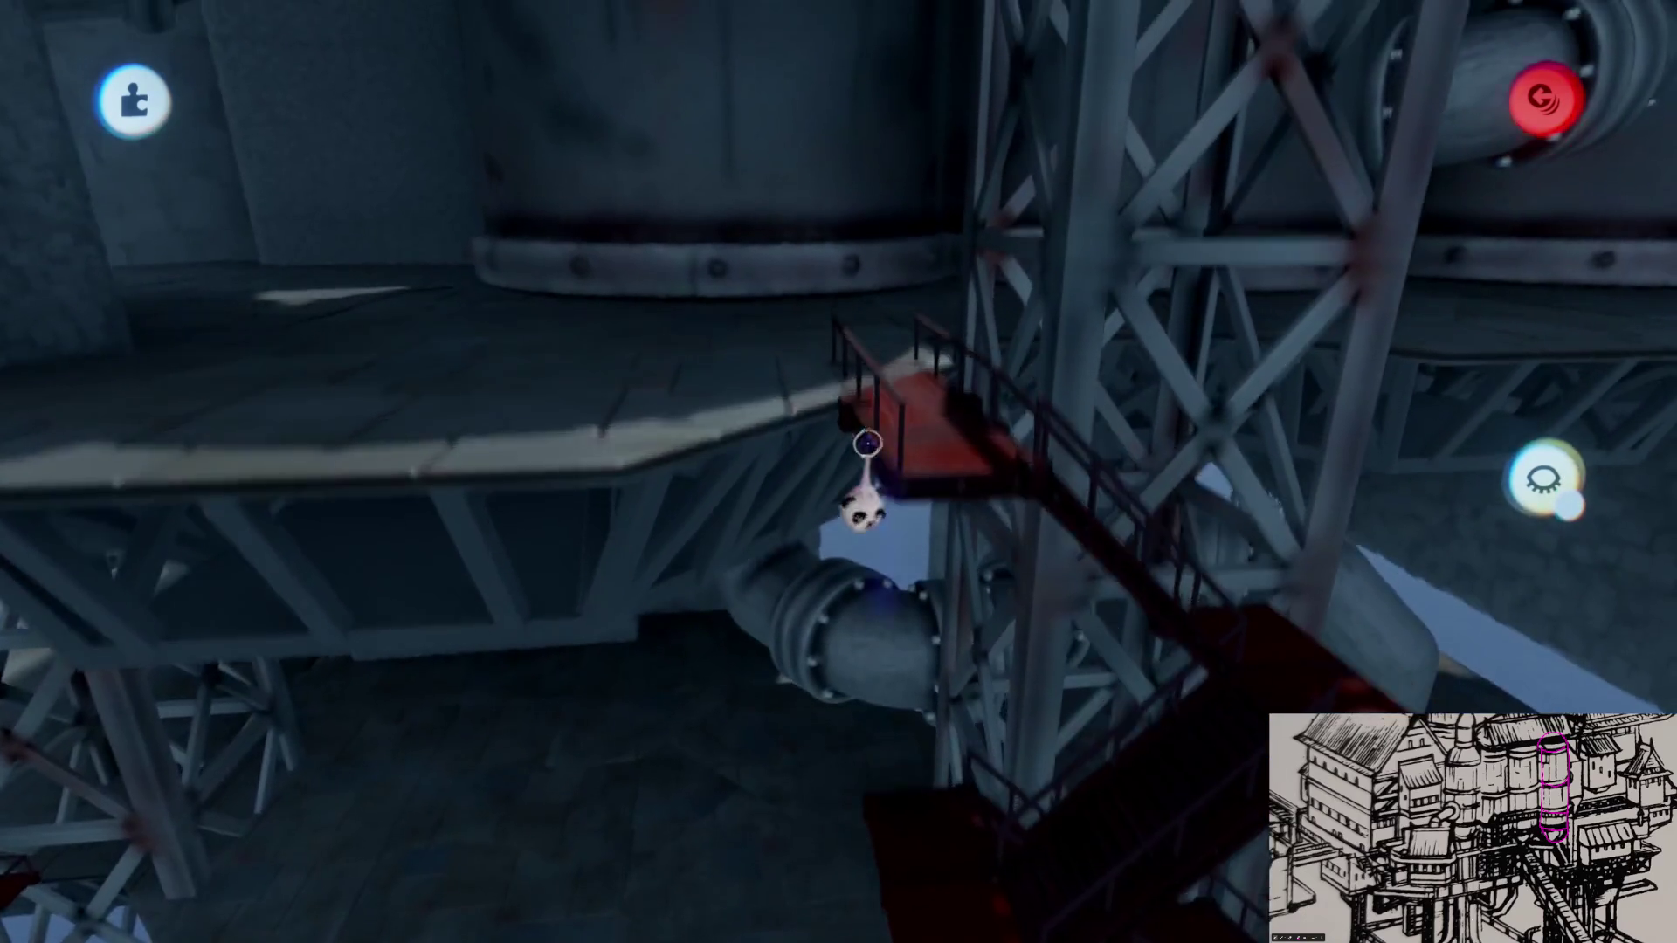